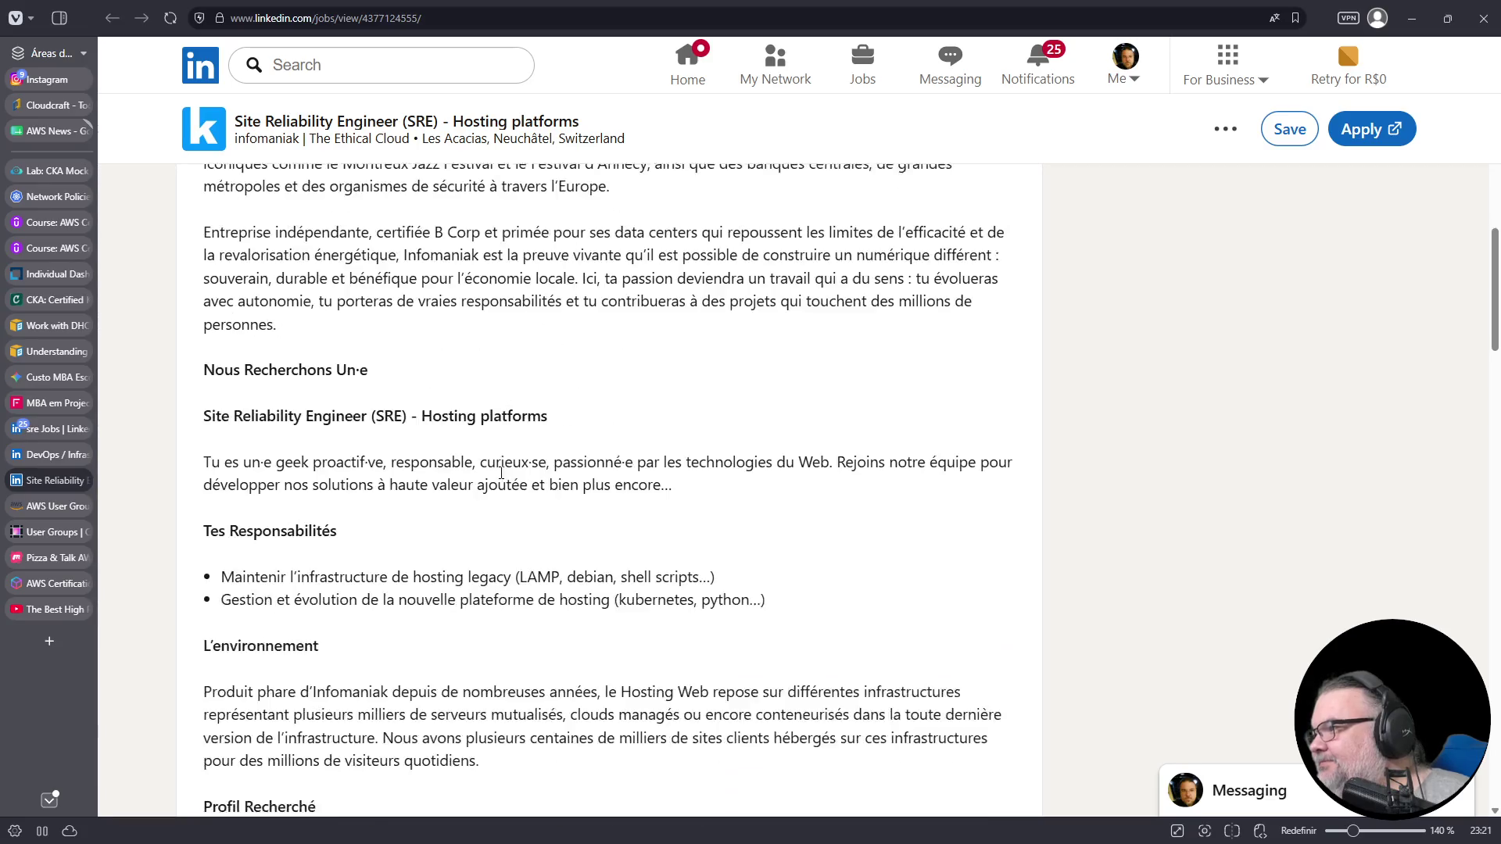
# - Read the DevOps kDrive posting's responsibilities, highlighting the Déploiement and workload lines, then return to the sre results
pyautogui.click(52, 454)
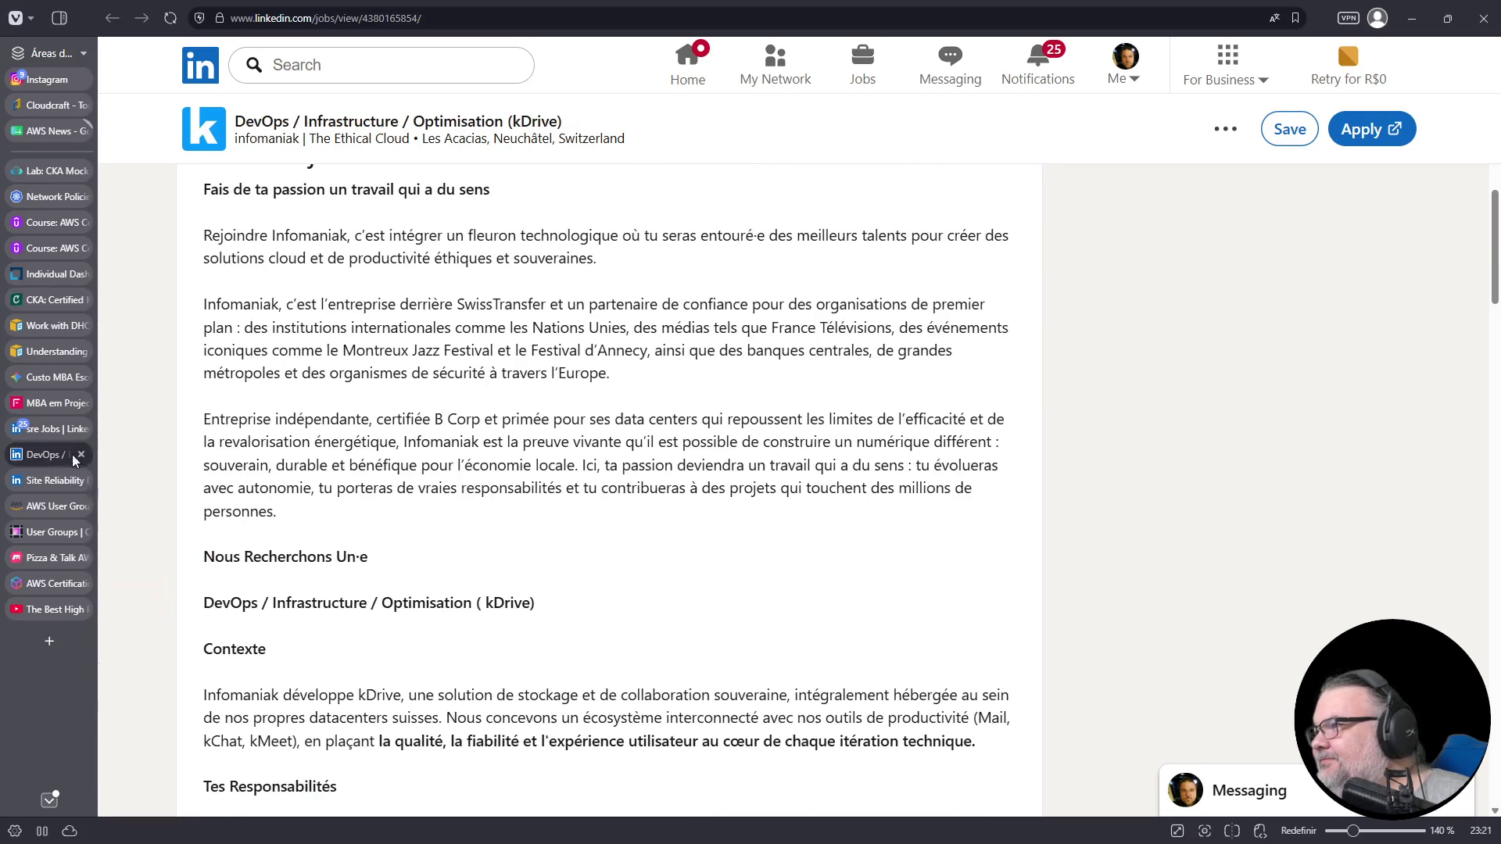
pyautogui.scroll(-6, 828, 482)
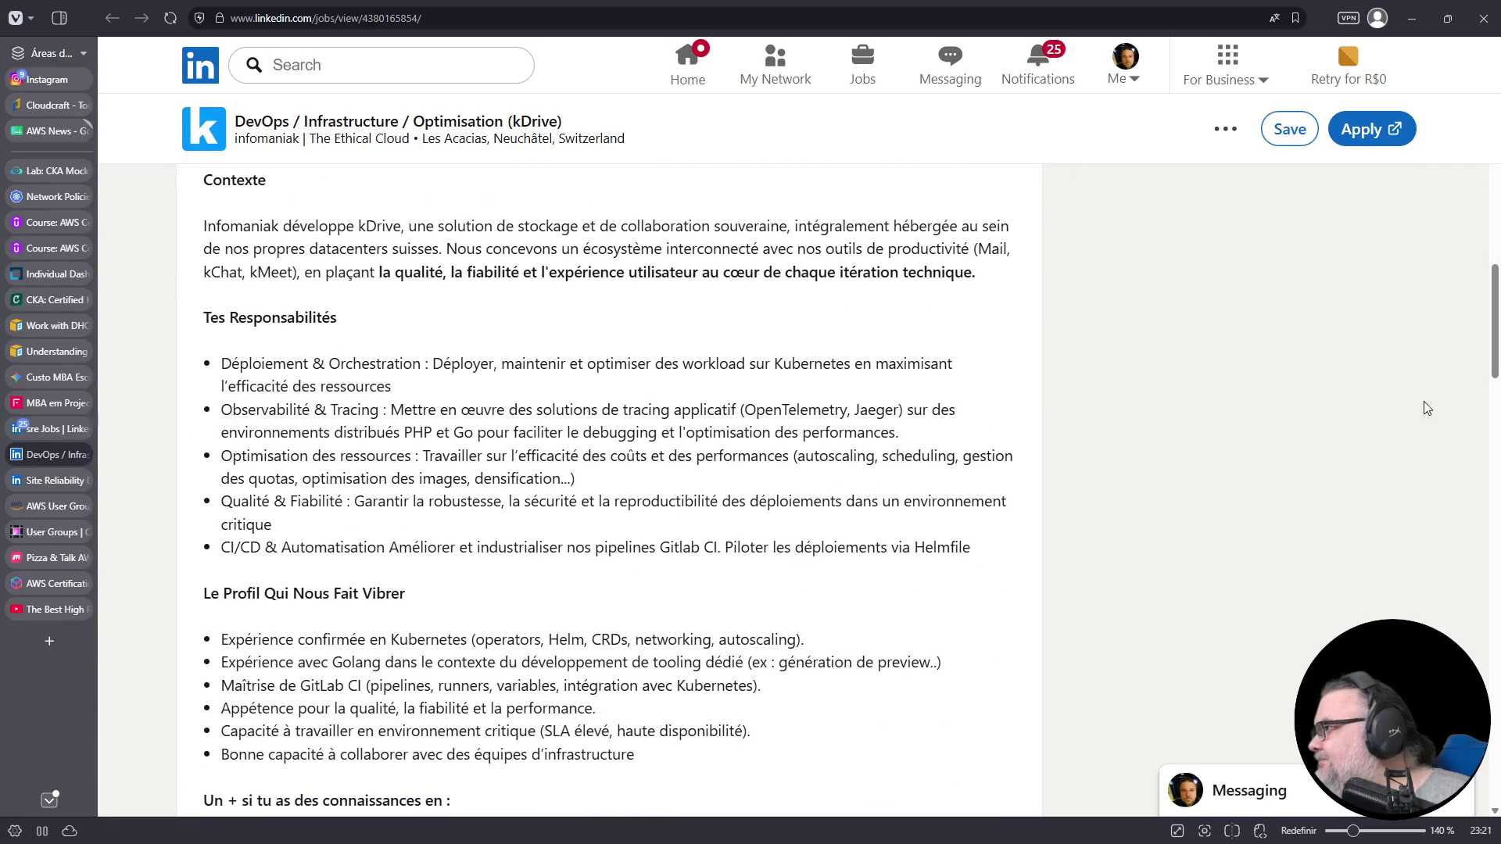
pyautogui.scroll(-1, 1496, 374)
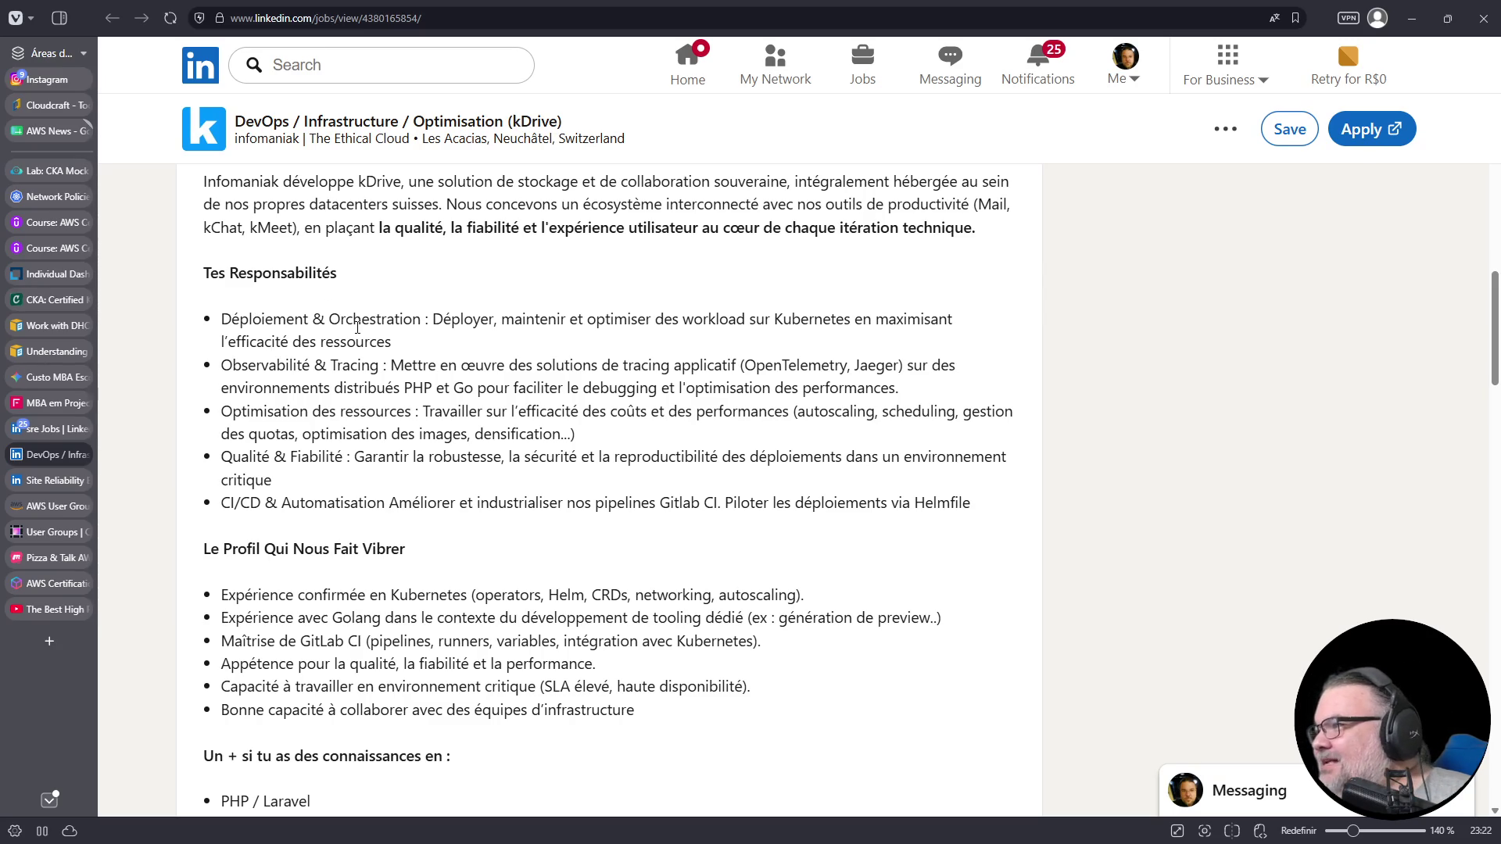
pyautogui.moveTo(241, 323); pyautogui.dragTo(401, 320)
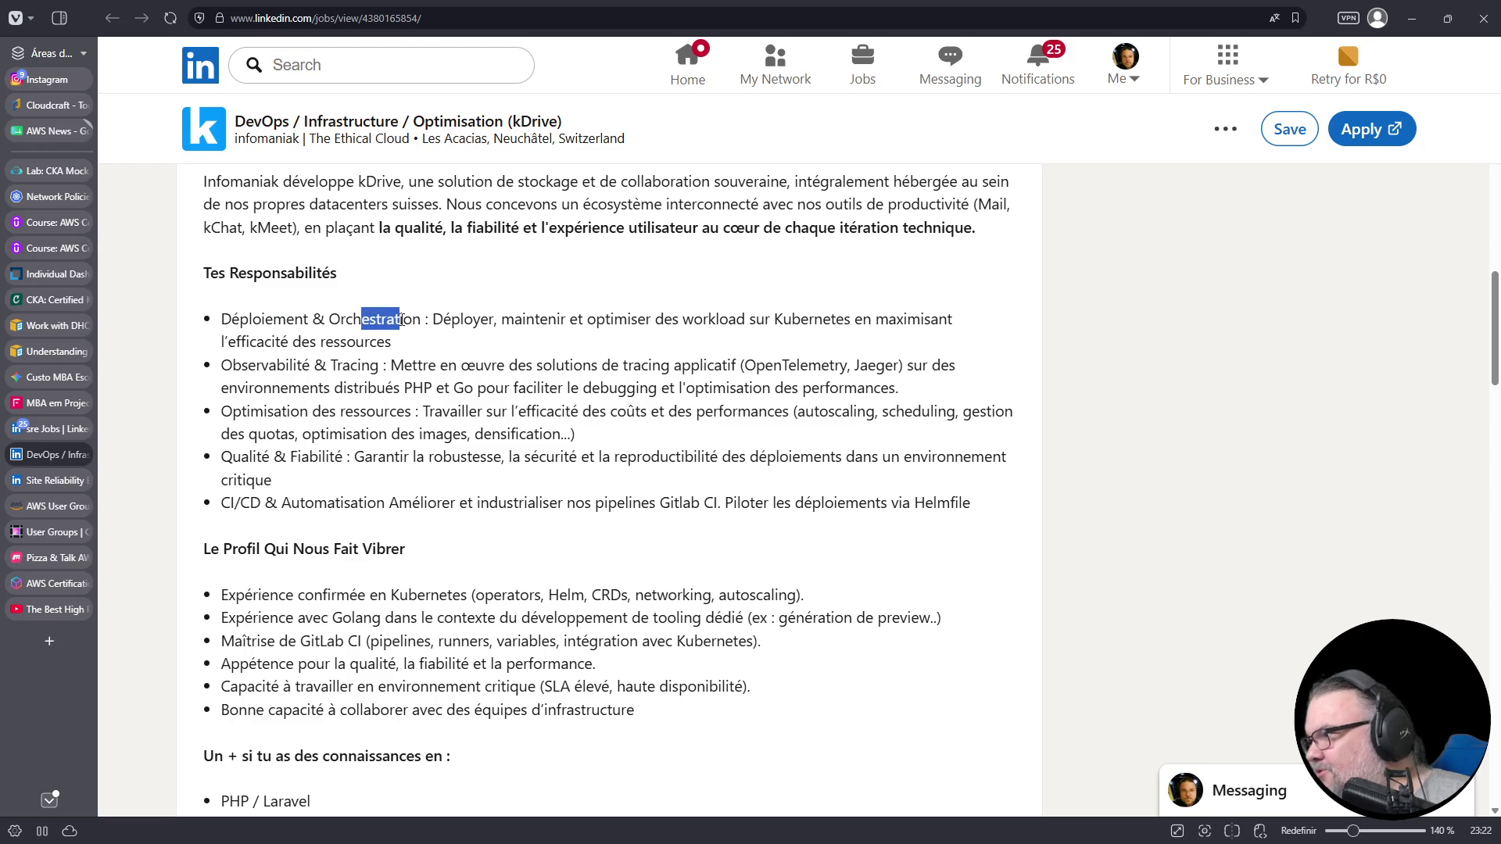
pyautogui.moveTo(663, 319); pyautogui.dragTo(753, 319)
pyautogui.click(54, 429)
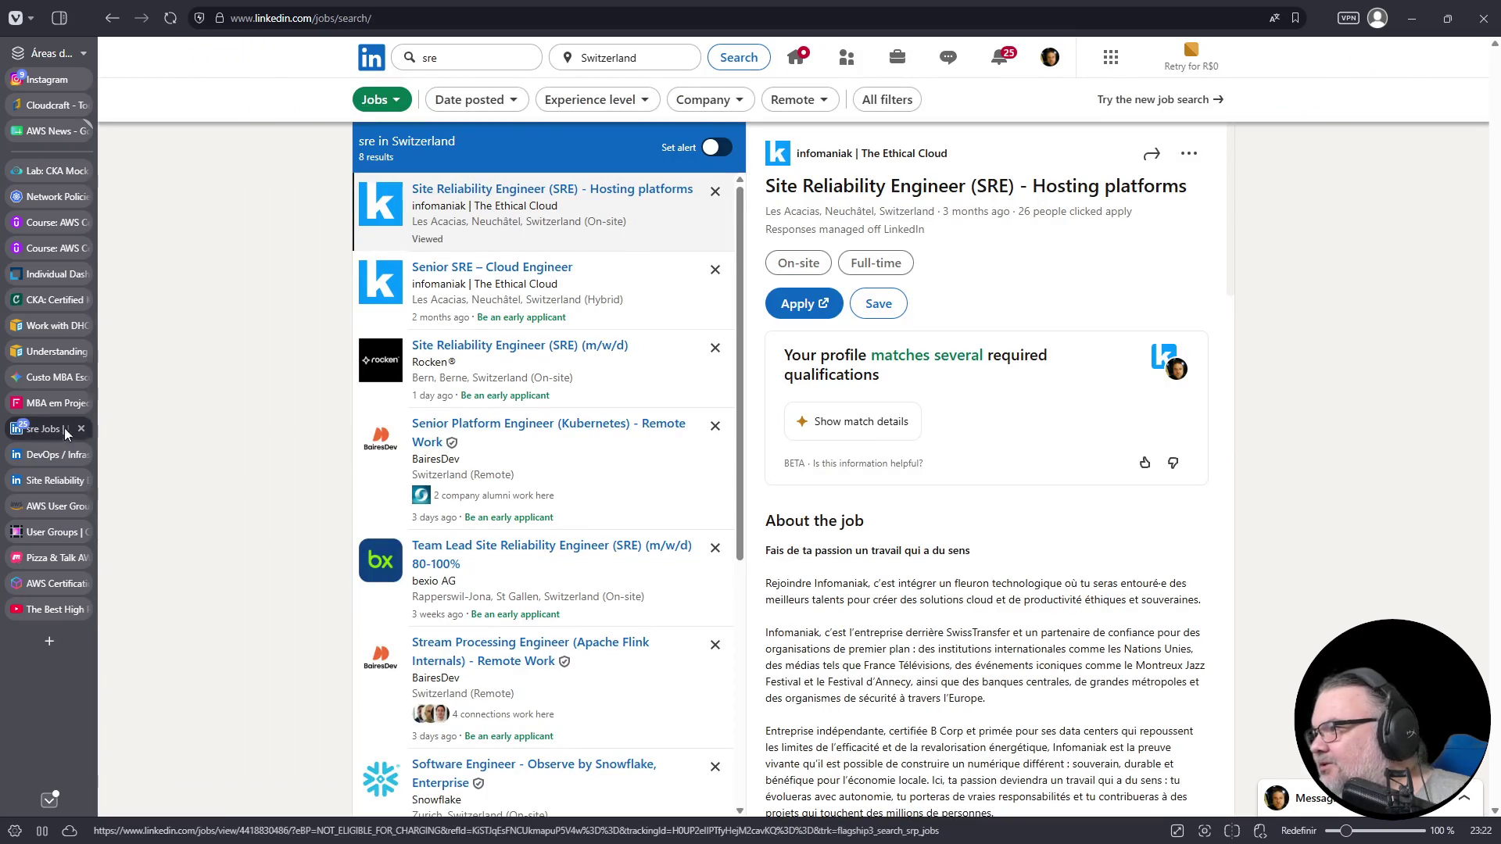
# - Open the SRE - Hosting platforms posting and skim its responsibilities text
pyautogui.click(55, 481)
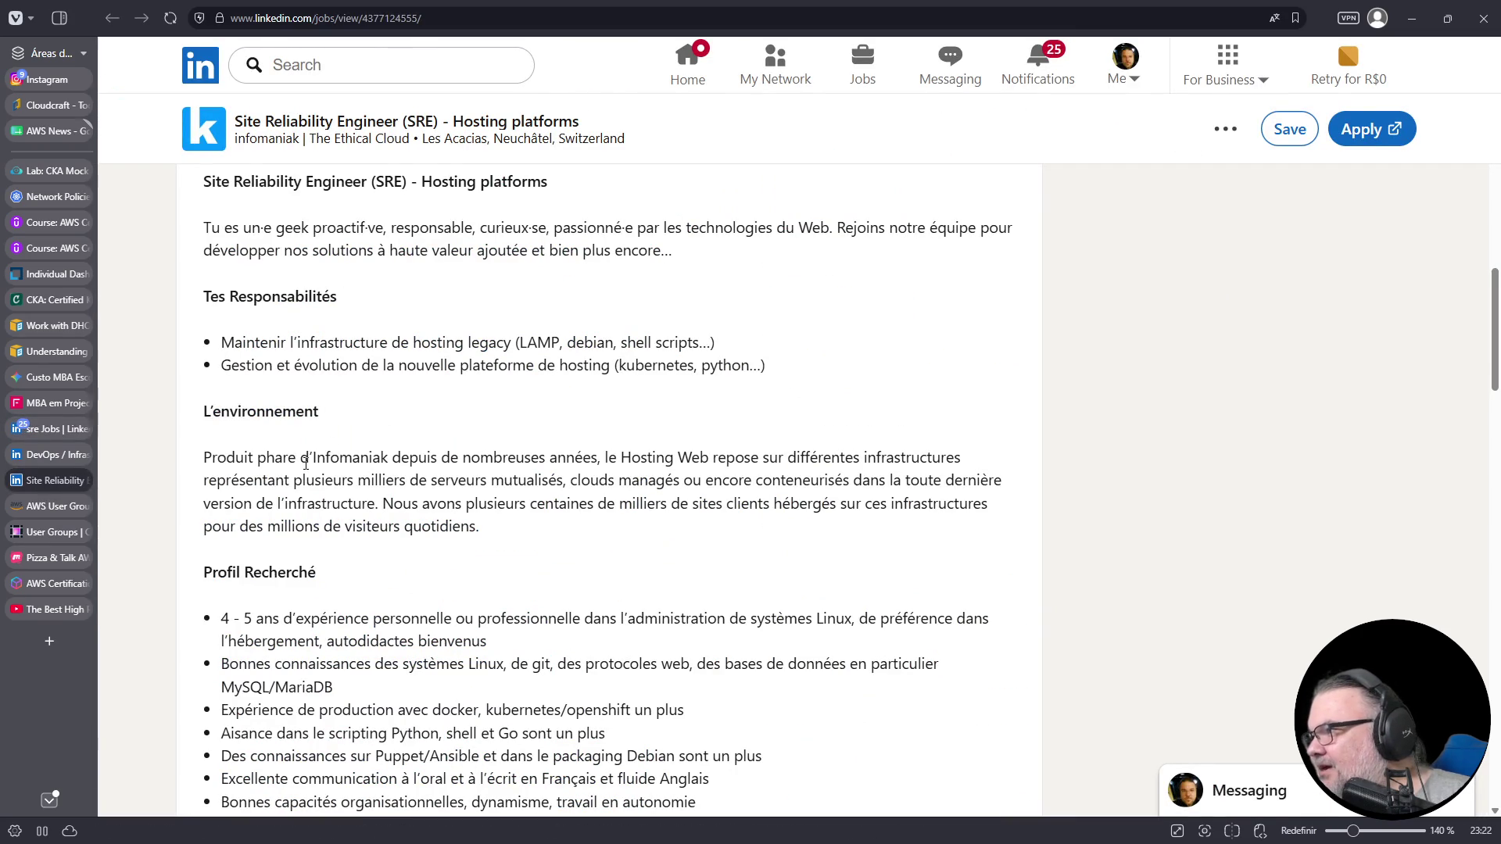
pyautogui.scroll(-2, 389, 402)
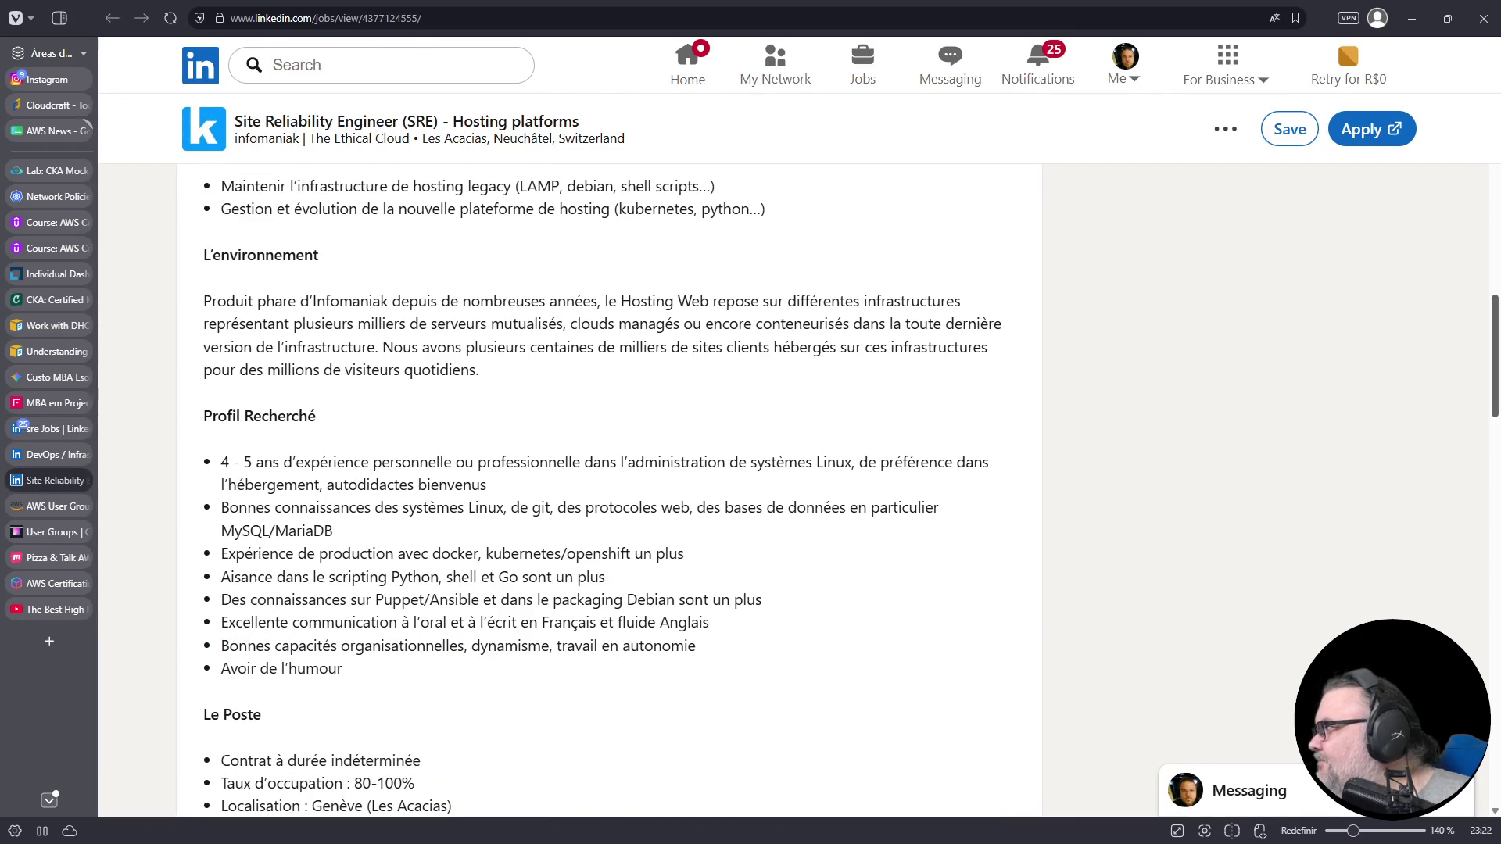
pyautogui.moveTo(1494, 344); pyautogui.dragTo(1493, 339)
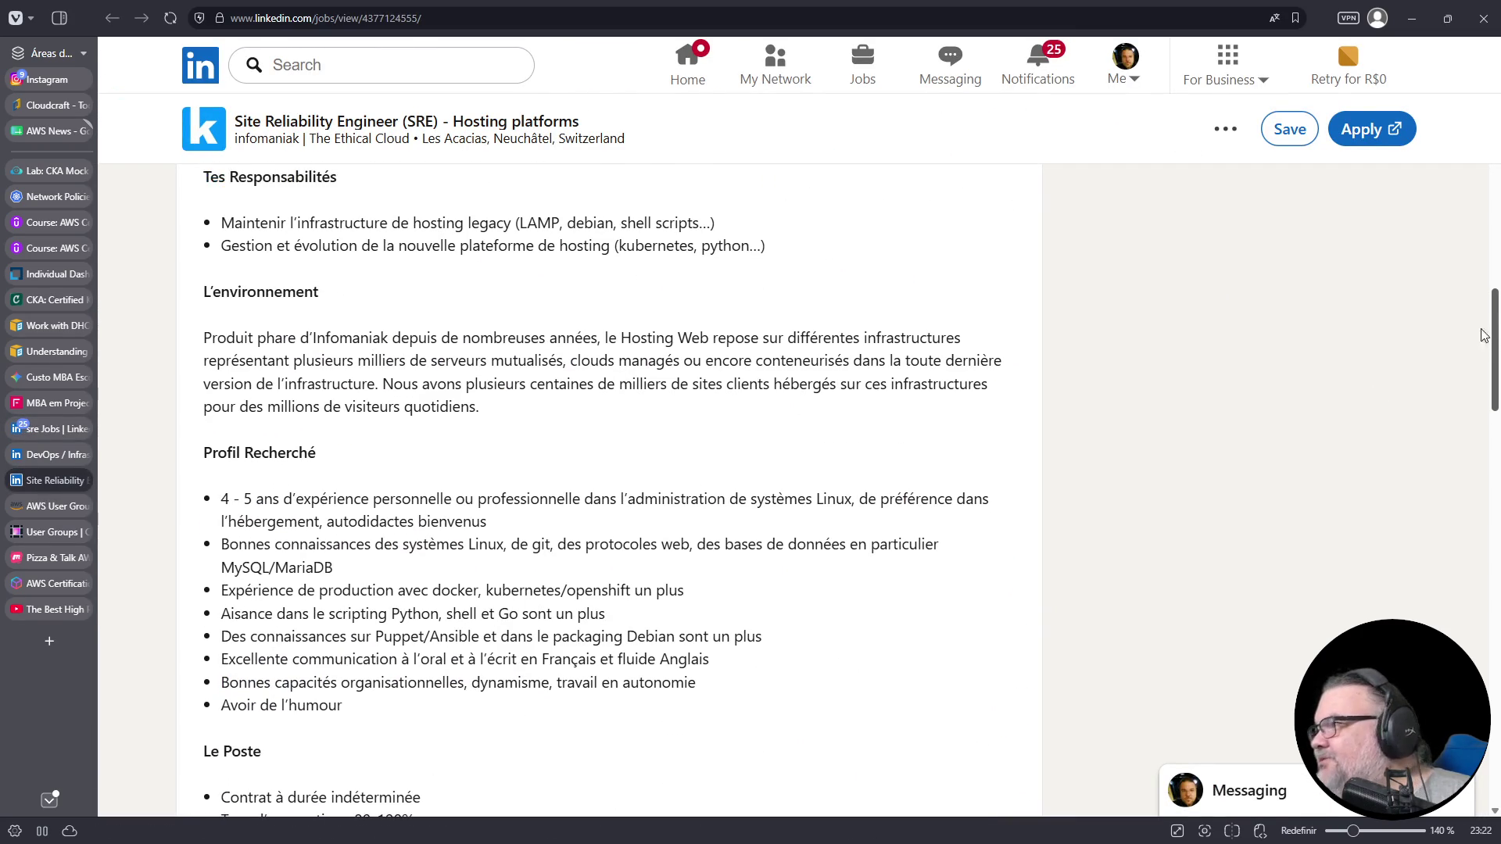
pyautogui.moveTo(223, 226)
pyautogui.mouseDown()
pyautogui.moveTo(468, 225)
pyautogui.moveTo(526, 286)
pyautogui.mouseUp()
pyautogui.click(526, 369)
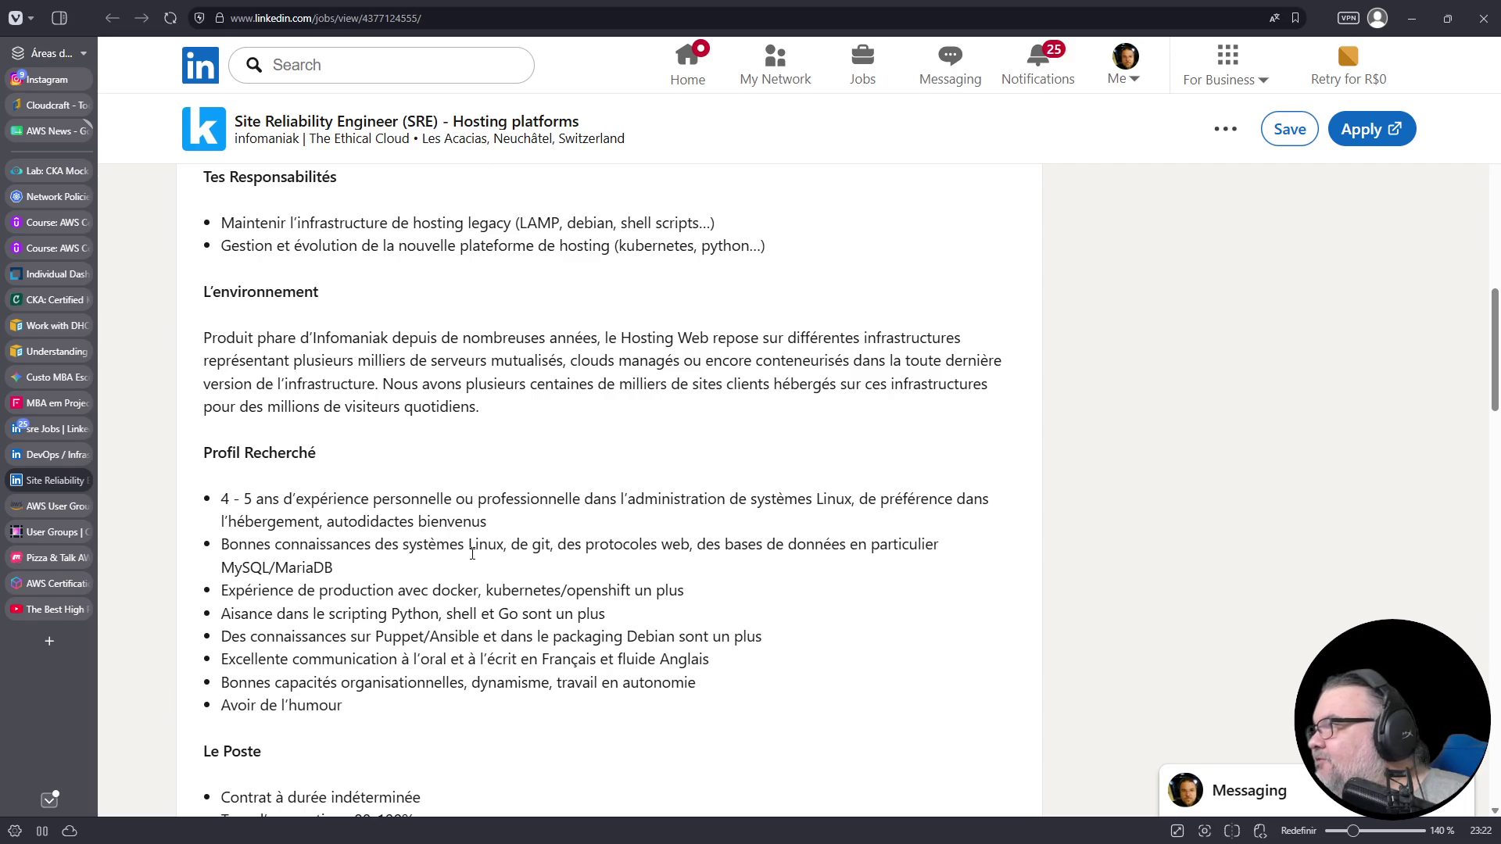
# - Read from Profil Recherché down to About the company and back, highlighting the sense-of-humour requirement
pyautogui.scroll(10, 474, 557)
pyautogui.scroll(3, 471, 560)
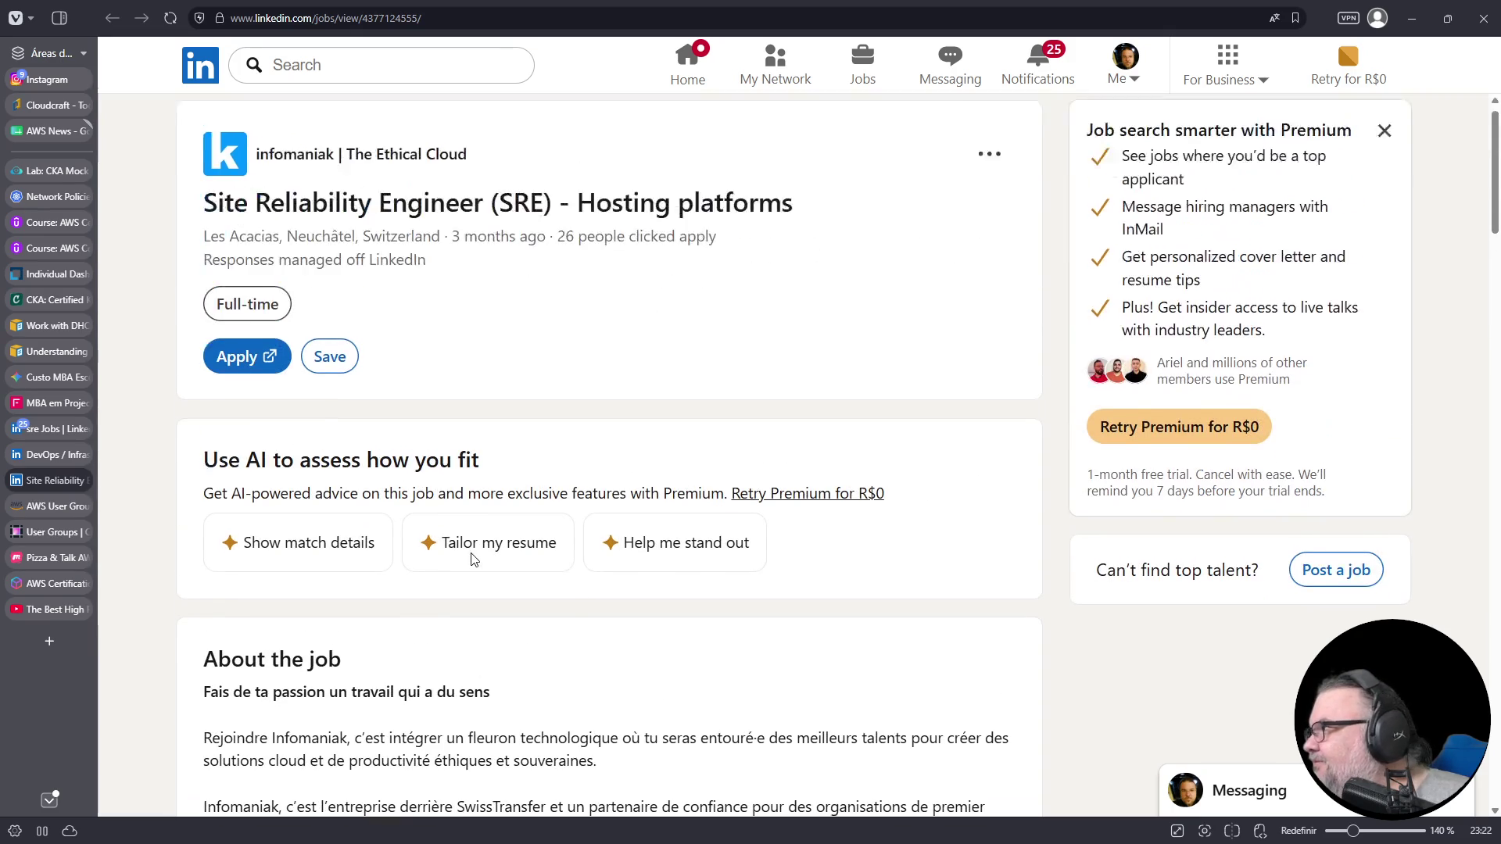
pyautogui.scroll(-15, 472, 560)
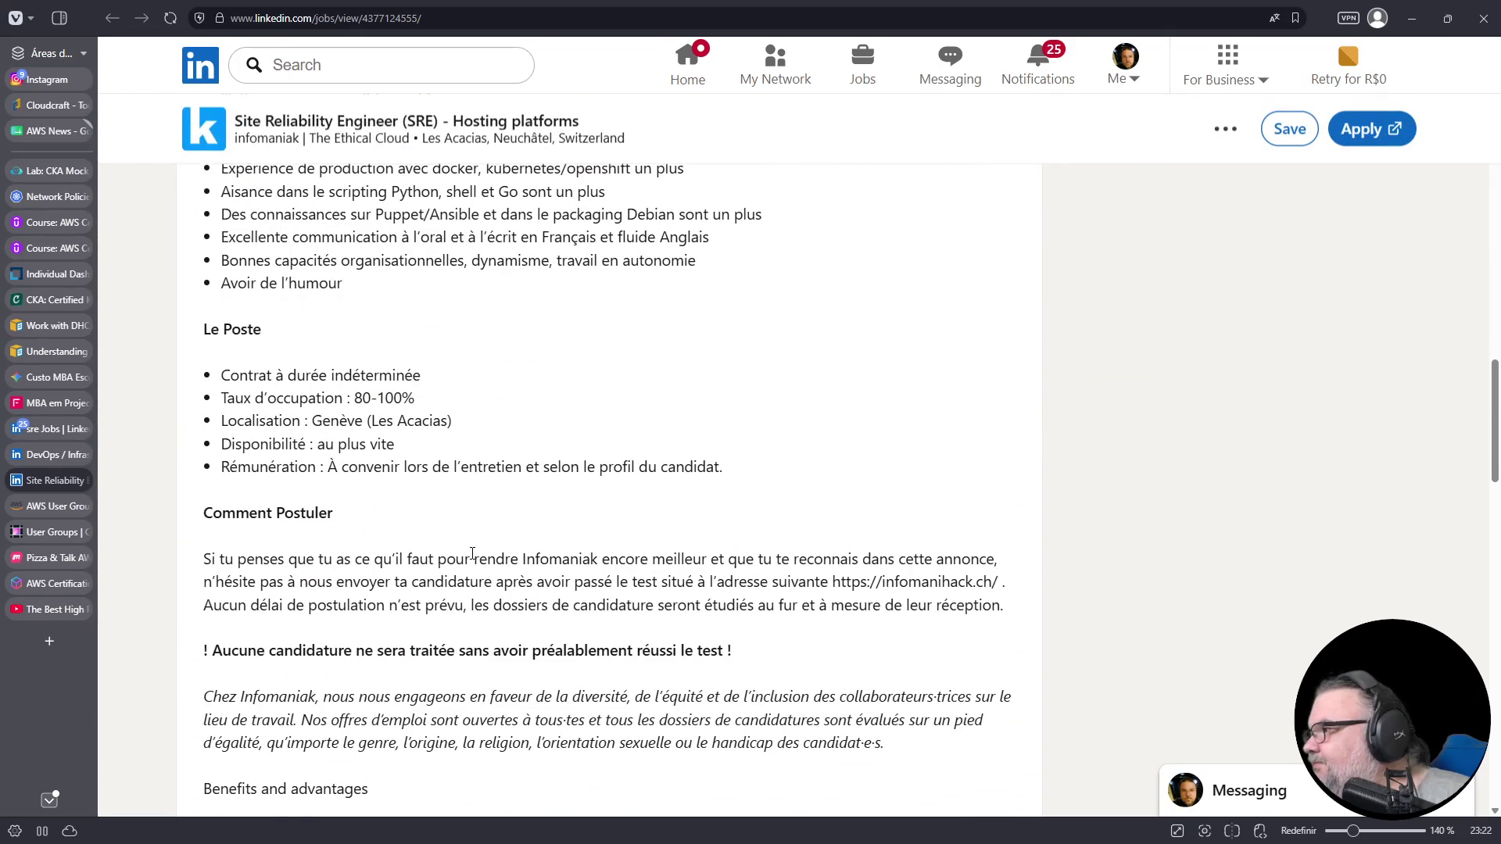
pyautogui.scroll(-1, 472, 555)
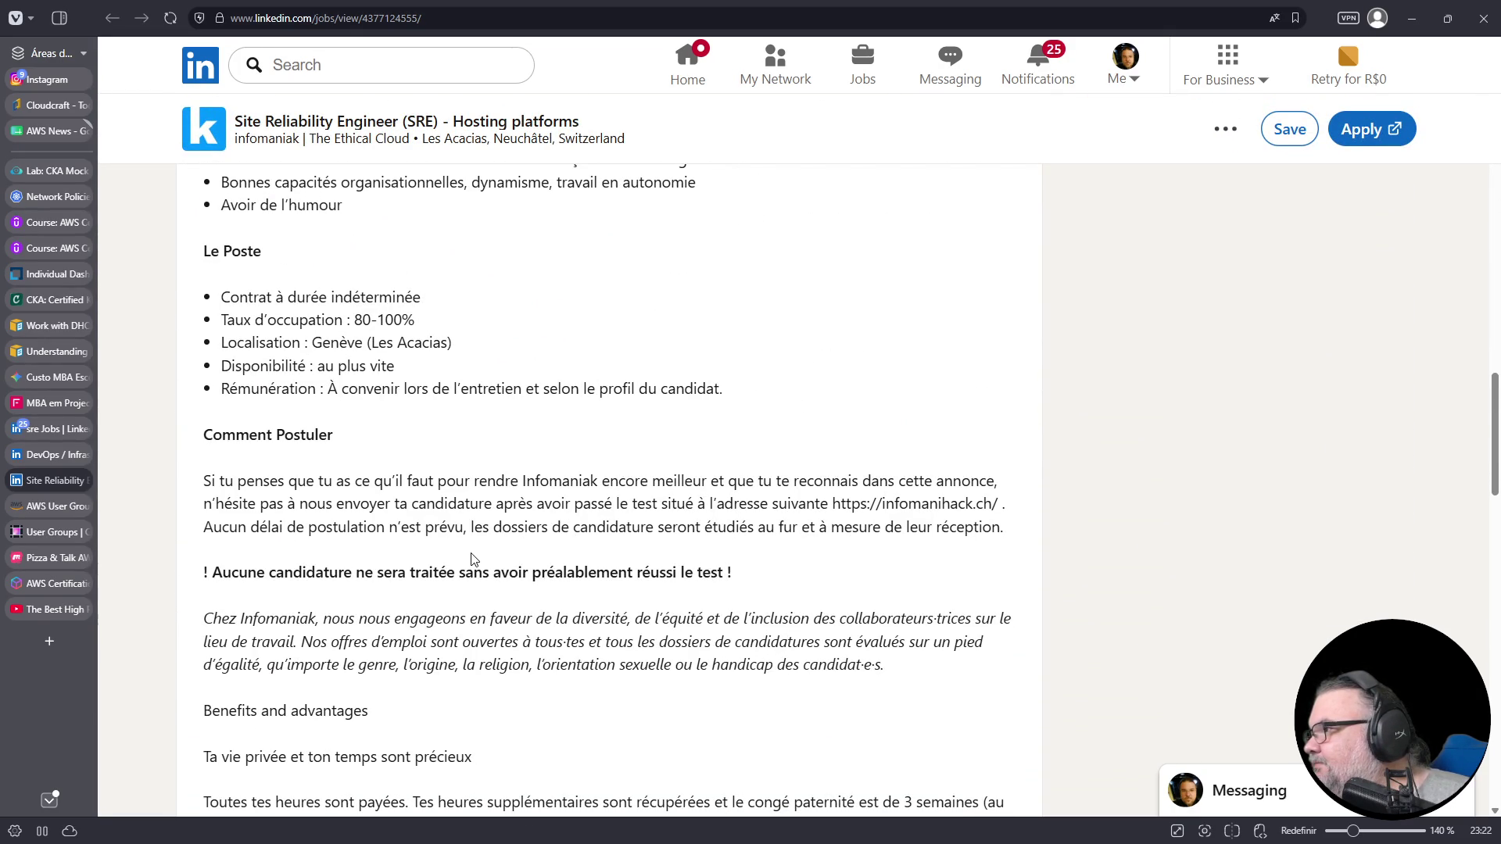
pyautogui.scroll(-1, 472, 560)
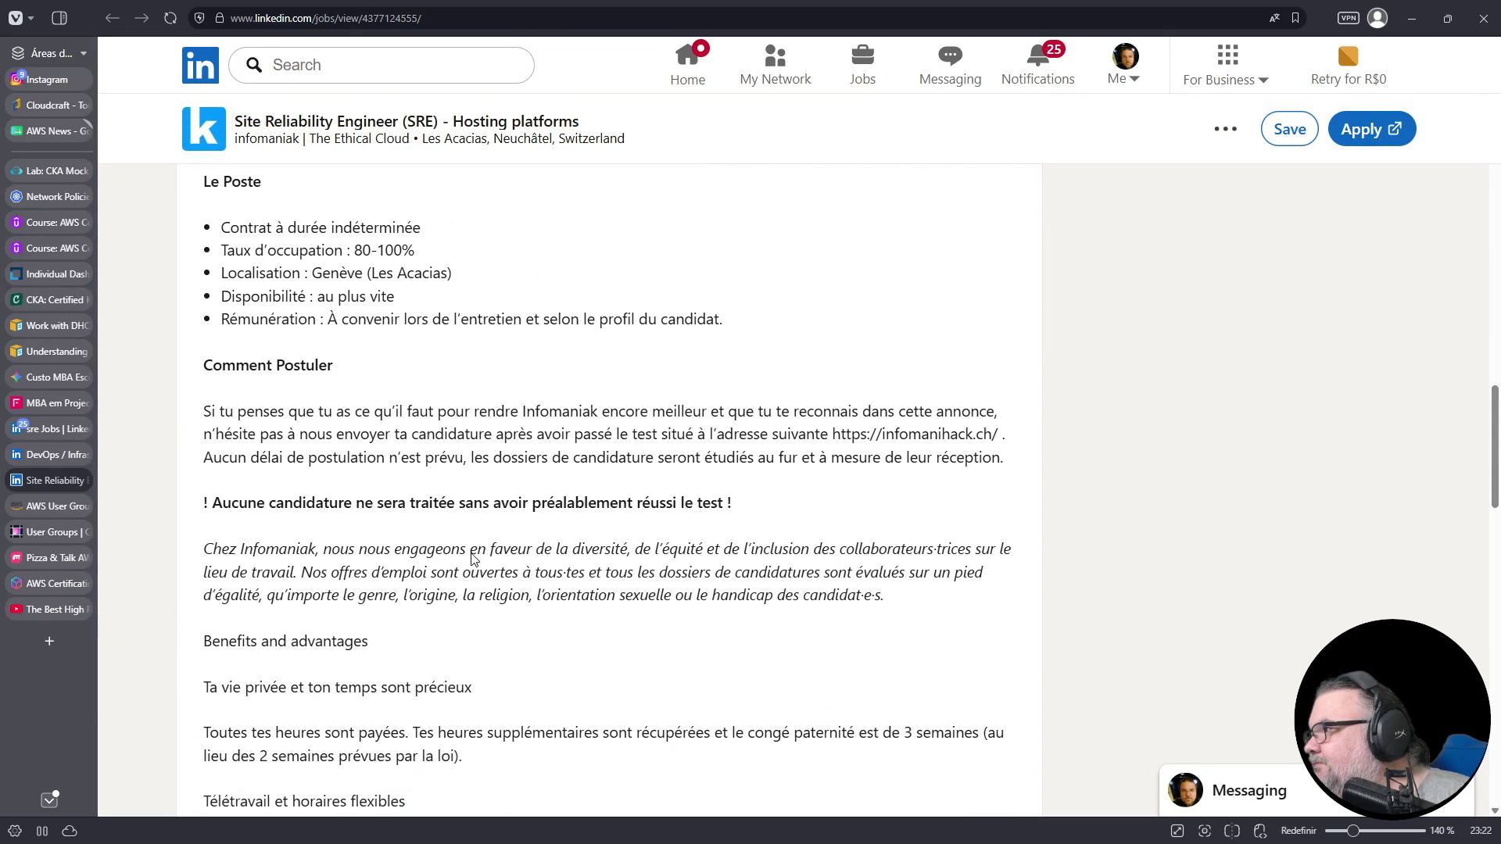
pyautogui.scroll(-8, 472, 554)
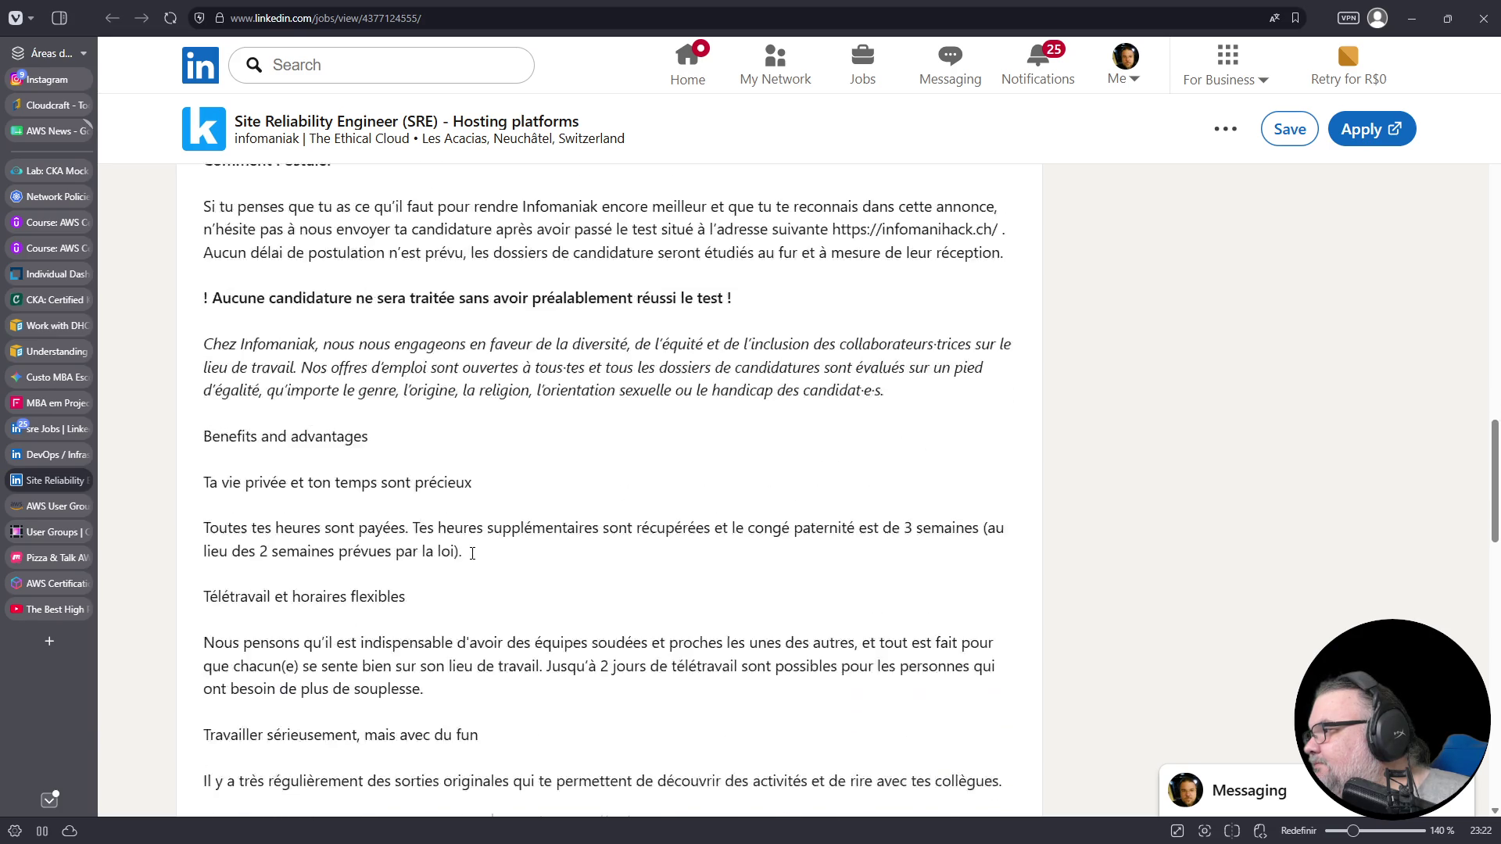
pyautogui.scroll(-11, 473, 554)
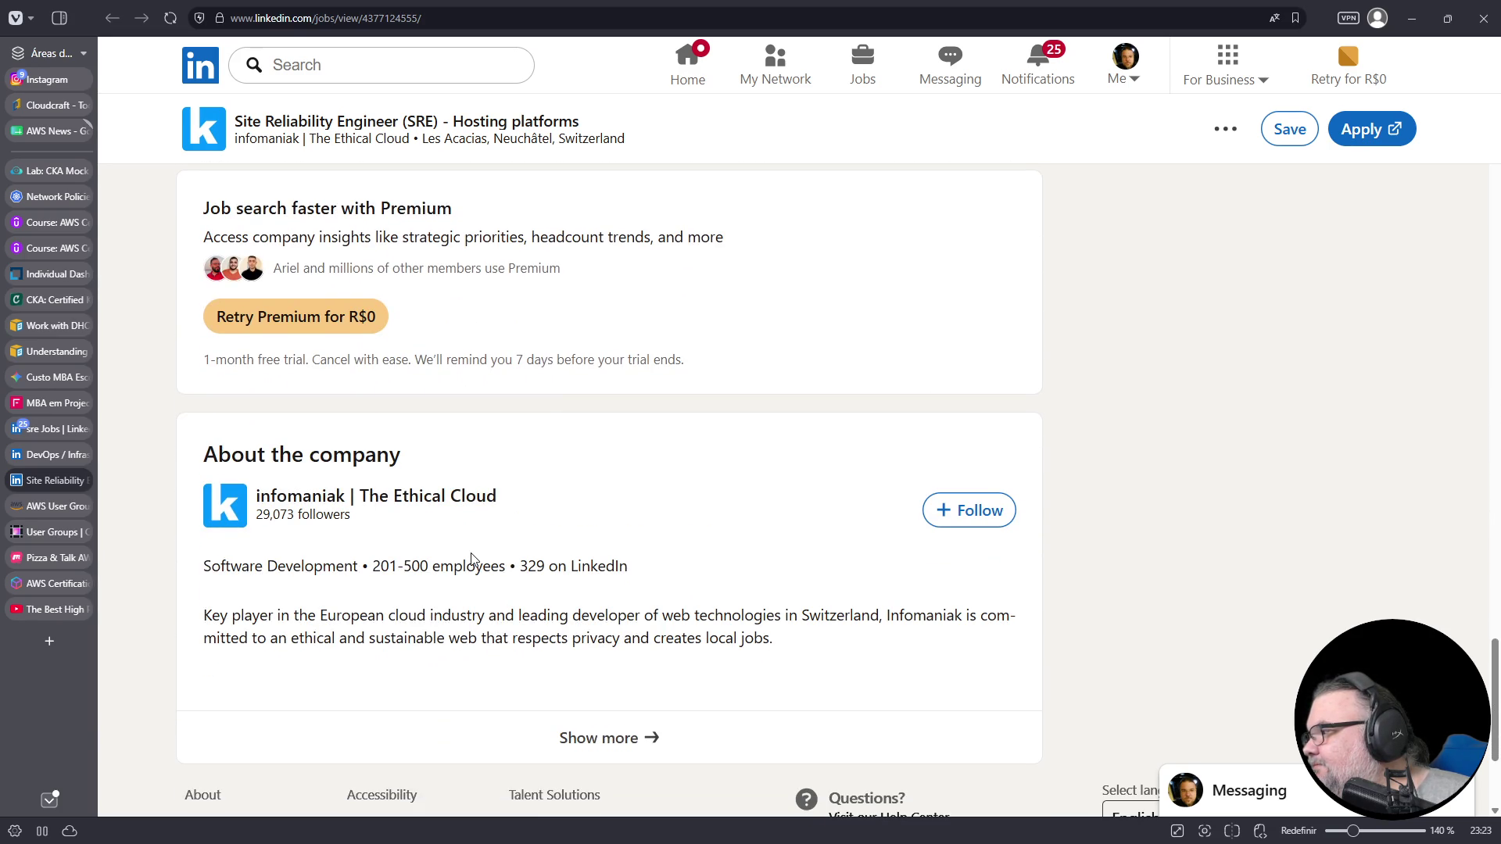
pyautogui.scroll(15, 472, 558)
pyautogui.scroll(12, 472, 557)
pyautogui.scroll(4, 473, 556)
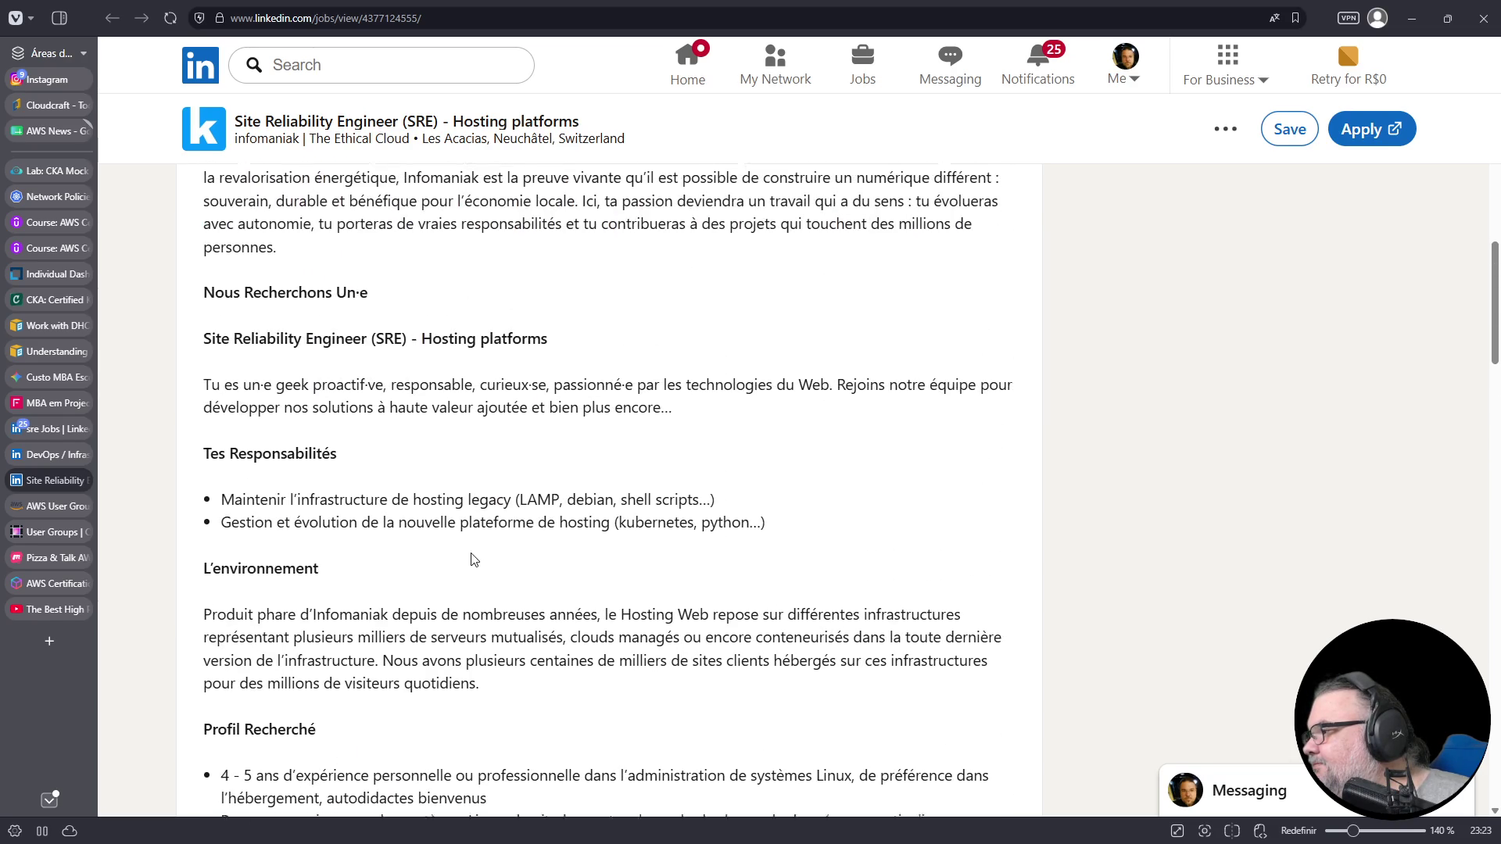
pyautogui.scroll(-4, 472, 560)
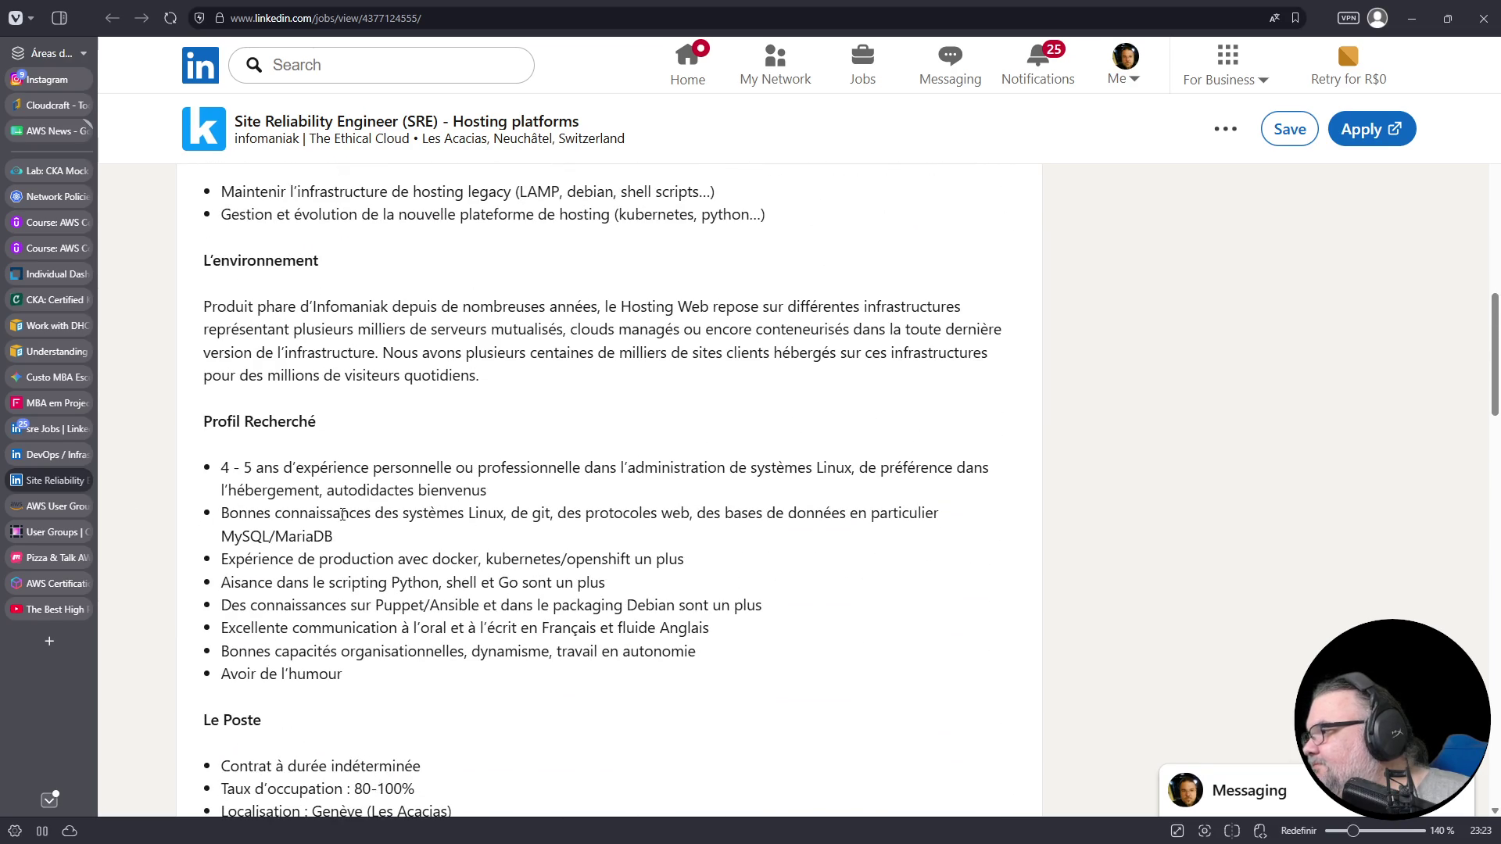
pyautogui.scroll(12, 343, 514)
pyautogui.scroll(-11, 344, 518)
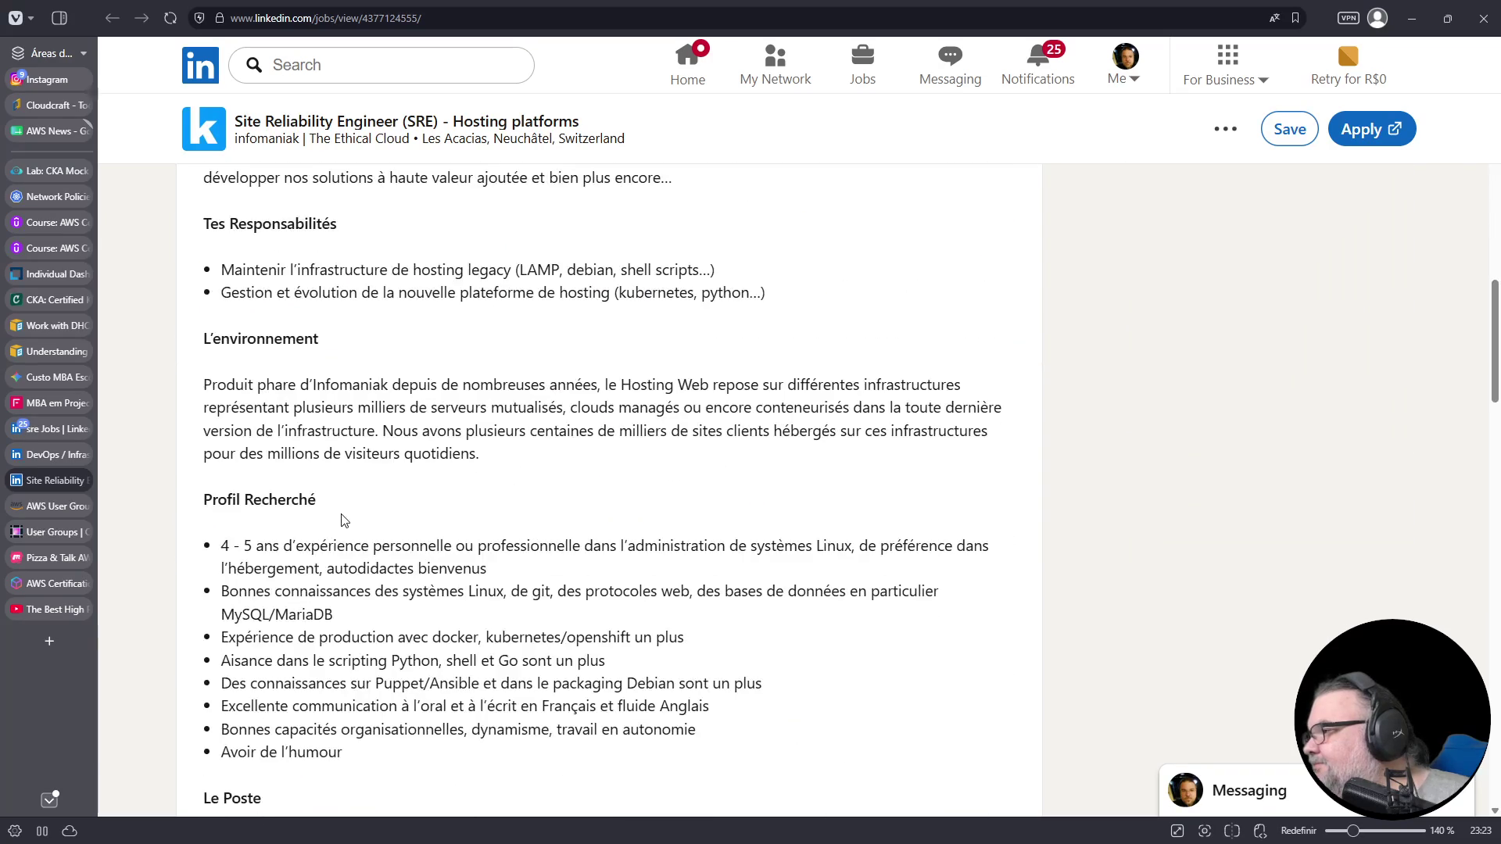
pyautogui.scroll(-5, 340, 519)
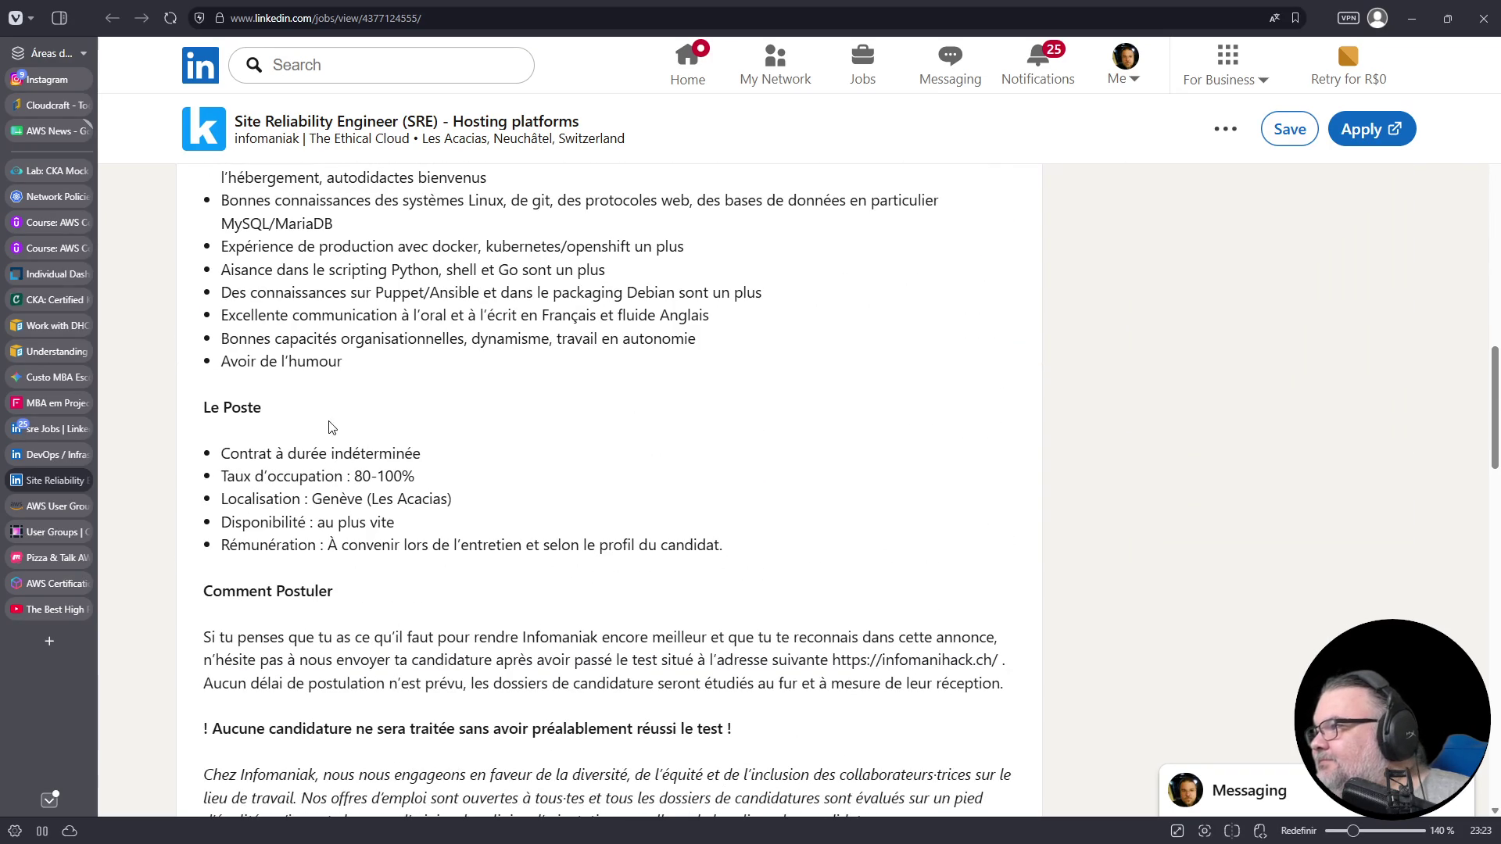
pyautogui.moveTo(209, 361); pyautogui.dragTo(338, 363)
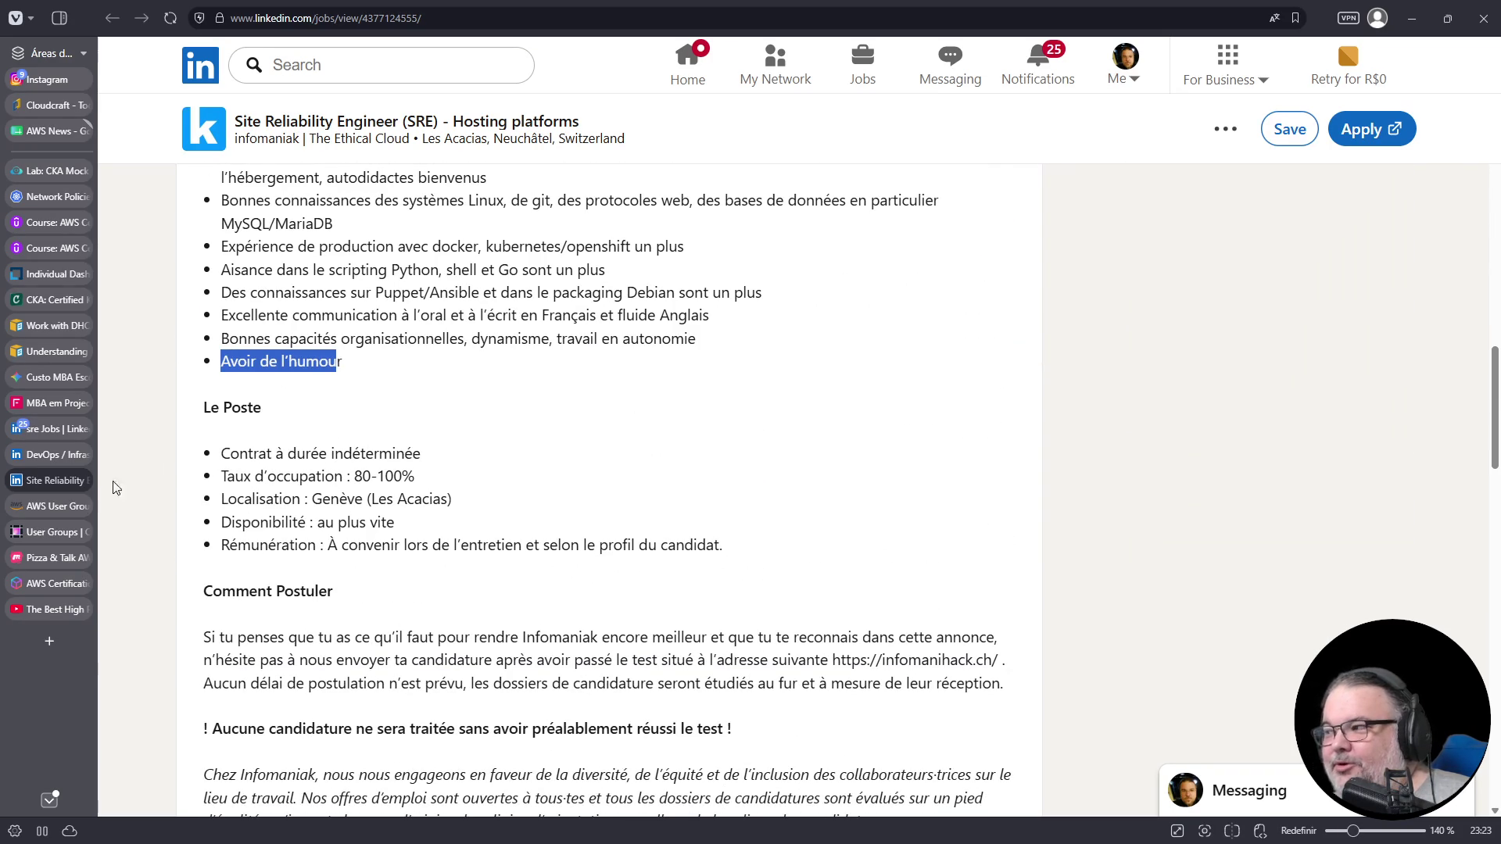
# - Review La stack technique section of the DevOps kDrive posting
pyautogui.click(35, 458)
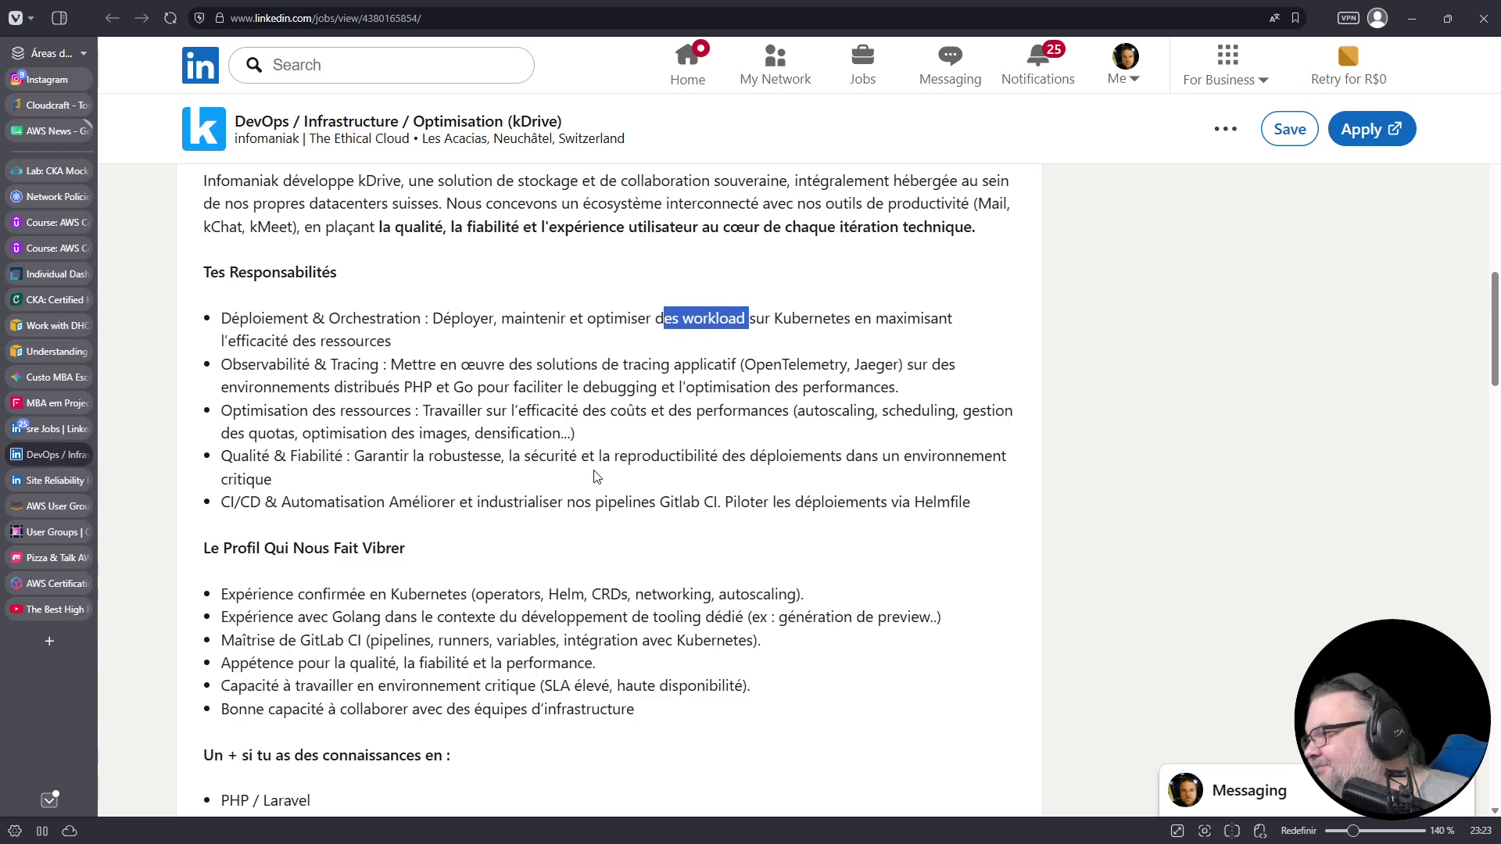
pyautogui.scroll(-5, 596, 475)
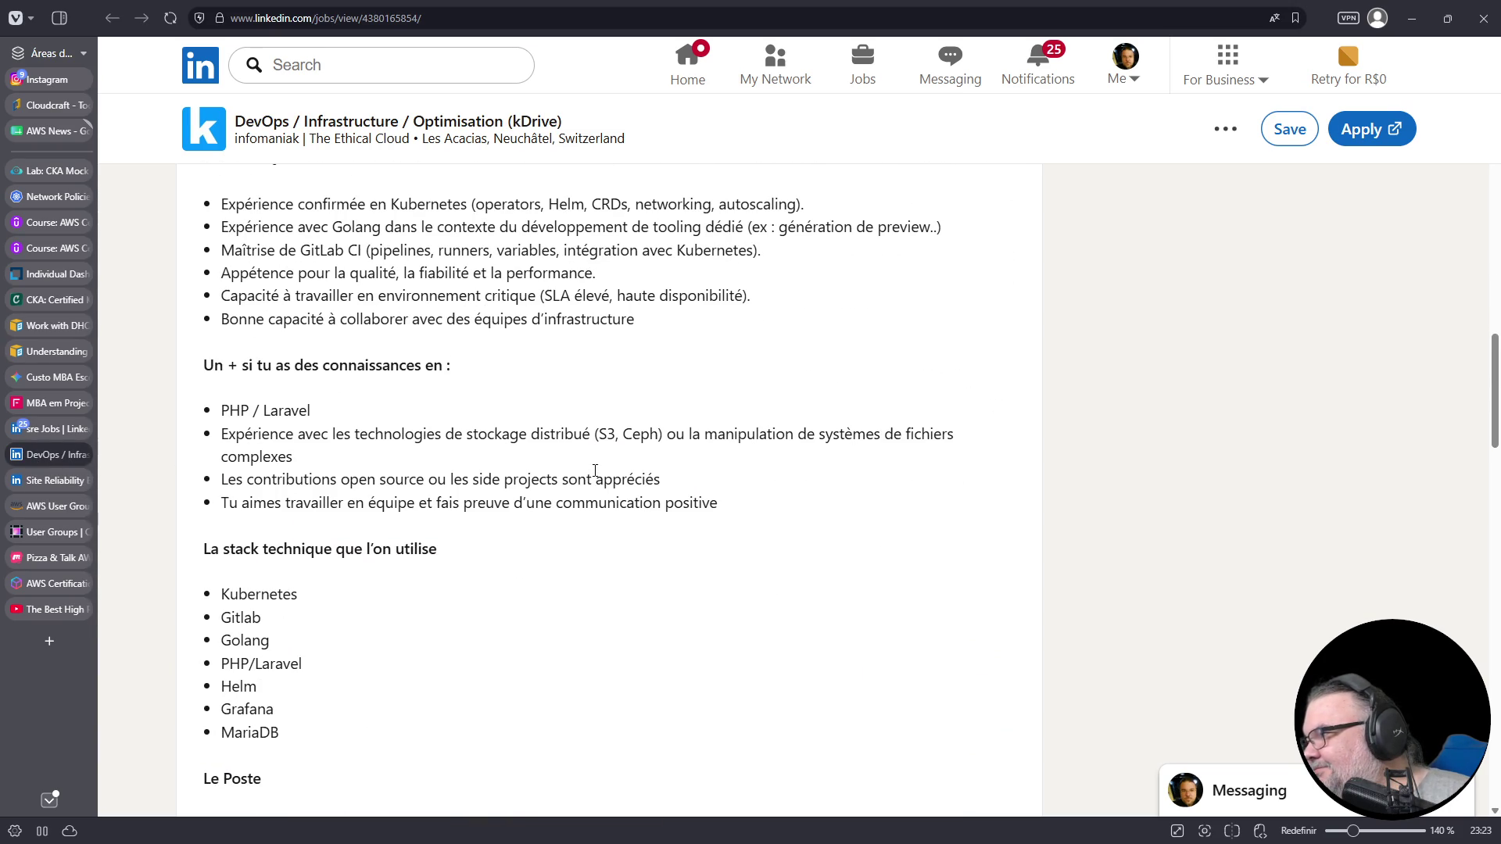
pyautogui.scroll(-1, 595, 471)
pyautogui.moveTo(623, 356); pyautogui.dragTo(663, 354)
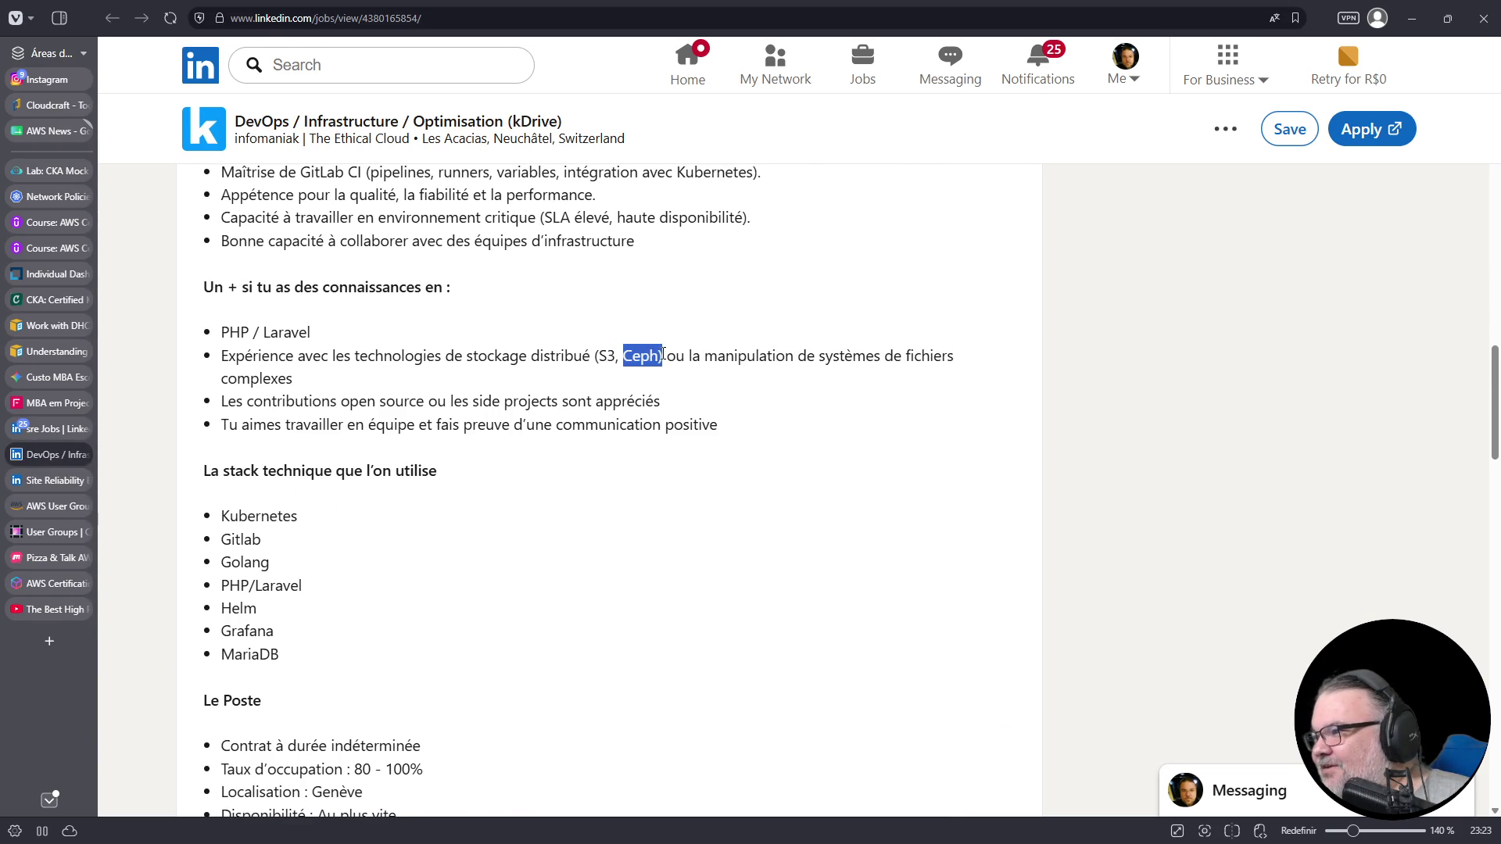
pyautogui.scroll(-3, 524, 530)
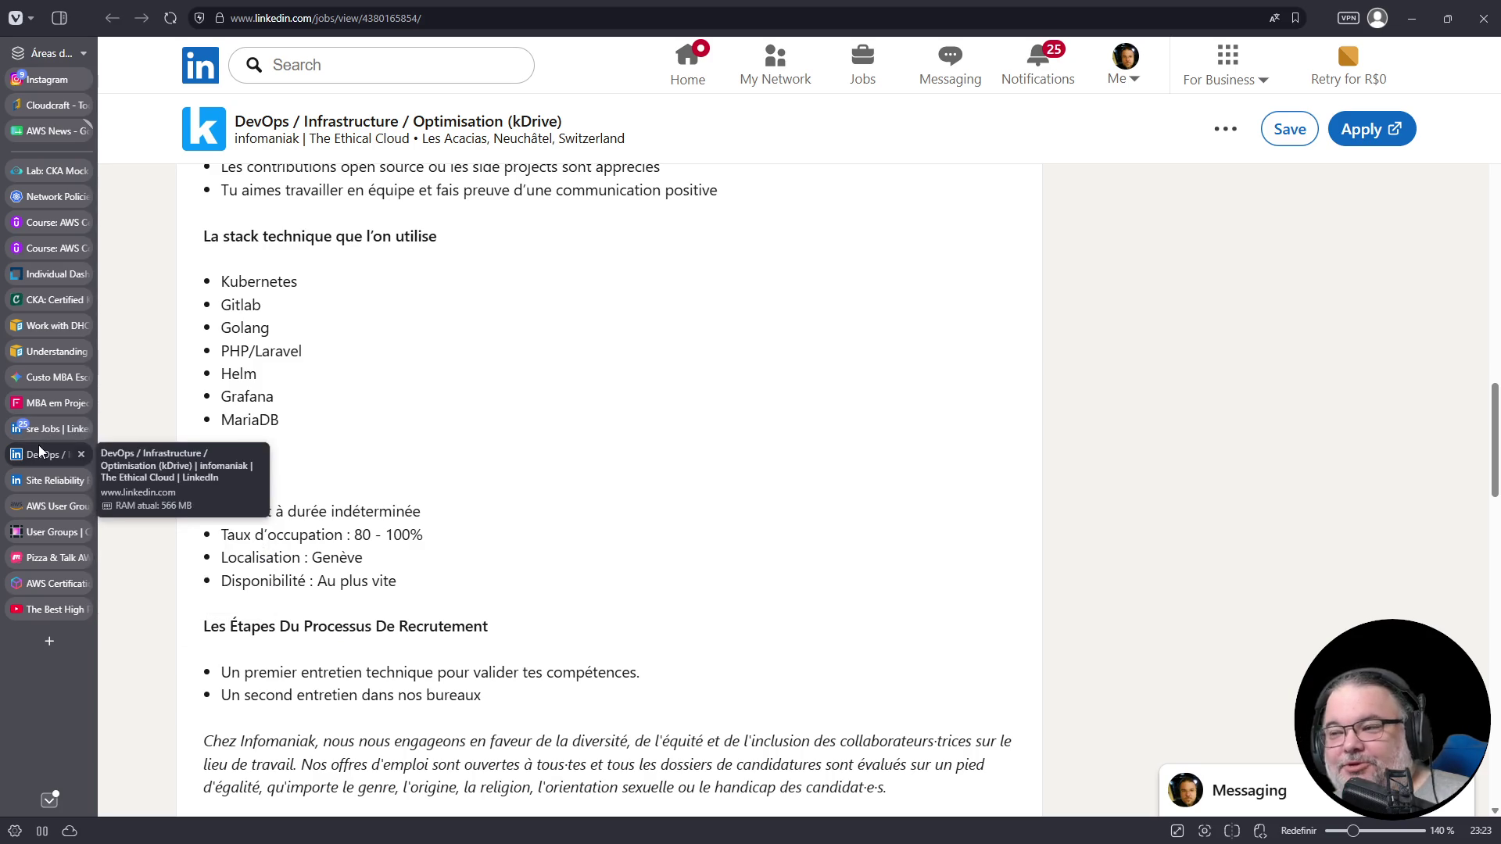
# - Close the sre results and DevOps kDrive tabs, then open LinkedIn Jobs in a new tab
pyautogui.click(39, 435)
pyautogui.click(81, 428)
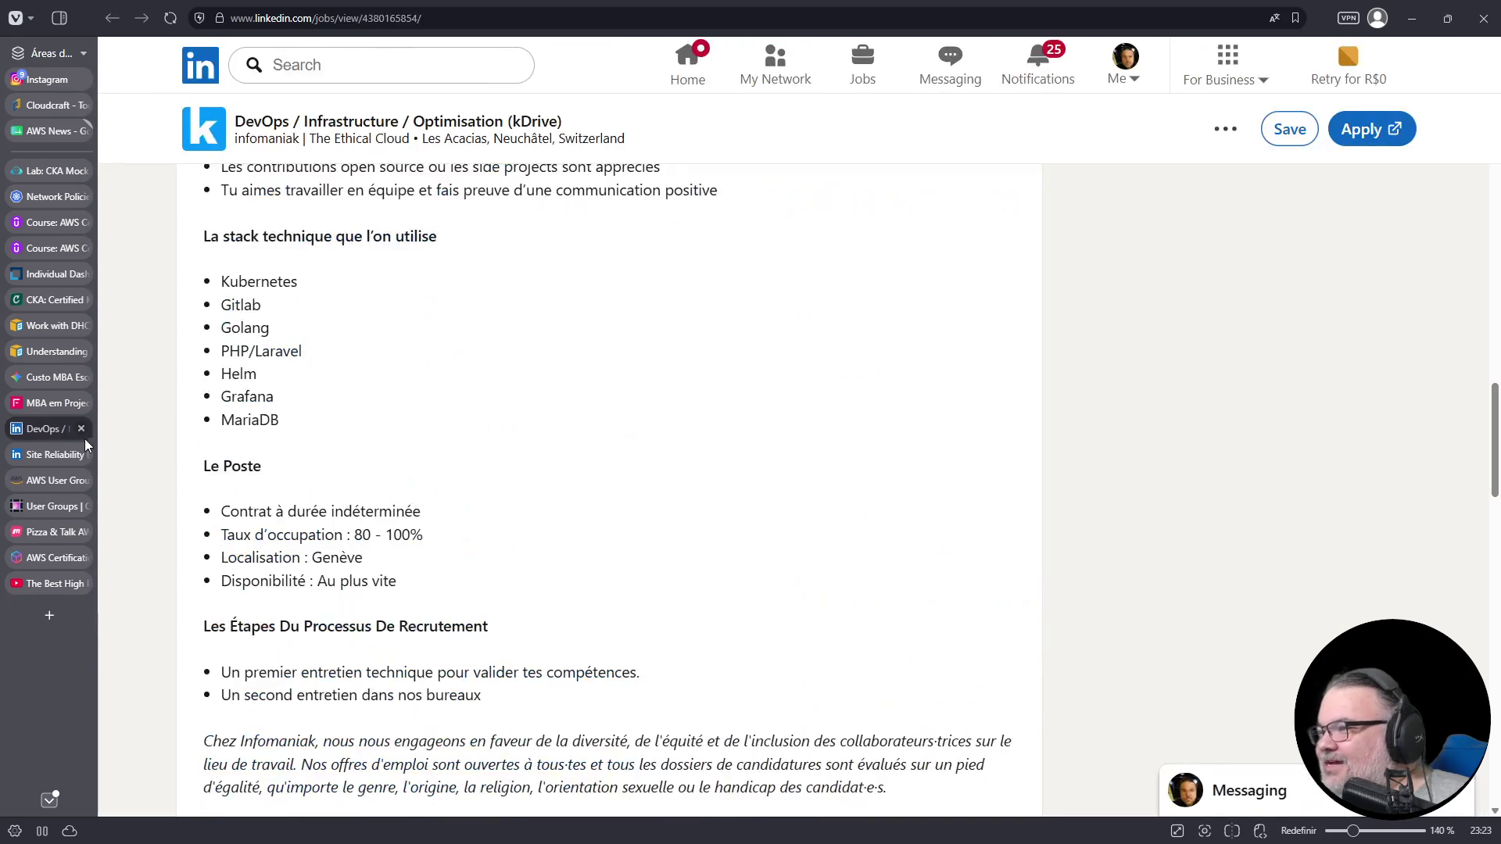
pyautogui.click(81, 428)
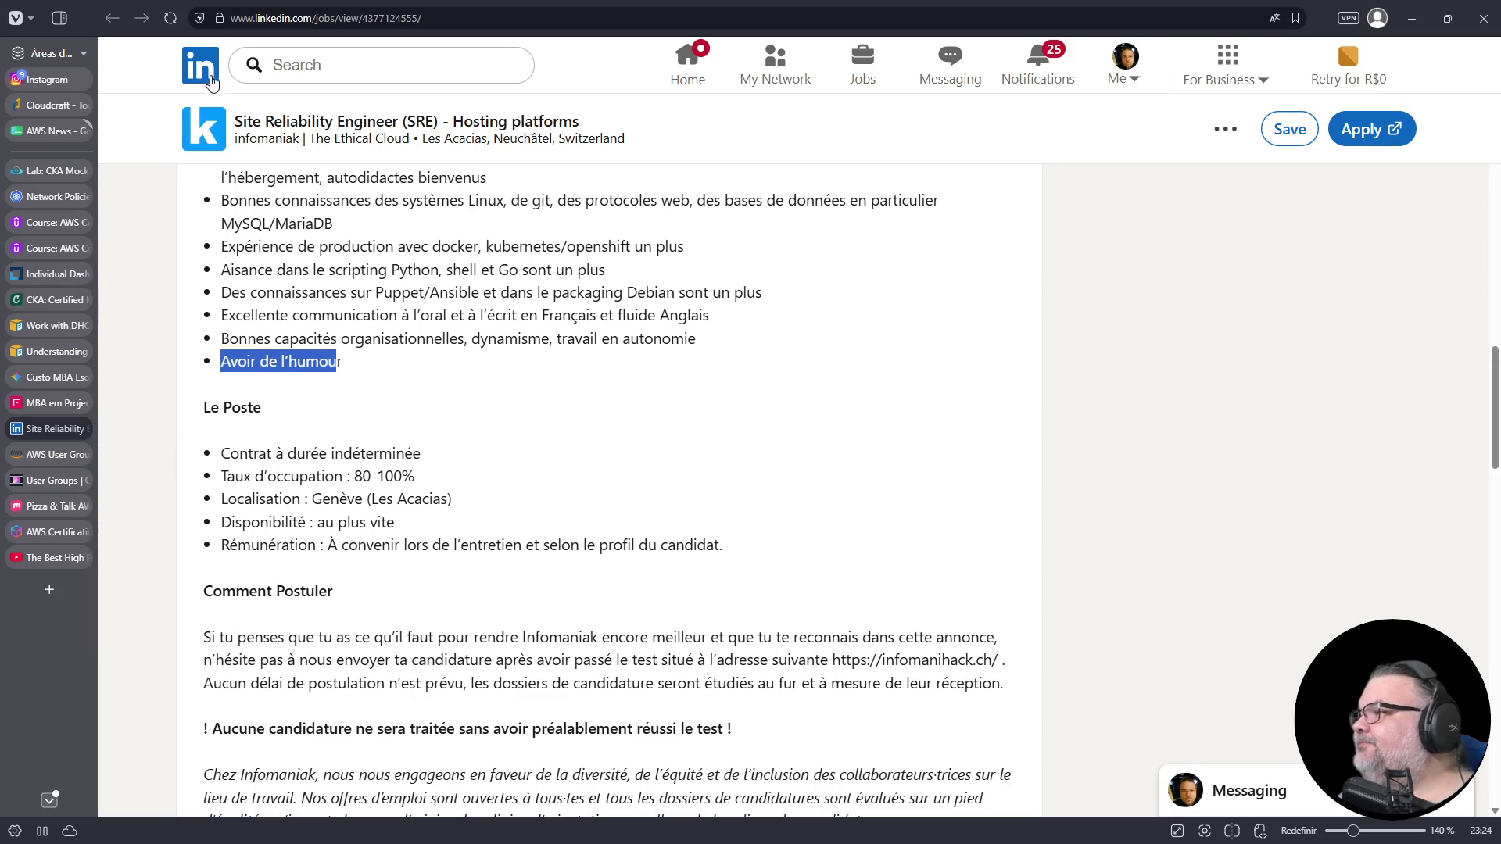
pyautogui.click(195, 110)
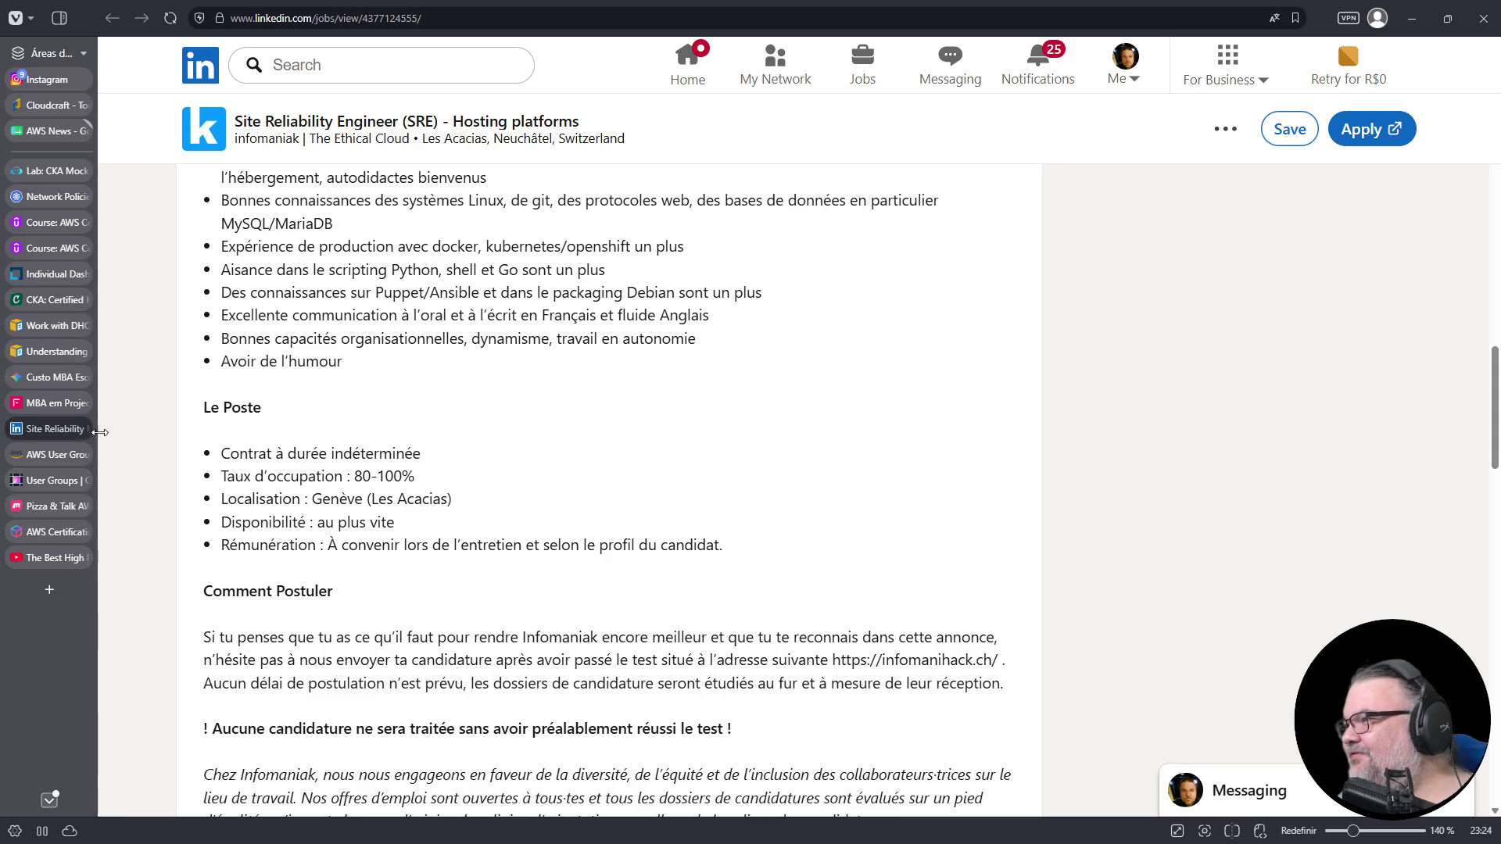
pyautogui.middleClick(863, 63)
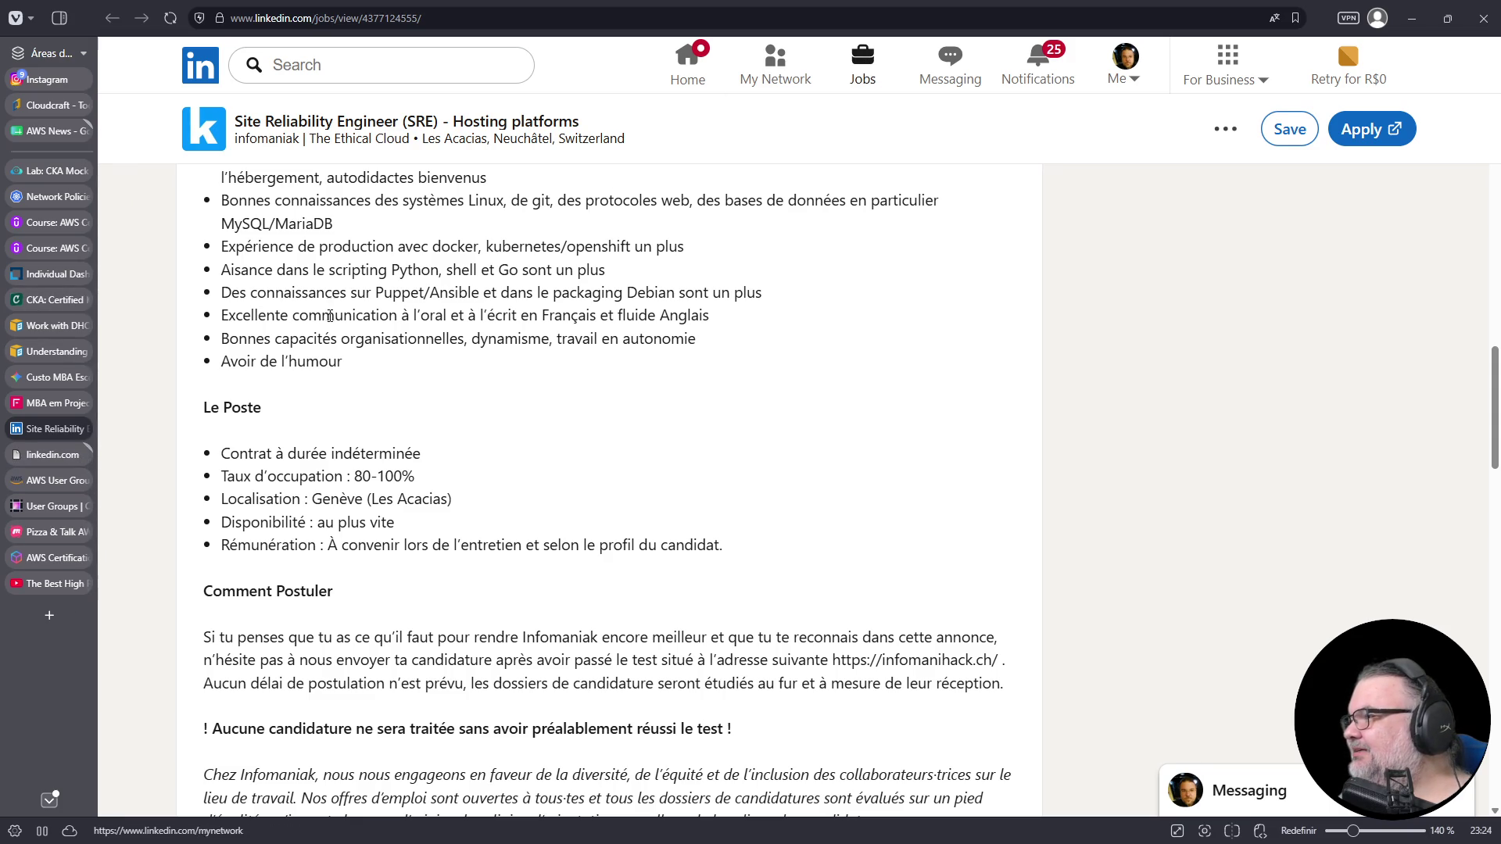
pyautogui.click(40, 458)
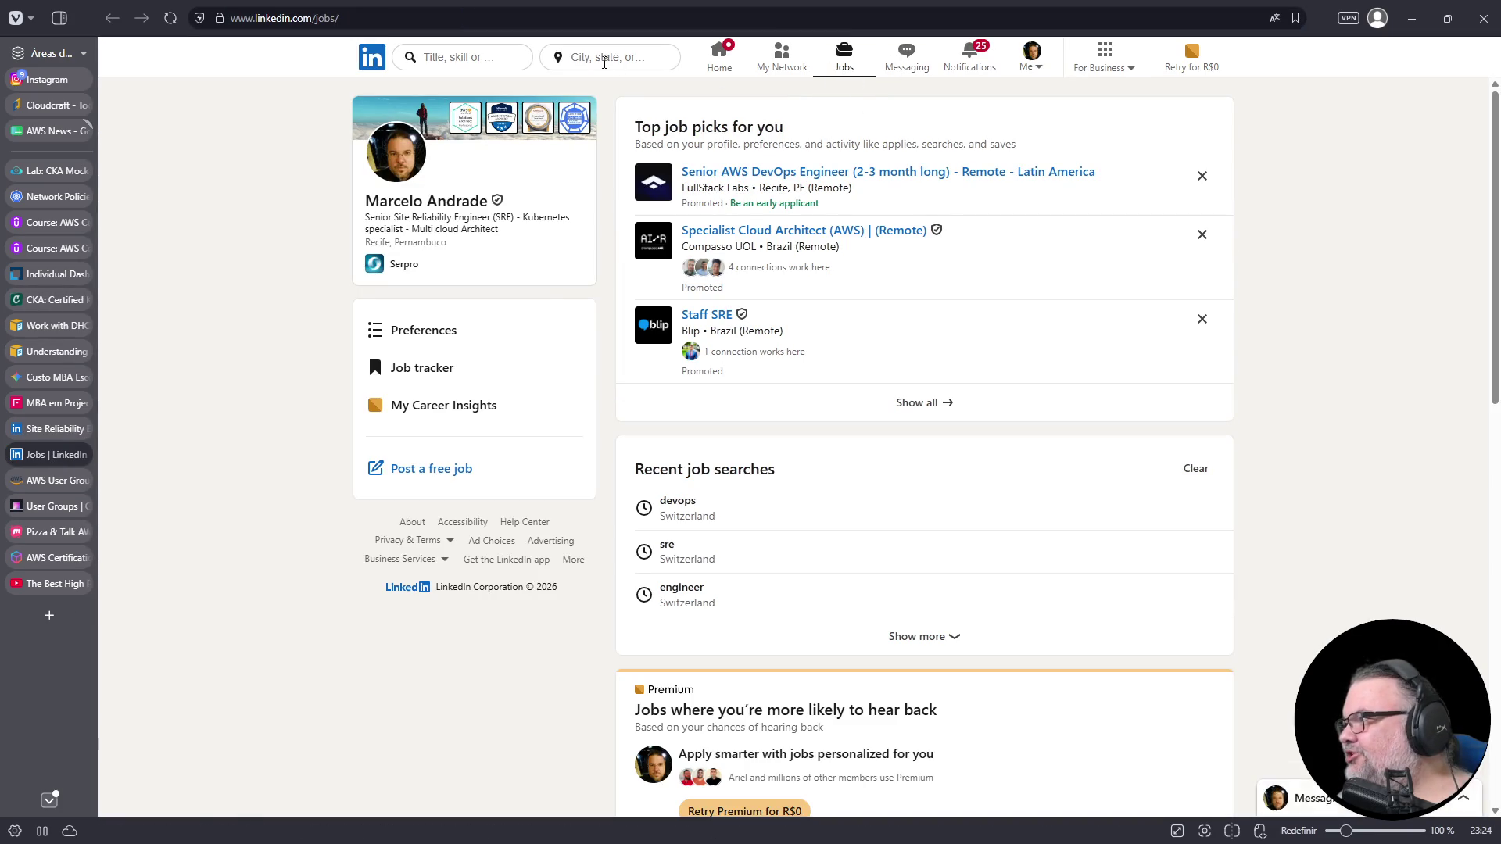
# - Search LinkedIn jobs for 'cloud engineer jr' and open the Jet Aviation cloud engineering internship
pyautogui.click(604, 58)
pyautogui.click(497, 57)
pyautogui.write('cloud engineer jr')
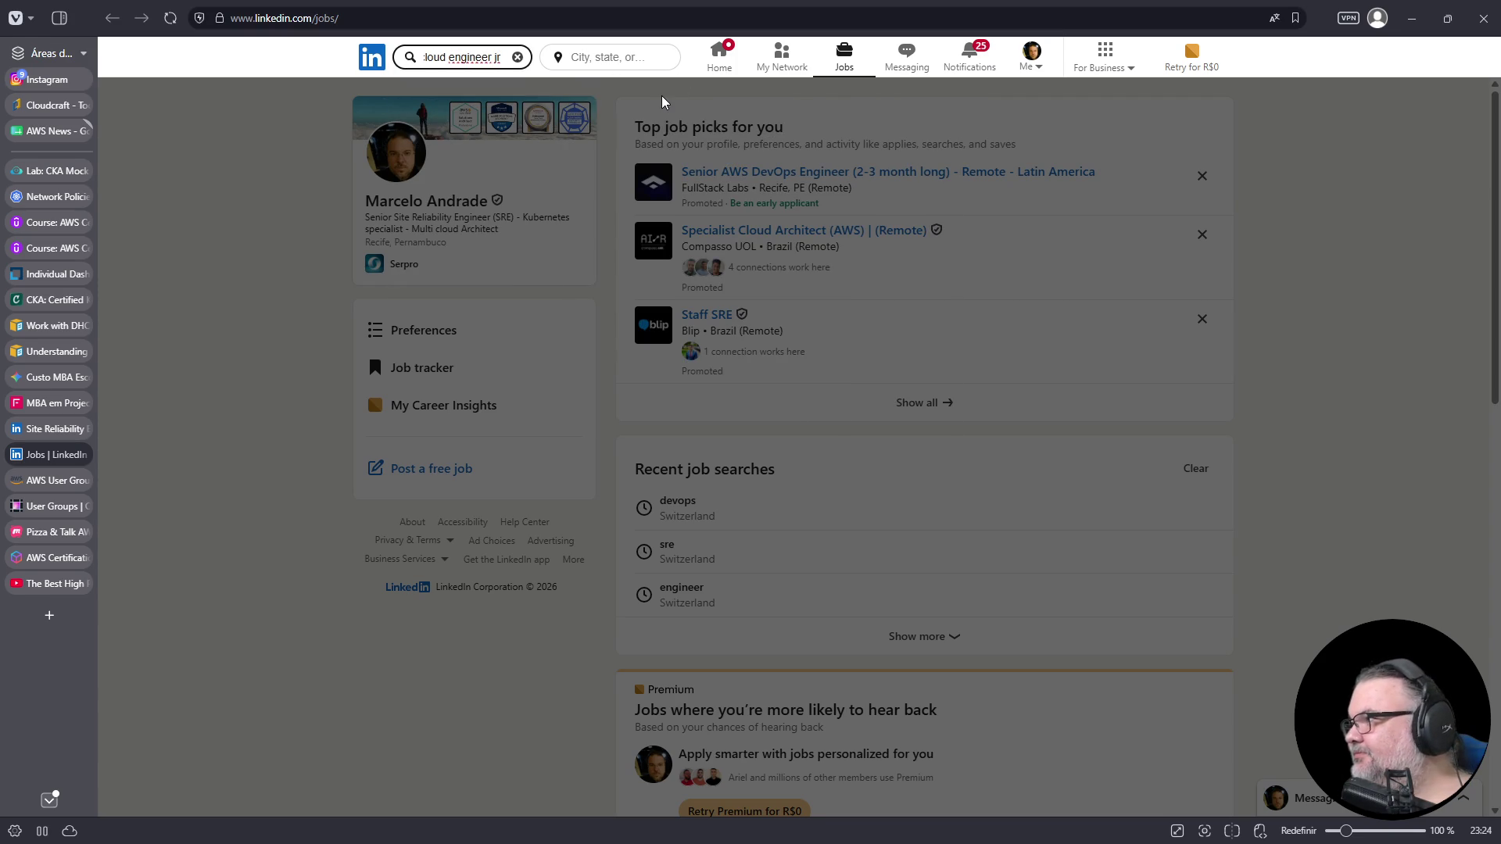
pyautogui.press('Return')
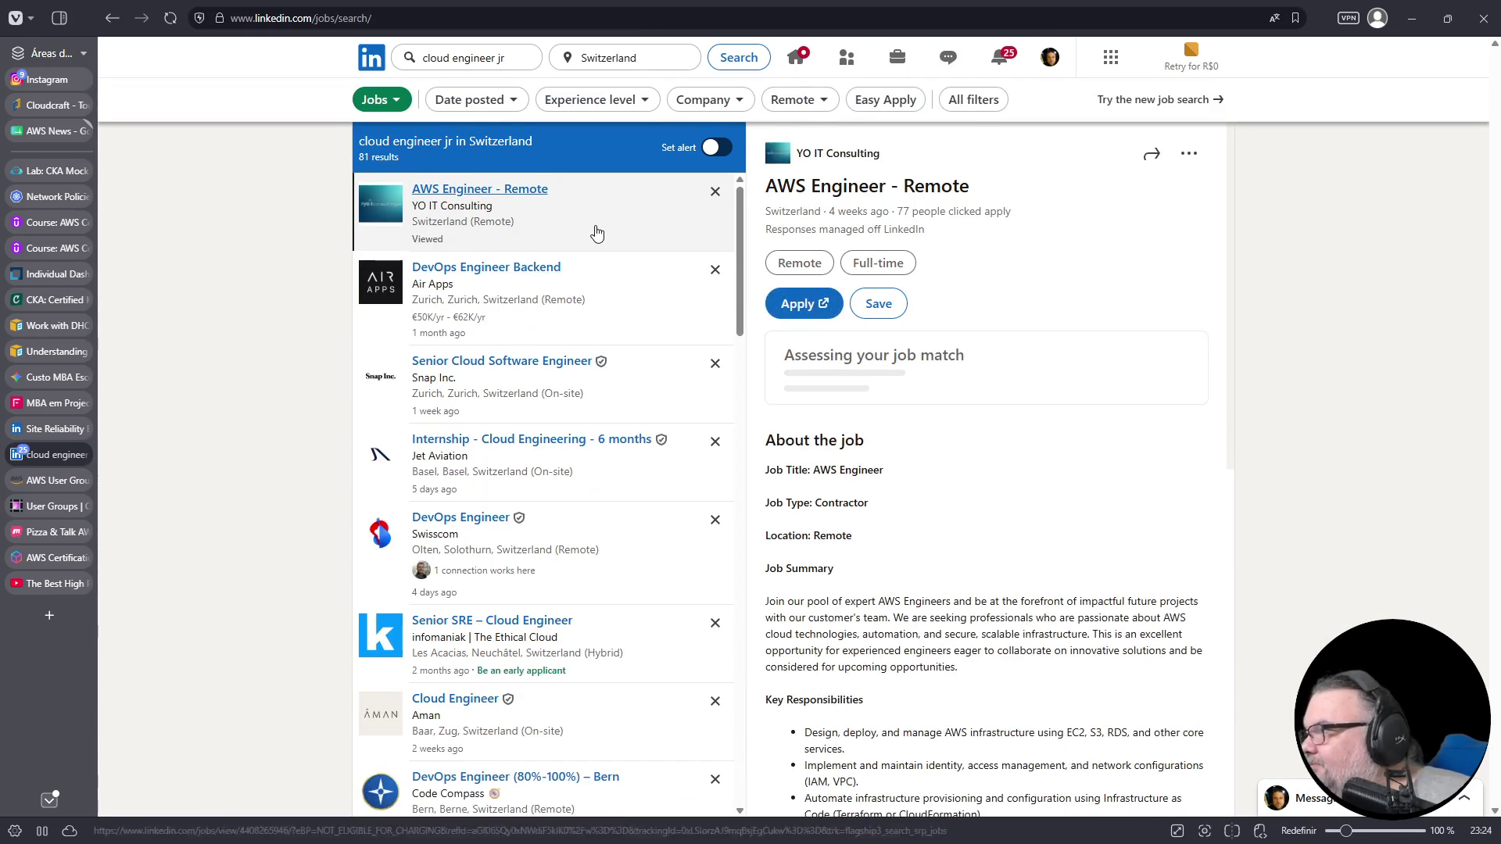
pyautogui.scroll(-3, 598, 231)
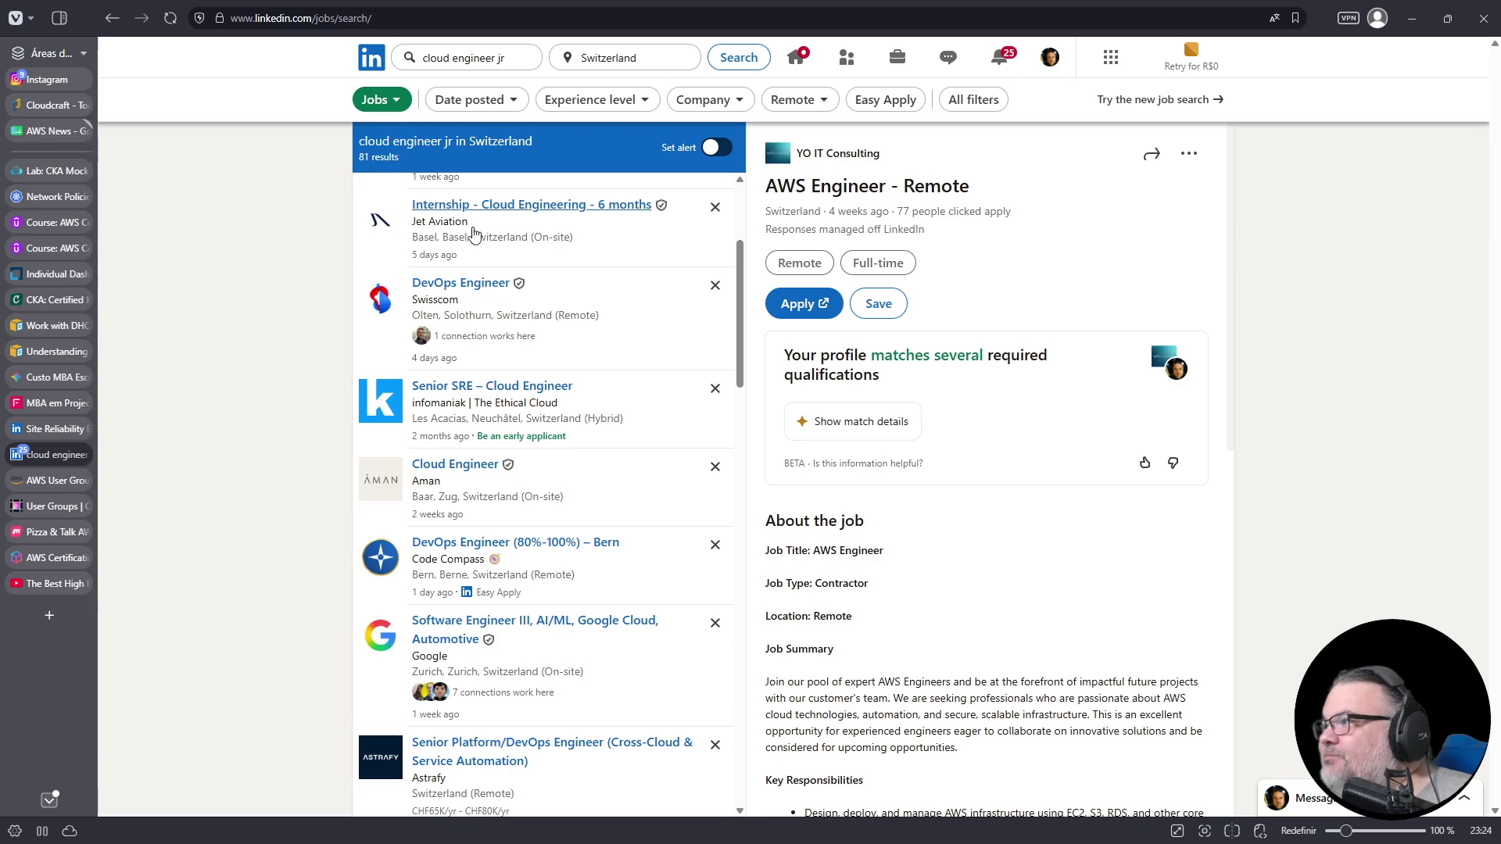
pyautogui.click(503, 211)
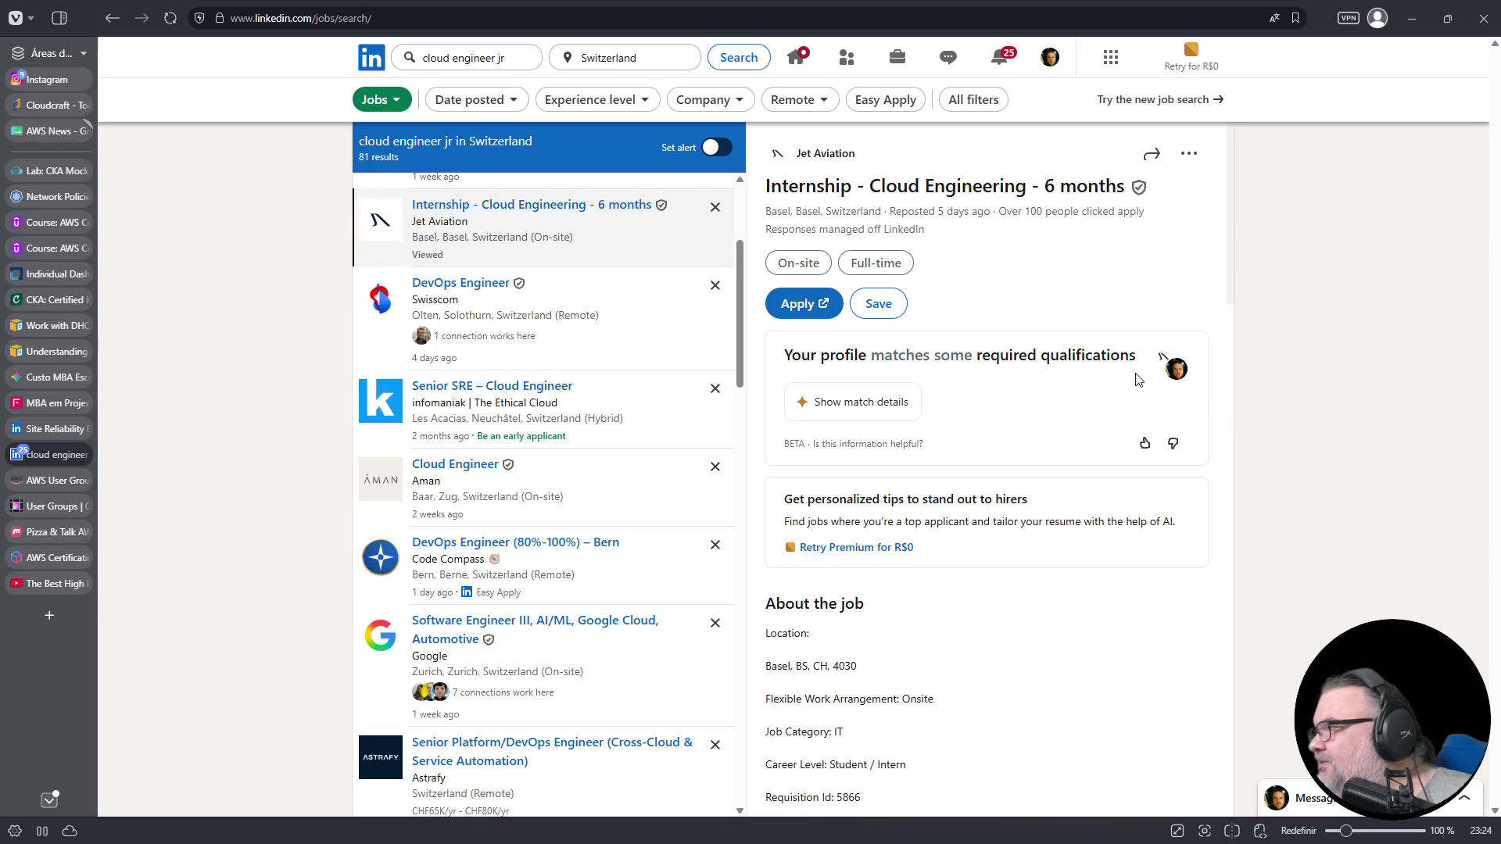
# - Zoom in, highlight the internship's first Your Role responsibility, and open the posting on its own page
pyautogui.scroll(-8, 1141, 378)
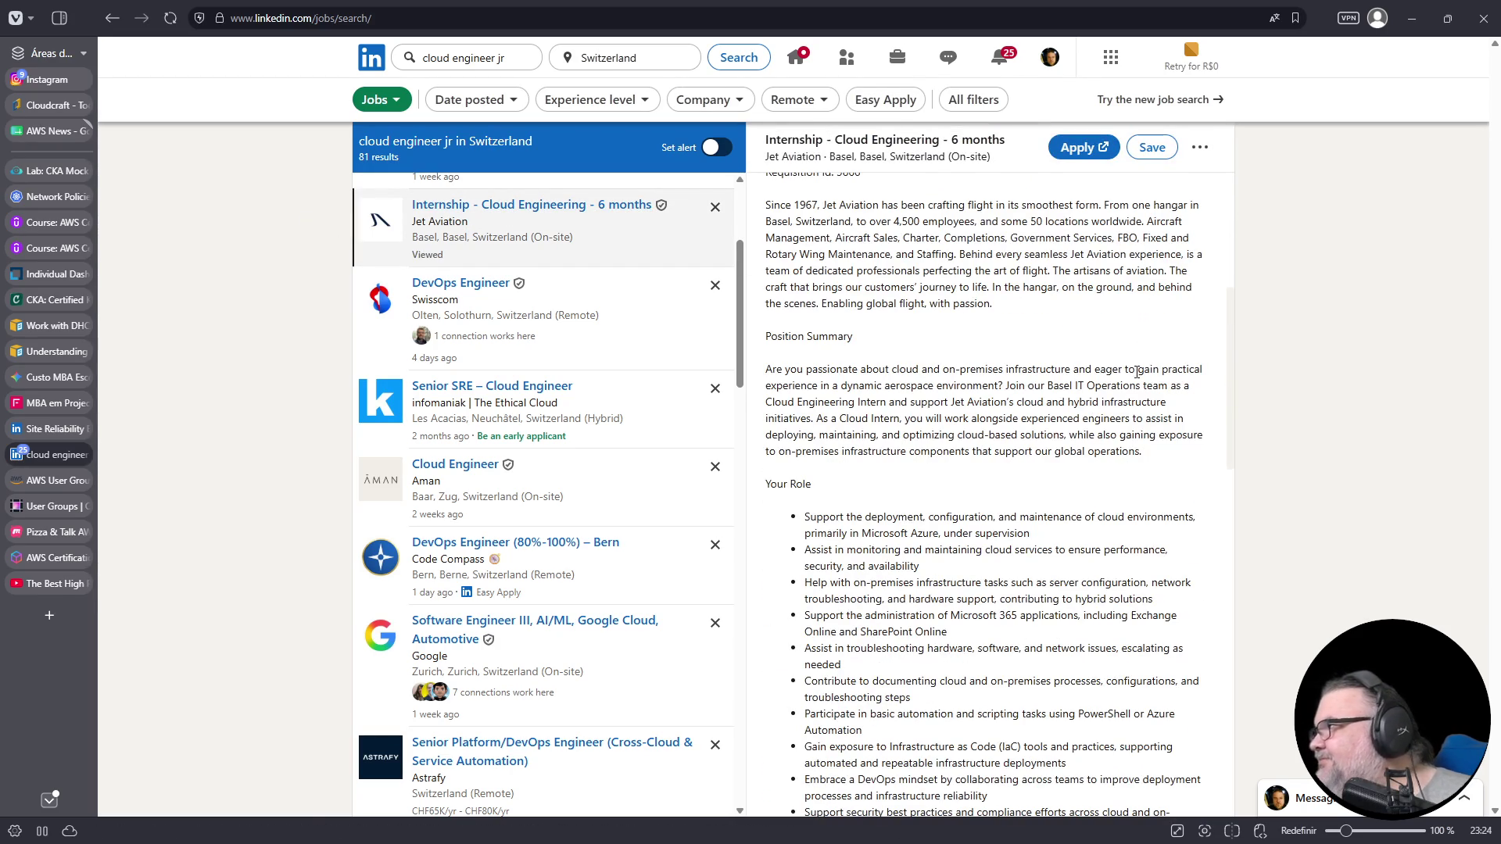
pyautogui.hotkey('ctrl', '+')
pyautogui.hotkey('ctrl', '+')
pyautogui.hotkey('ctrl', '+')
pyautogui.hotkey('ctrl', '+')
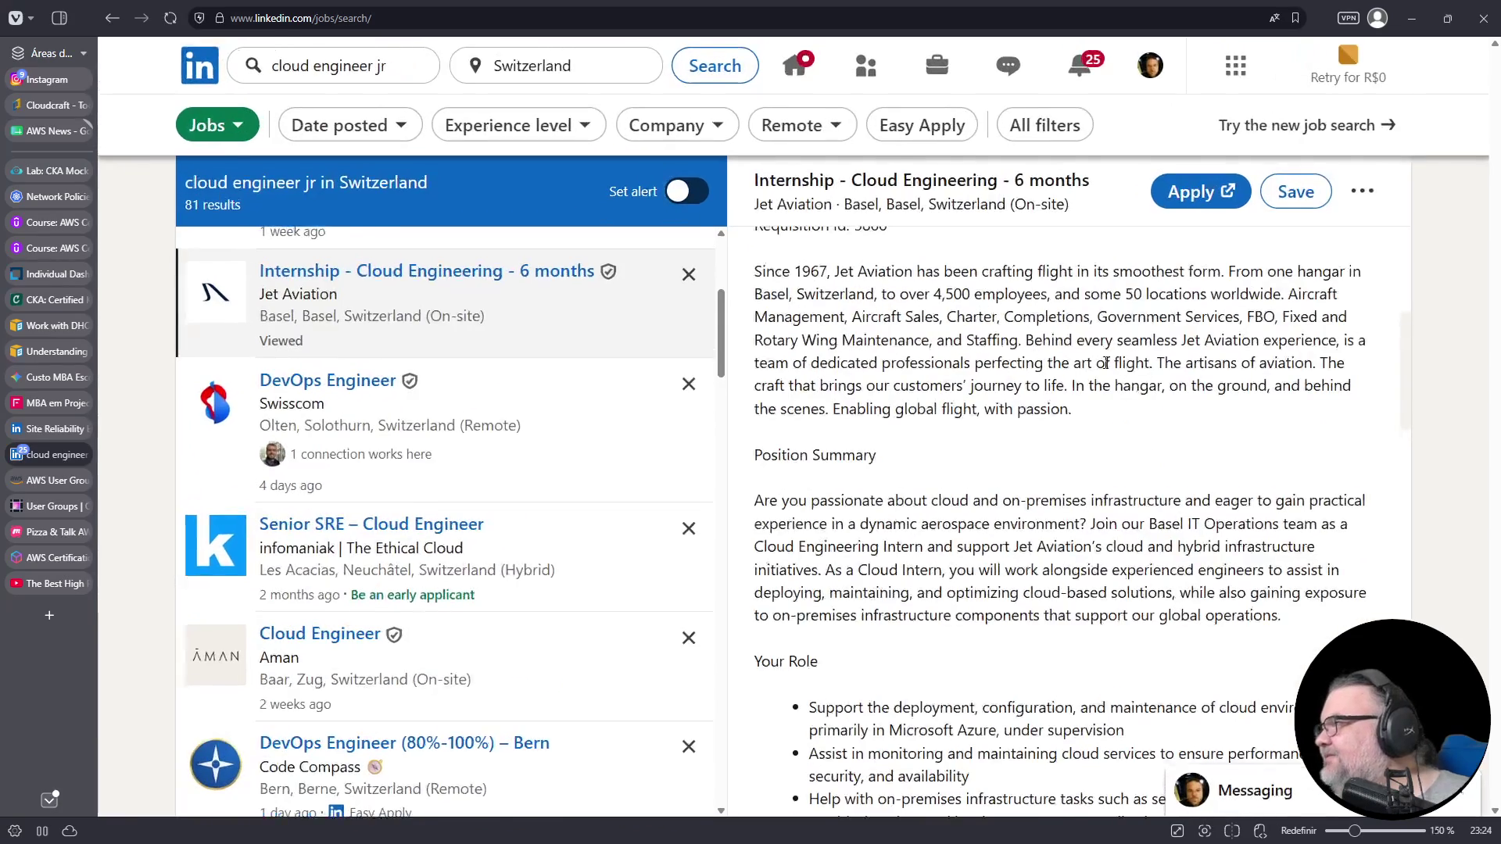
pyautogui.scroll(-2, 1119, 391)
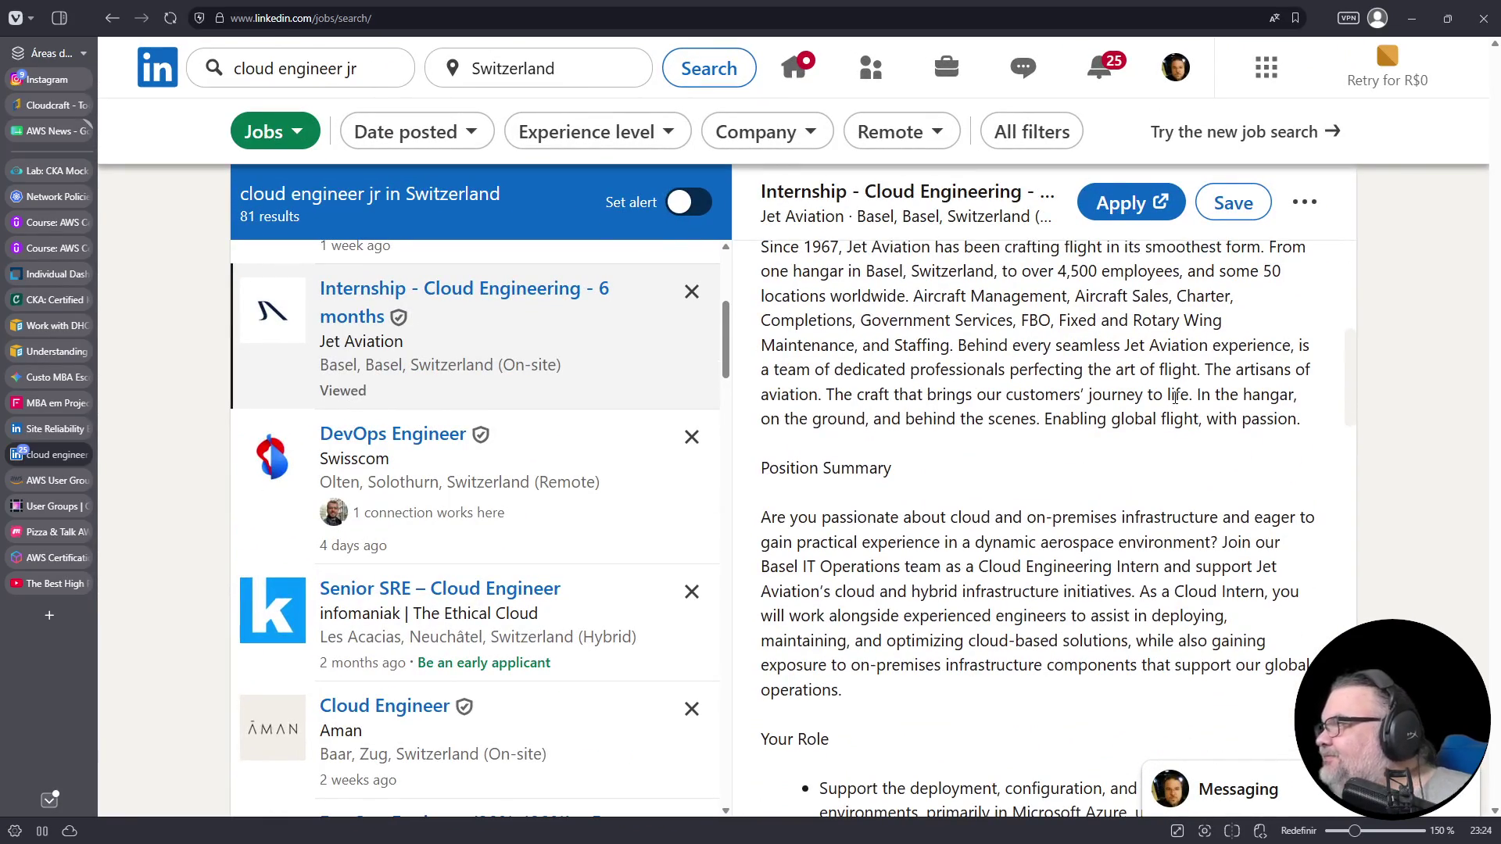
pyautogui.scroll(1, 1172, 395)
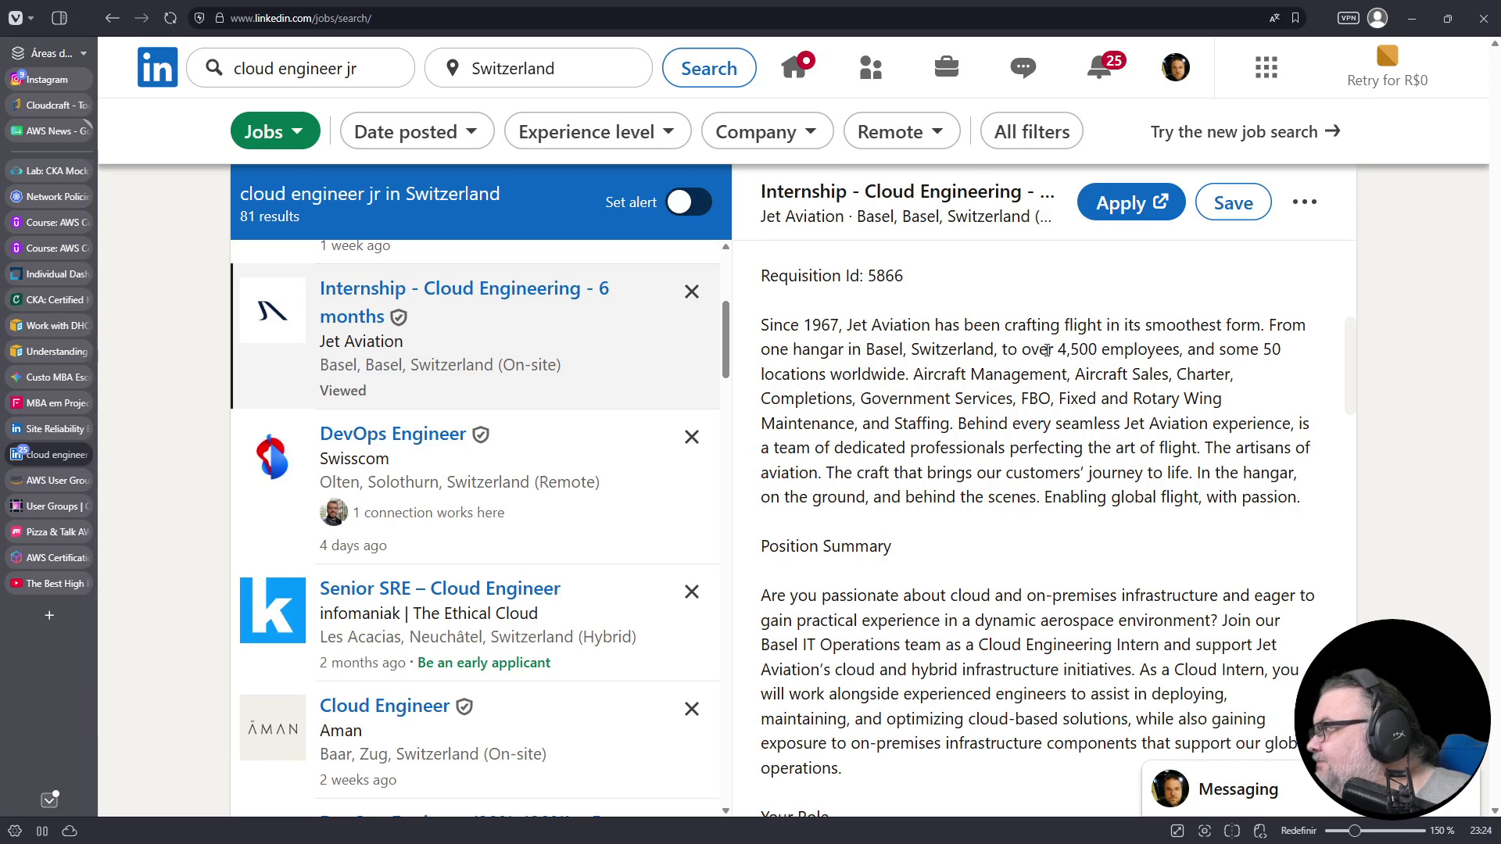
pyautogui.scroll(-1, 1046, 350)
pyautogui.scroll(1, 1095, 375)
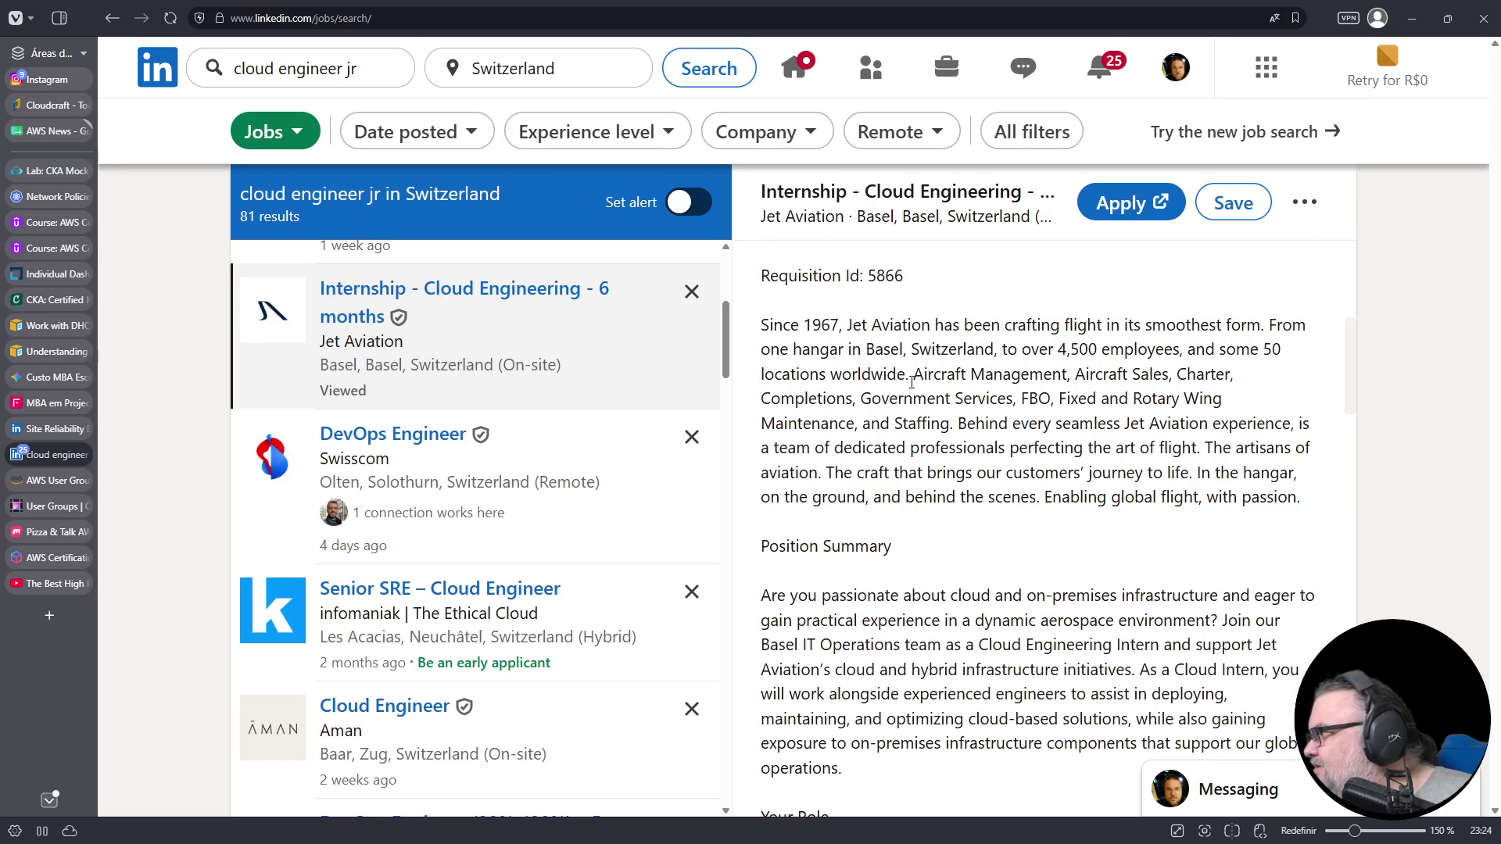
pyautogui.scroll(-4, 870, 385)
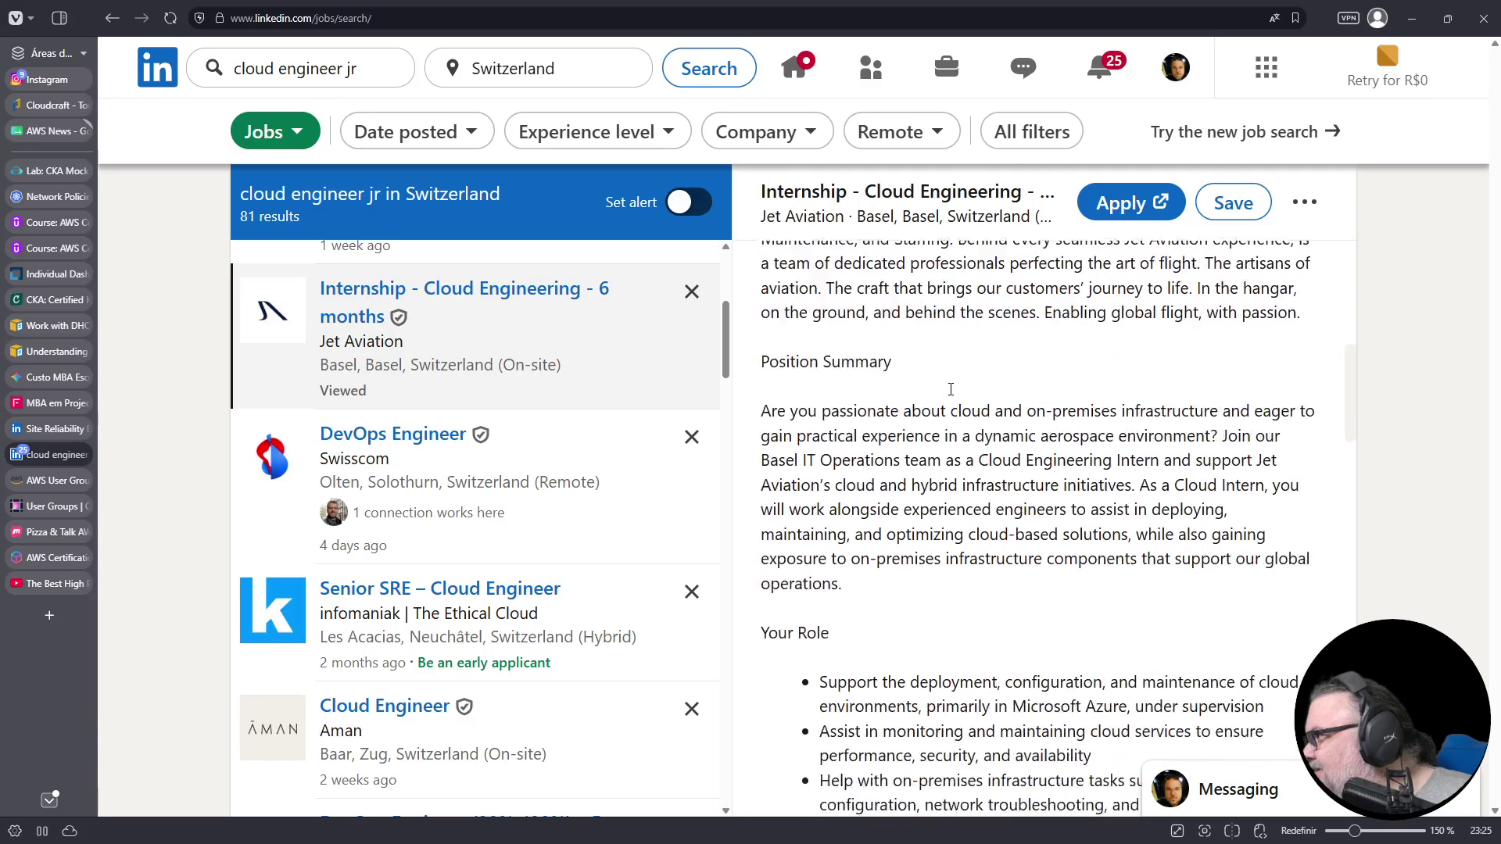
pyautogui.scroll(-4, 951, 388)
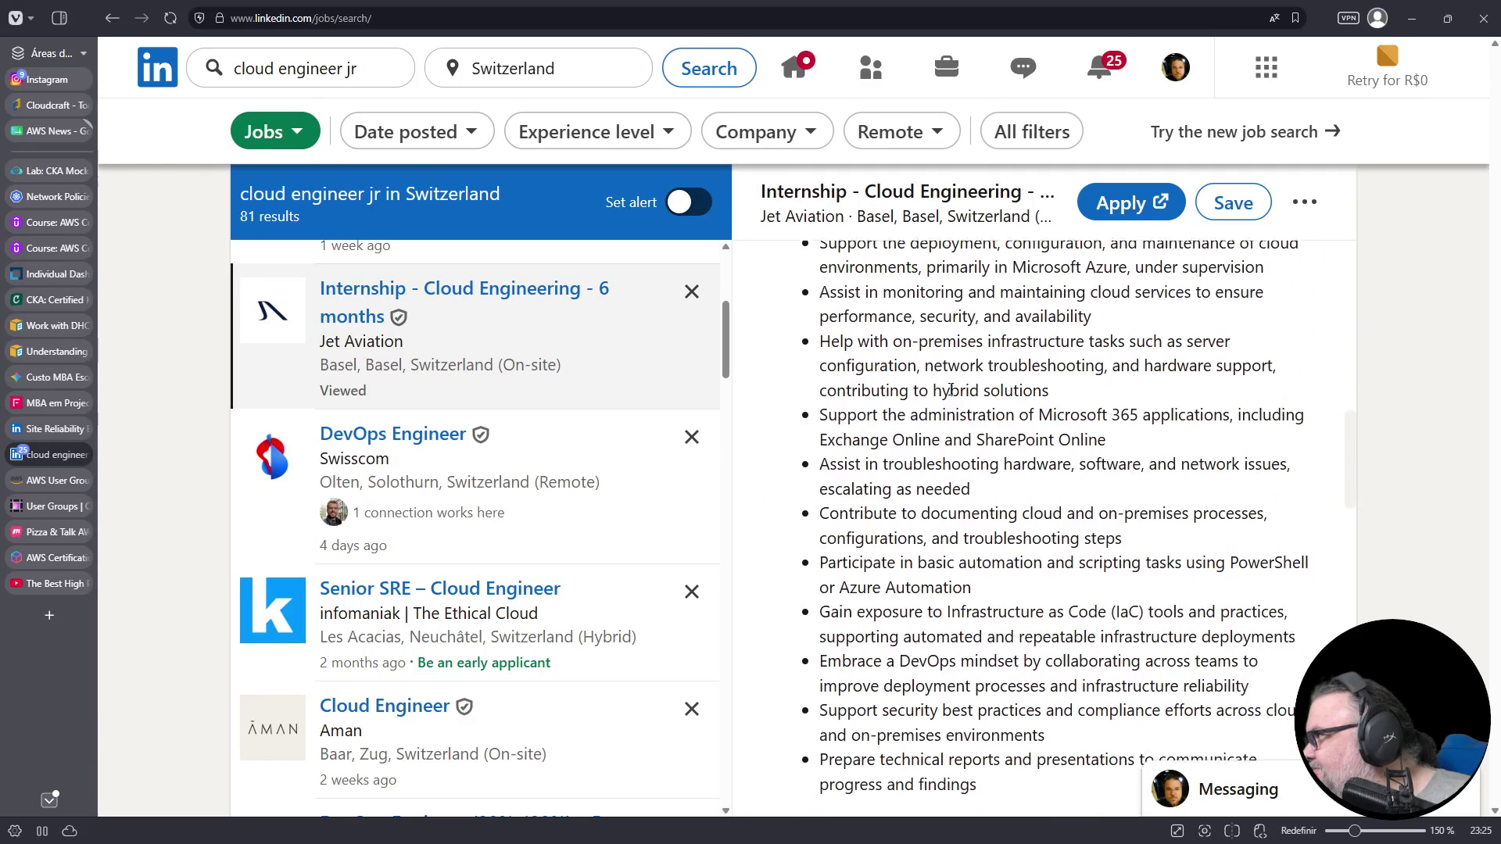
pyautogui.scroll(1, 1097, 350)
pyautogui.moveTo(810, 320); pyautogui.dragTo(1286, 347)
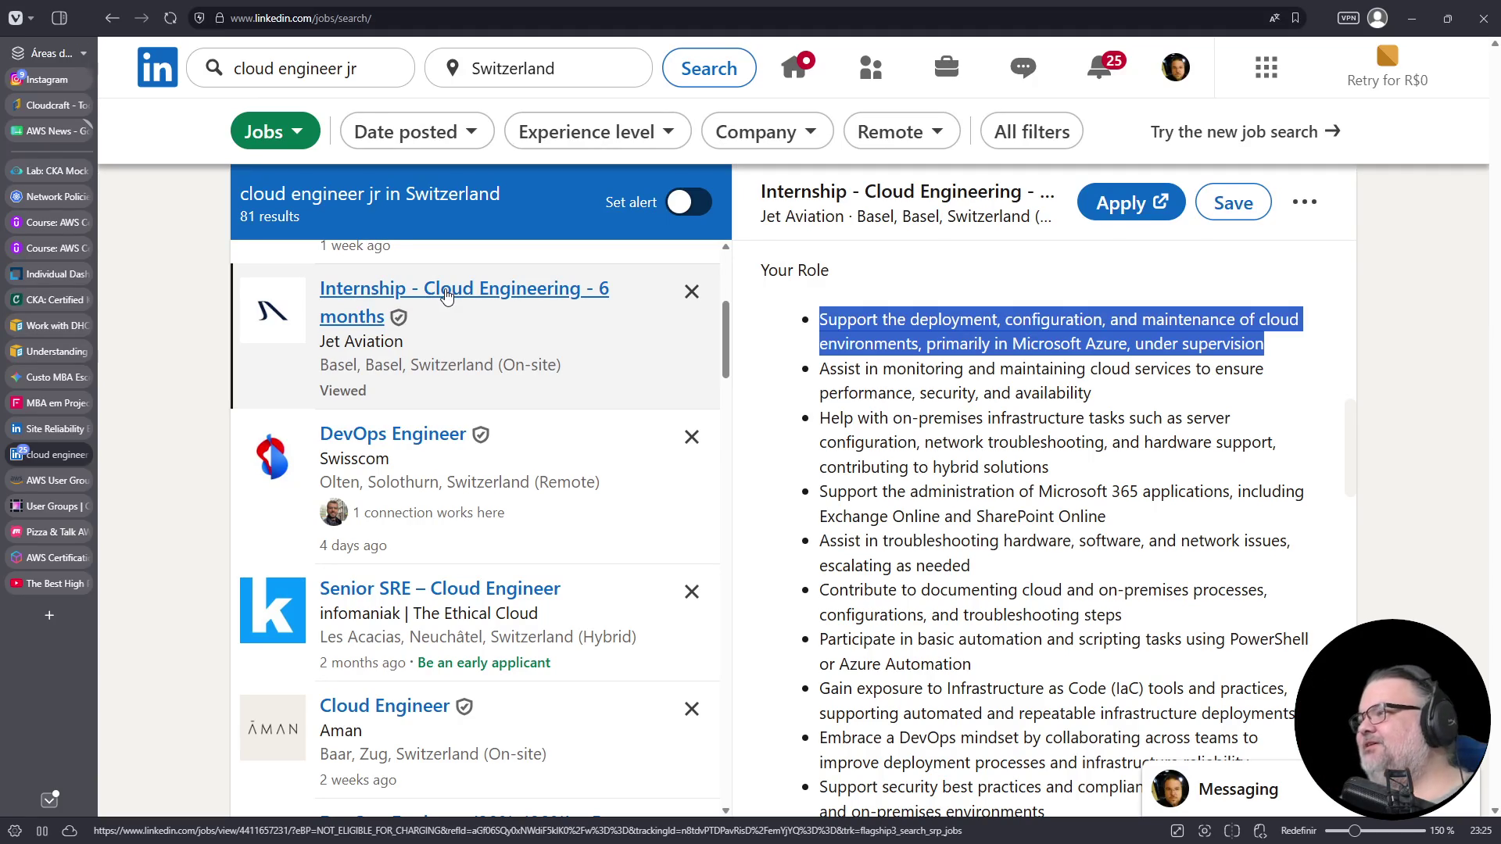
pyautogui.middleClick(447, 294)
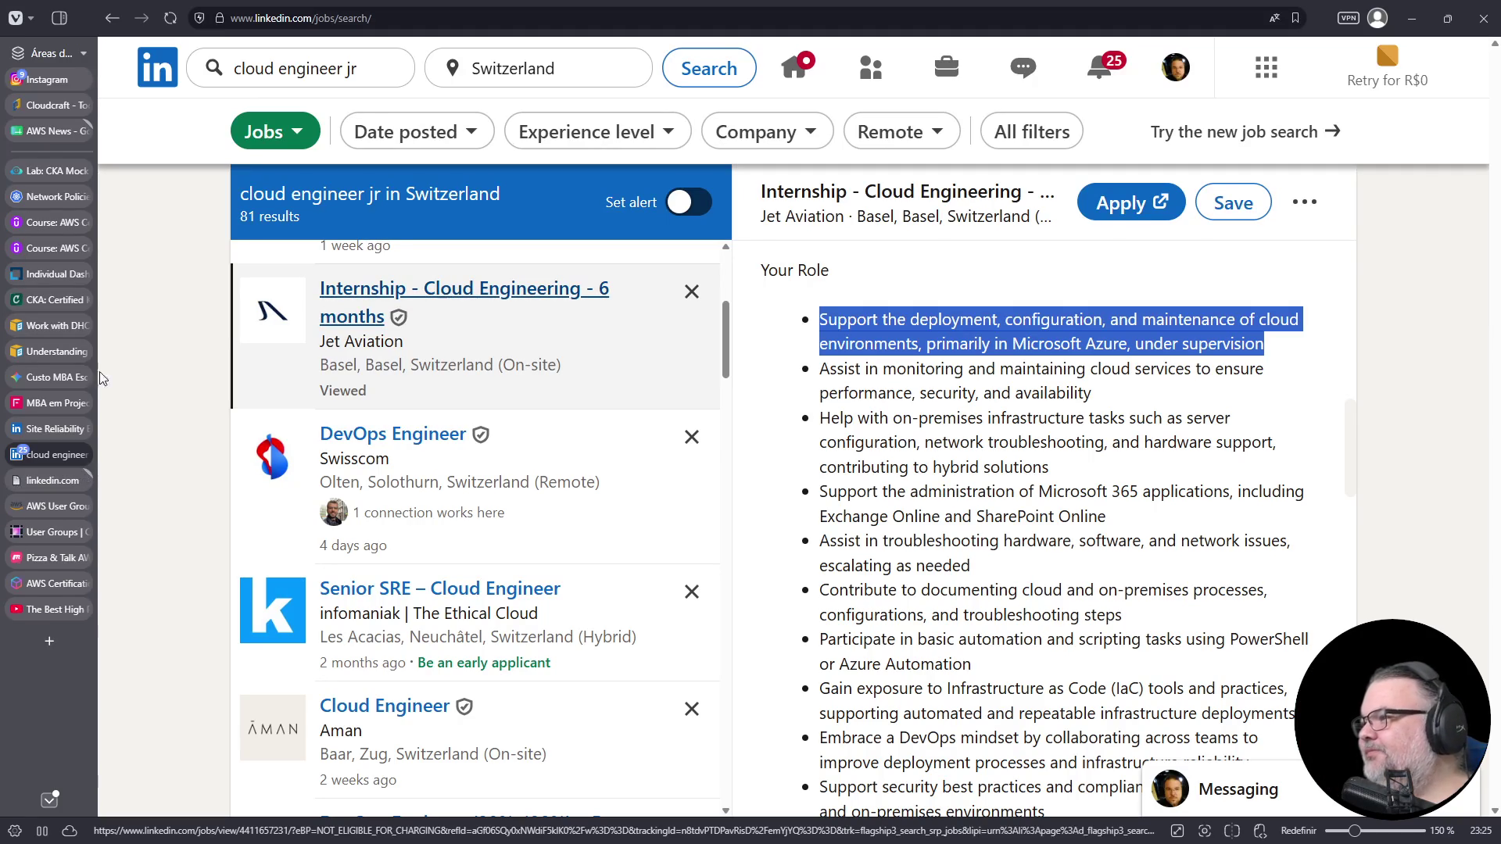
pyautogui.click(61, 480)
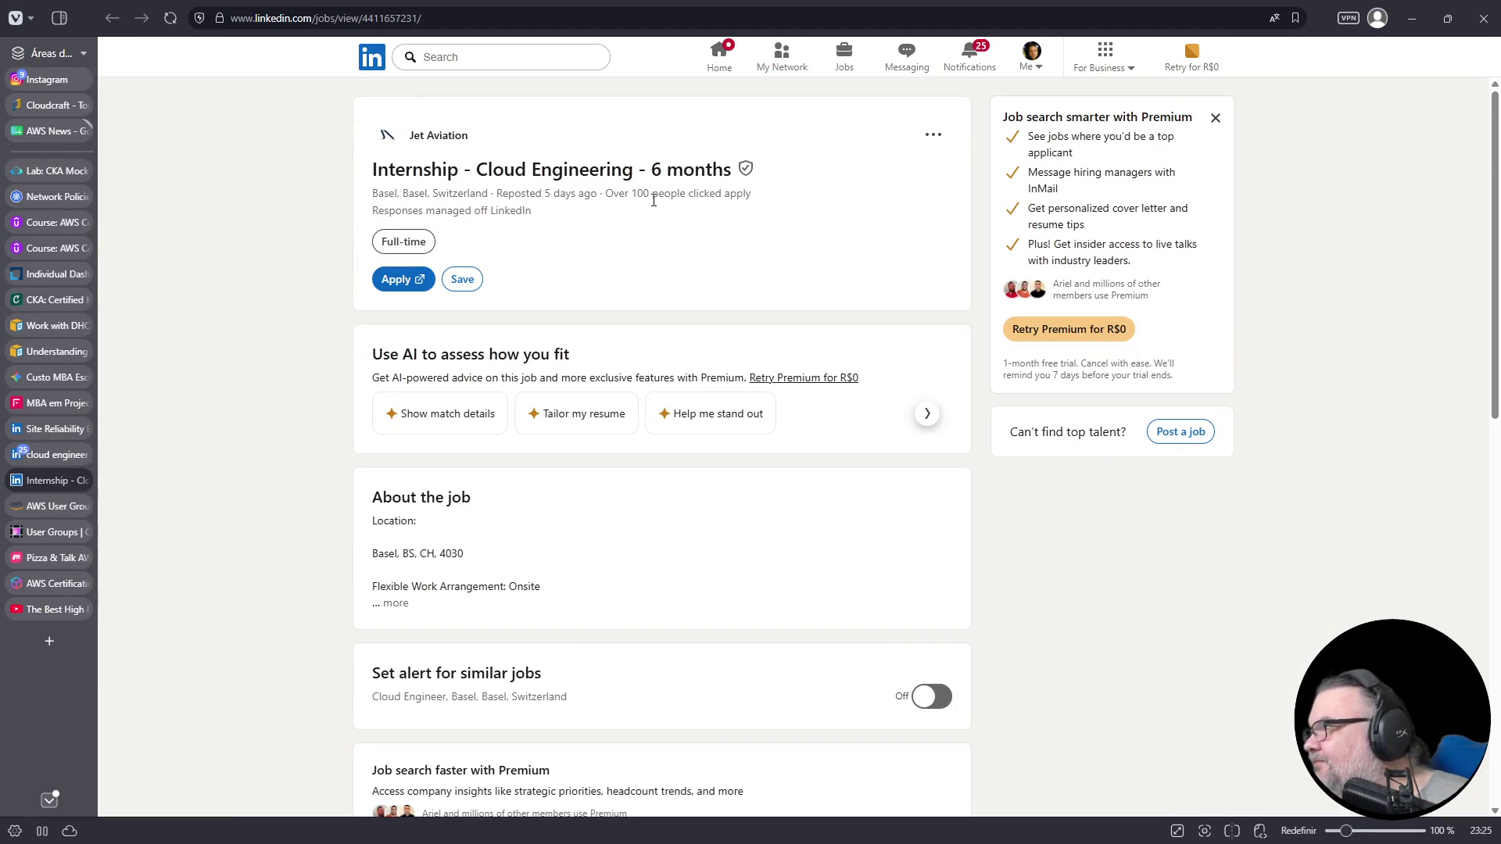
# - Highlight the internship's location line, then close the internship page and cloud engineer search results
pyautogui.tripleClick(626, 194)
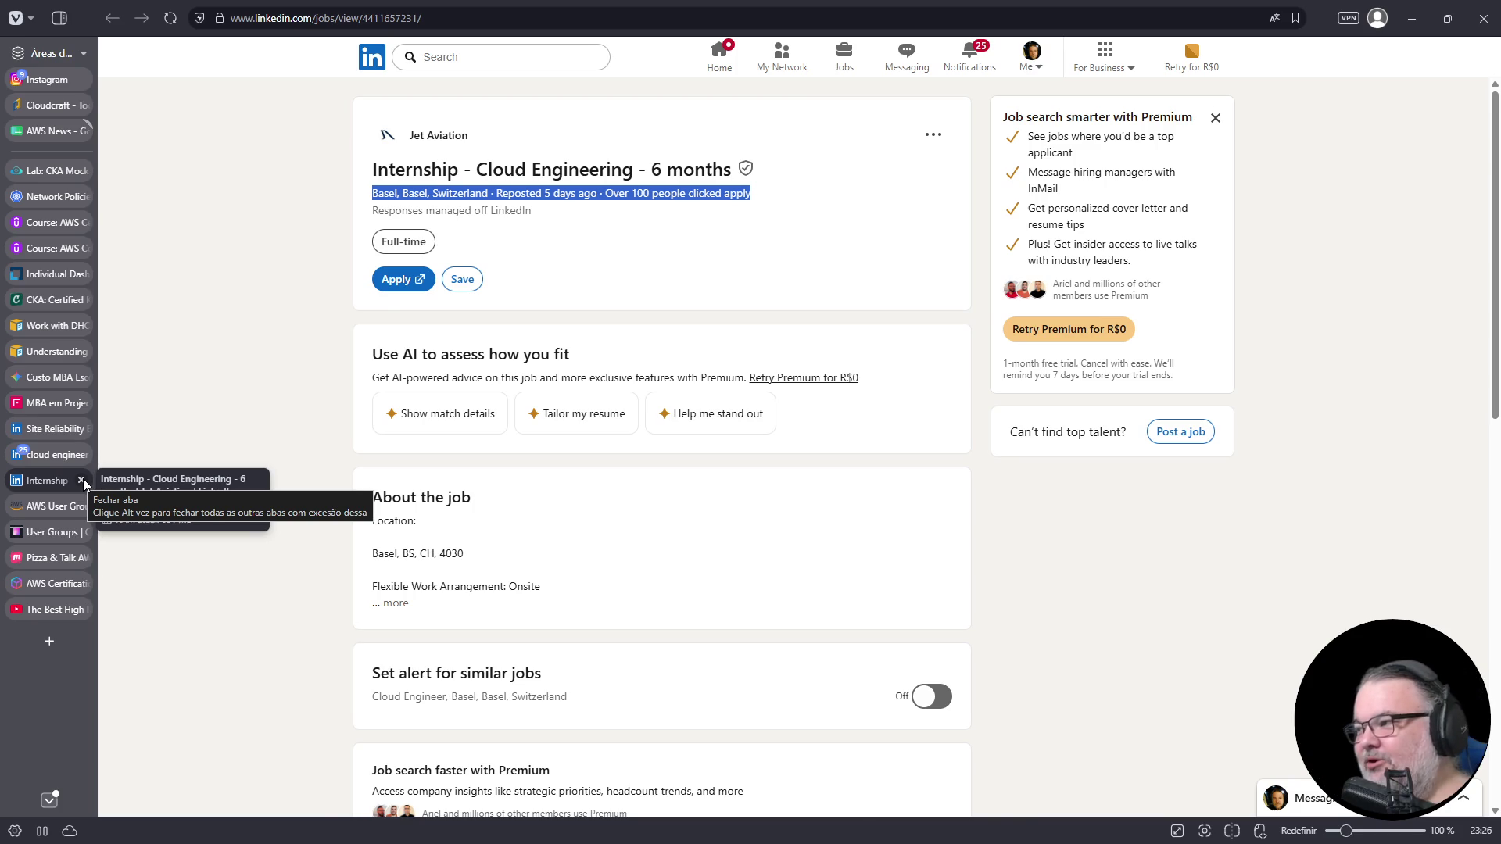
pyautogui.click(83, 479)
pyautogui.click(81, 453)
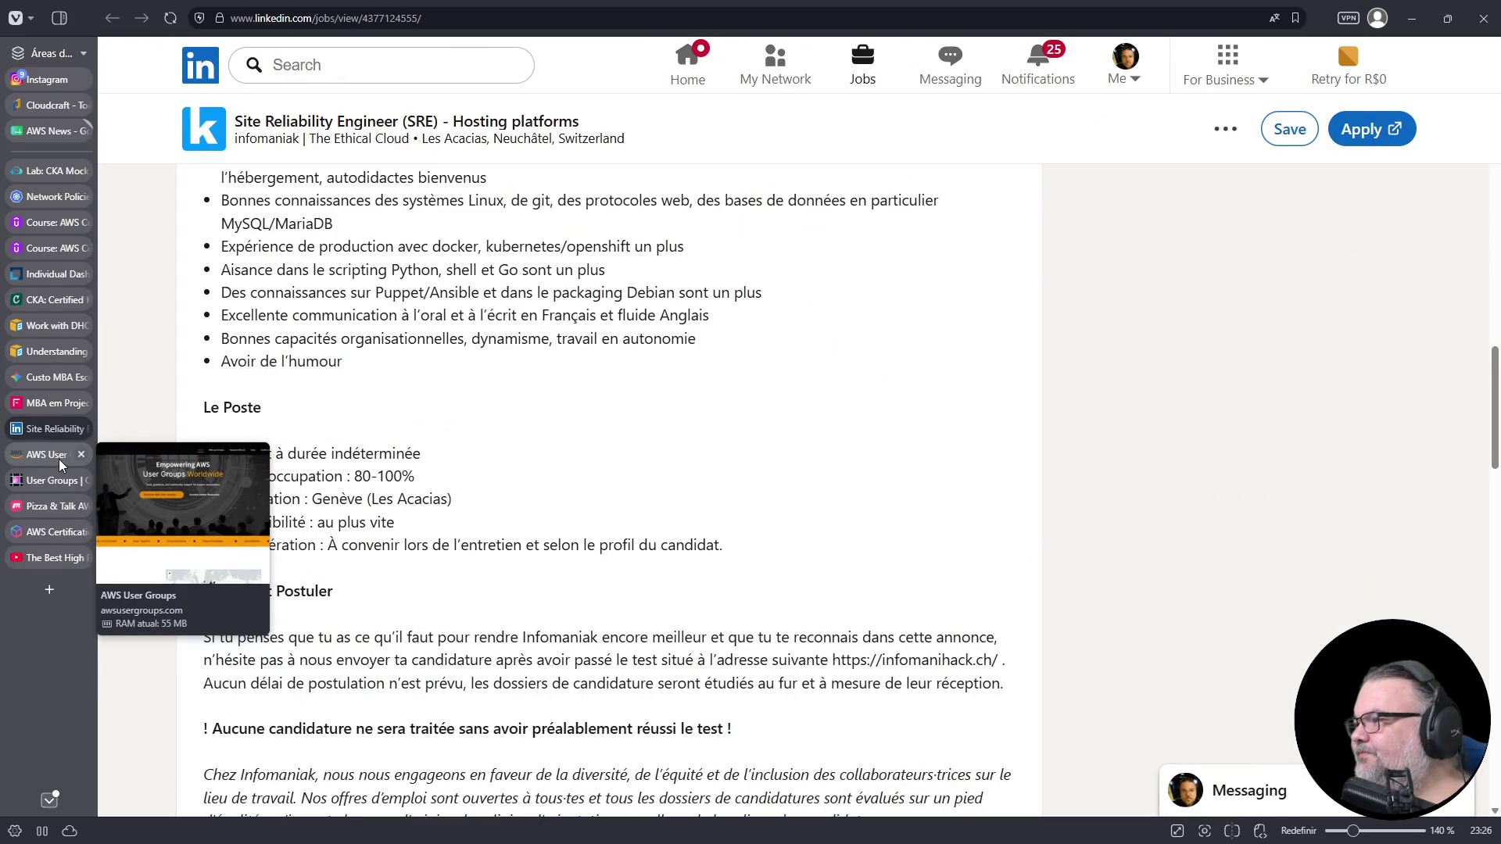
# - Bring up the AWS User Groups page and try, then clear, a 'recife' search
pyautogui.click(63, 455)
pyautogui.click(80, 455)
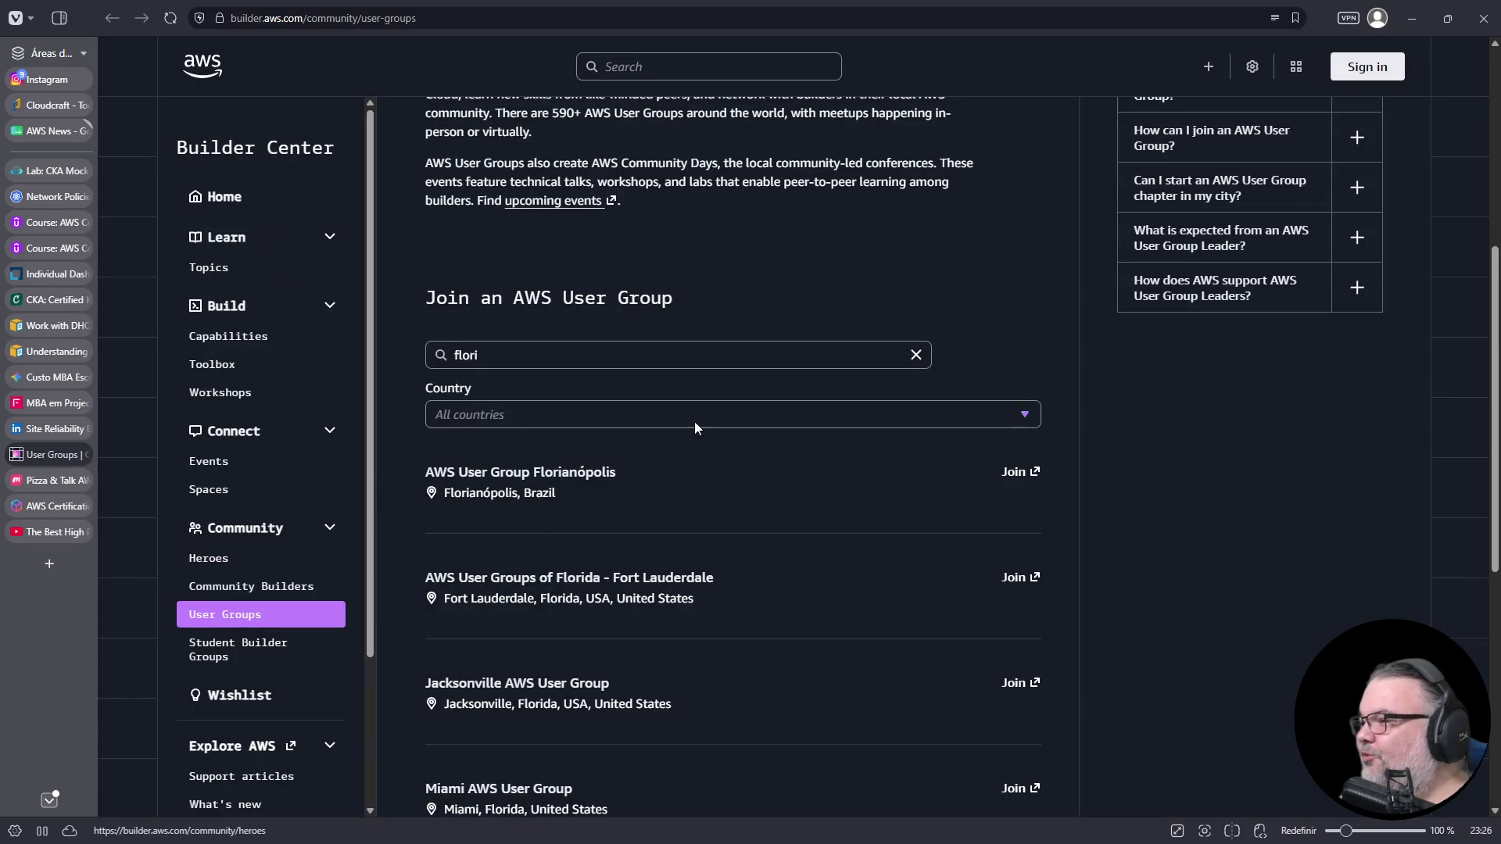
pyautogui.doubleClick(509, 356)
pyautogui.write('re')
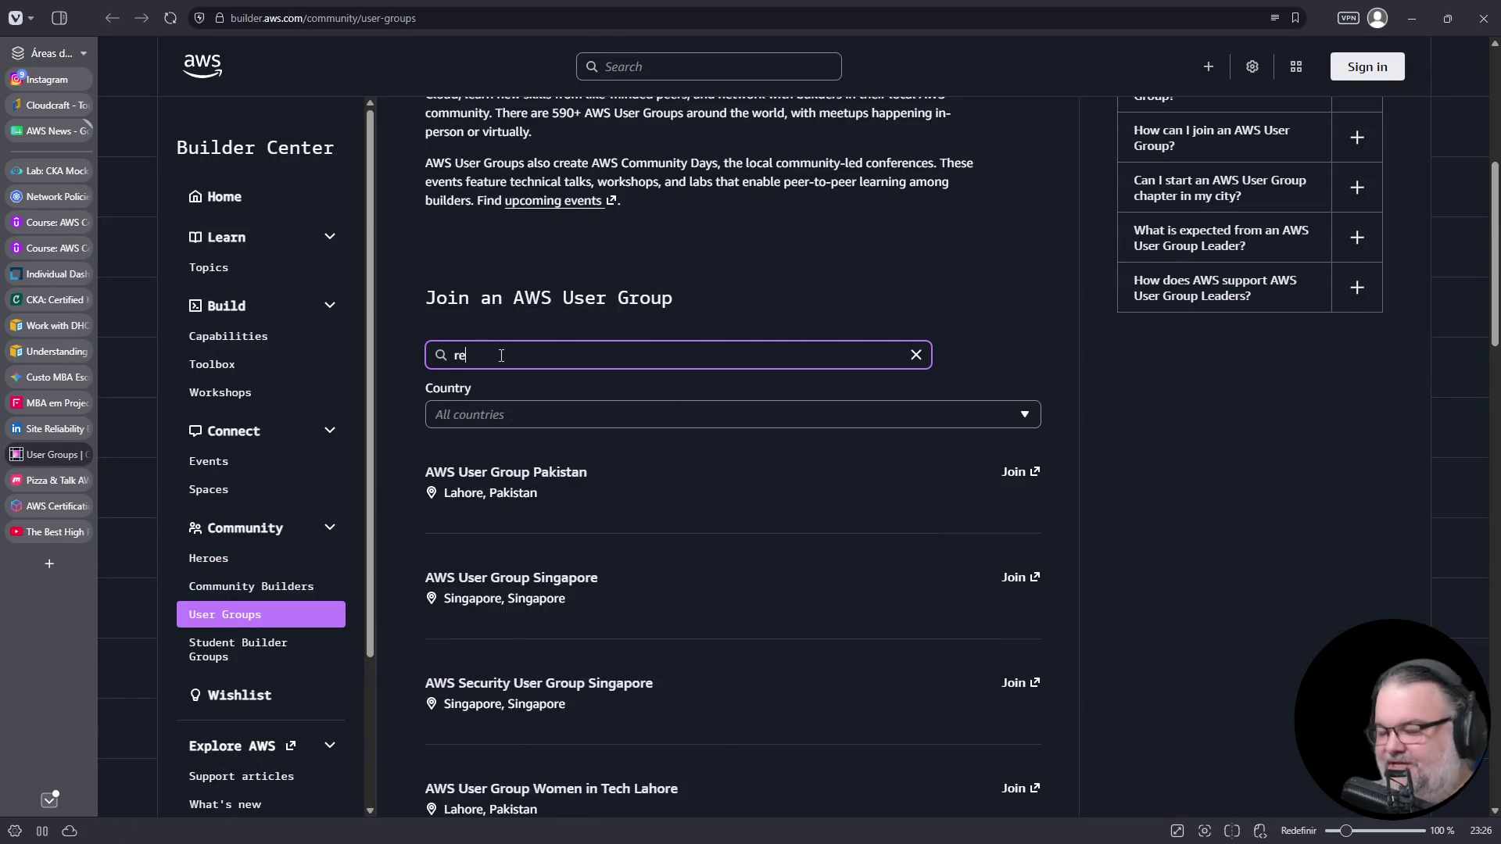
pyautogui.write('cife')
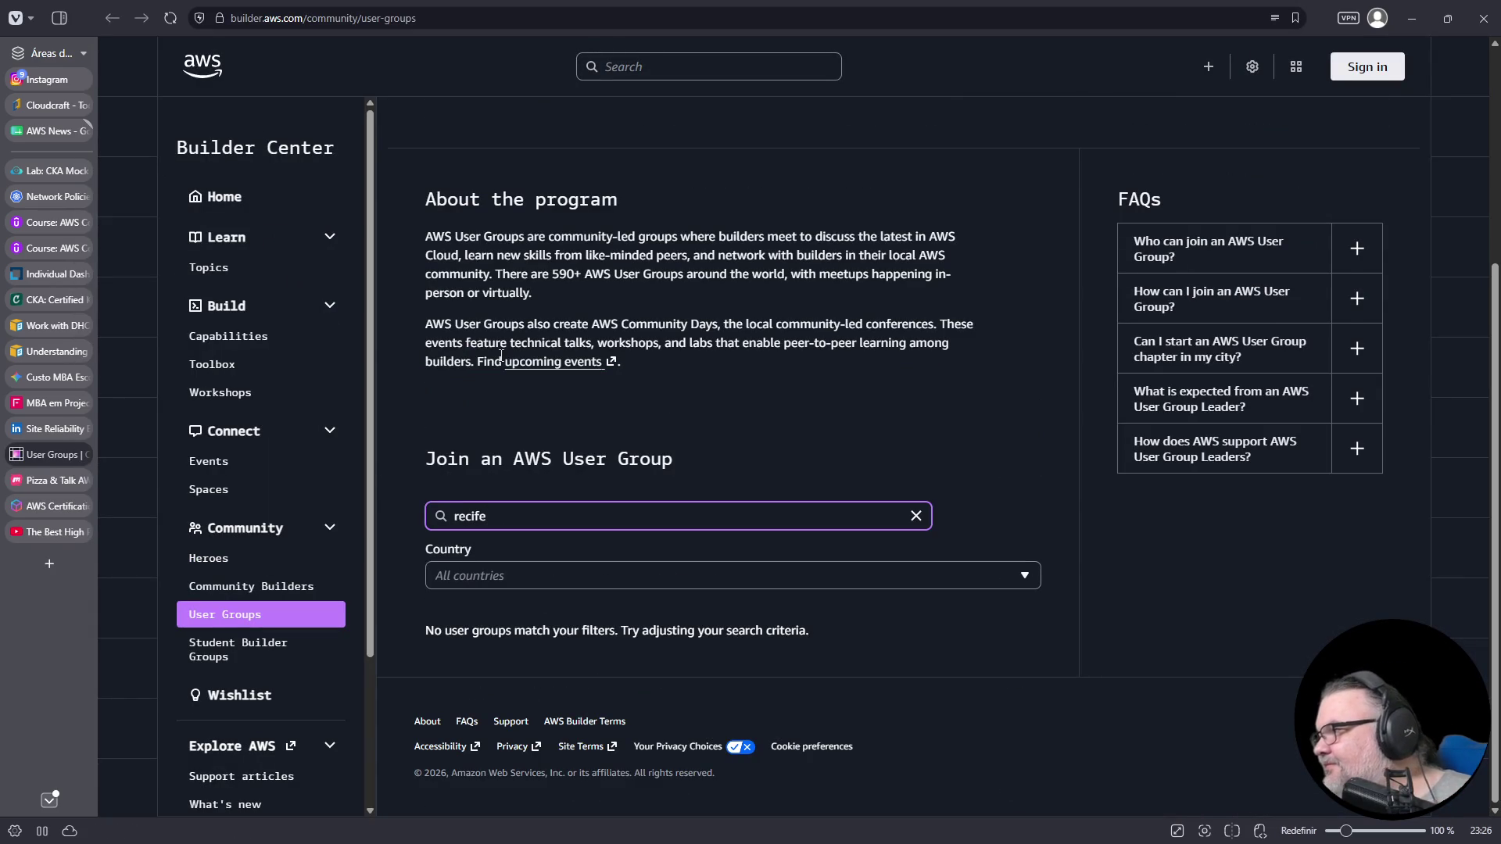
pyautogui.press('BackSpace')
pyautogui.press('BackSpace')
pyautogui.press('BackSpace')
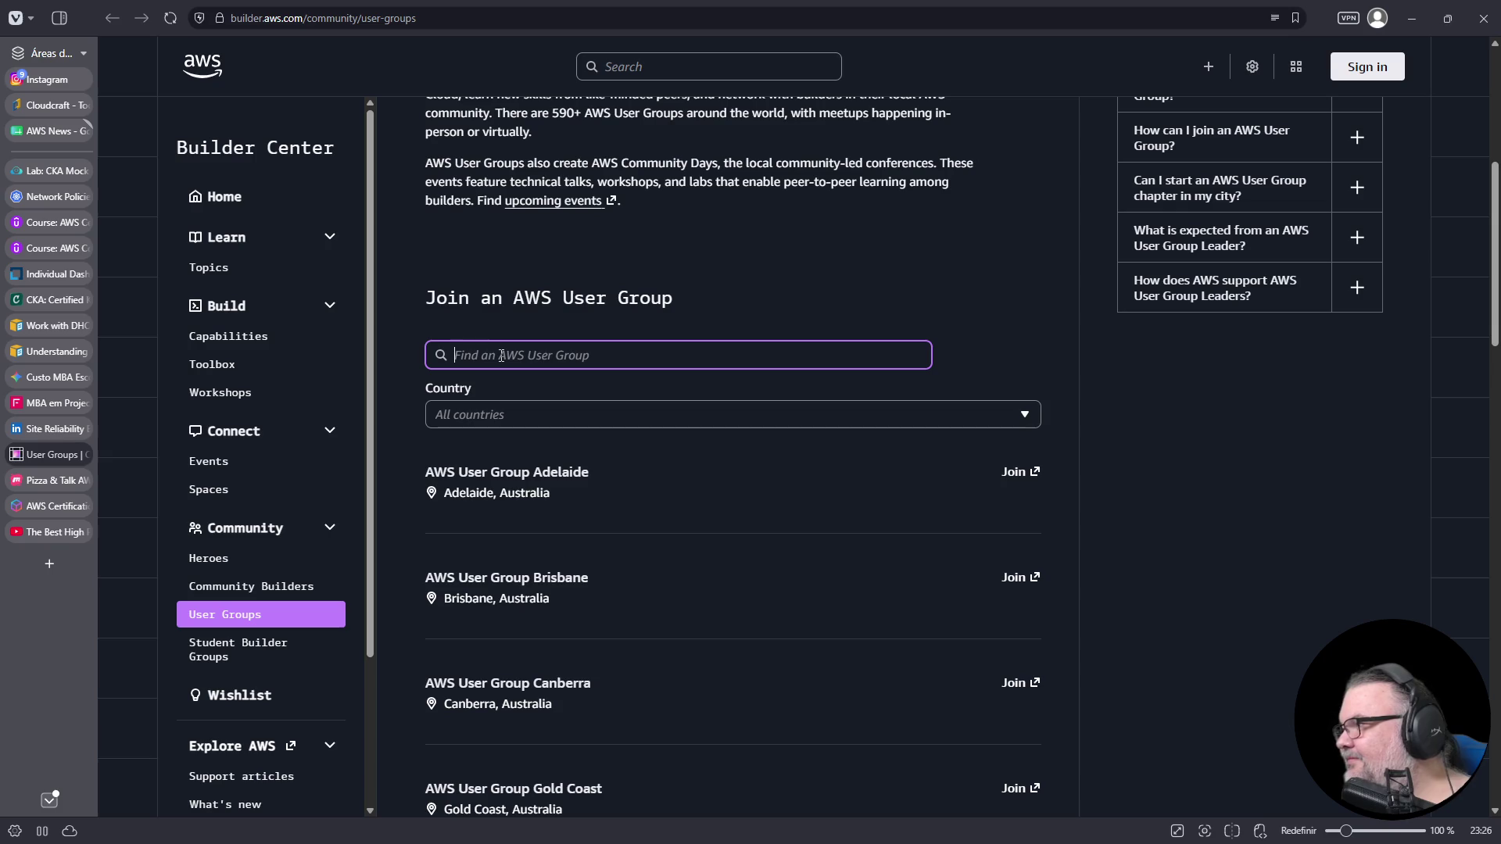
pyautogui.write('recife')
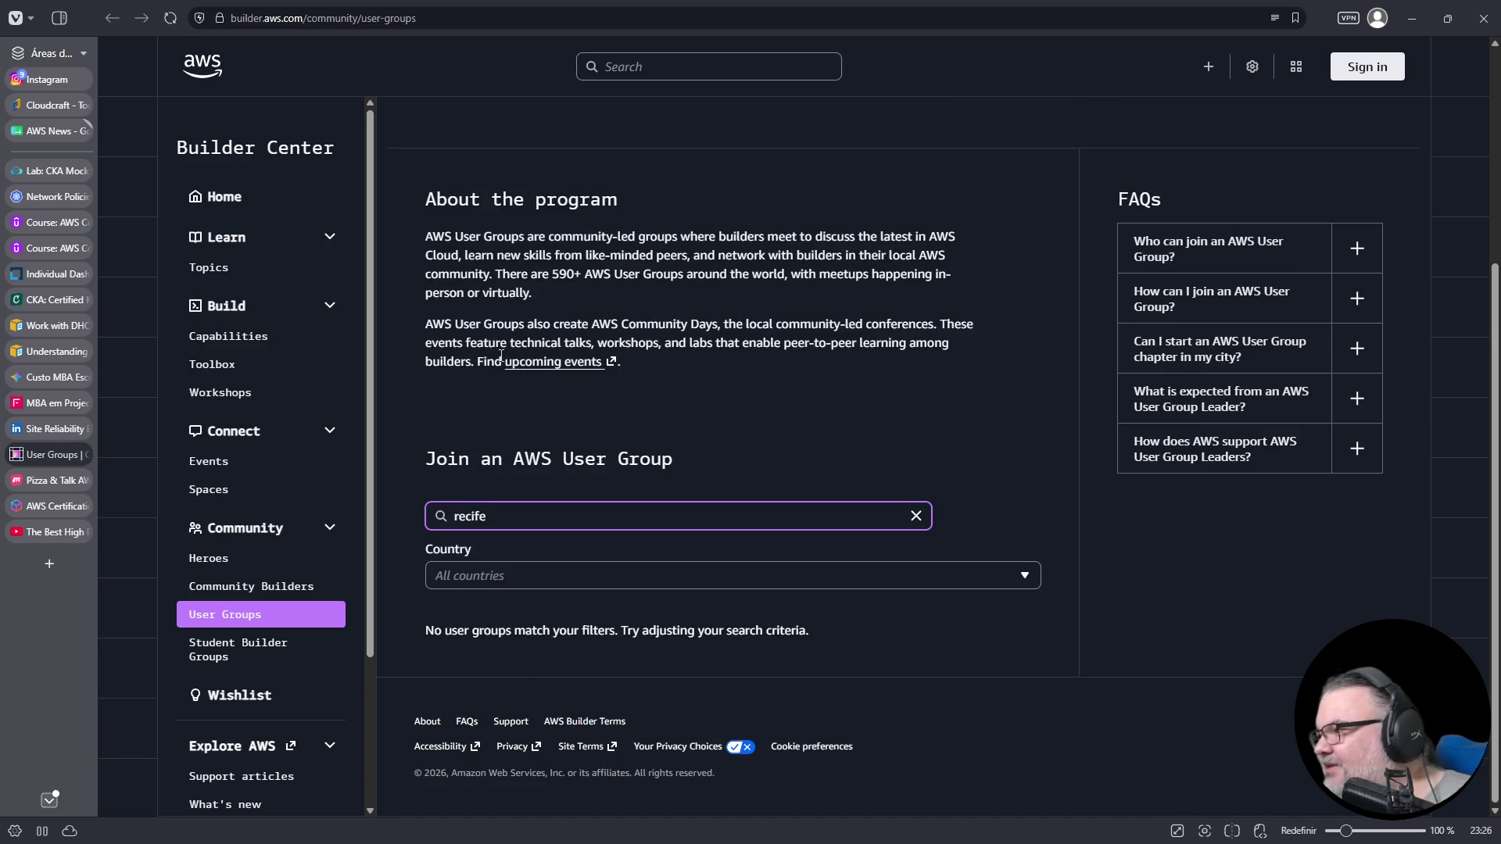
pyautogui.press('BackSpace')
pyautogui.press('BackSpace')
pyautogui.press('BackSpace')
# - Filter the user groups by country to Brazil and scroll through the list
pyautogui.click(739, 416)
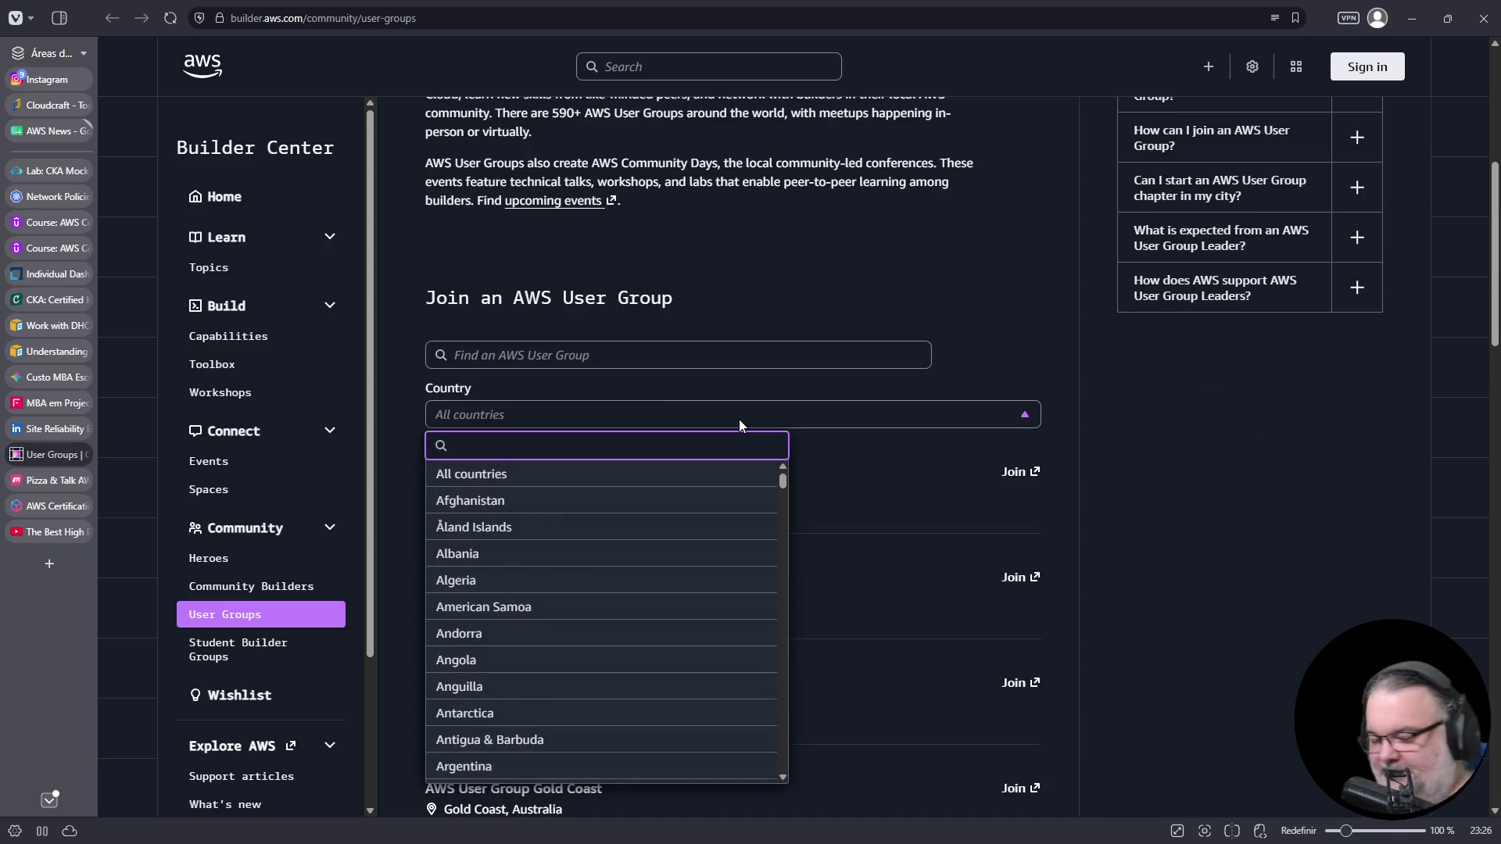
pyautogui.write('brazil')
pyautogui.click(701, 471)
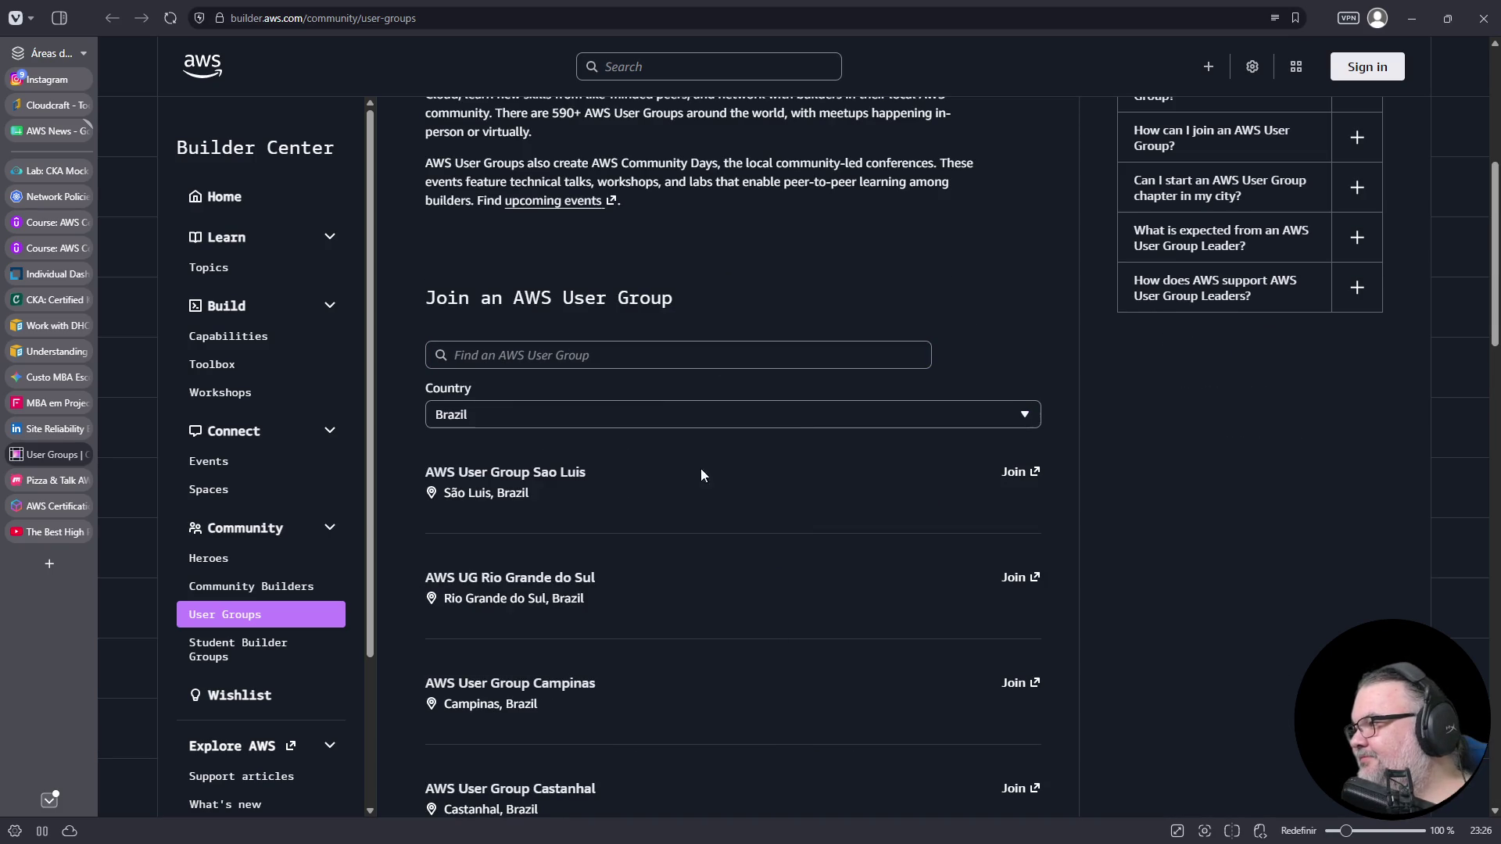
pyautogui.scroll(-3, 603, 256)
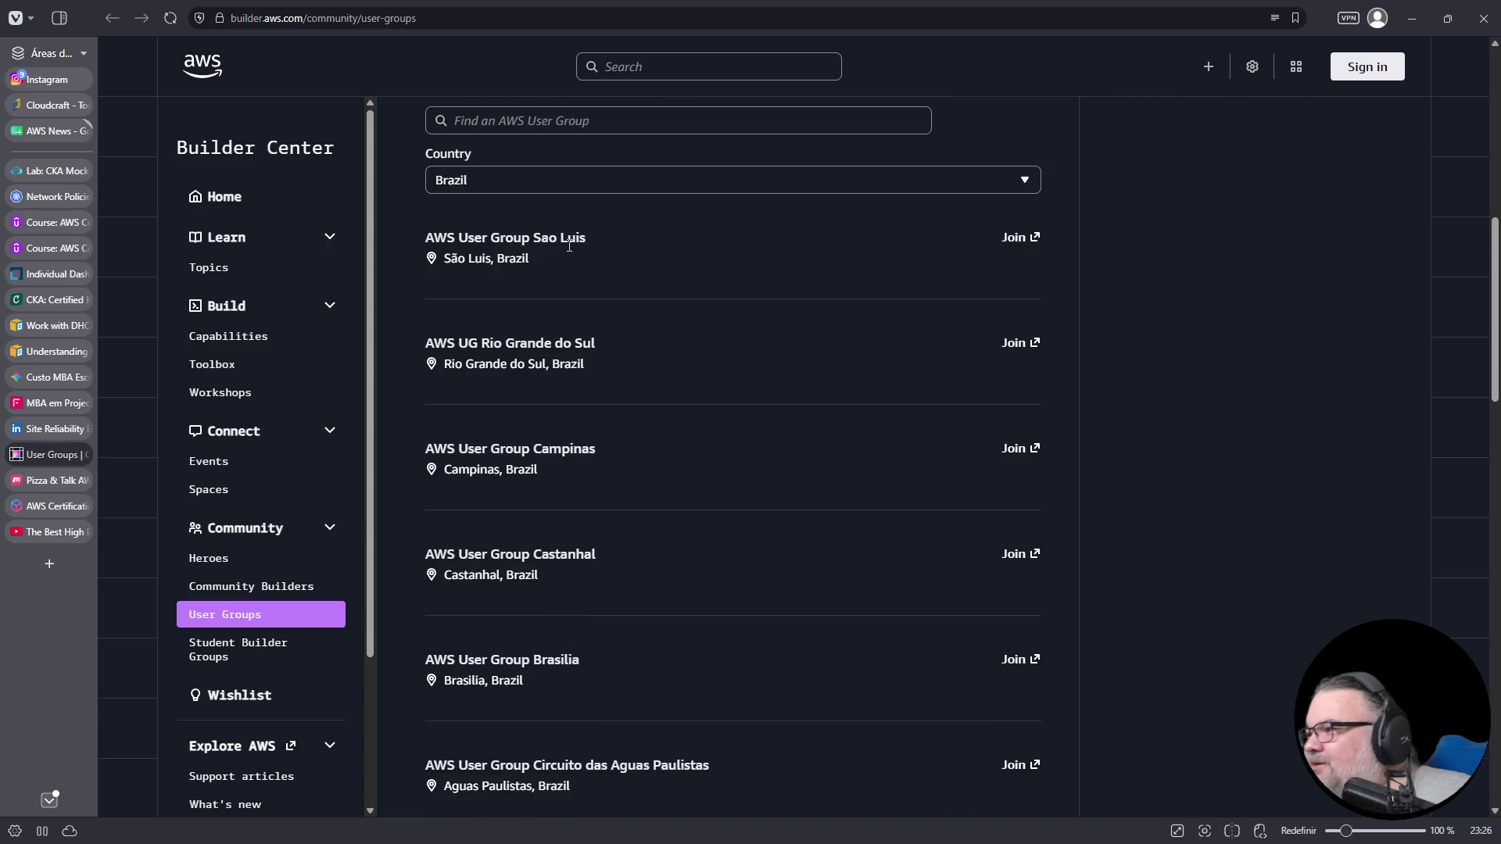
pyautogui.scroll(-3, 578, 328)
pyautogui.scroll(-3, 594, 274)
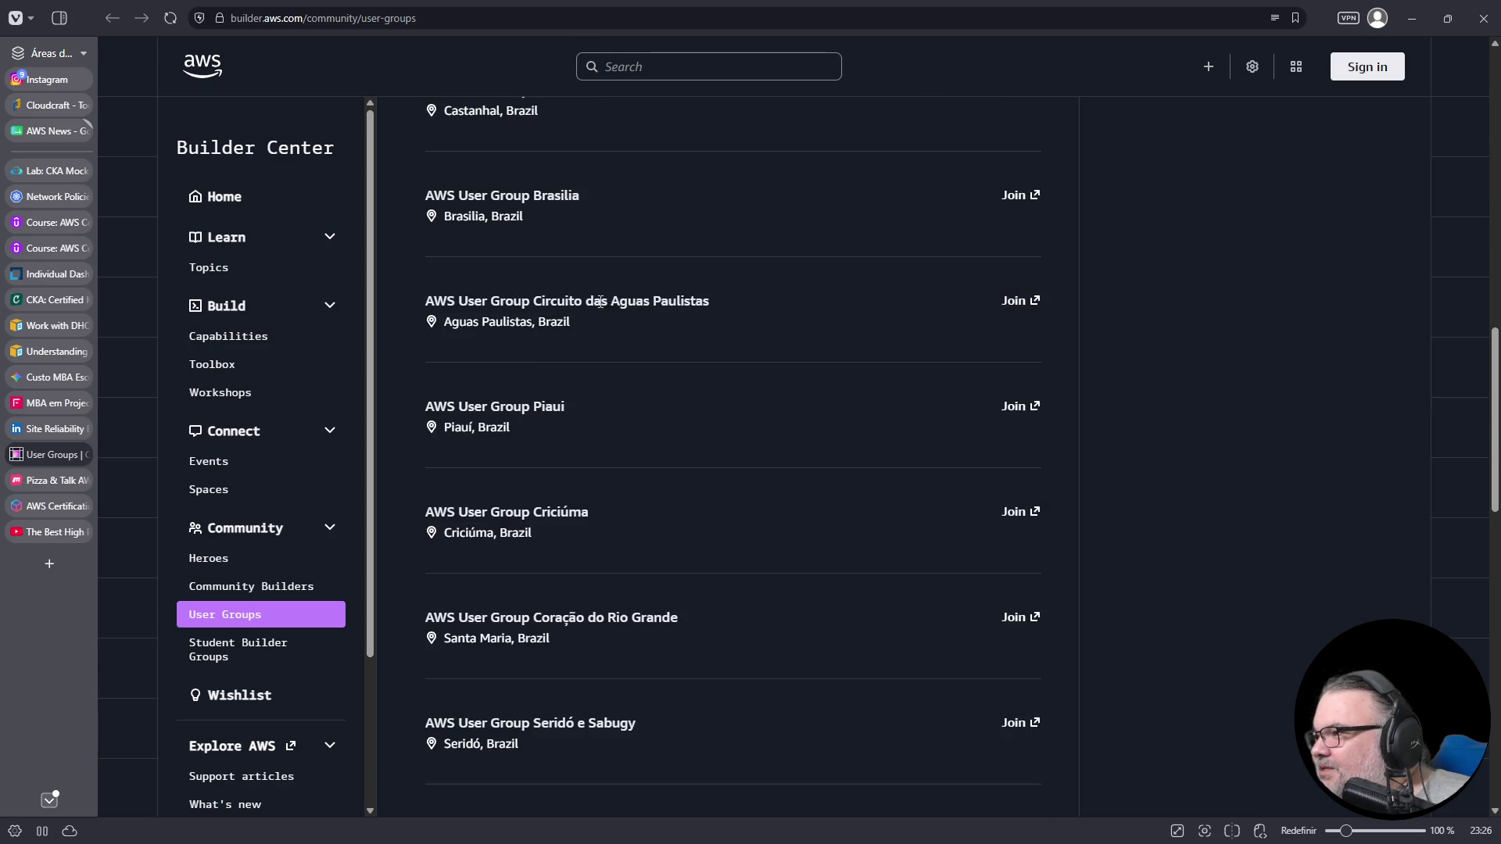
pyautogui.scroll(-2, 683, 336)
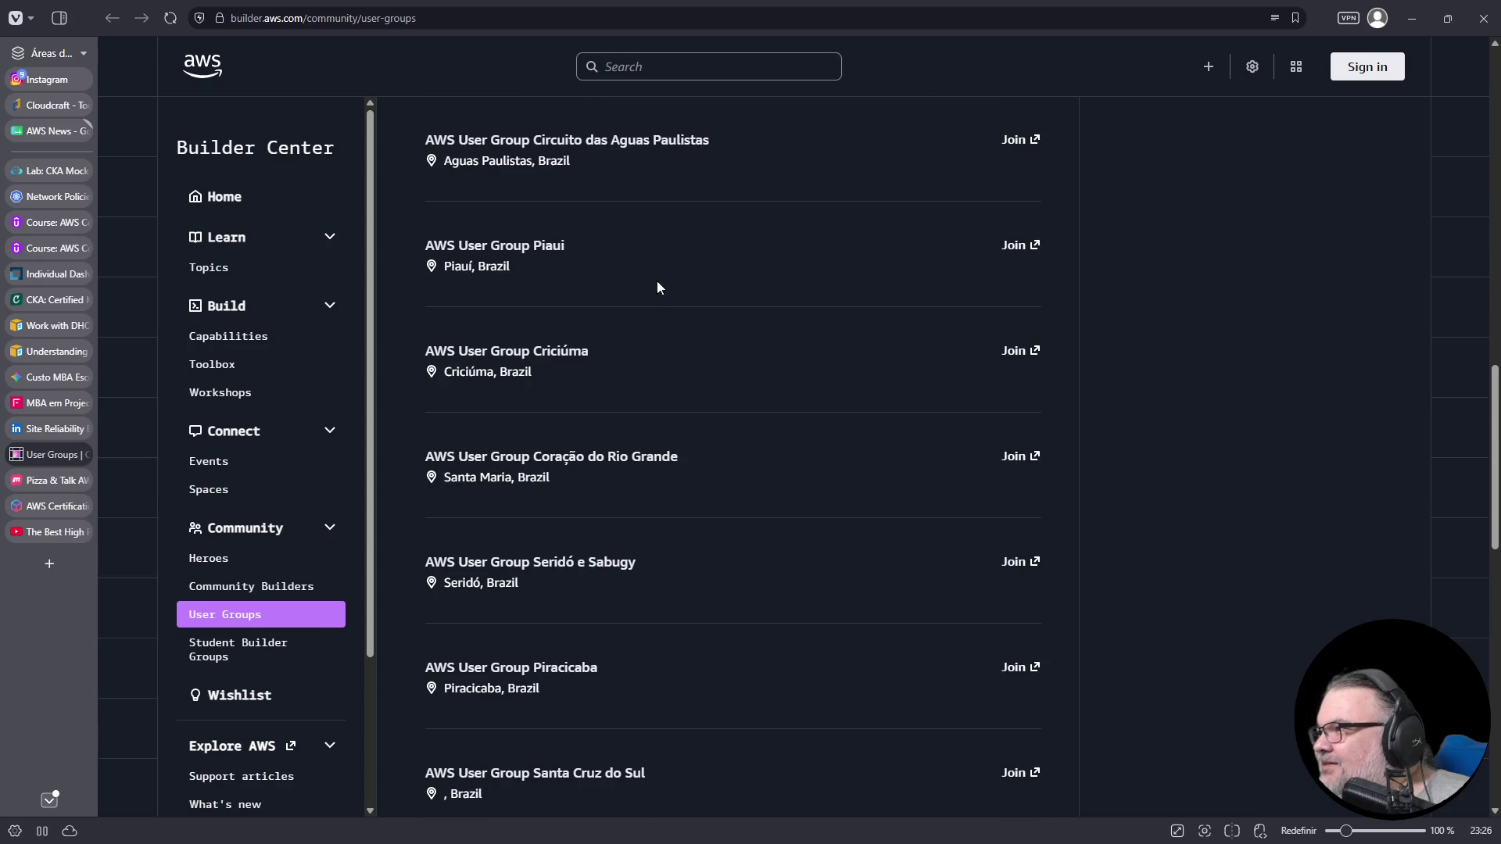
pyautogui.scroll(-1, 563, 251)
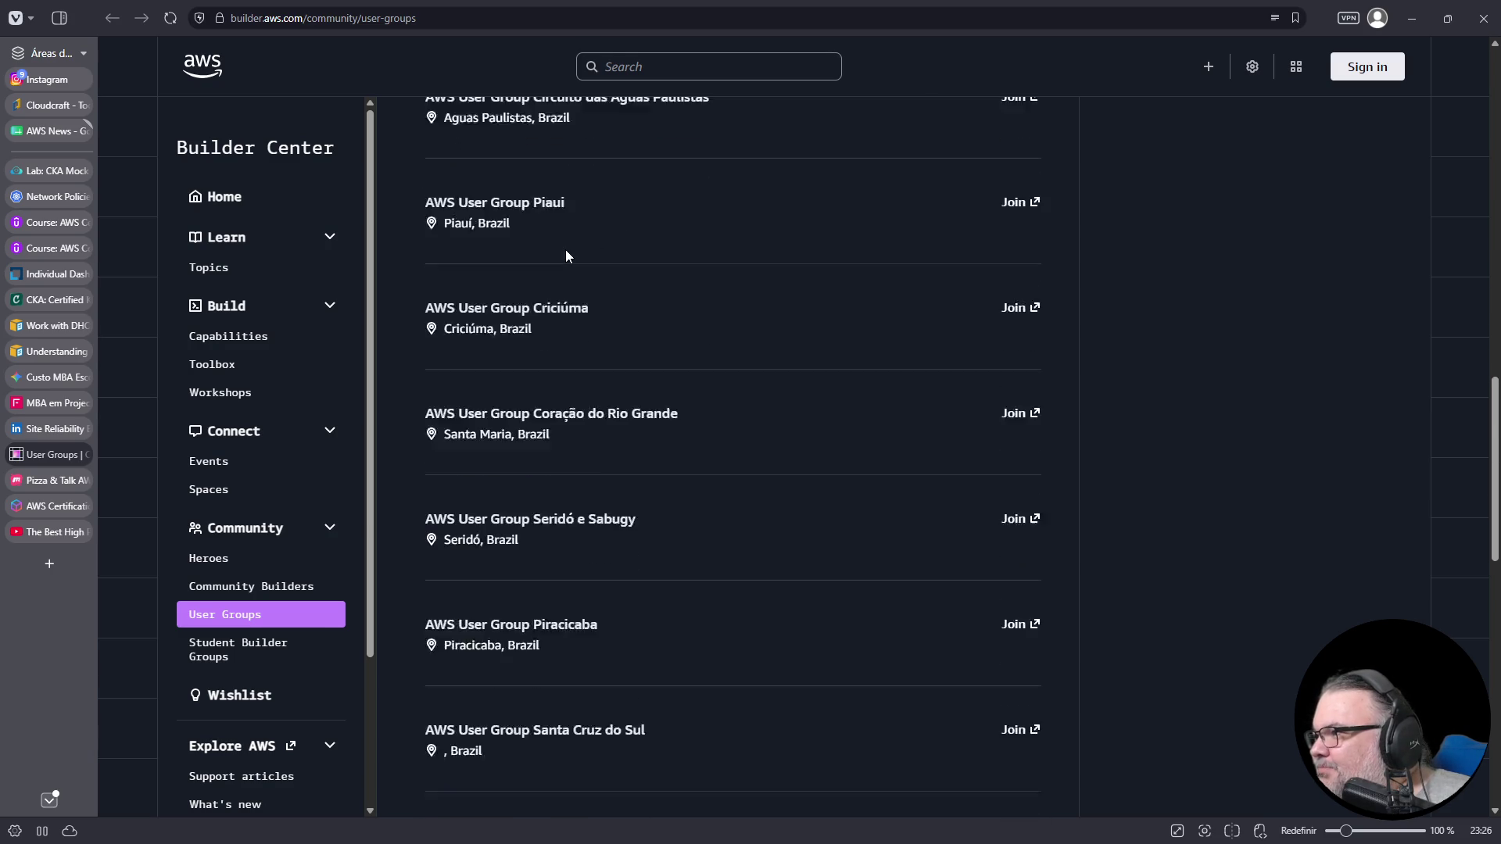
pyautogui.scroll(-2, 615, 398)
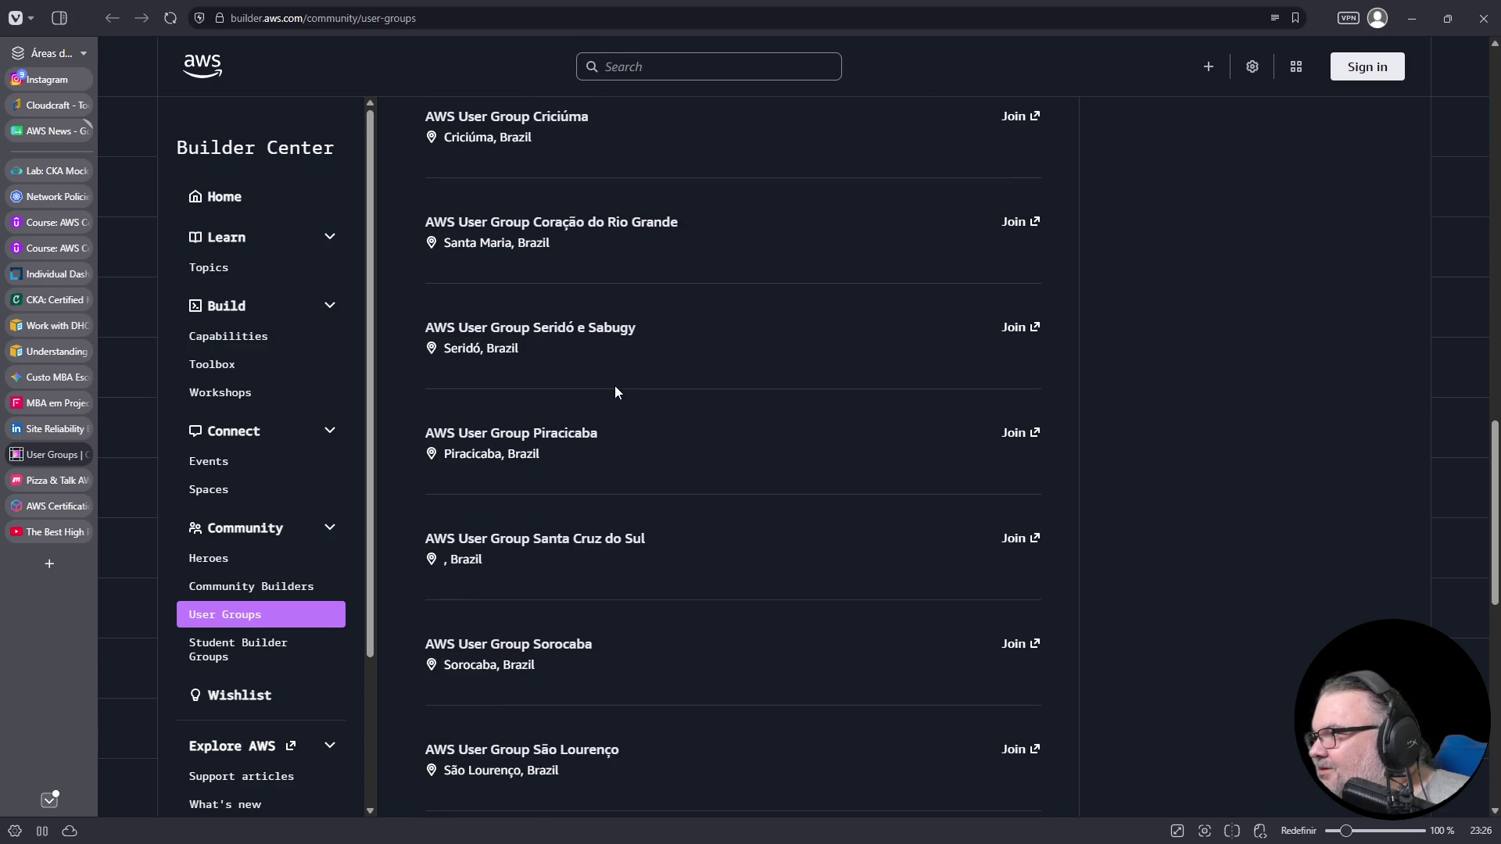
pyautogui.scroll(-3, 615, 391)
pyautogui.scroll(-1, 617, 386)
pyautogui.scroll(-6, 616, 386)
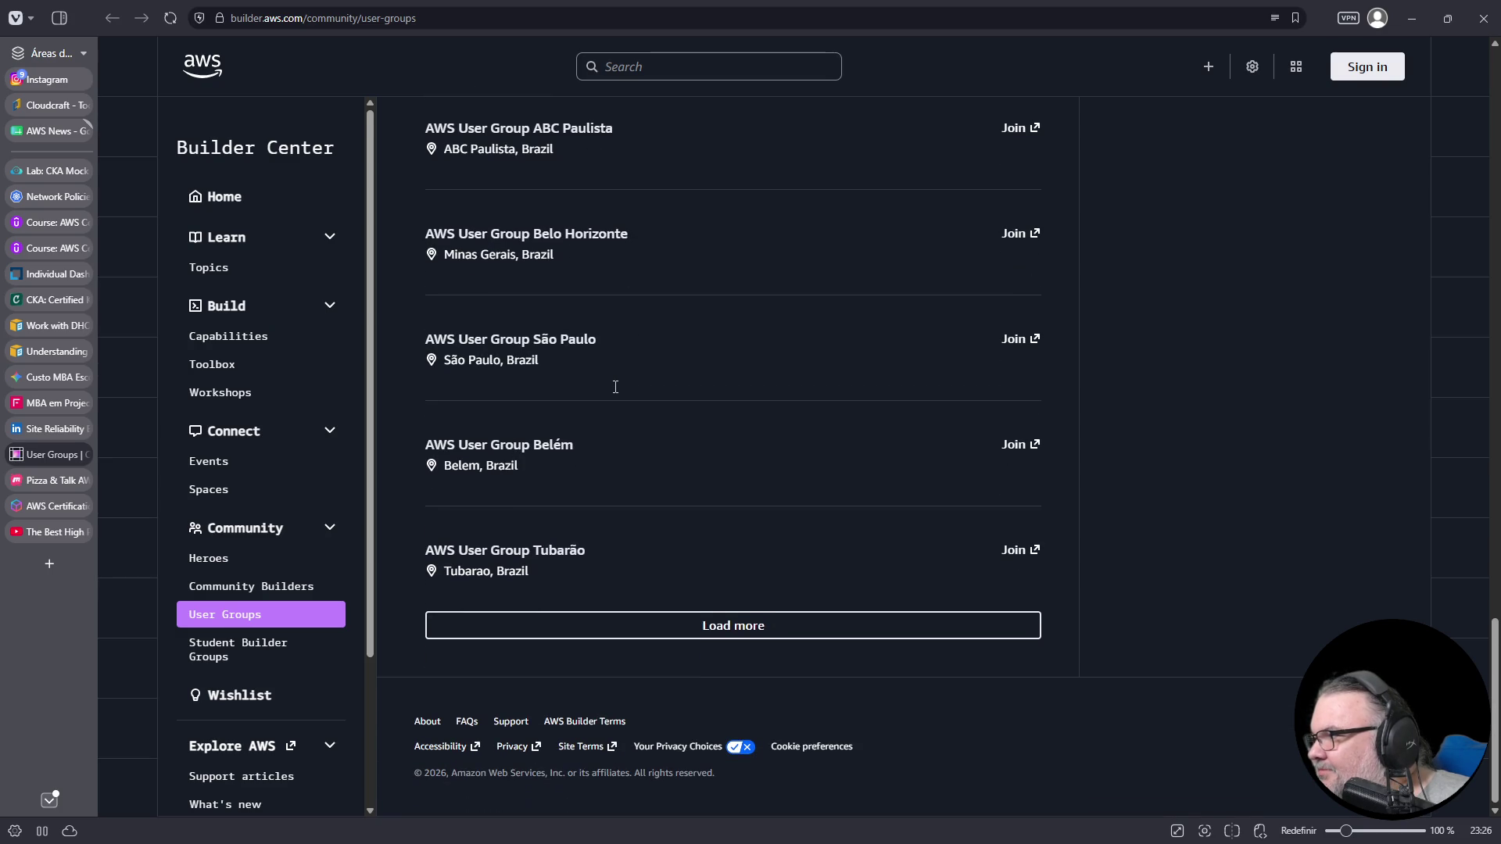
# - Load all remaining Brazilian user groups, then jump back to the top of the page
pyautogui.click(748, 631)
pyautogui.scroll(-8, 723, 497)
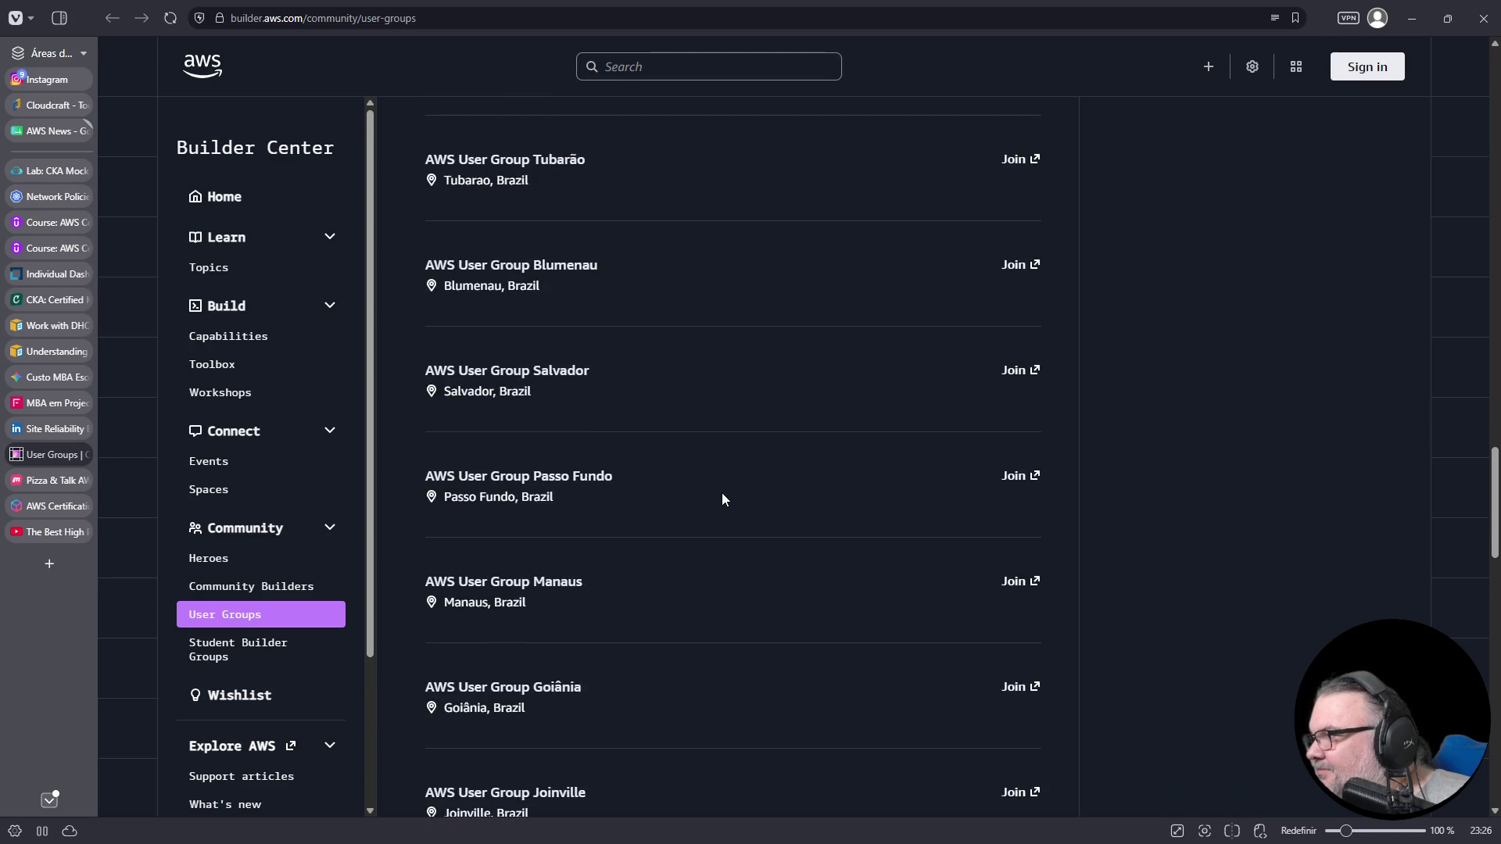
pyautogui.scroll(-5, 722, 499)
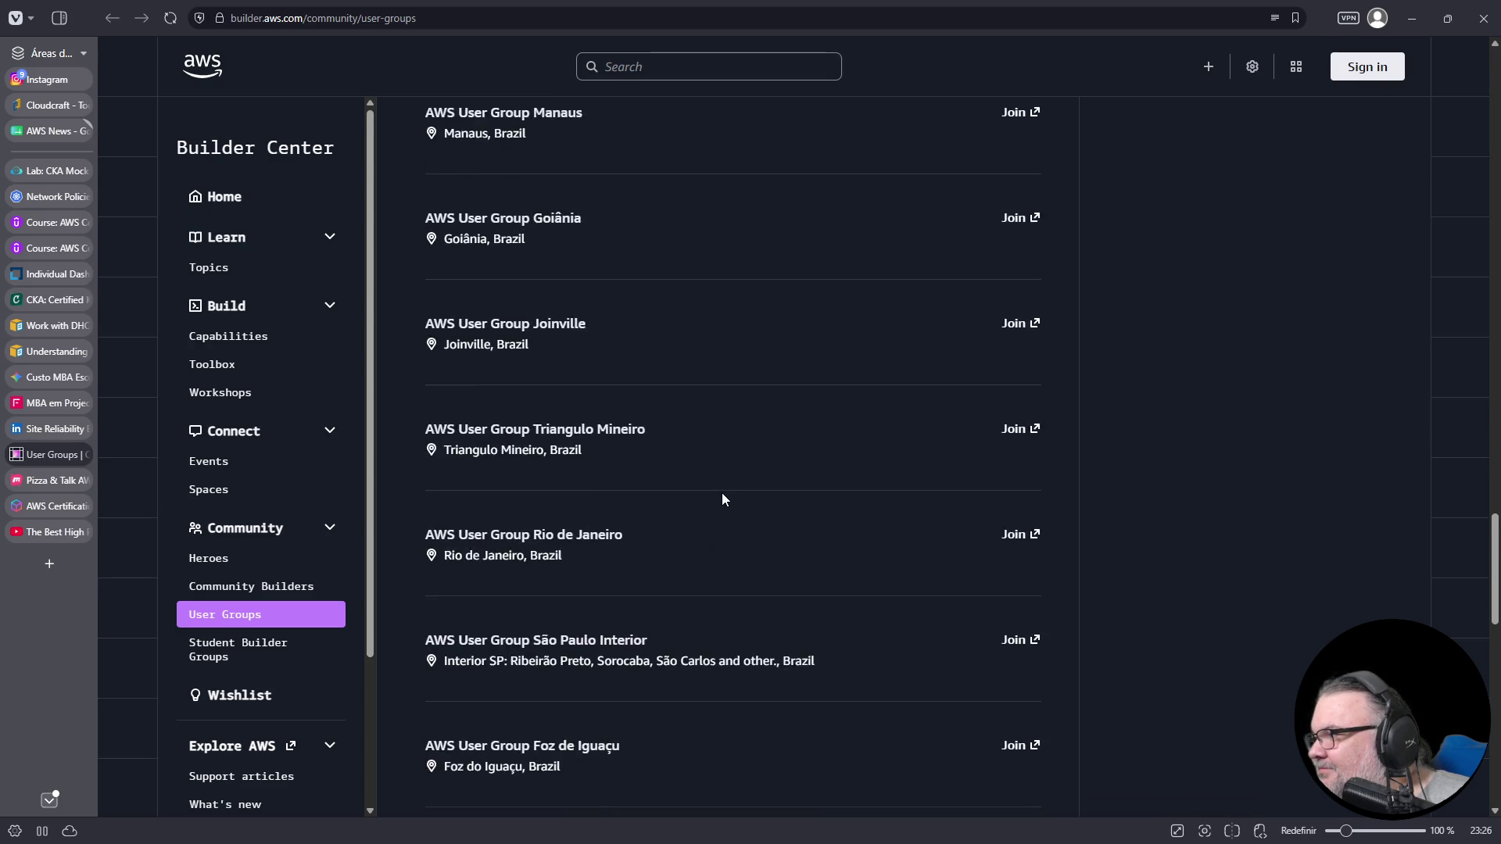
pyautogui.scroll(-11, 722, 499)
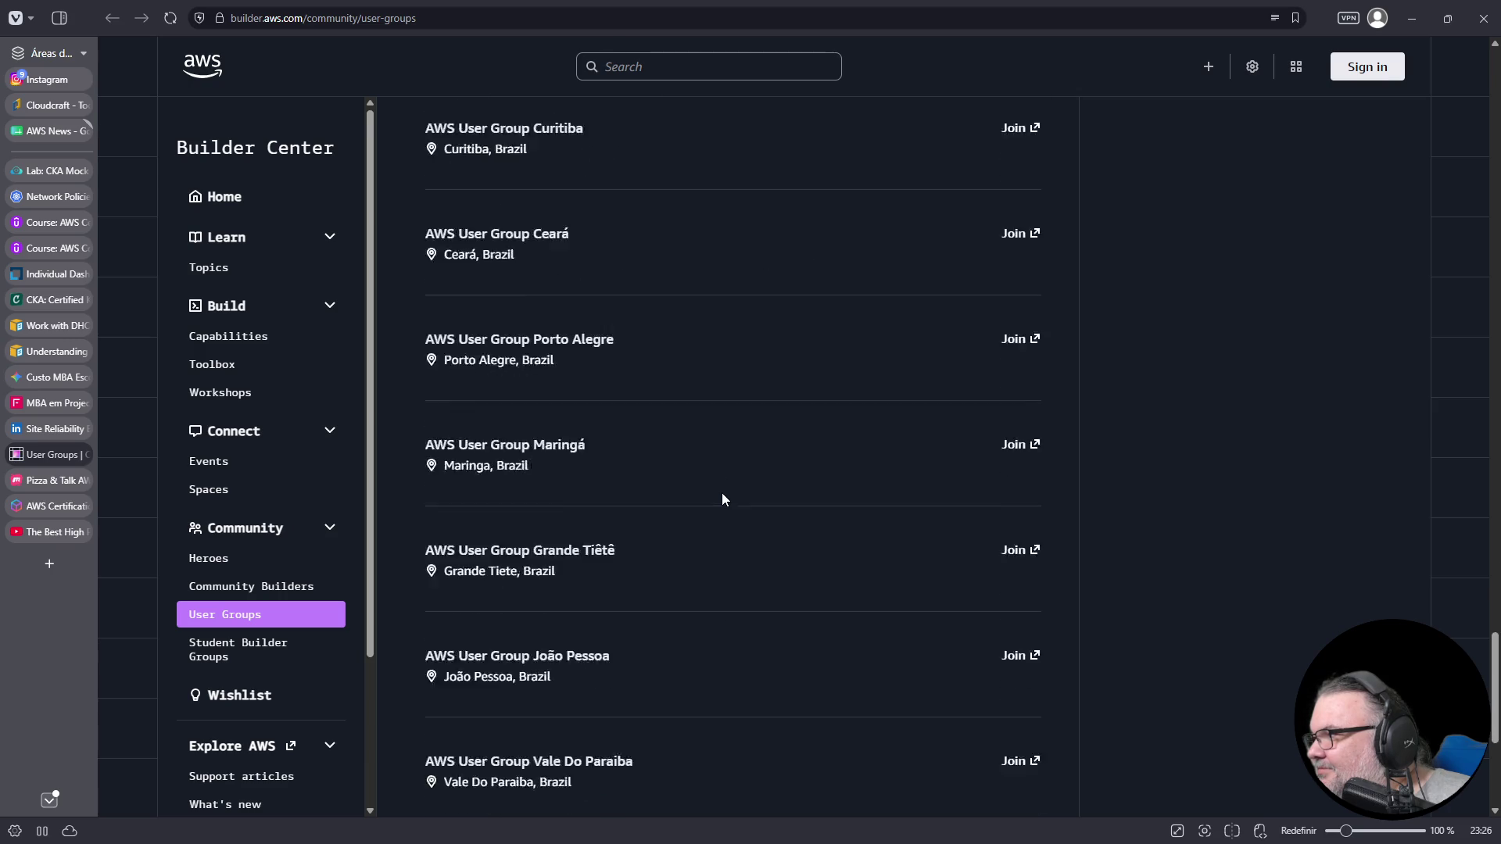
pyautogui.scroll(-1, 722, 499)
pyautogui.scroll(-1, 723, 499)
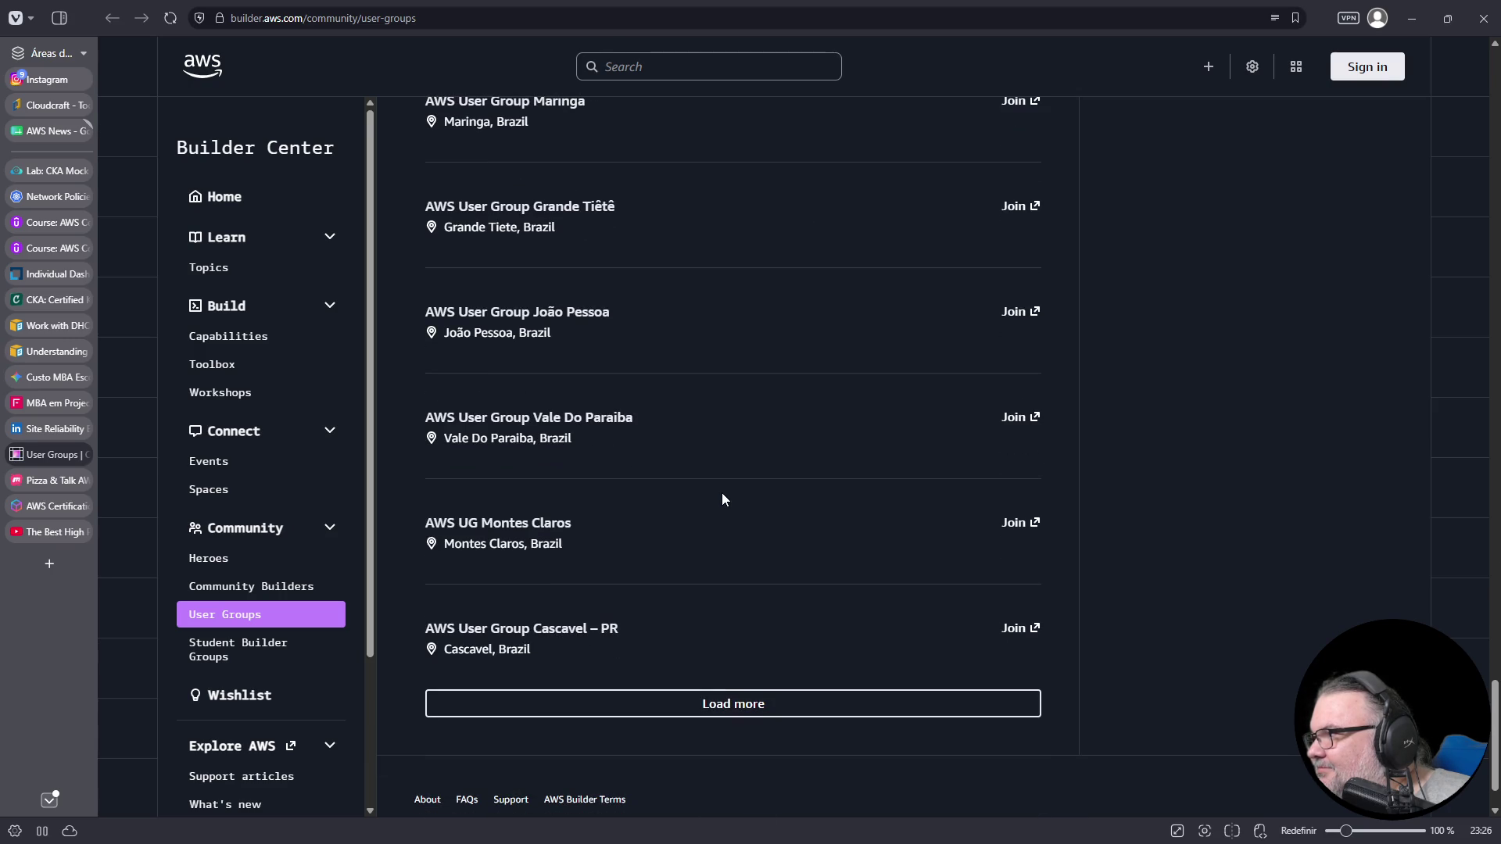
pyautogui.click(759, 703)
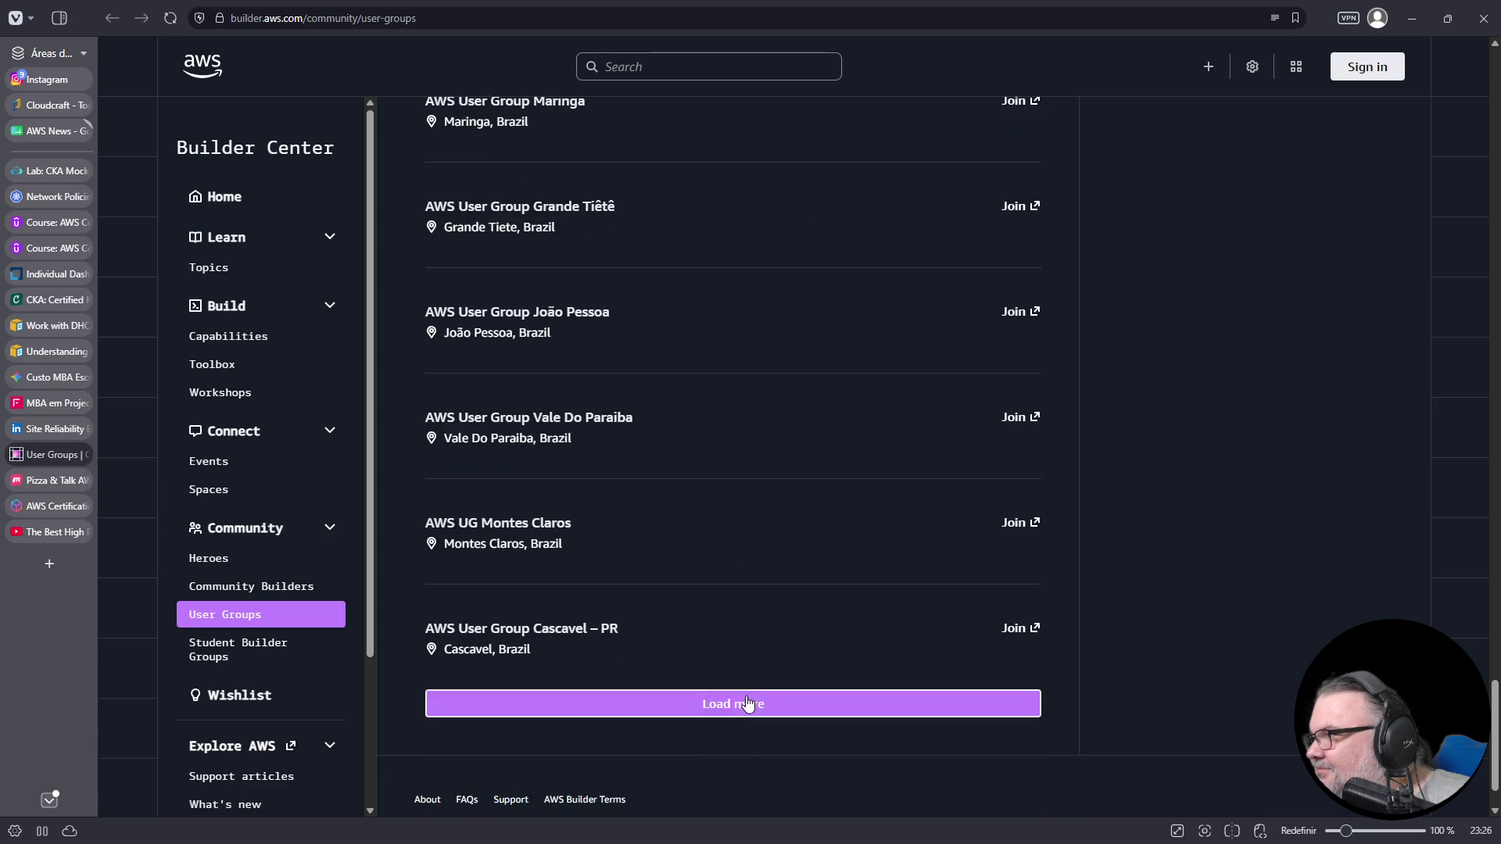
pyautogui.scroll(-7, 558, 404)
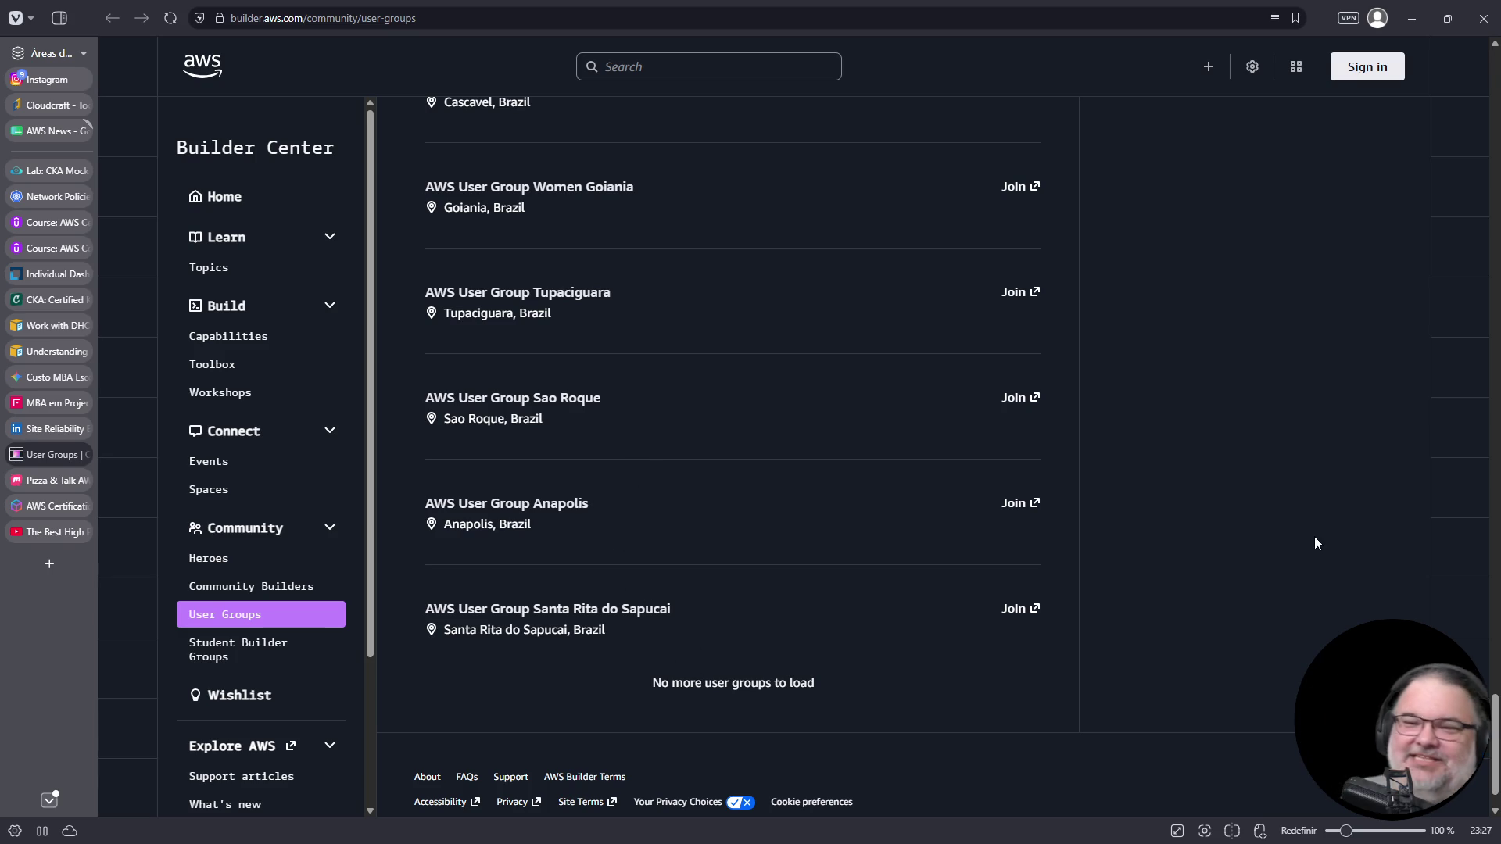
pyautogui.press('Home')
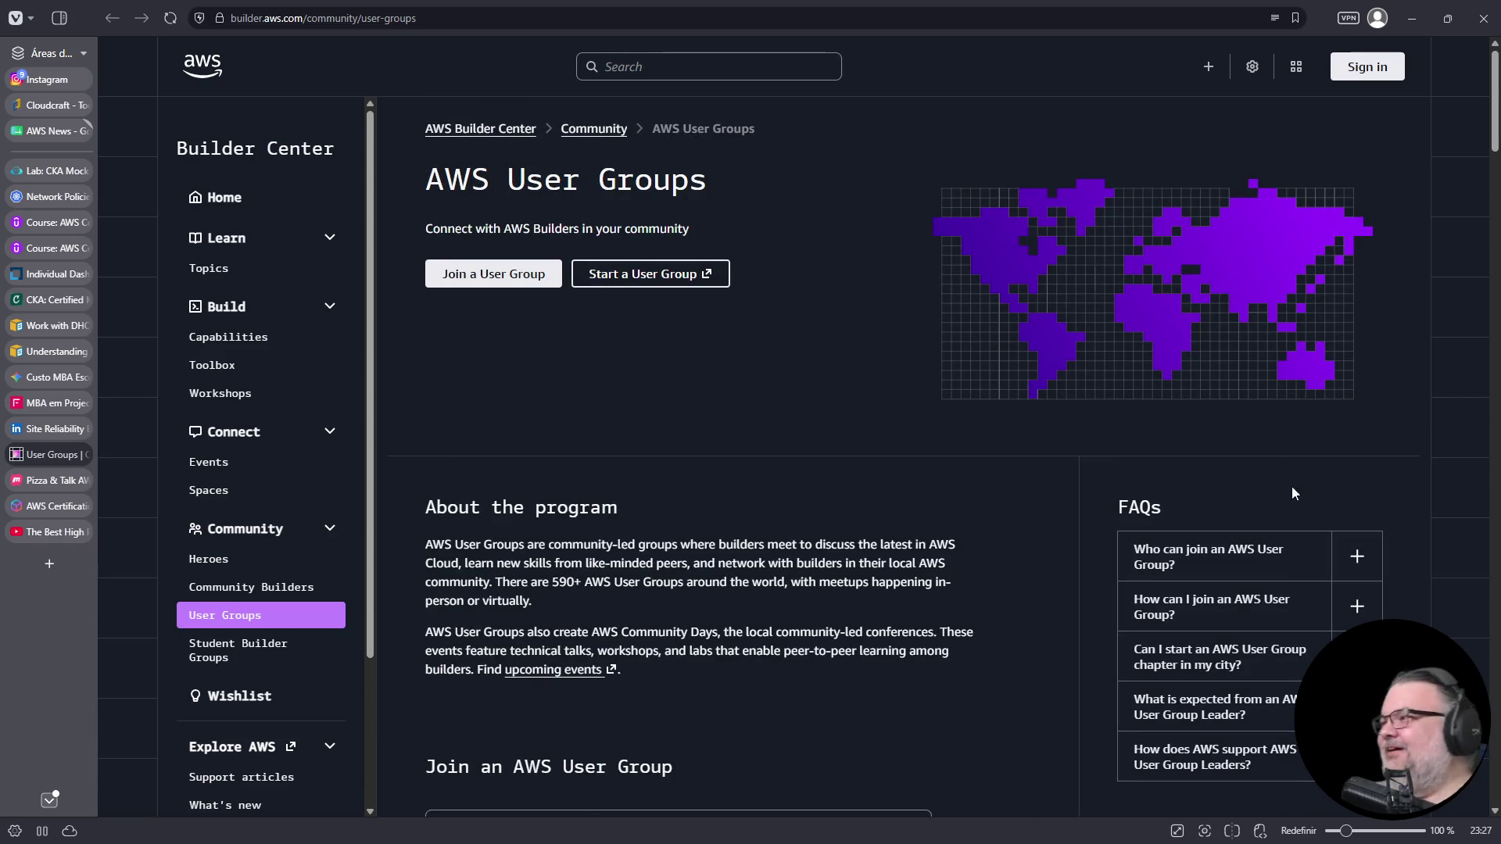
pyautogui.scroll(-4, 432, 364)
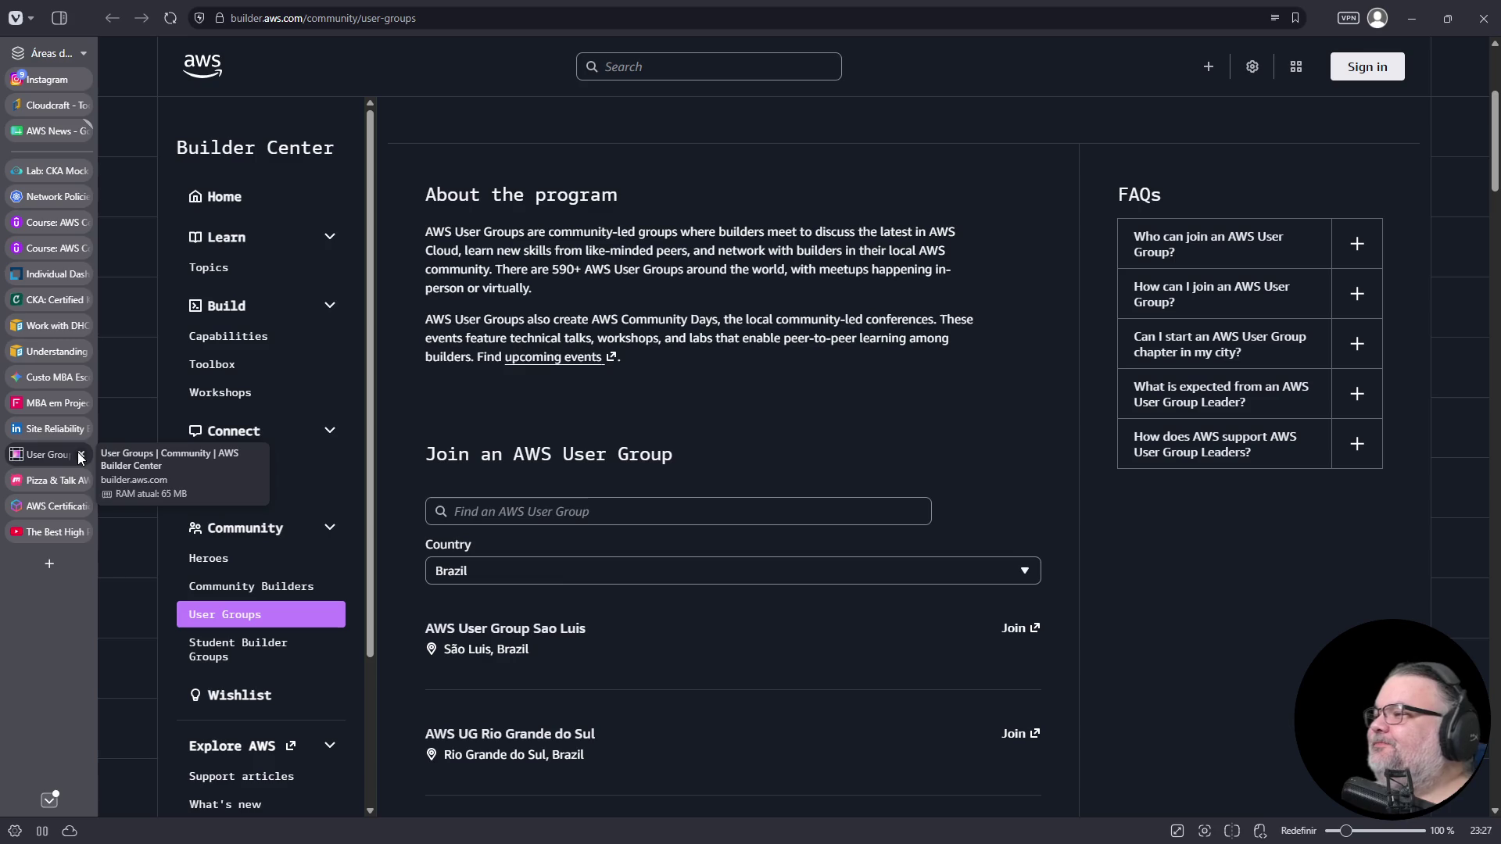
# - Search the user groups for 'recife', clear it, then close the User Groups and Pizza & Talk tabs
pyautogui.click(563, 513)
pyautogui.write('recife')
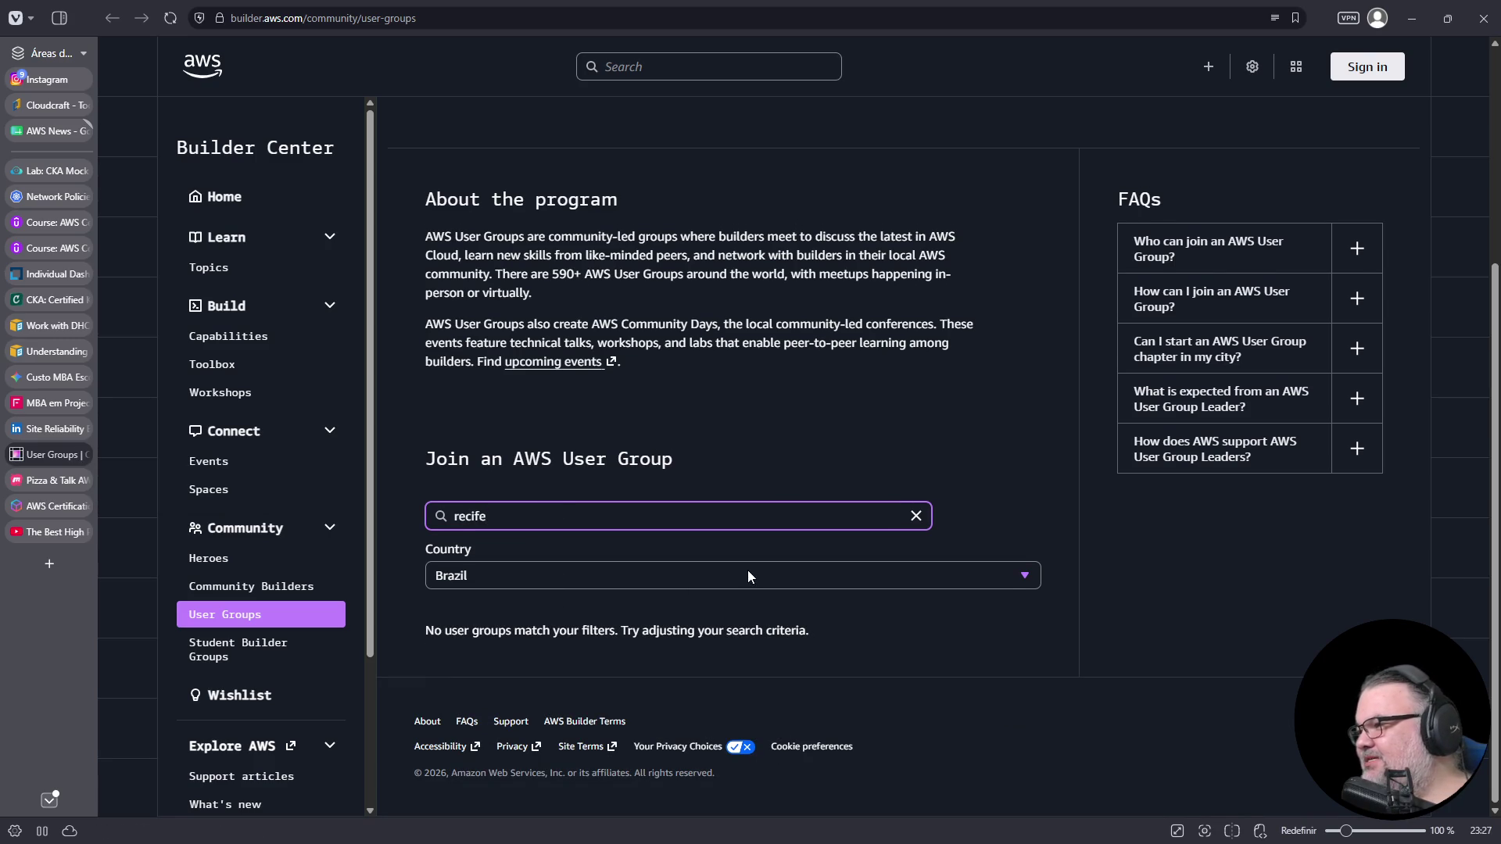
pyautogui.press('Escape')
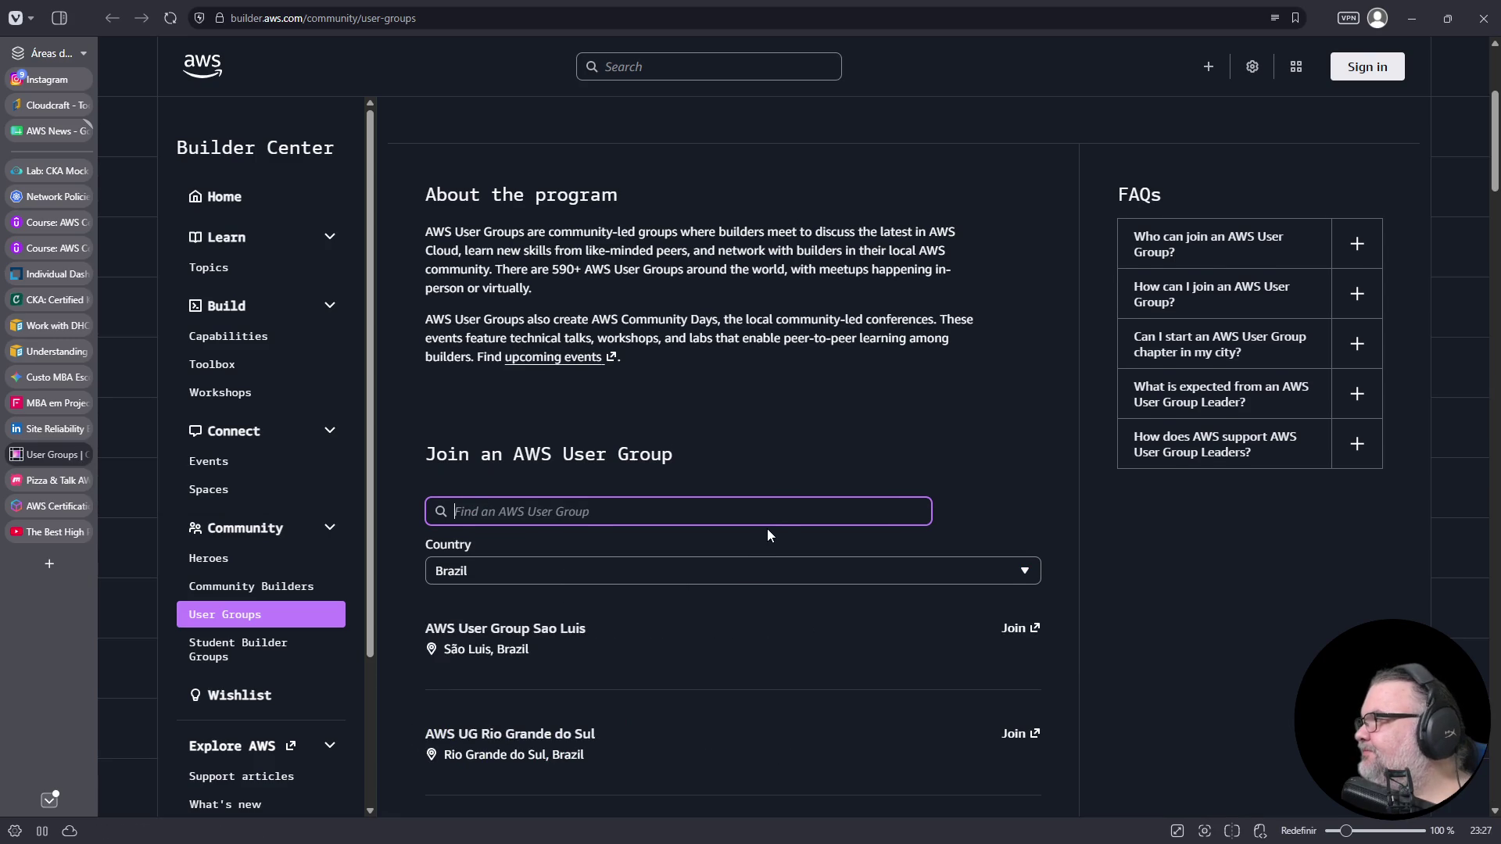
pyautogui.click(83, 456)
pyautogui.click(82, 456)
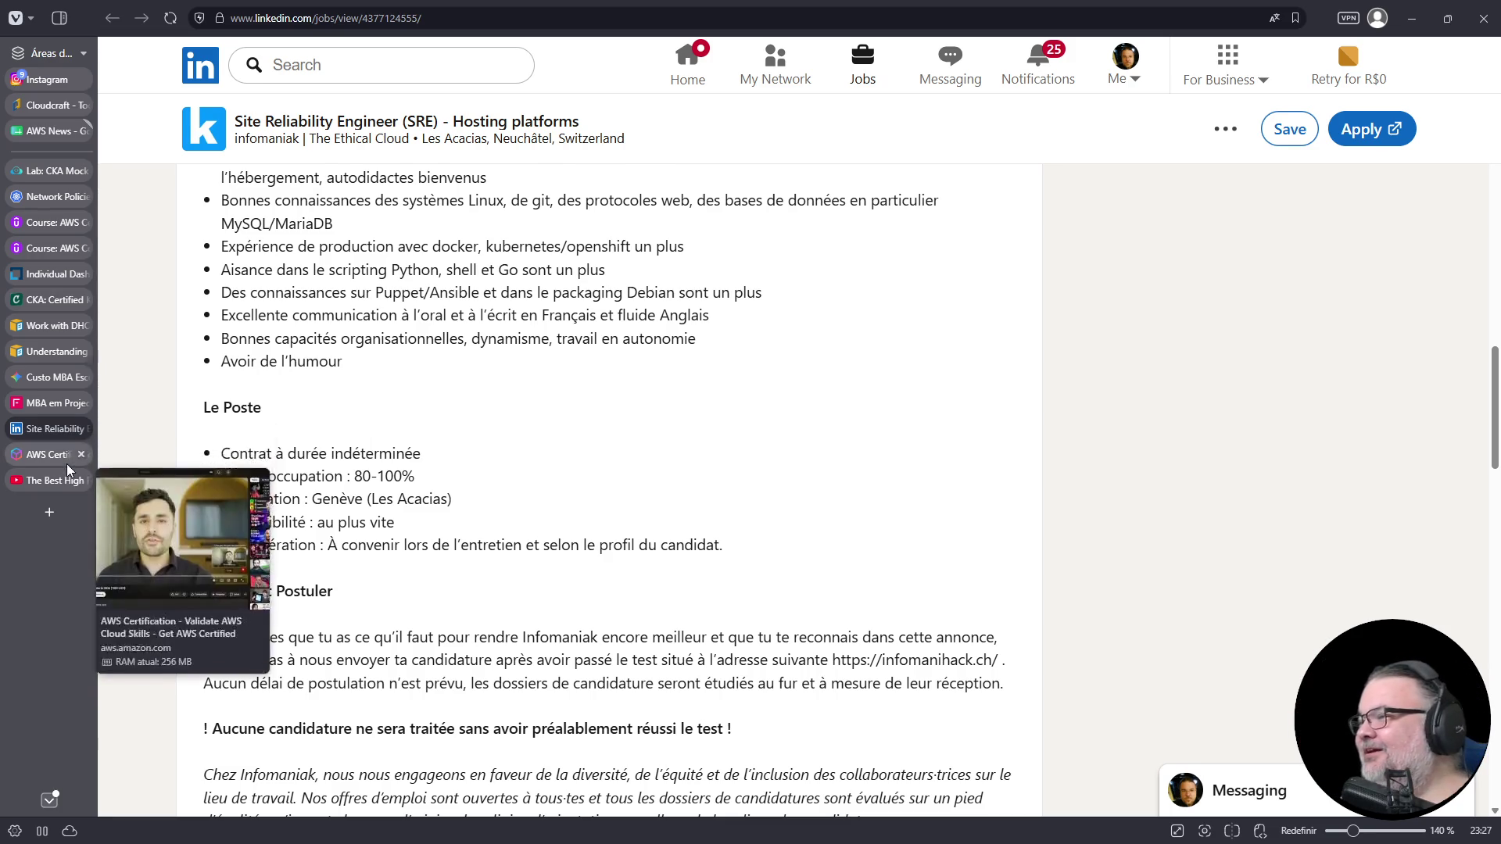
# - Close the AWS Certification, YouTube video and FIAP MBA tabs, leaving the Udemy practice exam showing
pyautogui.click(61, 458)
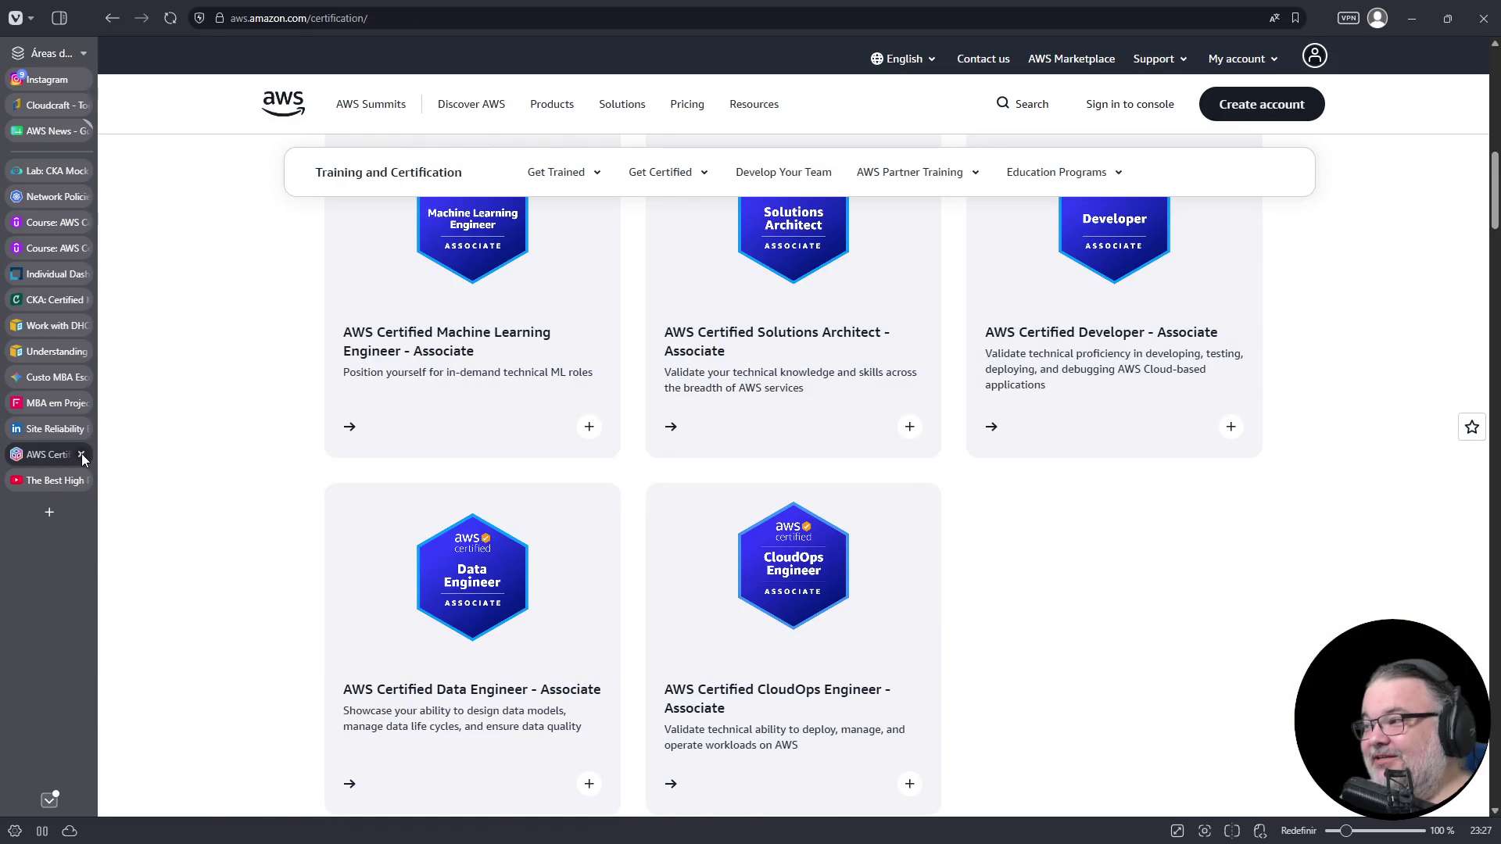
pyautogui.click(81, 453)
pyautogui.click(73, 457)
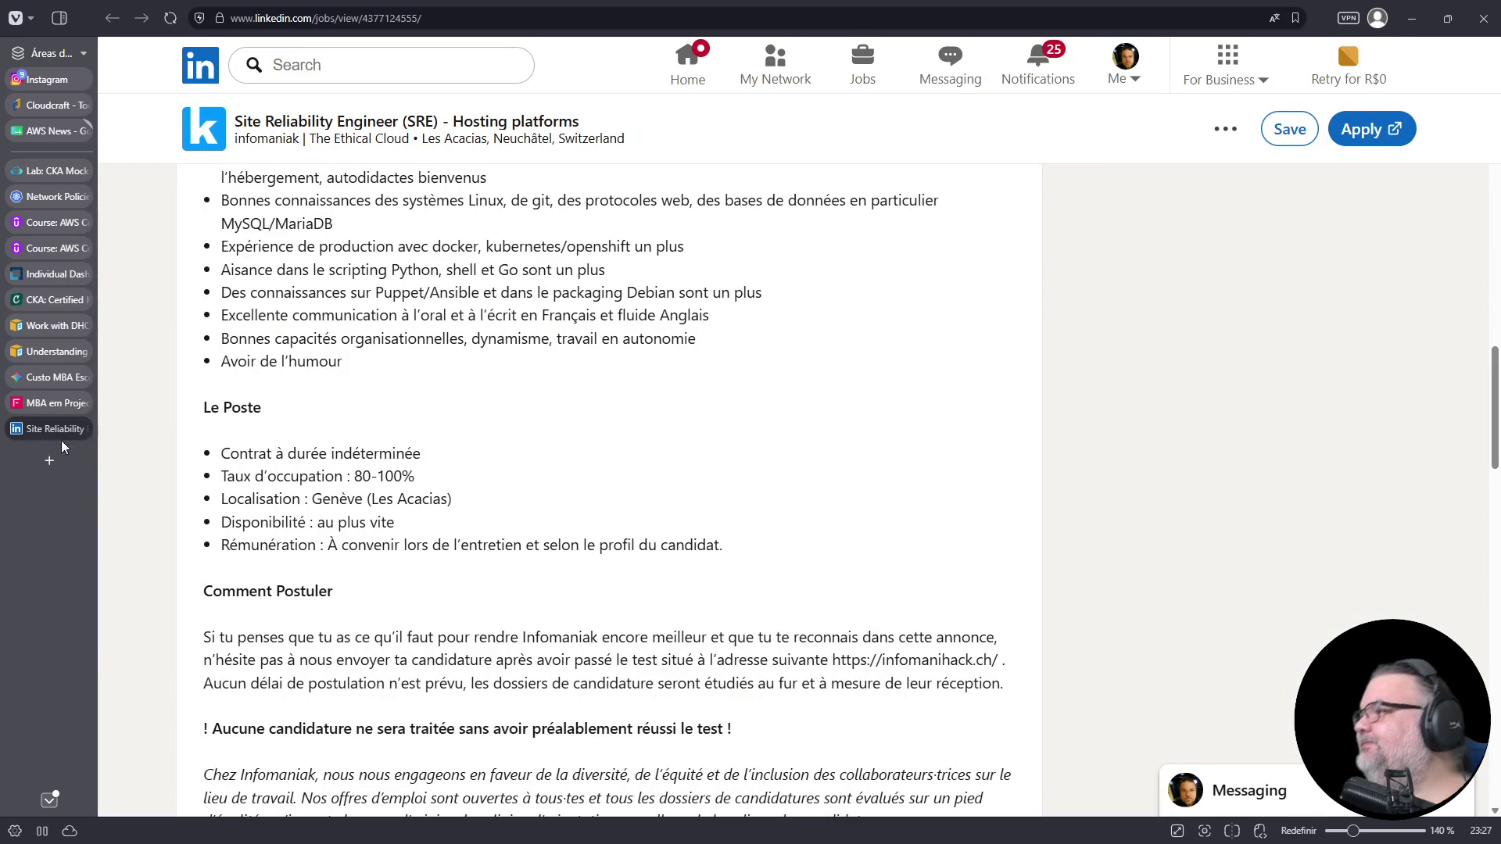
pyautogui.click(53, 404)
pyautogui.click(81, 403)
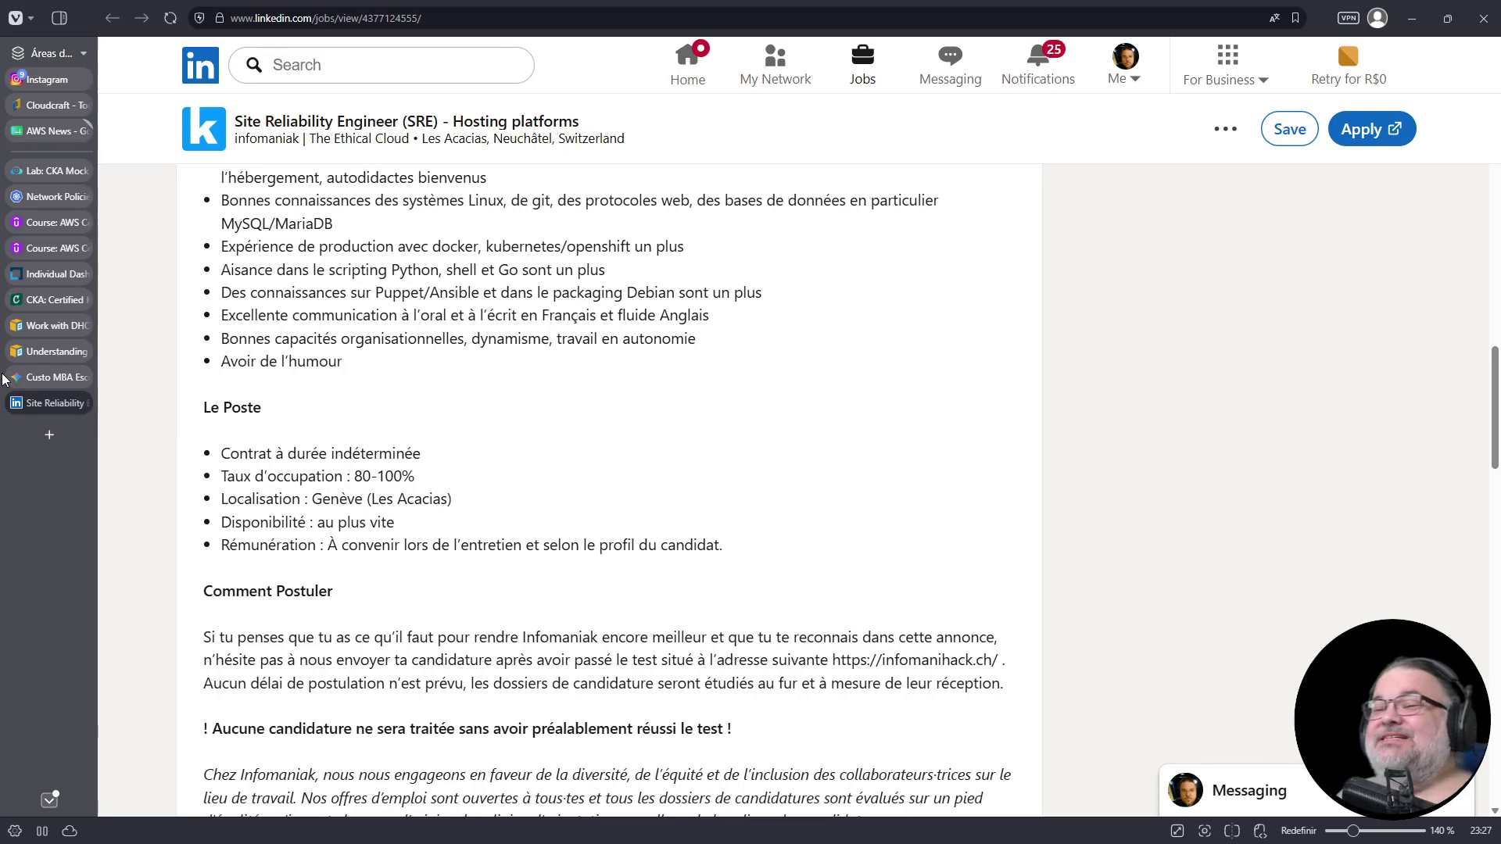
pyautogui.click(62, 223)
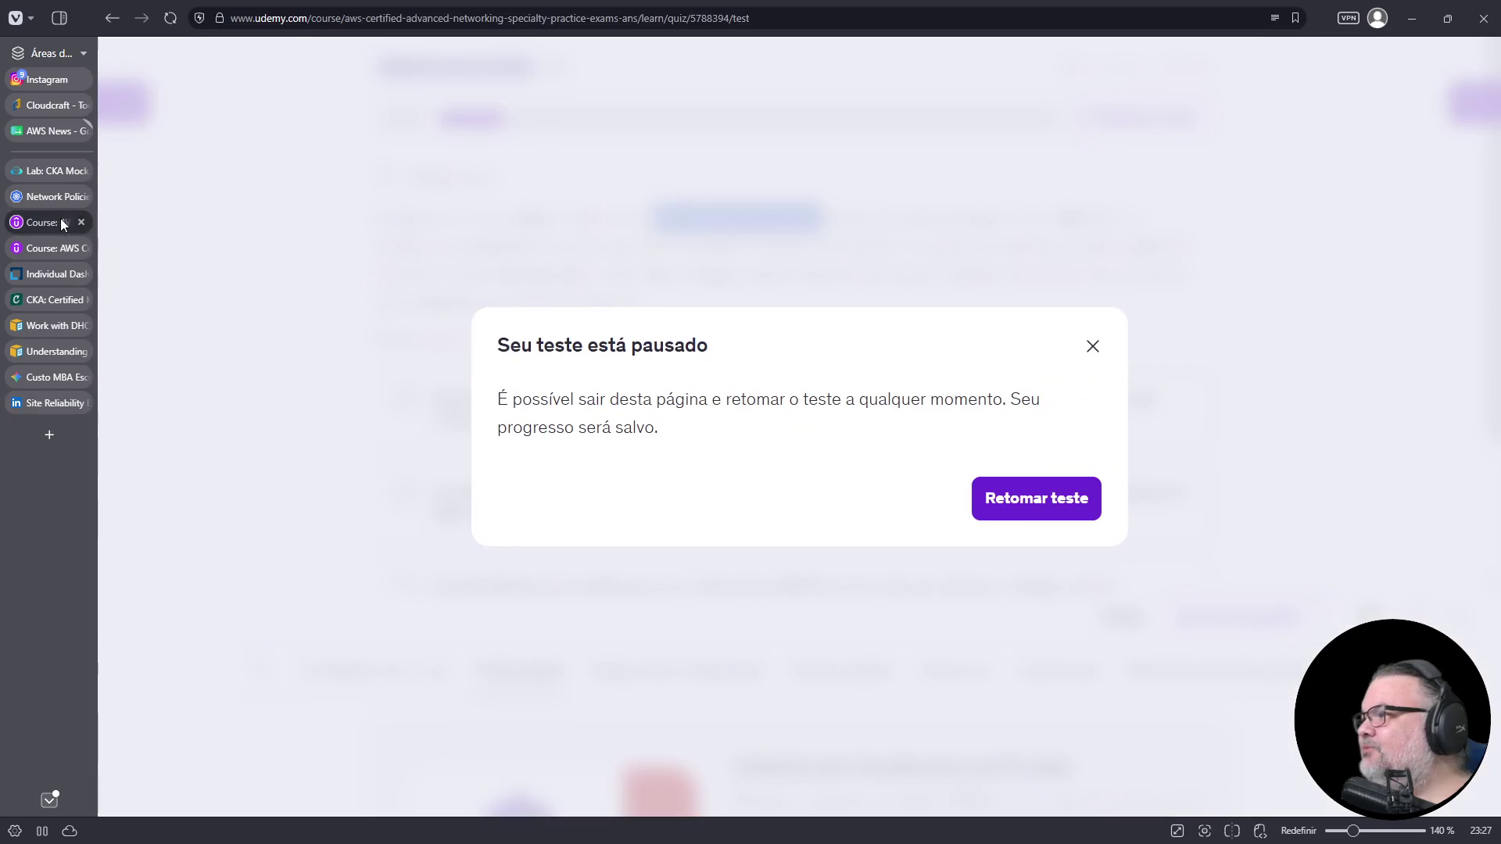
# - Dismiss the paused-test notice to resume the quiz, then open a new browser tab
pyautogui.click(1094, 346)
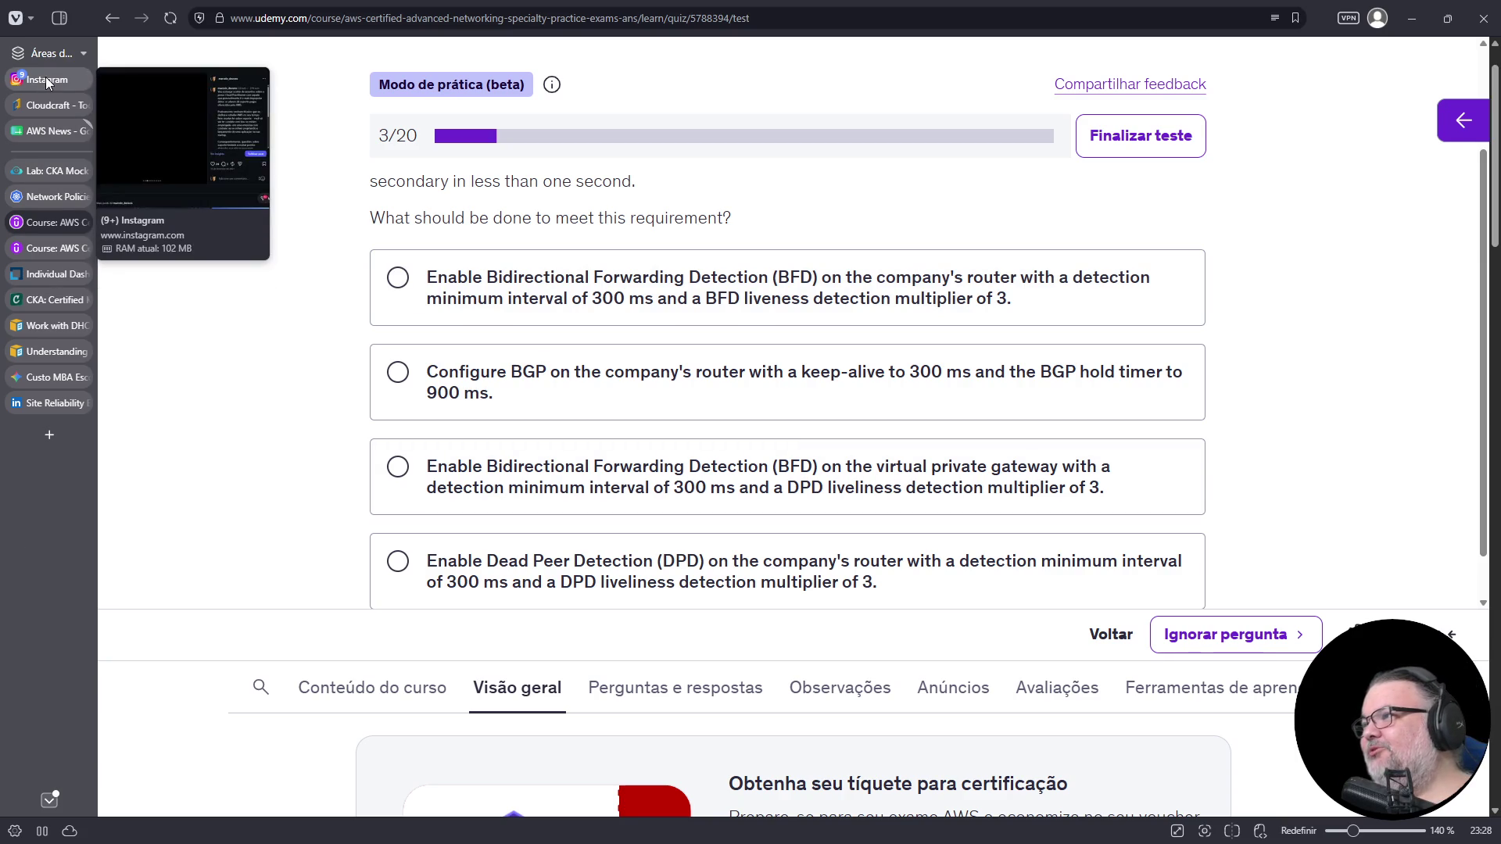
pyautogui.click(49, 434)
# - Search the web for valcann and open the Valcann company website
pyautogui.write('valcann')
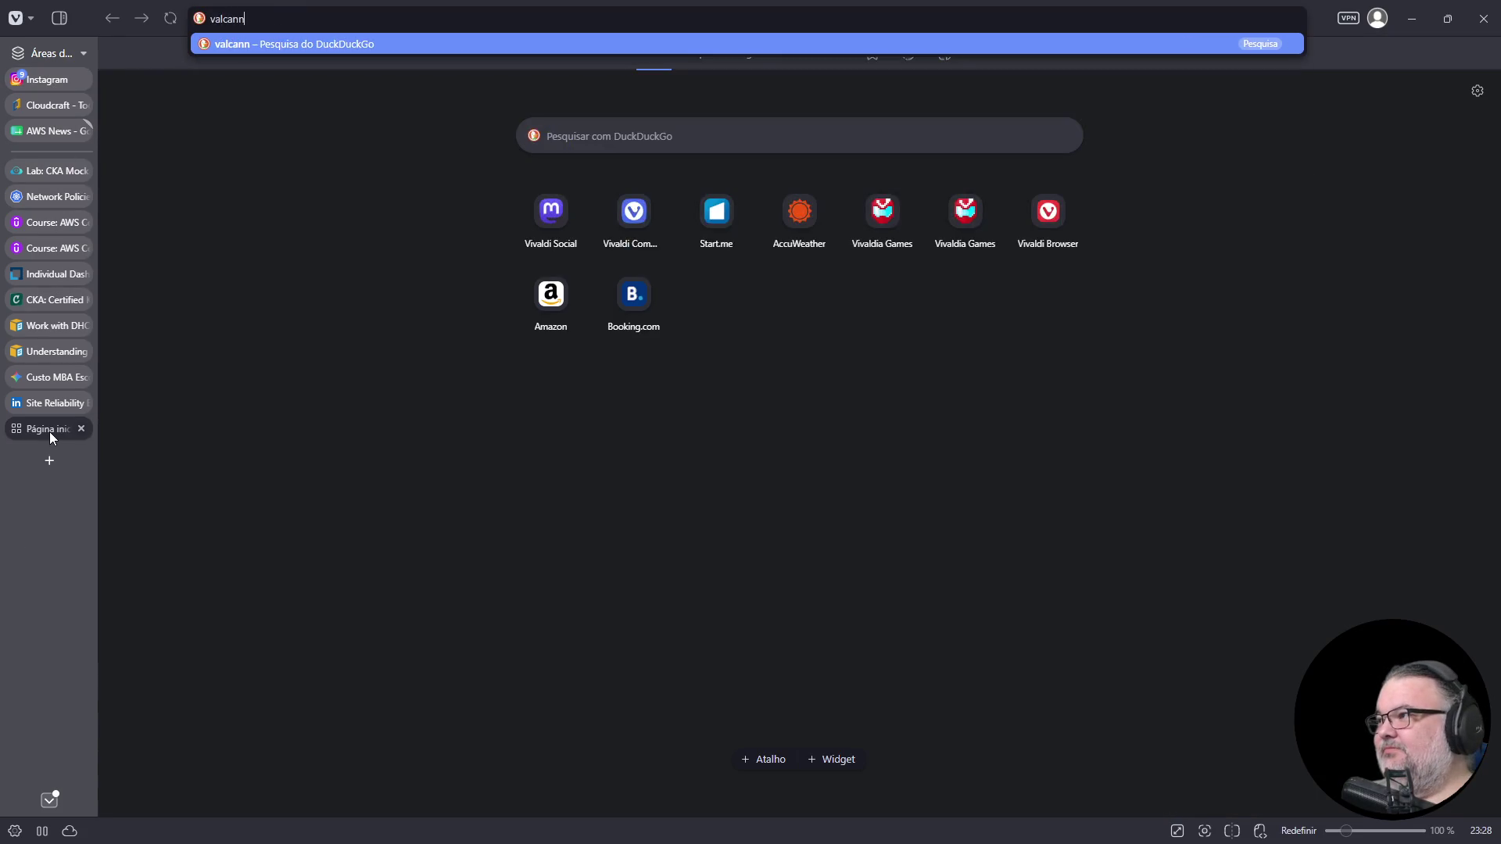
pyautogui.press('Return')
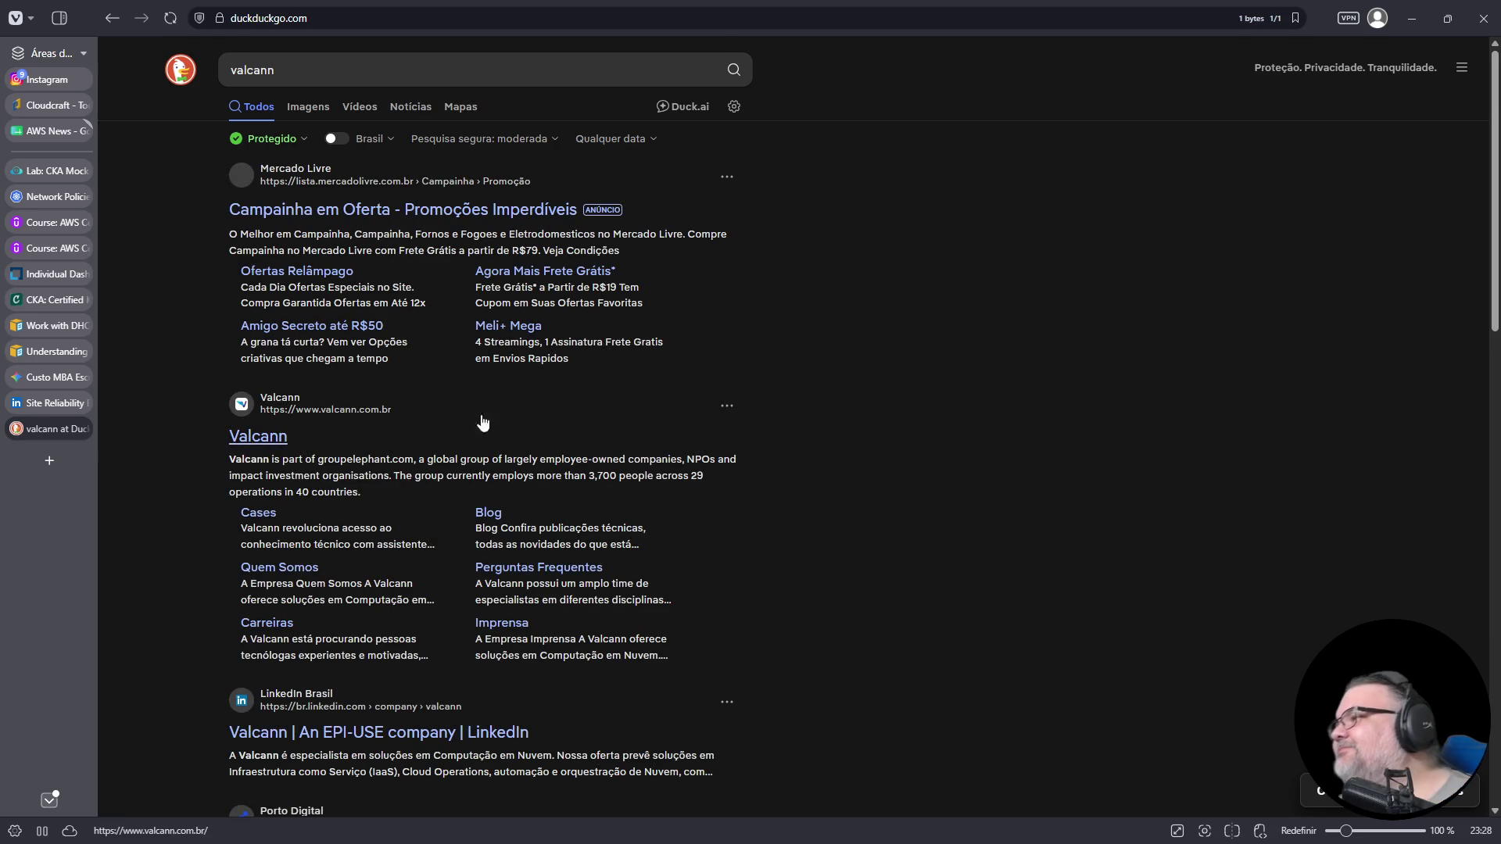
pyautogui.click(265, 439)
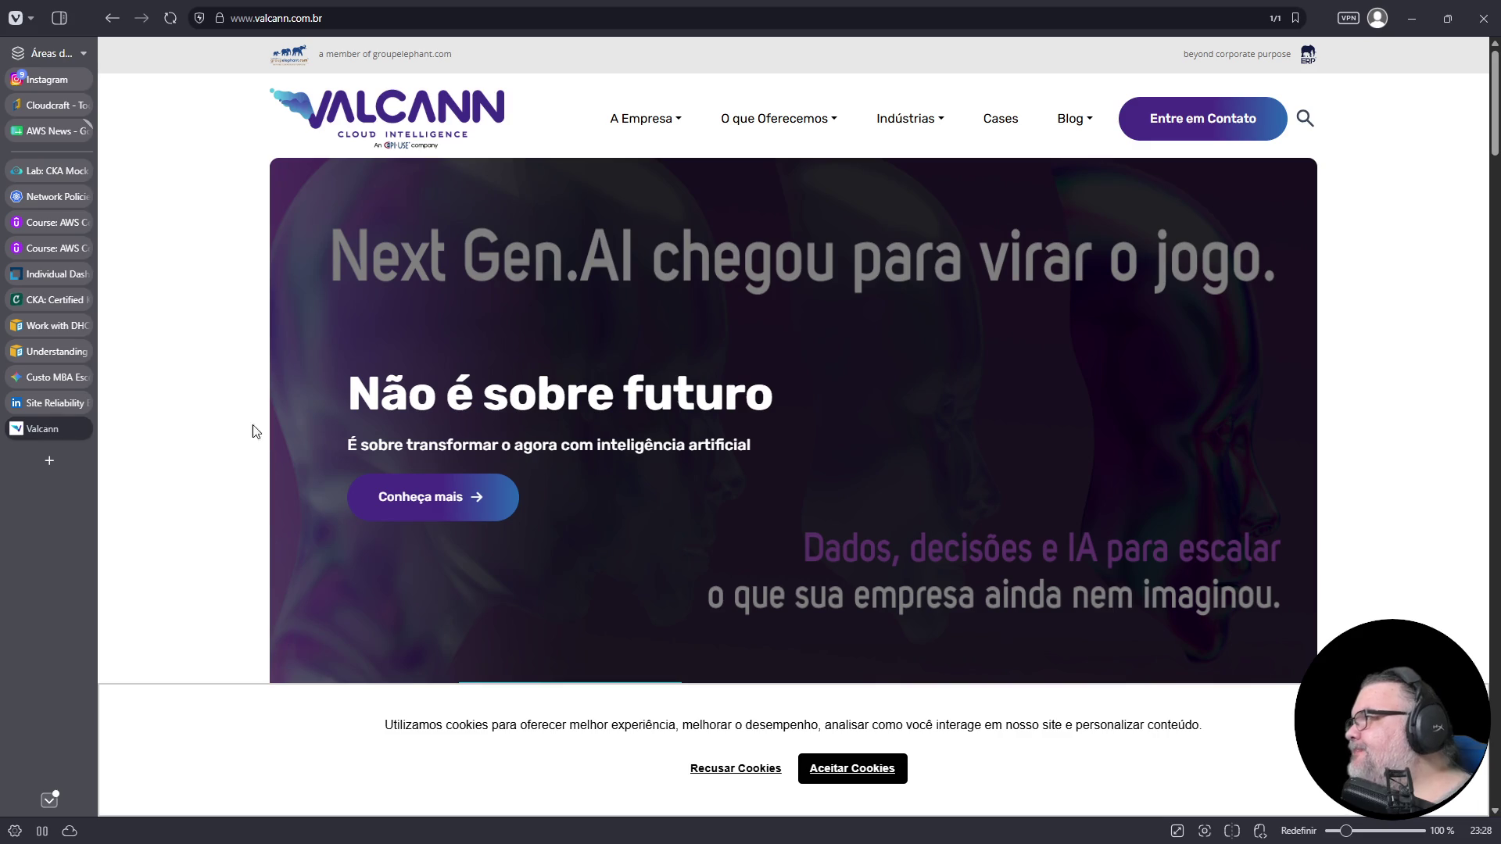
# - Go to A Empresa > Carreiras and mark the Paulo and Florianópolis job locations
pyautogui.moveTo(937, 115)
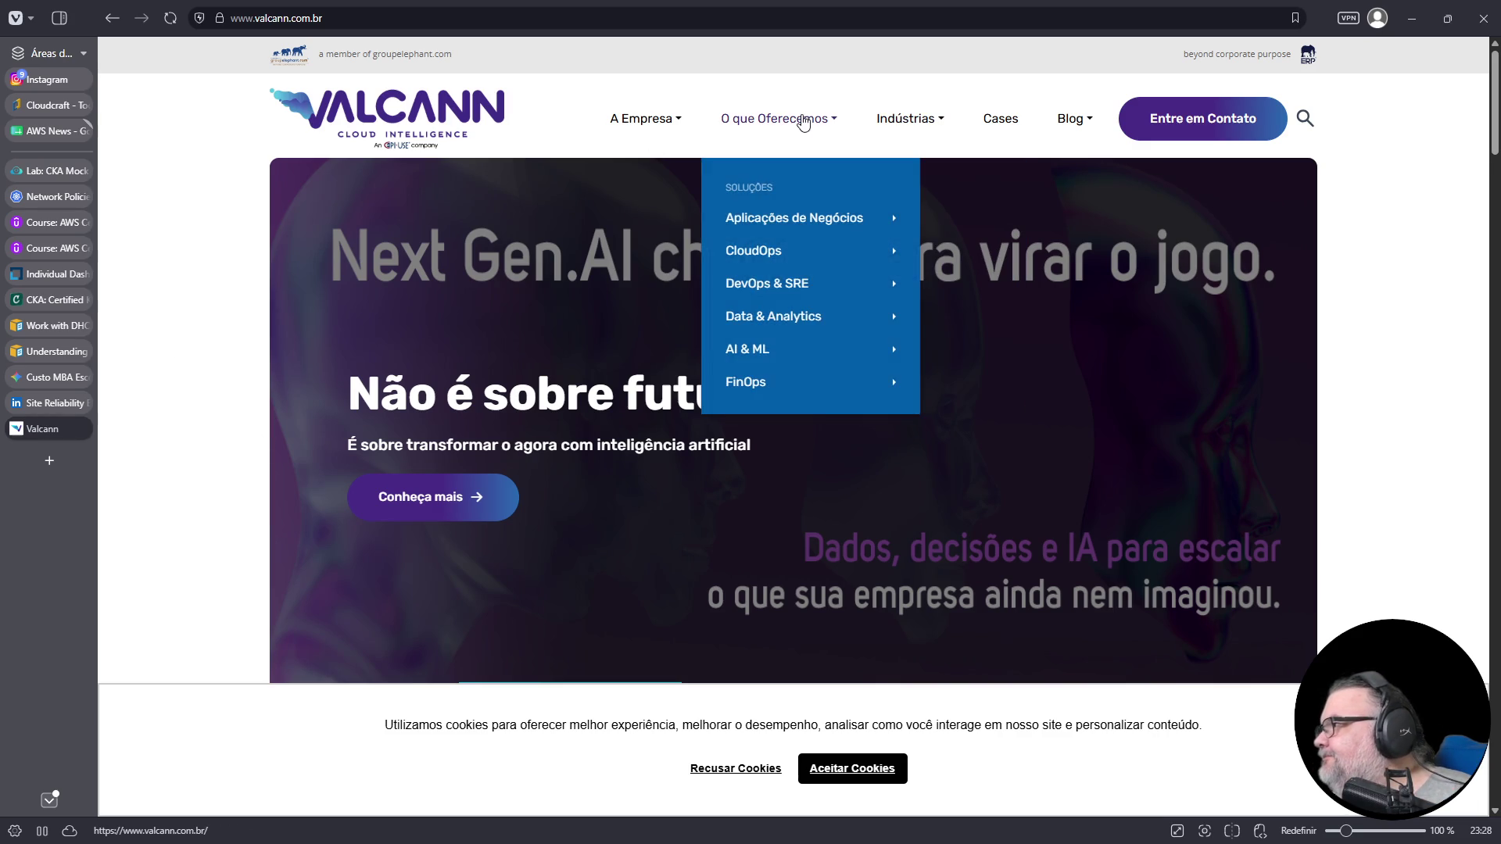
pyautogui.moveTo(649, 121)
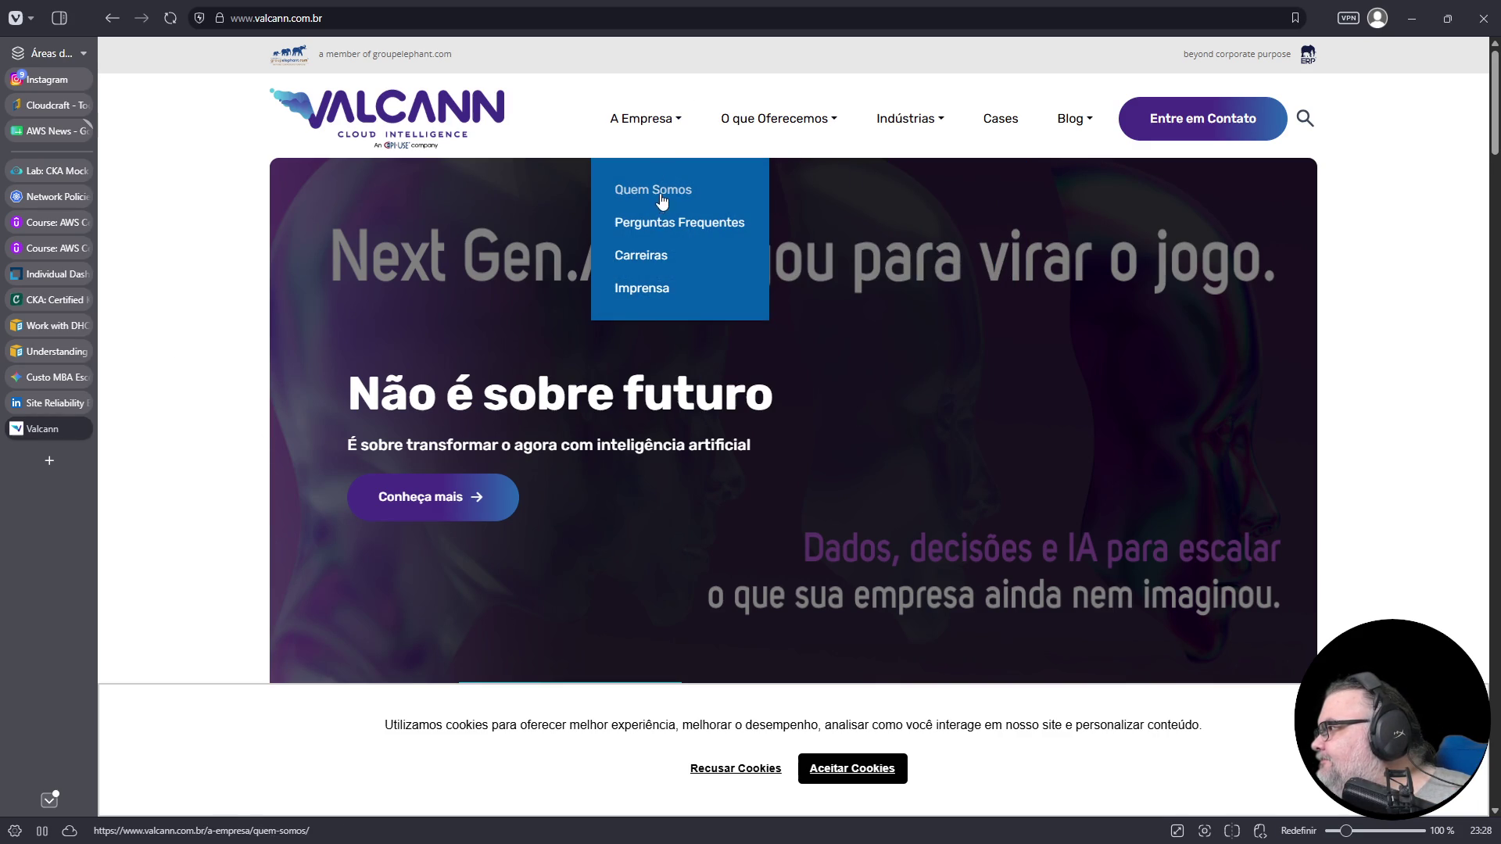
pyautogui.click(657, 256)
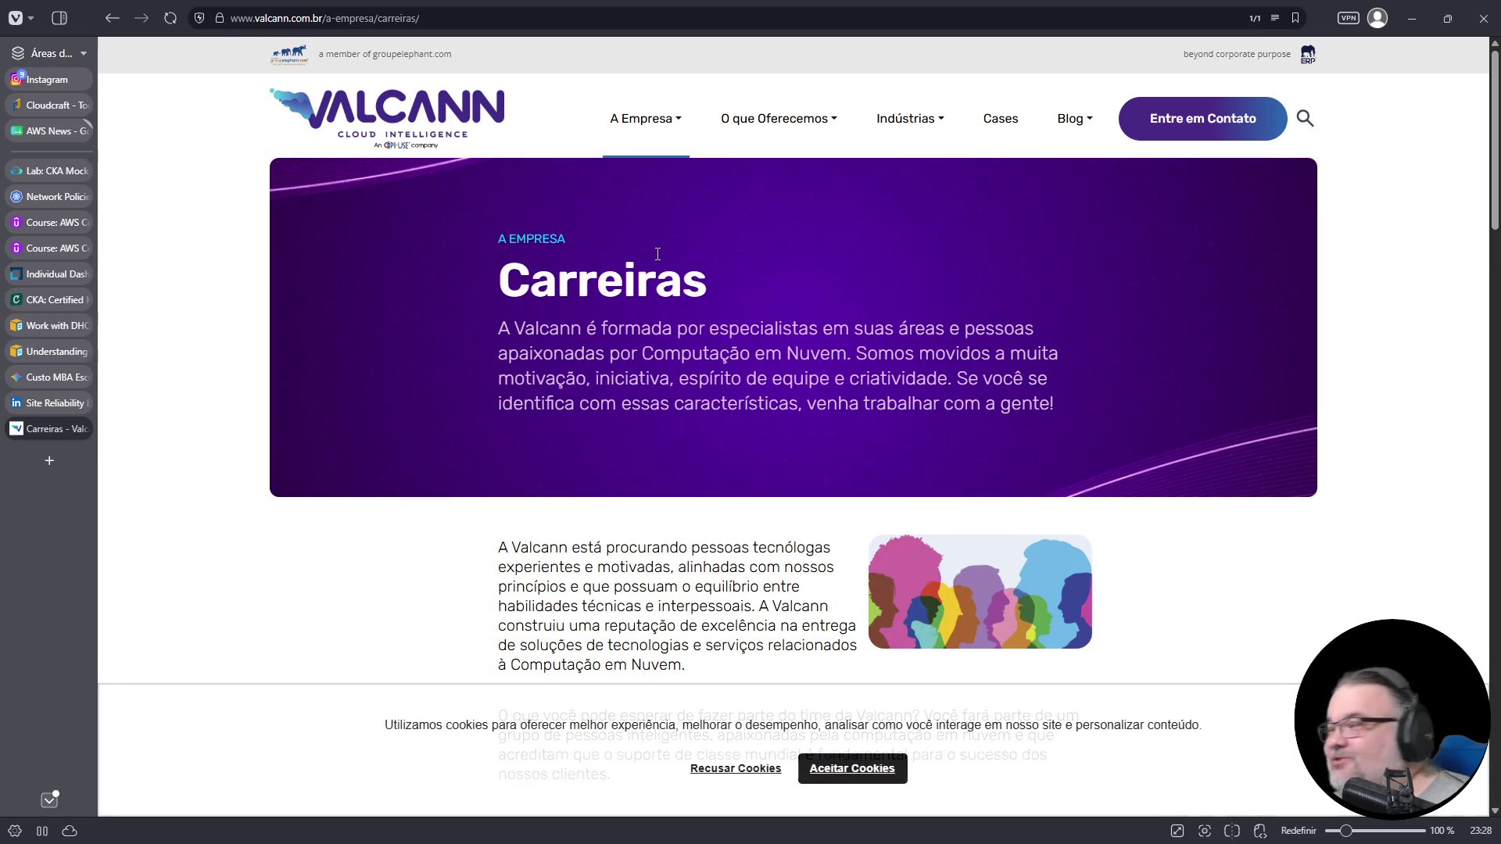
pyautogui.scroll(-9, 657, 258)
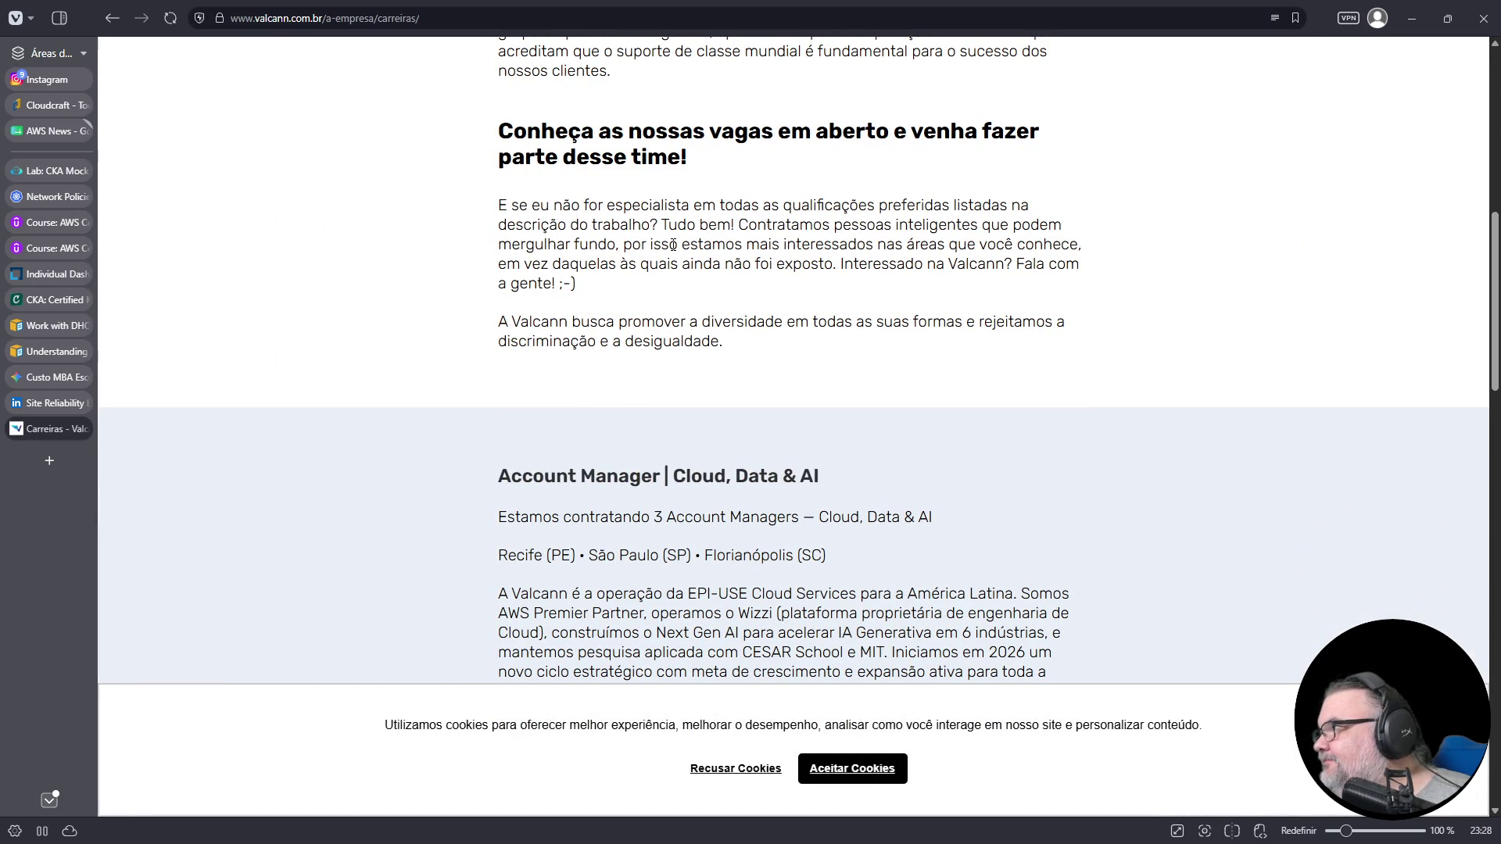
pyautogui.scroll(-4, 673, 244)
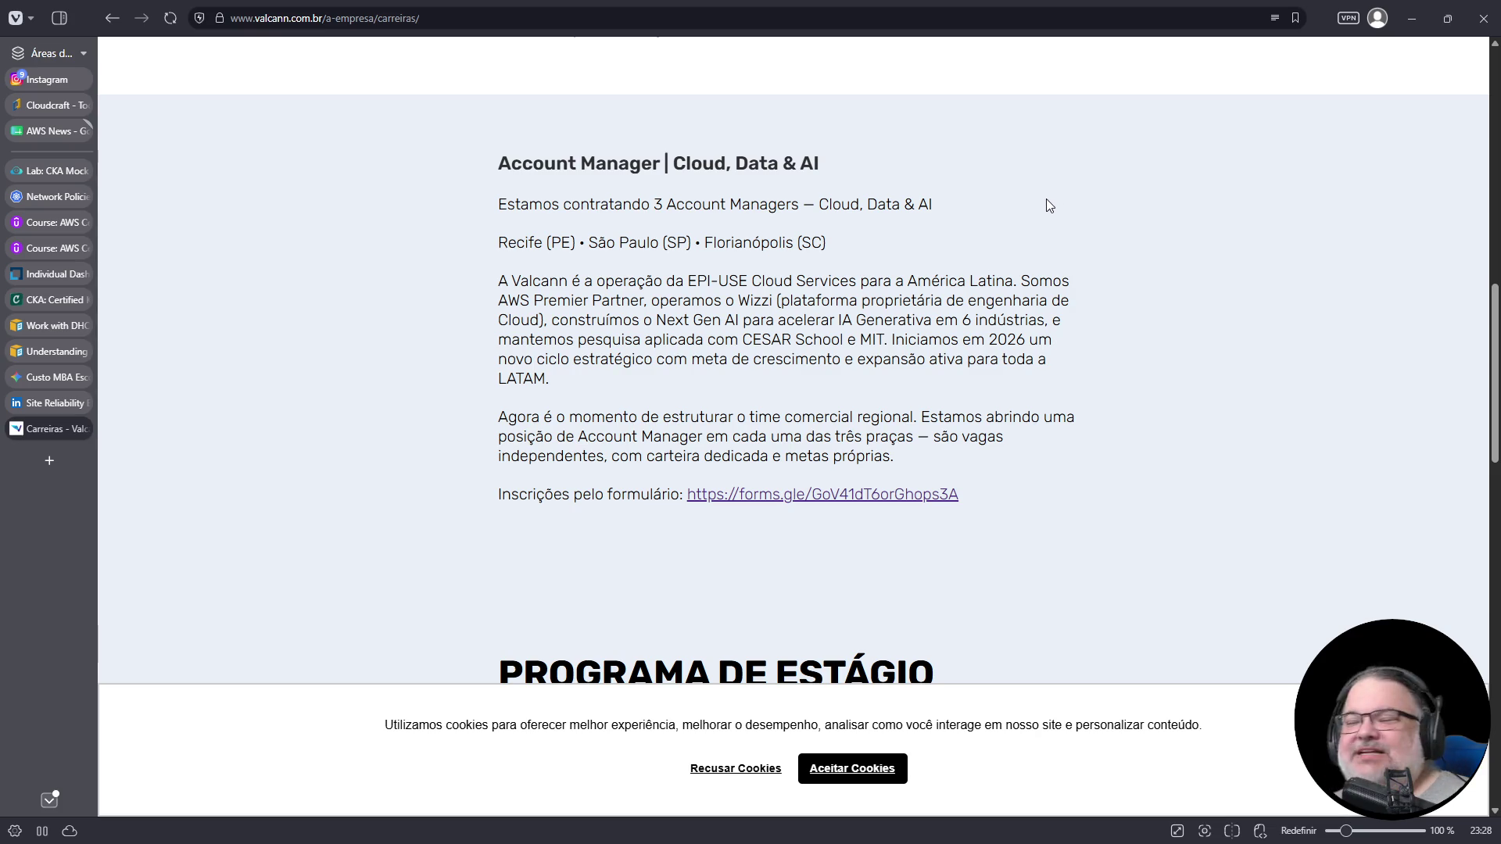
pyautogui.doubleClick(638, 242)
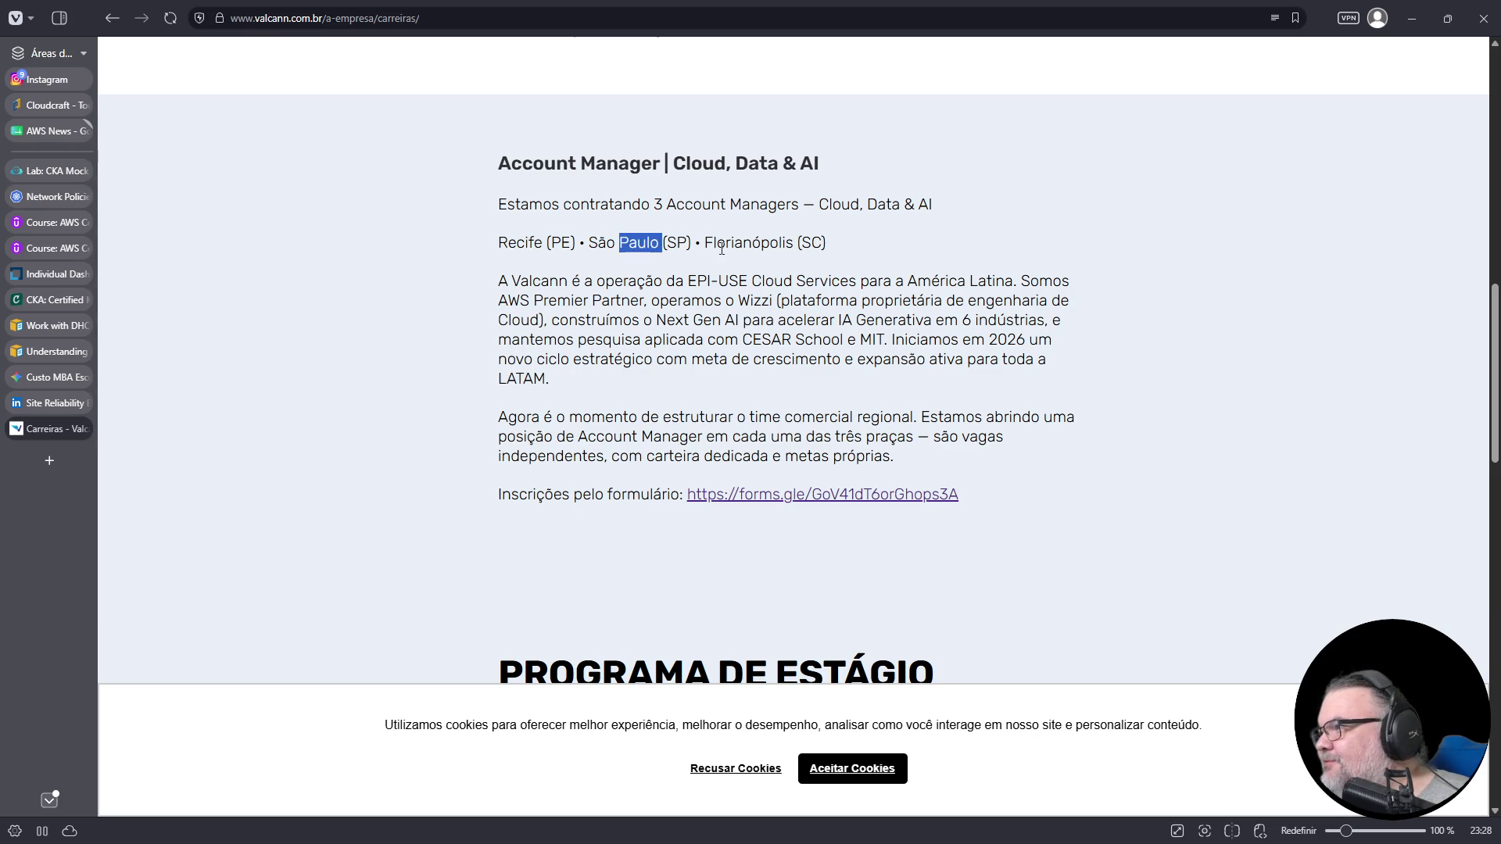
pyautogui.doubleClick(749, 243)
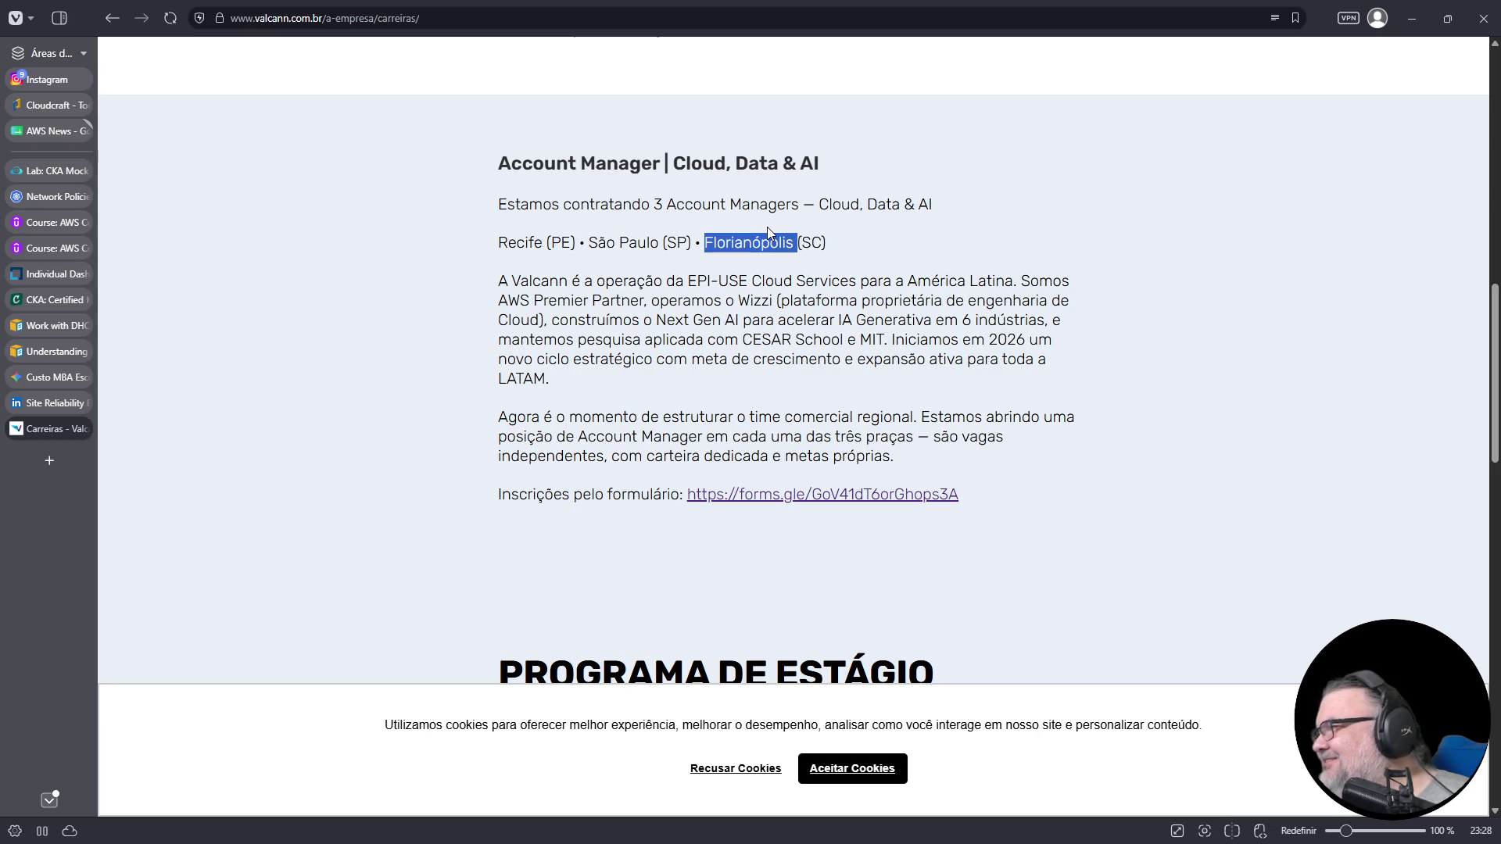
# - Read down through the Account Manager openings and internship notice, then close the Valcann tab
pyautogui.scroll(-1, 767, 227)
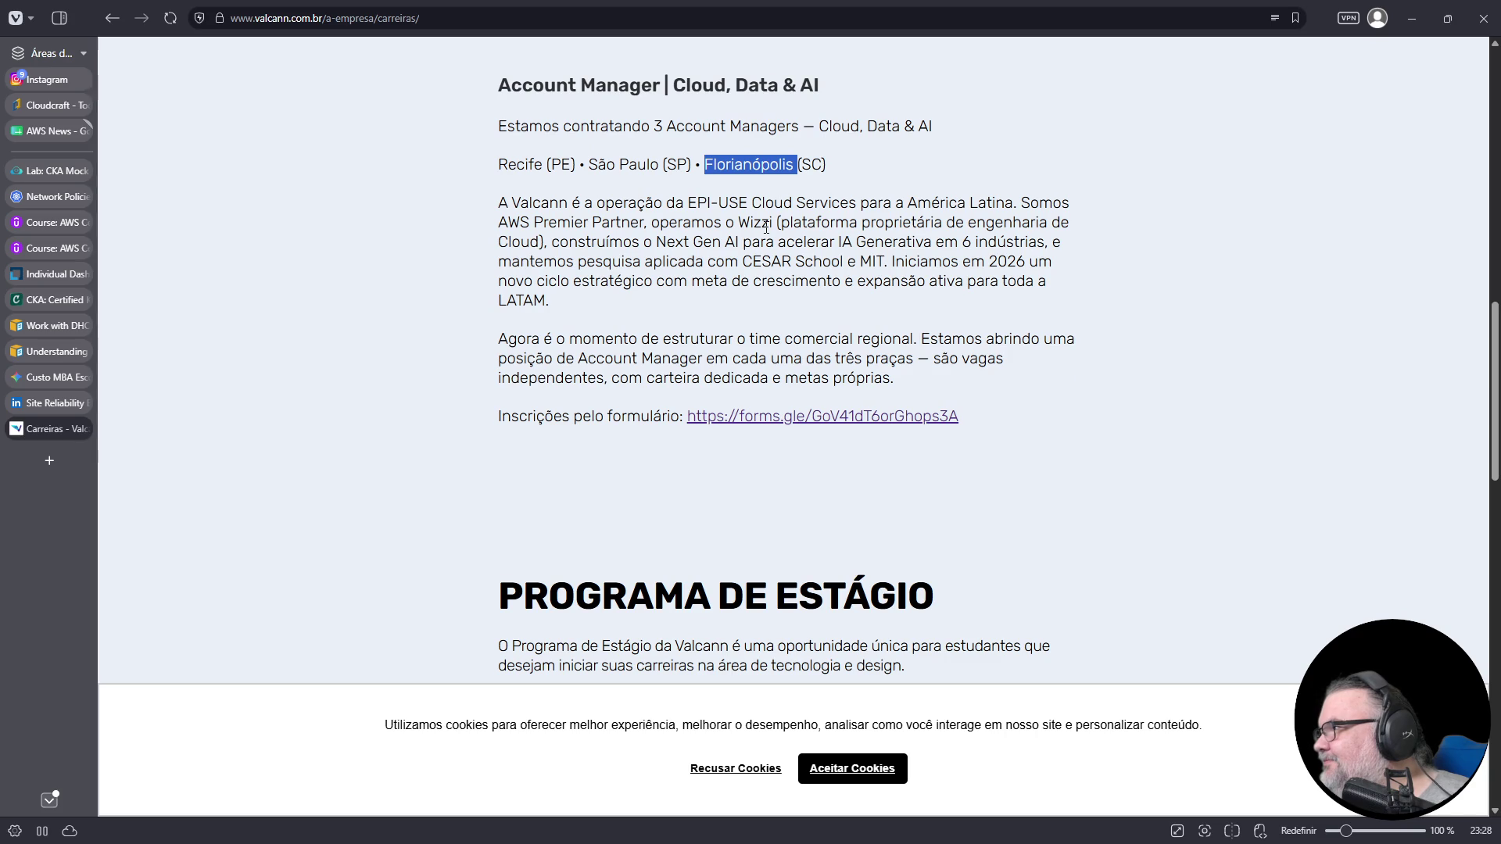
pyautogui.scroll(-6, 761, 253)
pyautogui.moveTo(721, 279); pyautogui.dragTo(408, 139)
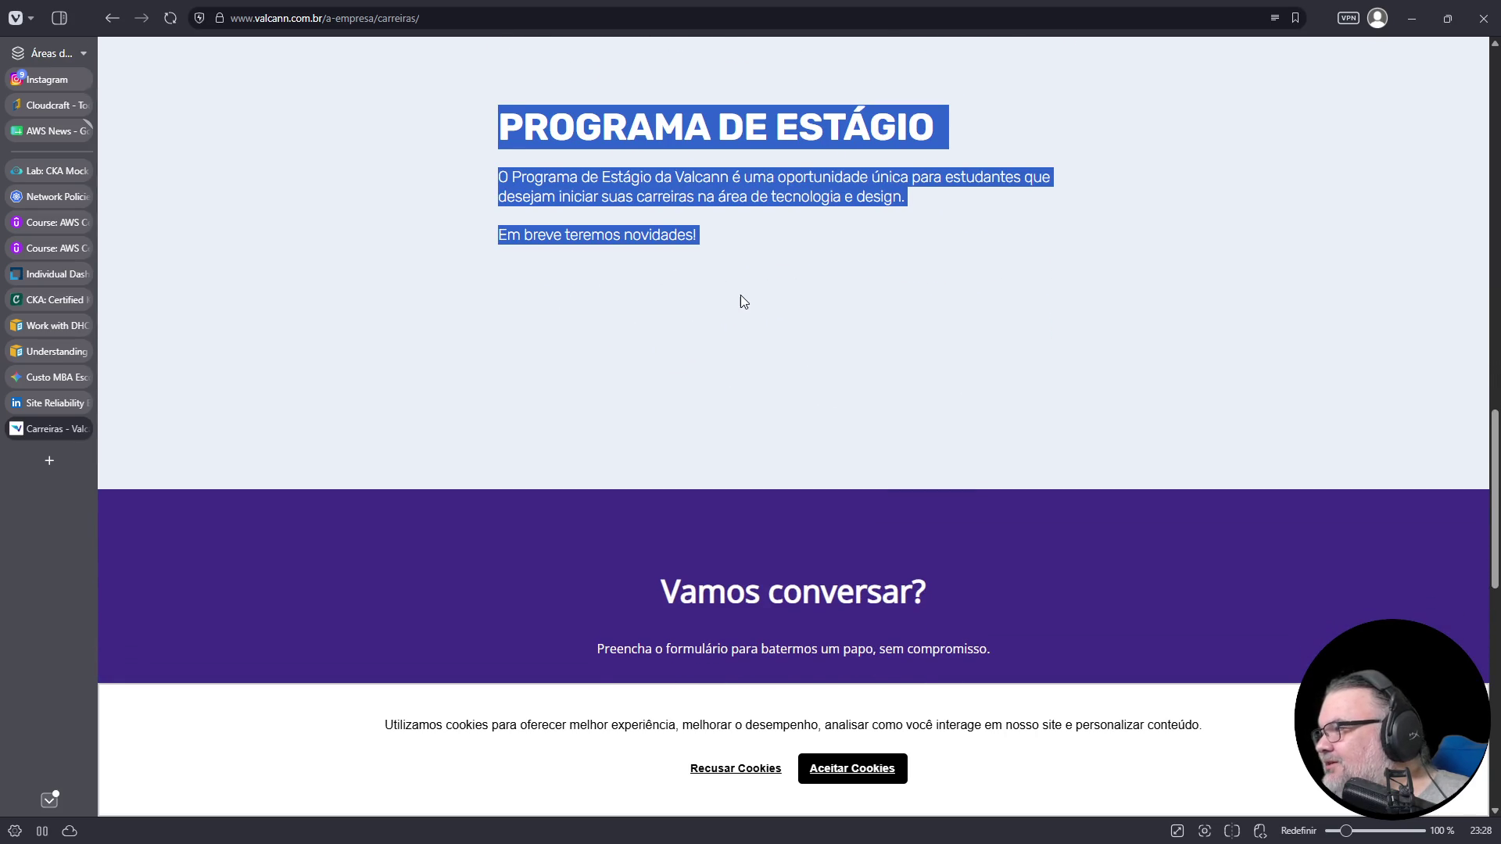
pyautogui.scroll(-10, 744, 302)
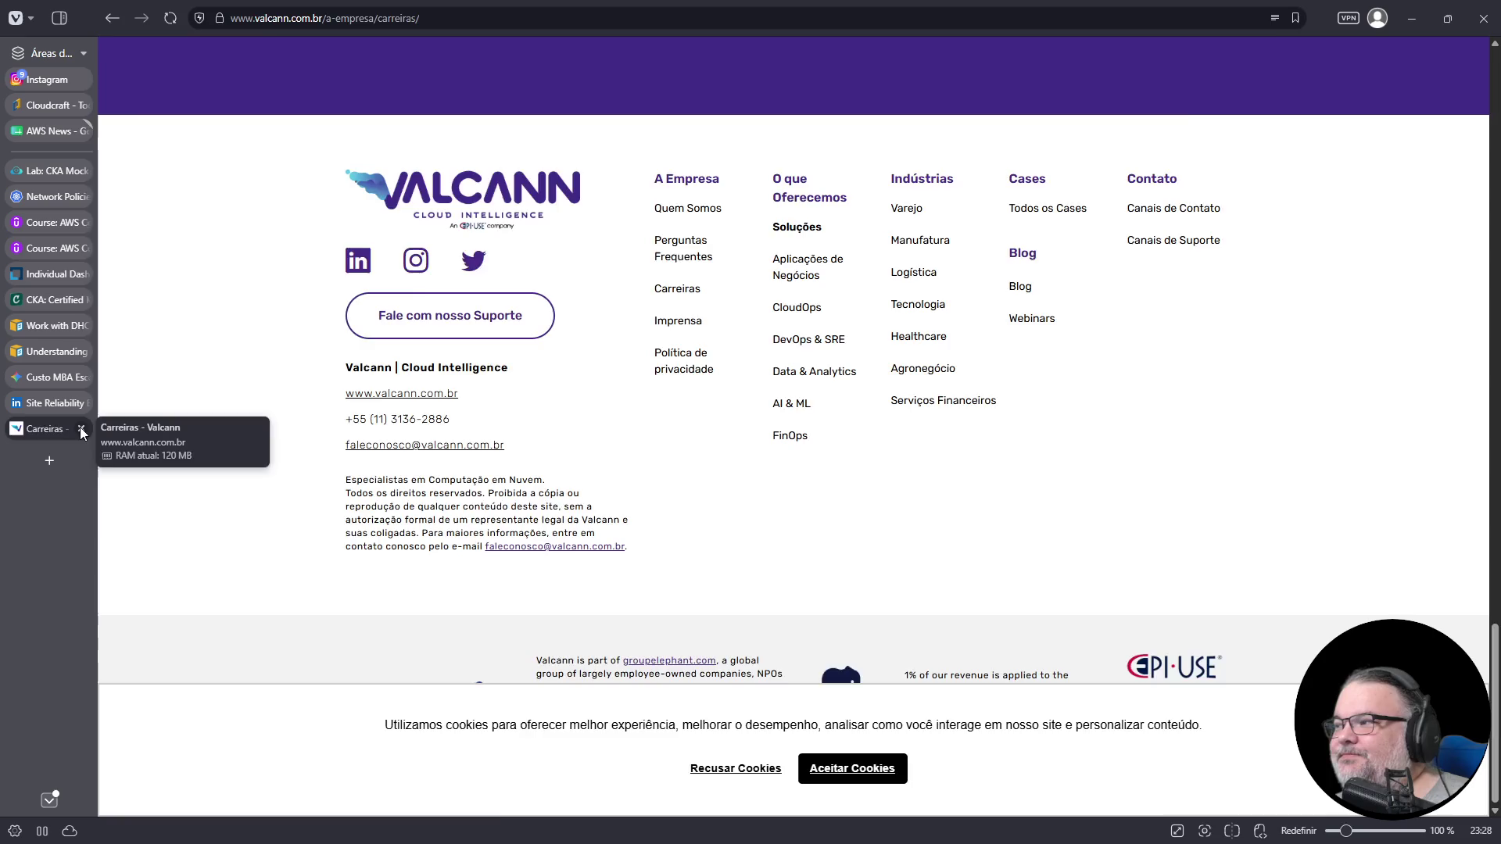
pyautogui.click(82, 429)
pyautogui.moveTo(39, 410)
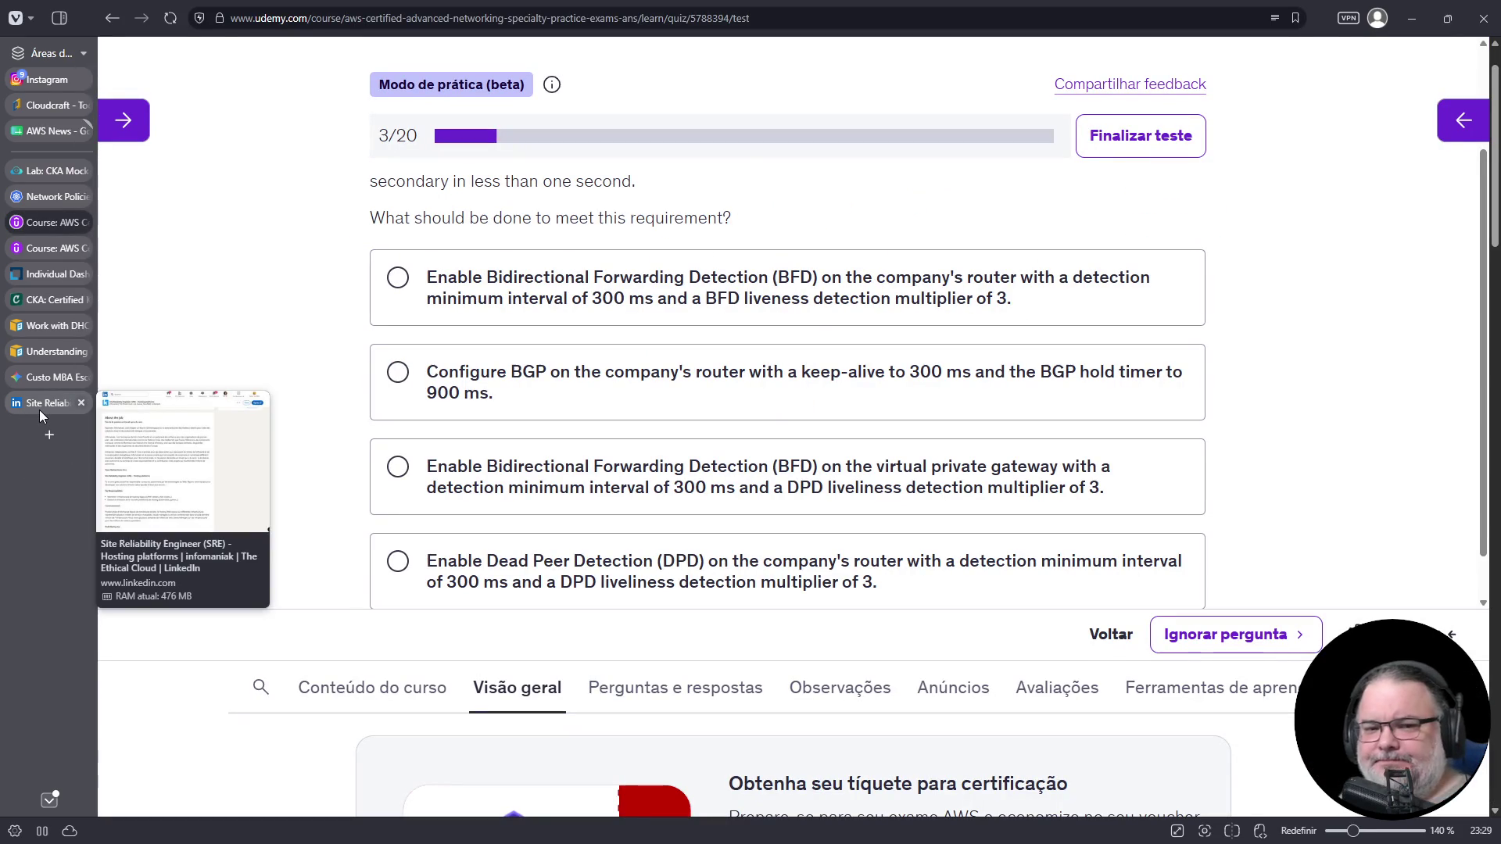
# - Highlight 'AWS Direct Connect' in Udemy question 3, then switch to the Cloudcraft blueprint
pyautogui.scroll(2, 789, 370)
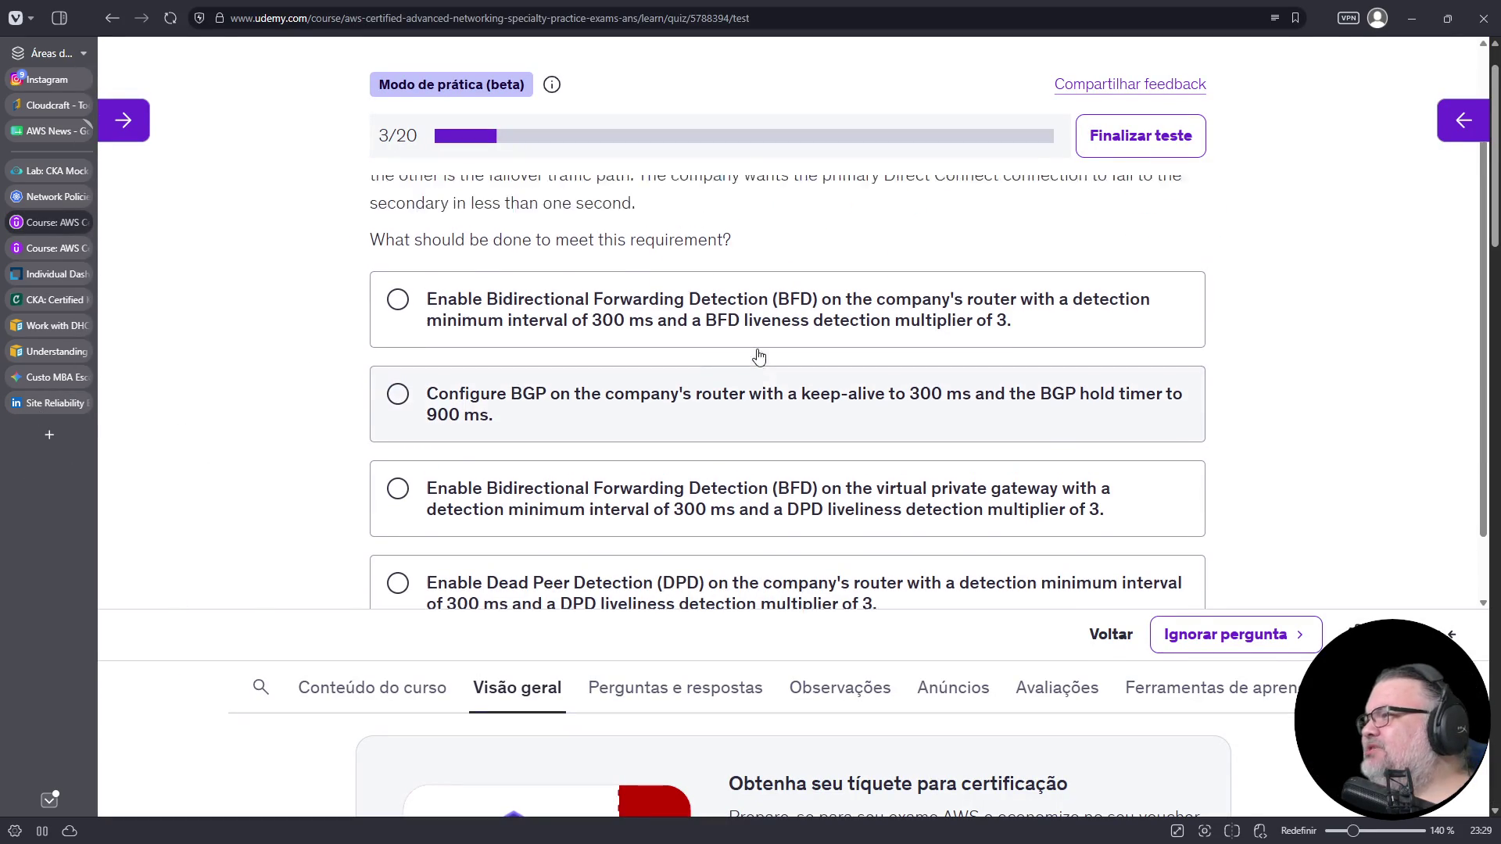
pyautogui.click(913, 227)
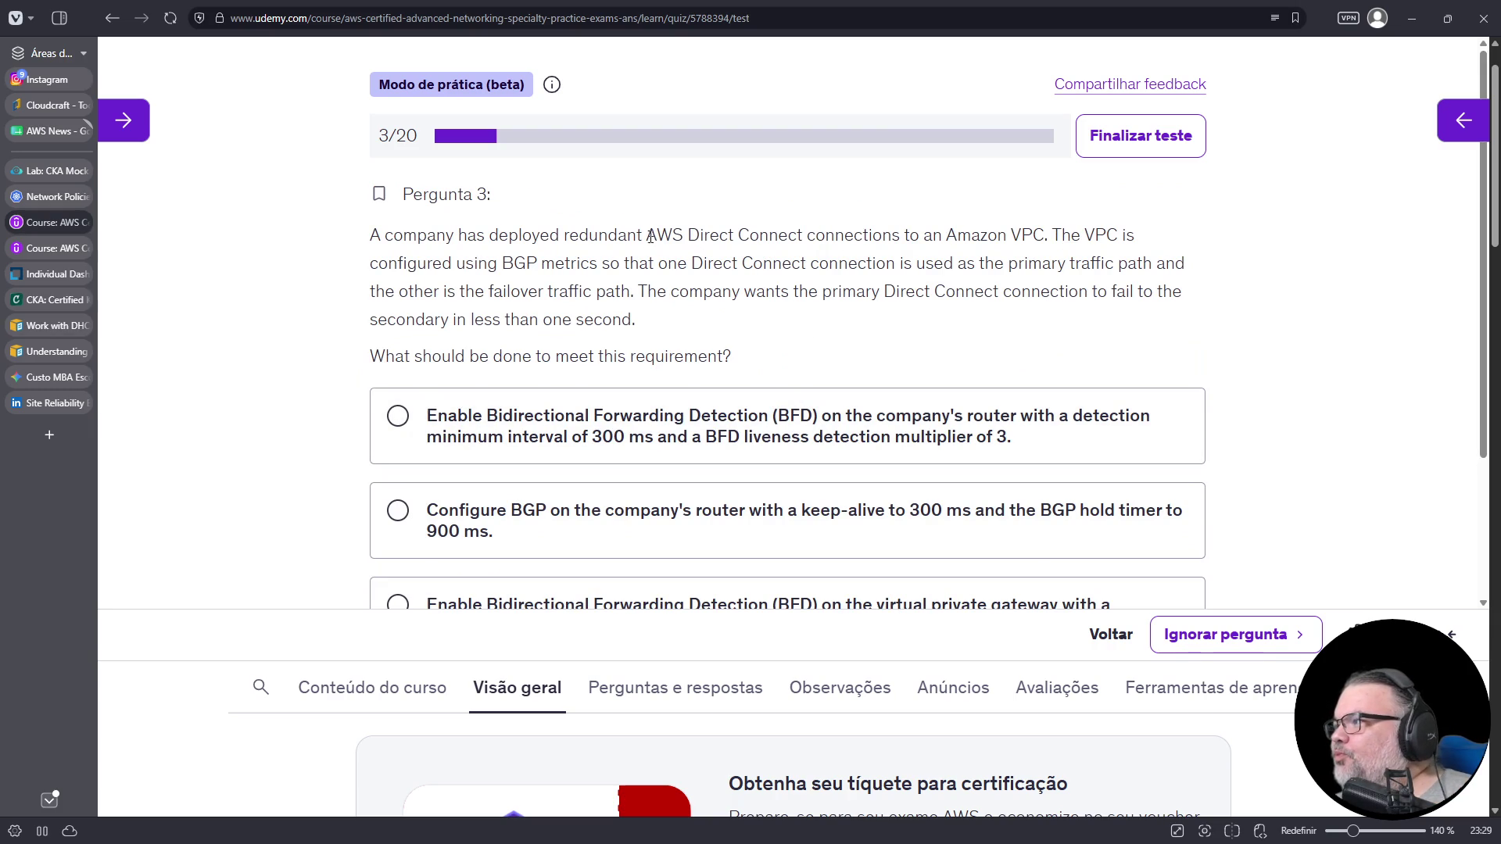
pyautogui.moveTo(646, 234); pyautogui.dragTo(787, 235)
pyautogui.click(48, 105)
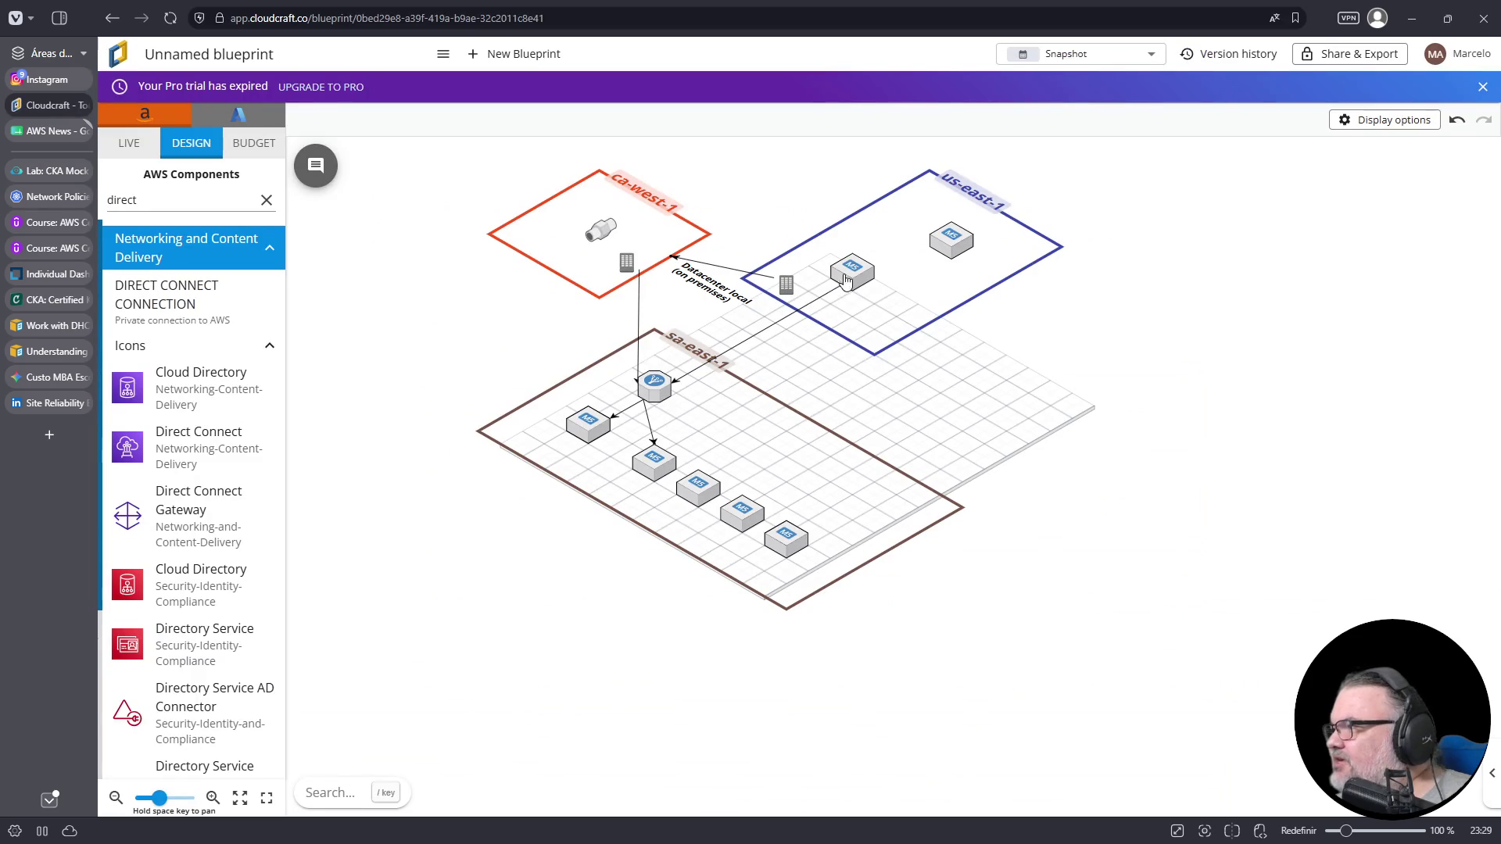
# - Move the ca-west-1 region down-left and lower its building icon inside it
pyautogui.scroll(-2, 968, 335)
pyautogui.scroll(4, 968, 334)
pyautogui.moveTo(517, 180); pyautogui.dragTo(458, 261)
pyautogui.moveTo(575, 211); pyautogui.dragTo(574, 271)
# - Link the us-east-1 datacenter building to the ca-west-1 building with a new arrow
pyautogui.click(716, 223)
pyautogui.click(782, 234)
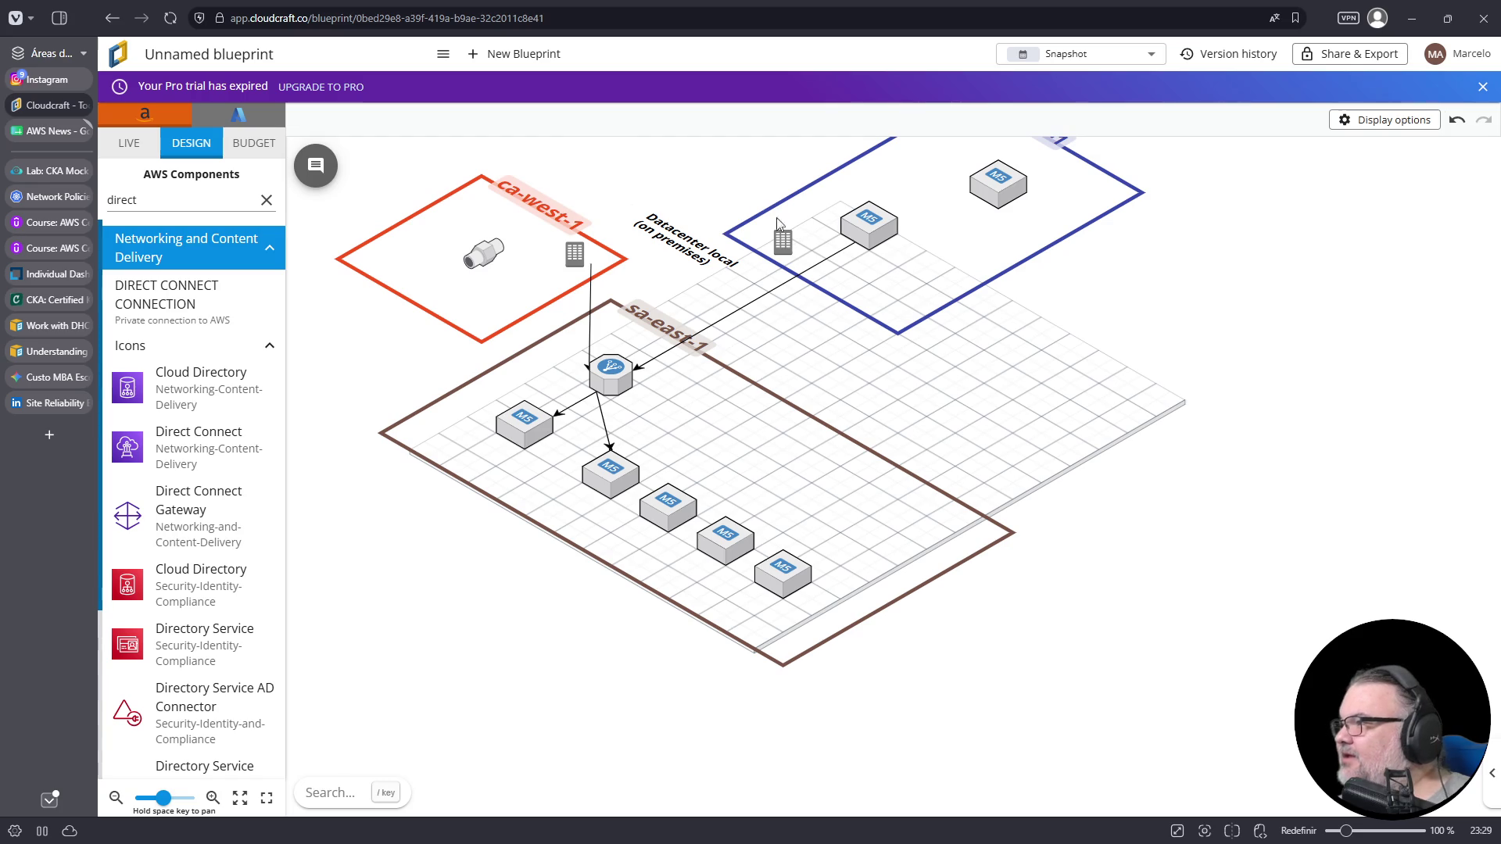
pyautogui.moveTo(837, 245); pyautogui.dragTo(582, 254)
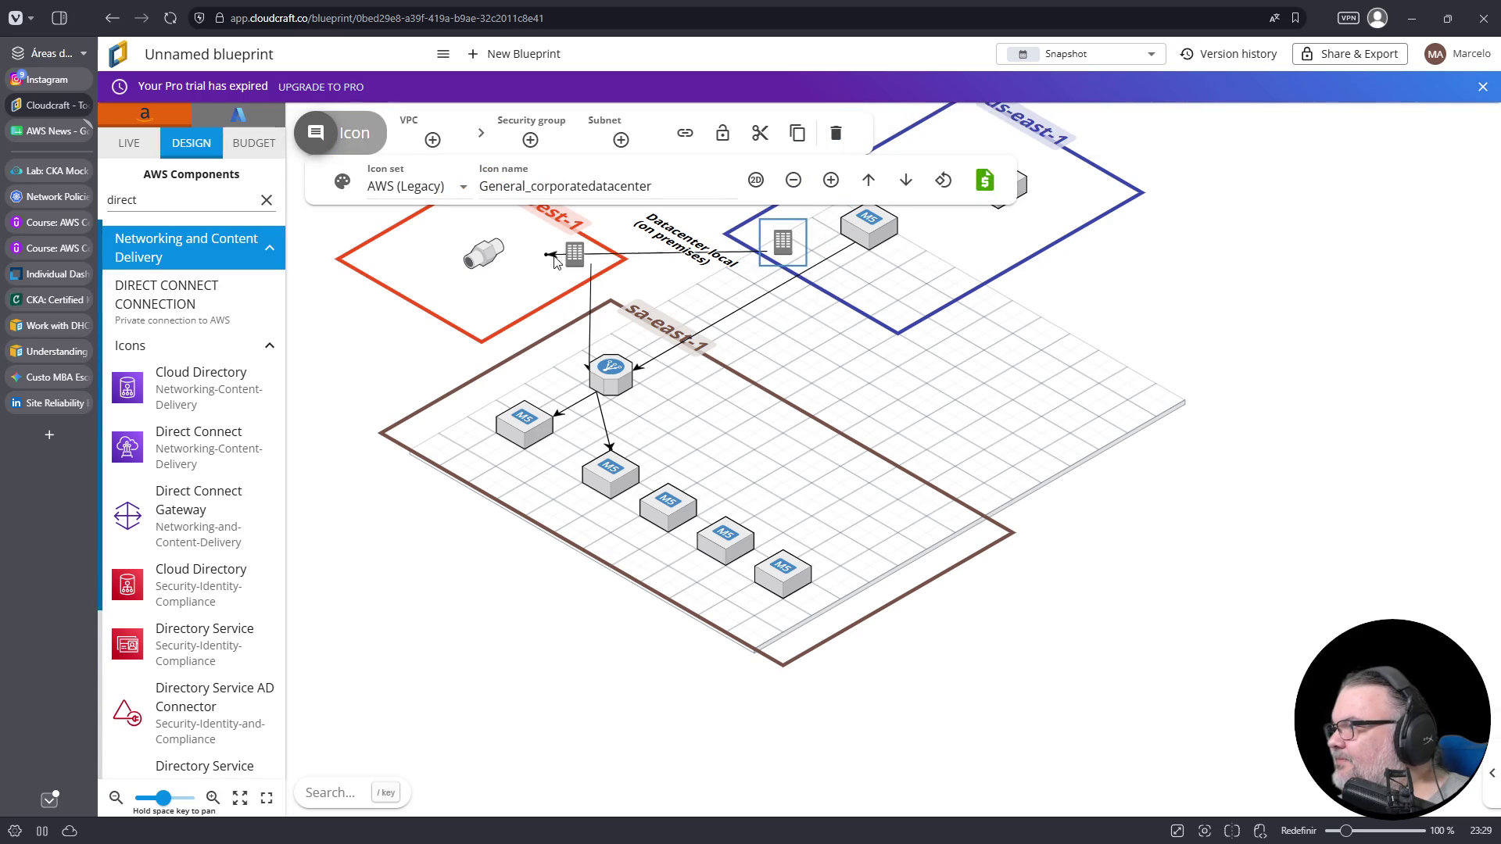
pyautogui.click(590, 264)
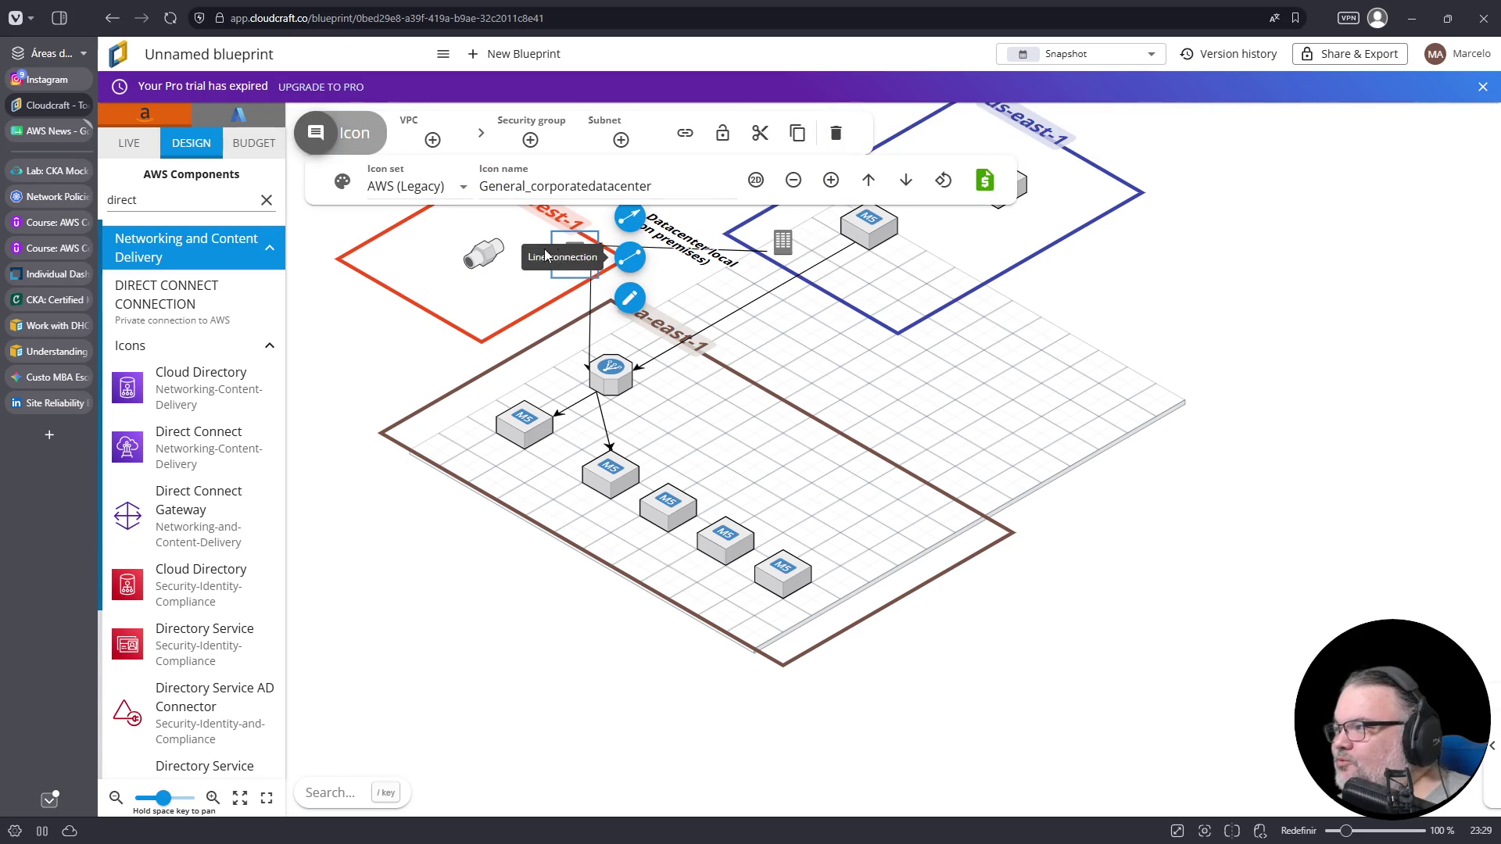
pyautogui.click(504, 310)
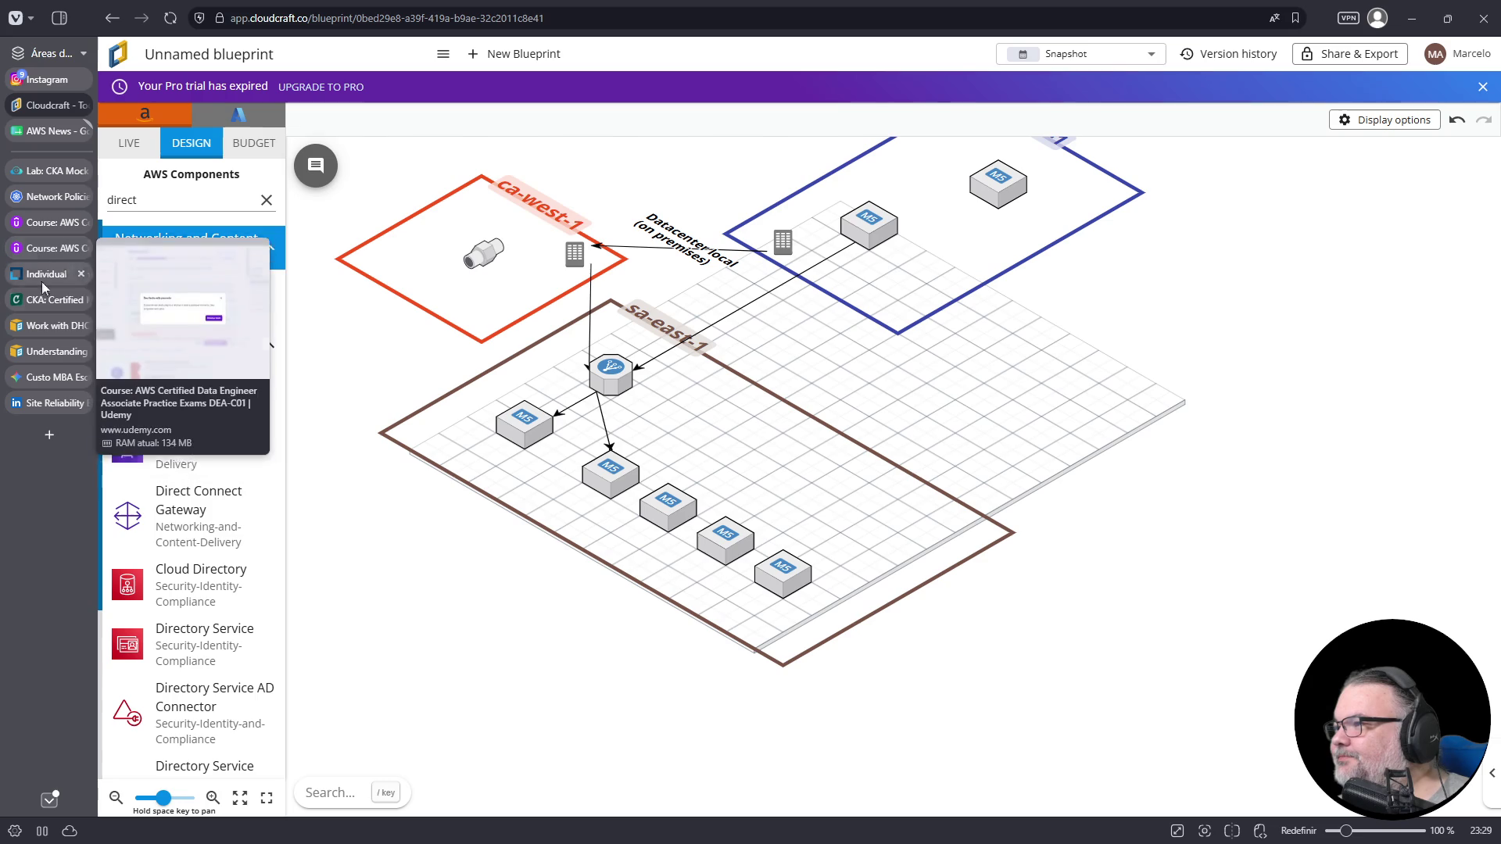
pyautogui.click(40, 222)
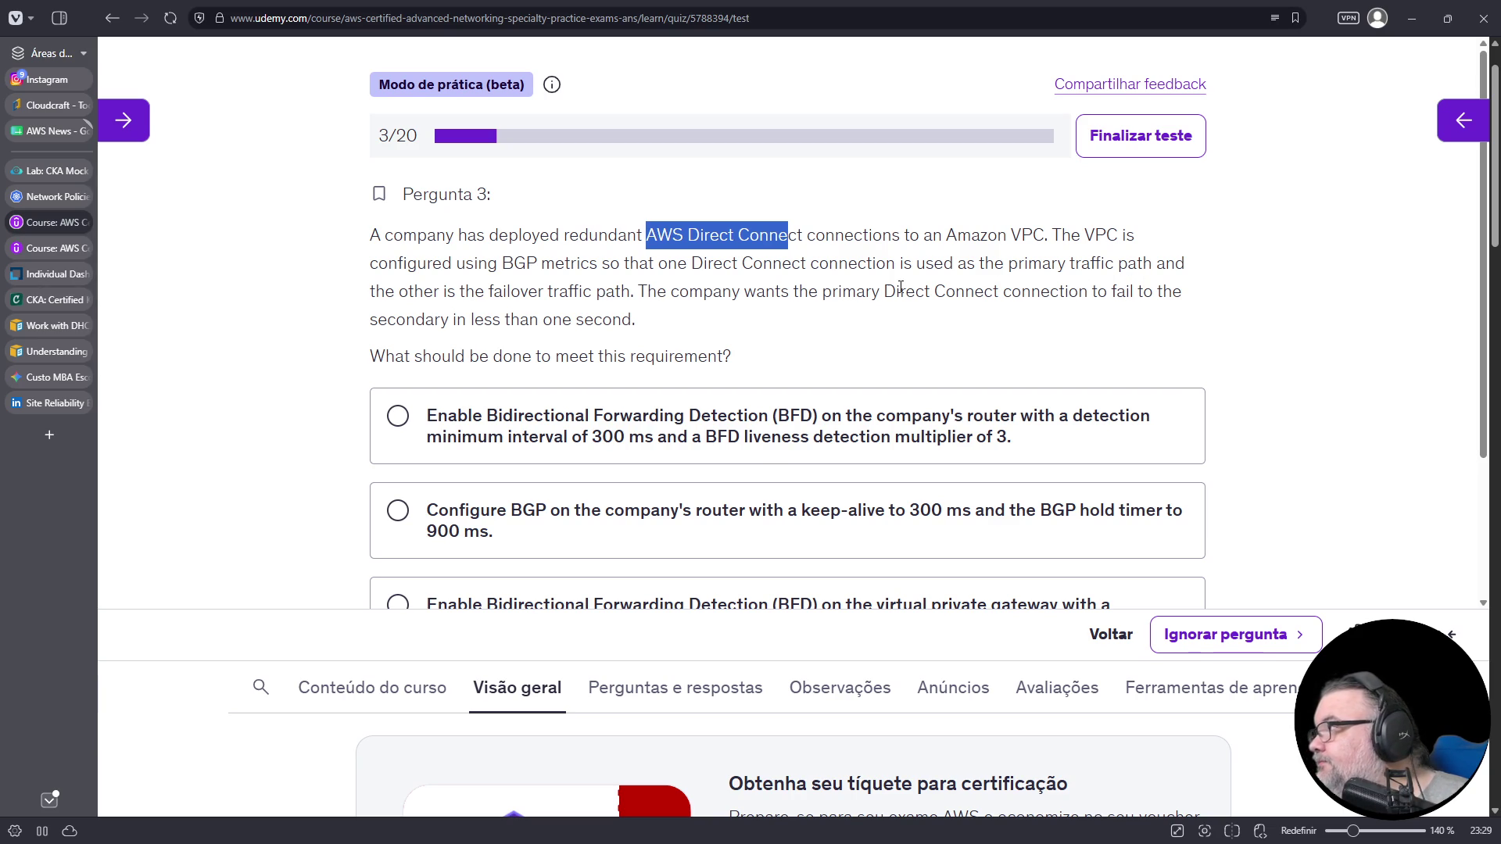
pyautogui.tripleClick(569, 235)
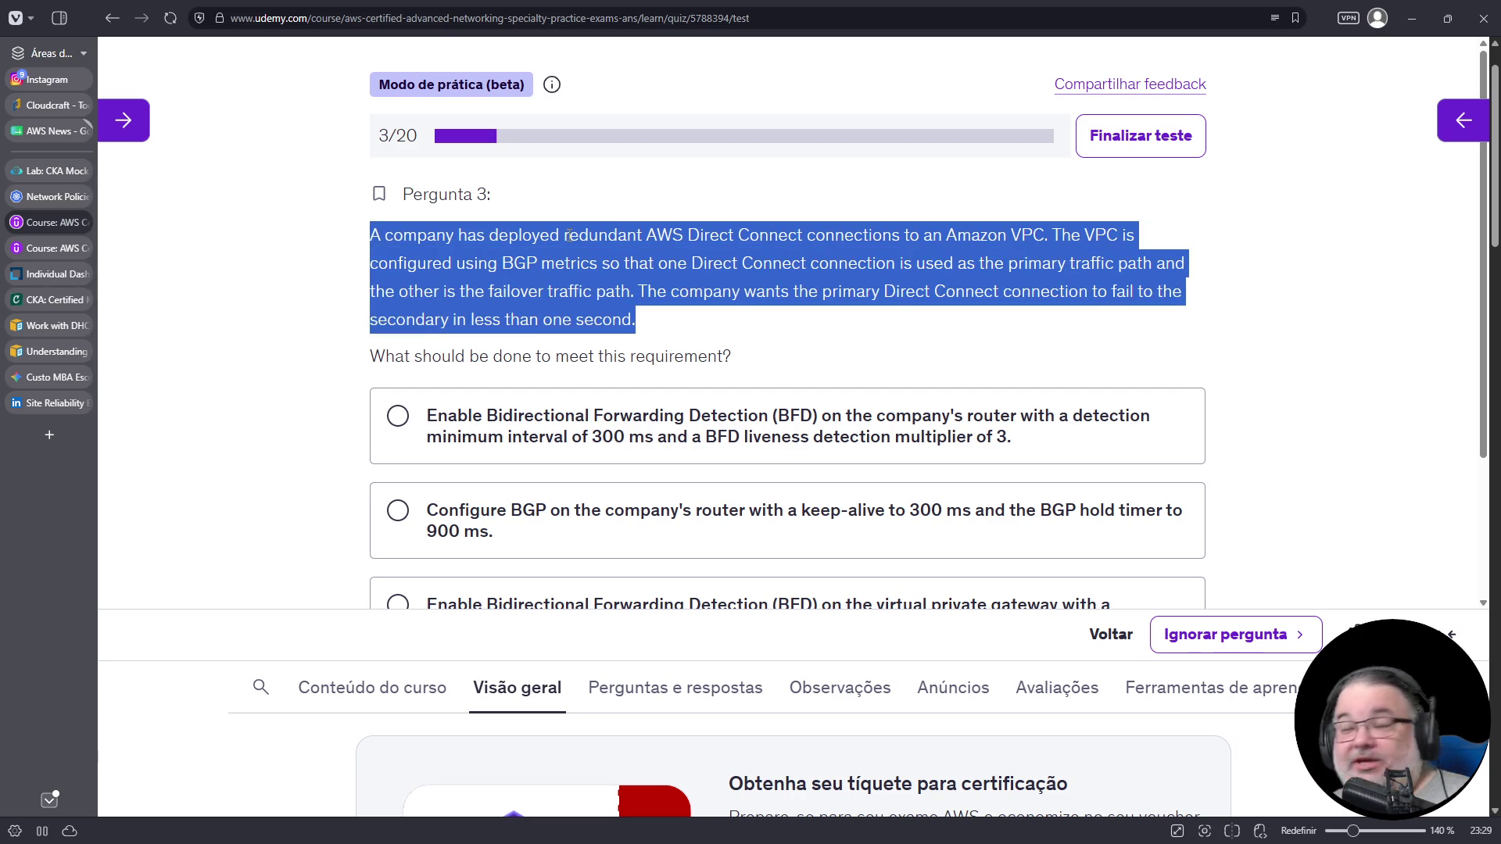
pyautogui.click(569, 234)
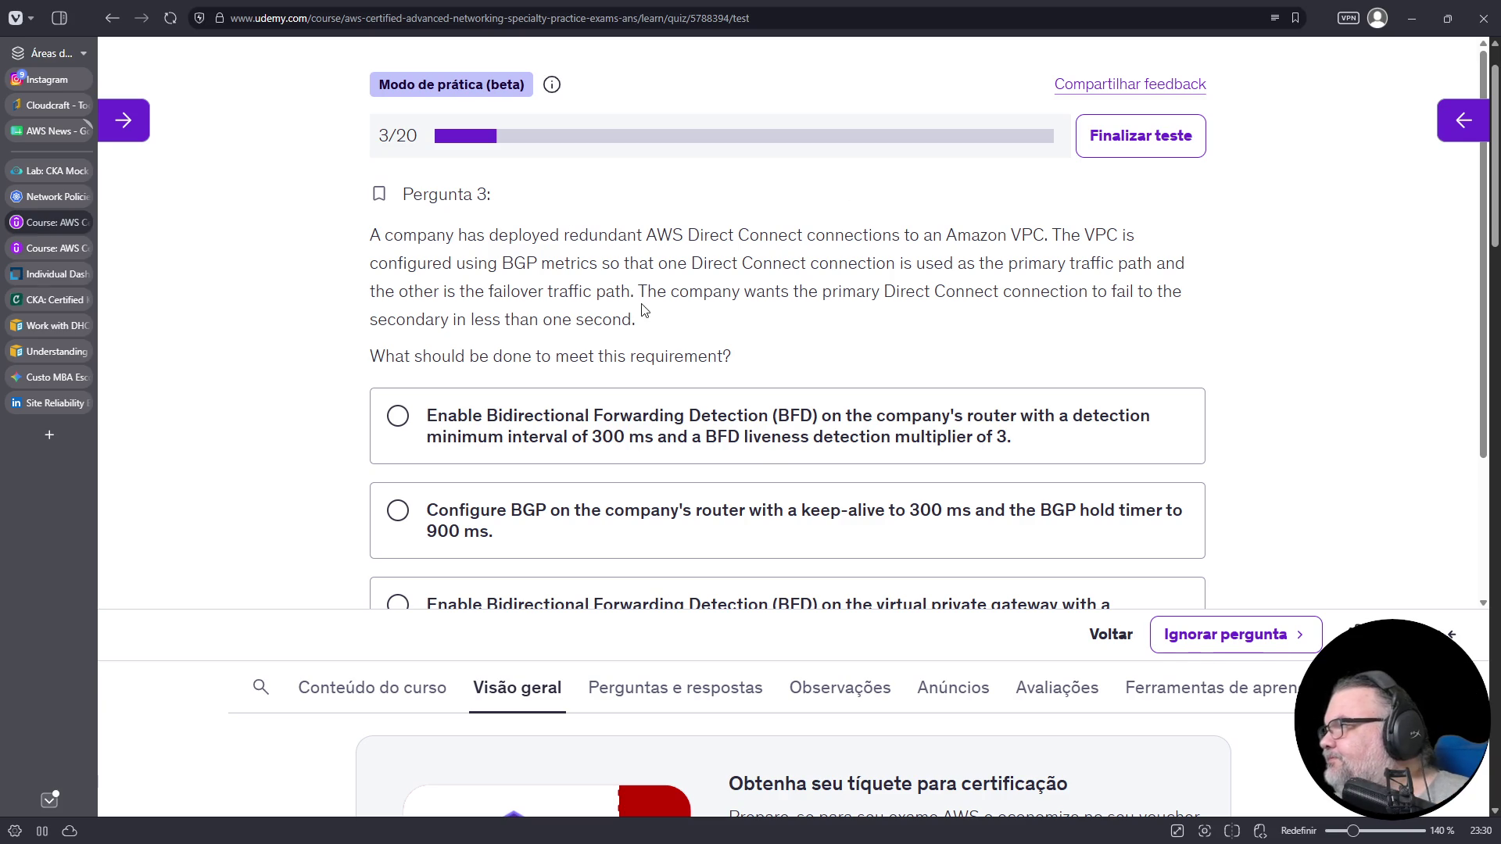
pyautogui.moveTo(637, 292); pyautogui.dragTo(660, 317)
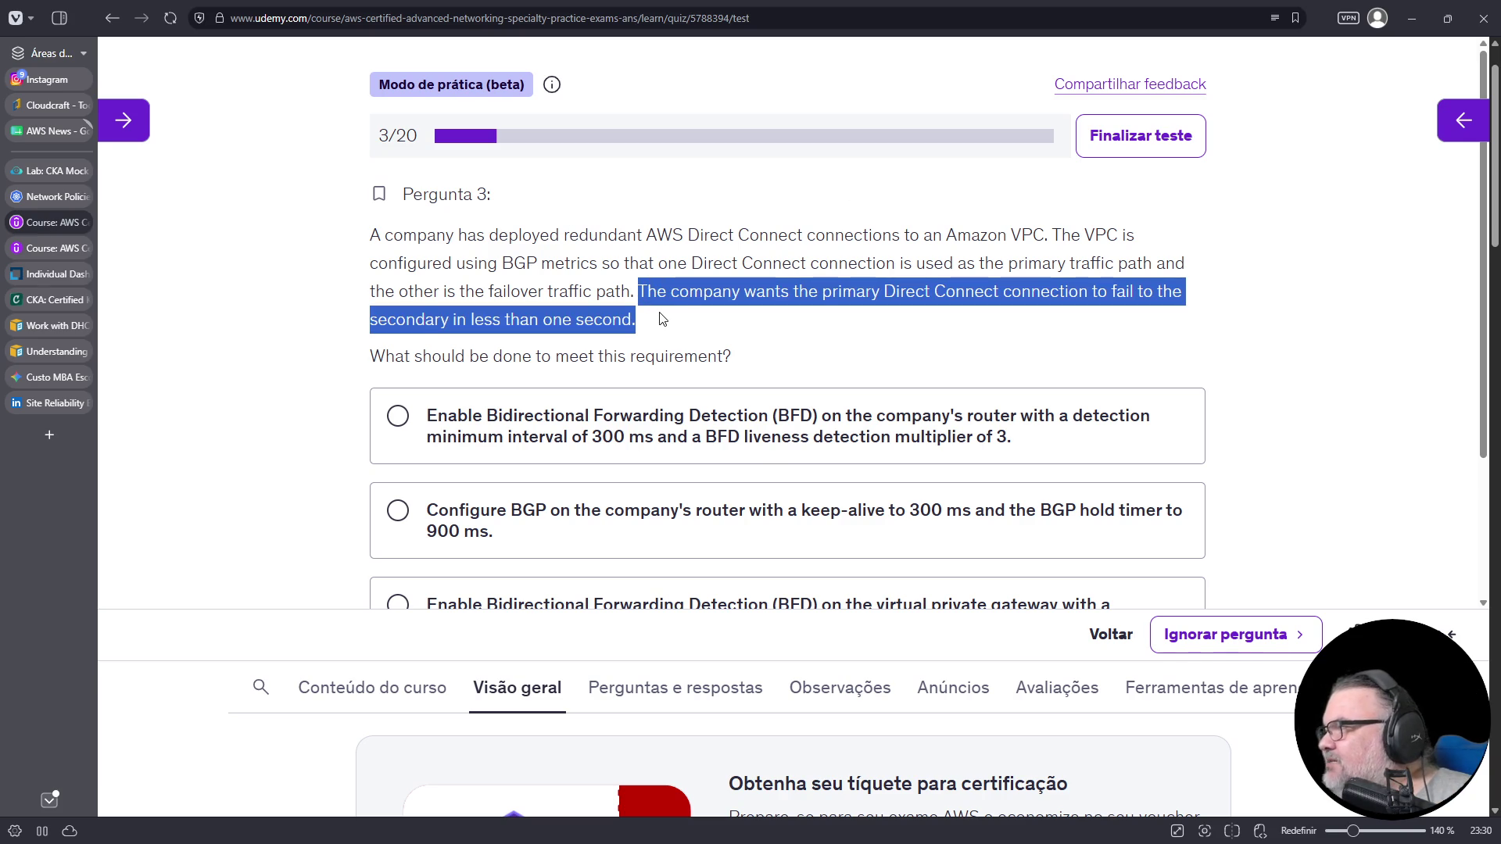
pyautogui.tripleClick(1148, 294)
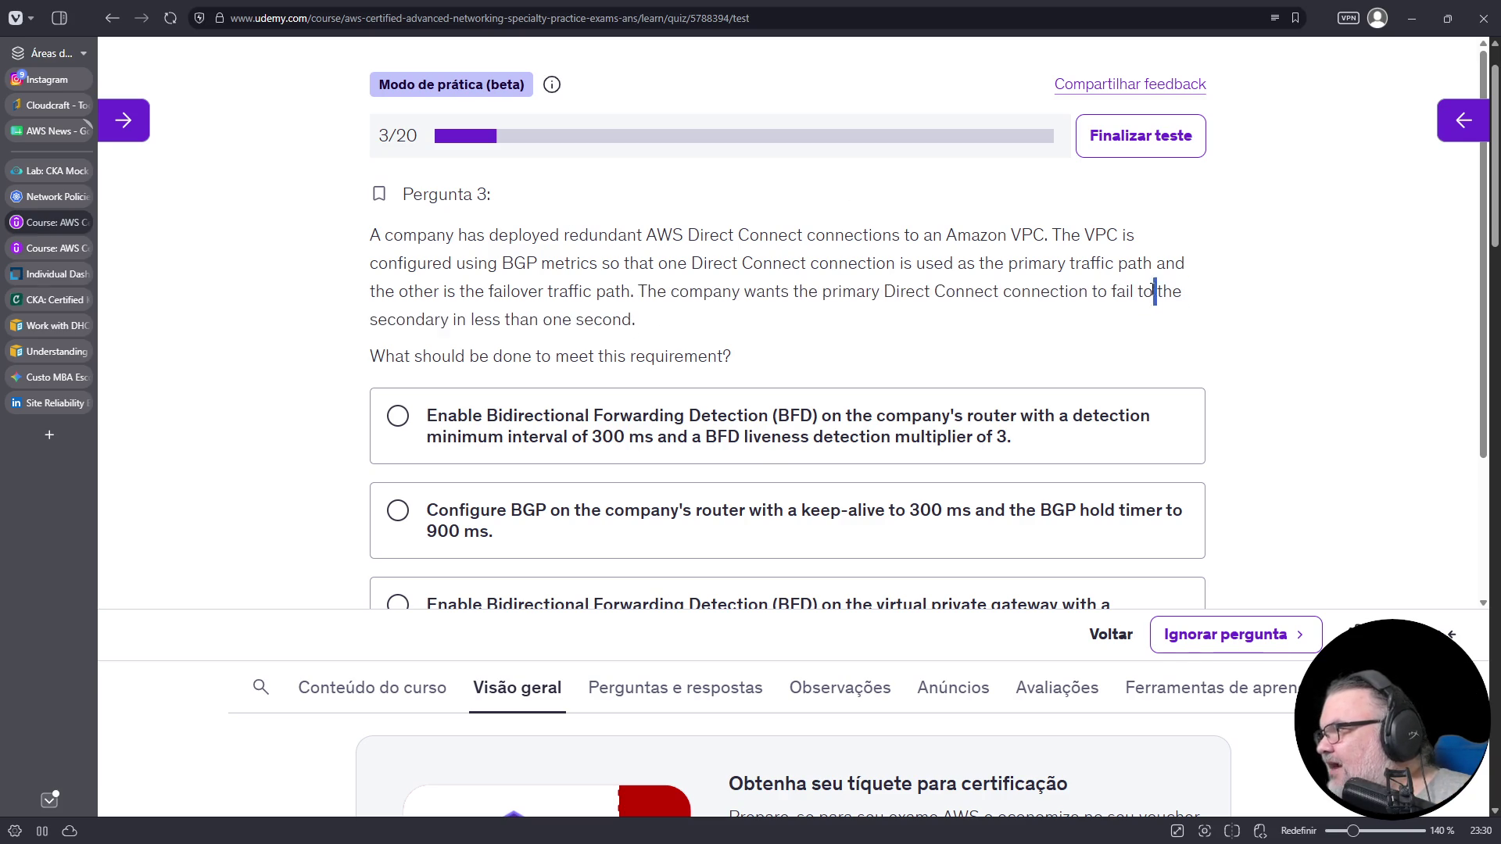
pyautogui.click(1148, 296)
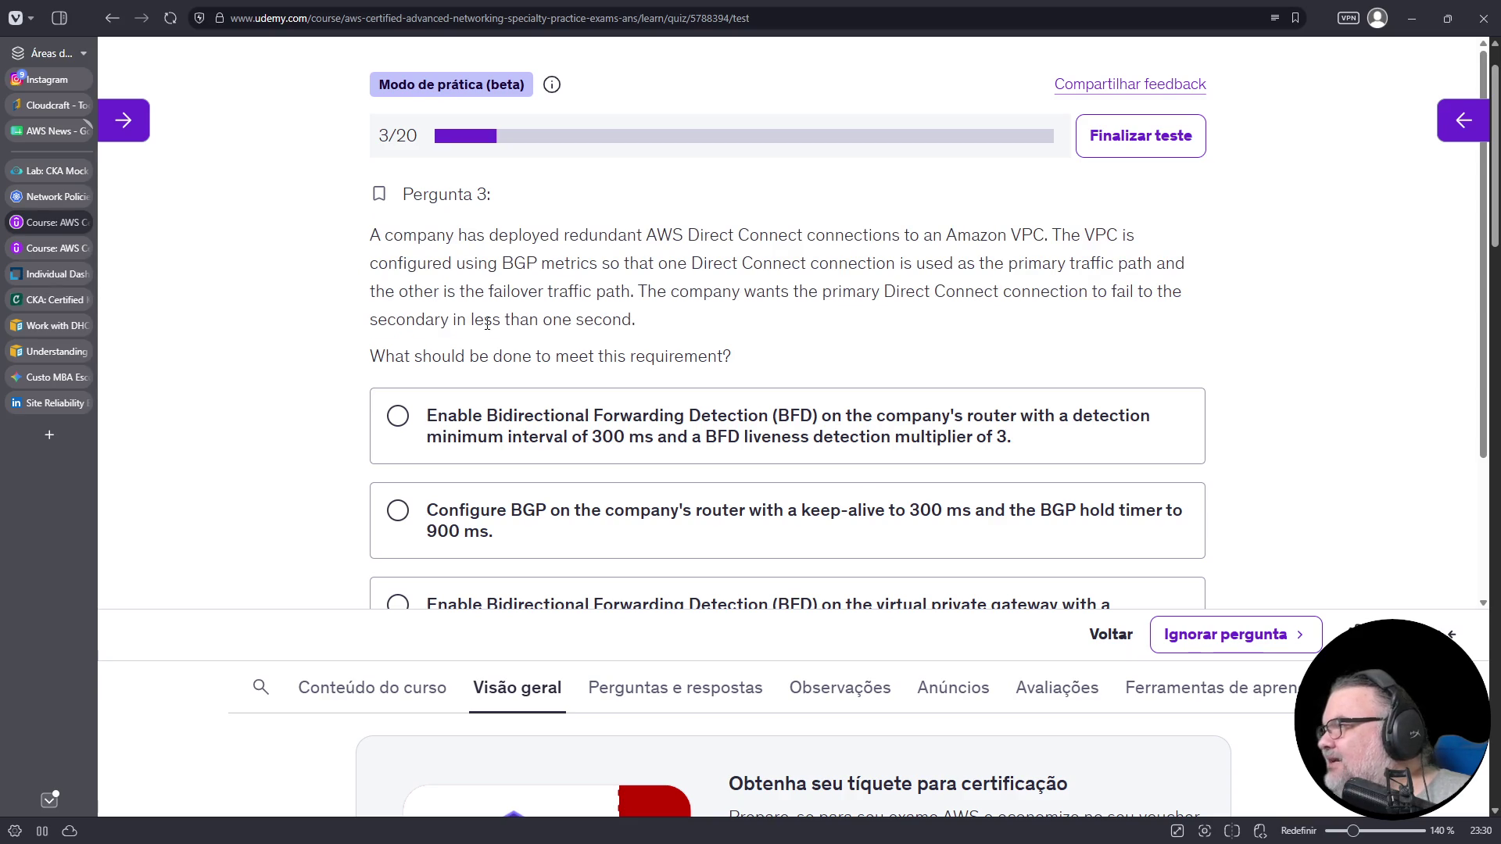
pyautogui.tripleClick(450, 323)
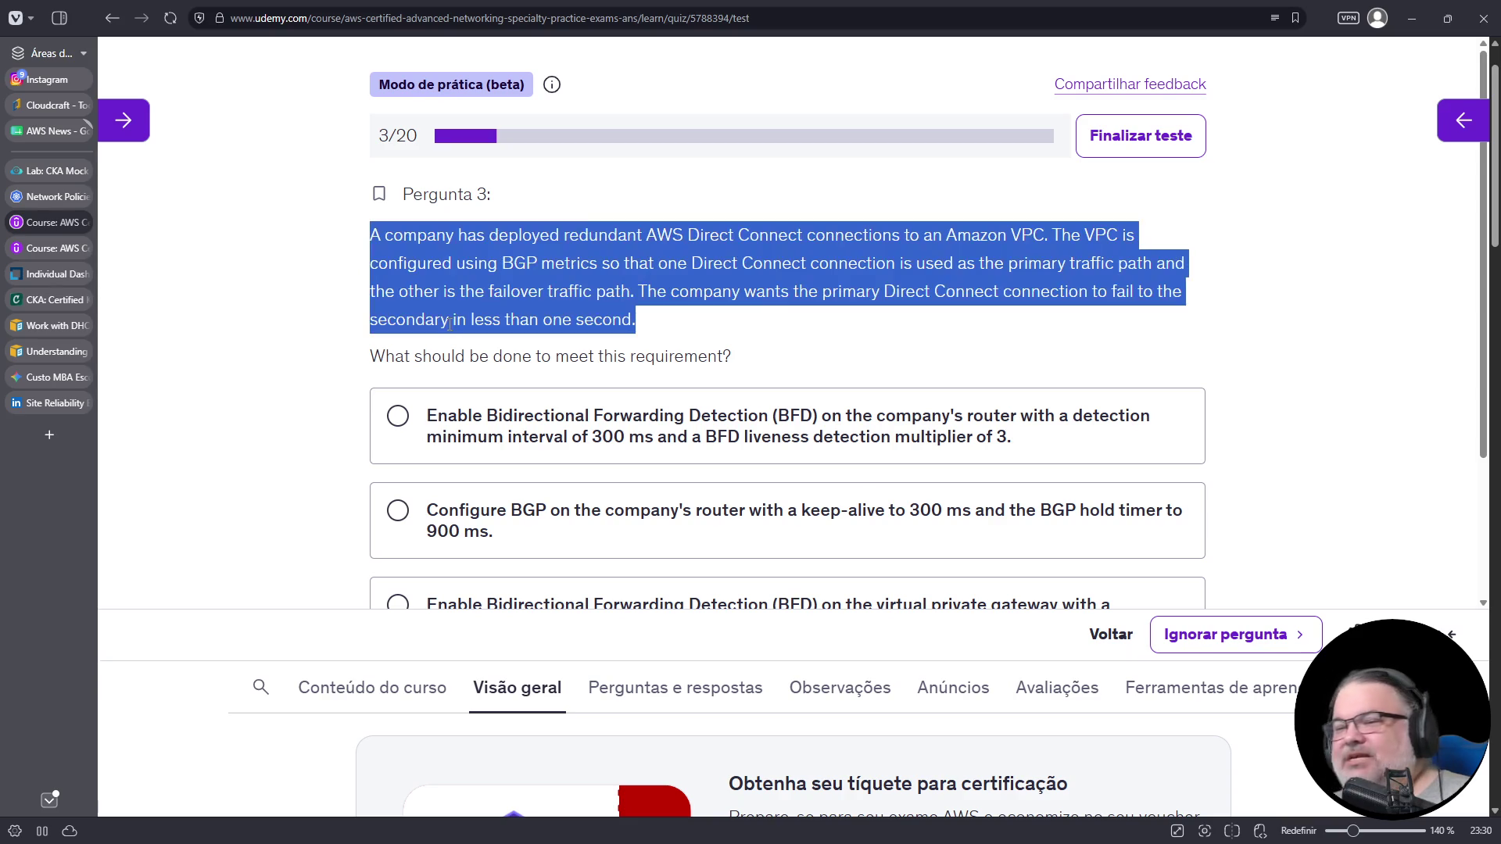
pyautogui.click(626, 319)
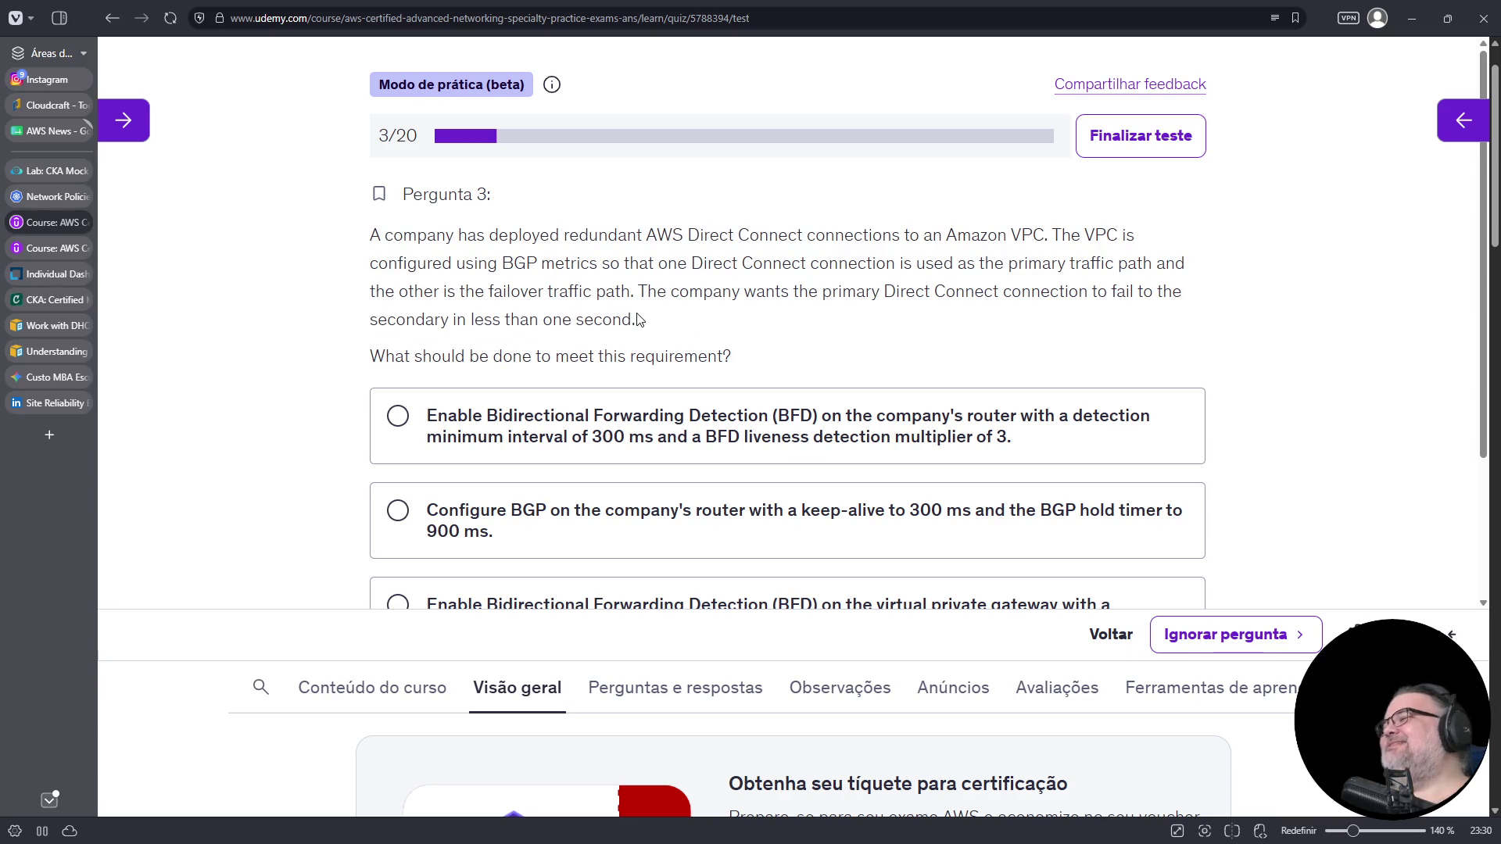
# - Answer question 3 with enabling BFD on the company's router, 300 ms interval, multiplier 3
pyautogui.scroll(-2, 854, 378)
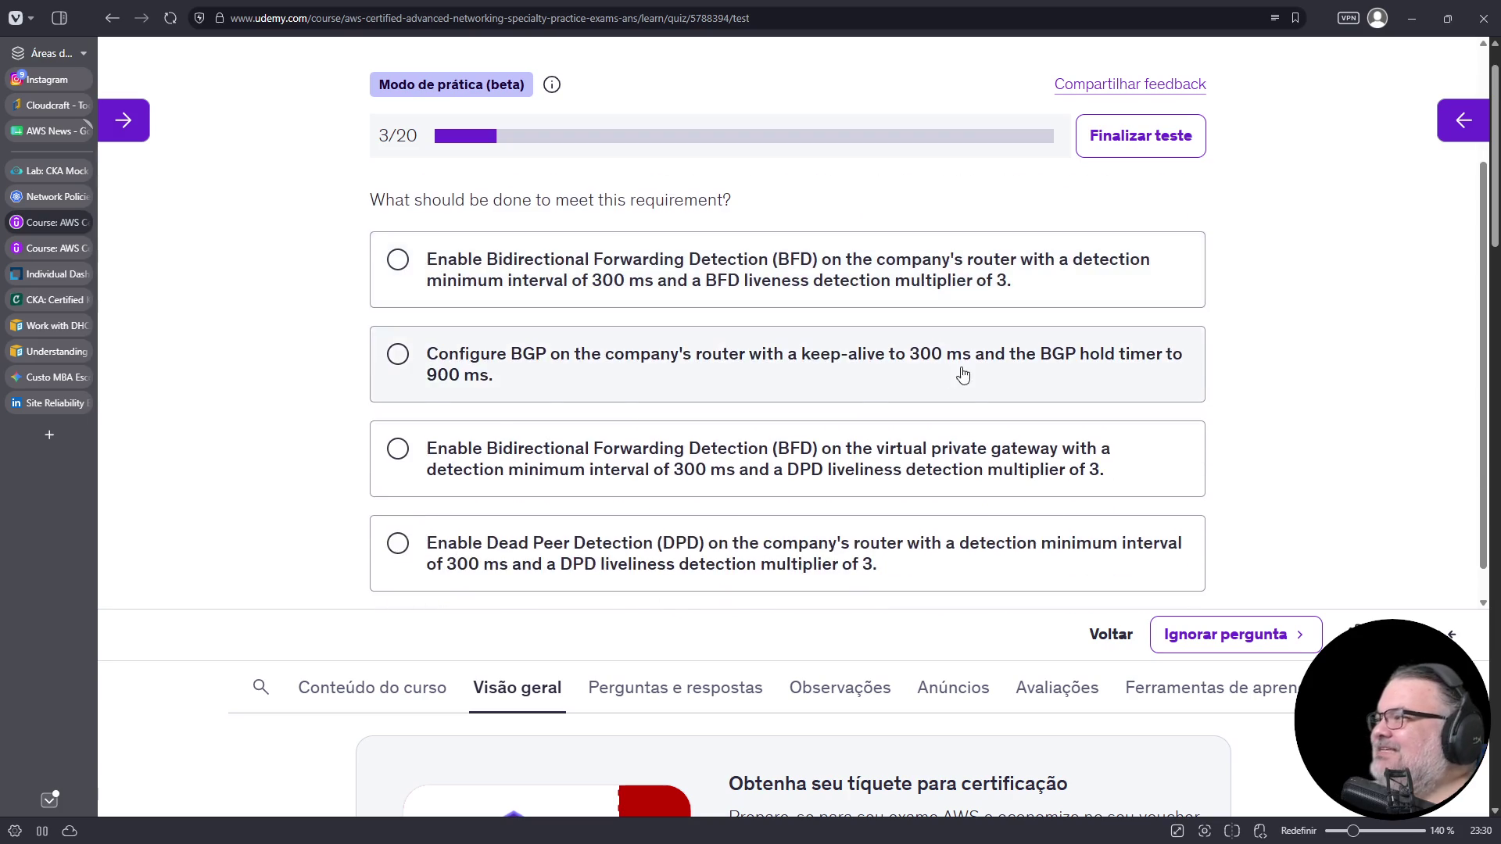
pyautogui.scroll(2, 964, 375)
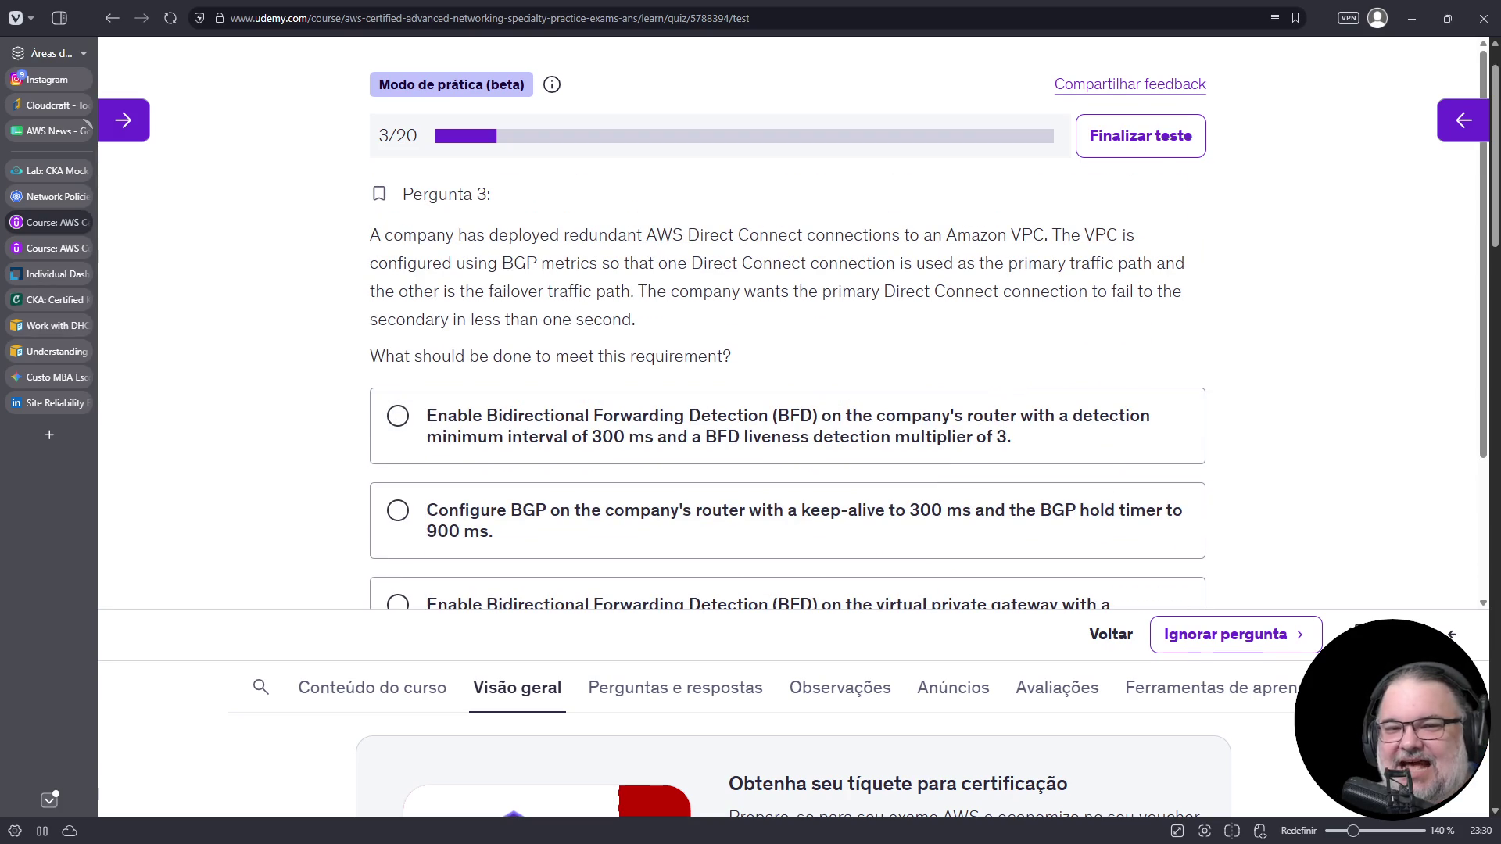
pyautogui.scroll(-2, 905, 252)
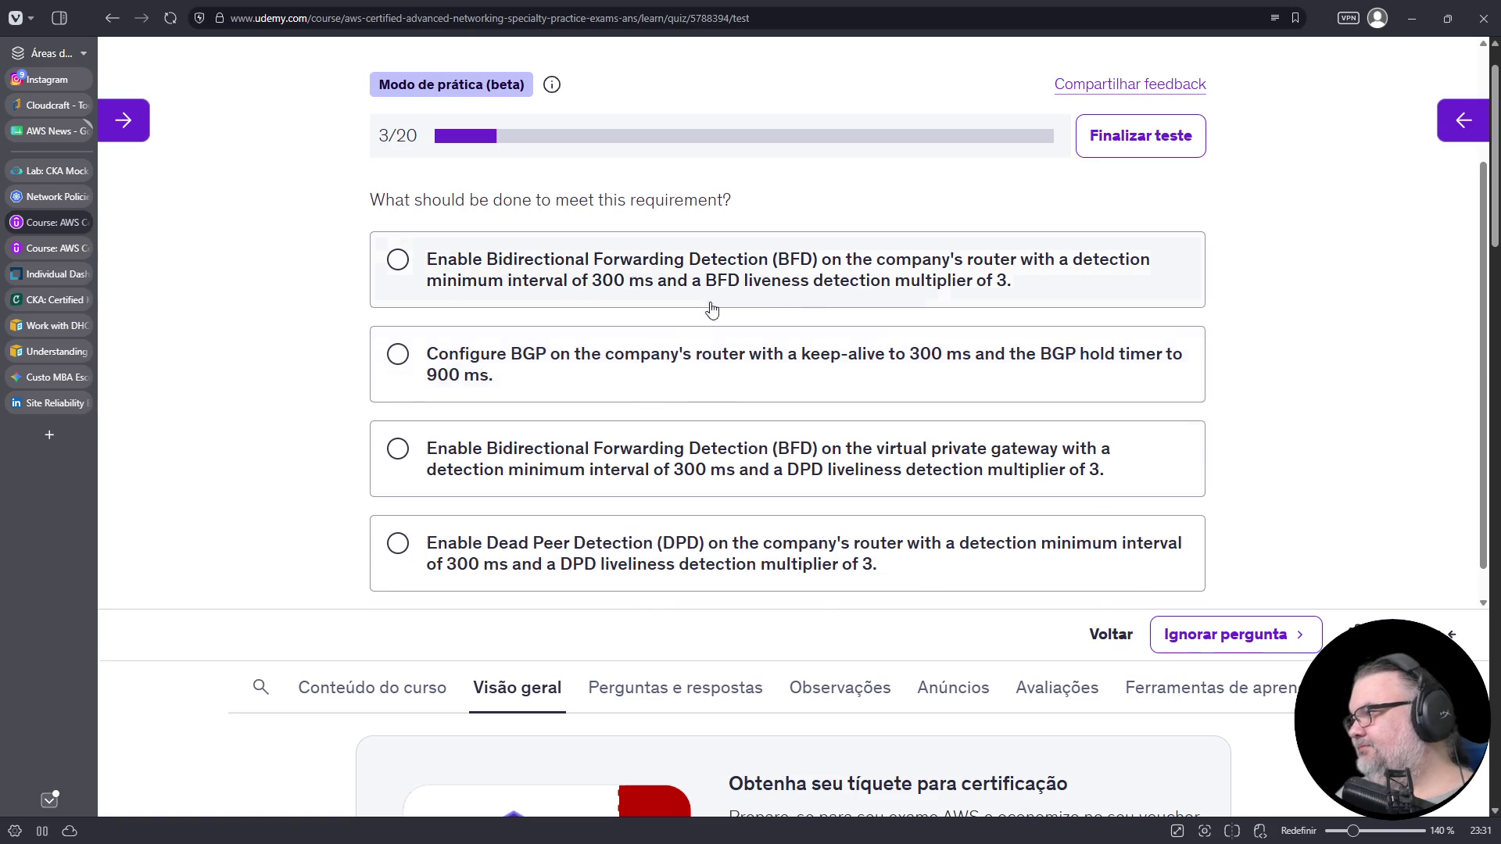
pyautogui.scroll(2, 637, 462)
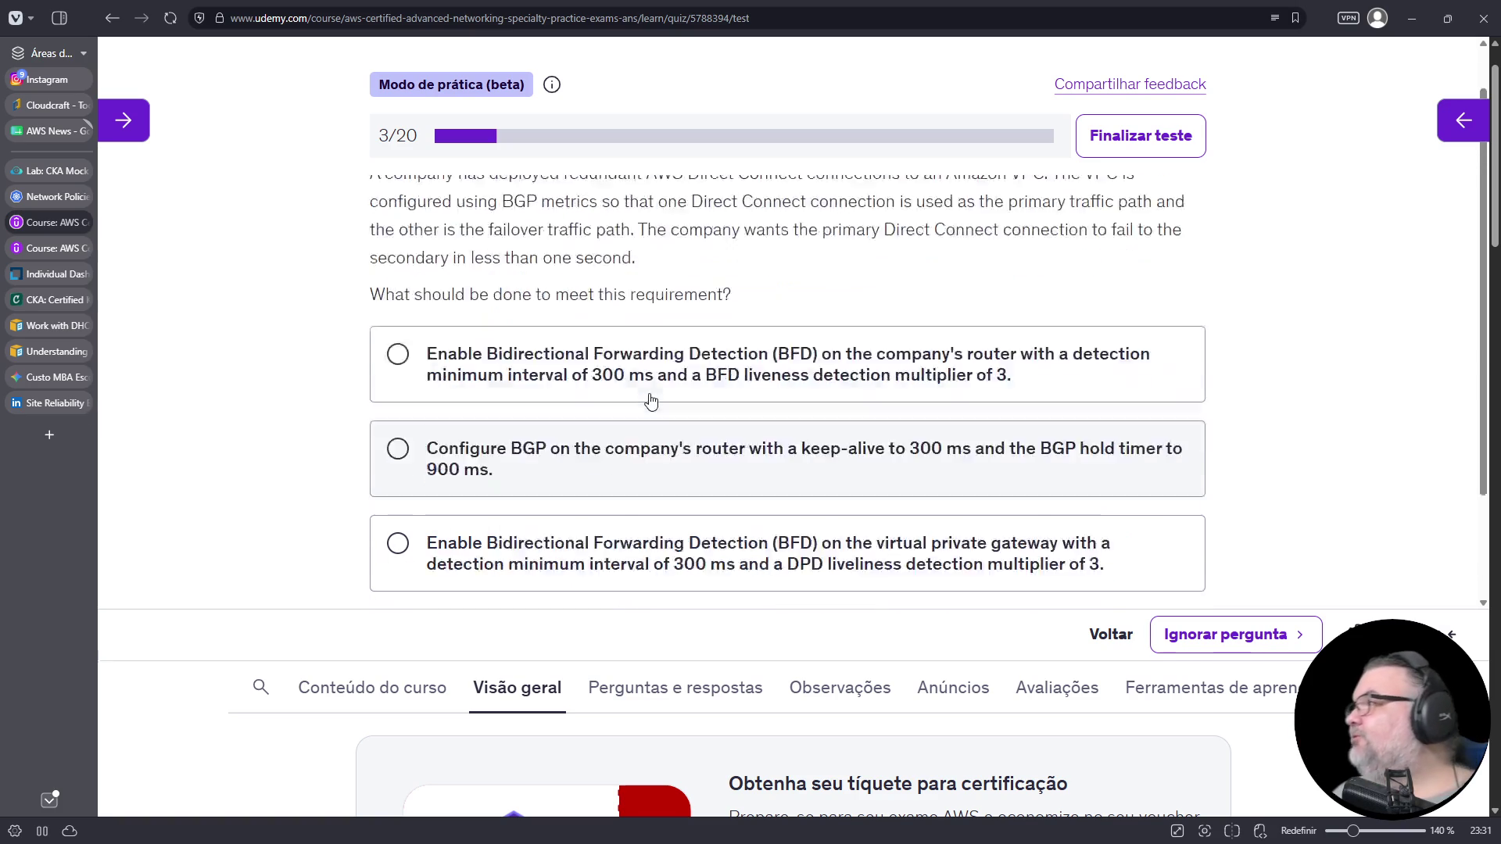
pyautogui.moveTo(544, 321); pyautogui.dragTo(630, 320)
pyautogui.scroll(-2, 700, 385)
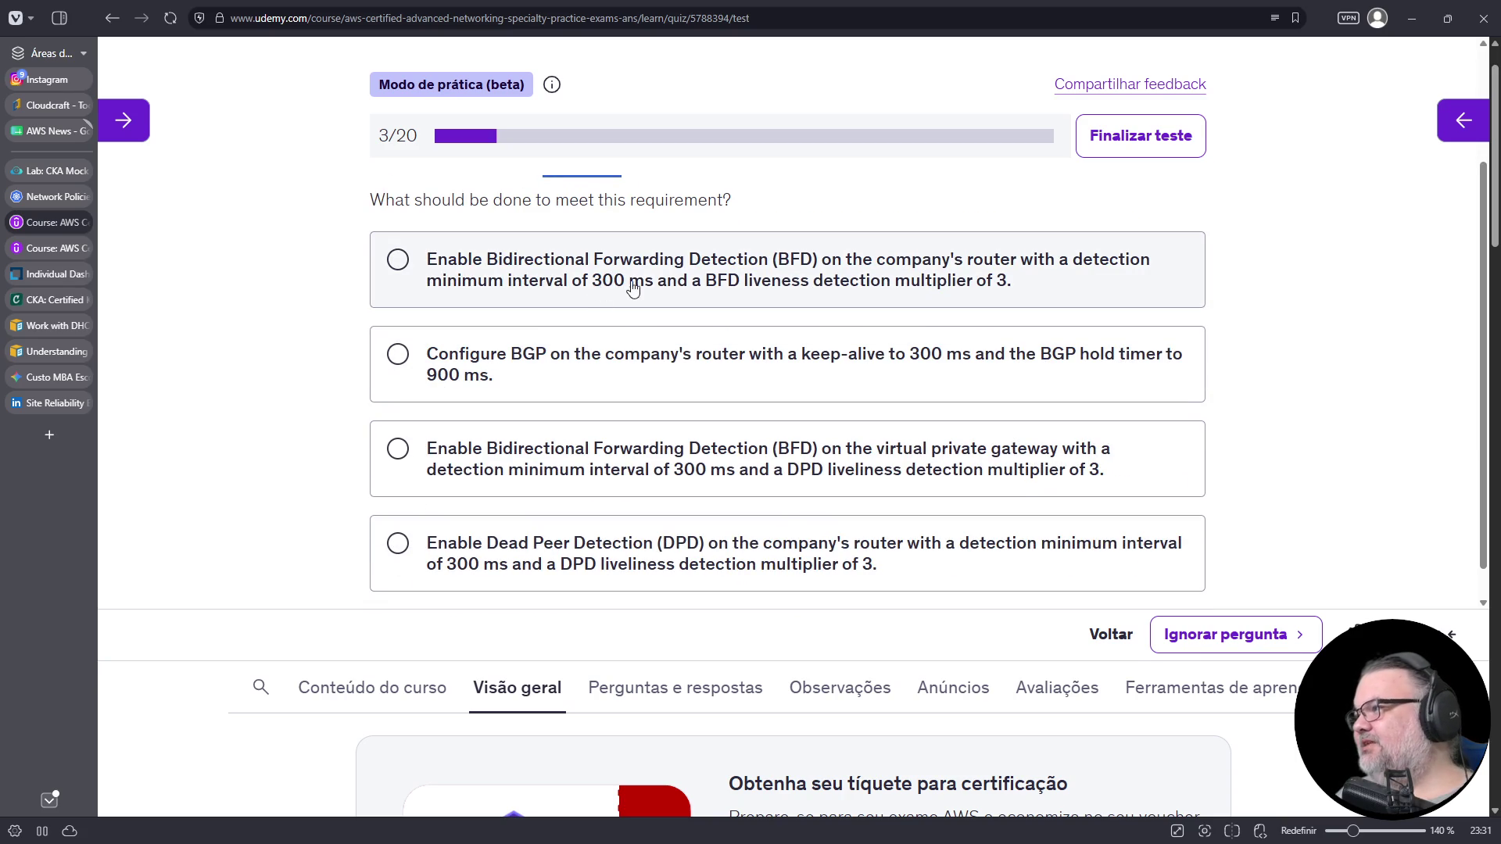
pyautogui.click(653, 282)
pyautogui.scroll(-1, 688, 391)
pyautogui.click(720, 430)
pyautogui.click(547, 524)
pyautogui.click(663, 266)
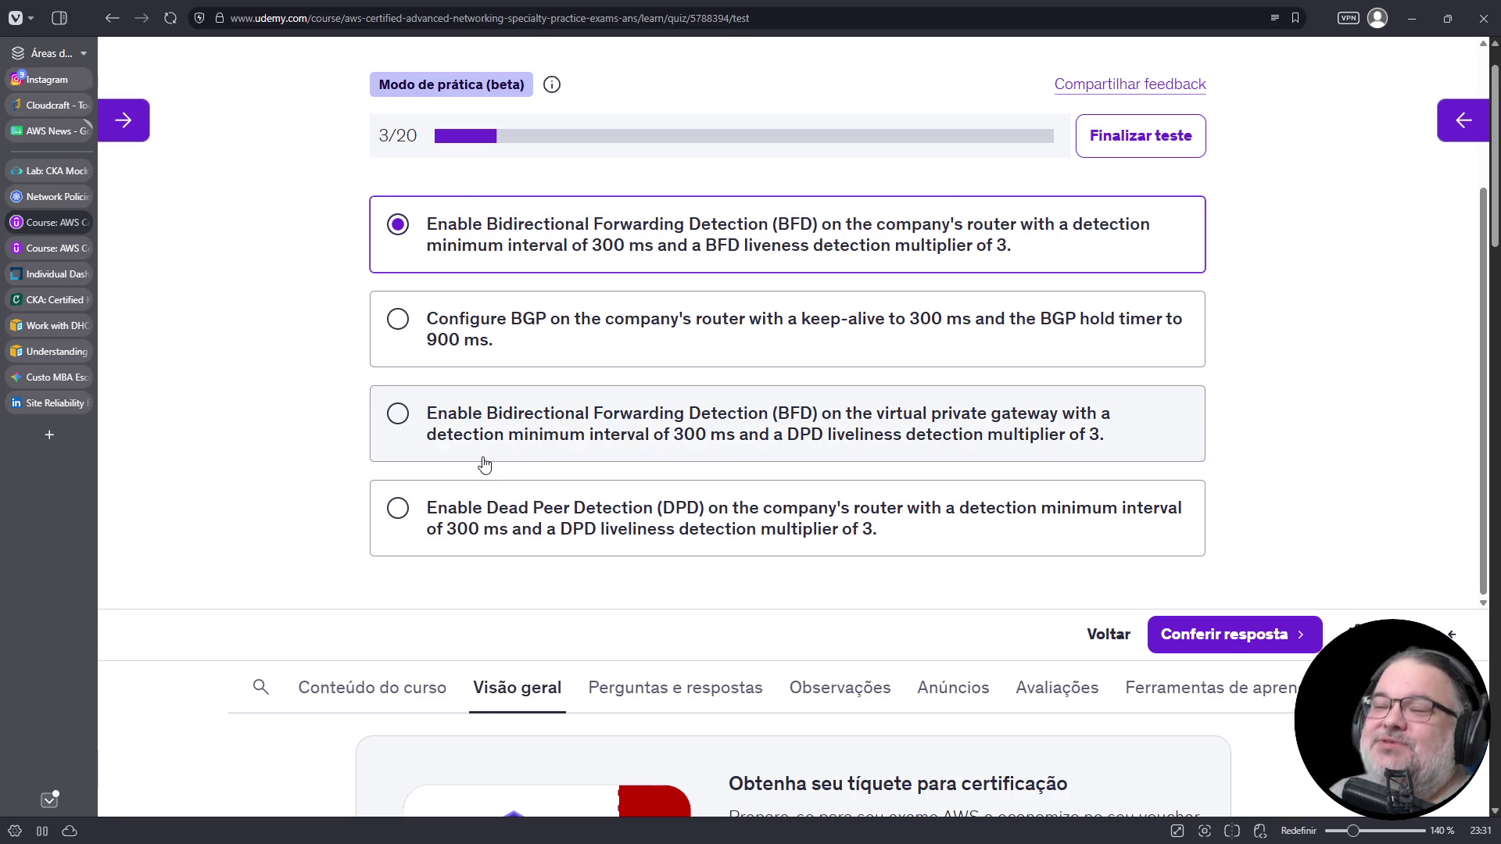
# - Search DuckDuckGo for az204 in a new tab and open the Alura AZ-204 course result
pyautogui.click(44, 444)
pyautogui.write('az204')
pyautogui.press('Return')
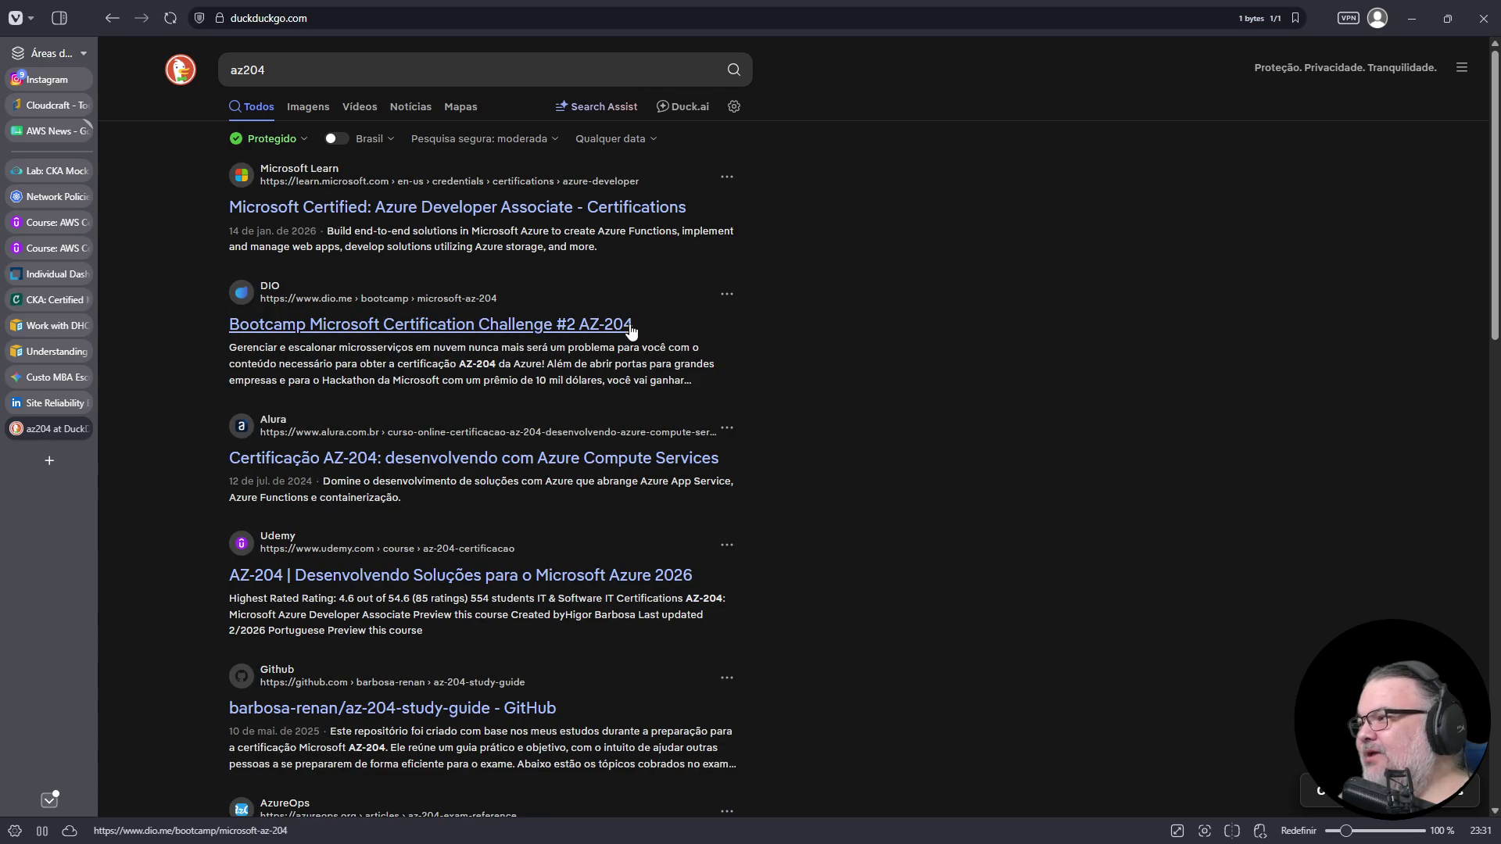
pyautogui.click(560, 460)
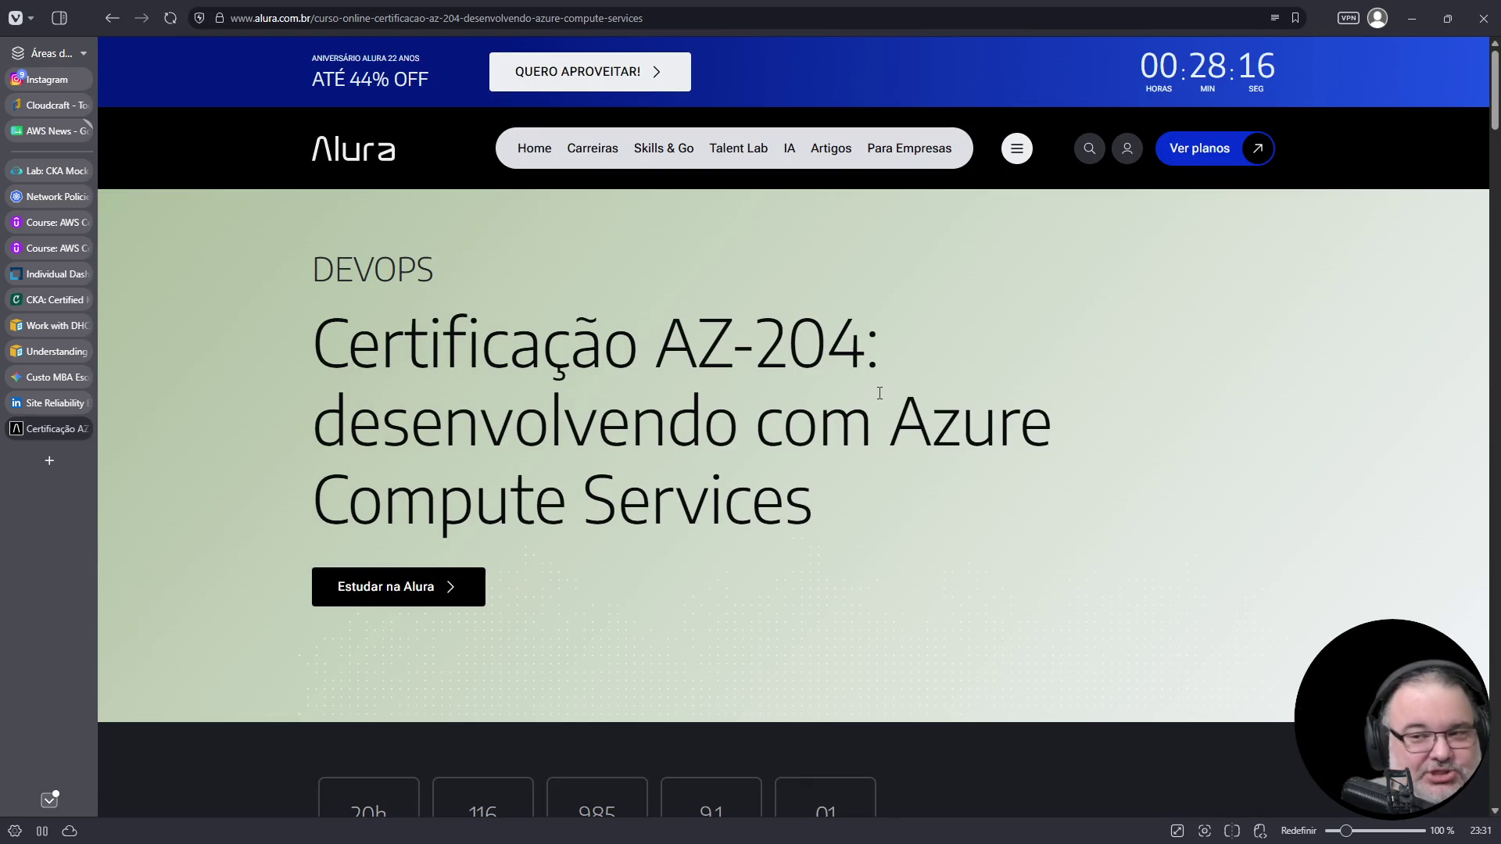
# - Highlight the AZ-204 course title, then start a Google search for 'microsoft ai skill challenge'
pyautogui.moveTo(716, 342)
pyautogui.mouseDown()
pyautogui.moveTo(696, 419)
pyautogui.moveTo(814, 508)
pyautogui.mouseUp()
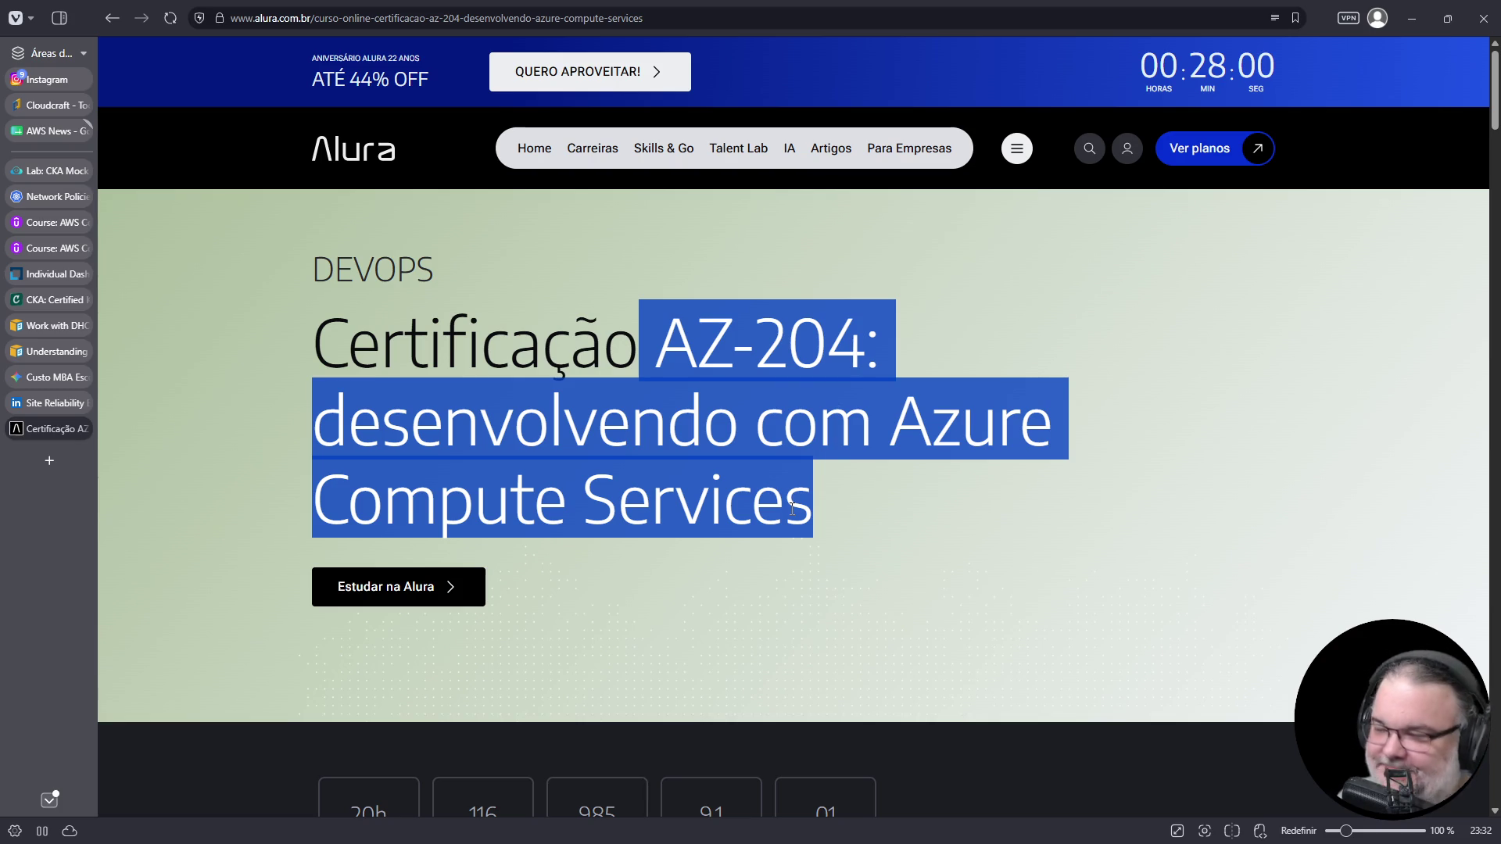
pyautogui.click(847, 13)
pyautogui.write('g')
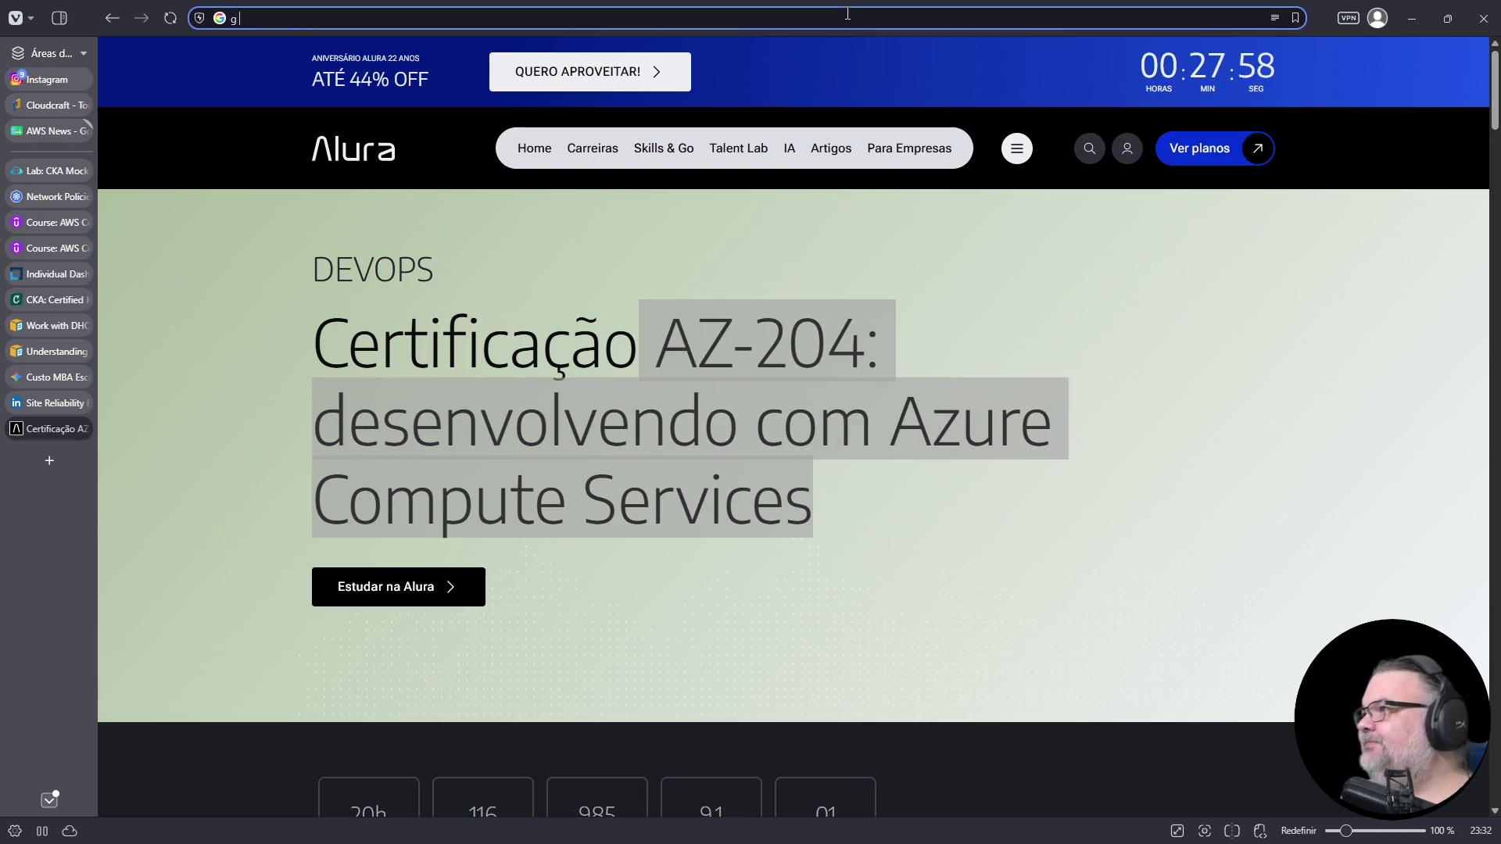
pyautogui.write(' microsoft')
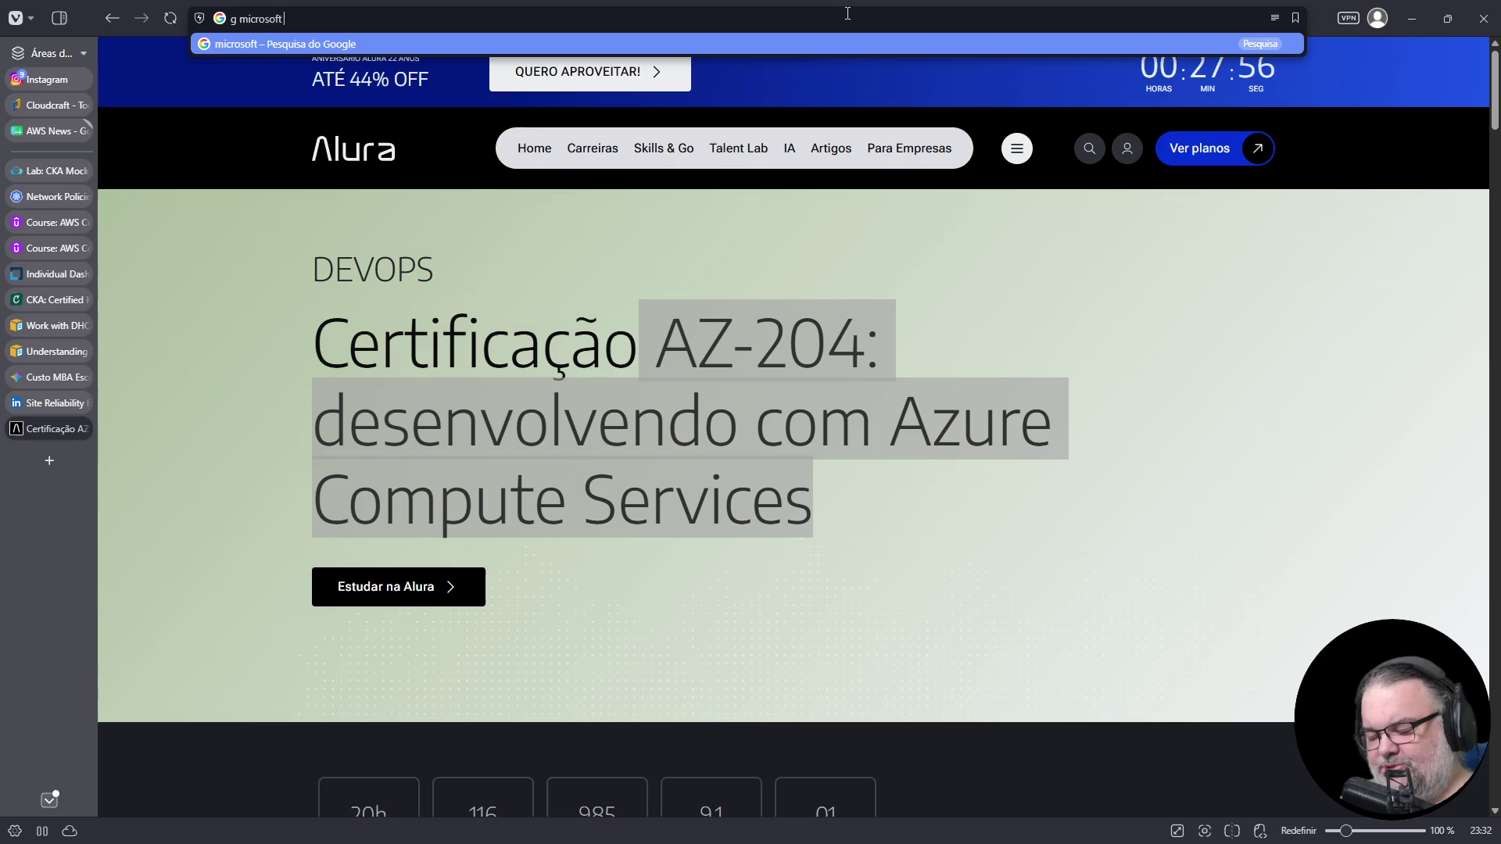
pyautogui.write(' ai skill challenge')
# - Refine the Google search to 'microsoft ai skill fest 2026' and open the AI Skills Fest result
pyautogui.press('Return')
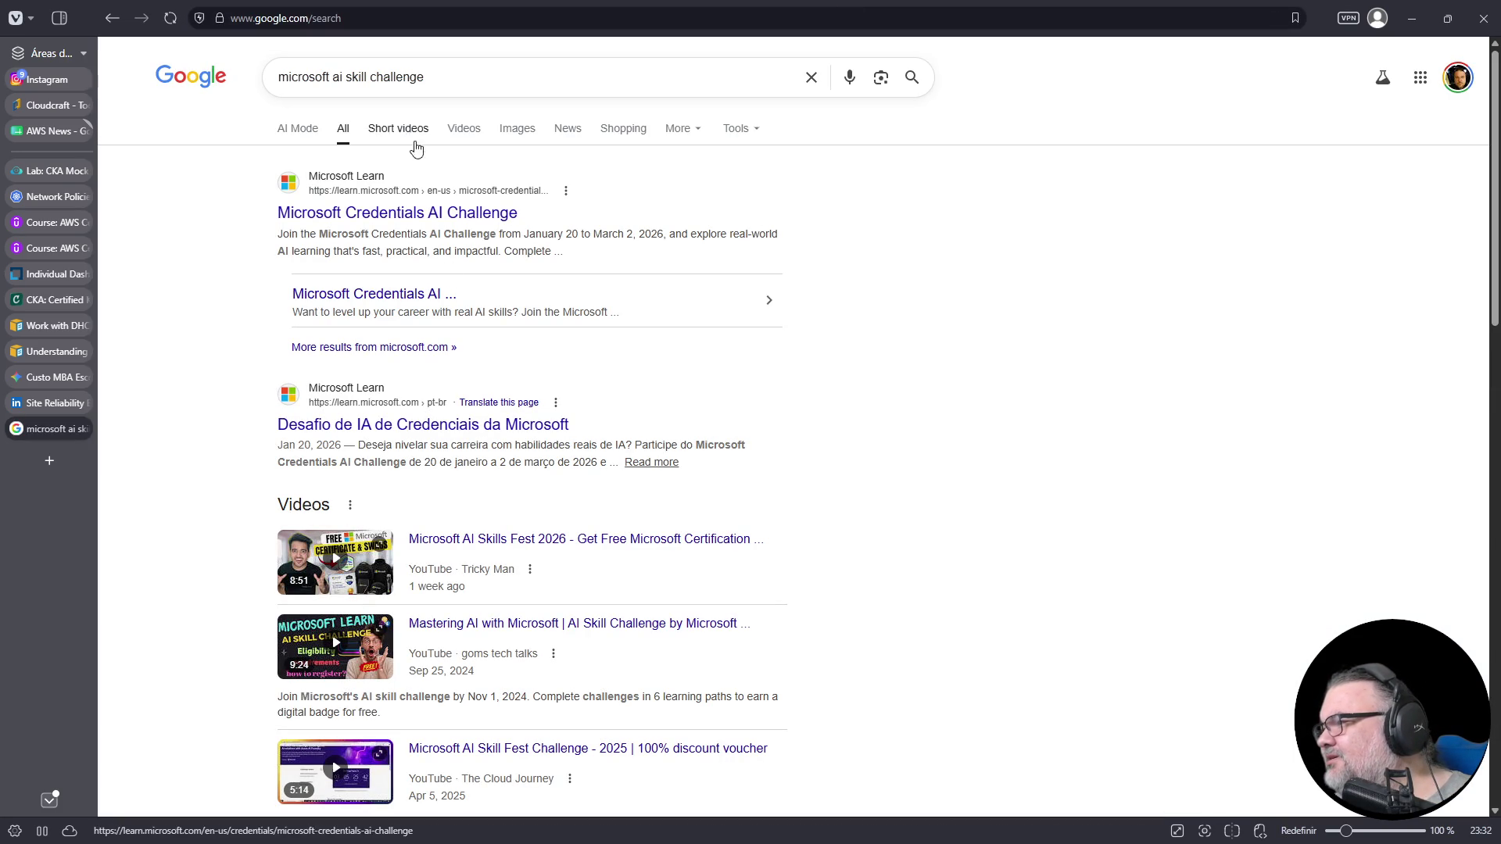
pyautogui.moveTo(367, 77); pyautogui.dragTo(562, 79)
pyautogui.press('BackSpace')
pyautogui.write('fest 2026')
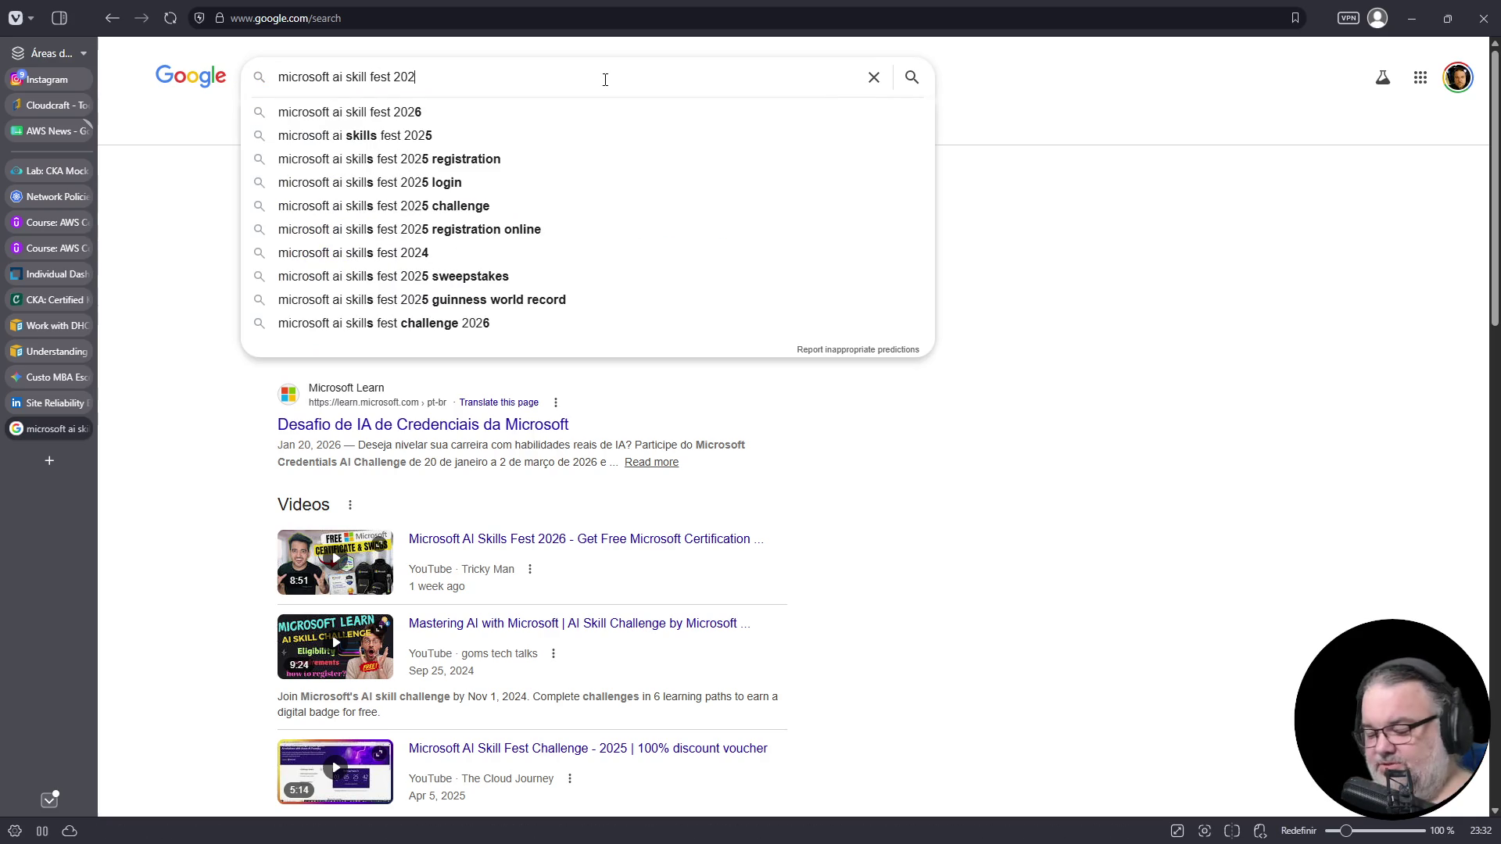
pyautogui.press('Return')
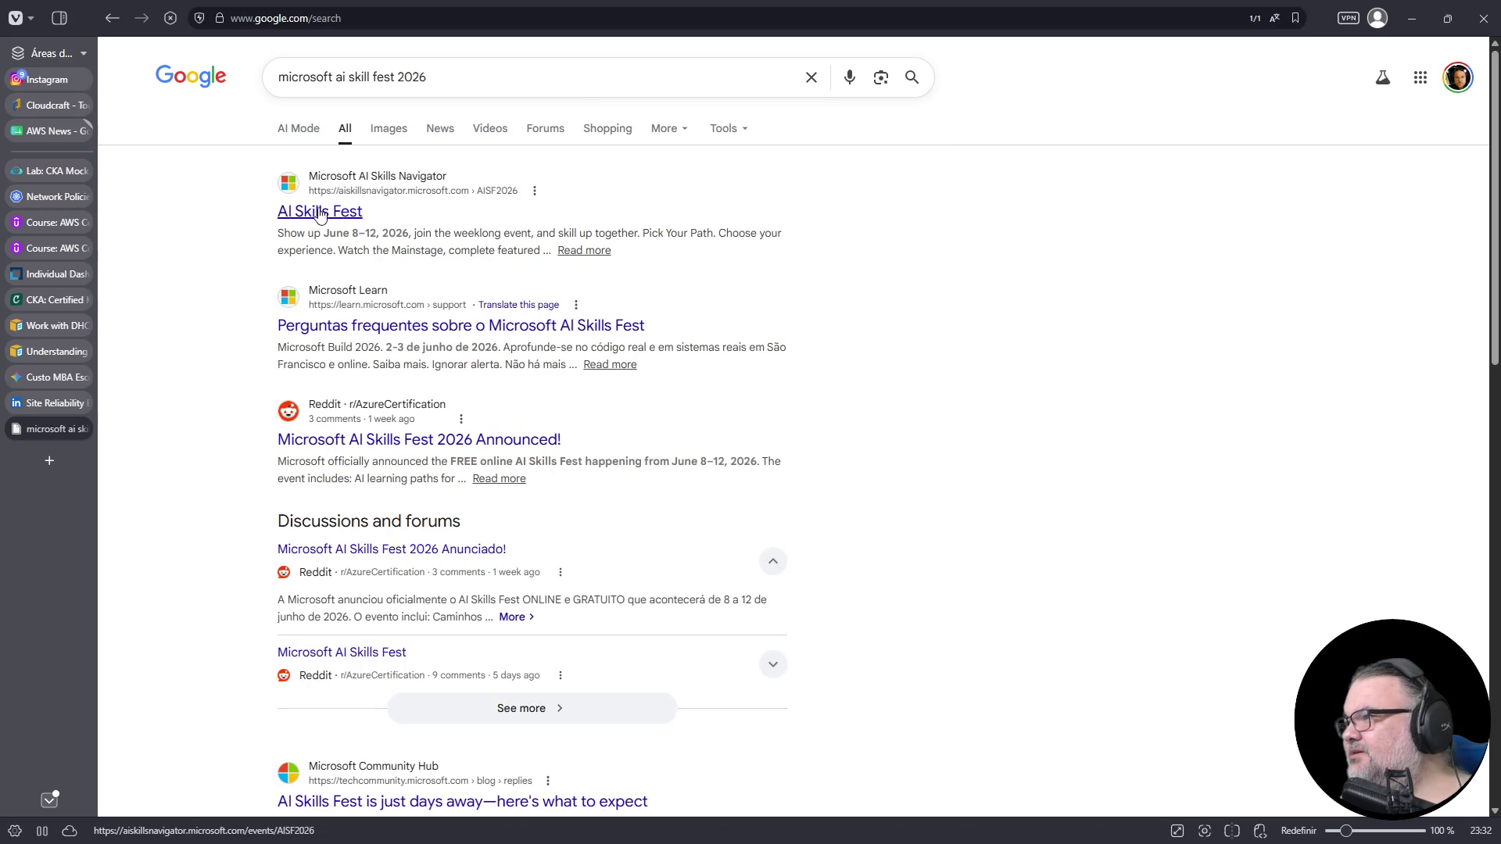
pyautogui.click(319, 213)
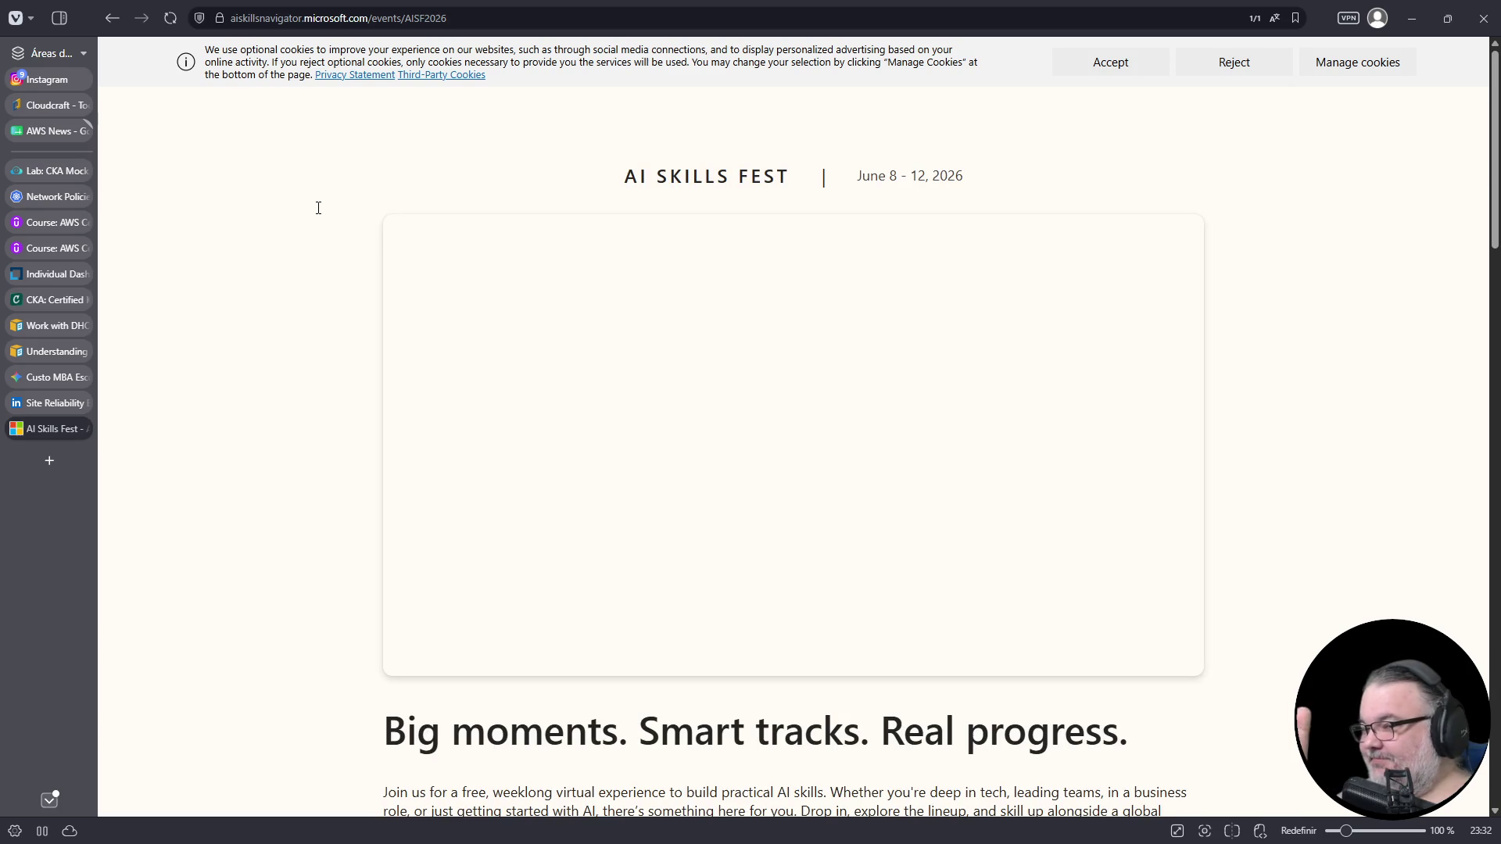
# - Scroll the AI Skills Fest page and highlight the 'Grow your AI skills' text
pyautogui.scroll(-20, 827, 325)
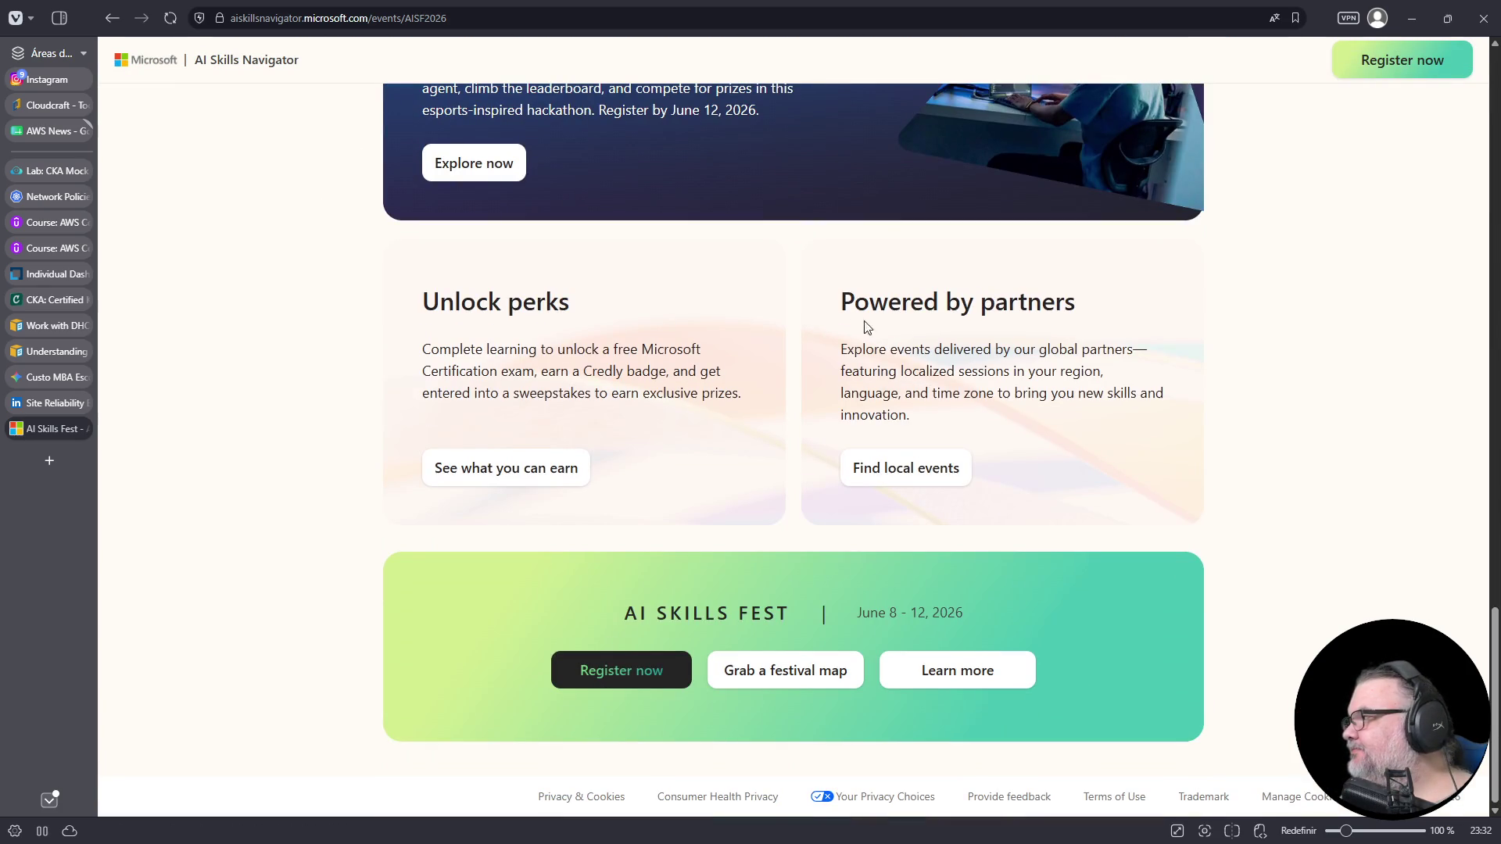
pyautogui.scroll(12, 904, 327)
pyautogui.scroll(10, 904, 327)
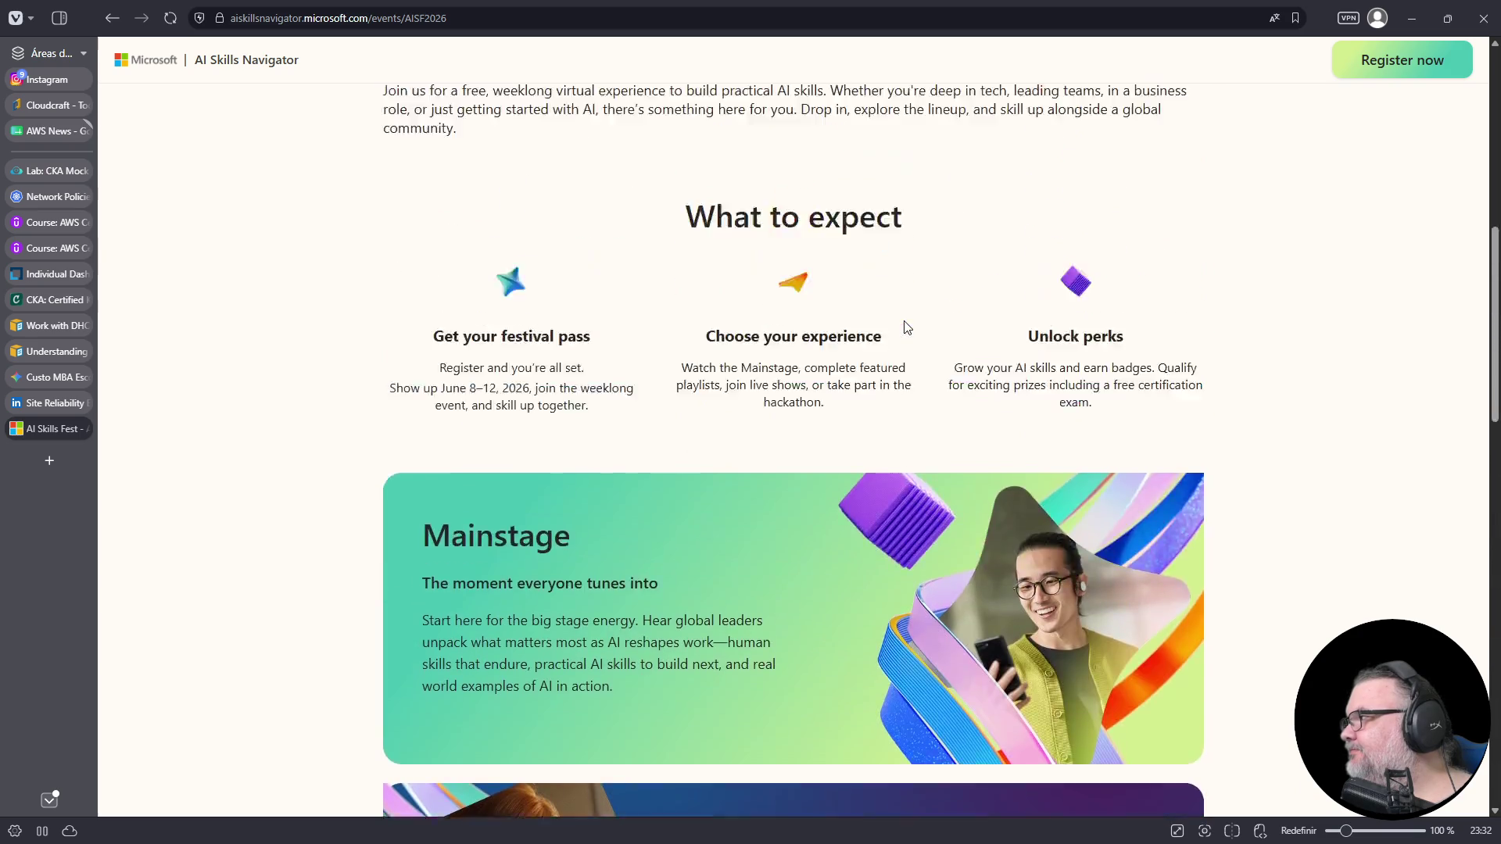
pyautogui.keyDown('ctrl'); pyautogui.scroll(3, 939, 328); pyautogui.keyUp('ctrl')
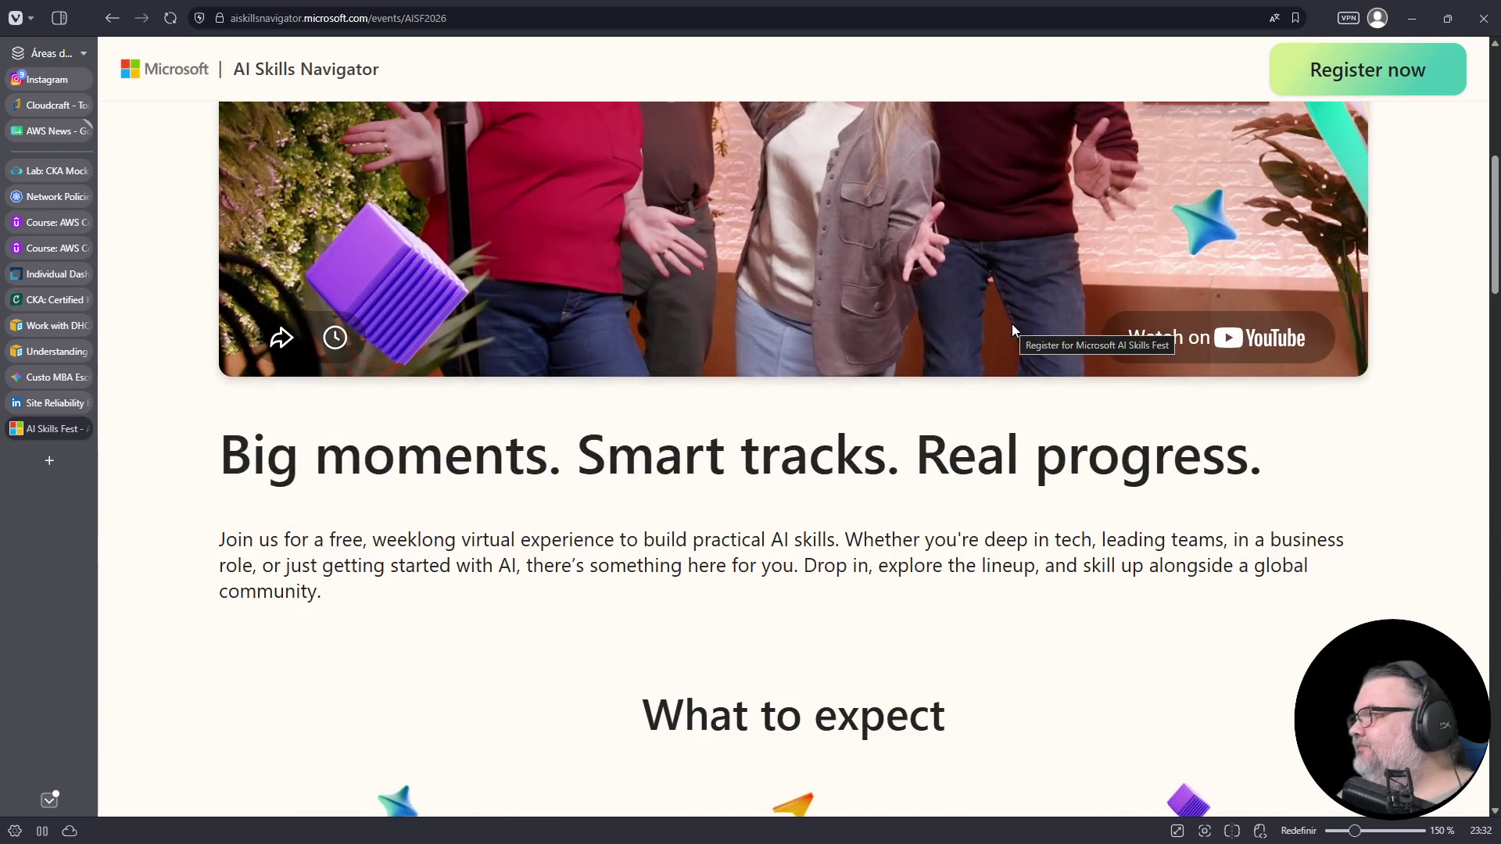
pyautogui.scroll(-8, 1012, 323)
pyautogui.keyDown('ctrl'); pyautogui.scroll(2, 1036, 303); pyautogui.keyUp('ctrl')
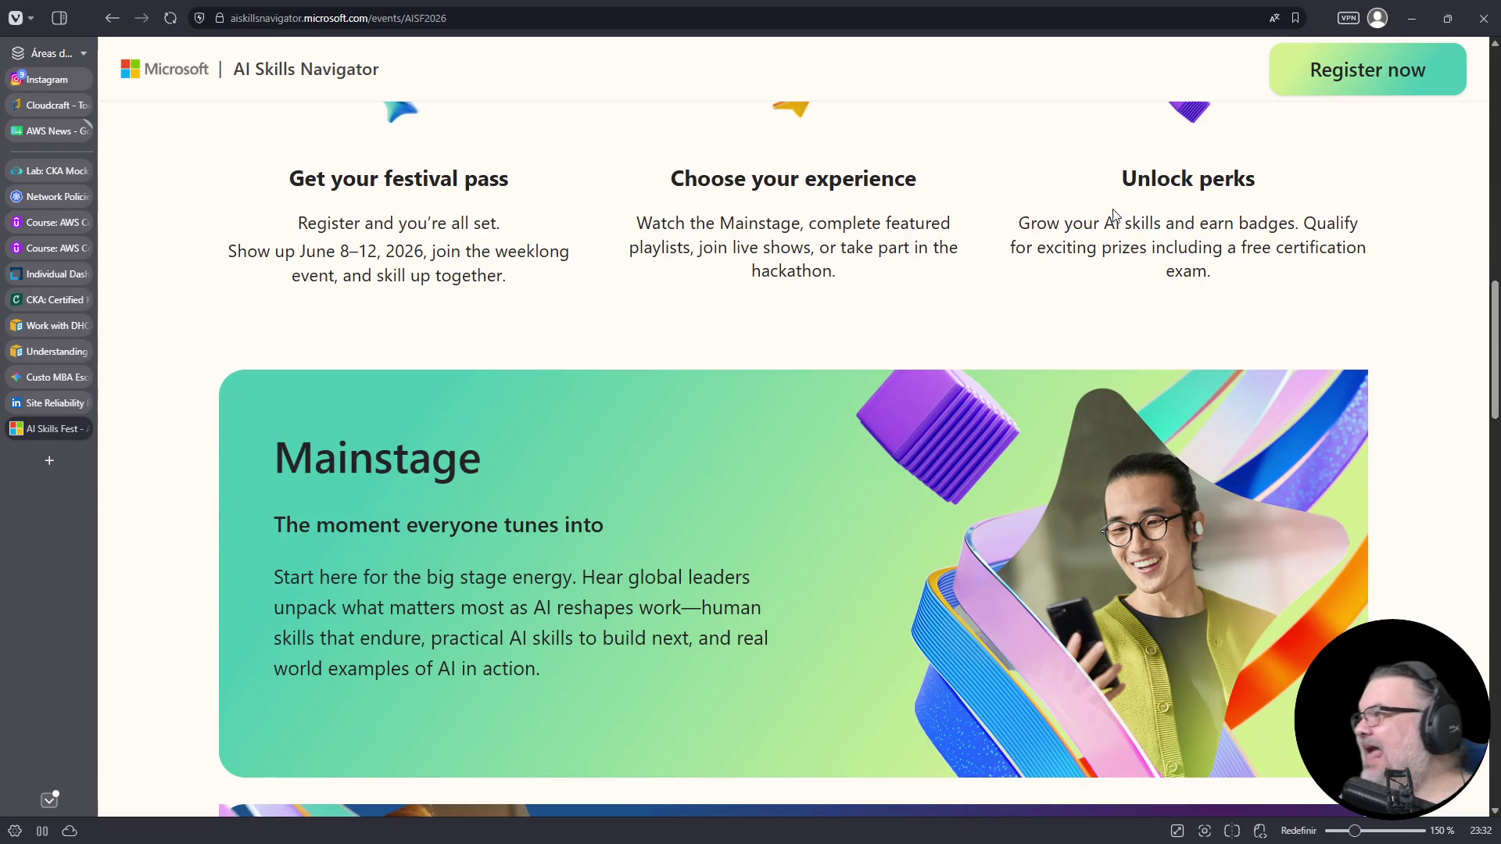
pyautogui.moveTo(1019, 224); pyautogui.dragTo(1170, 231)
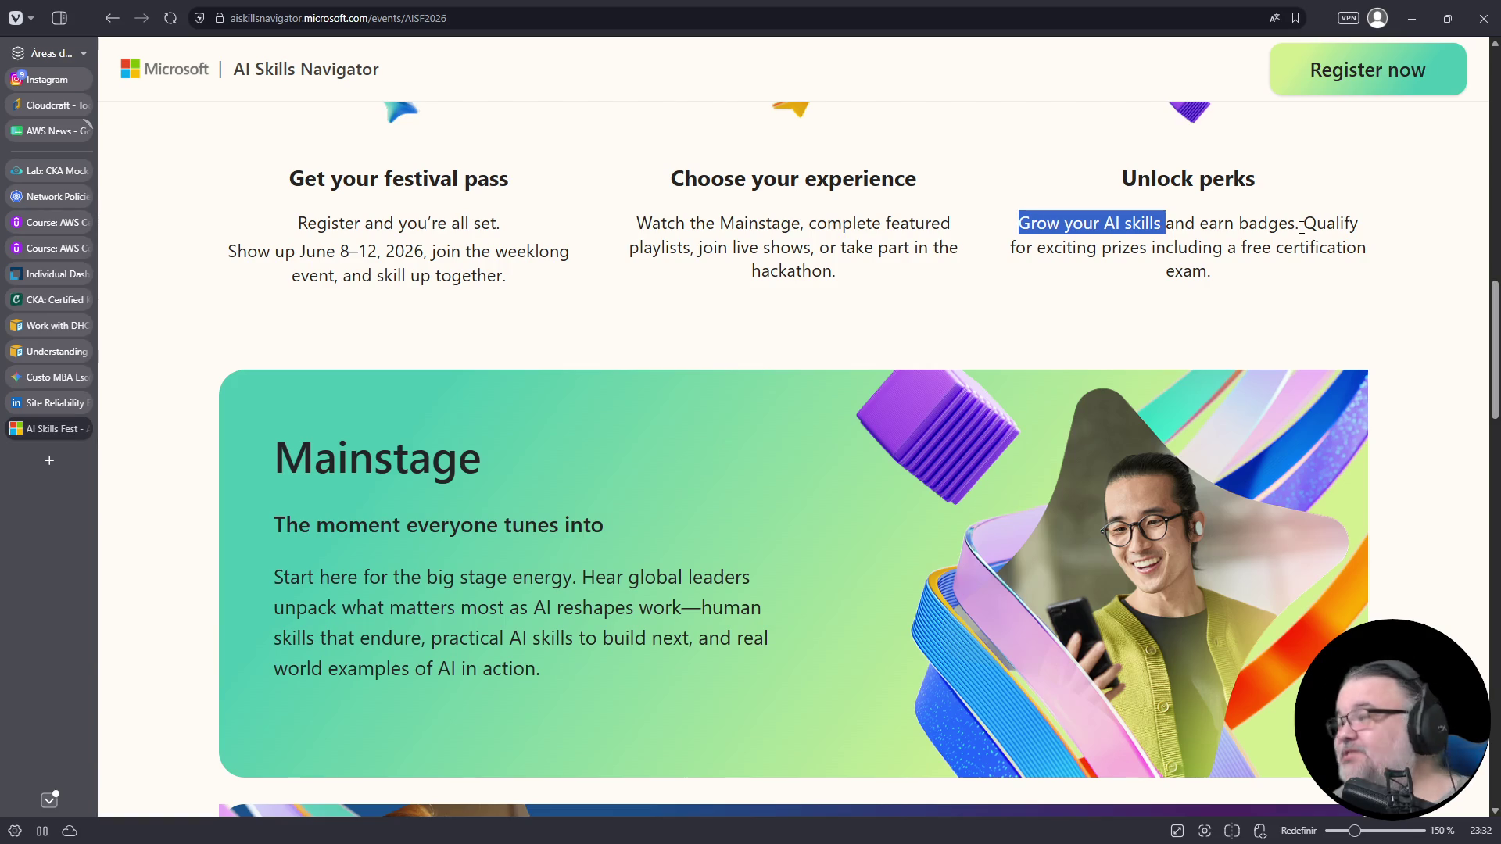
# - Select the page URL, highlight the June 8–12, 2026 dates, and zoom to 110%
pyautogui.click(473, 29)
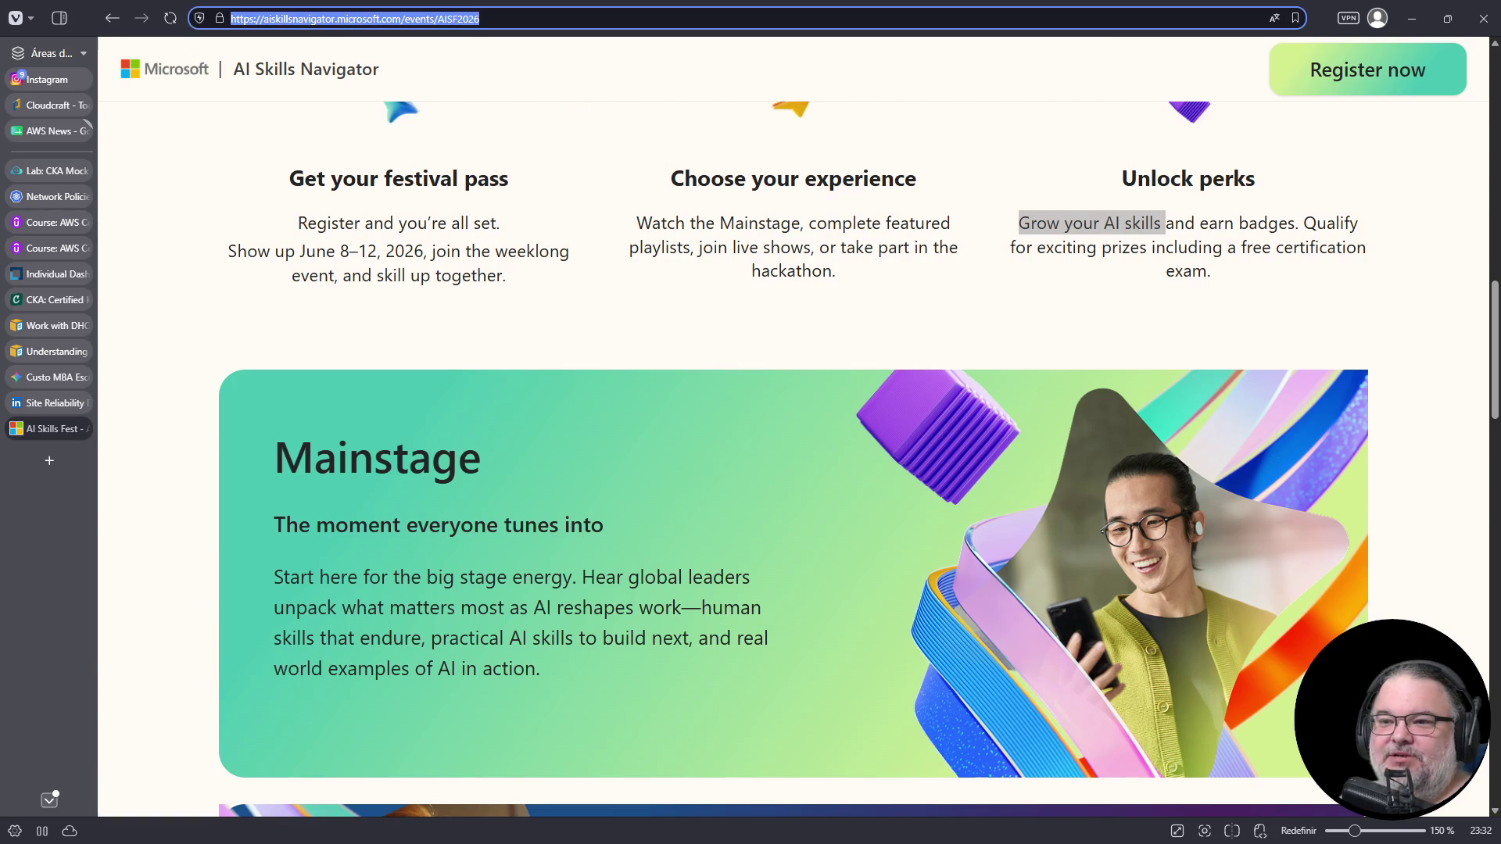
pyautogui.hotkey('alt', 'Tab')
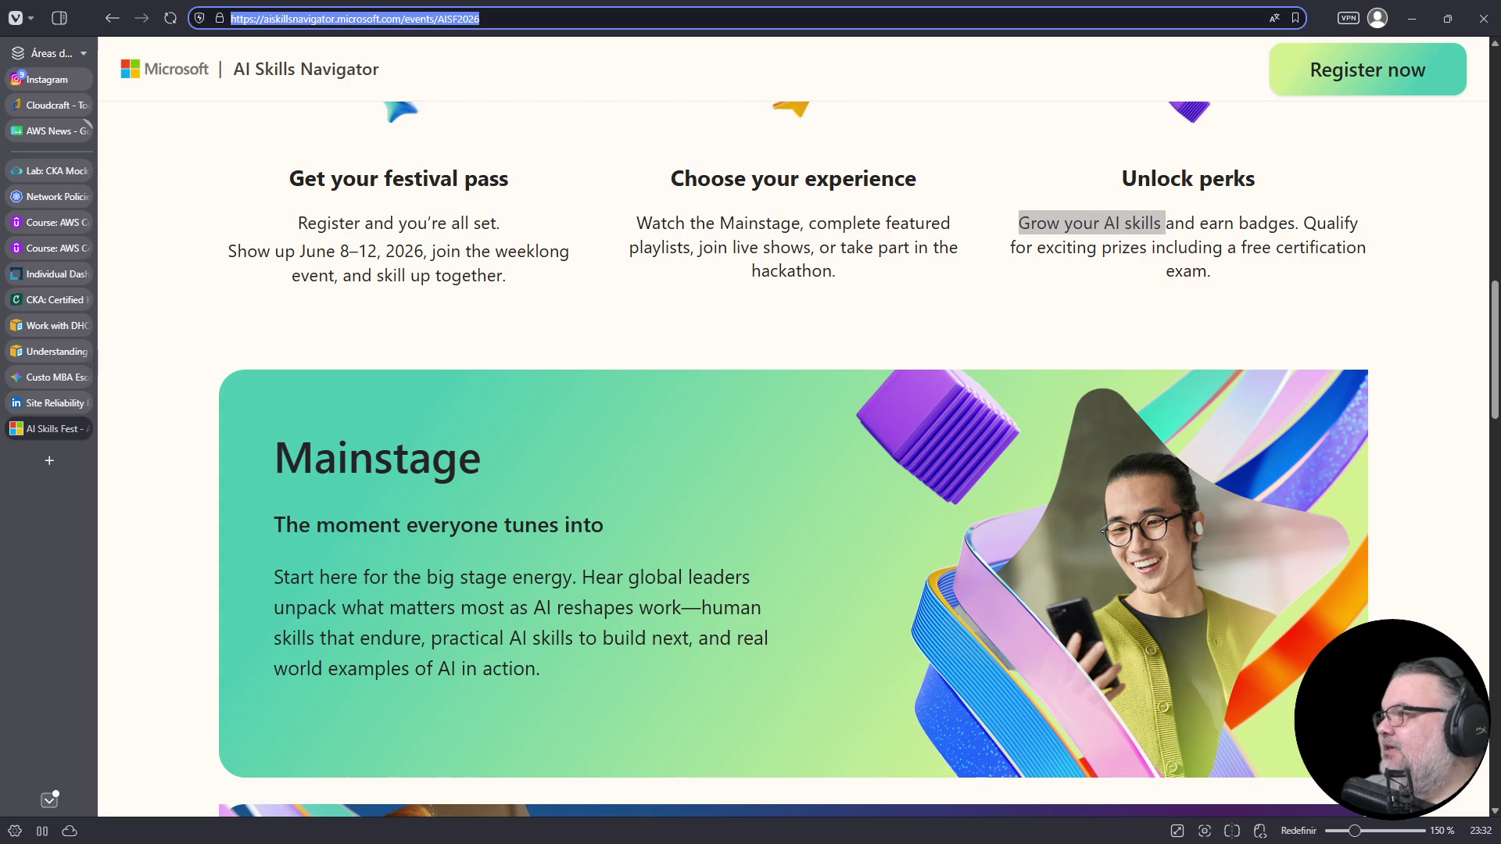
pyautogui.moveTo(296, 250); pyautogui.dragTo(426, 247)
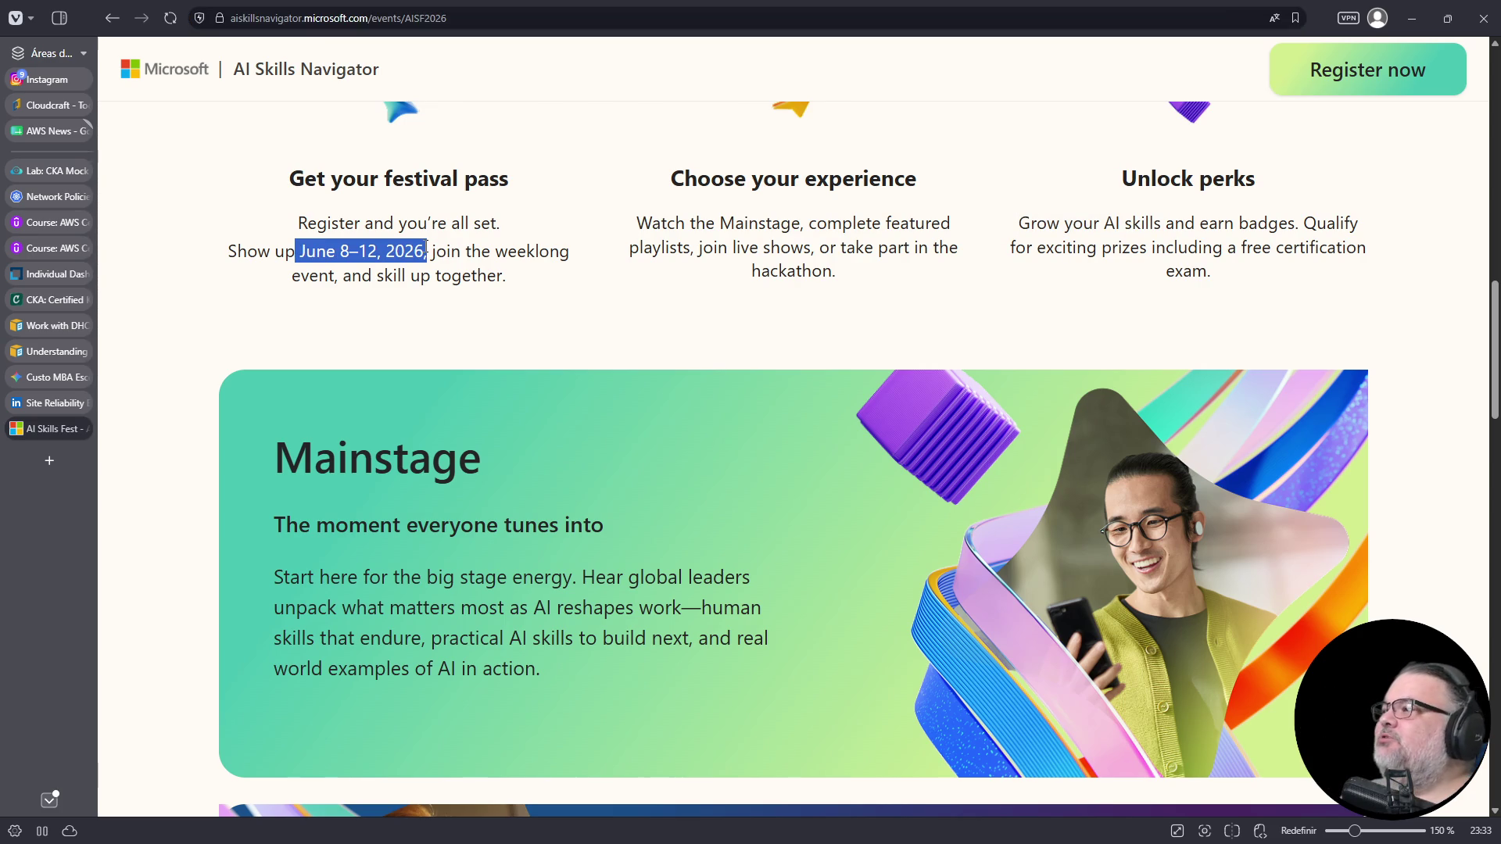
pyautogui.scroll(10, 527, 268)
pyautogui.scroll(-1, 561, 266)
pyautogui.scroll(1, 561, 266)
pyautogui.hotkey('ctrl', '-')
pyautogui.hotkey('ctrl', '-')
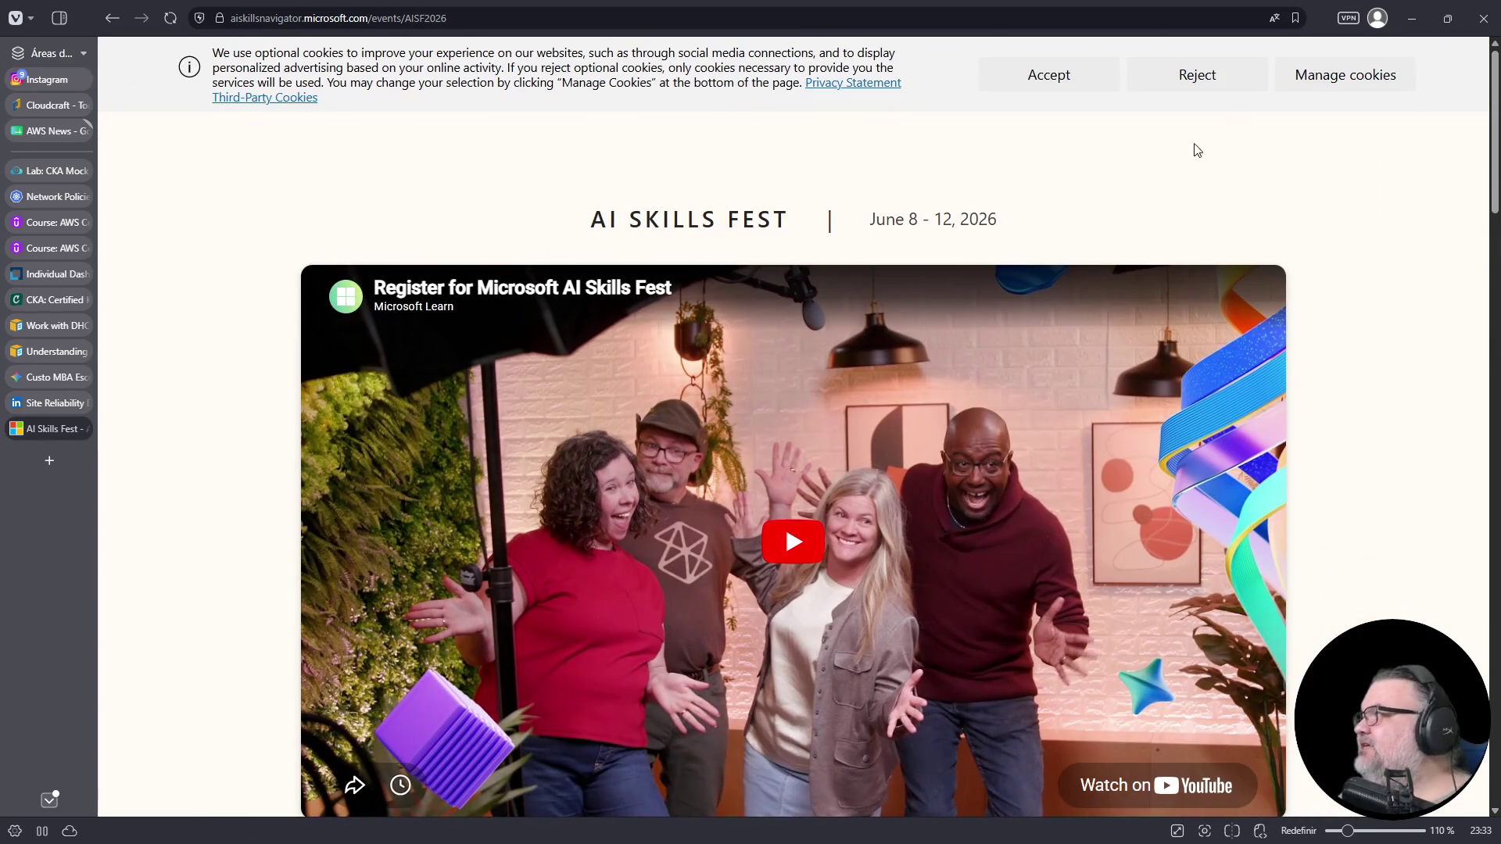
# - Reject optional cookies, scroll to the festival pass details, highlight Unlock perks, and open a new tab
pyautogui.click(1157, 74)
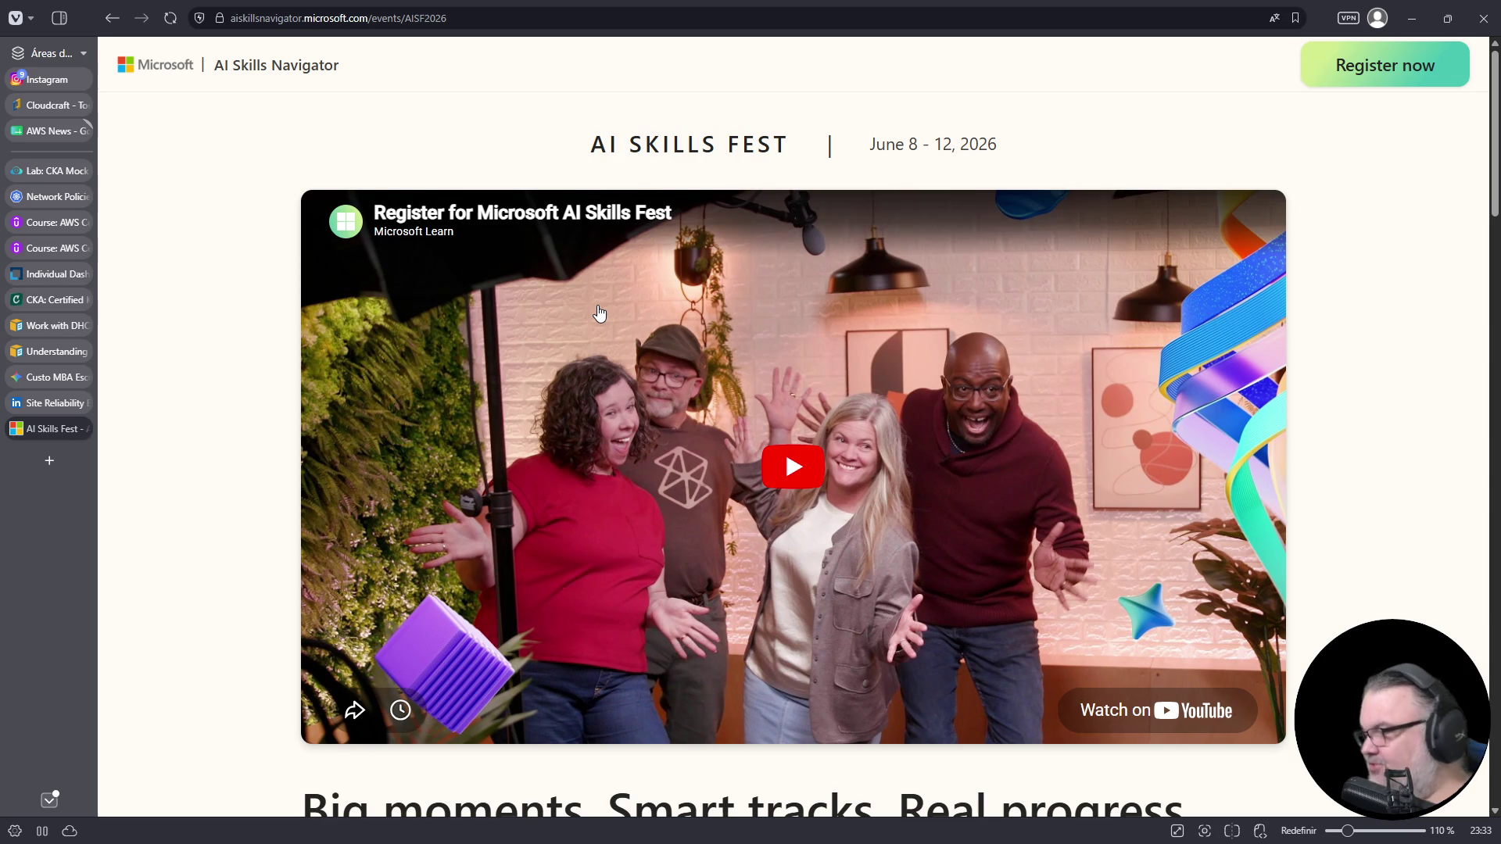
pyautogui.scroll(-10, 599, 313)
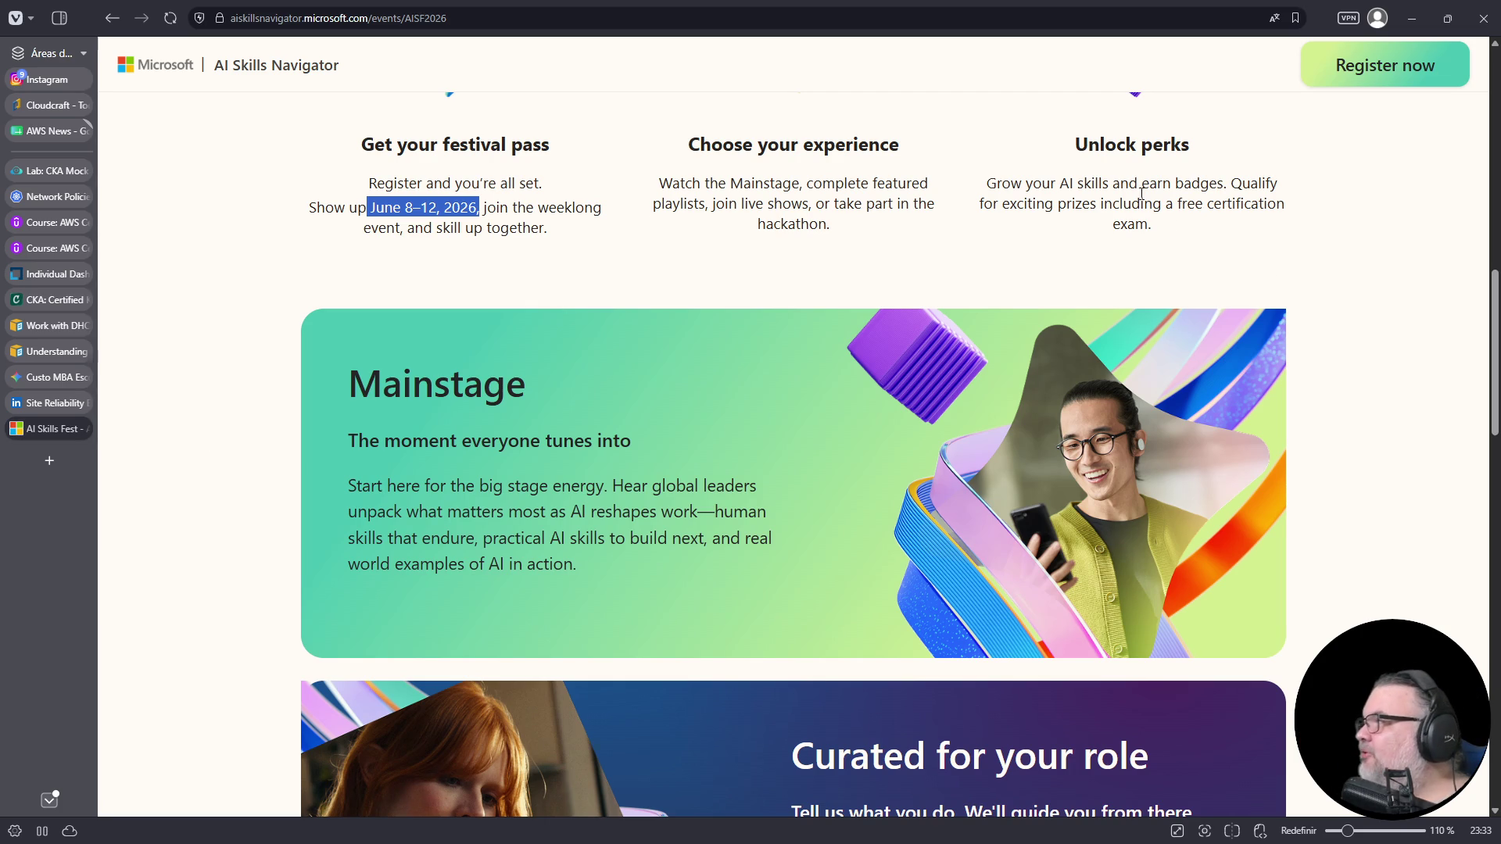
pyautogui.moveTo(1071, 147); pyautogui.dragTo(1188, 252)
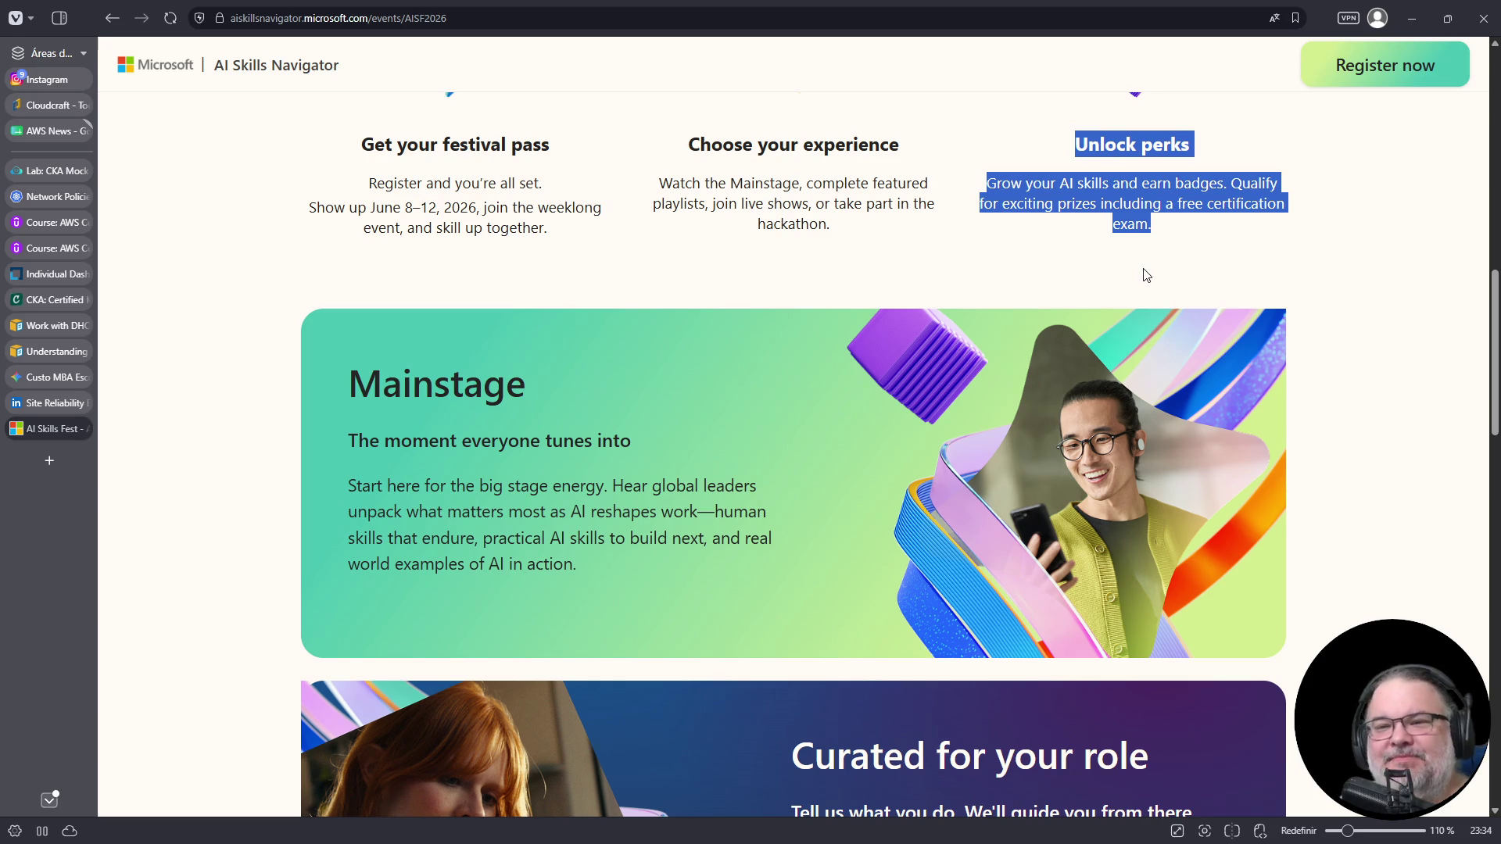
pyautogui.click(51, 459)
# - Search DuckDuckGo for az2024 and open the Microsoft Certified: Azure Developer Associate page
pyautogui.write('az2')
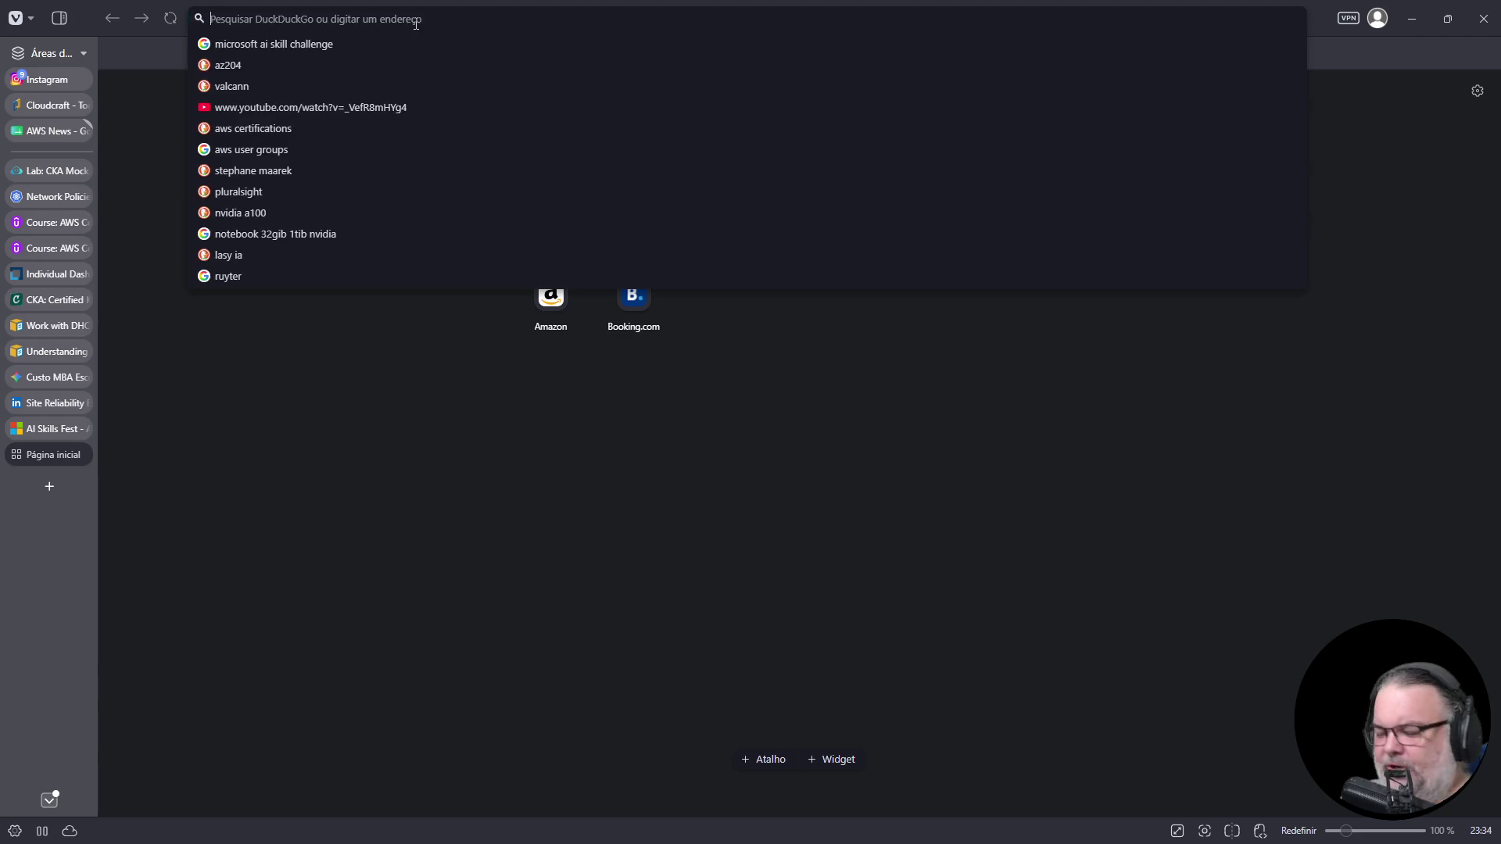
pyautogui.write('024')
pyautogui.press('Return')
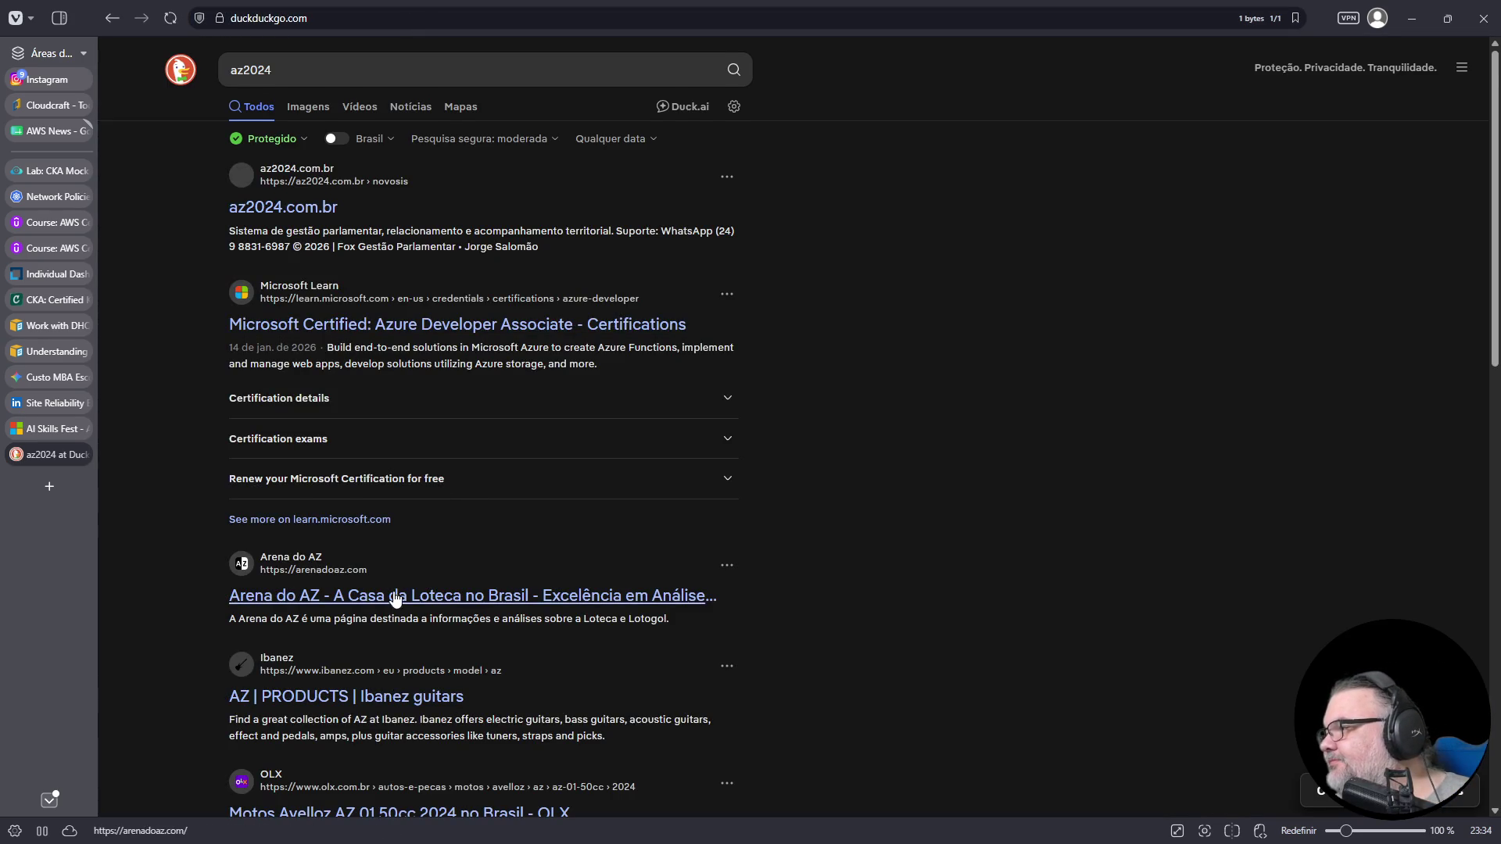
pyautogui.scroll(-1, 396, 597)
pyautogui.click(372, 253)
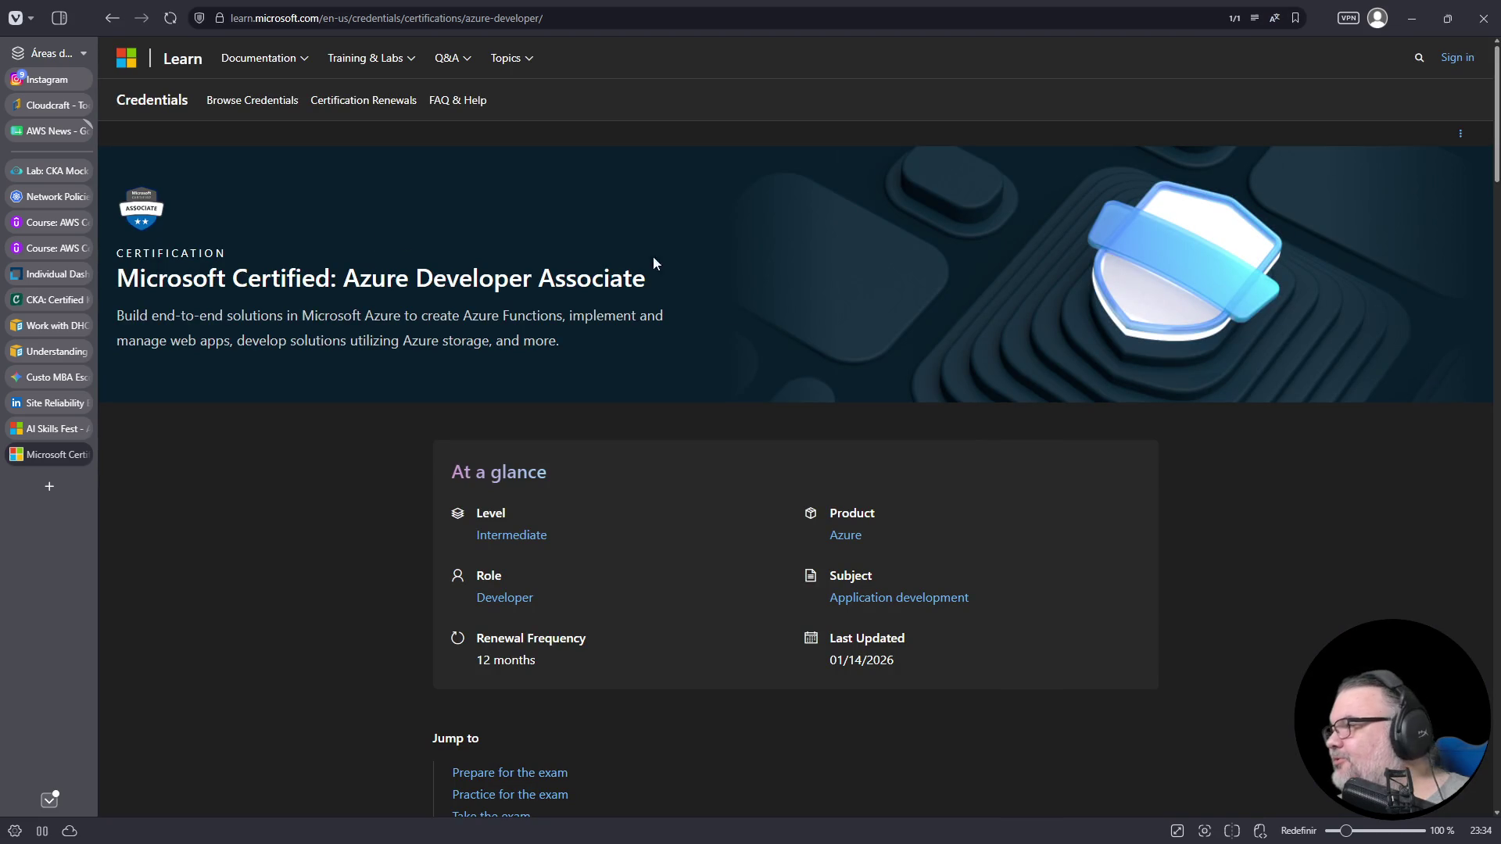
# - Follow the Azure Developer Associate retirement warning's Learn more link to the AI job boom post
pyautogui.scroll(-7, 580, 399)
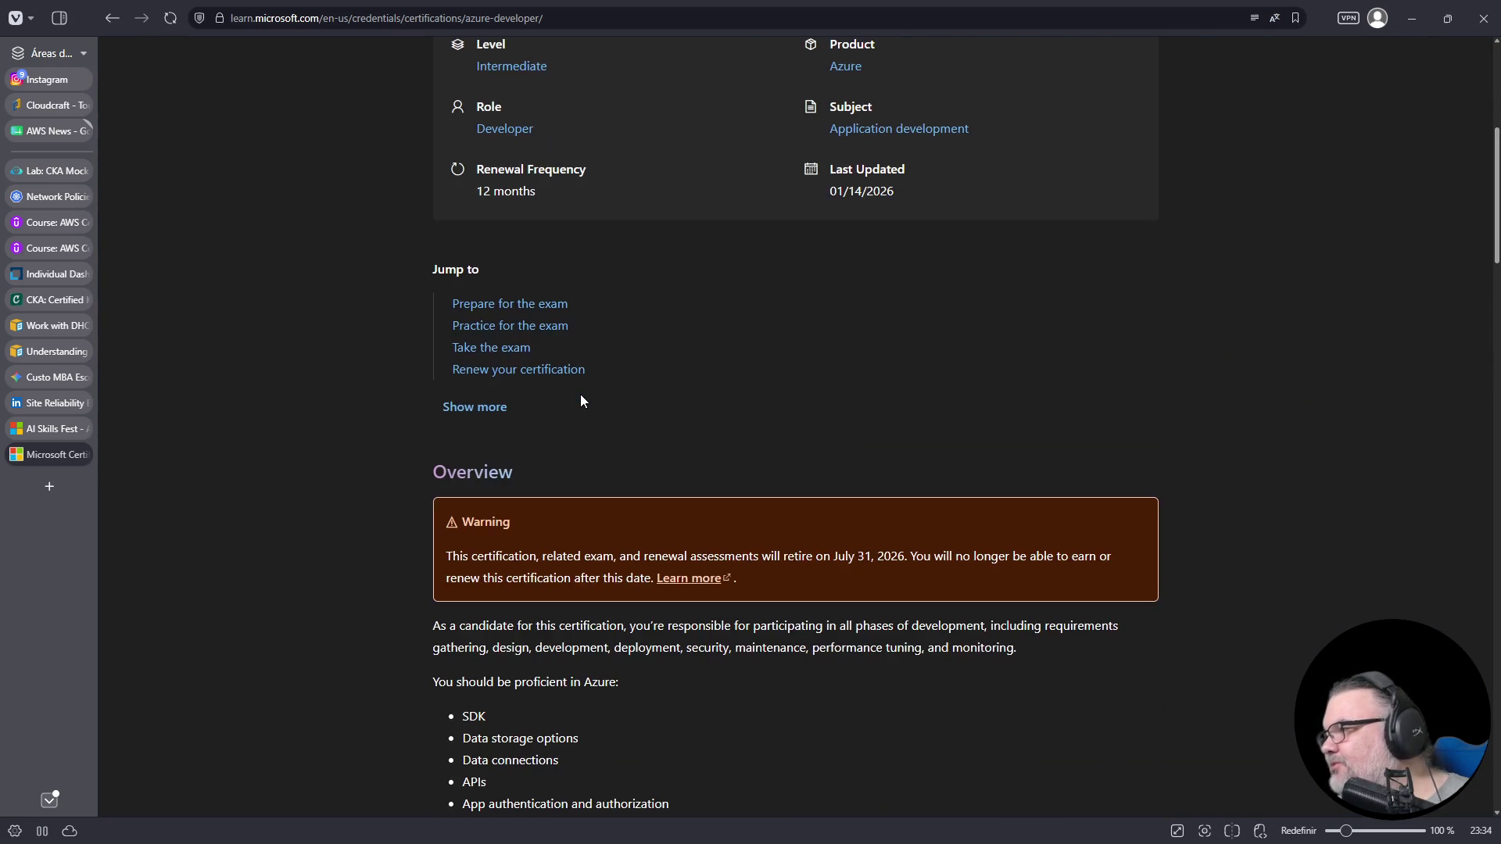
pyautogui.scroll(-1, 581, 400)
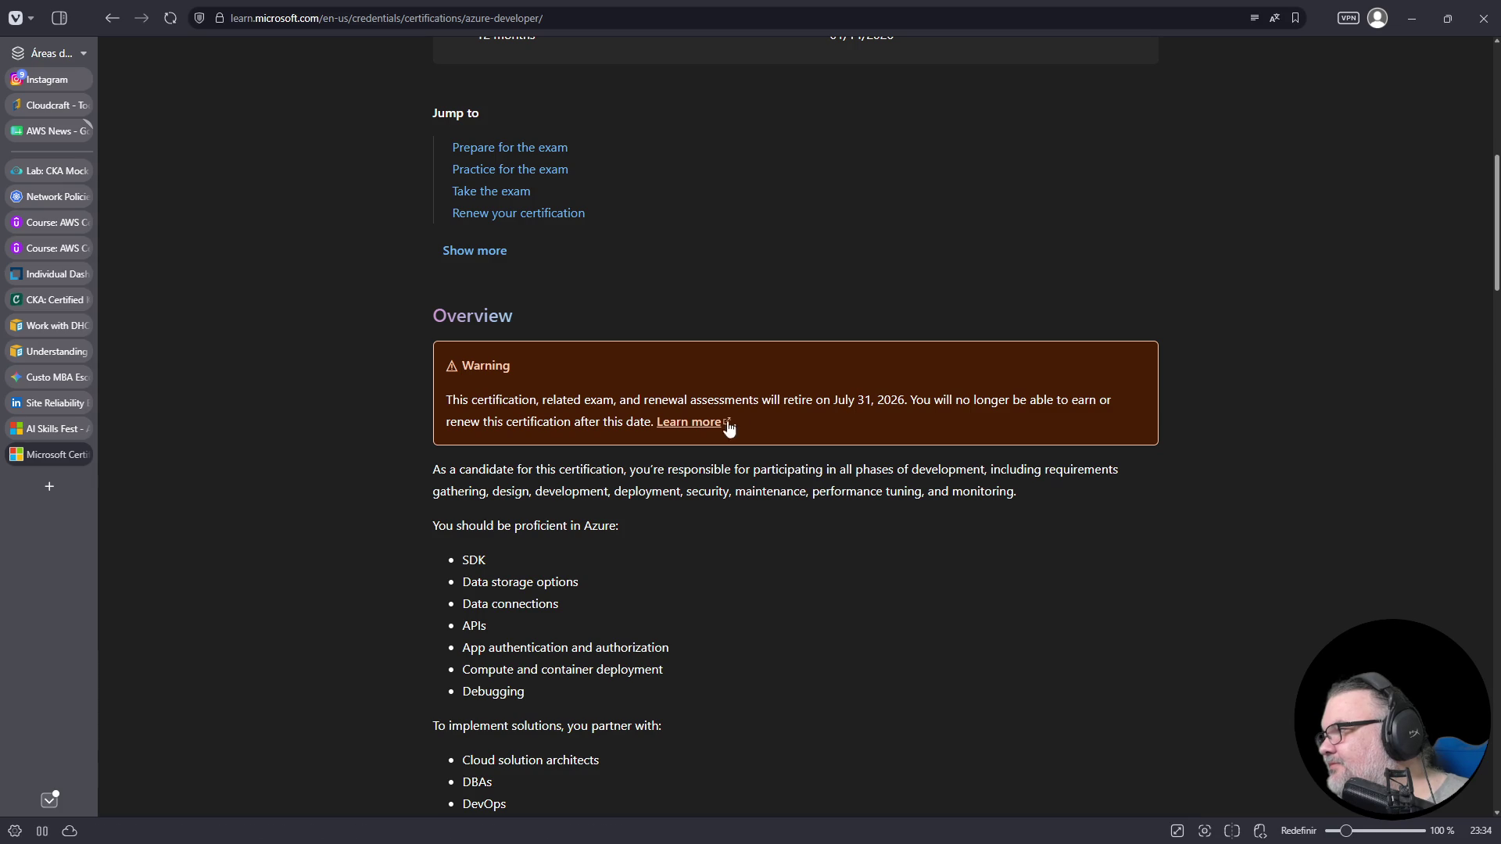
pyautogui.click(669, 423)
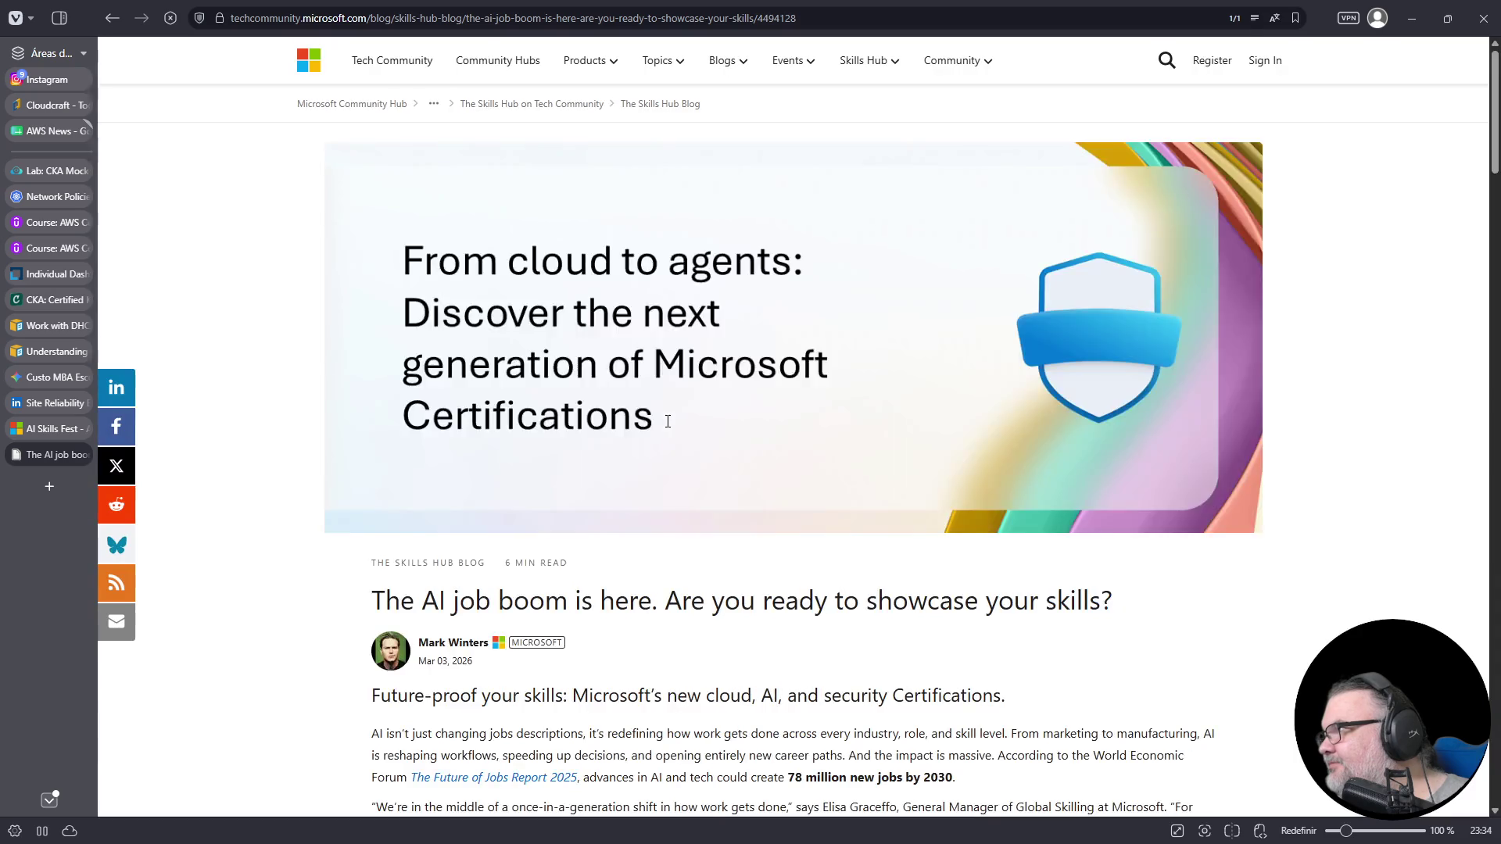
# - Scroll the AI job boom post to the table showing AZ-204 retiring July 31, 2026
pyautogui.scroll(-6, 668, 423)
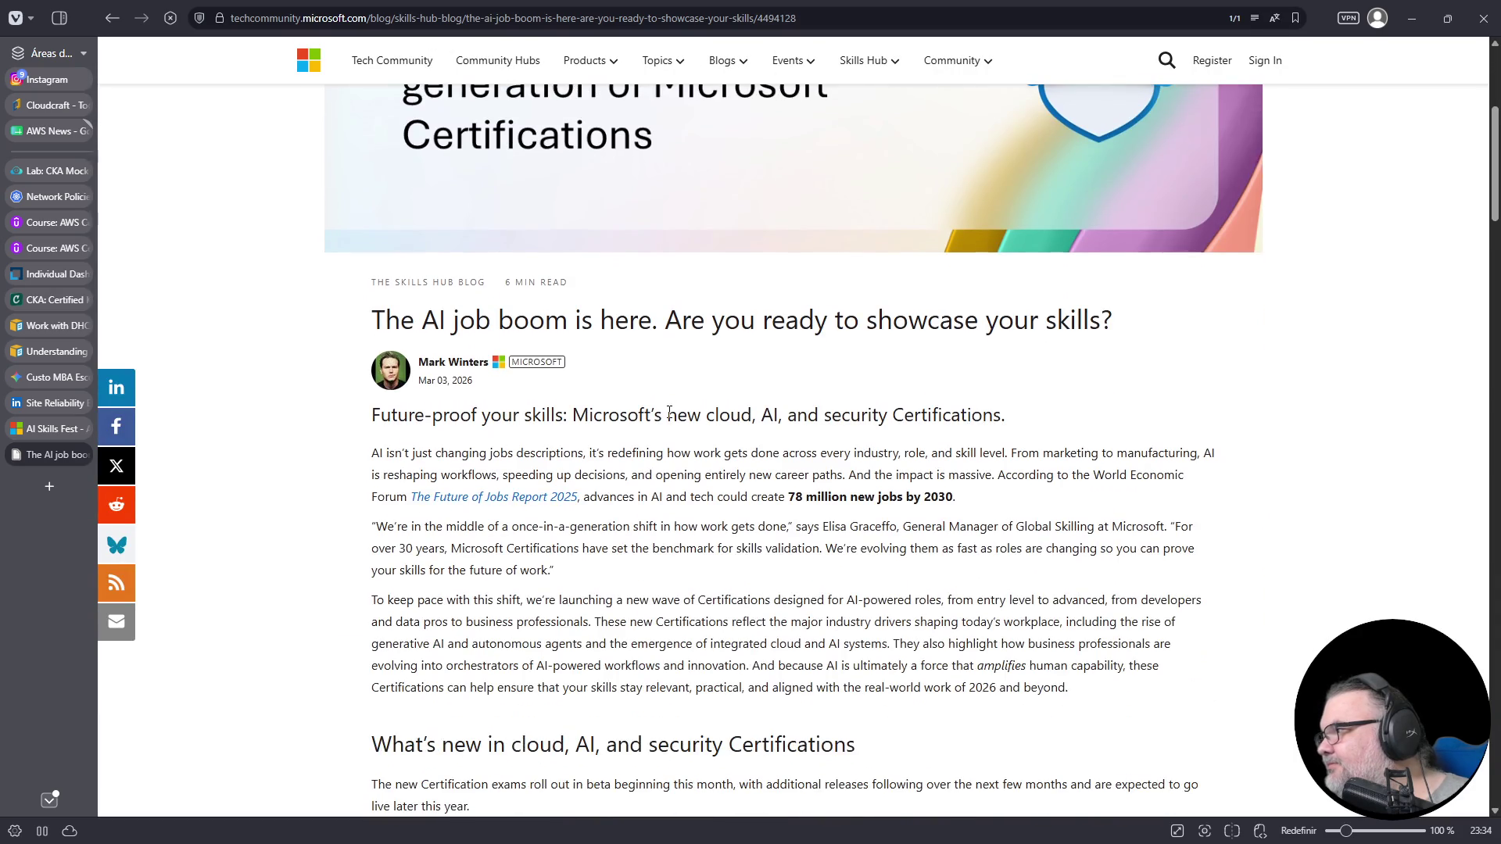
pyautogui.scroll(-7, 668, 418)
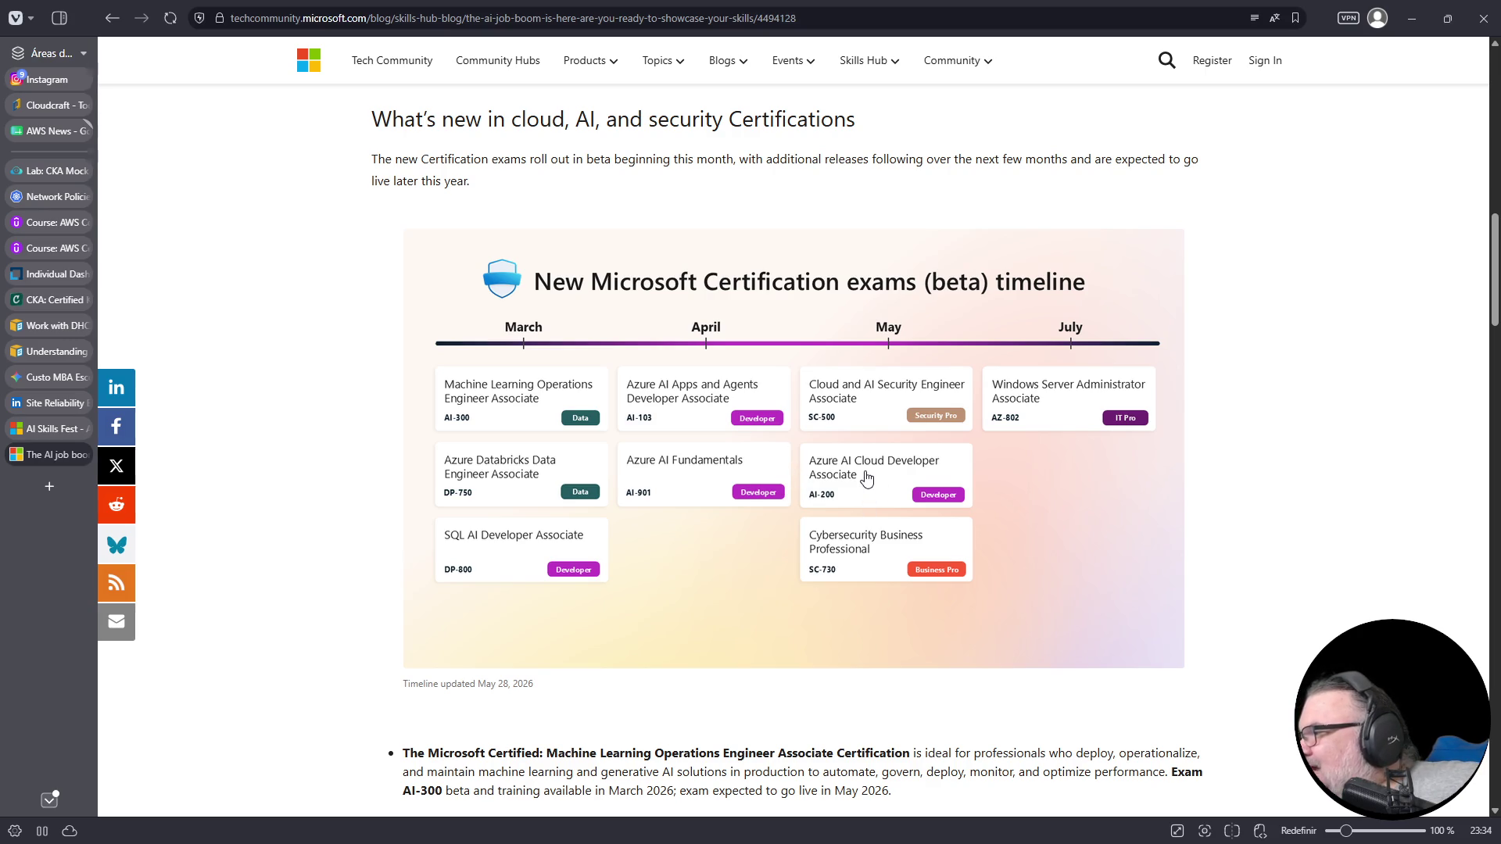
pyautogui.scroll(-3, 865, 473)
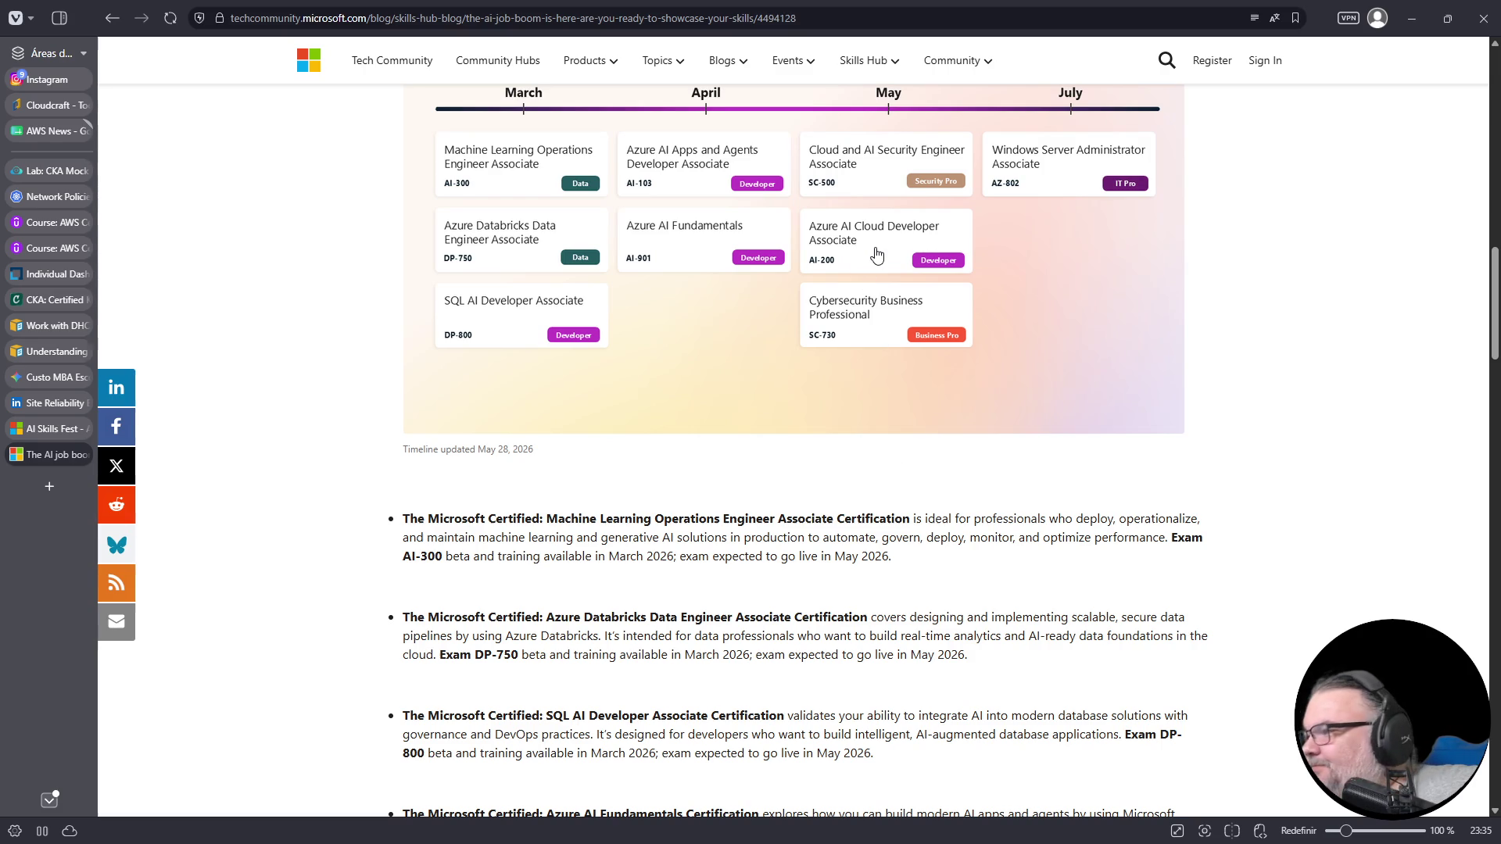
pyautogui.scroll(-3, 802, 353)
pyautogui.scroll(-2, 802, 353)
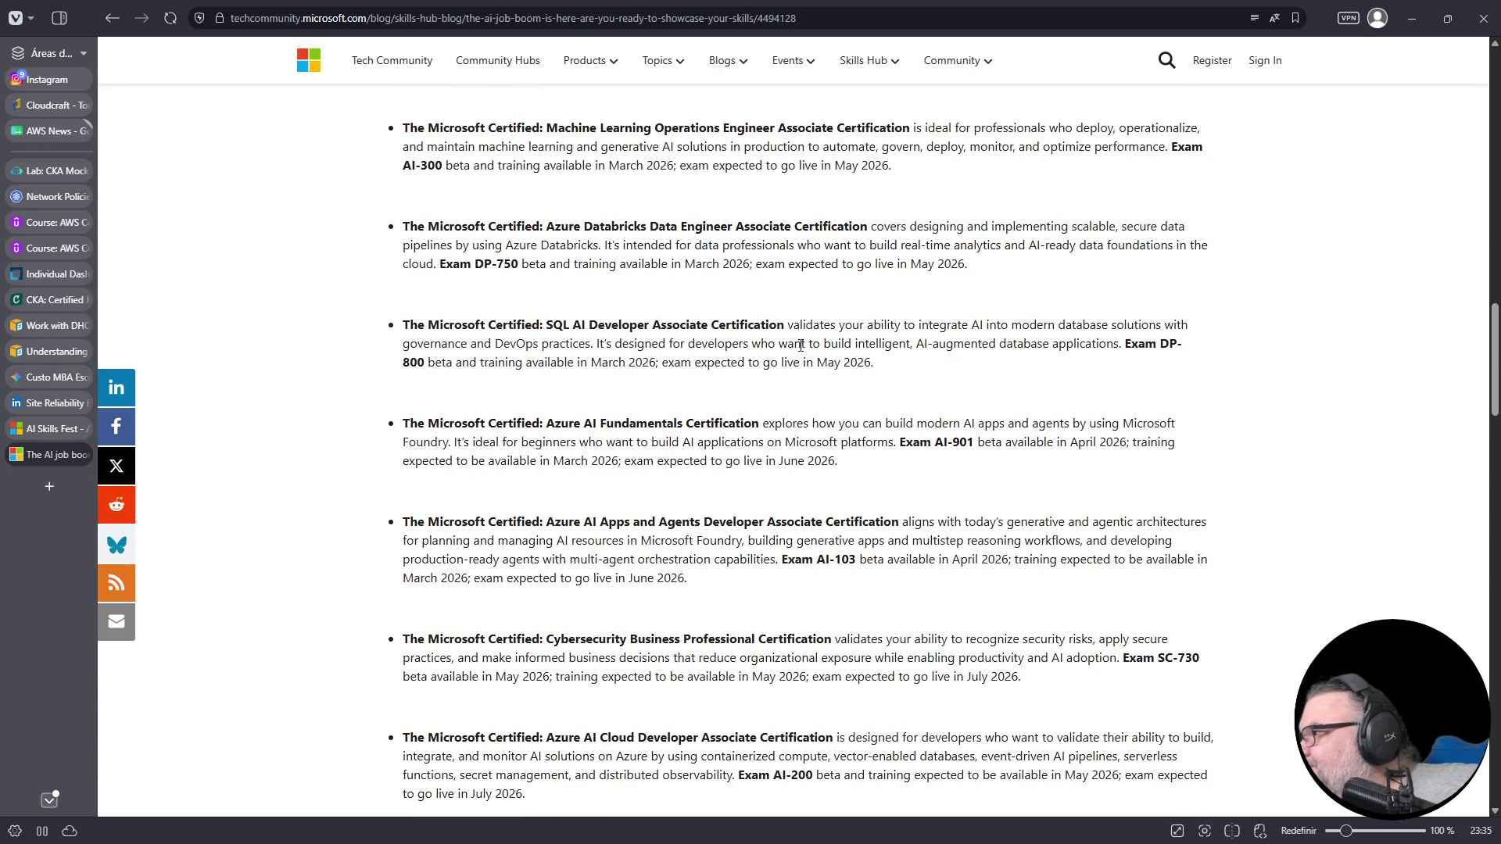
pyautogui.scroll(-4, 801, 346)
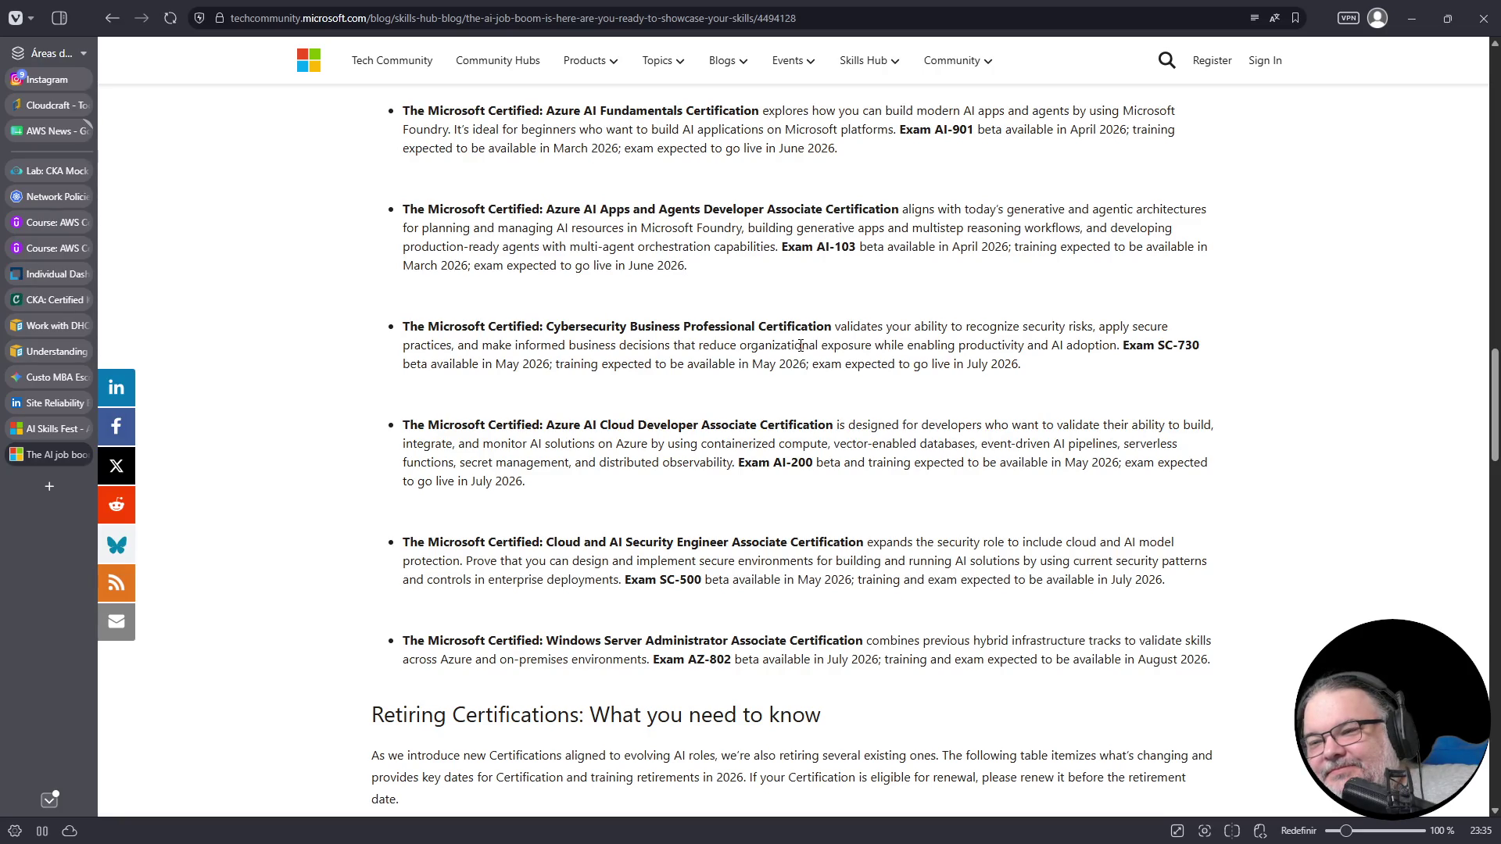
pyautogui.scroll(-4, 801, 346)
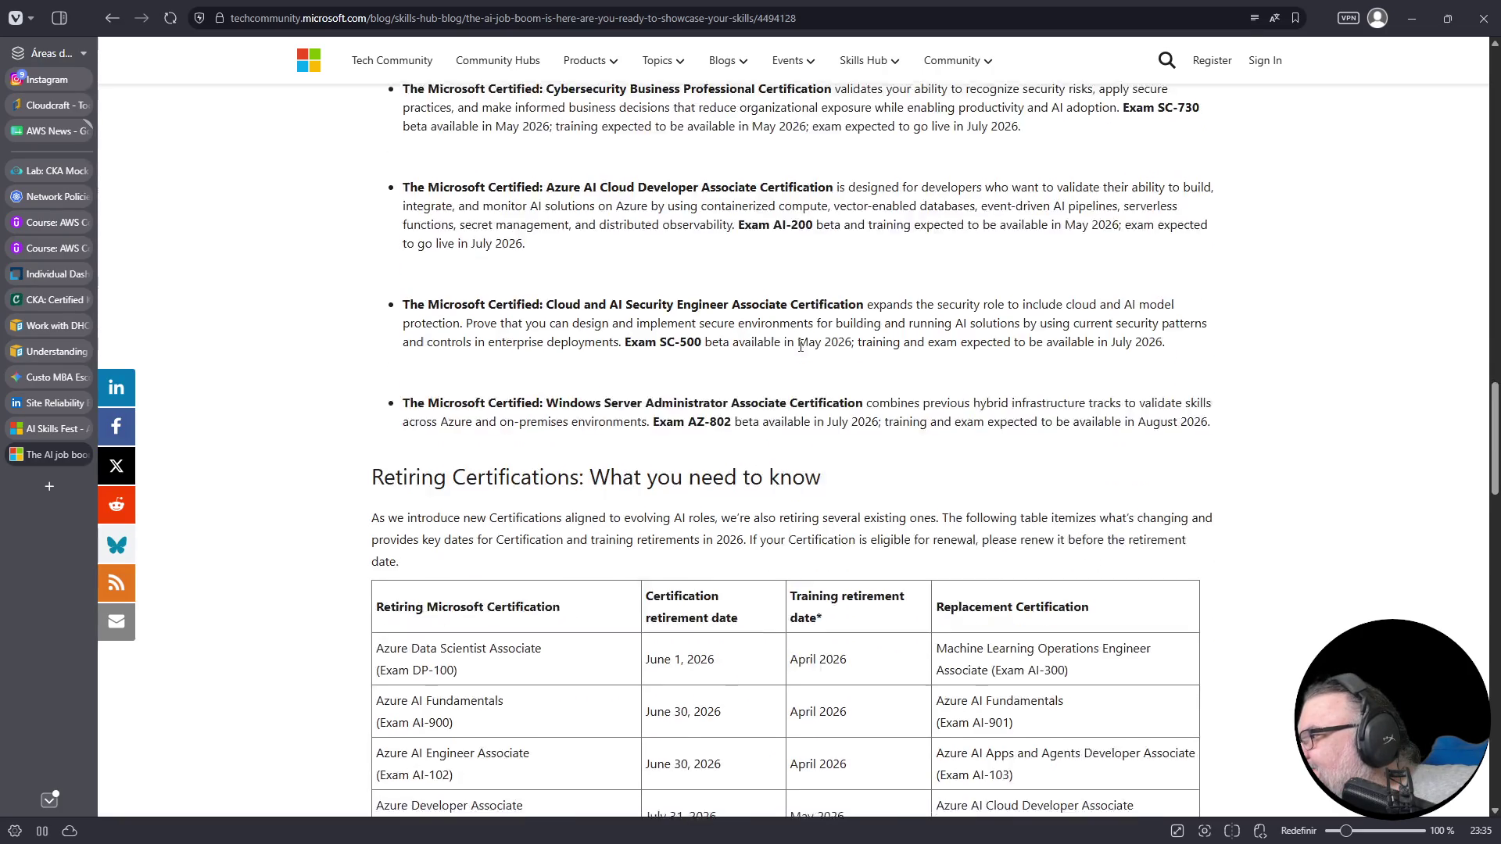
pyautogui.scroll(4, 800, 346)
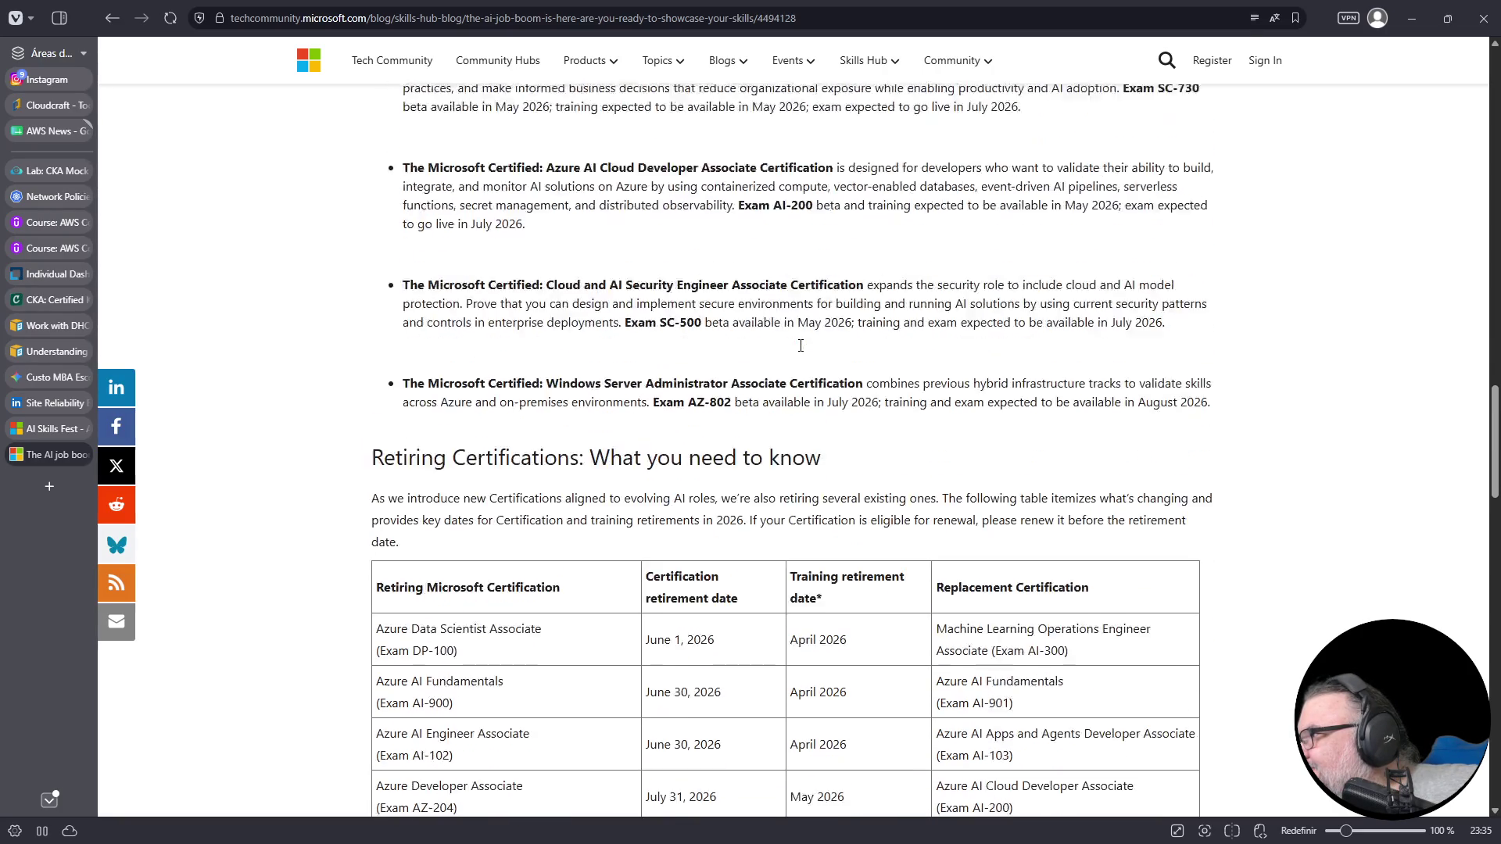
pyautogui.scroll(1, 801, 346)
pyautogui.scroll(1, 801, 348)
pyautogui.scroll(-1, 802, 350)
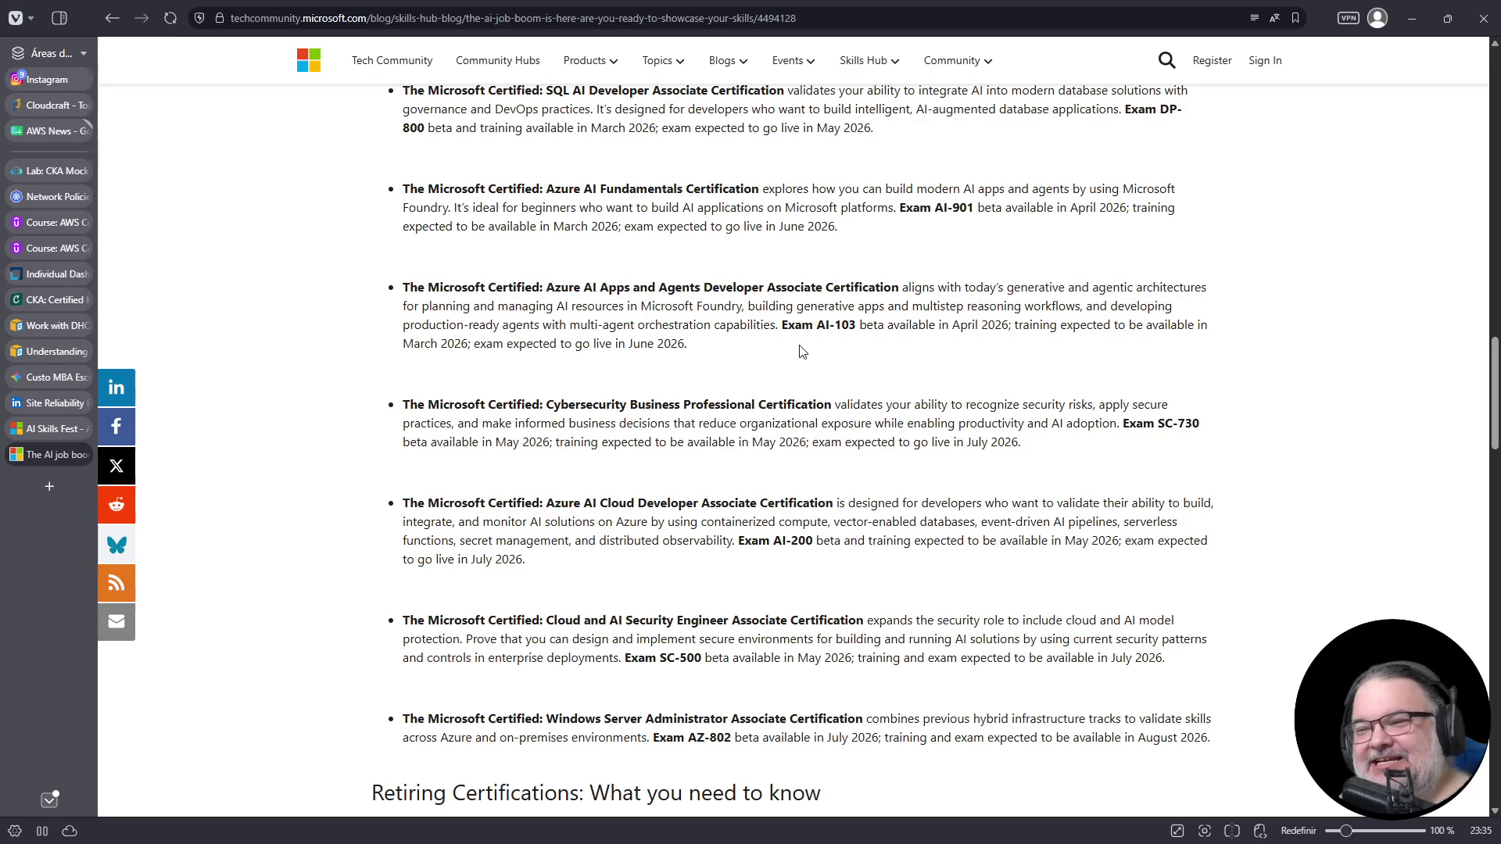
pyautogui.scroll(-1, 879, 511)
pyautogui.scroll(-7, 879, 512)
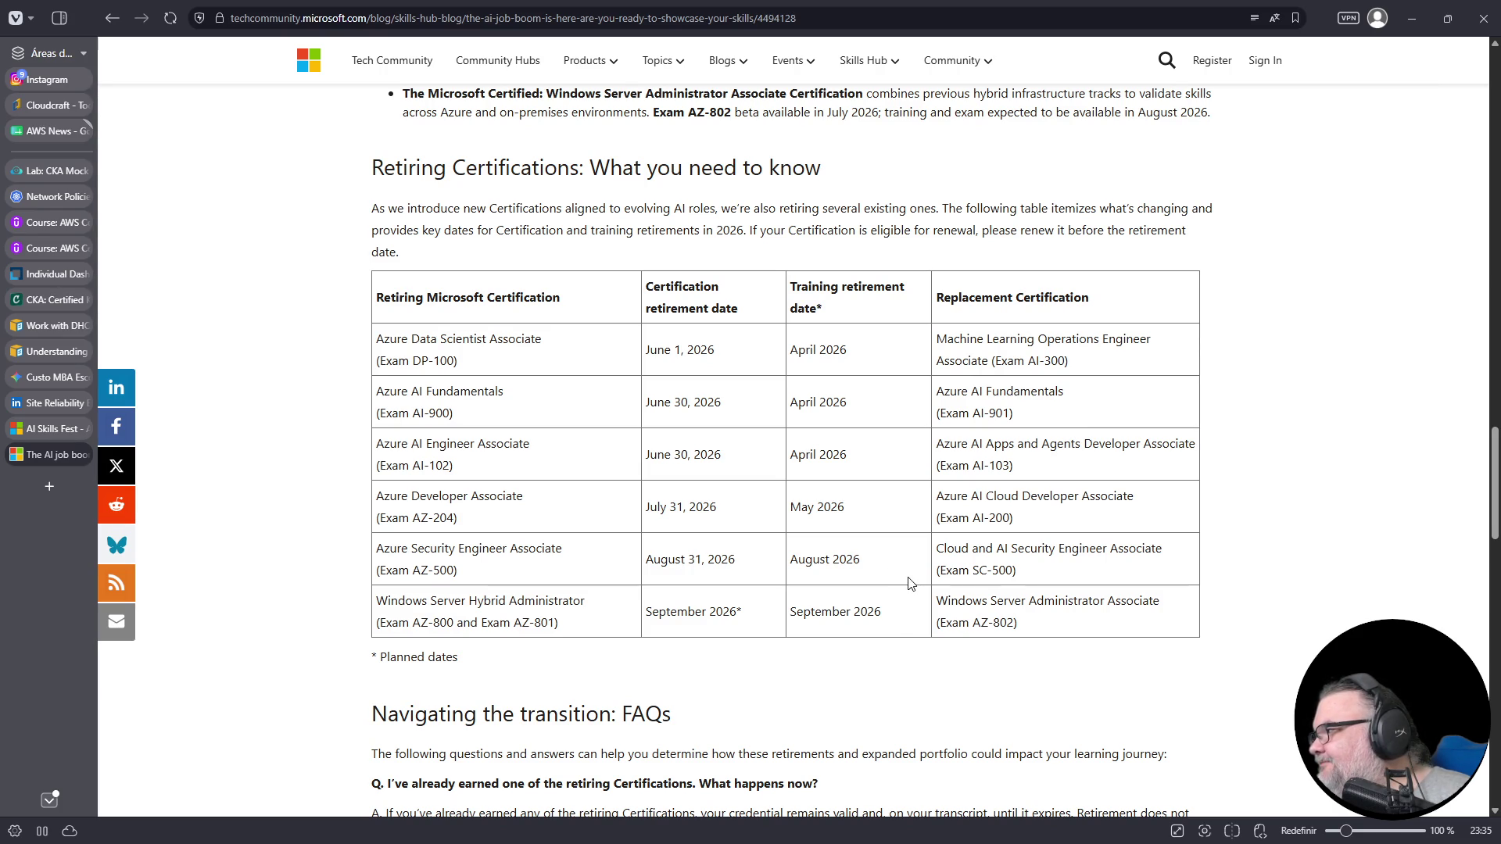
# - Zoom the post to 130% and highlight the DP-100 and AZ-500 rows of the table
pyautogui.scroll(3, 1318, 561)
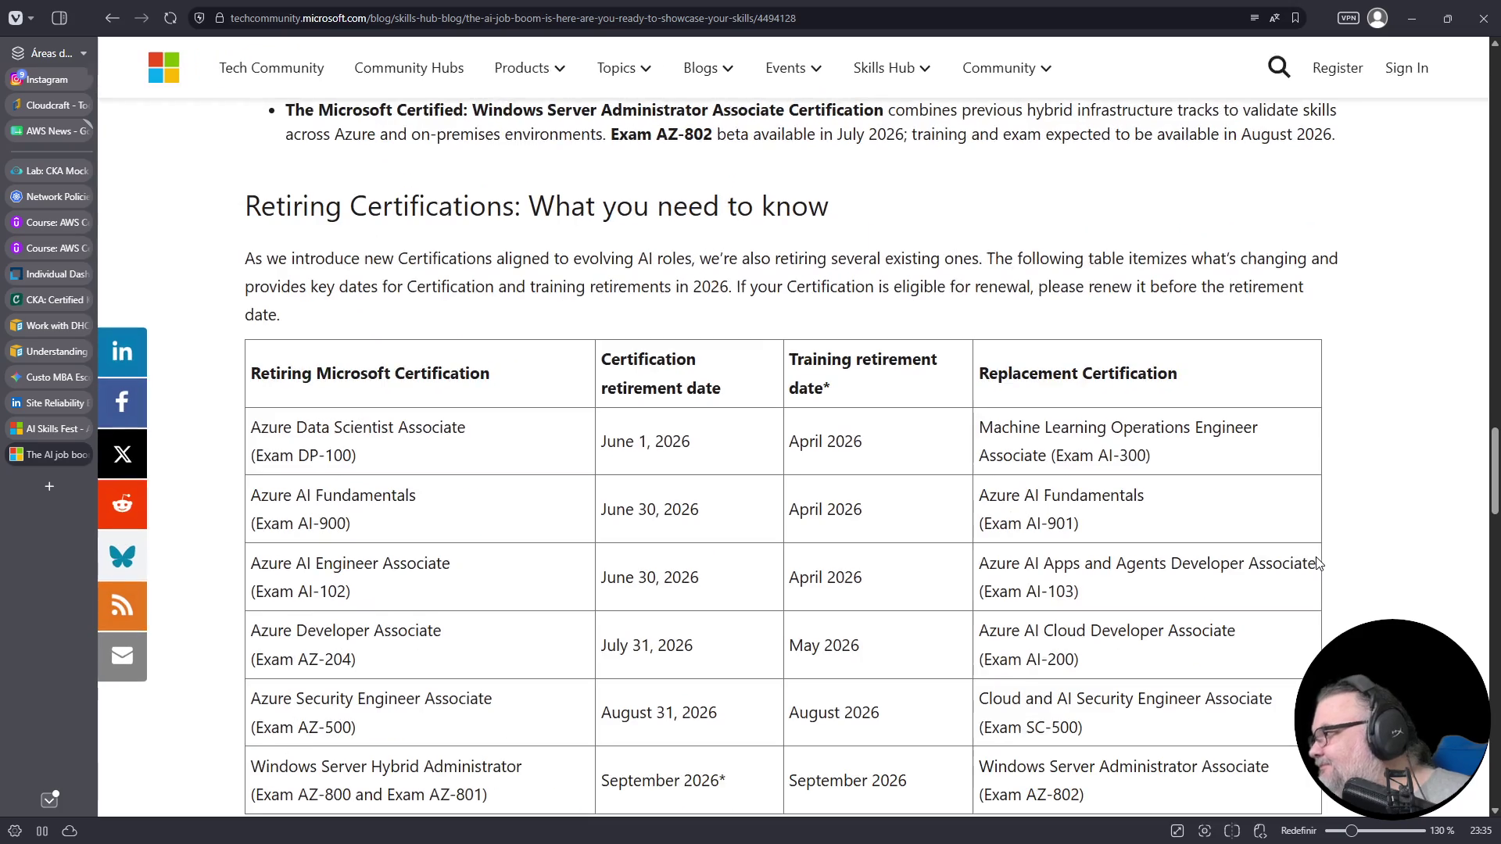
pyautogui.scroll(-1, 1315, 565)
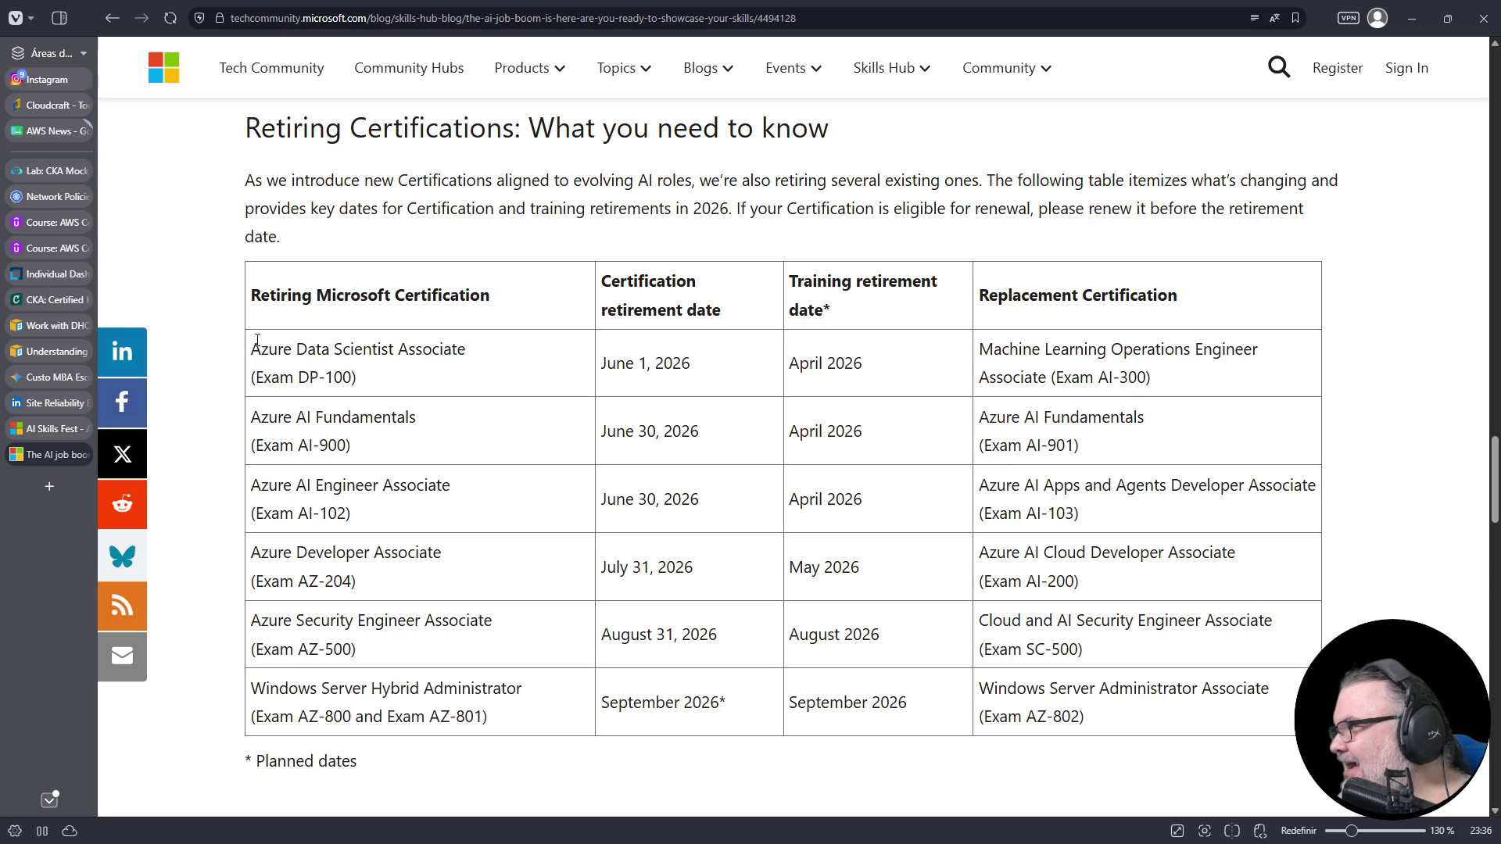
pyautogui.moveTo(251, 349); pyautogui.dragTo(395, 386)
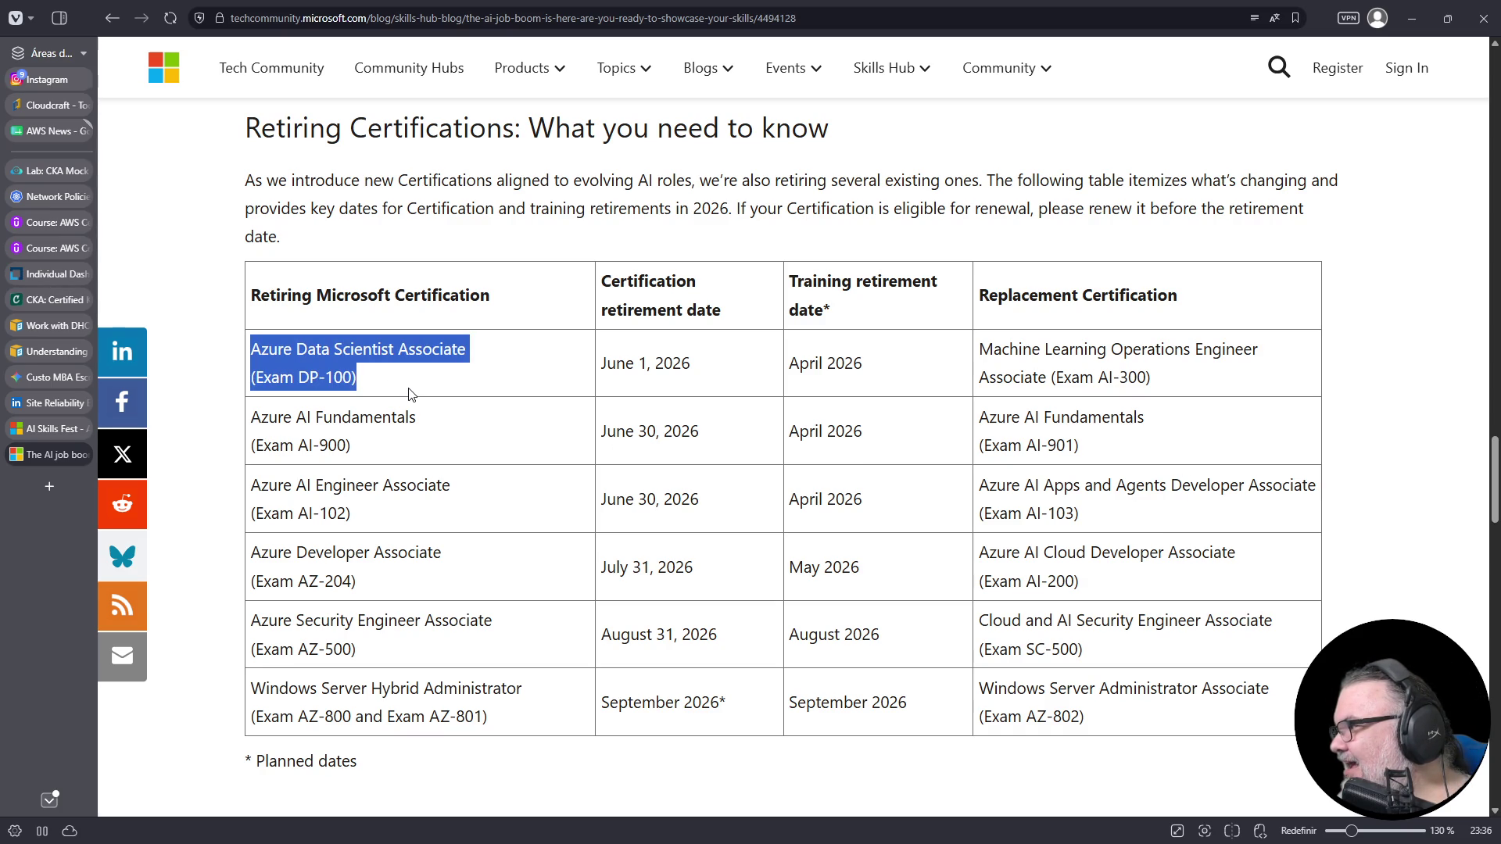
pyautogui.moveTo(250, 622)
pyautogui.mouseDown()
pyautogui.moveTo(369, 679)
pyautogui.moveTo(368, 657)
pyautogui.mouseUp()
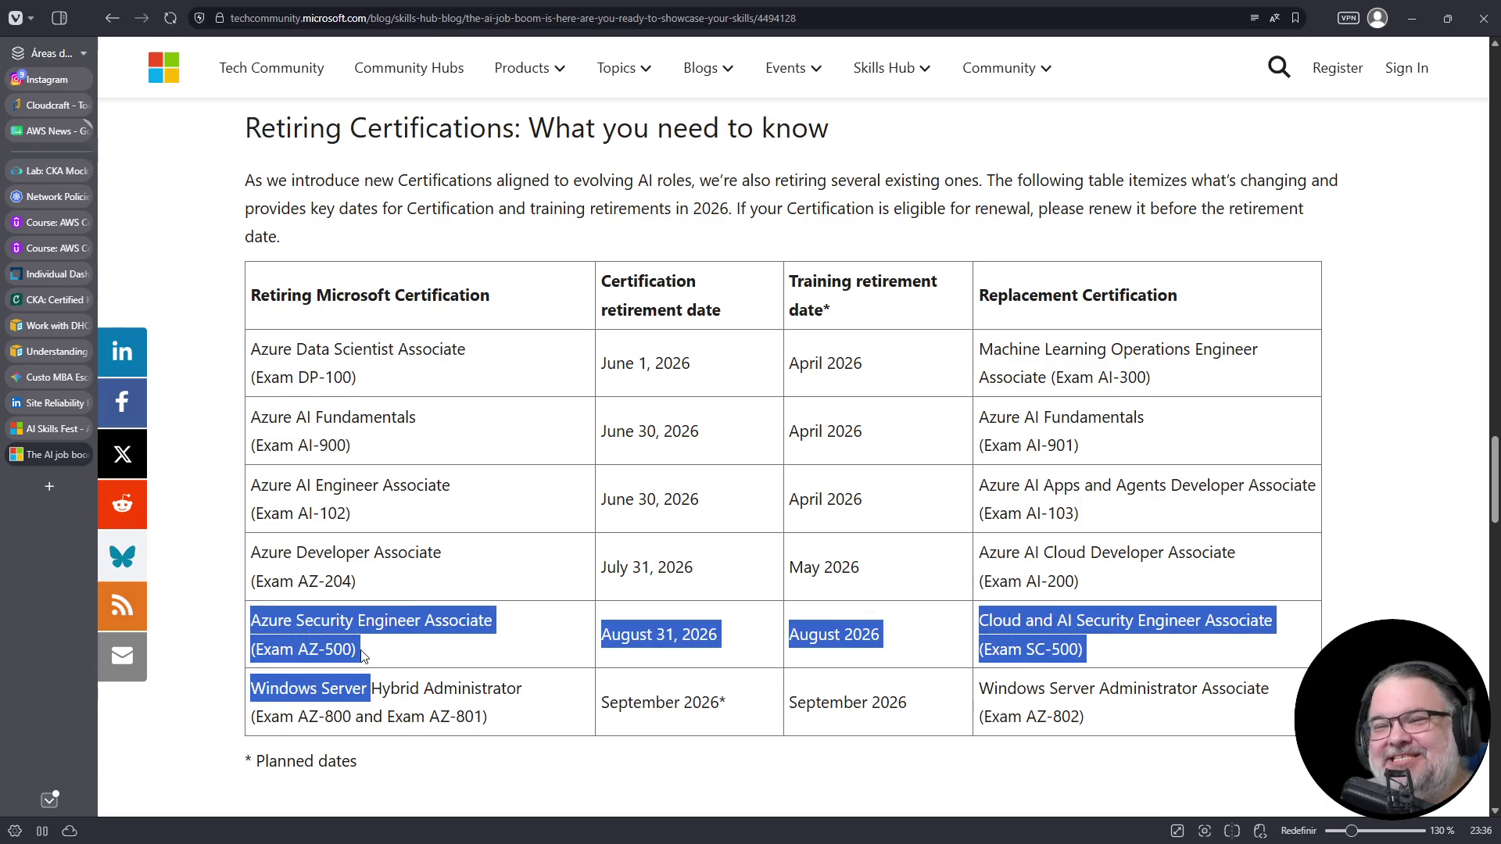
pyautogui.click(361, 655)
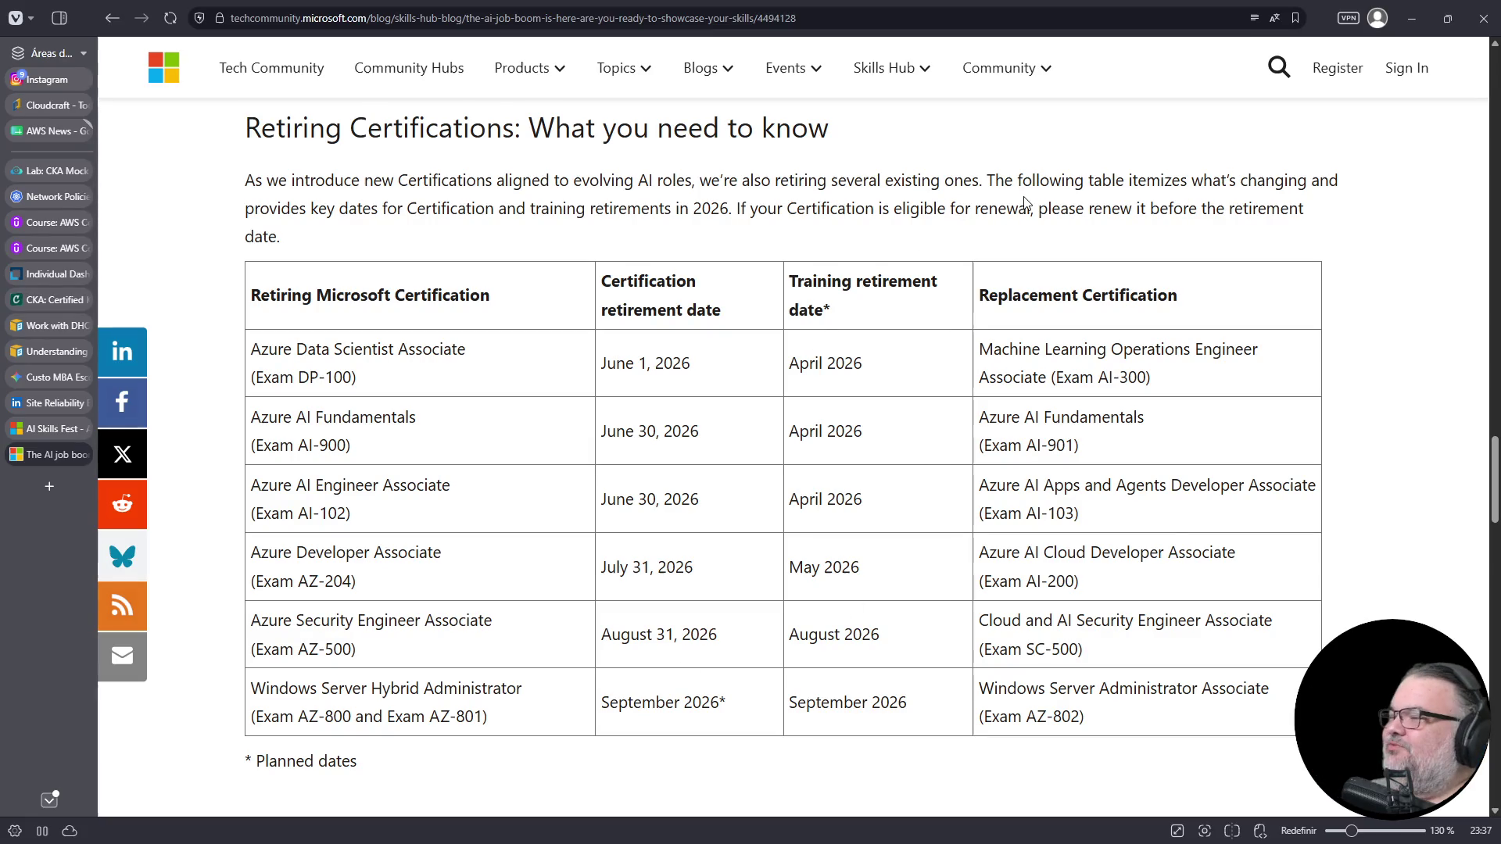
# - Highlight the DP-100, AZ-204 and AZ-500 certification rows in turn, then read further down
pyautogui.moveTo(250, 344)
pyautogui.mouseDown()
pyautogui.moveTo(583, 374)
pyautogui.moveTo(1225, 376)
pyautogui.mouseUp()
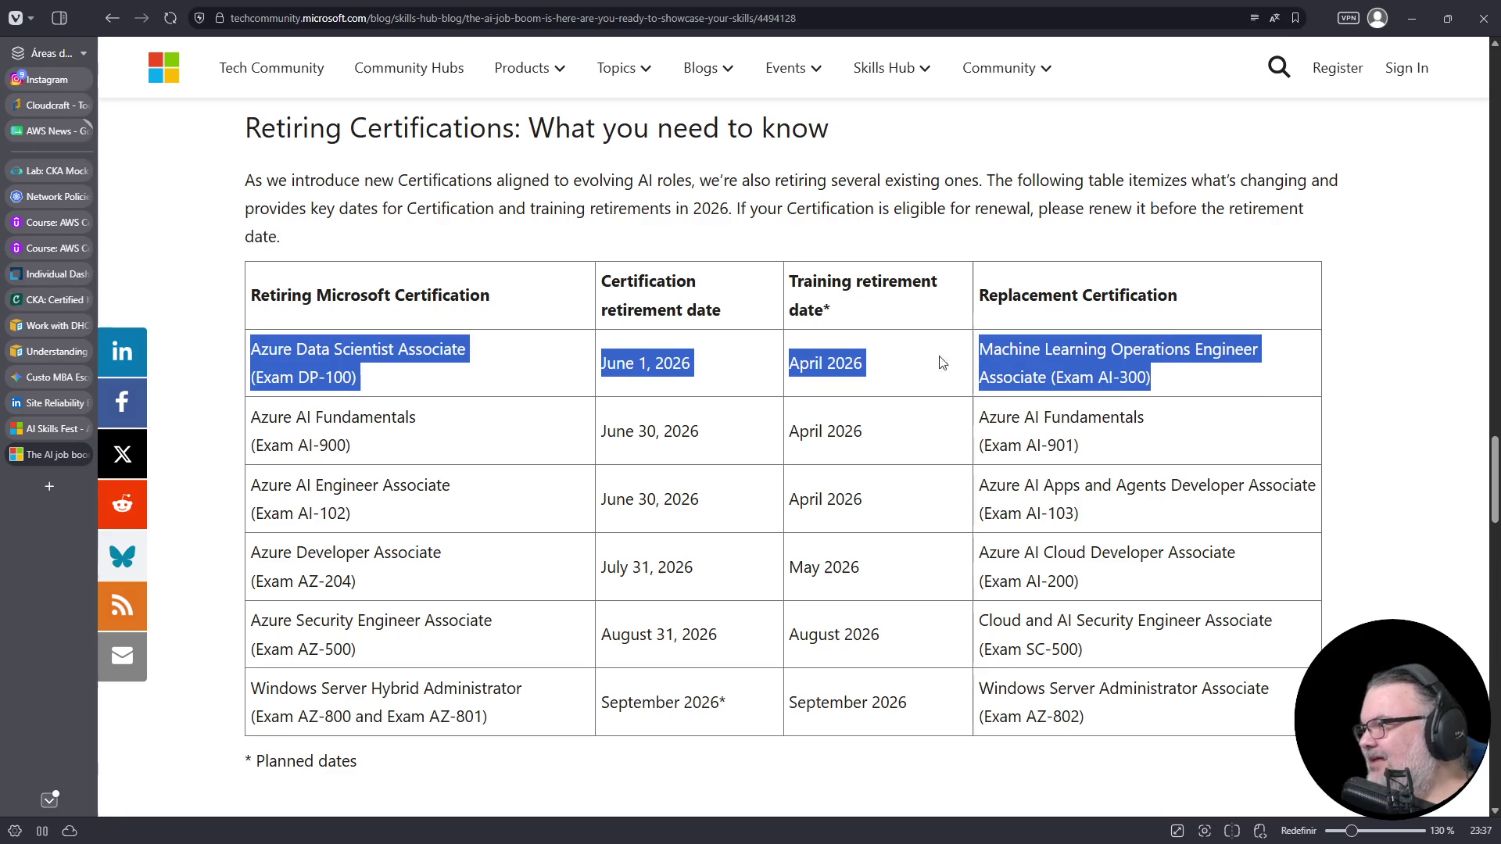
pyautogui.moveTo(250, 378); pyautogui.dragTo(357, 378)
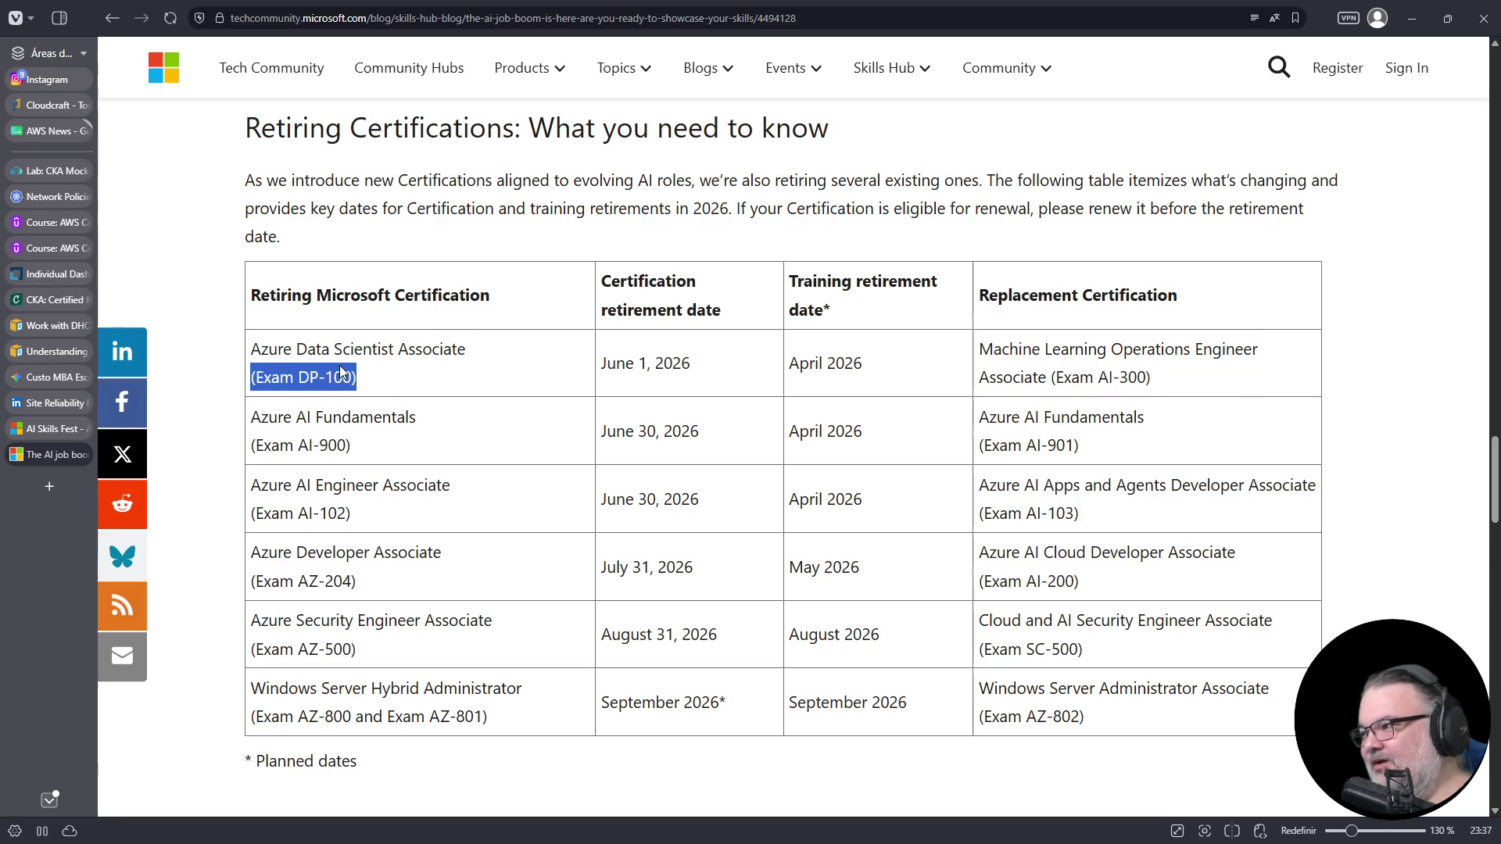
pyautogui.moveTo(250, 554); pyautogui.dragTo(382, 606)
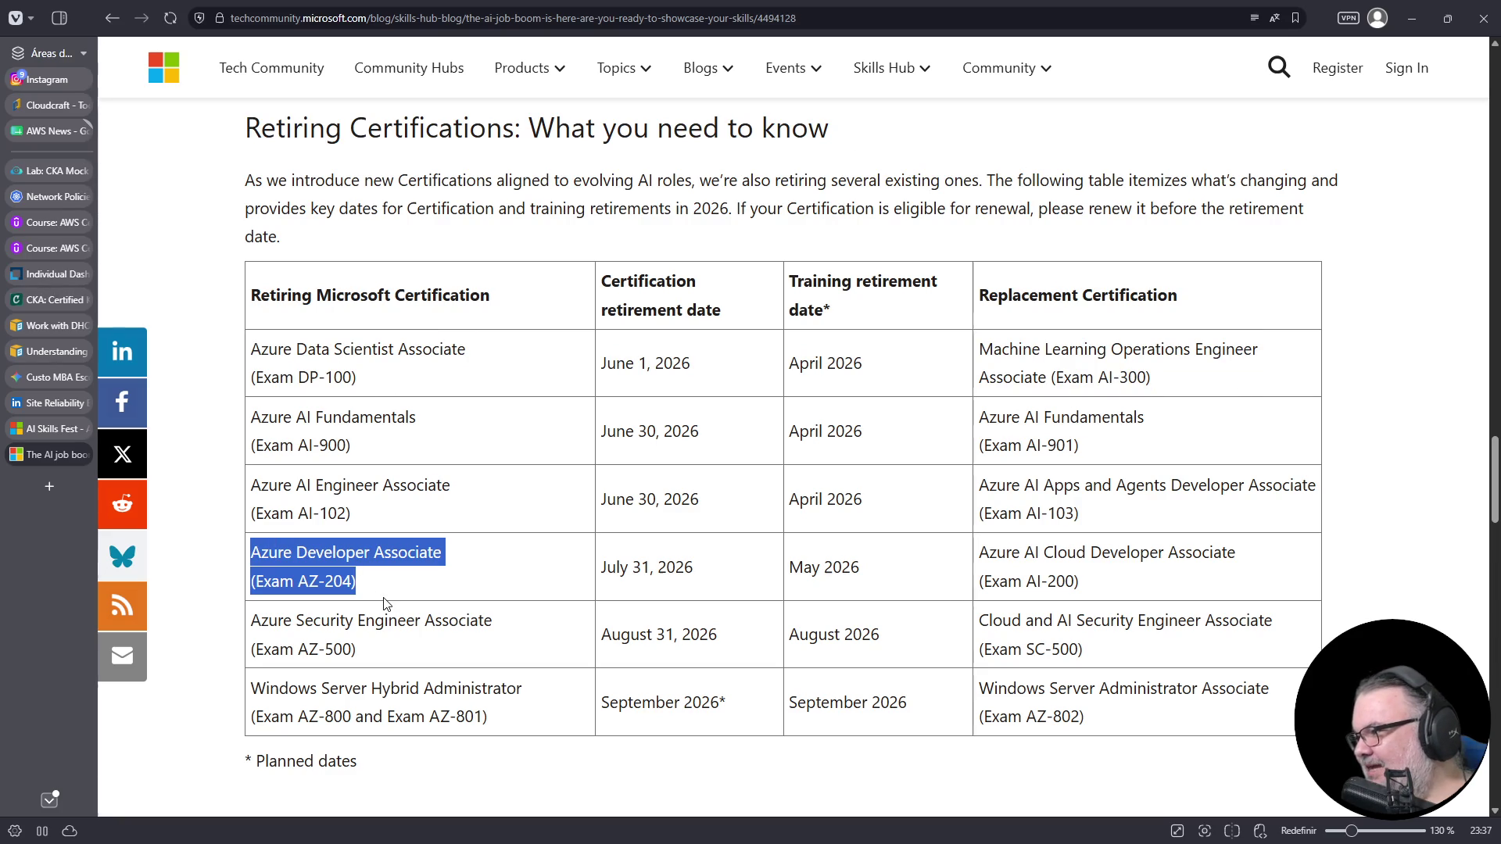
pyautogui.click(255, 616)
pyautogui.moveTo(255, 616); pyautogui.dragTo(360, 657)
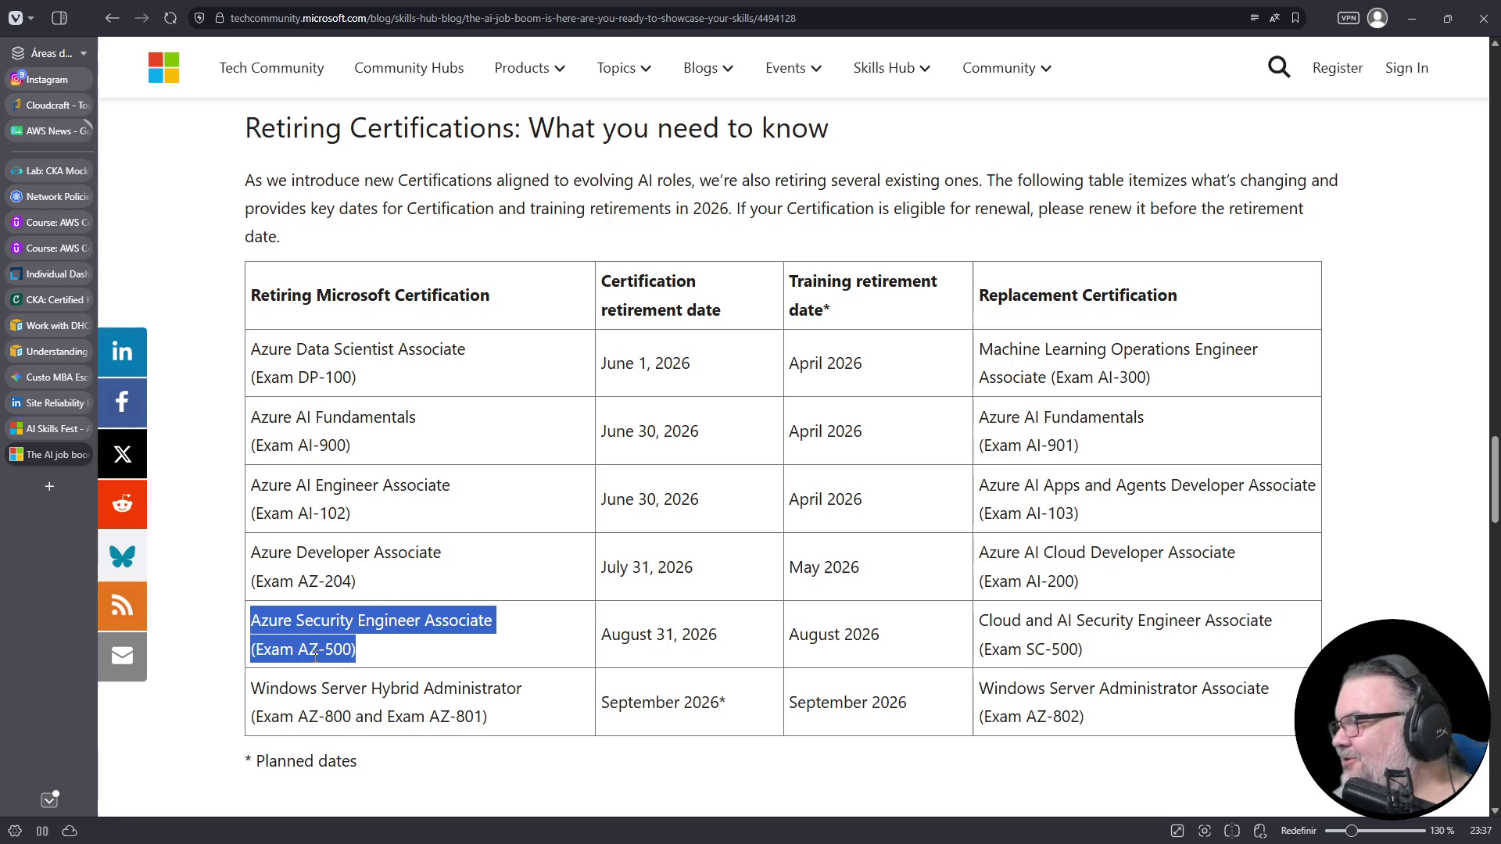
pyautogui.scroll(-5, 470, 547)
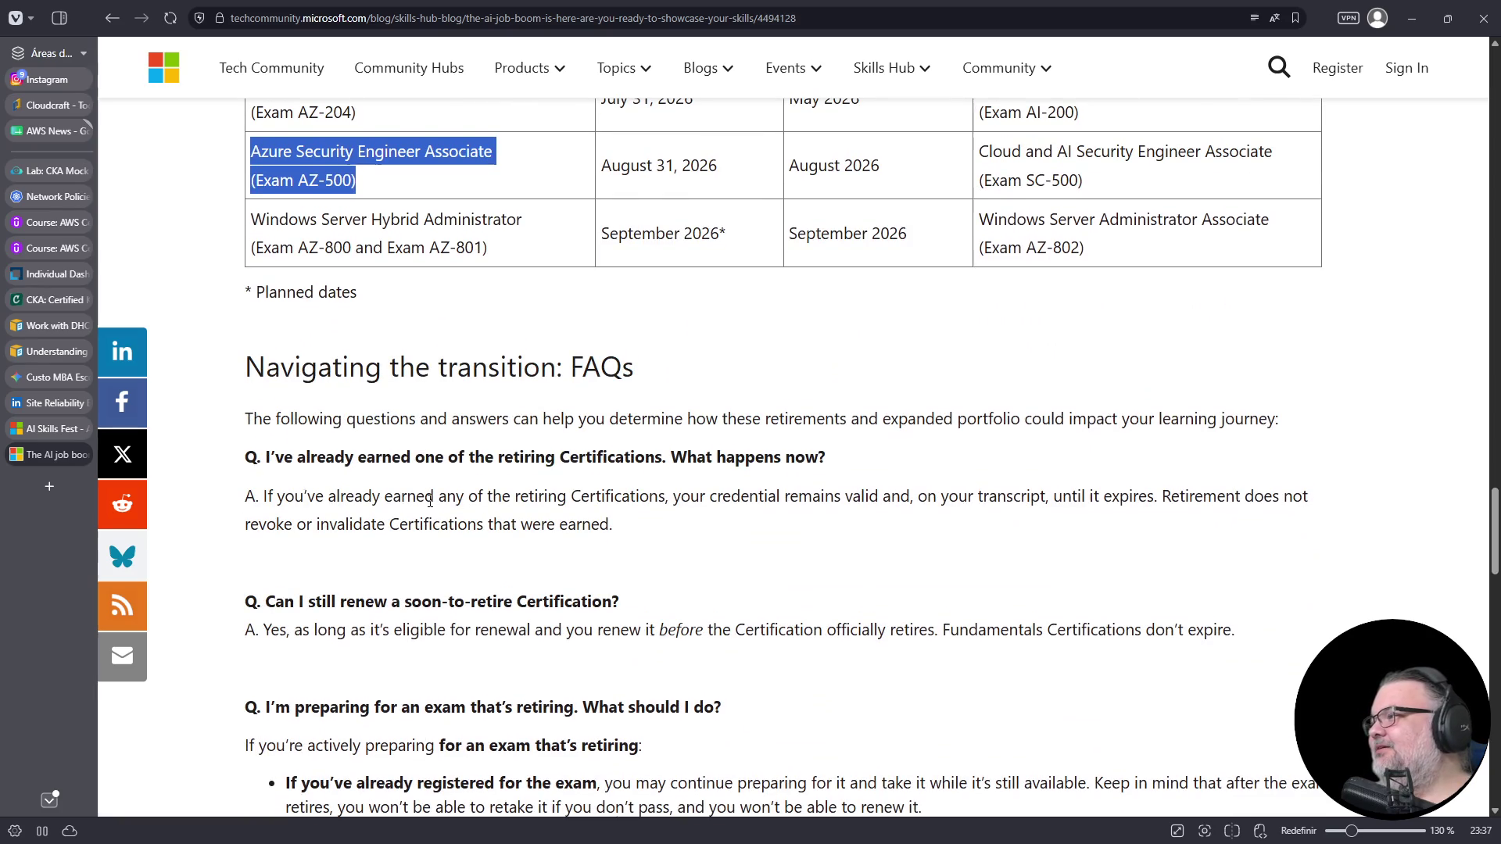
pyautogui.scroll(-2, 467, 502)
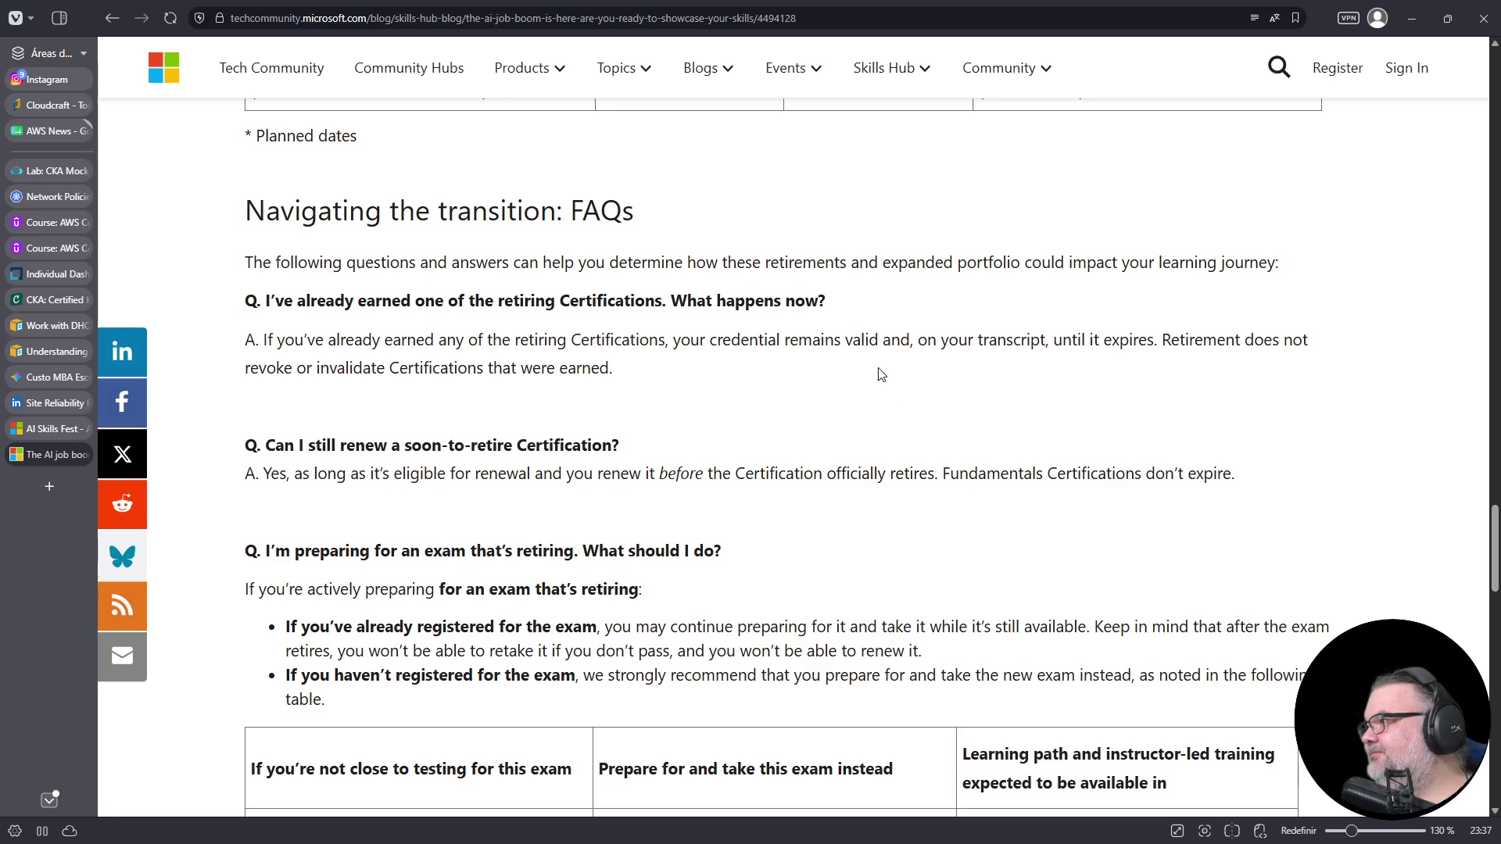
pyautogui.scroll(-2, 524, 423)
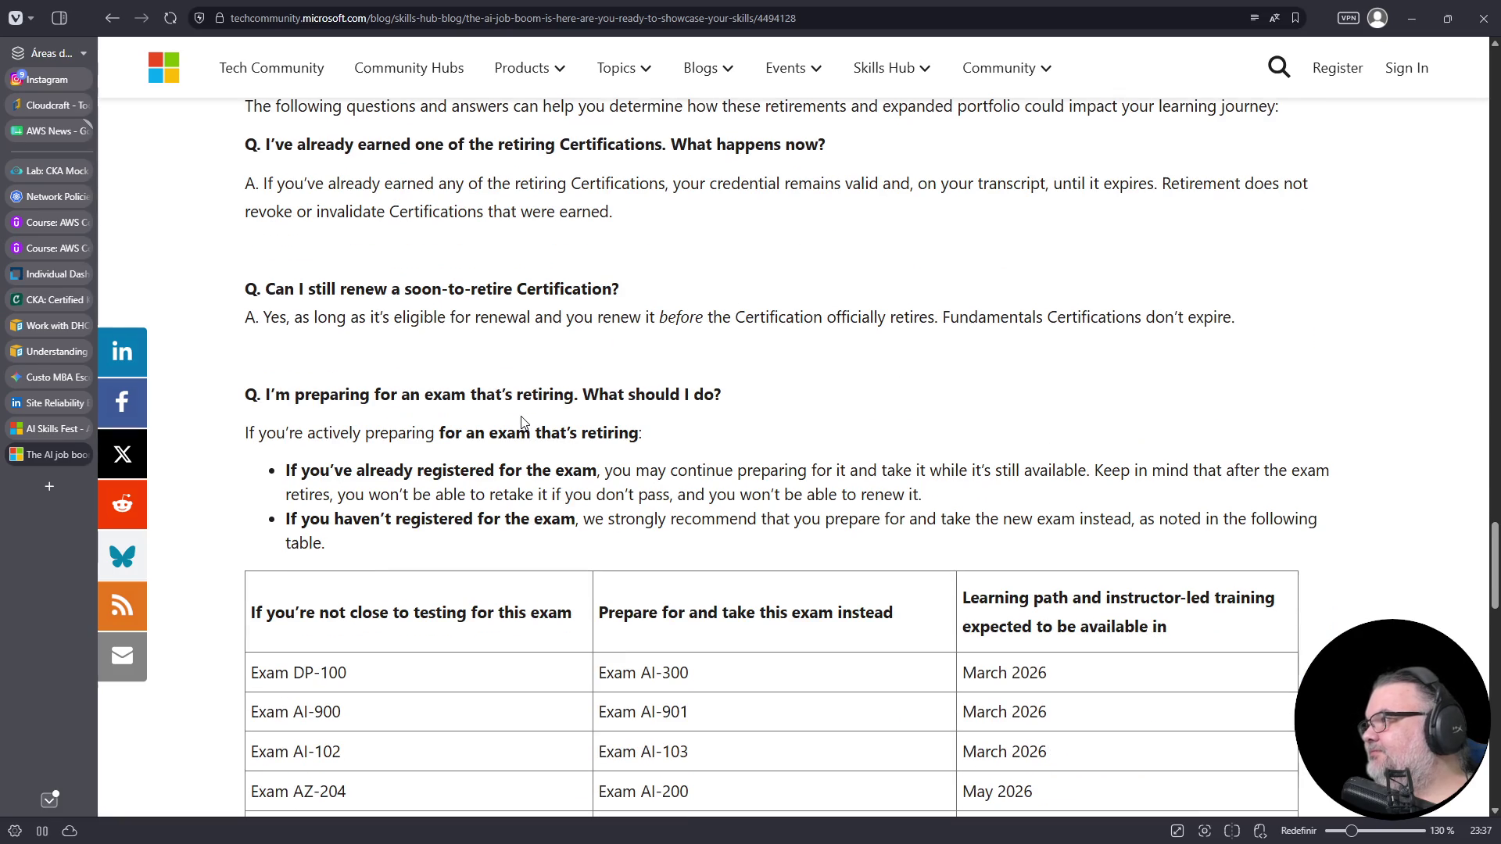
pyautogui.tripleClick(781, 322)
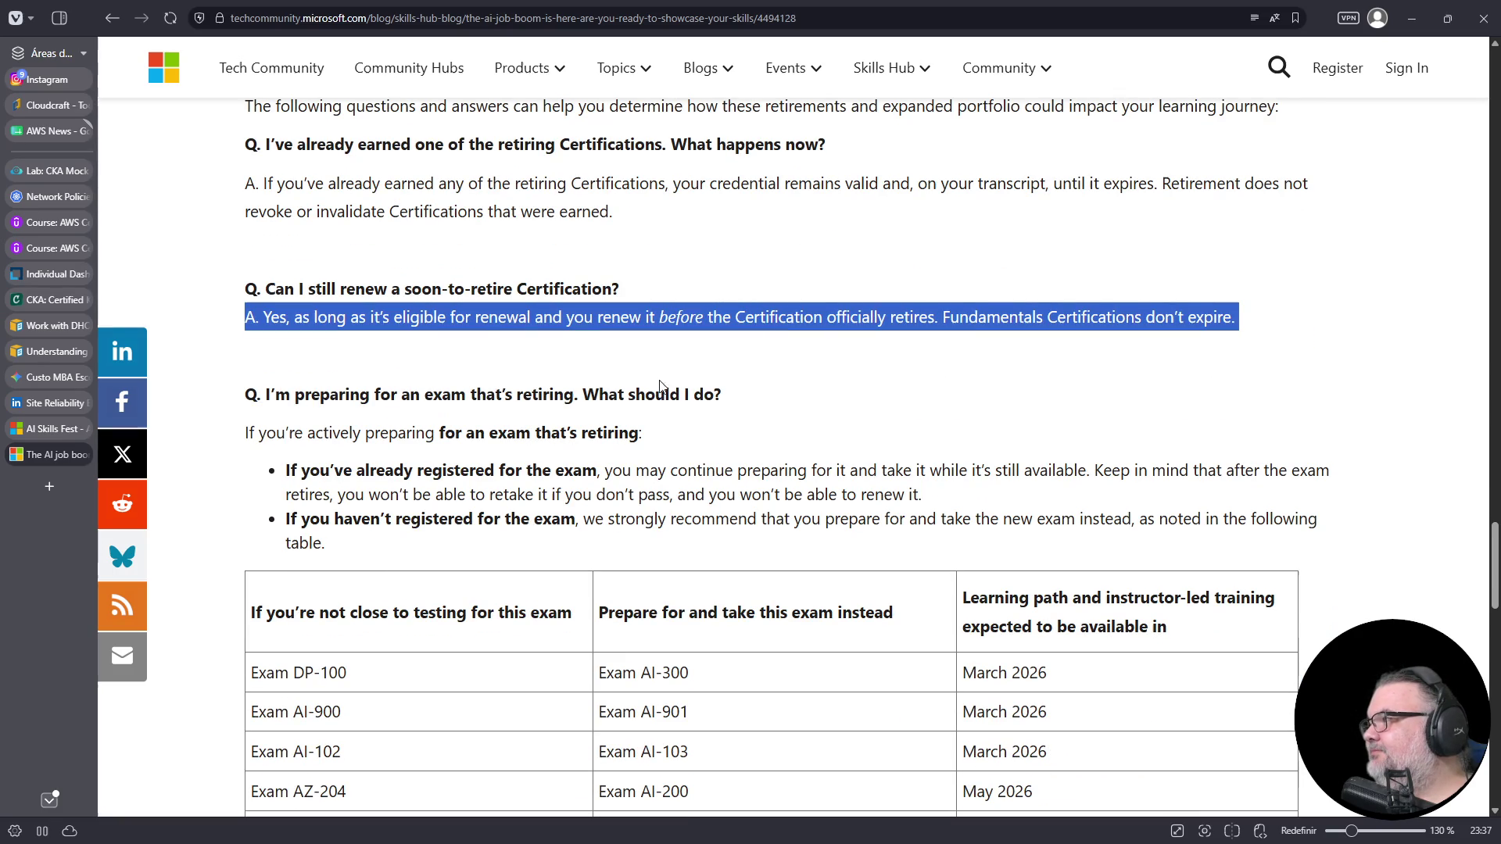
pyautogui.scroll(-2, 459, 452)
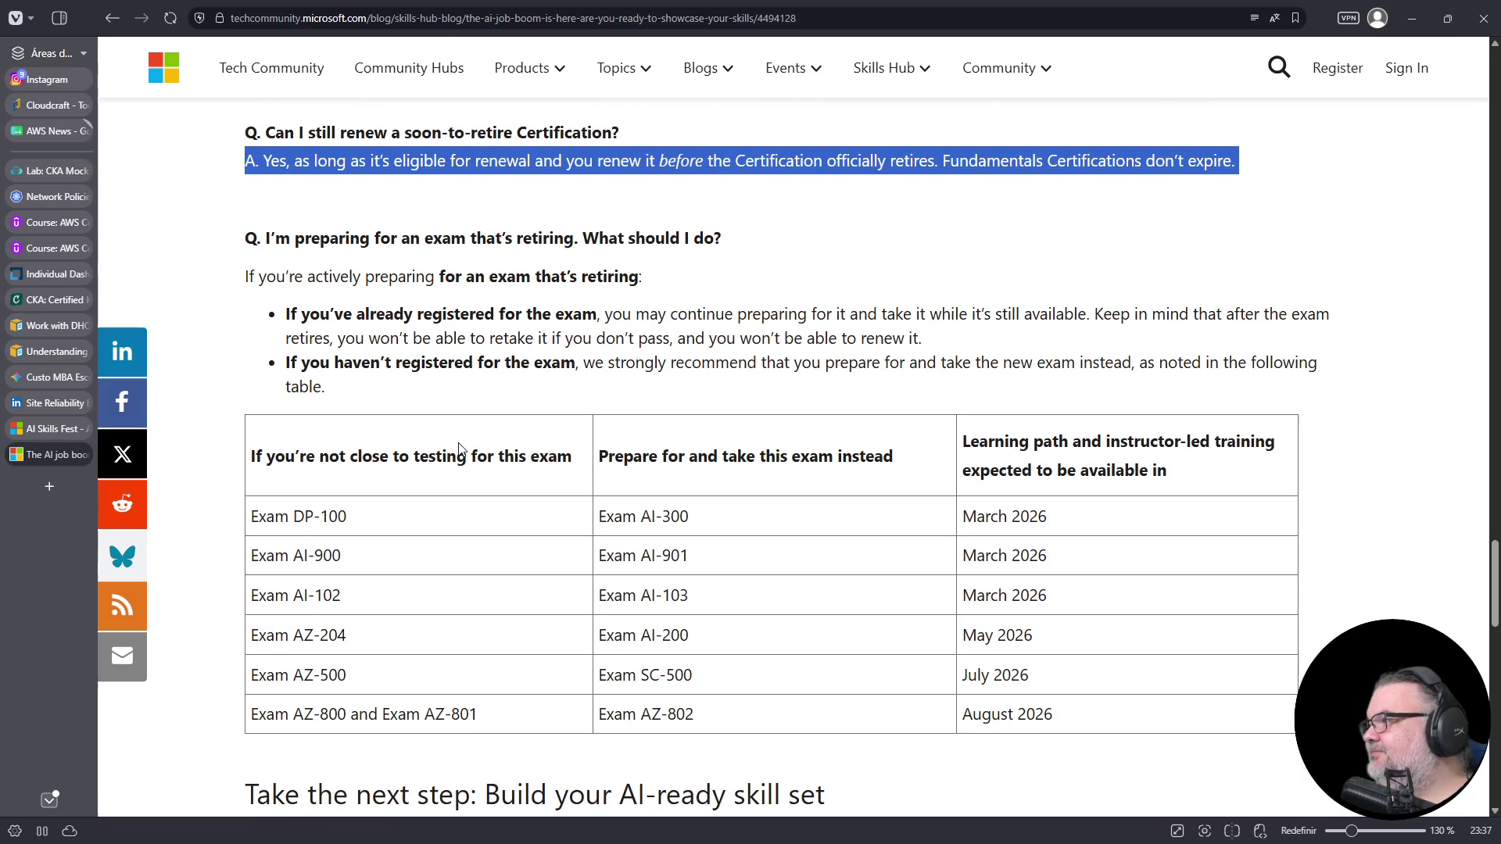
pyautogui.scroll(-1, 460, 450)
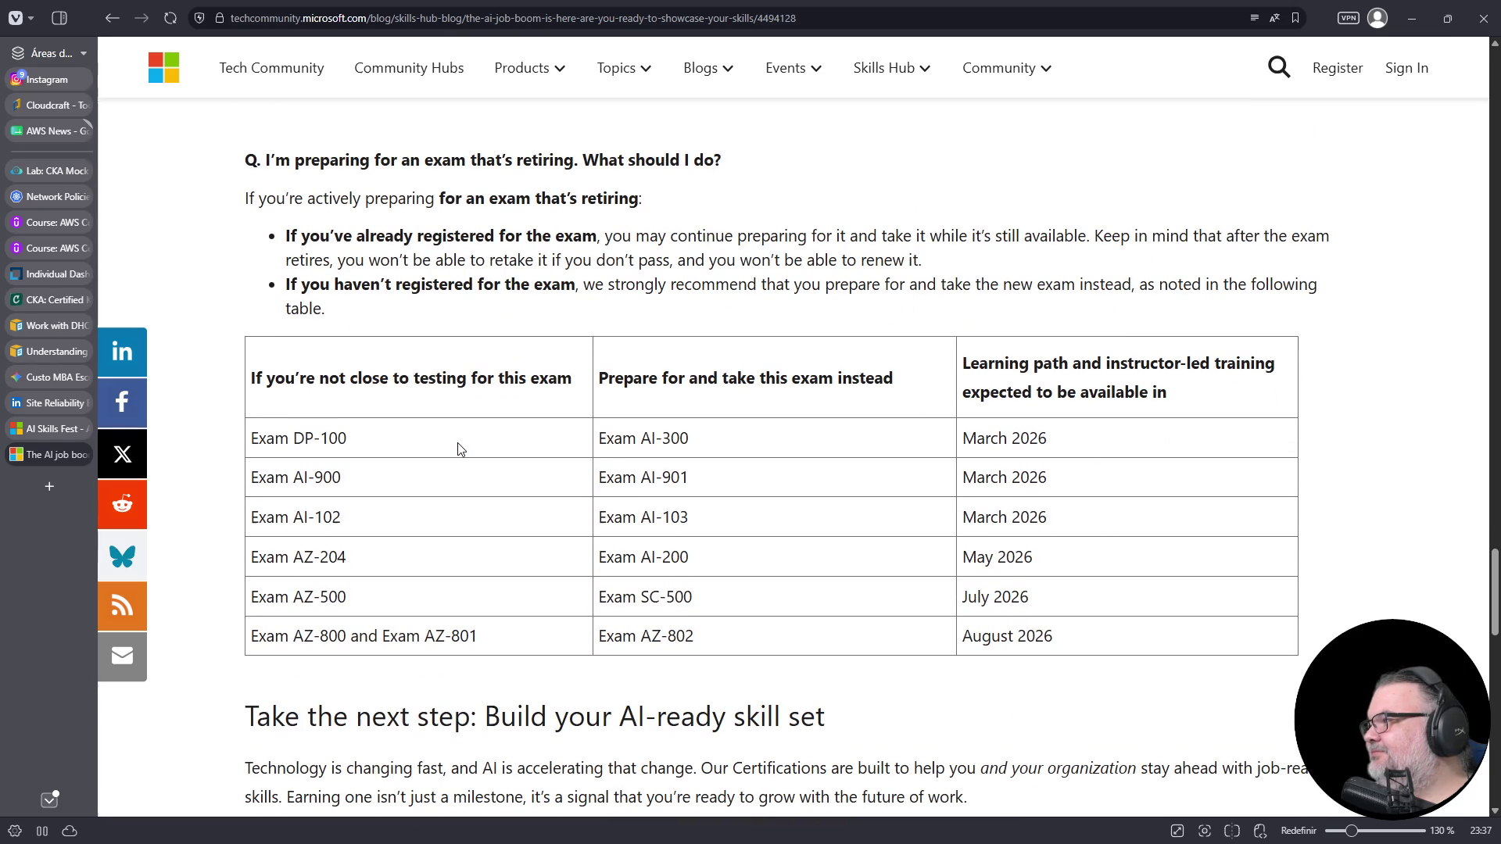
pyautogui.scroll(-2, 460, 450)
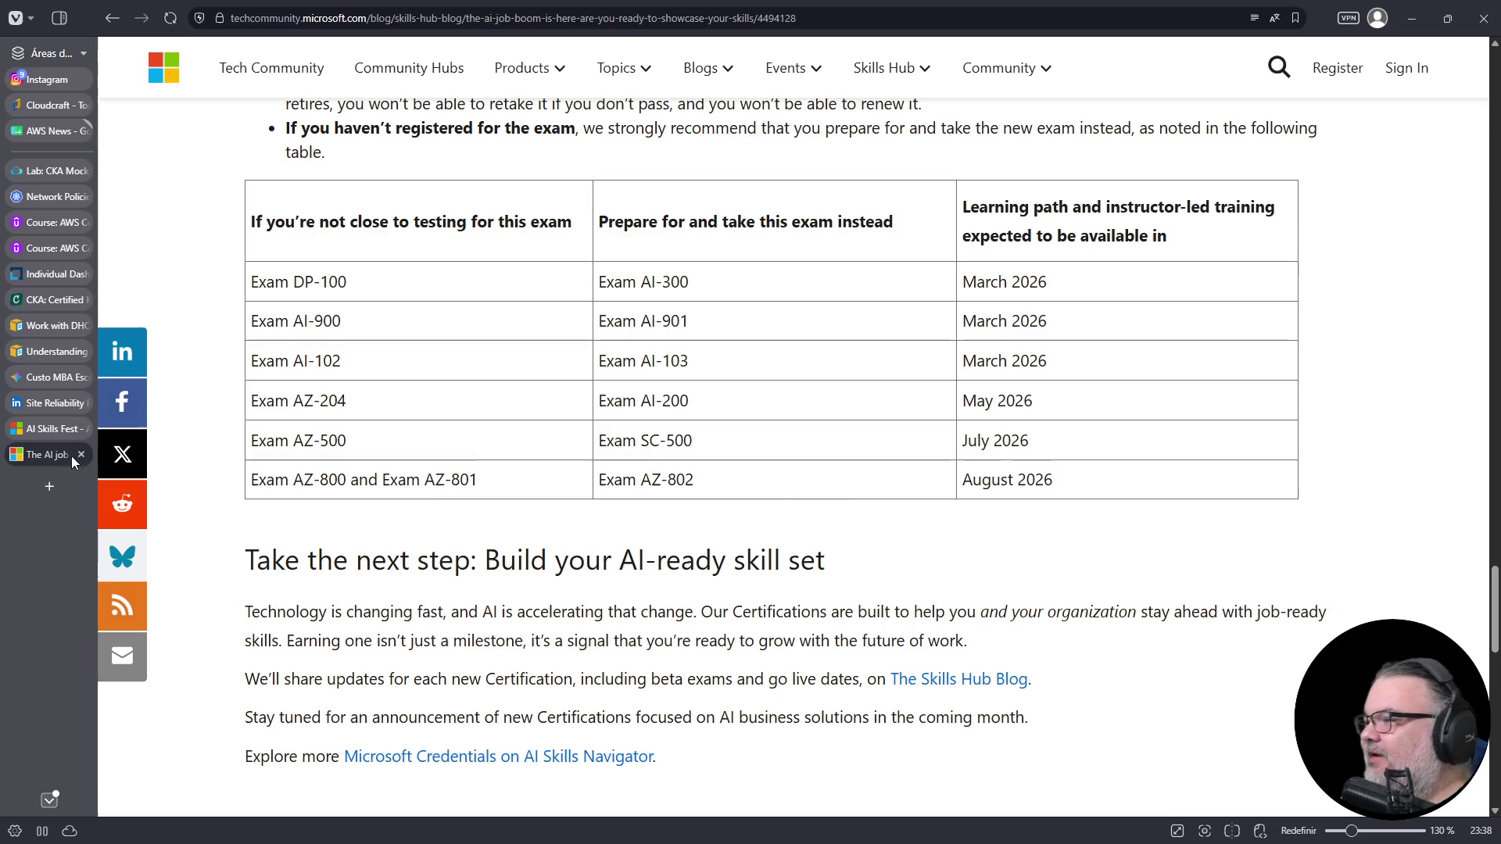
pyautogui.click(49, 486)
# - Google 'curso superior de inteligencia artificial federal' and open the CIn UFPE Inteligência Artificial result
pyautogui.click(508, 18)
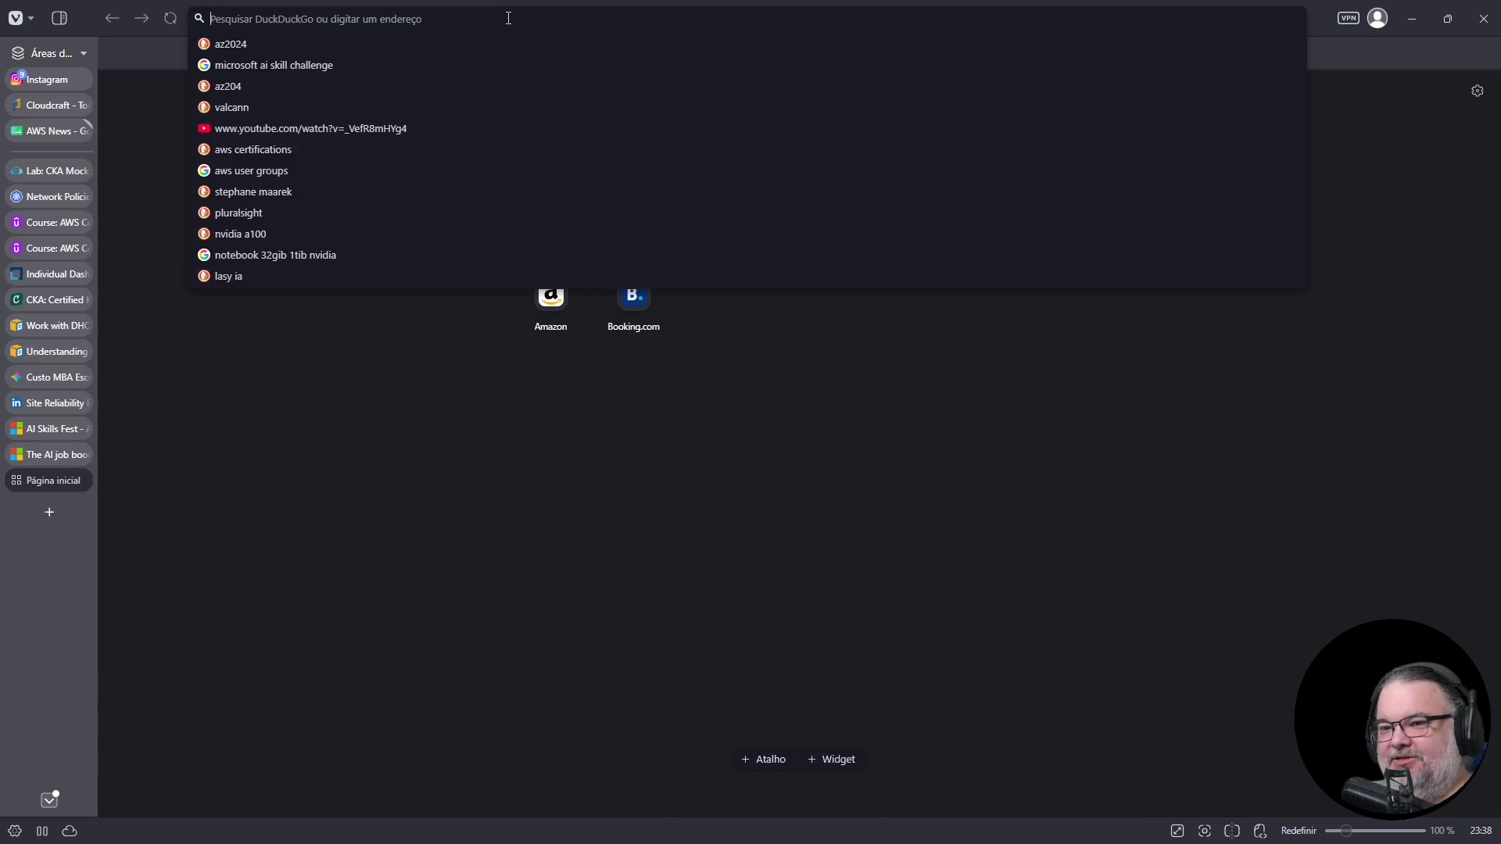
pyautogui.write('g curso superior de inteligencia artificial')
pyautogui.press('Return')
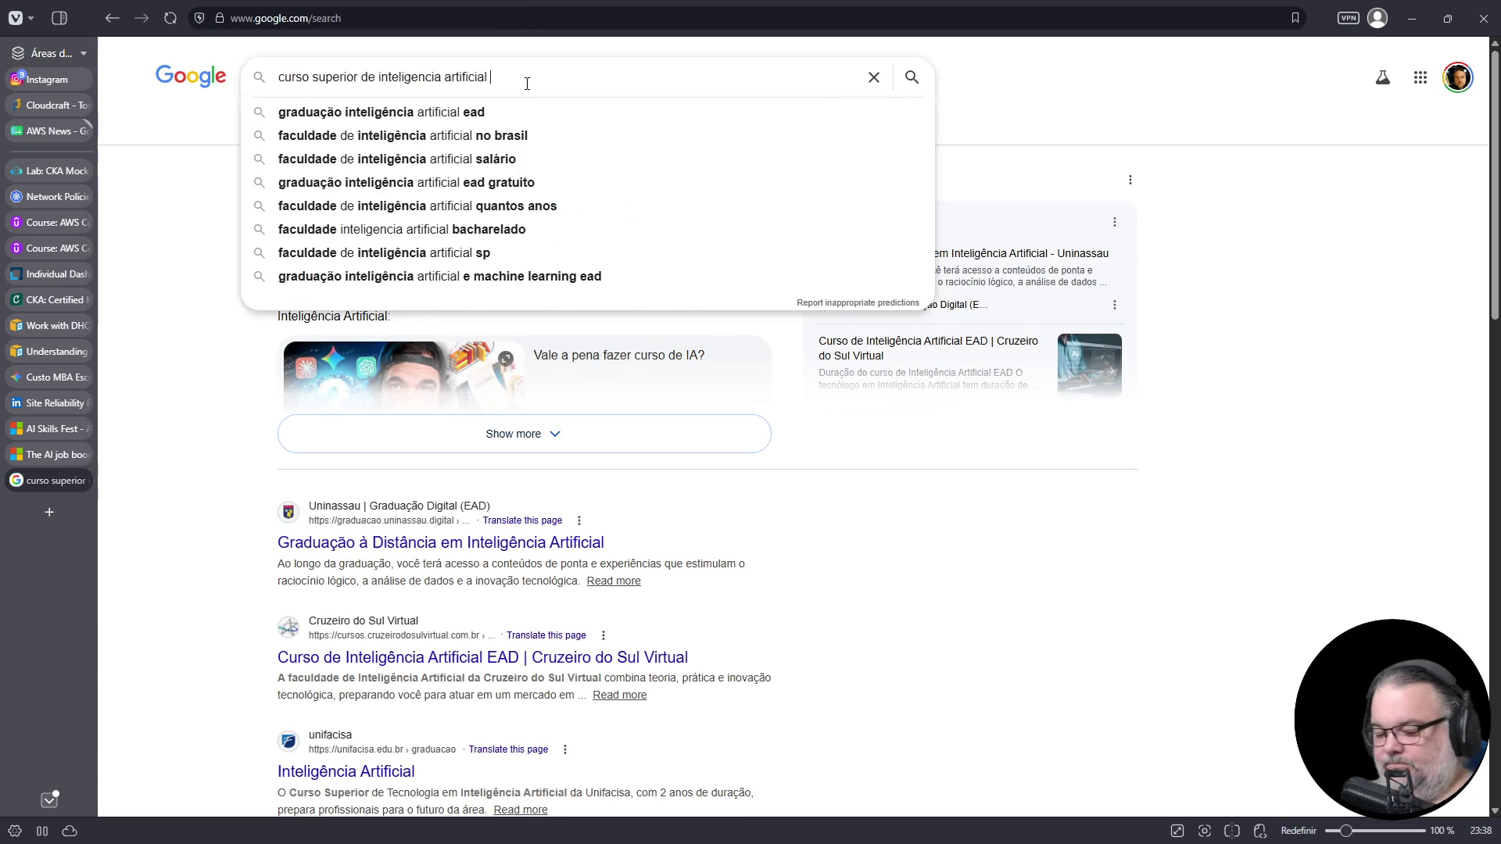
pyautogui.write('federal')
pyautogui.press('Return')
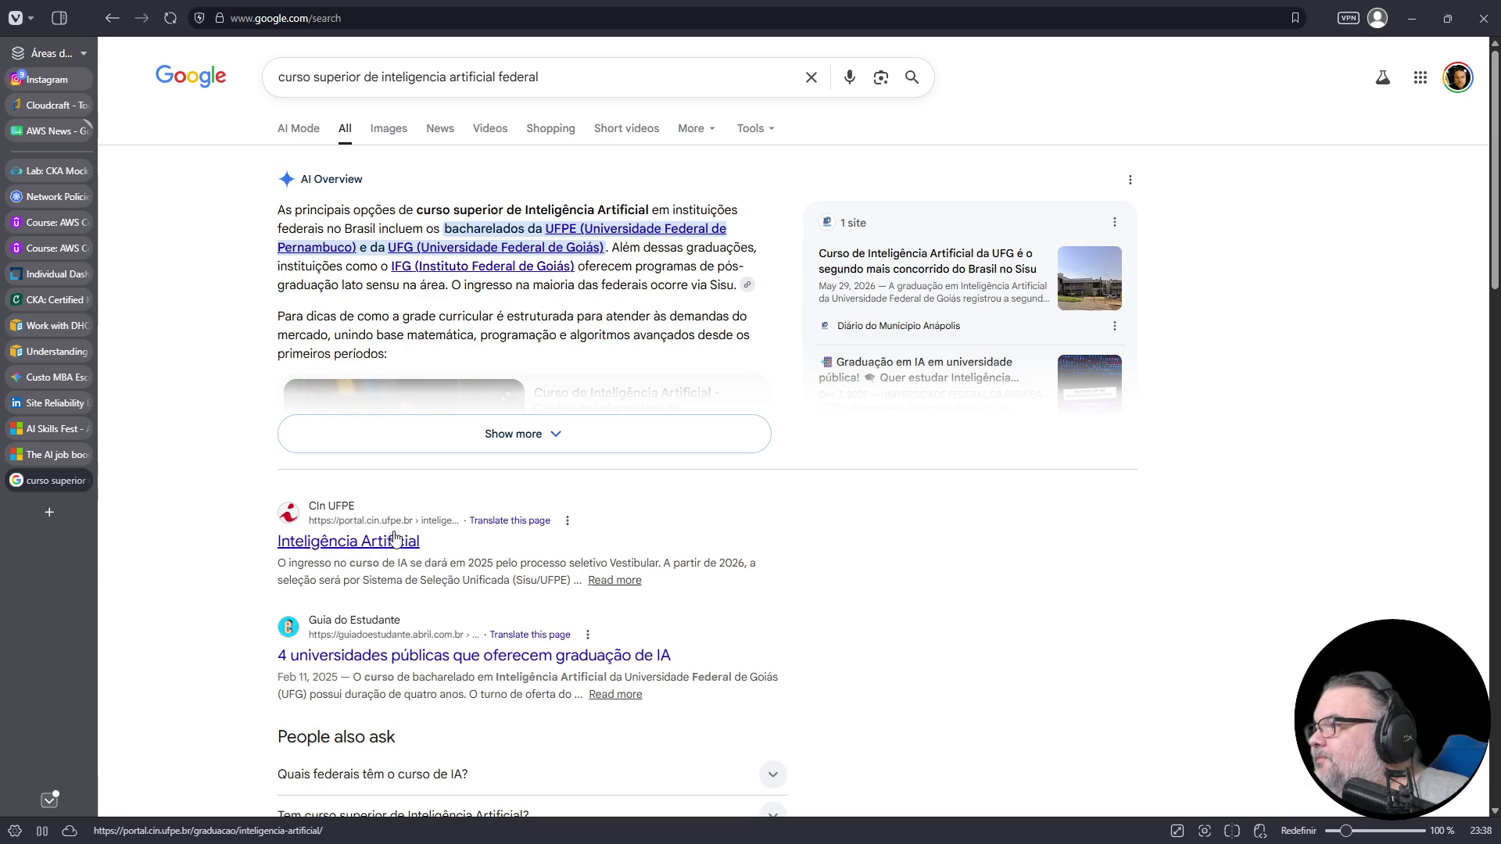
pyautogui.click(374, 546)
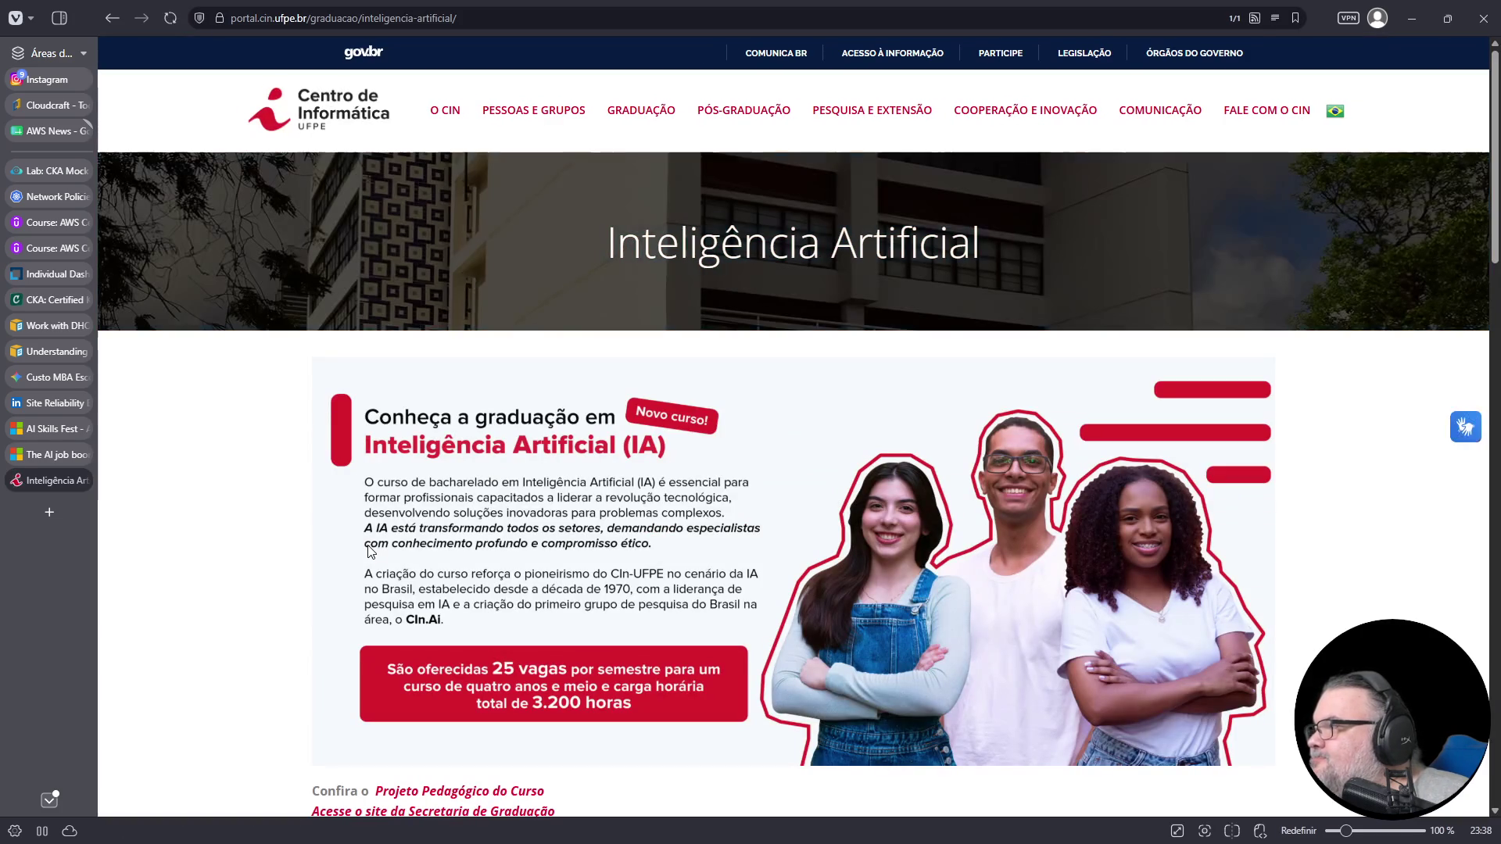
pyautogui.scroll(-3, 714, 380)
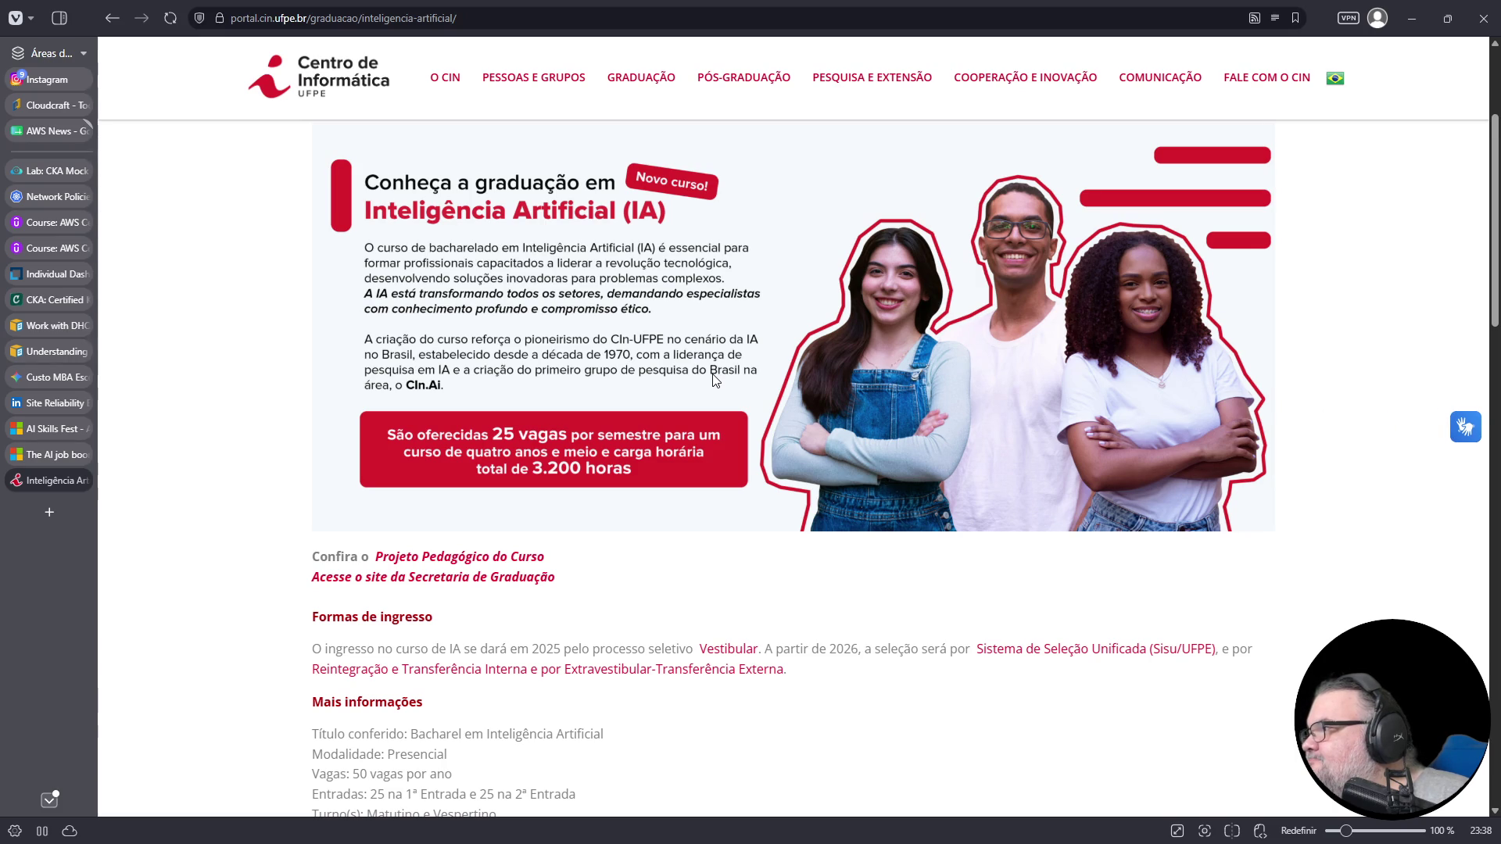
pyautogui.scroll(-2, 714, 380)
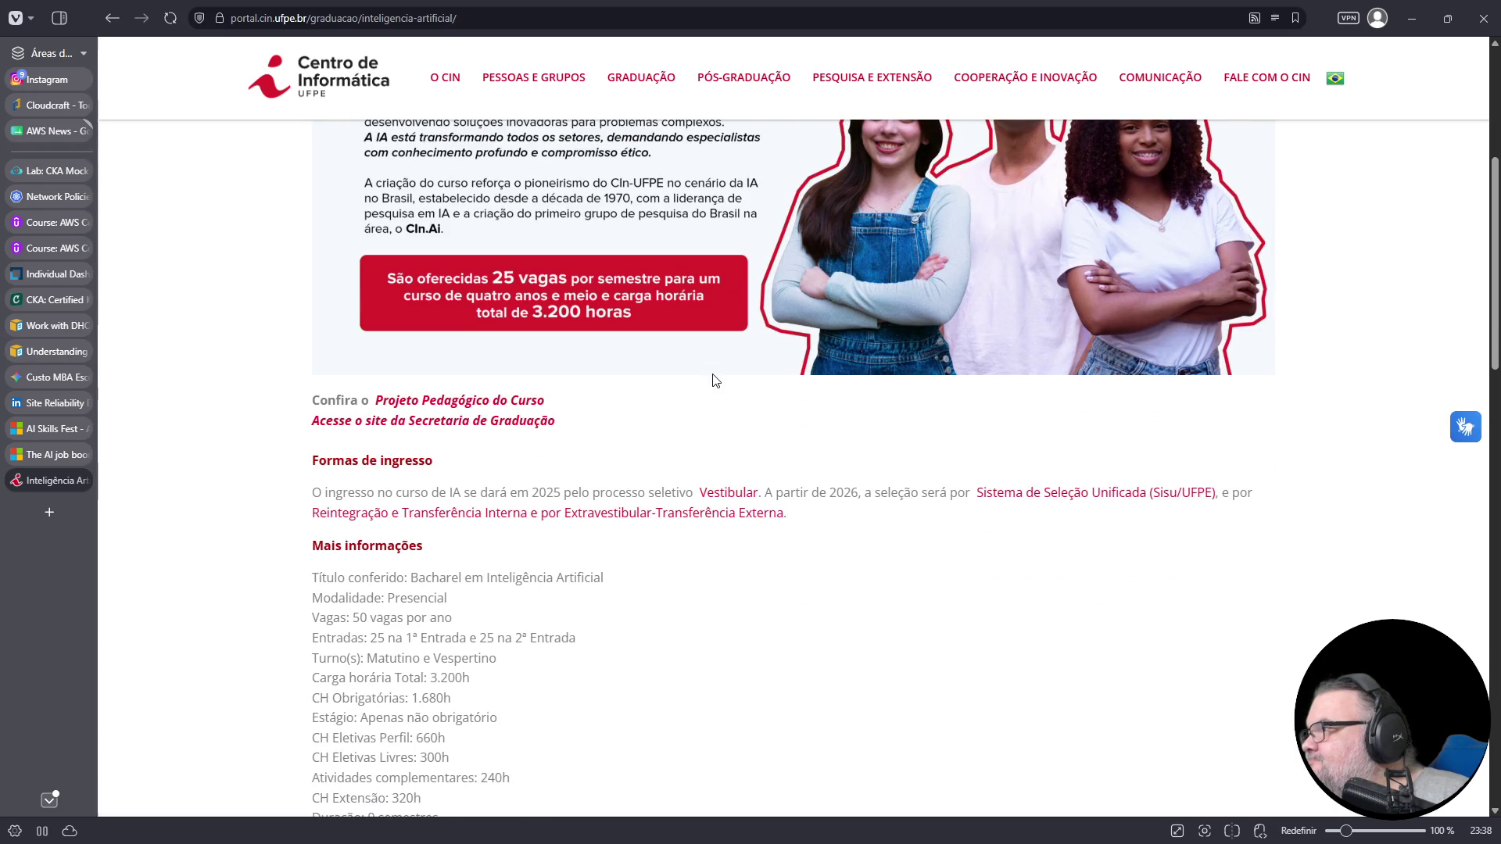
pyautogui.scroll(-3, 714, 380)
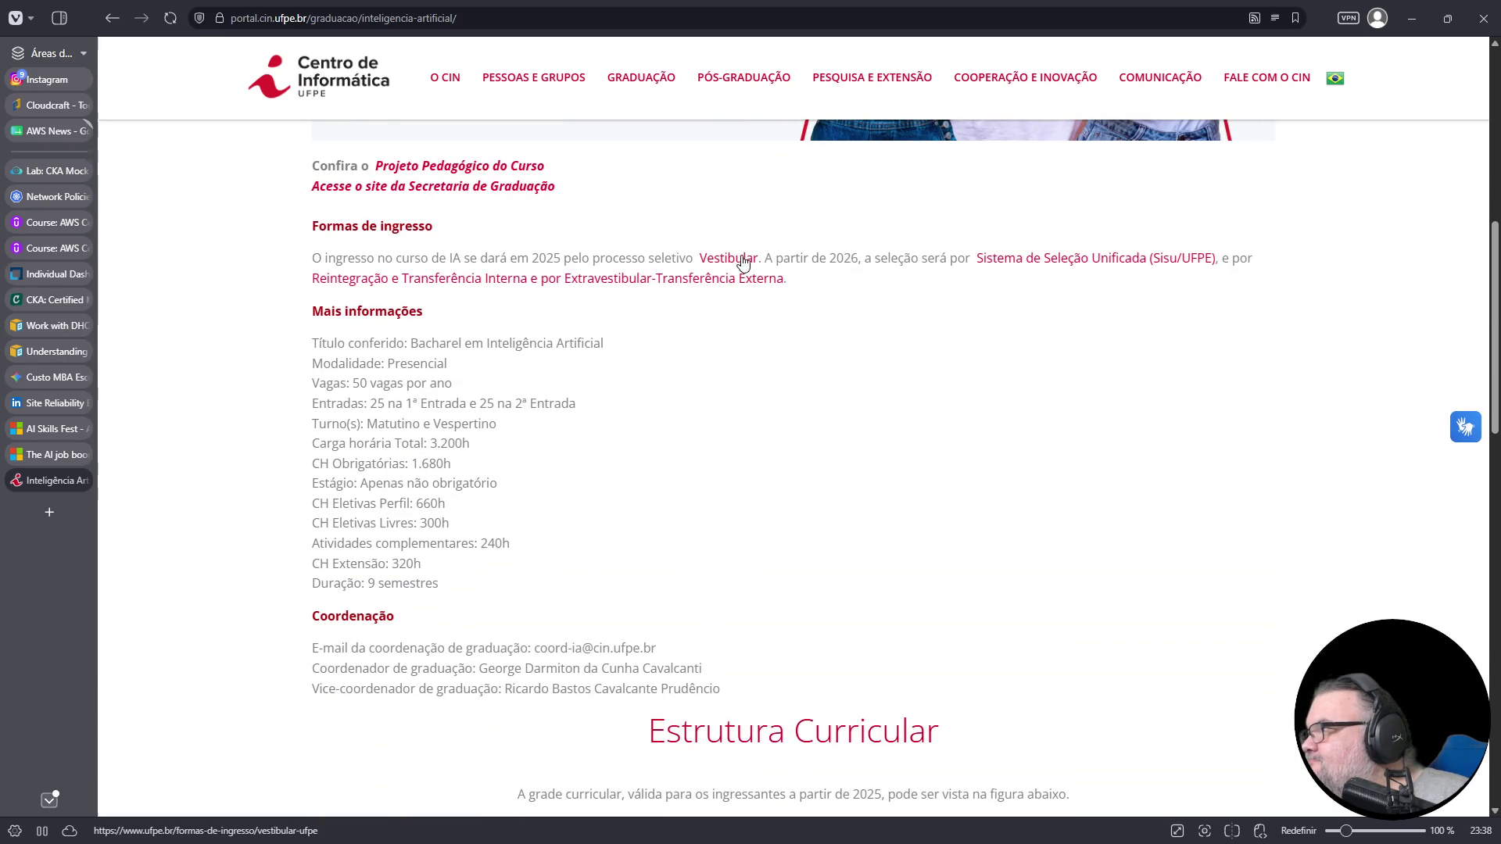
pyautogui.scroll(-5, 606, 401)
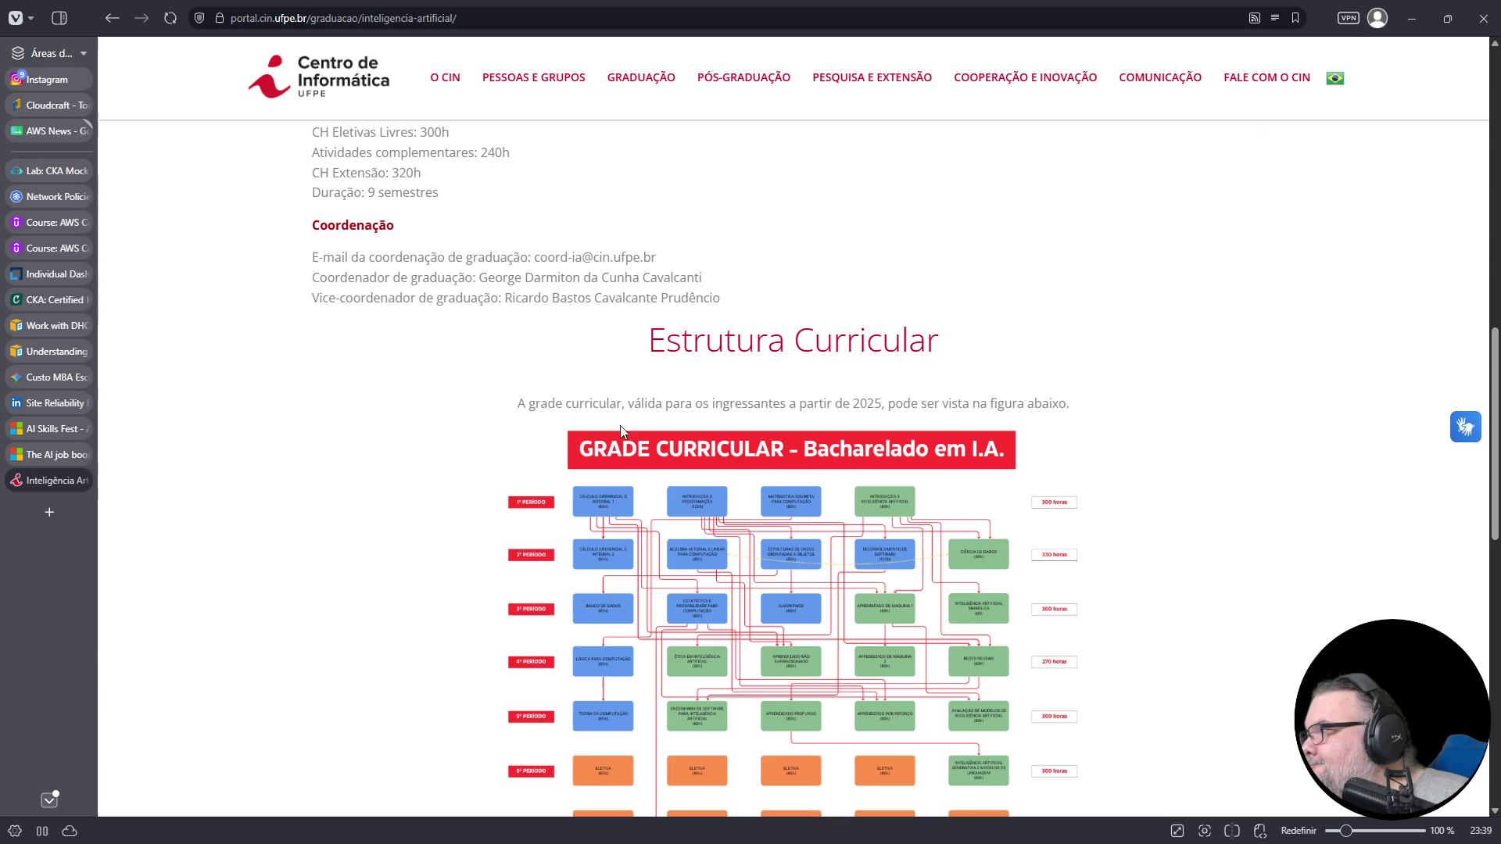
pyautogui.scroll(-4, 704, 383)
pyautogui.scroll(1, 697, 340)
pyautogui.rightClick(660, 286)
# - Open the GRADE CURRICULAR chart in its own tab at full size, zoomed to 150%
pyautogui.click(681, 301)
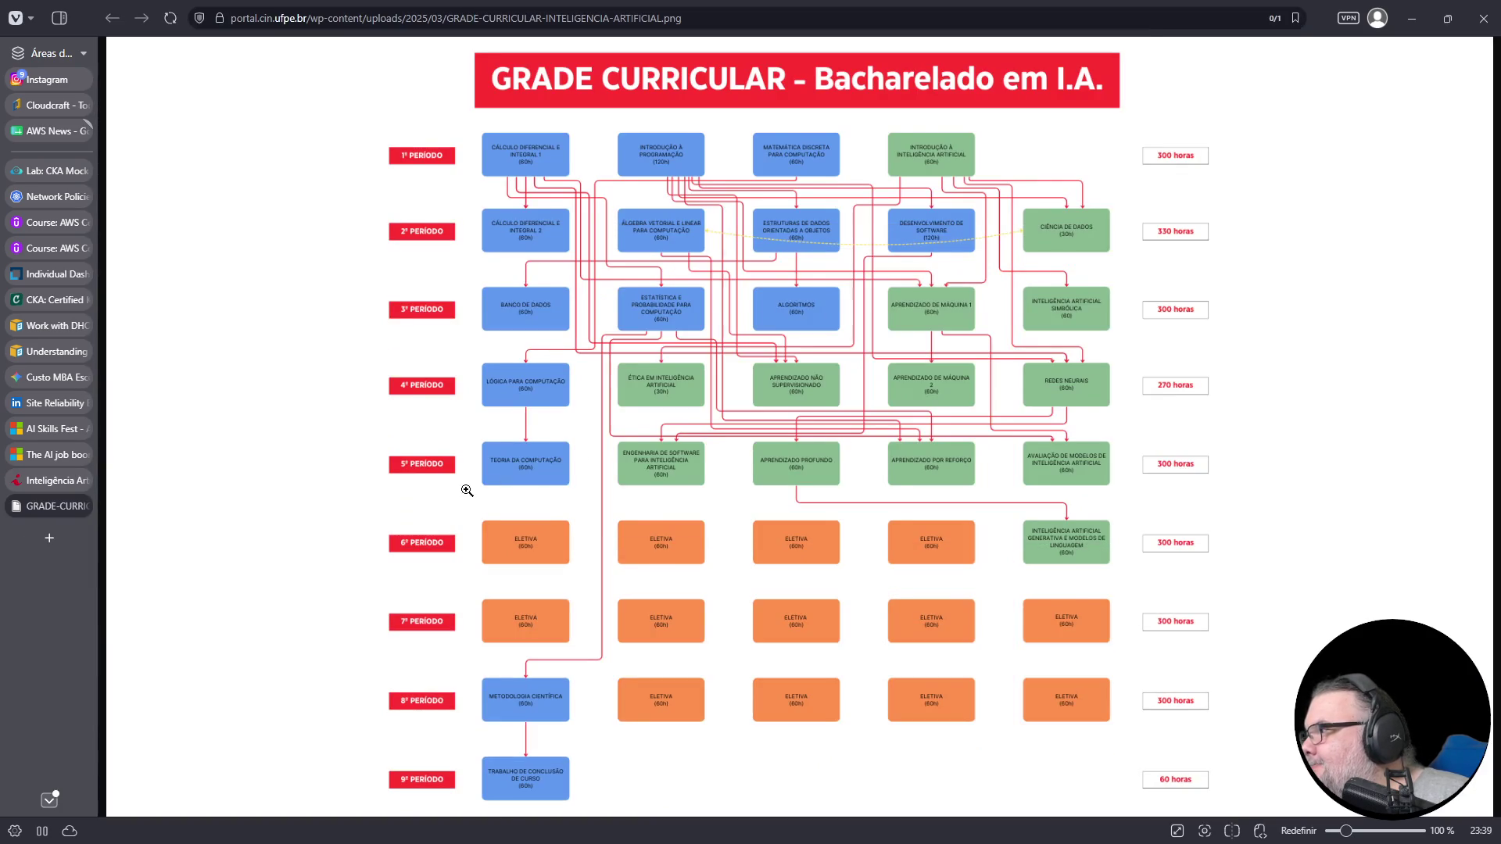
pyautogui.click(619, 423)
pyautogui.scroll(1, 748, 408)
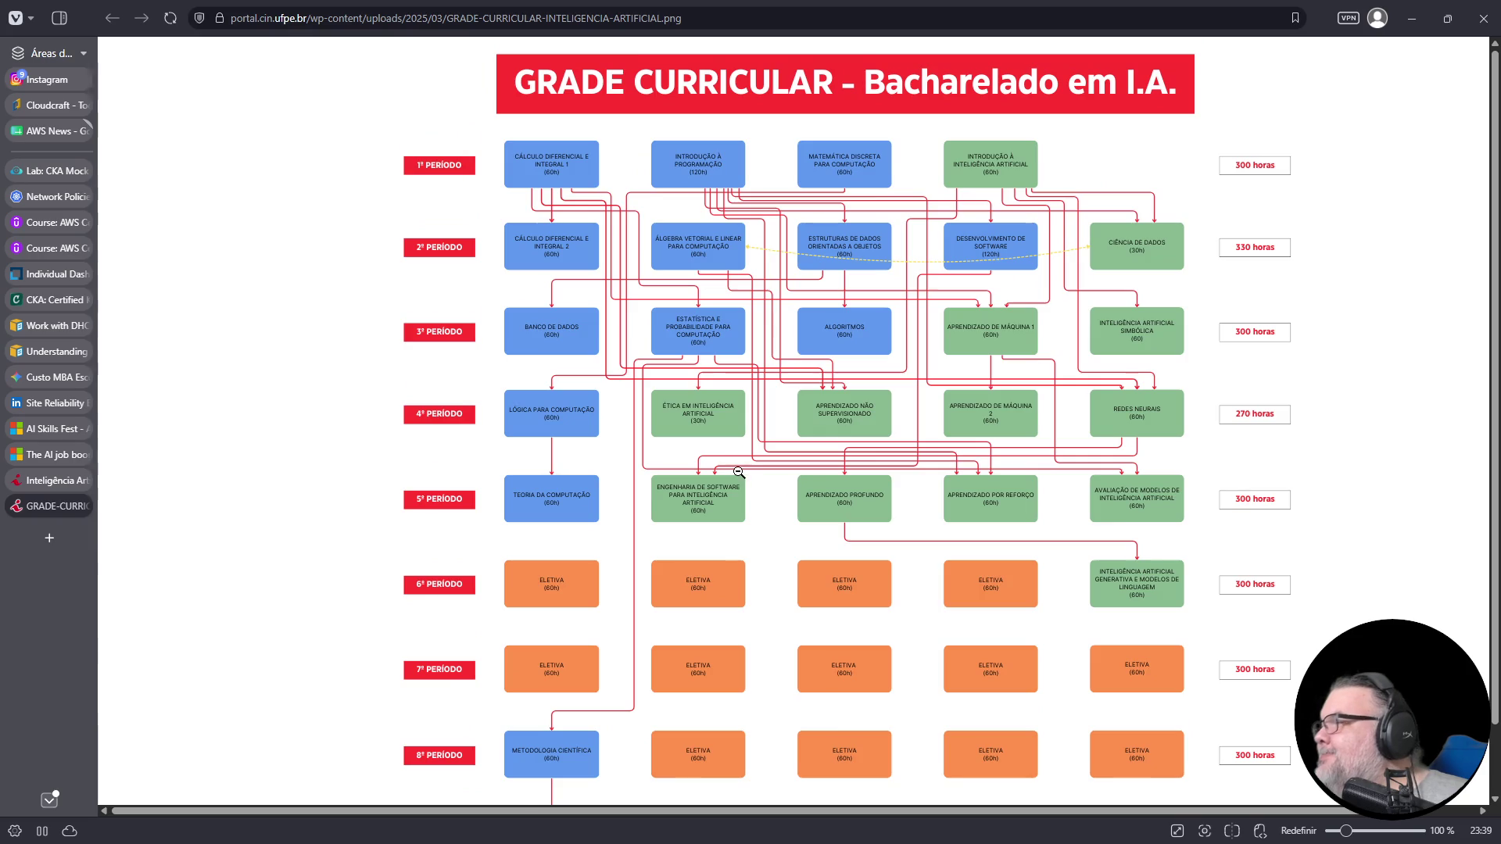
pyautogui.scroll(3, 738, 473)
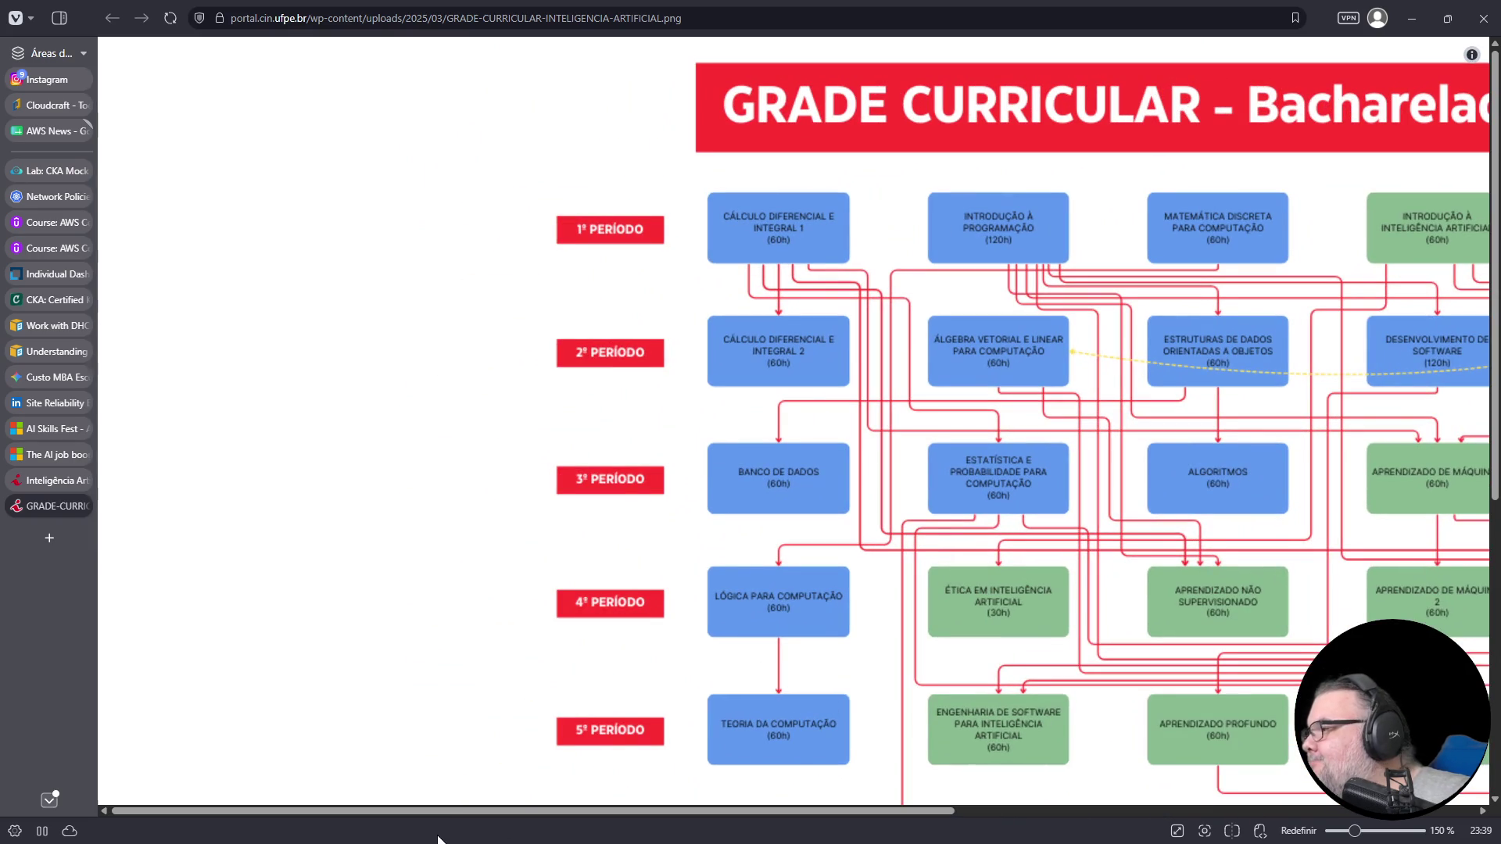
pyautogui.moveTo(459, 811); pyautogui.dragTo(734, 807)
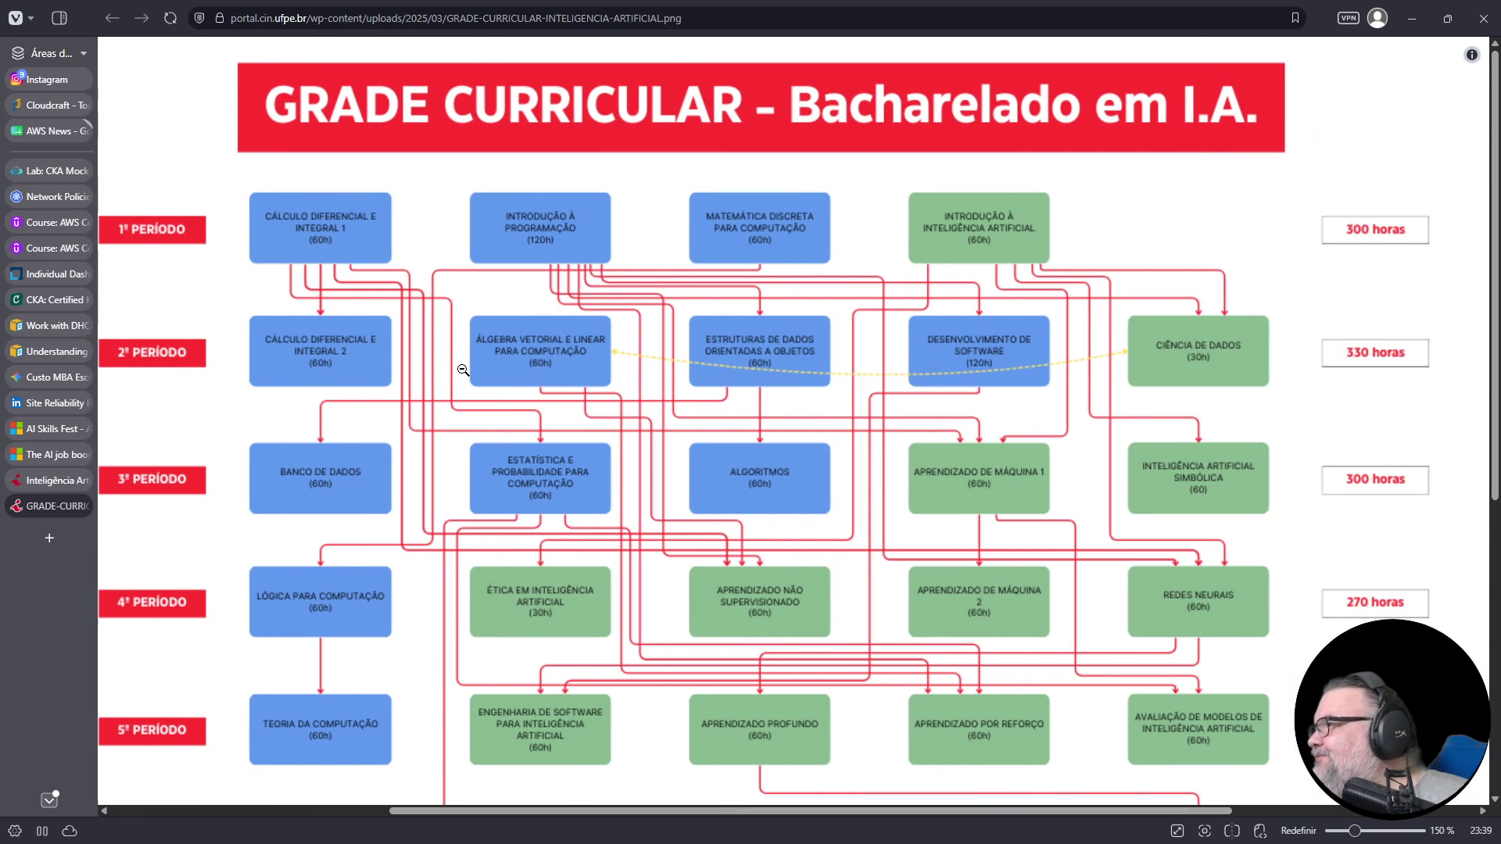
pyautogui.moveTo(474, 811); pyautogui.dragTo(463, 812)
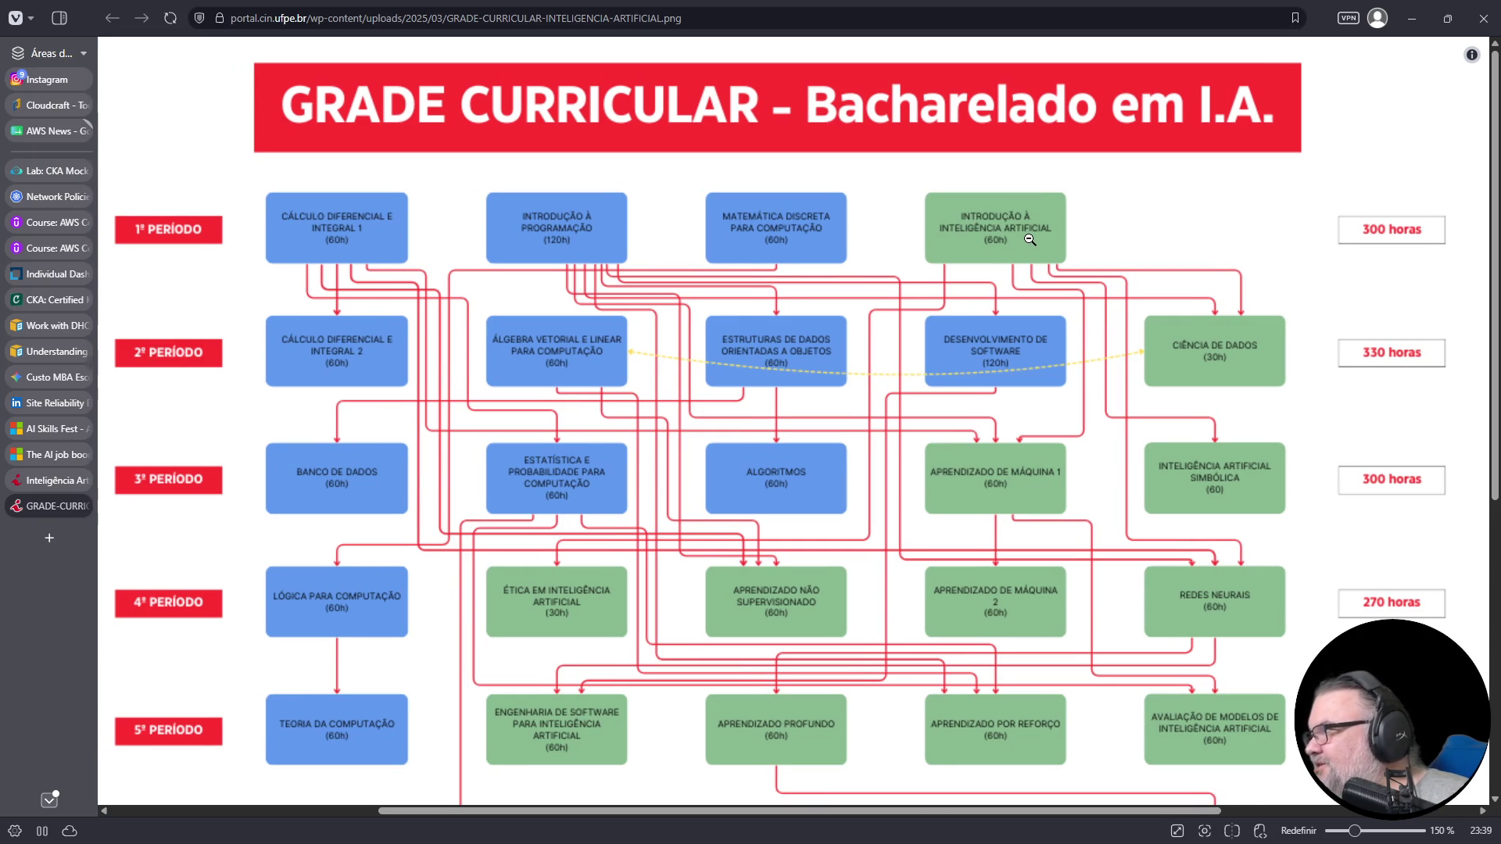
# - Scroll through the curriculum periods, then close the chart image tab
pyautogui.scroll(-1, 785, 263)
pyautogui.scroll(-1, 316, 290)
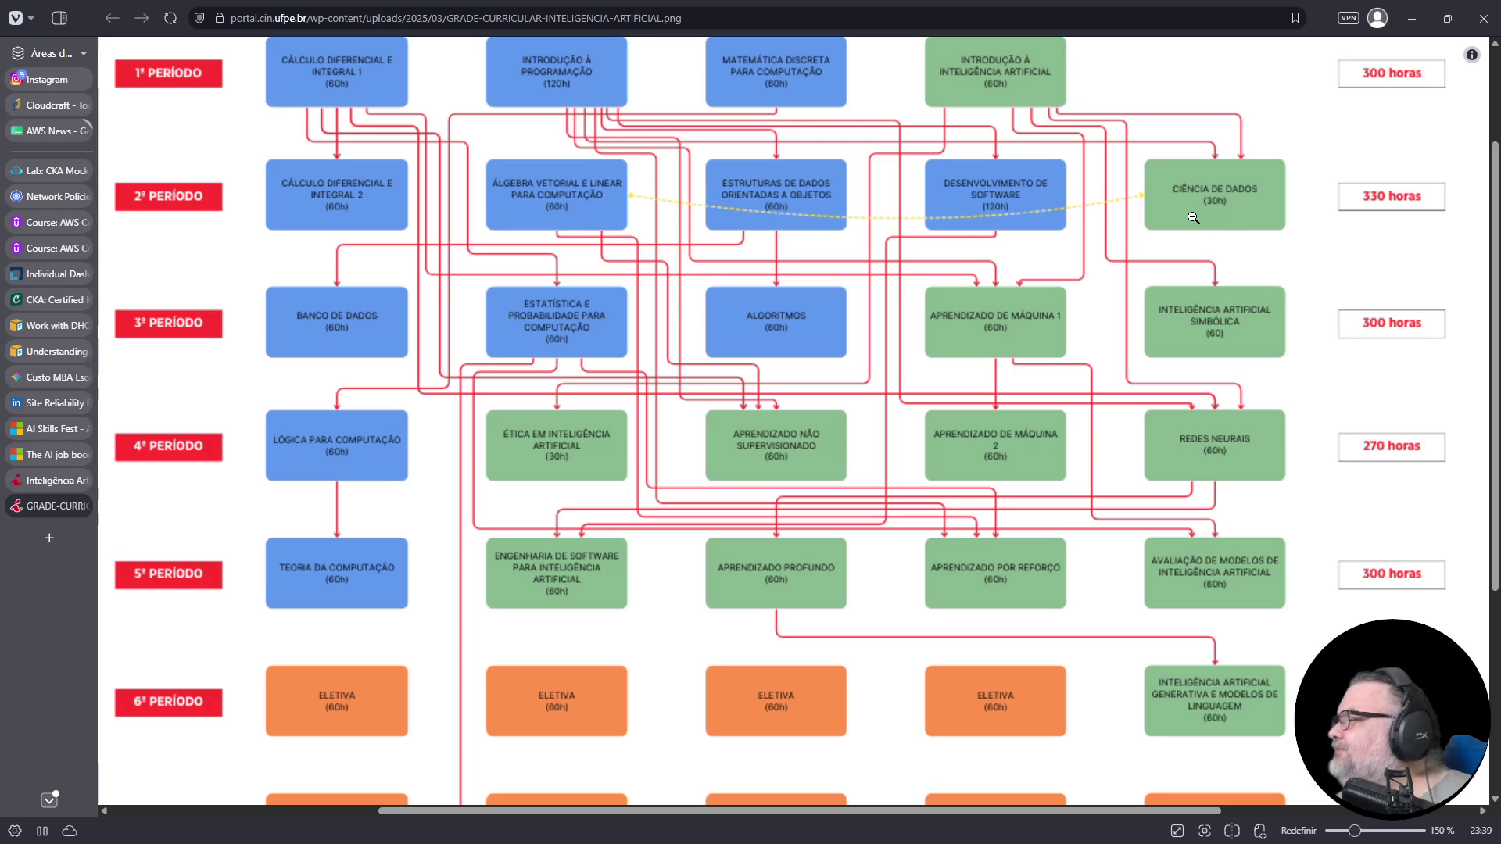
pyautogui.scroll(-3, 850, 256)
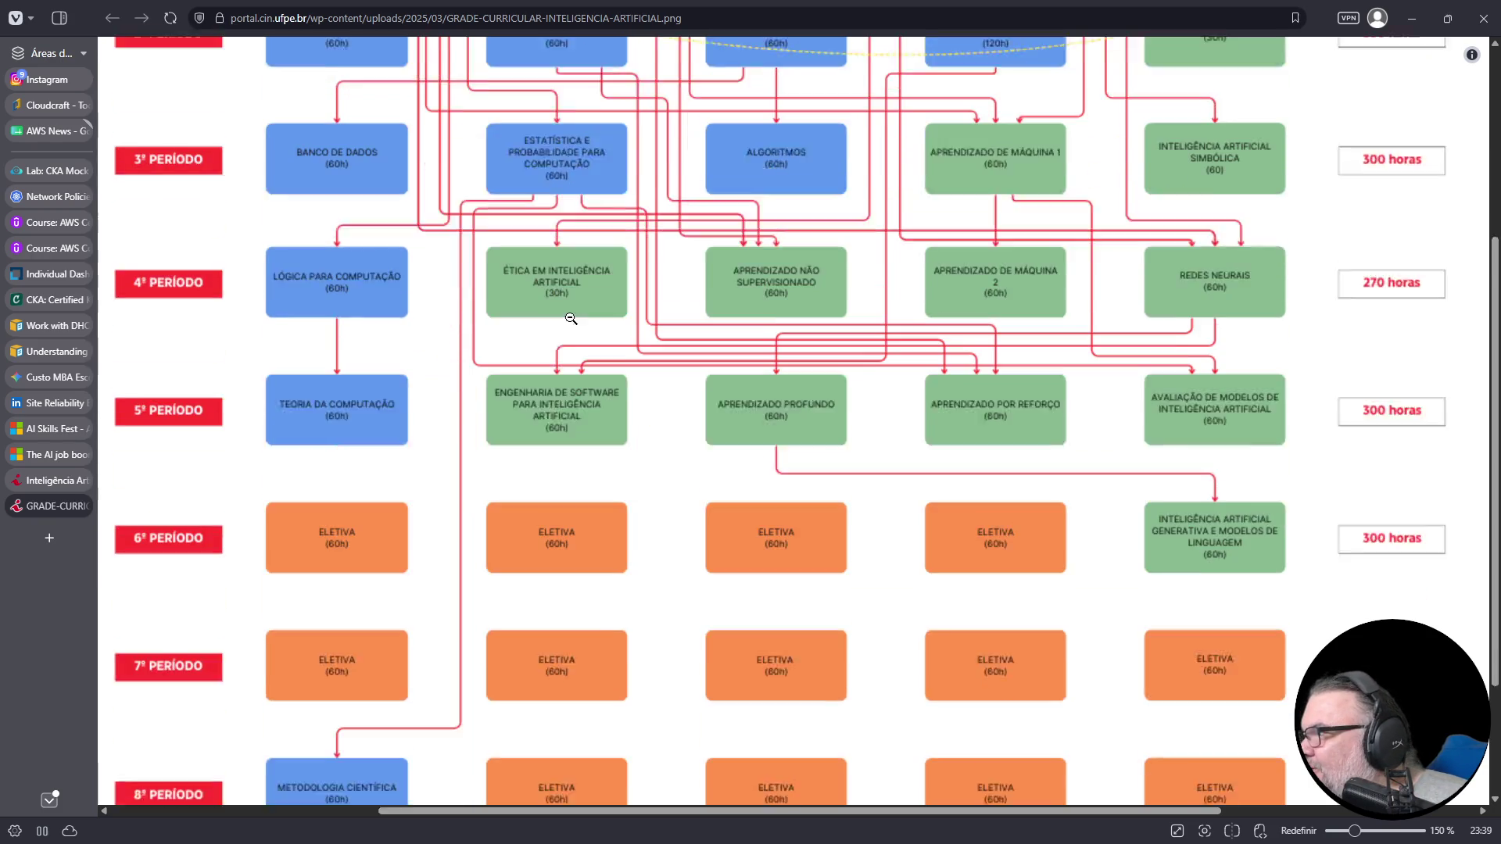
pyautogui.scroll(1, 839, 181)
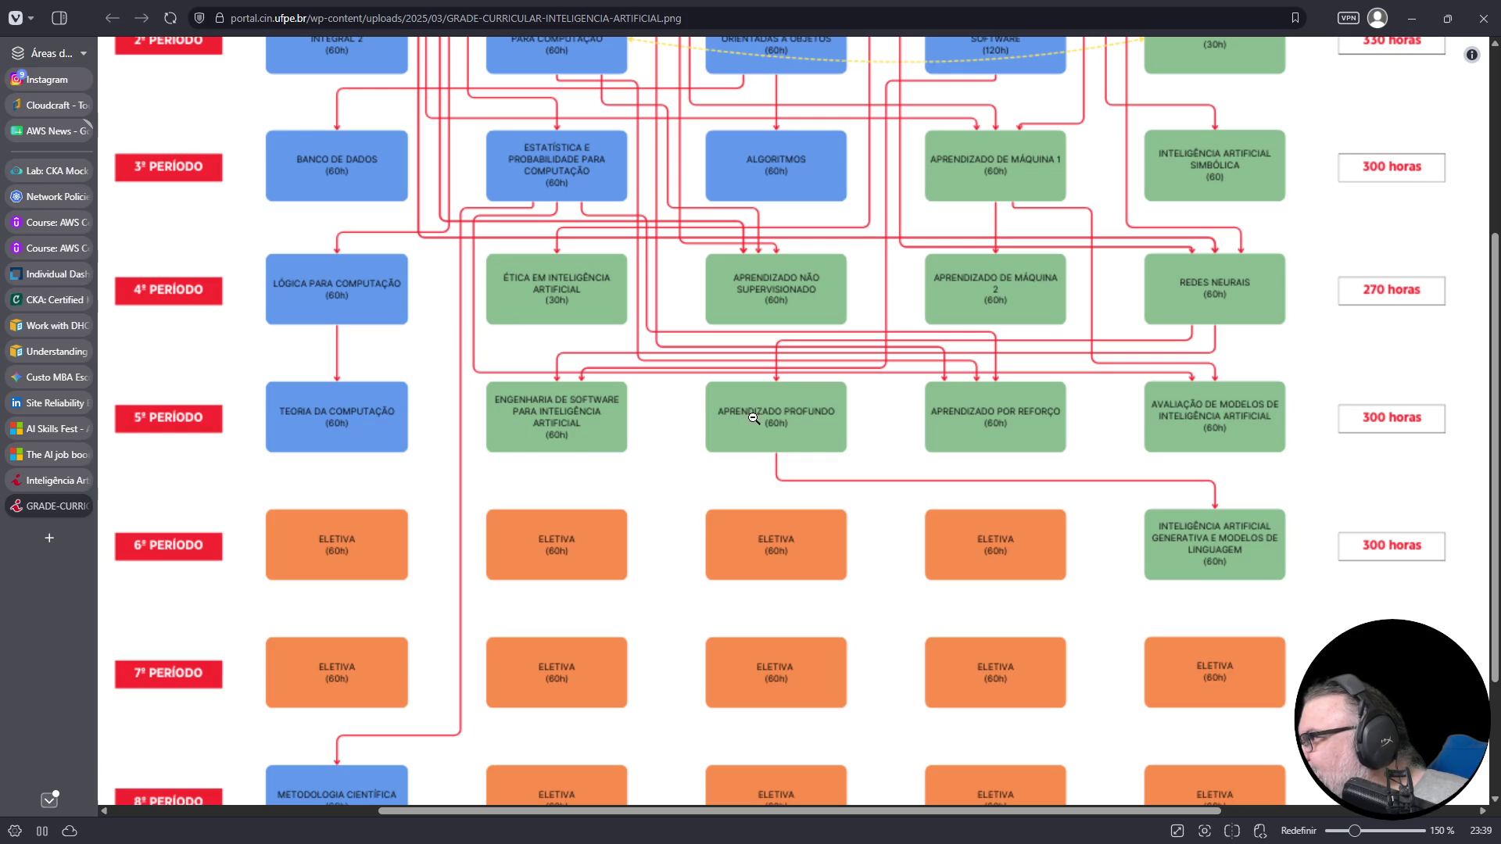
pyautogui.scroll(-2, 1234, 422)
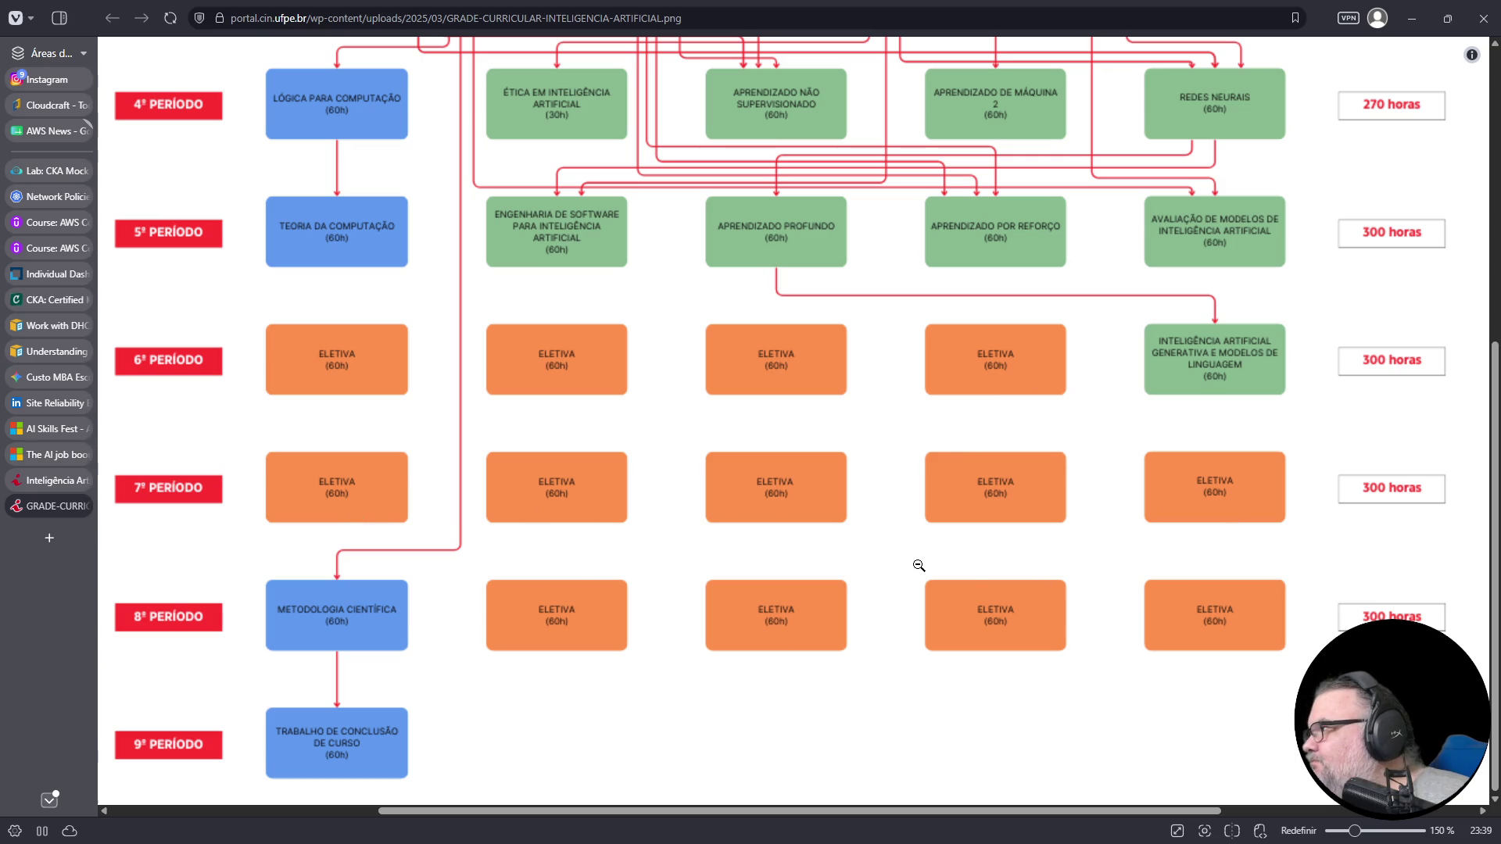
pyautogui.scroll(2, 919, 565)
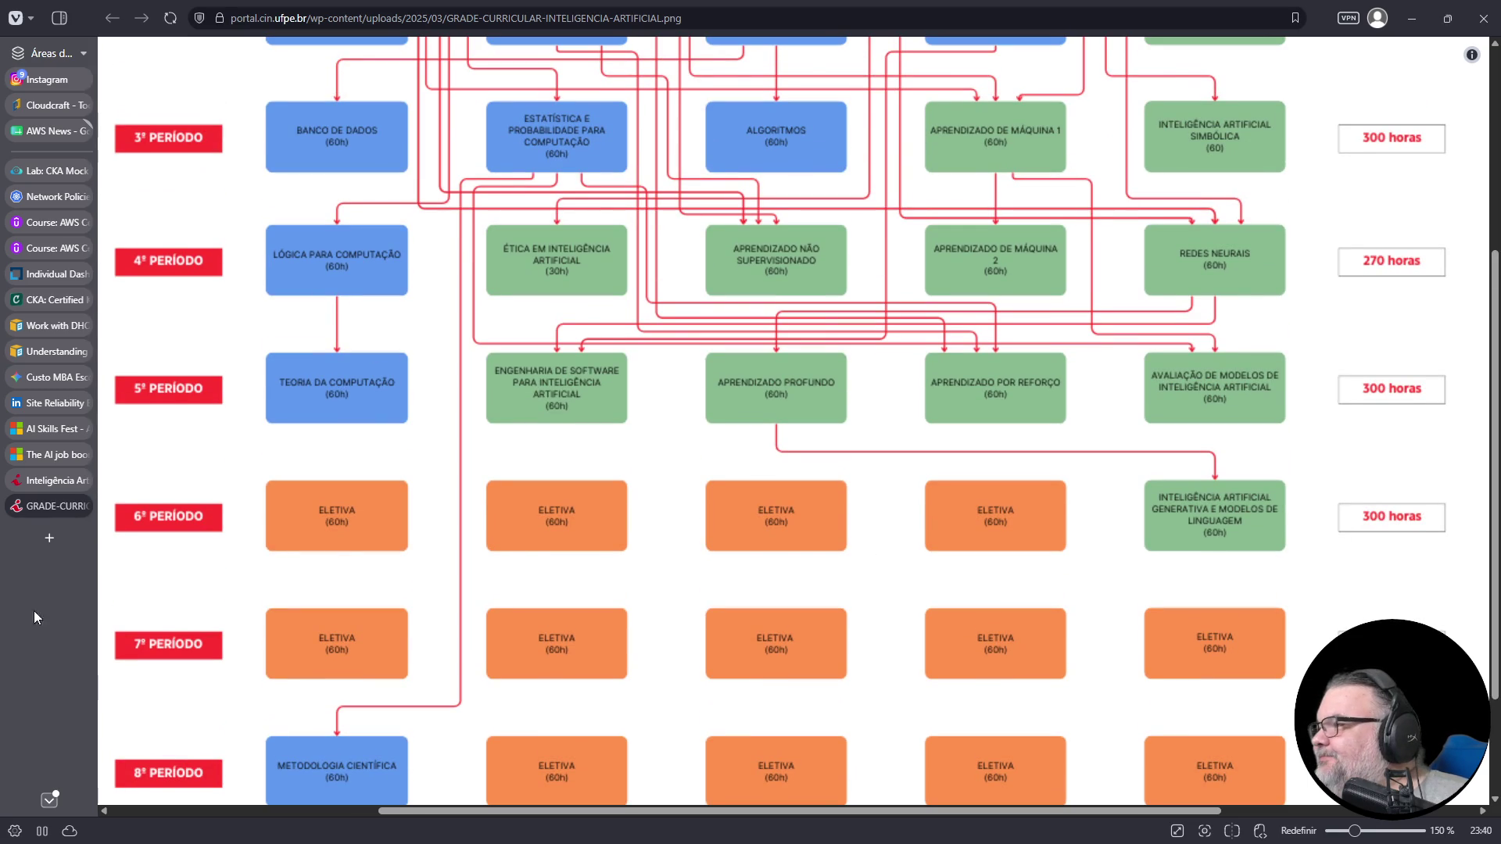
pyautogui.click(83, 505)
# - Close the CIn Inteligência Artificial course tab to return to the AI job boom post
pyautogui.scroll(-7, 544, 663)
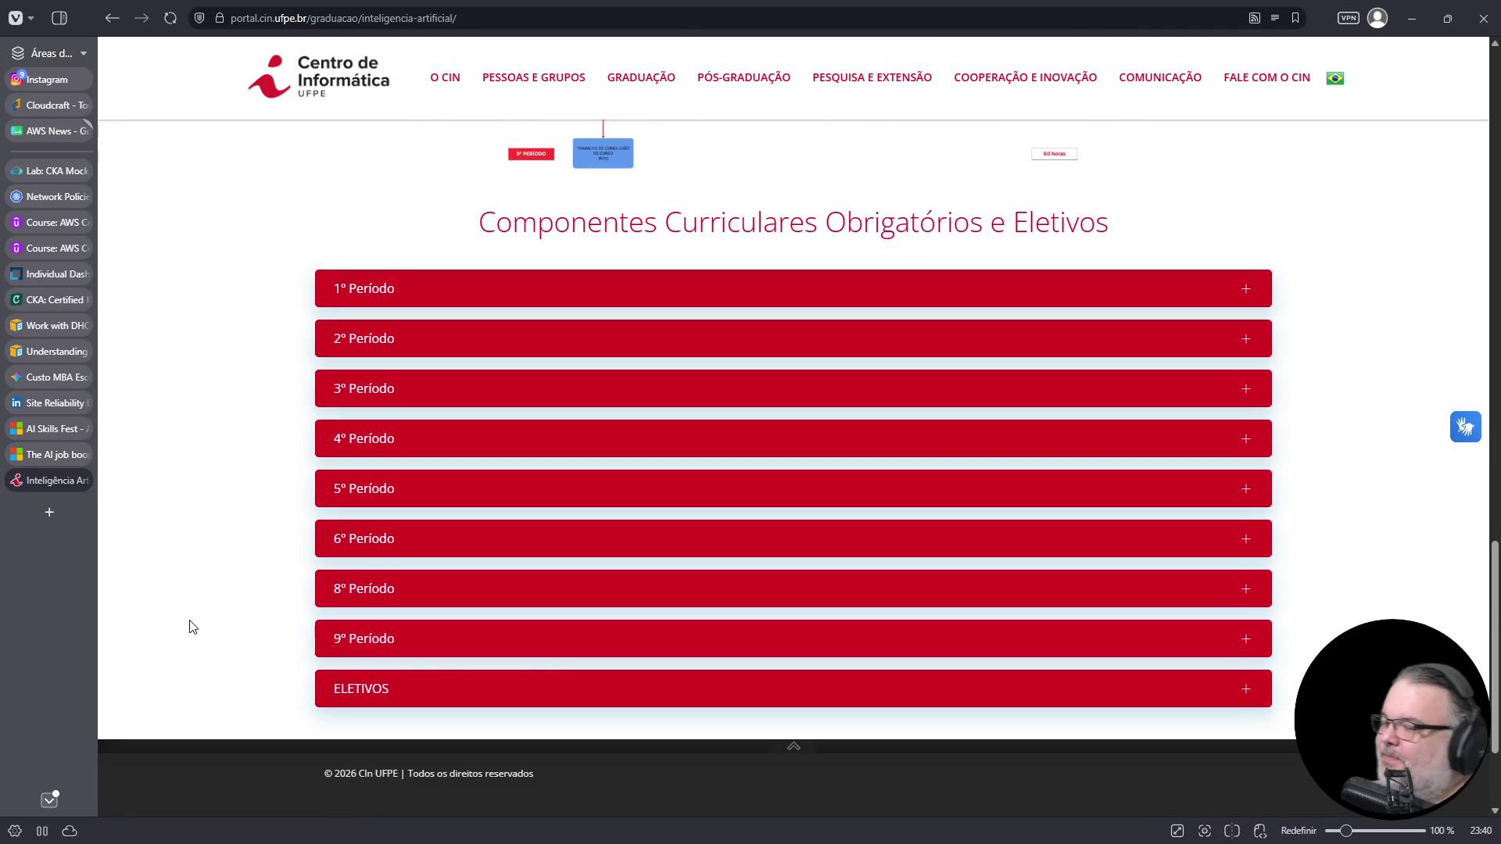
pyautogui.click(80, 484)
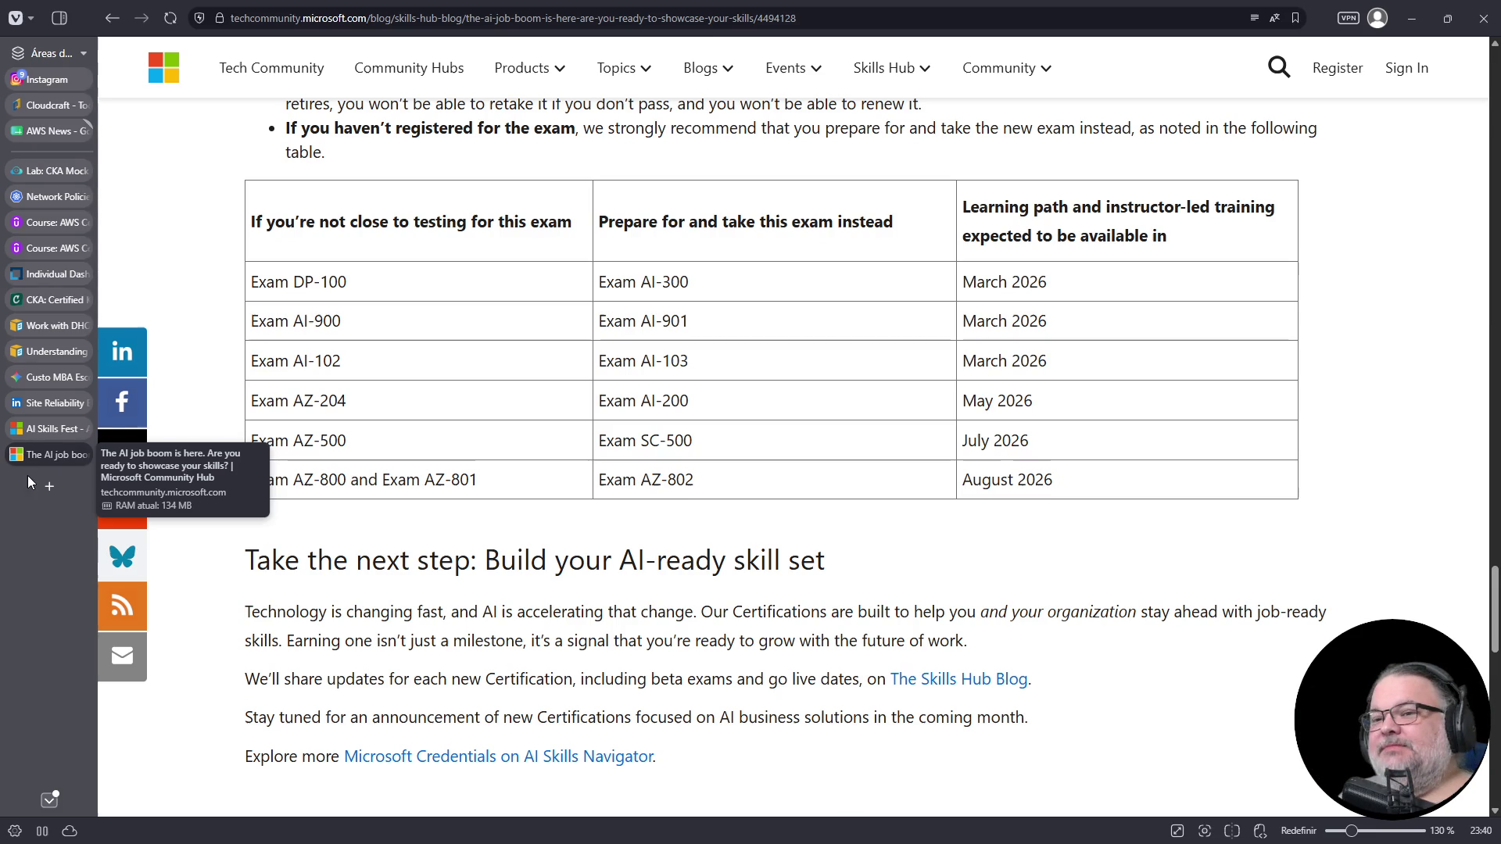
# - Reopen the CIn UFPE Inteligência Artificial course page in a new tab via the 'cin' suggestion
pyautogui.click(49, 486)
pyautogui.doubleClick(74, 492)
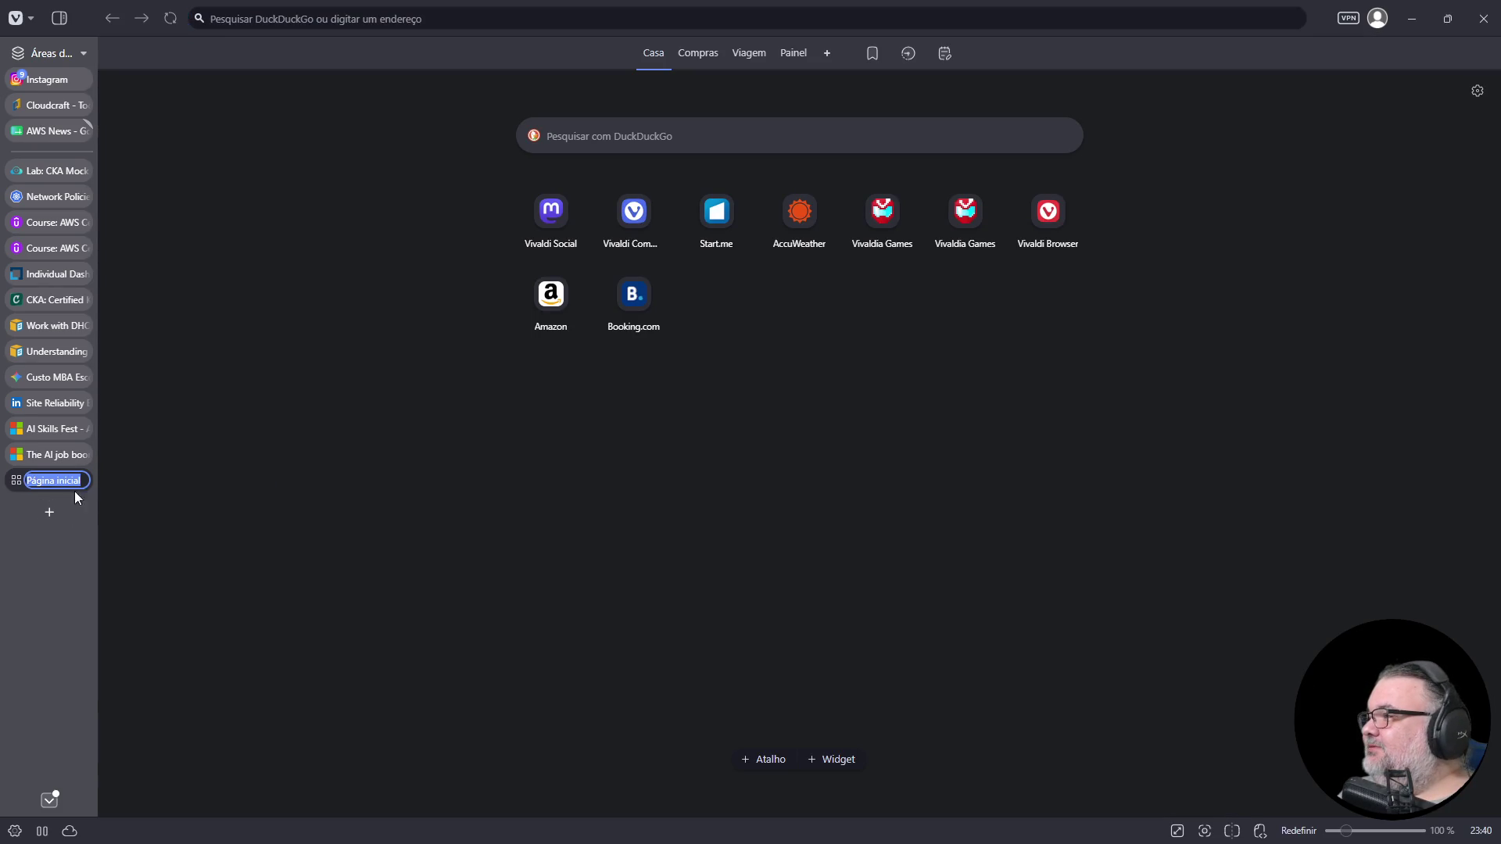
pyautogui.click(480, 20)
pyautogui.write('cinm')
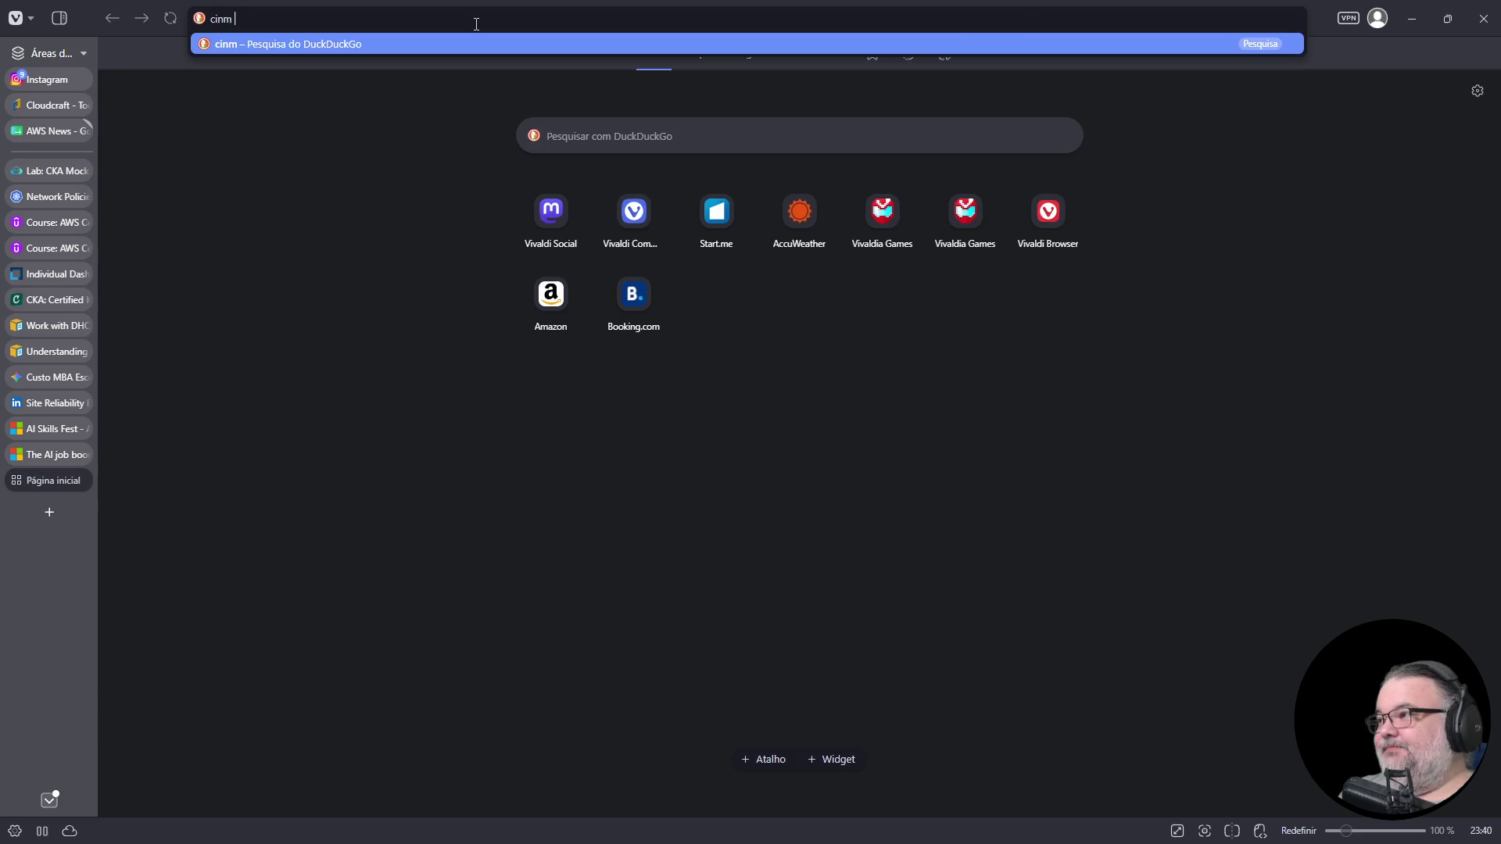
pyautogui.press('BackSpace')
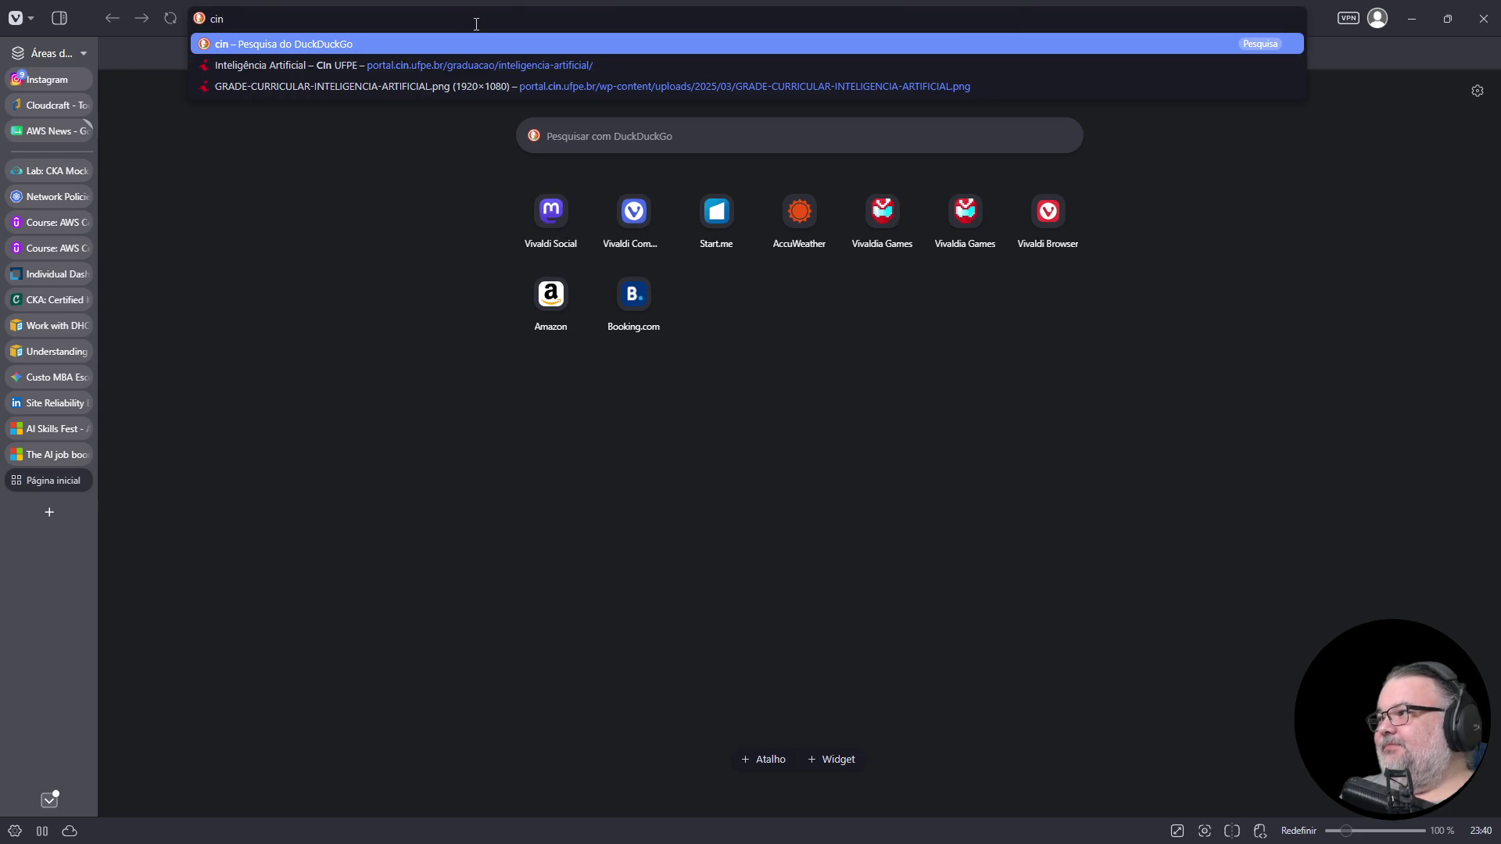
pyautogui.press('Down')
pyautogui.press('Return')
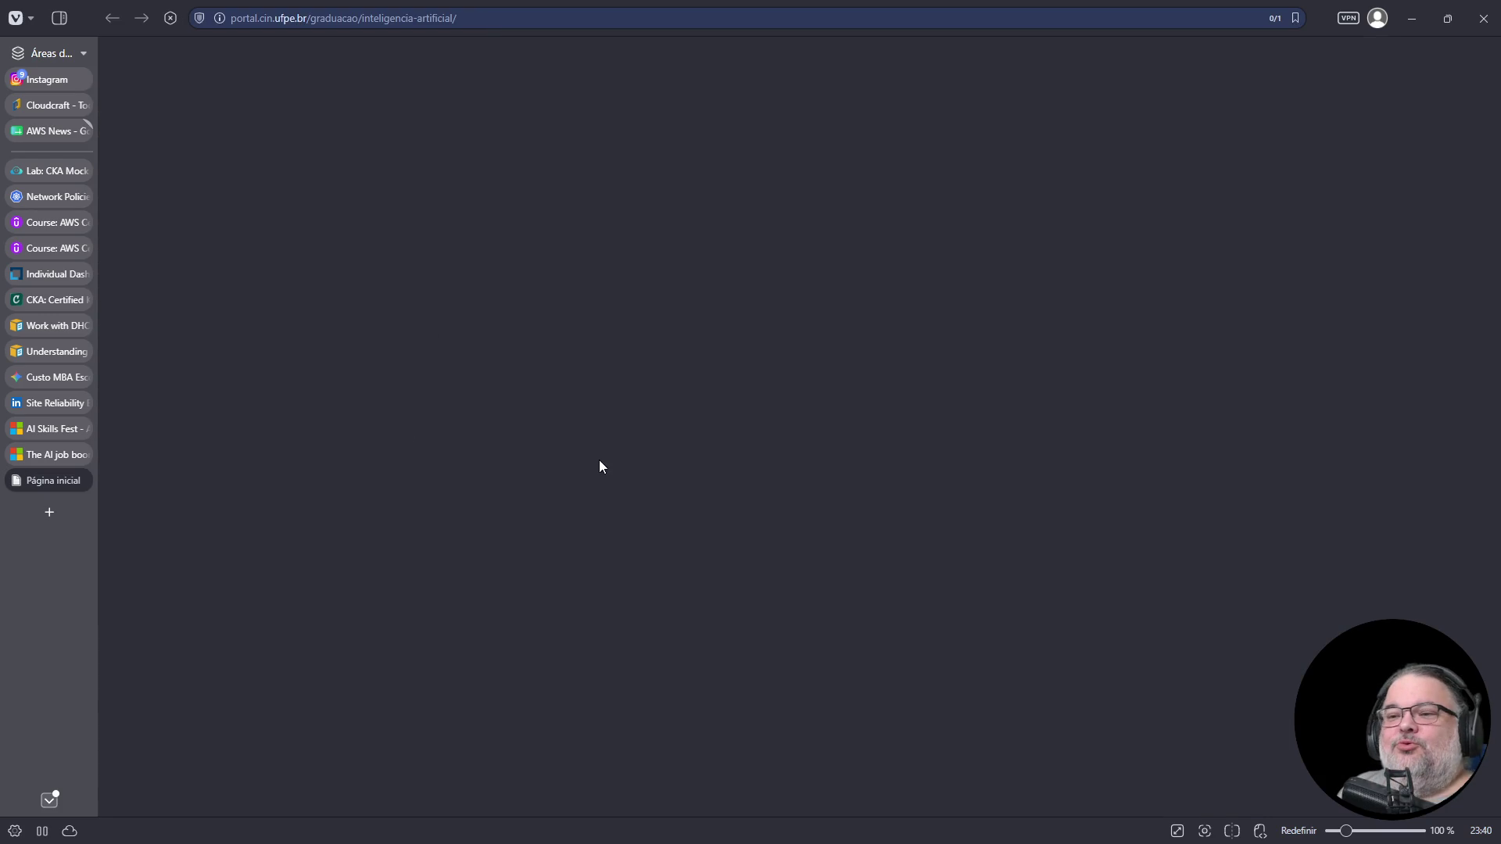
pyautogui.scroll(-15, 750, 454)
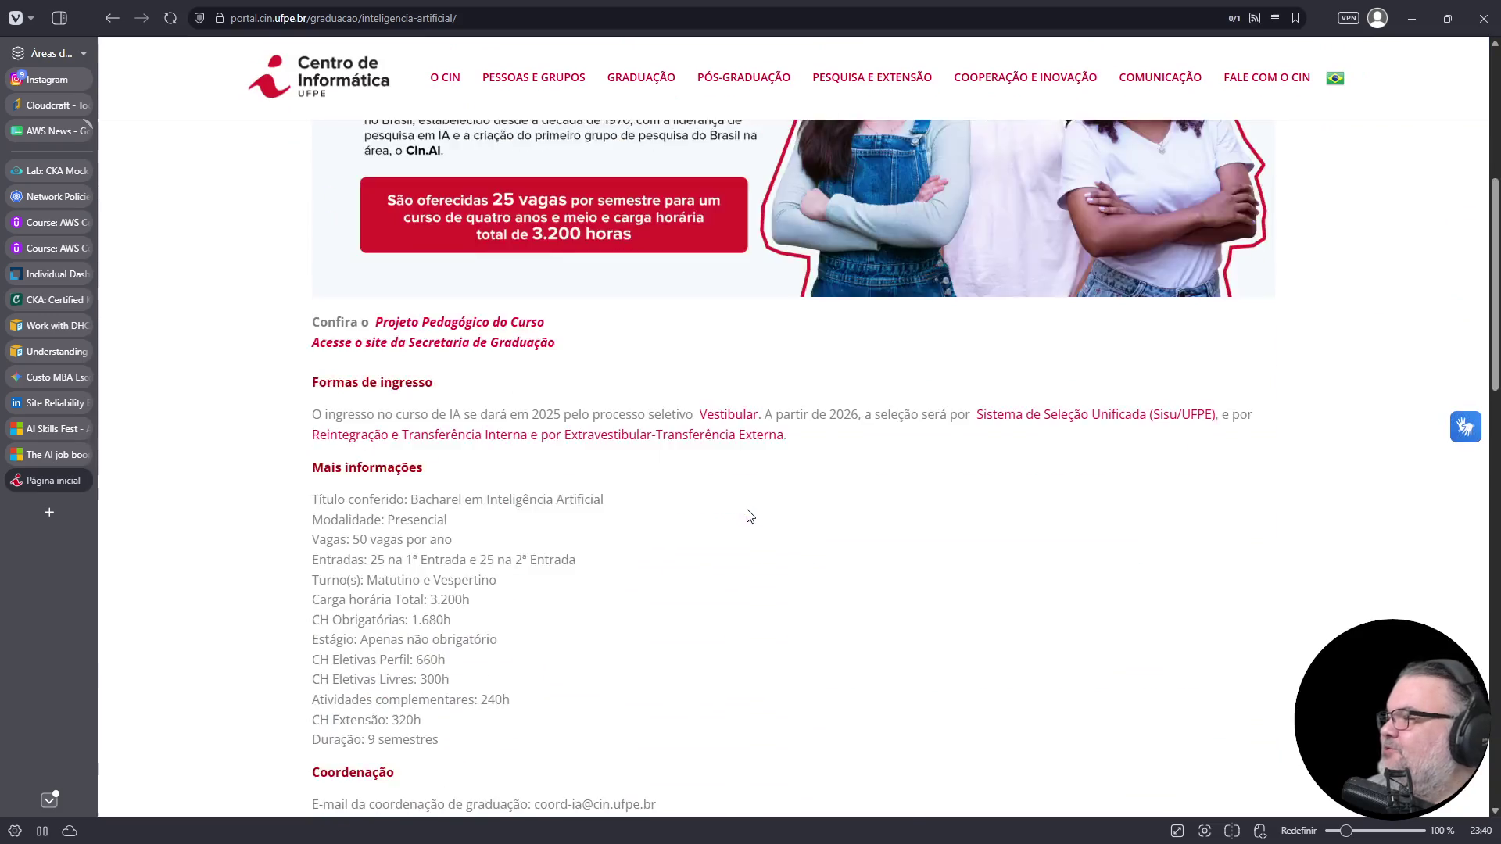
pyautogui.rightClick(703, 419)
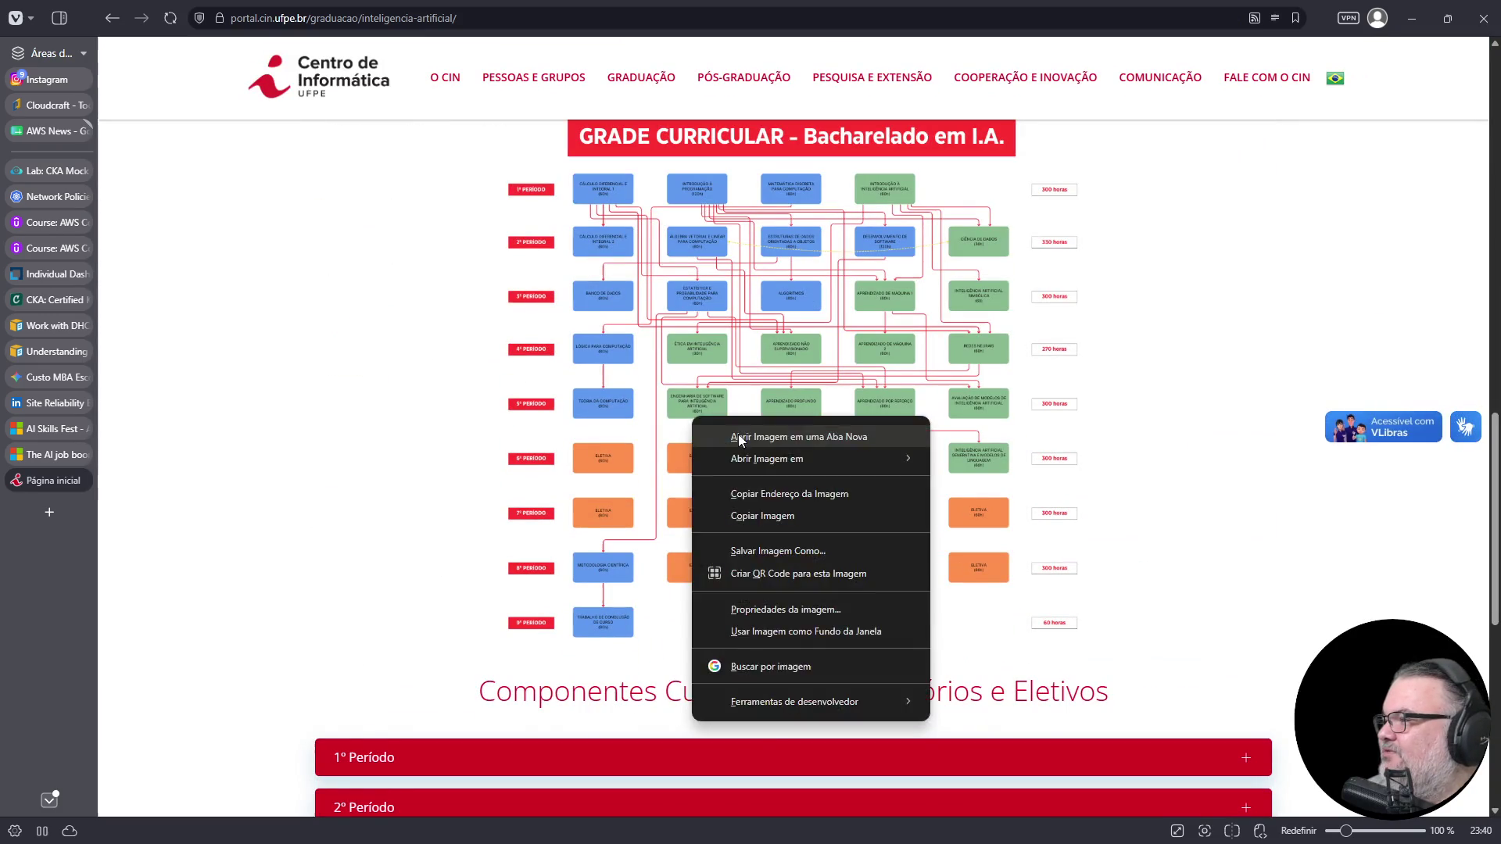
# - Open the GRADE CURRICULAR - Bacharelado em I.A. chart alone, zoom to 130% and scroll it
pyautogui.click(738, 434)
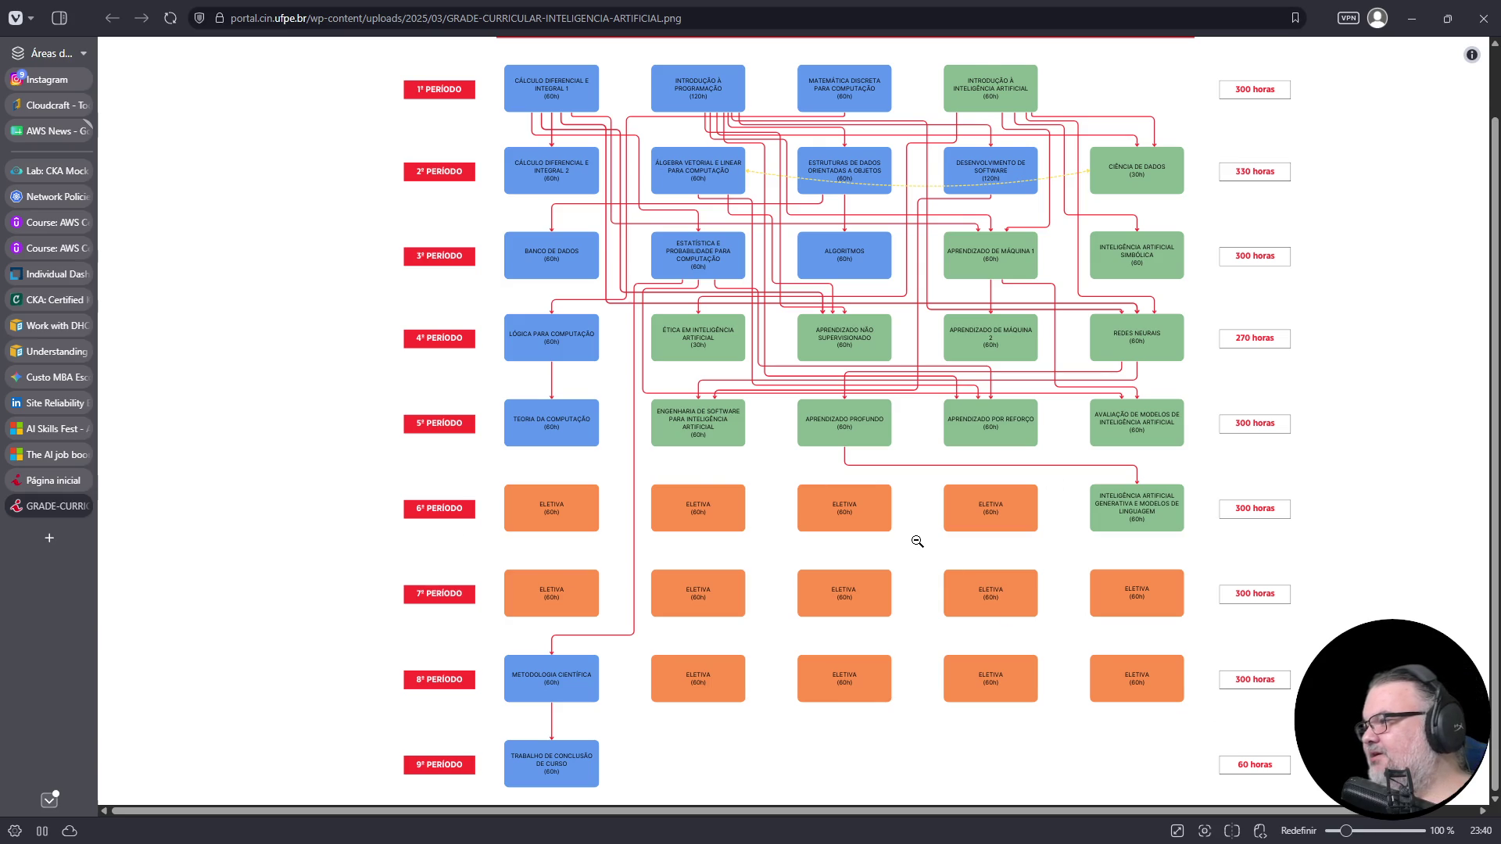
pyautogui.scroll(3, 917, 541)
pyautogui.moveTo(785, 811); pyautogui.dragTo(1023, 816)
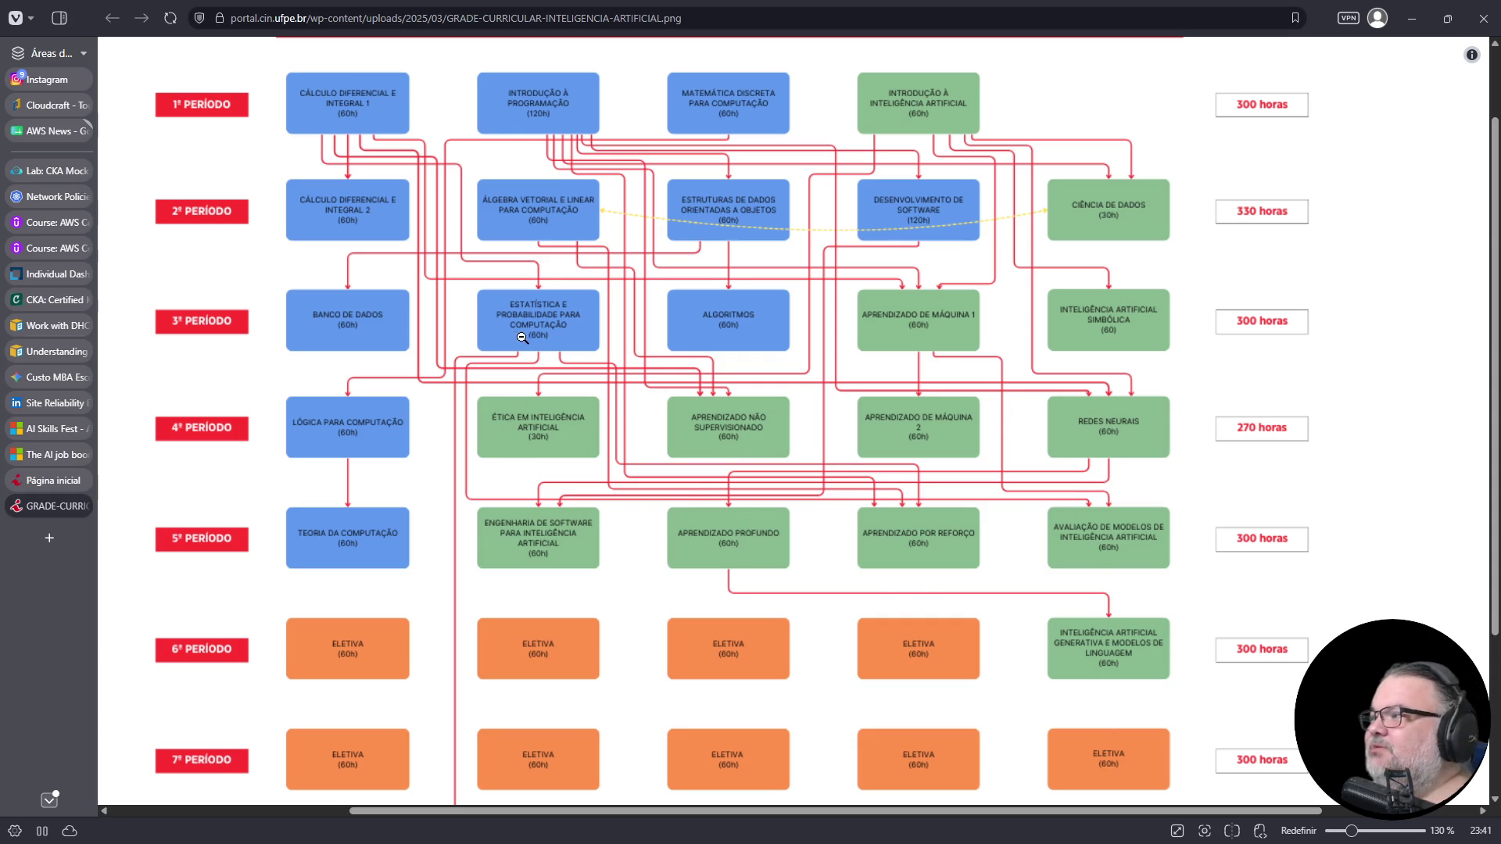
pyautogui.scroll(-1, 521, 329)
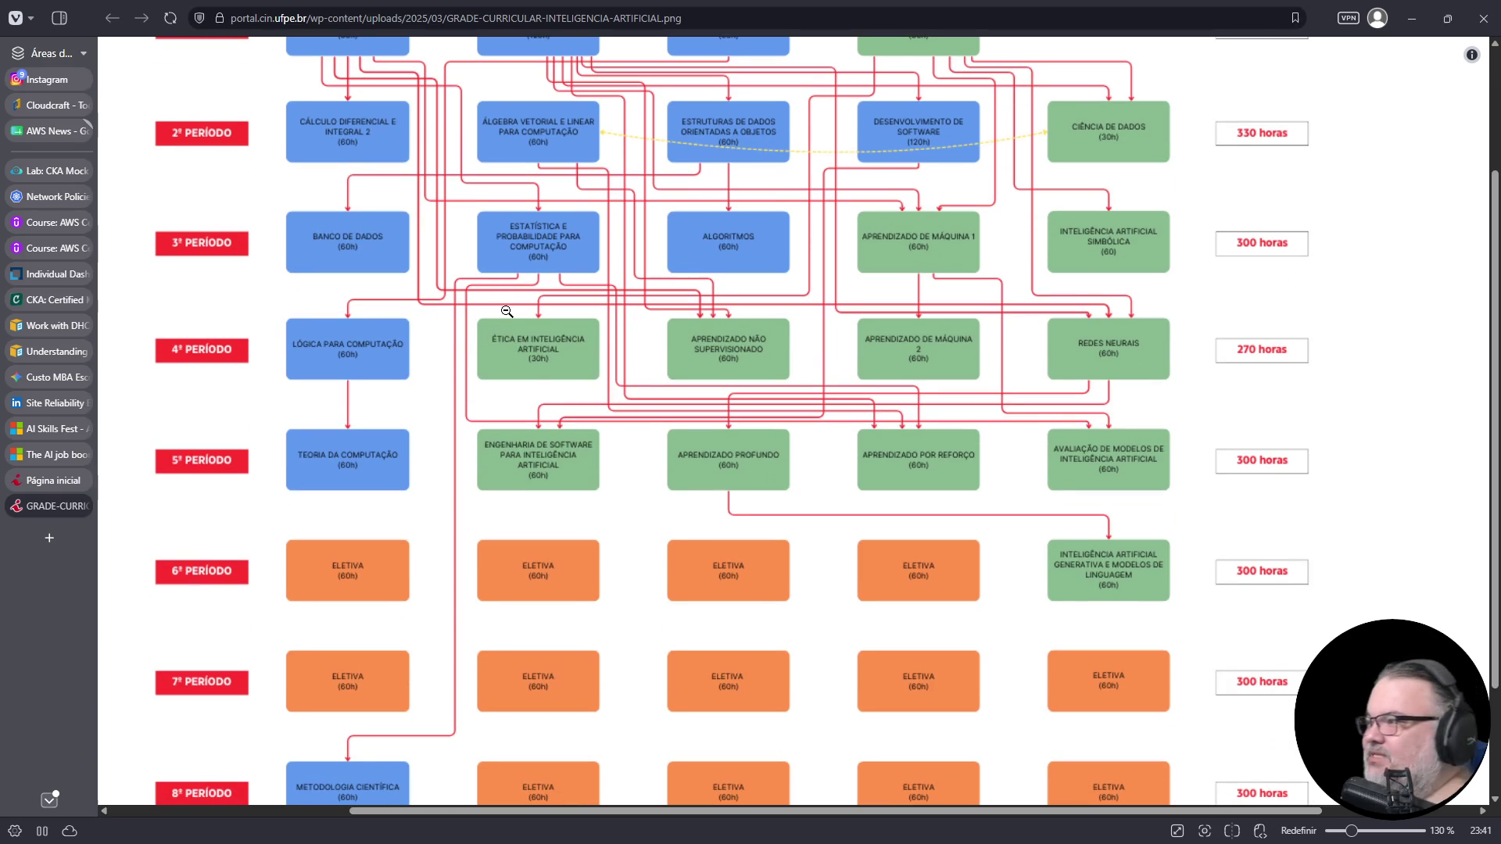
pyautogui.scroll(2, 532, 383)
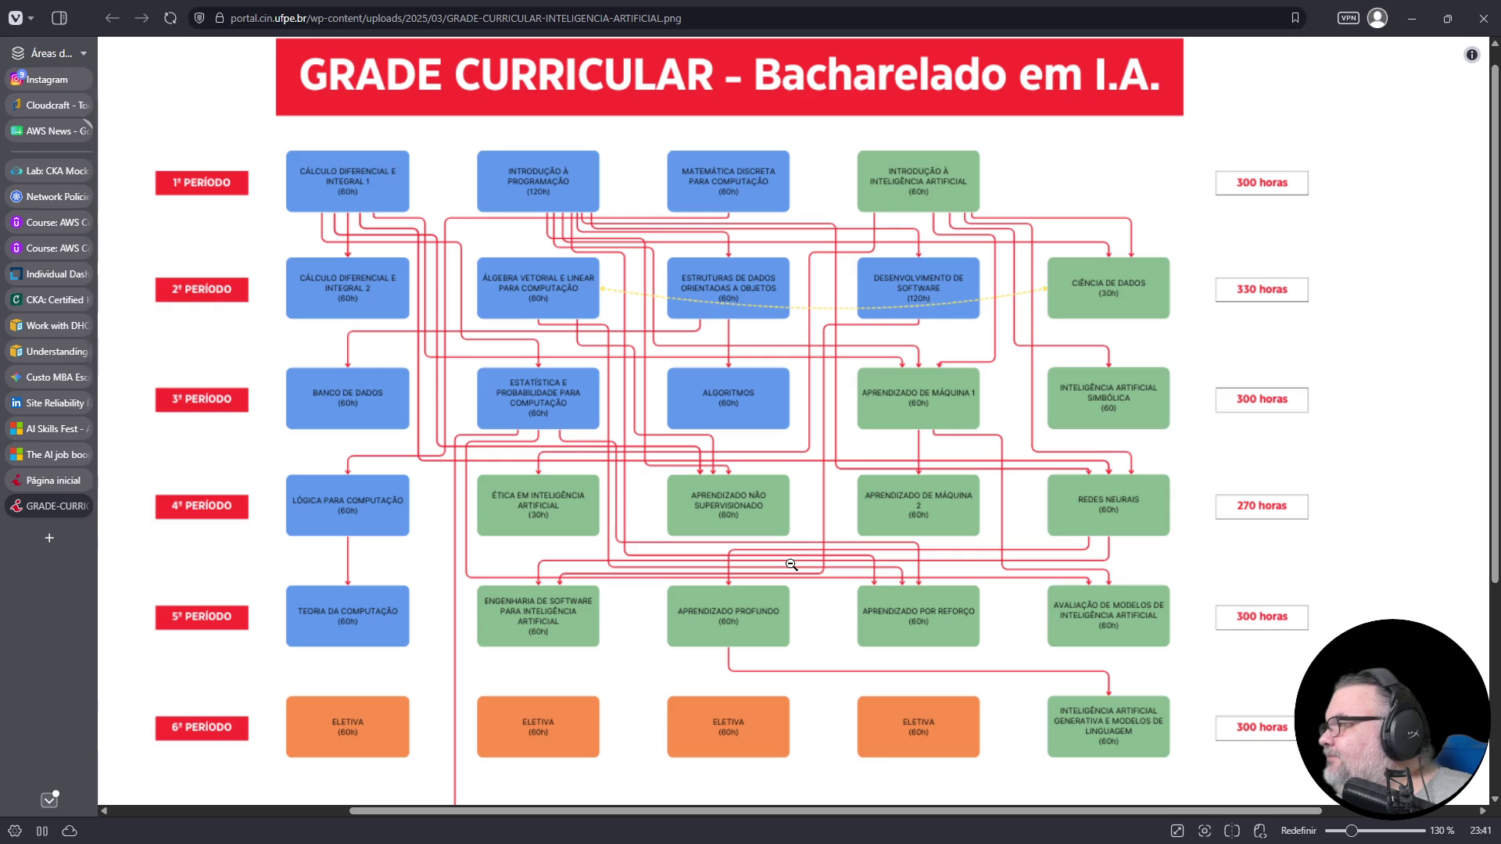
# - Scroll the enlarged curriculum chart, then close its tab to return to the CIn UFPE page
pyautogui.scroll(-2, 791, 564)
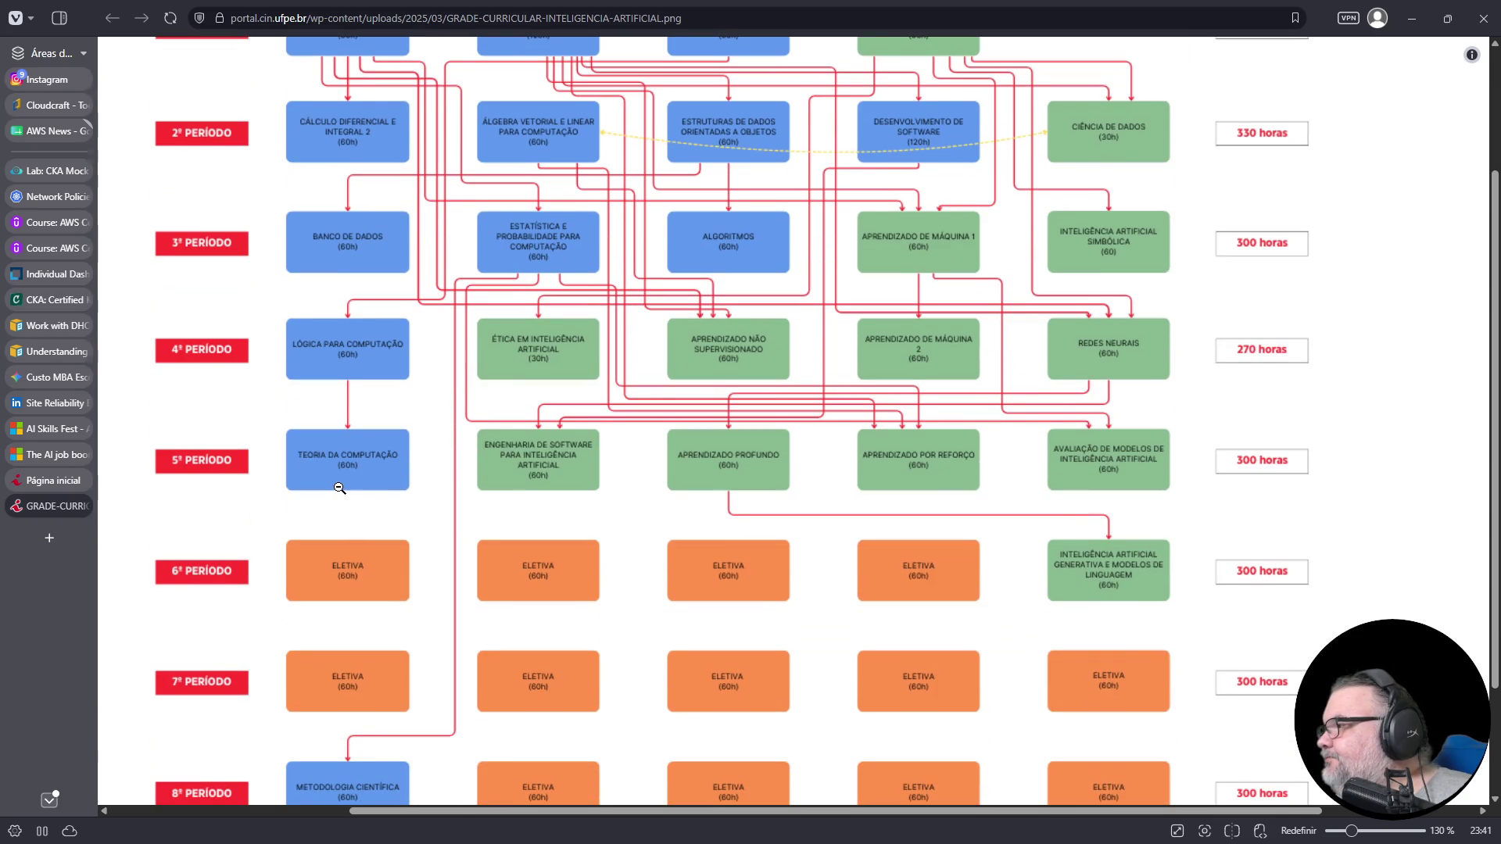
pyautogui.scroll(-2, 375, 578)
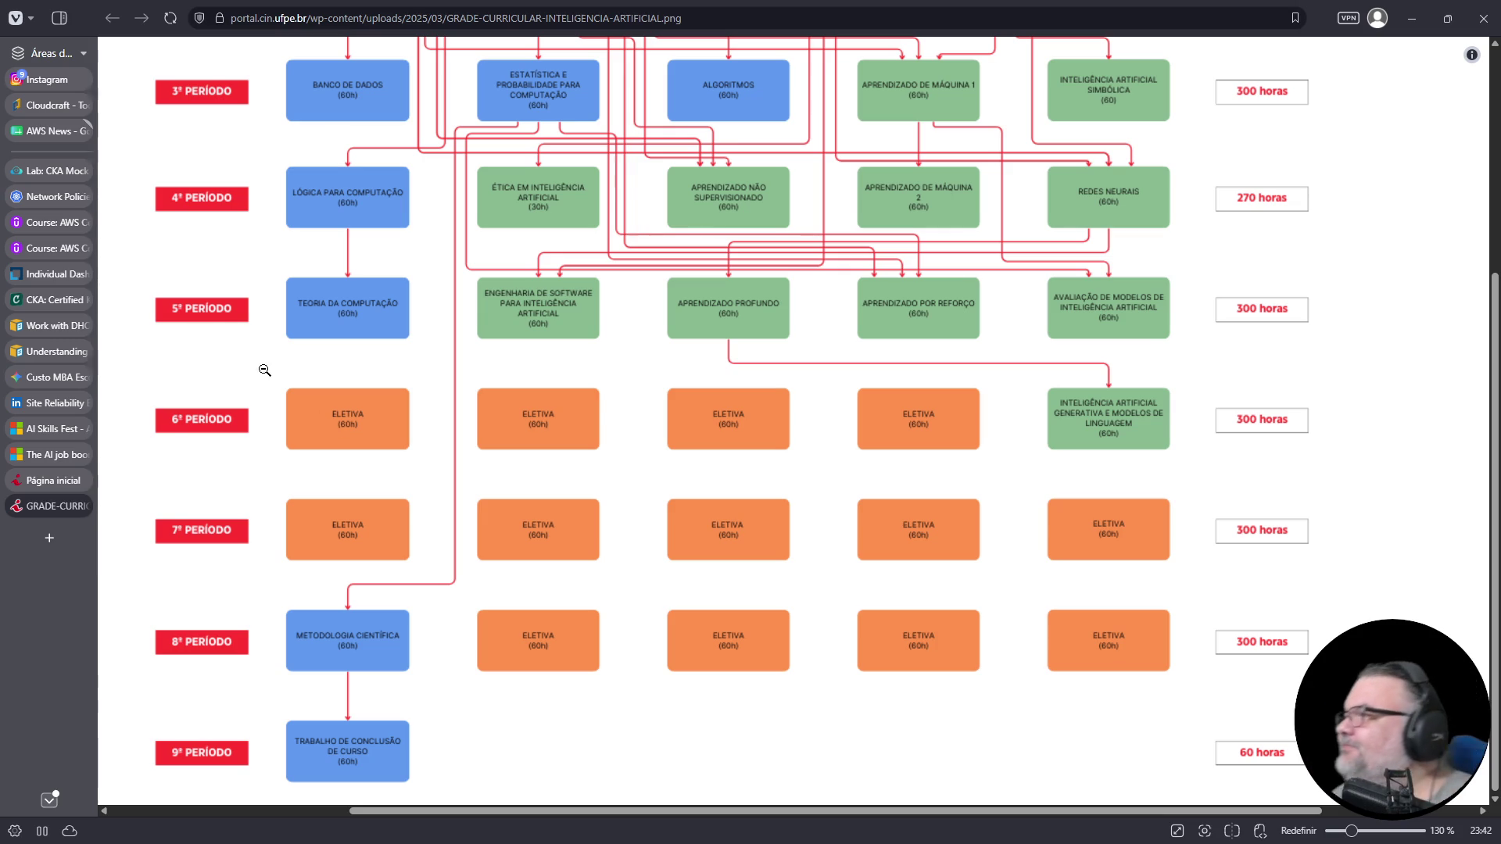
pyautogui.scroll(3, 481, 515)
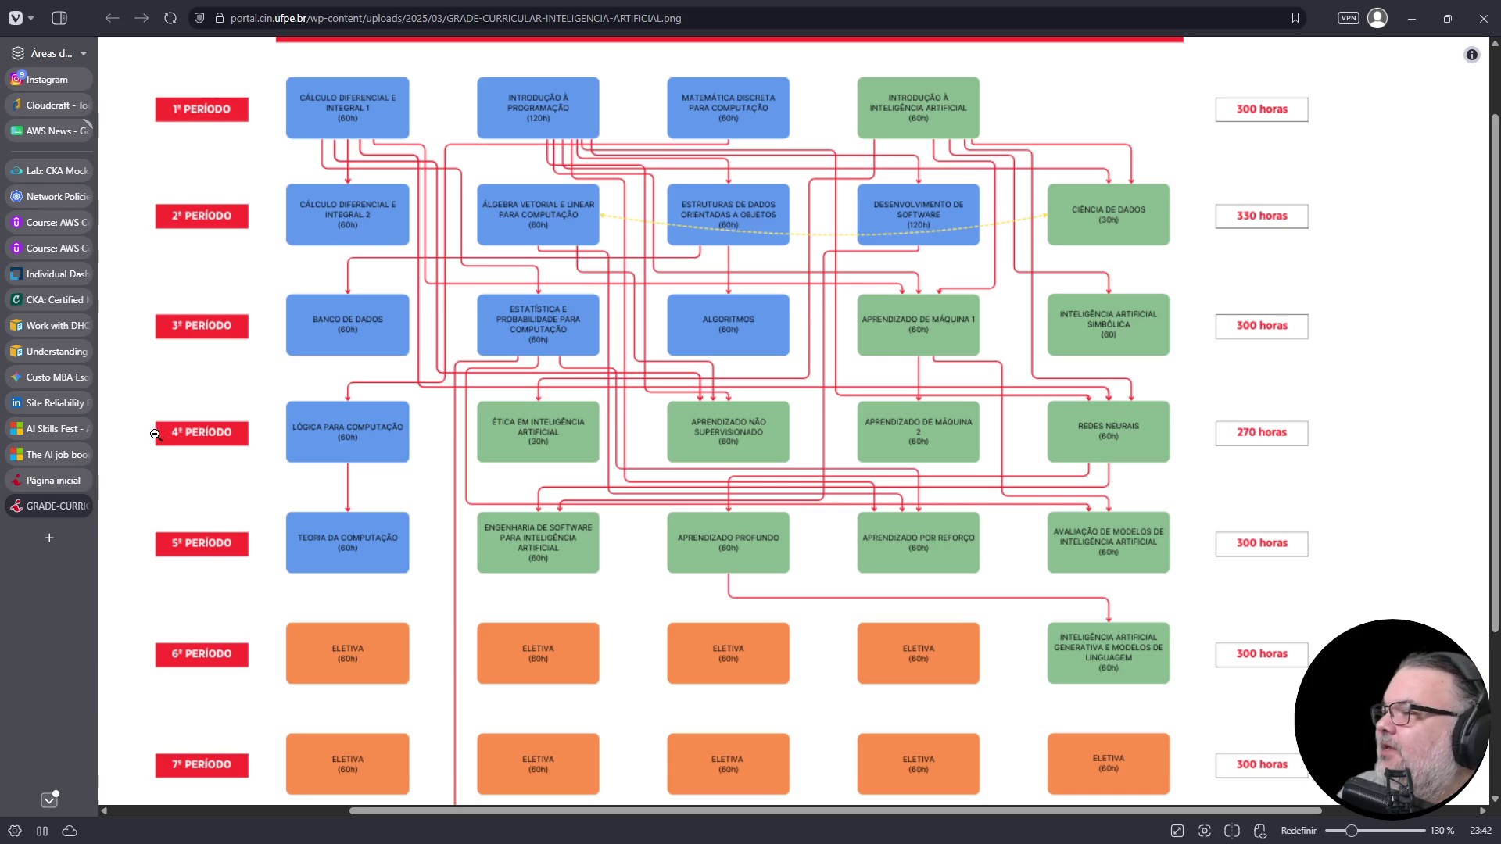
pyautogui.click(81, 509)
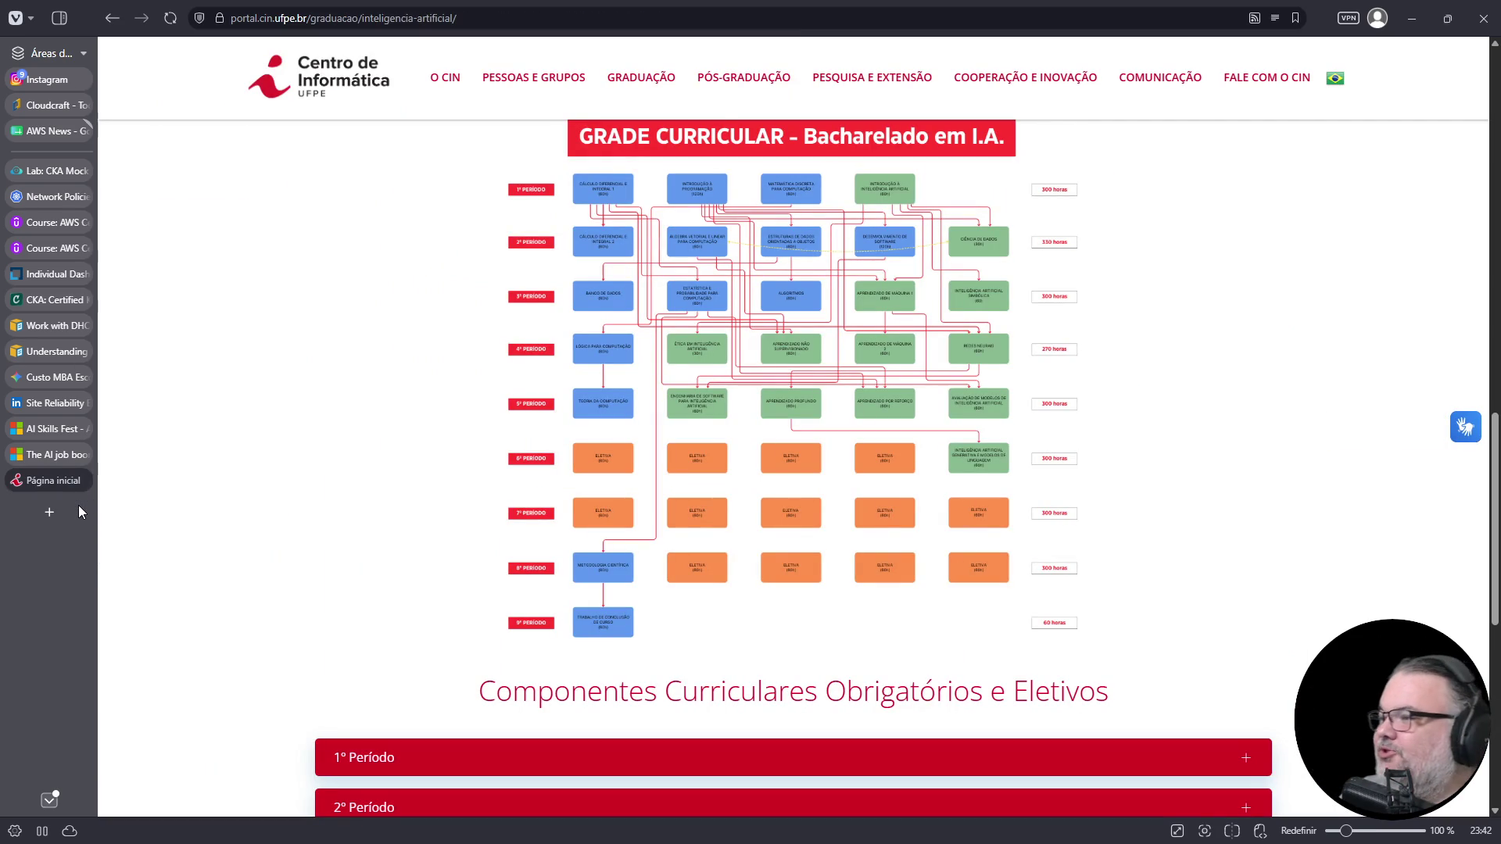
# - Close the Página inicial tab, review the retiring certifications table, then switch to the Udemy AWS quiz
pyautogui.click(81, 480)
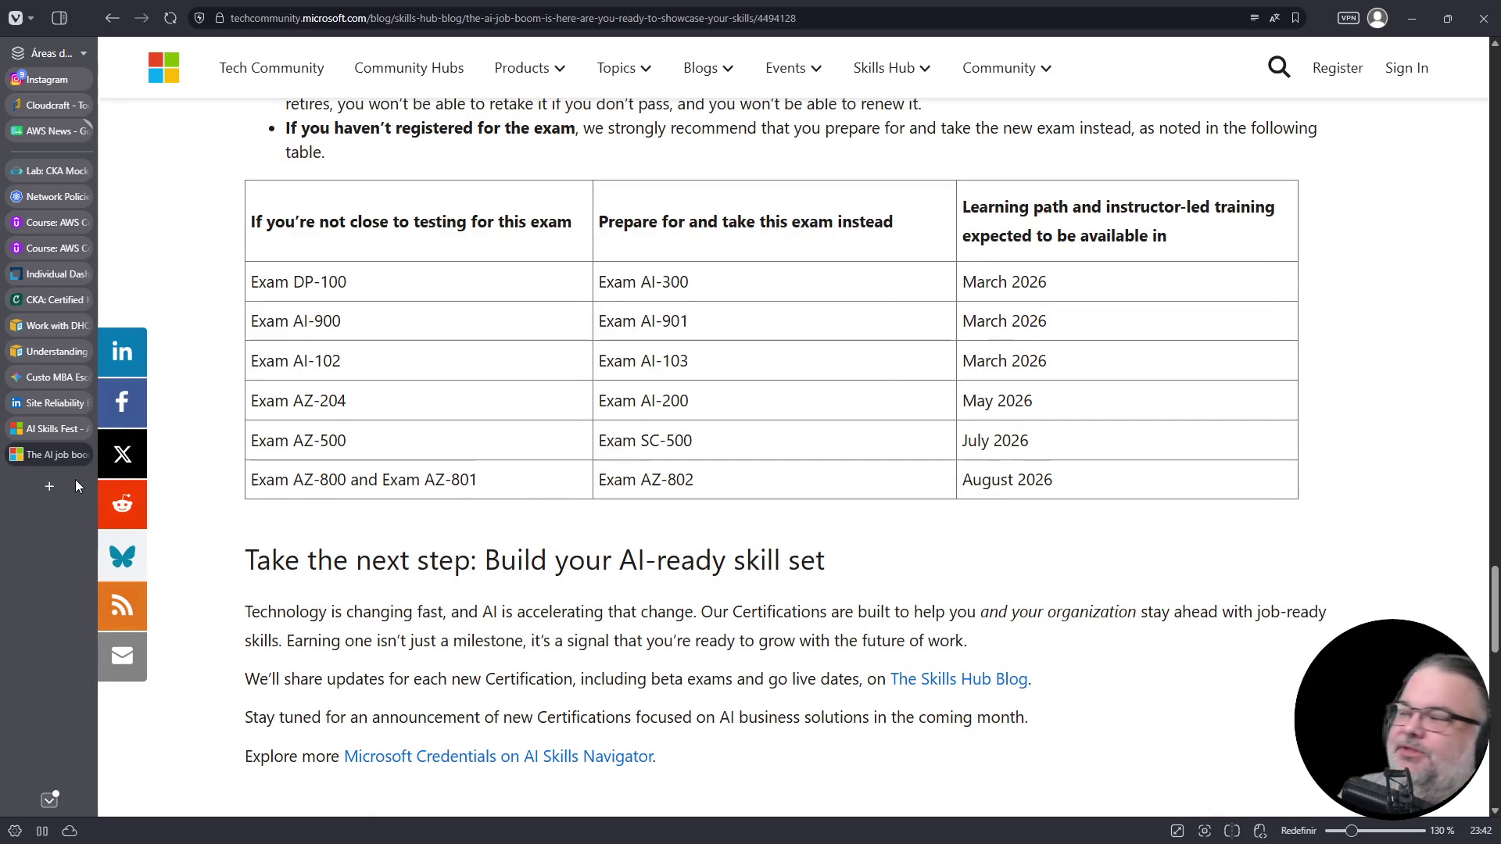
pyautogui.scroll(-2, 1099, 548)
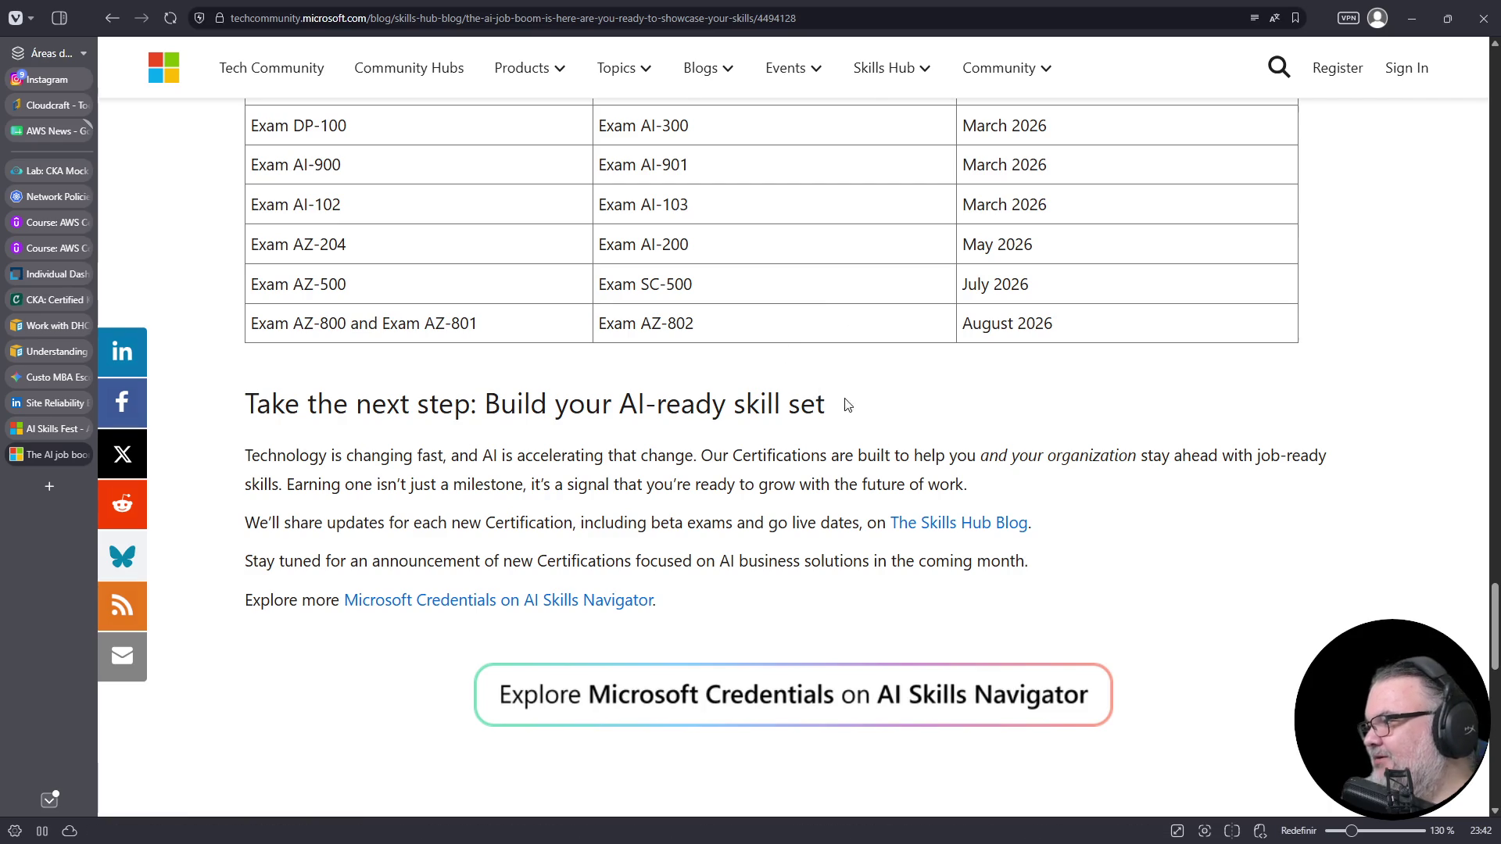
pyautogui.scroll(3, 850, 402)
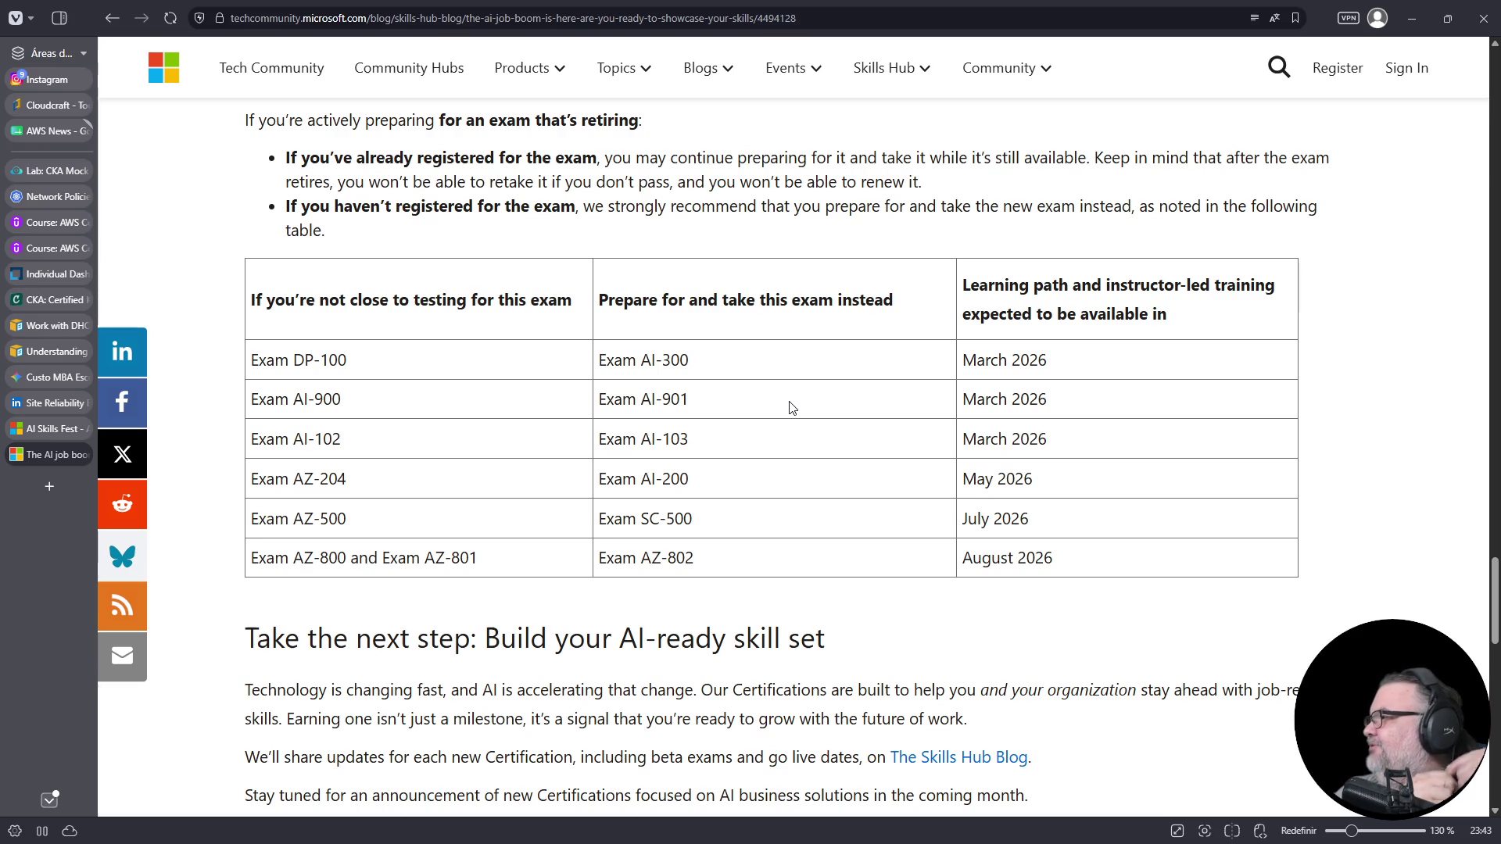
pyautogui.scroll(10, 808, 372)
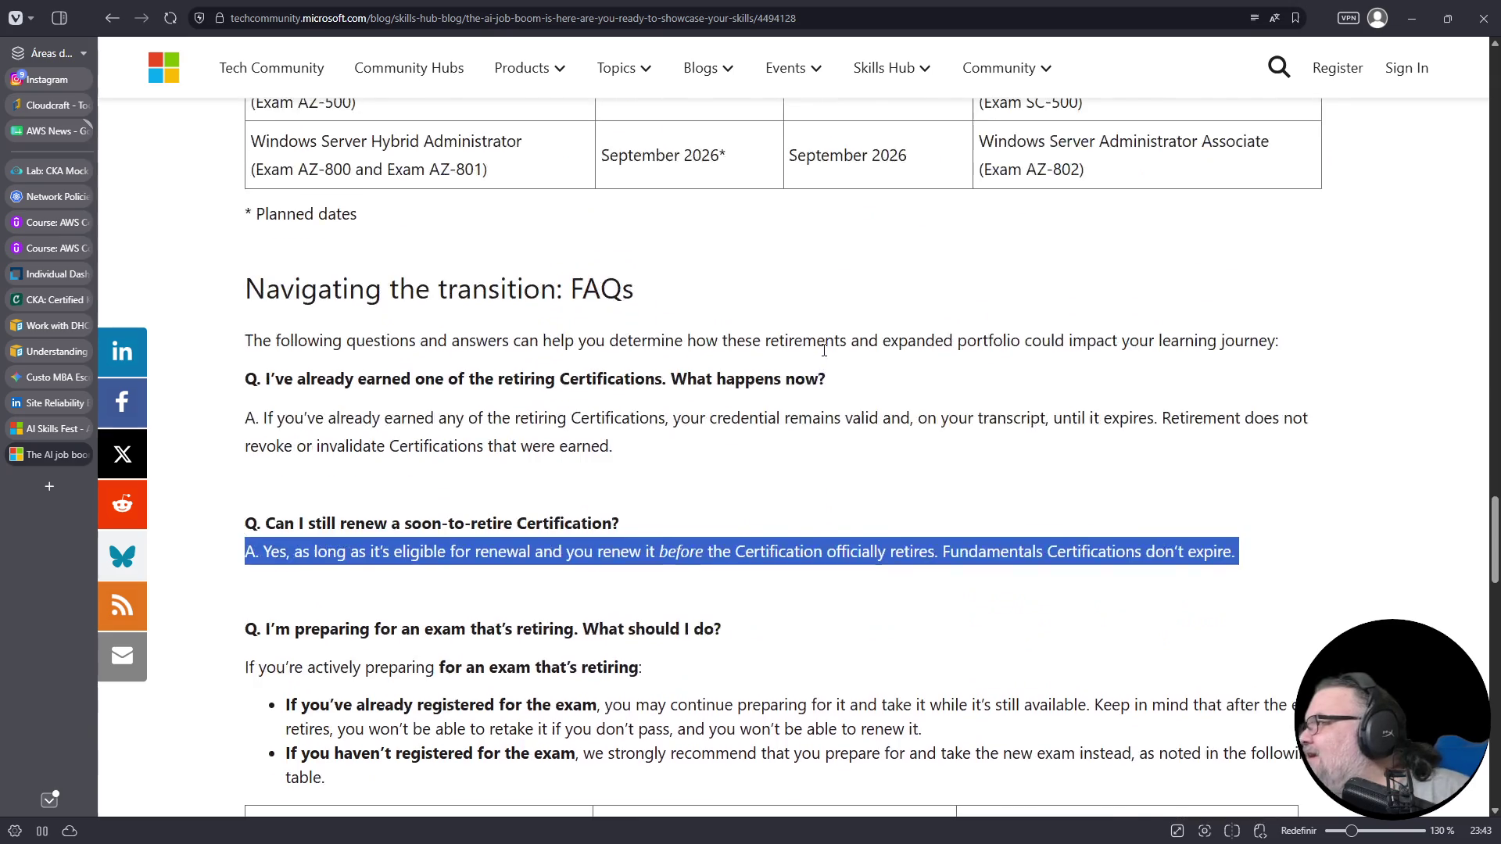
pyautogui.scroll(-3, 823, 356)
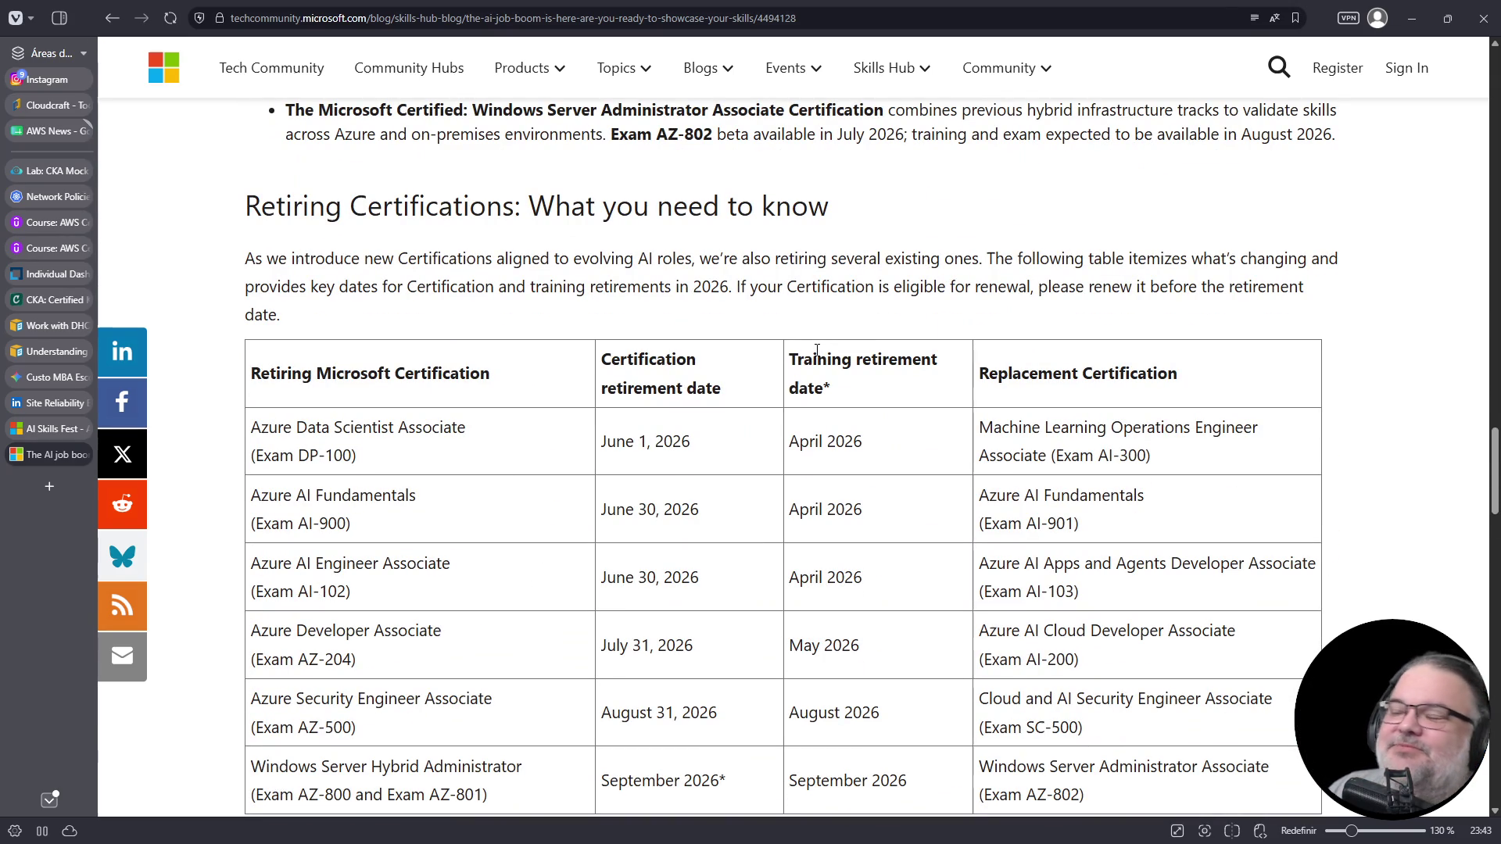
pyautogui.scroll(-2, 925, 438)
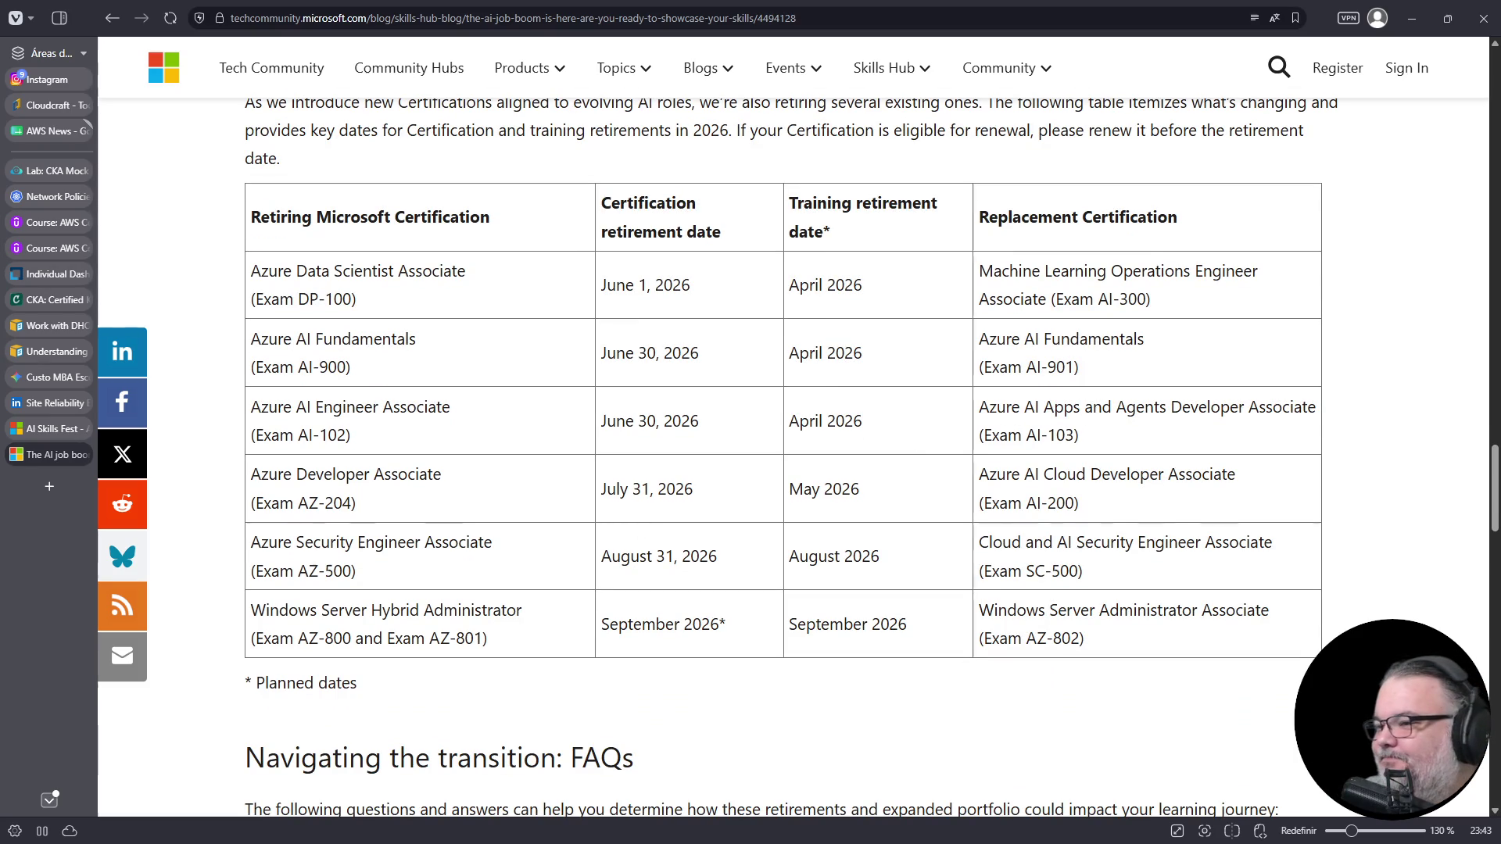
pyautogui.click(41, 222)
# - Dismiss the paused-test notice and check the BFD-on-company-router answer for question 3
pyautogui.click(1088, 353)
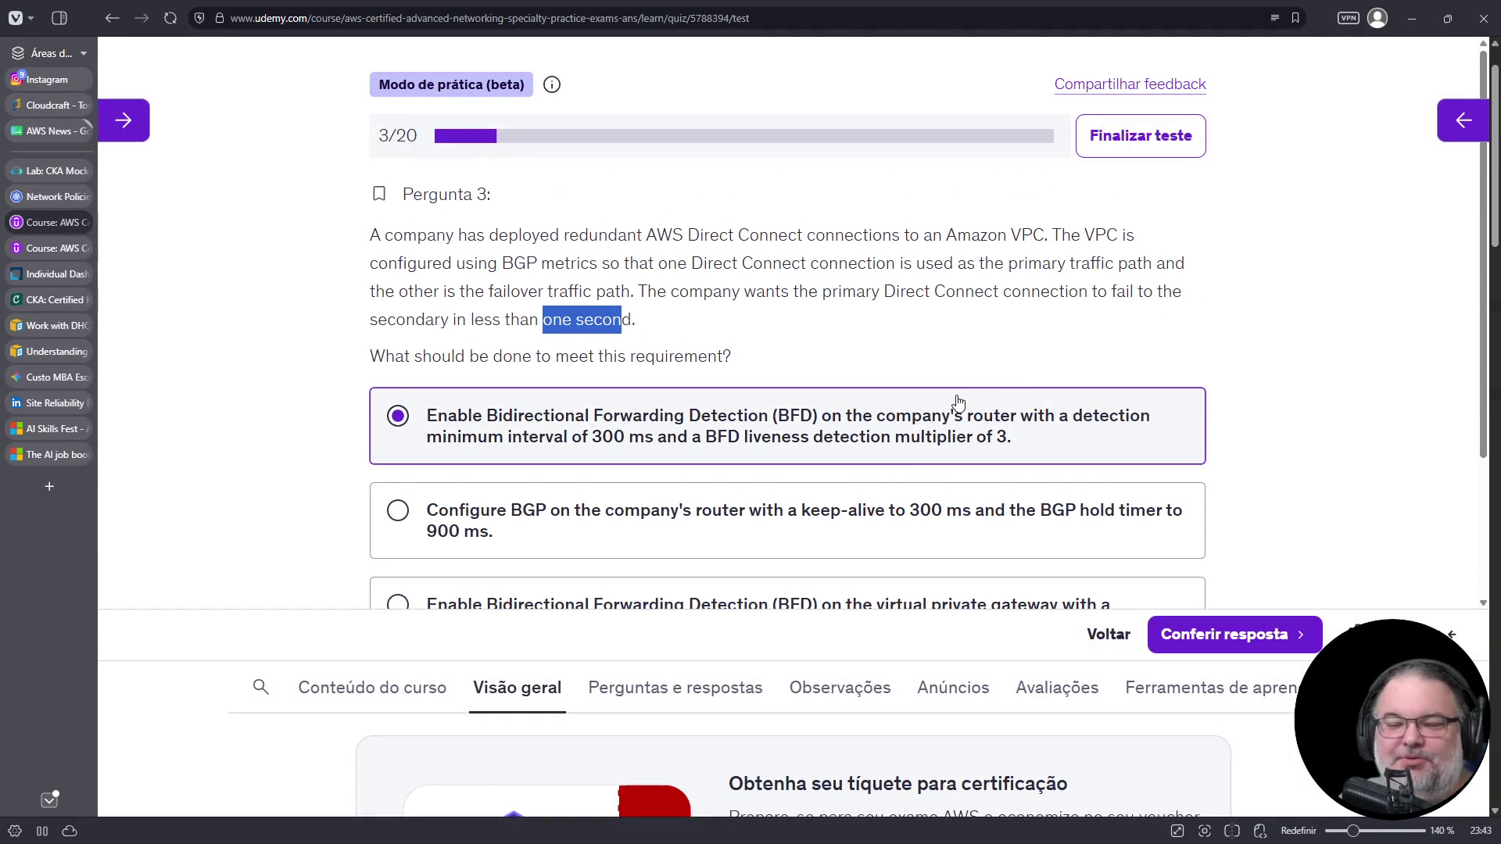
pyautogui.scroll(-2, 1011, 370)
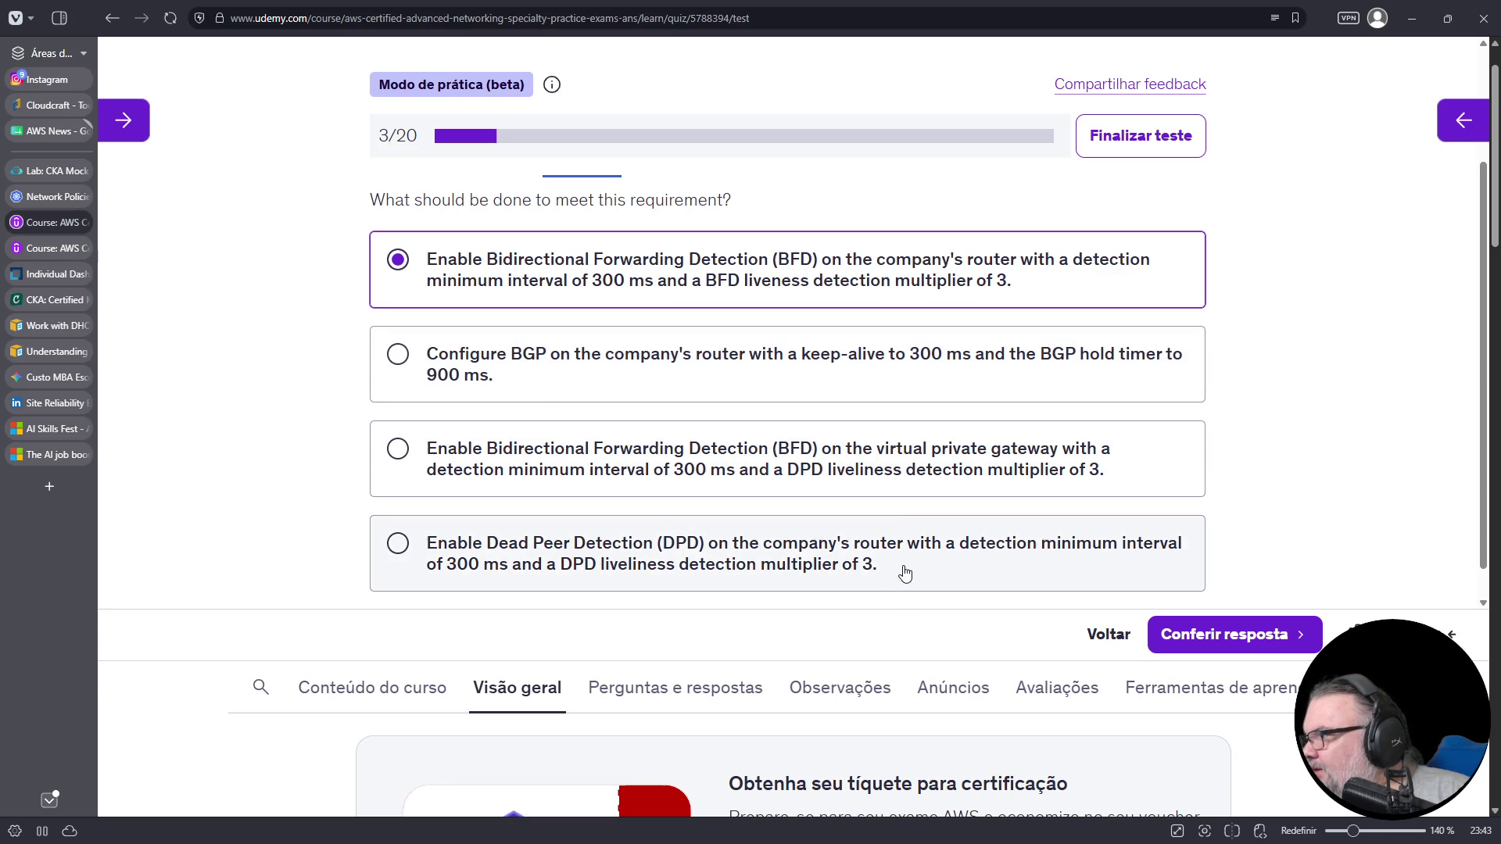
pyautogui.click(1224, 627)
pyautogui.scroll(-8, 801, 409)
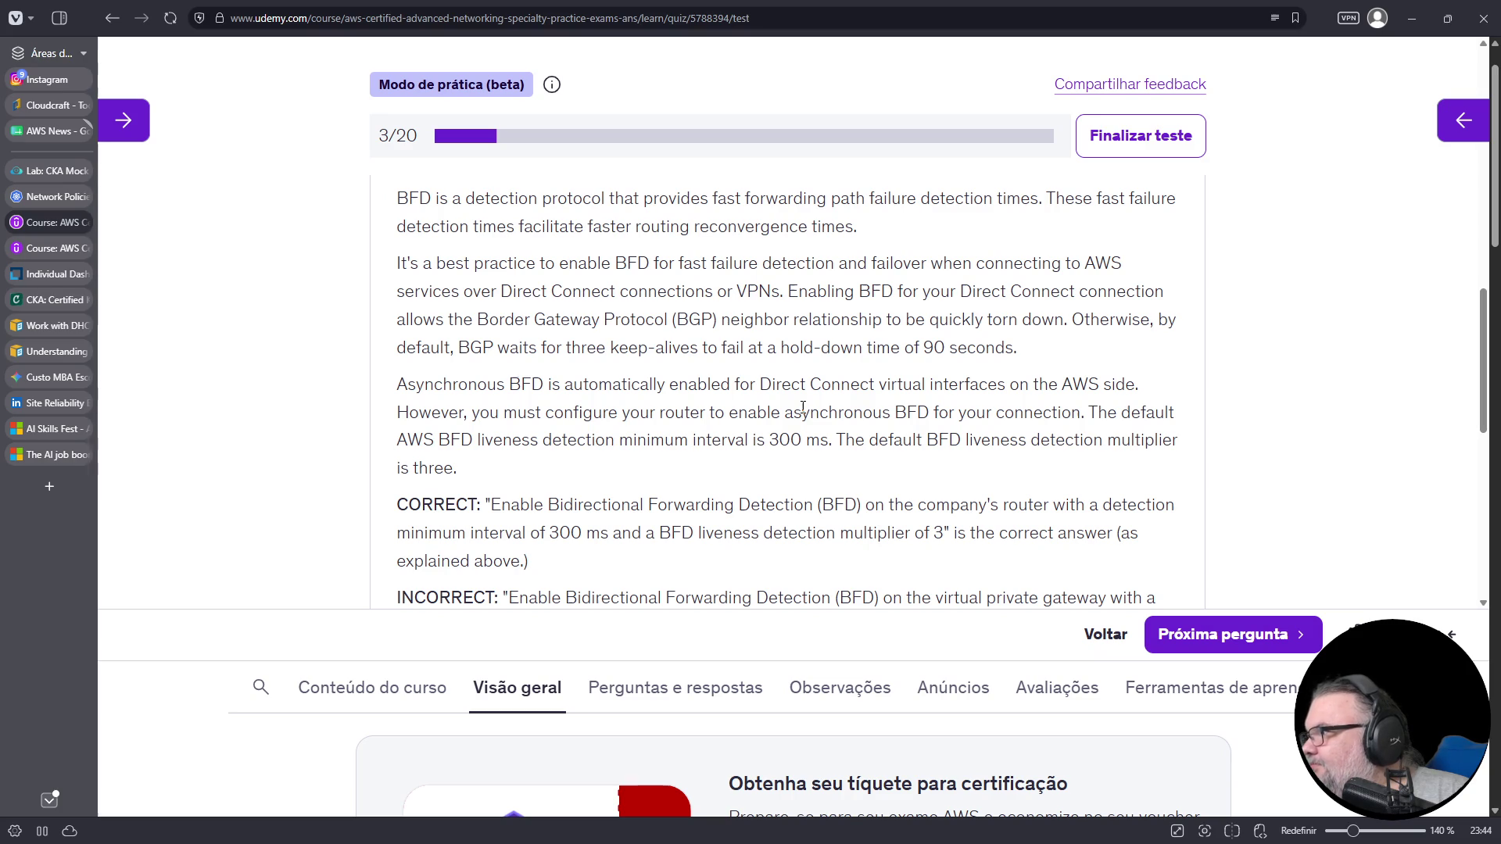
# - Read the question 3 explanation, highlighting the paragraph about configuring BFD on the customer router
pyautogui.scroll(-5, 797, 403)
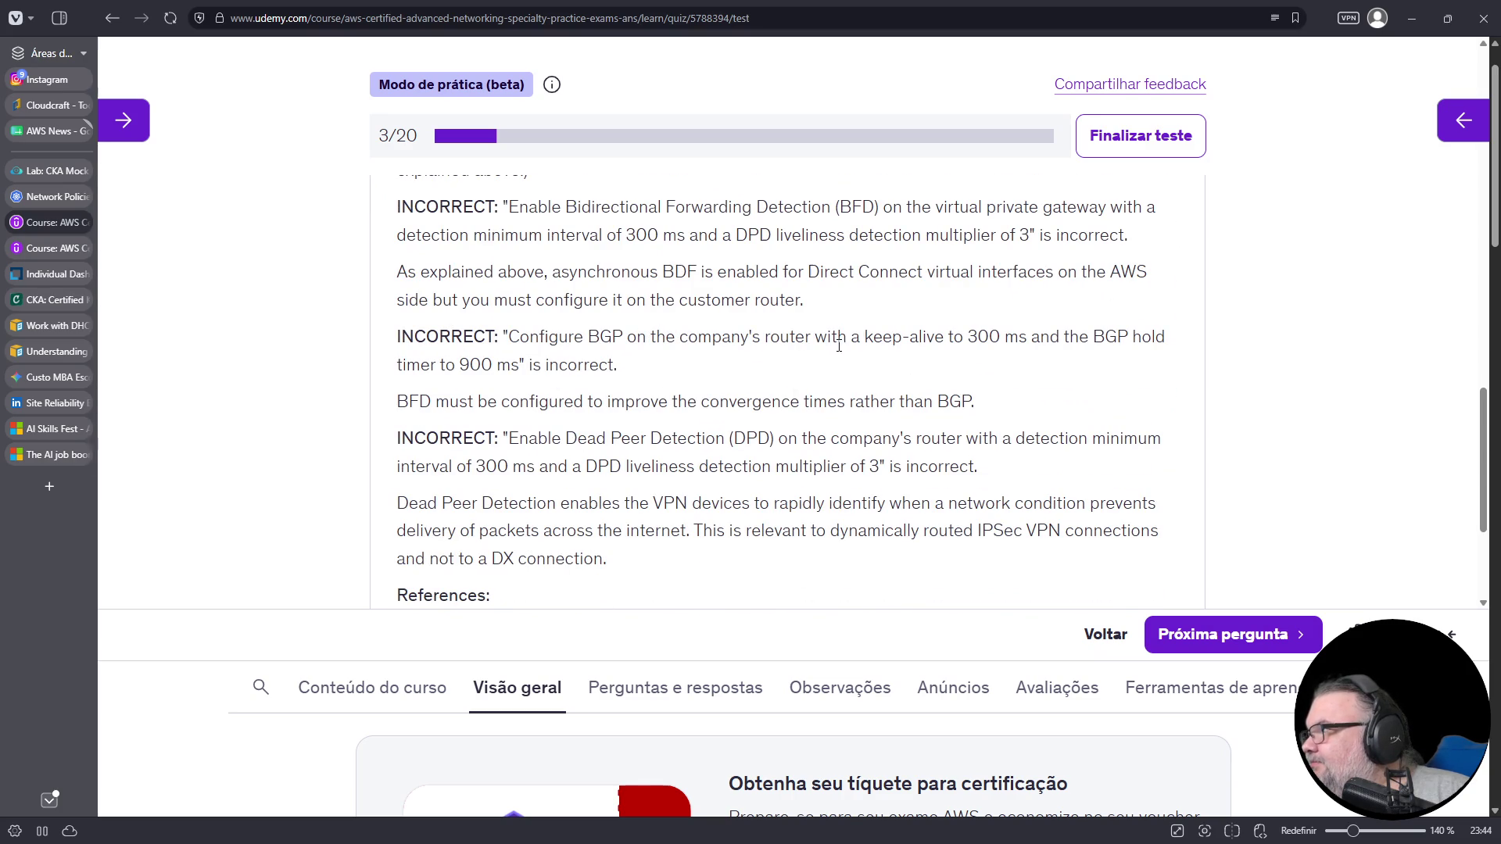
pyautogui.scroll(-1, 858, 320)
pyautogui.scroll(-1, 859, 321)
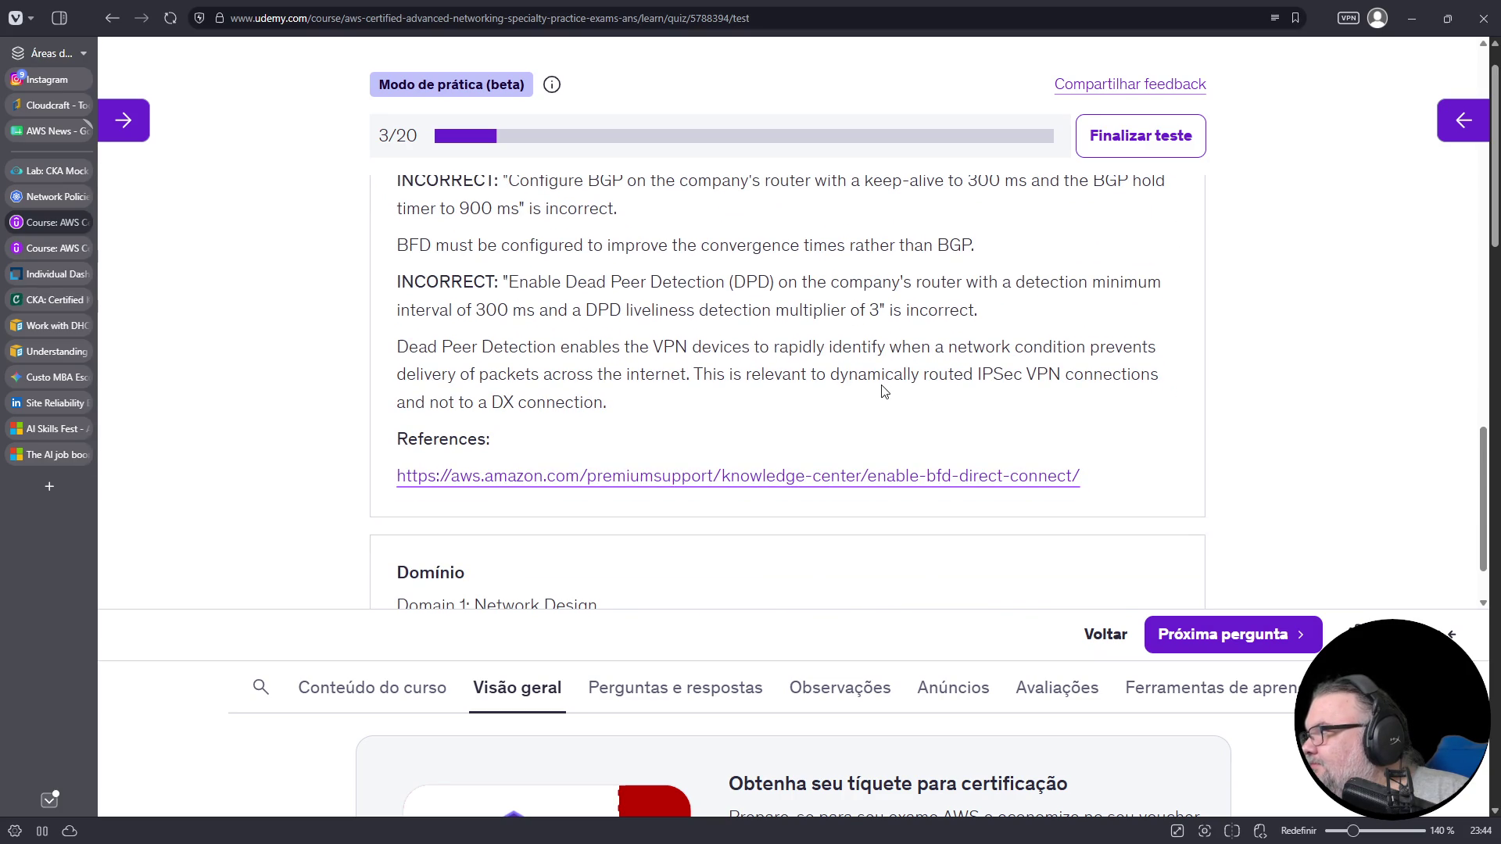
pyautogui.scroll(3, 884, 401)
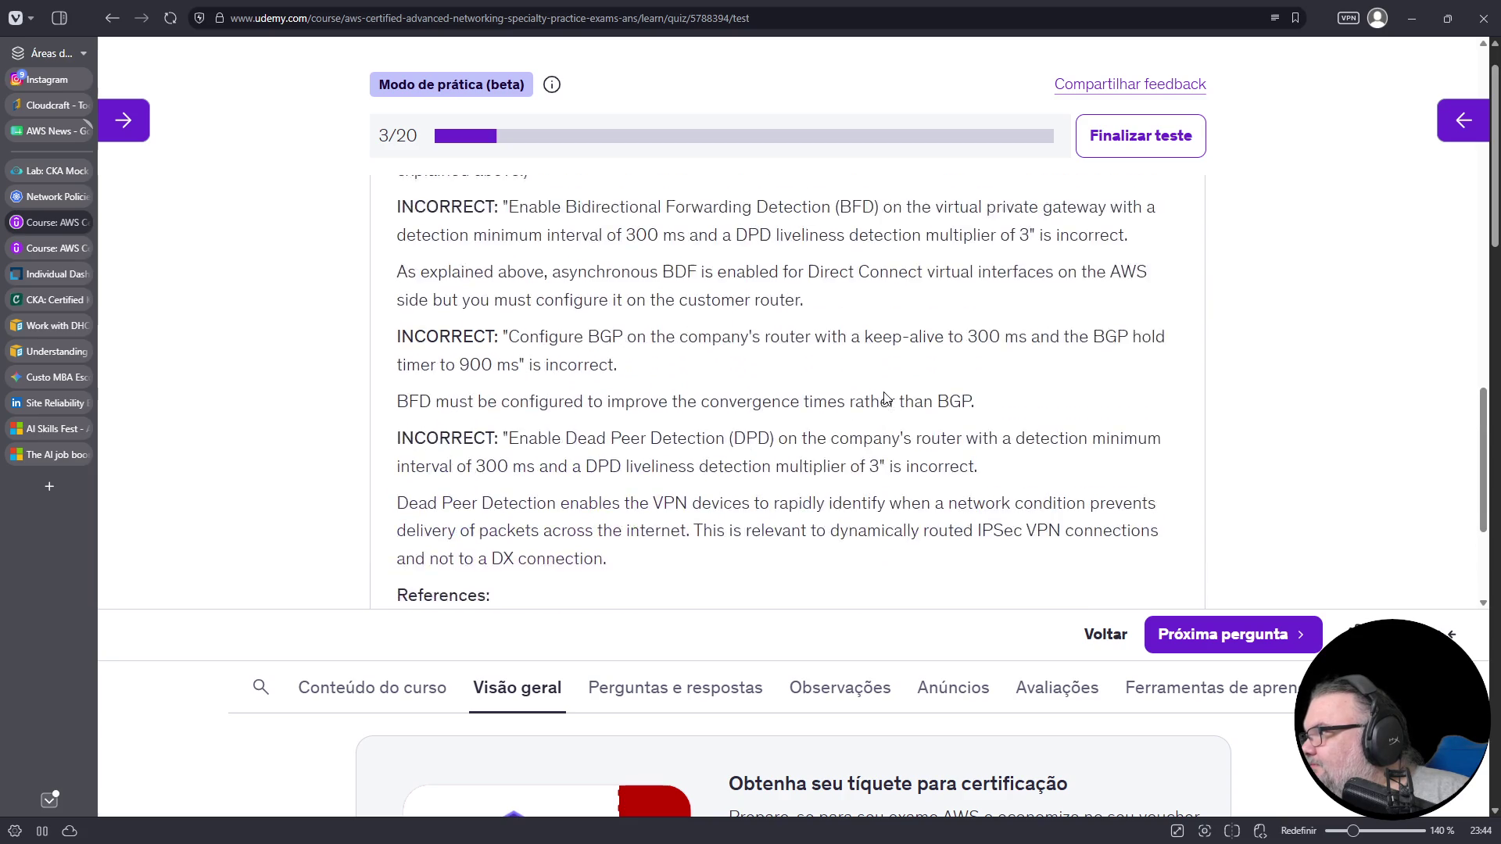
pyautogui.moveTo(848, 379); pyautogui.dragTo(385, 342)
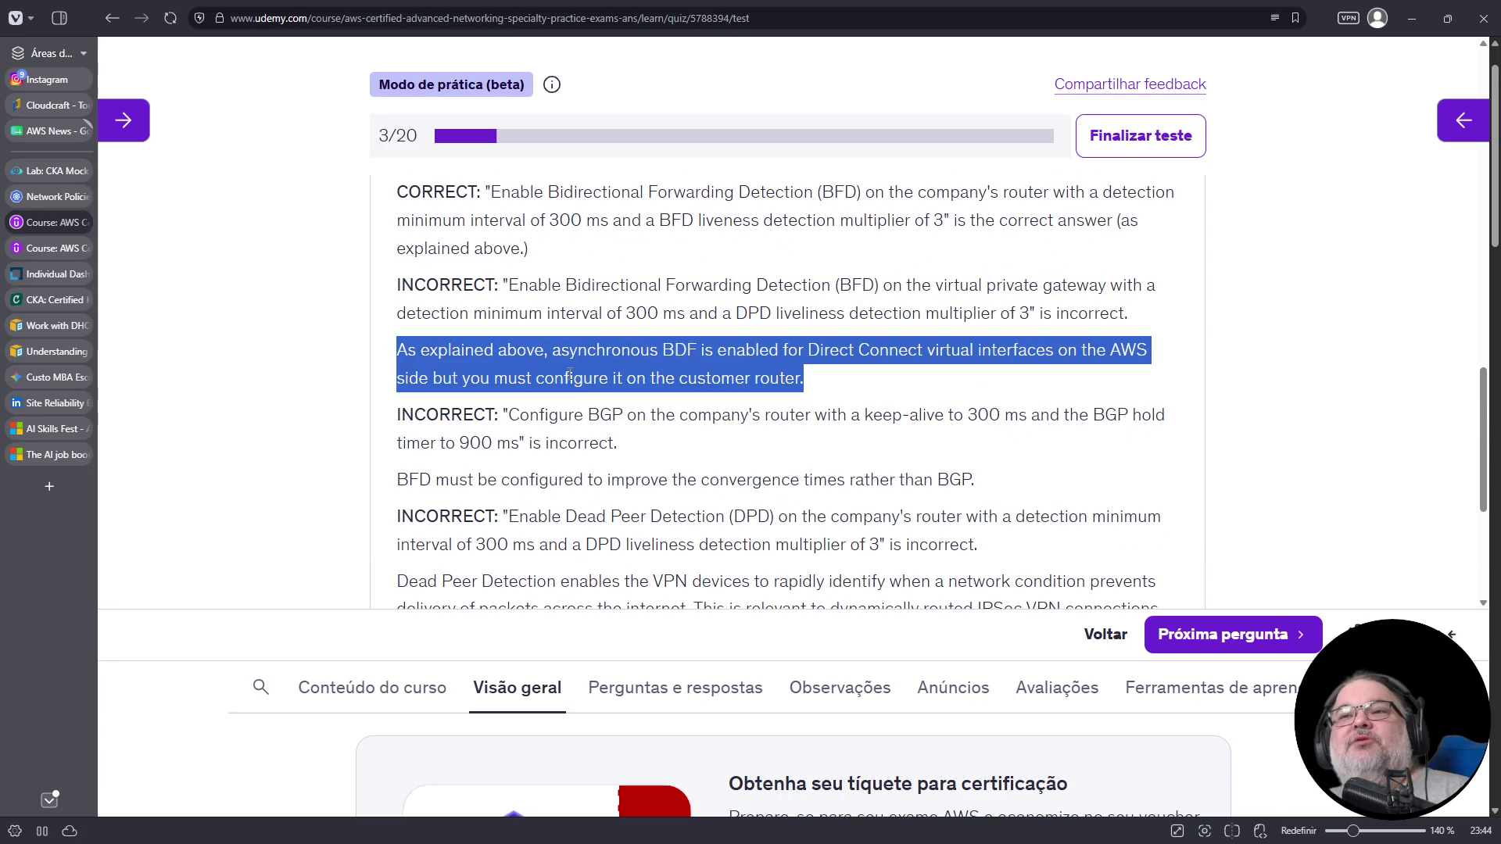
pyautogui.scroll(2, 592, 344)
pyautogui.scroll(10, 592, 344)
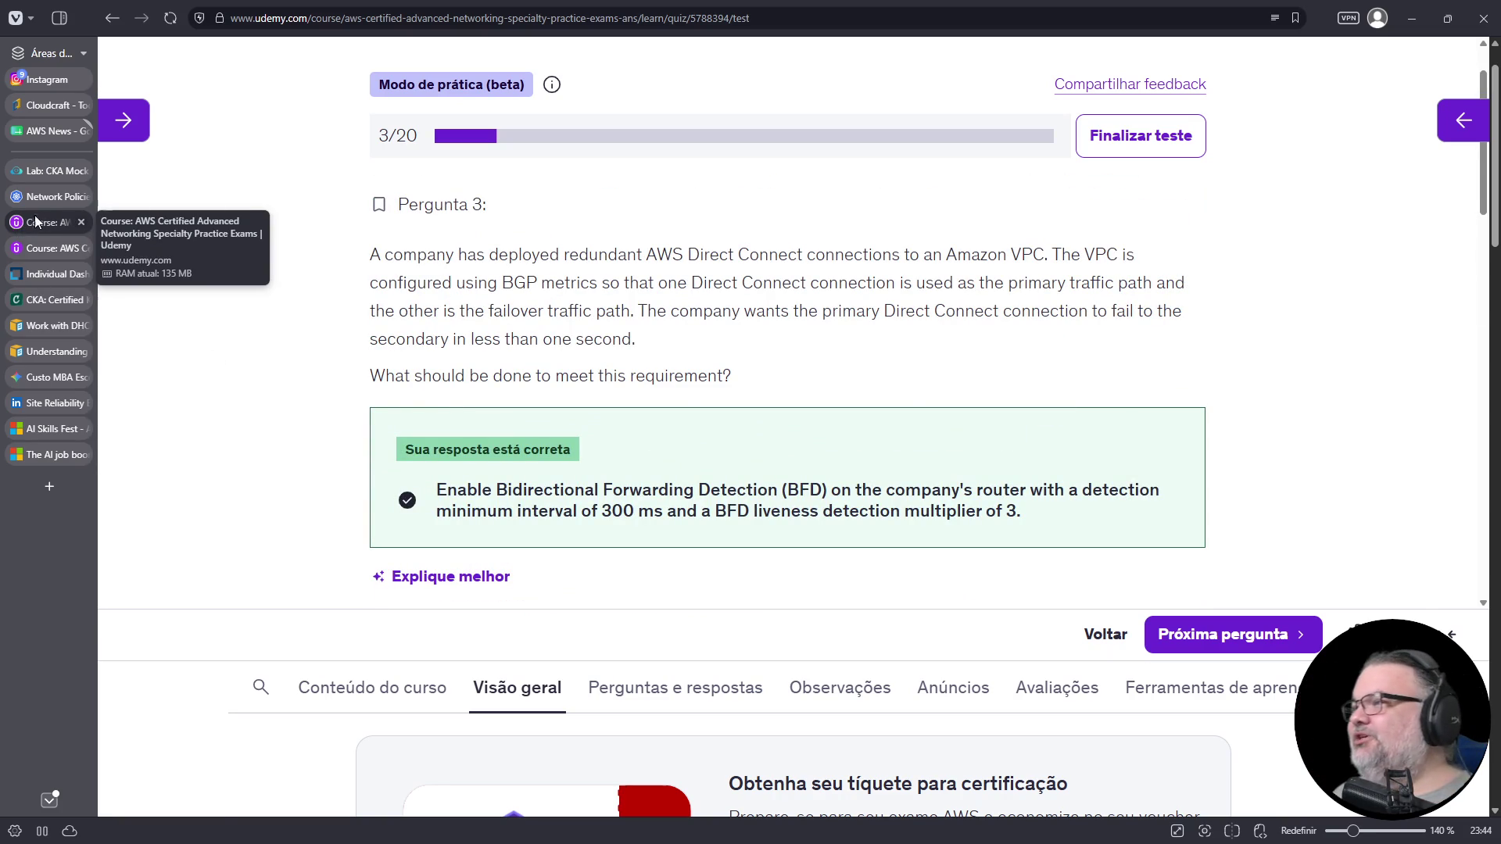
# - Go to the KodeKloud CKA Mock Exam 3 lab via the Network Policies tab, dismissing the sale banner
pyautogui.click(46, 197)
pyautogui.click(49, 173)
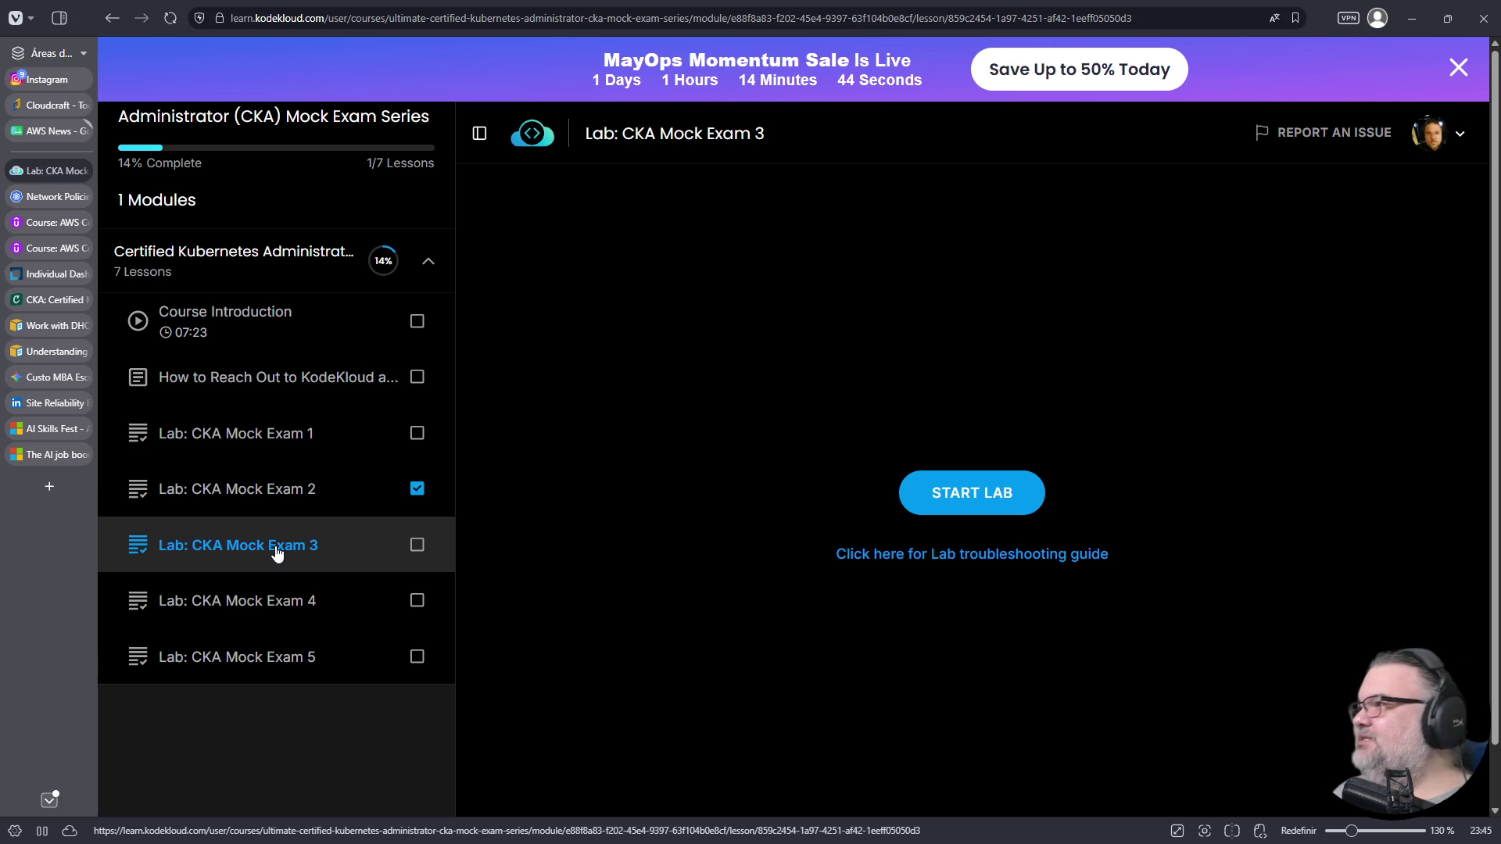
pyautogui.click(1460, 69)
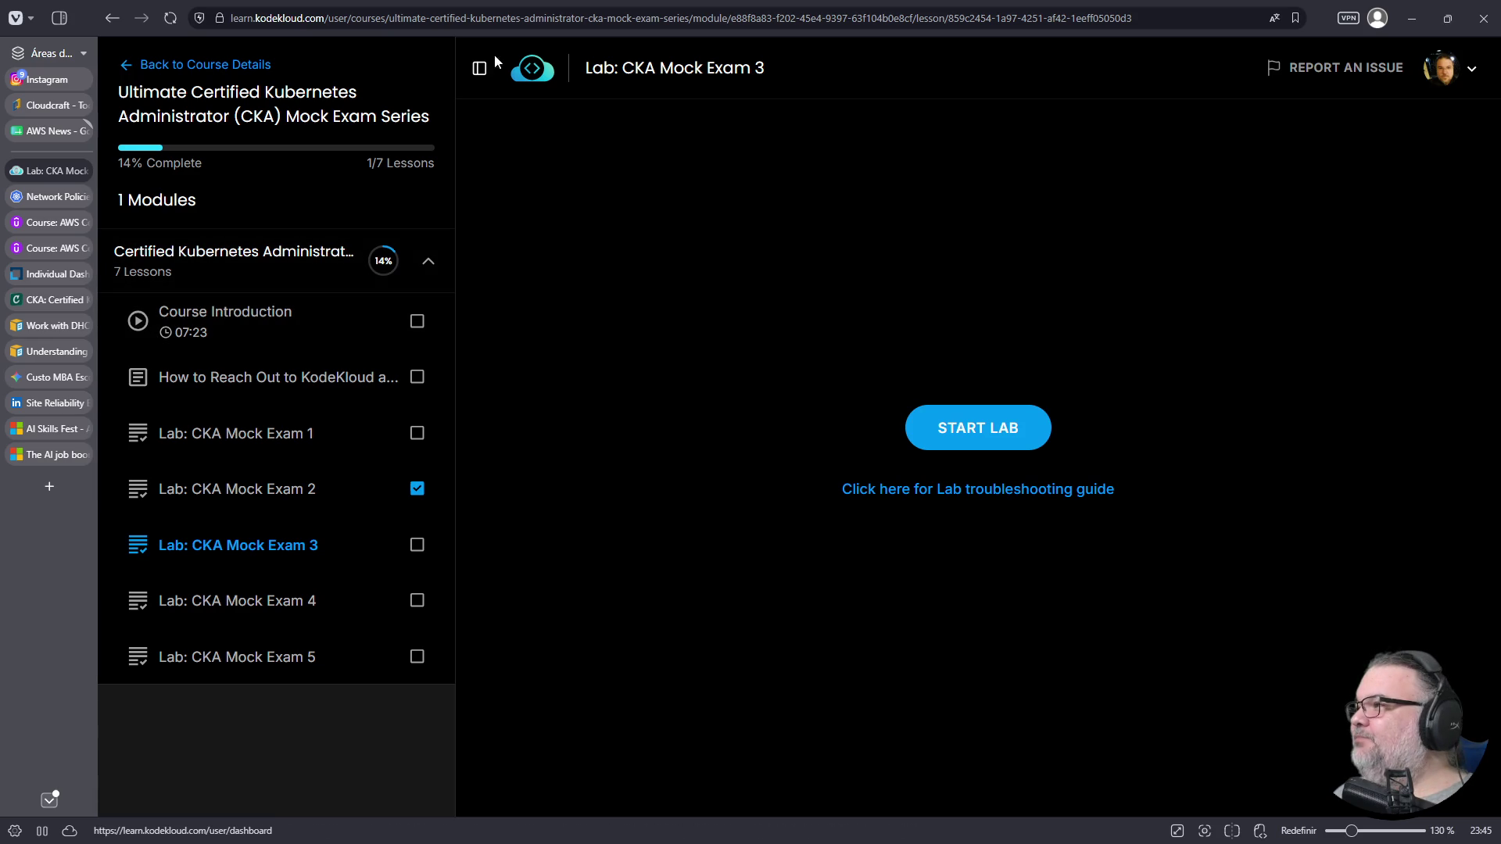
# - Collapse the lesson list, start the CKA Mock Exam 3 lab, close the CKA page, and view the LFX dashboard
pyautogui.click(480, 69)
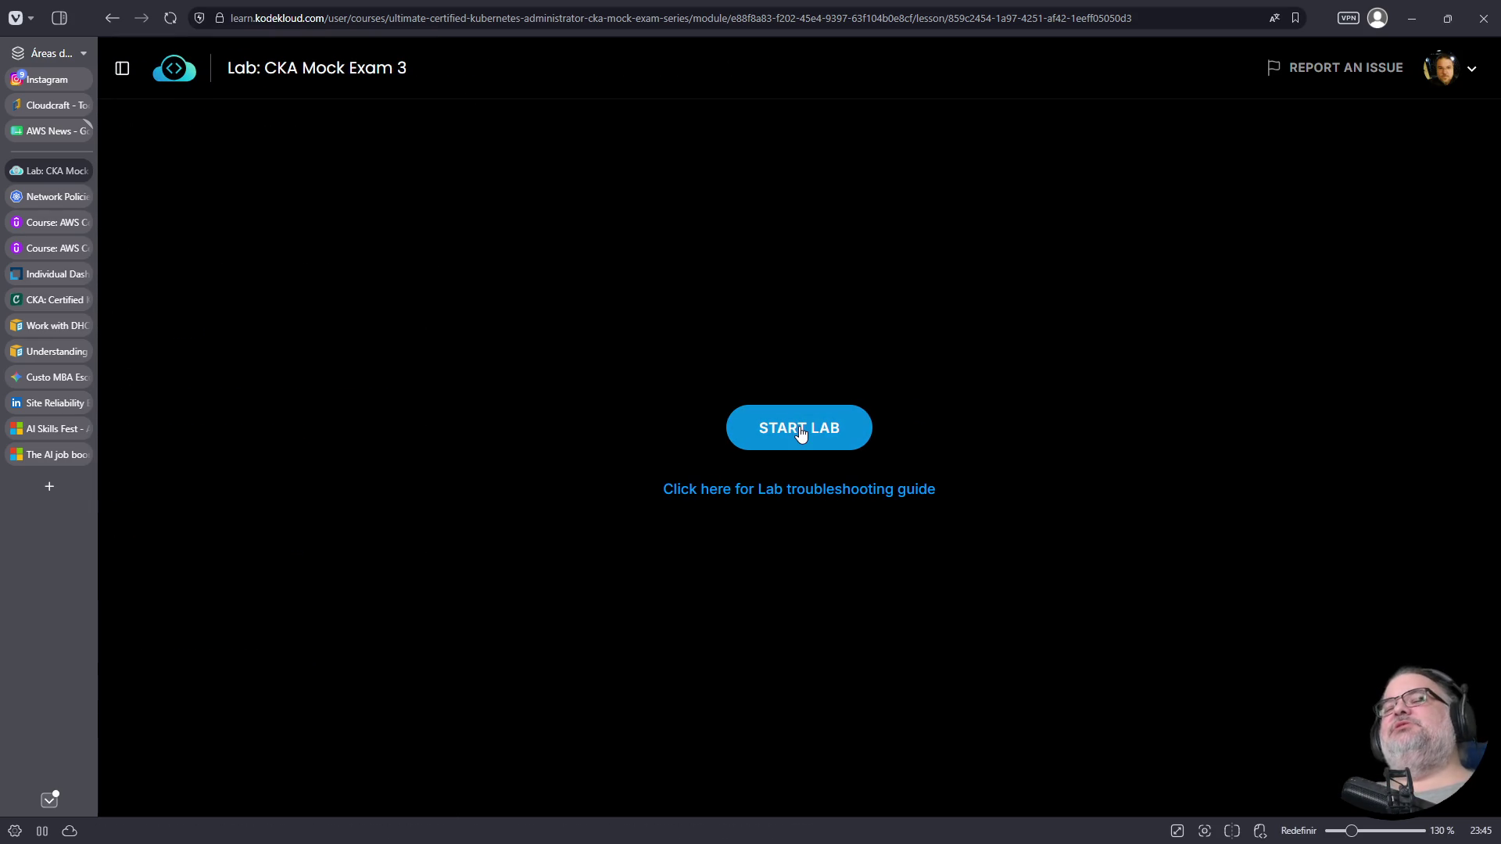
pyautogui.click(801, 434)
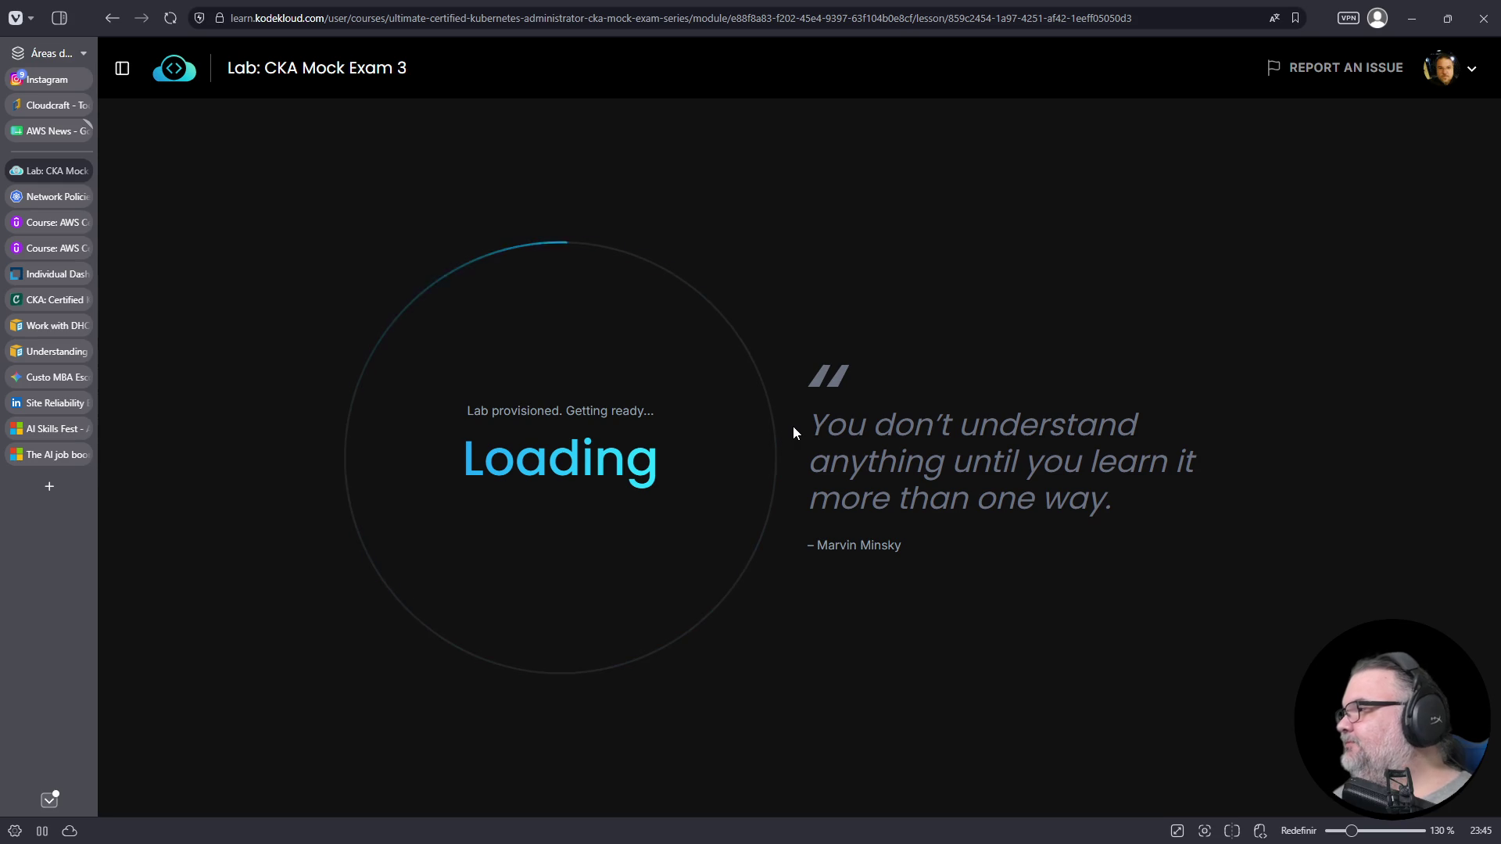
pyautogui.click(81, 301)
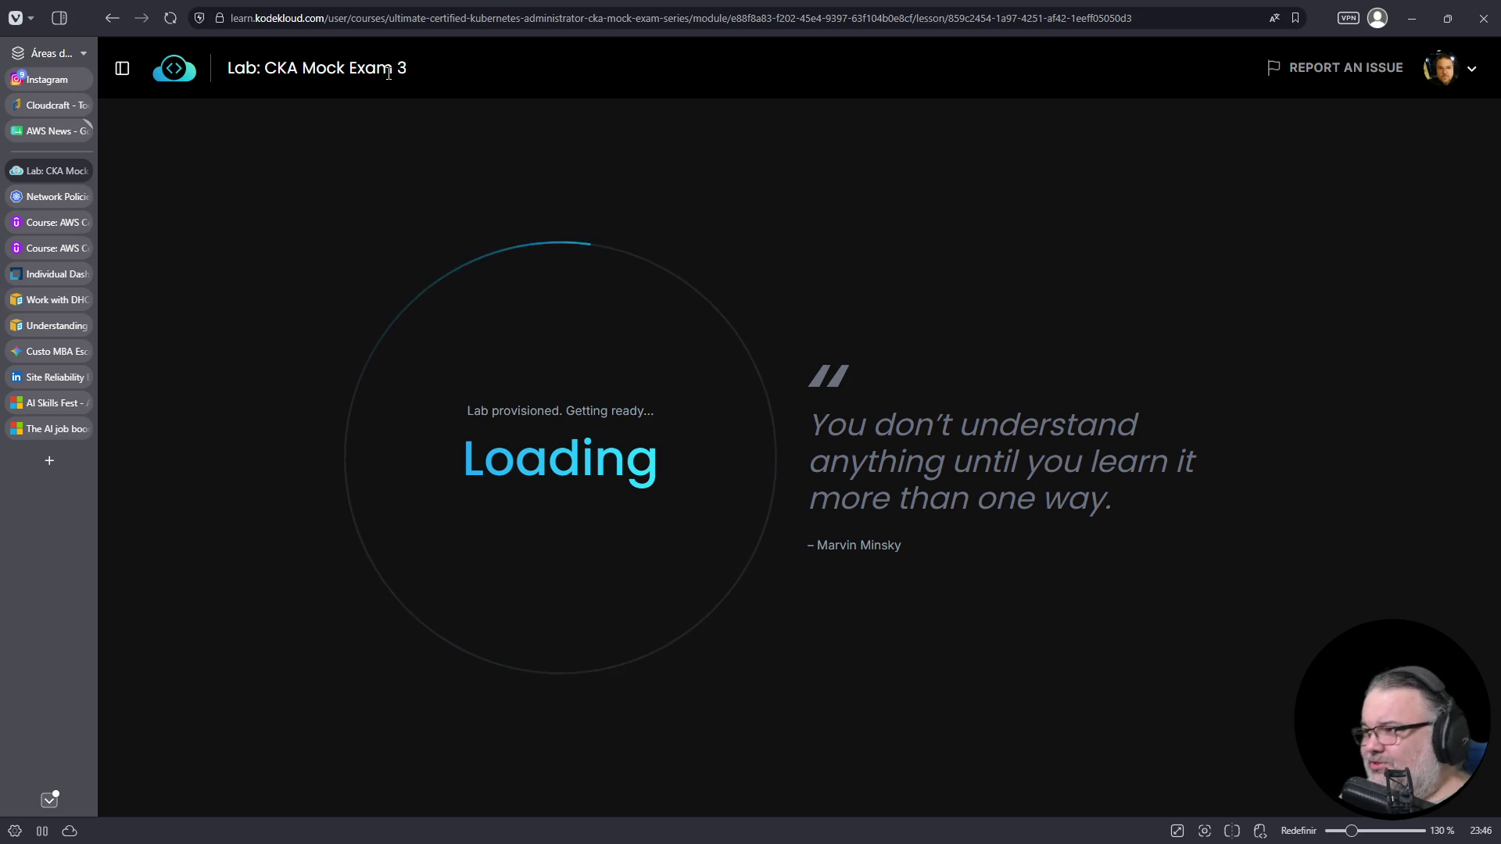
pyautogui.click(59, 275)
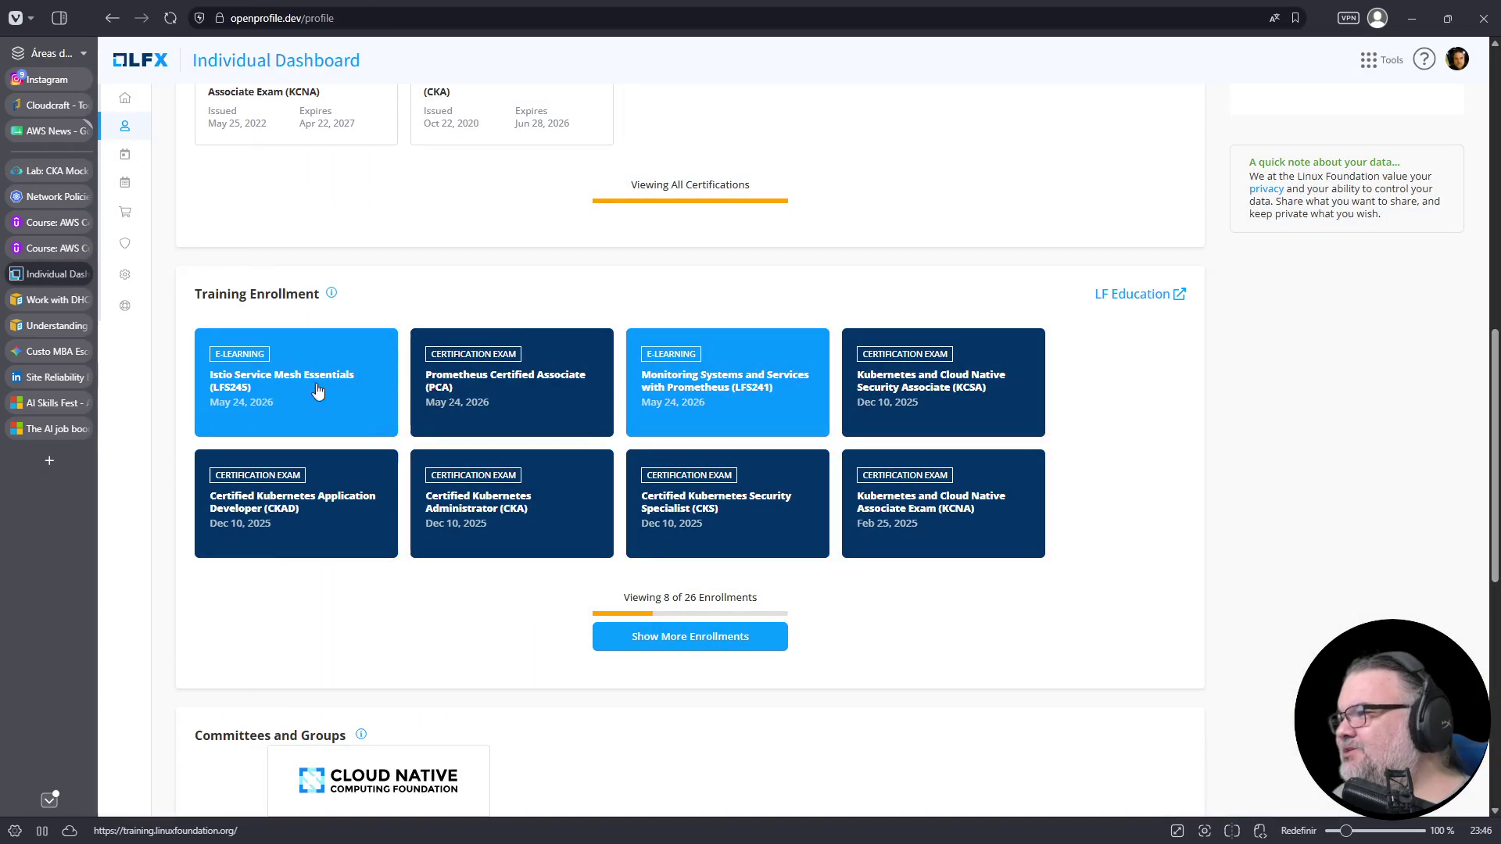
# - Open the Istio Service Mesh Essentials training site from the dashboard twice, returning to the dashboard each time
pyautogui.click(278, 391)
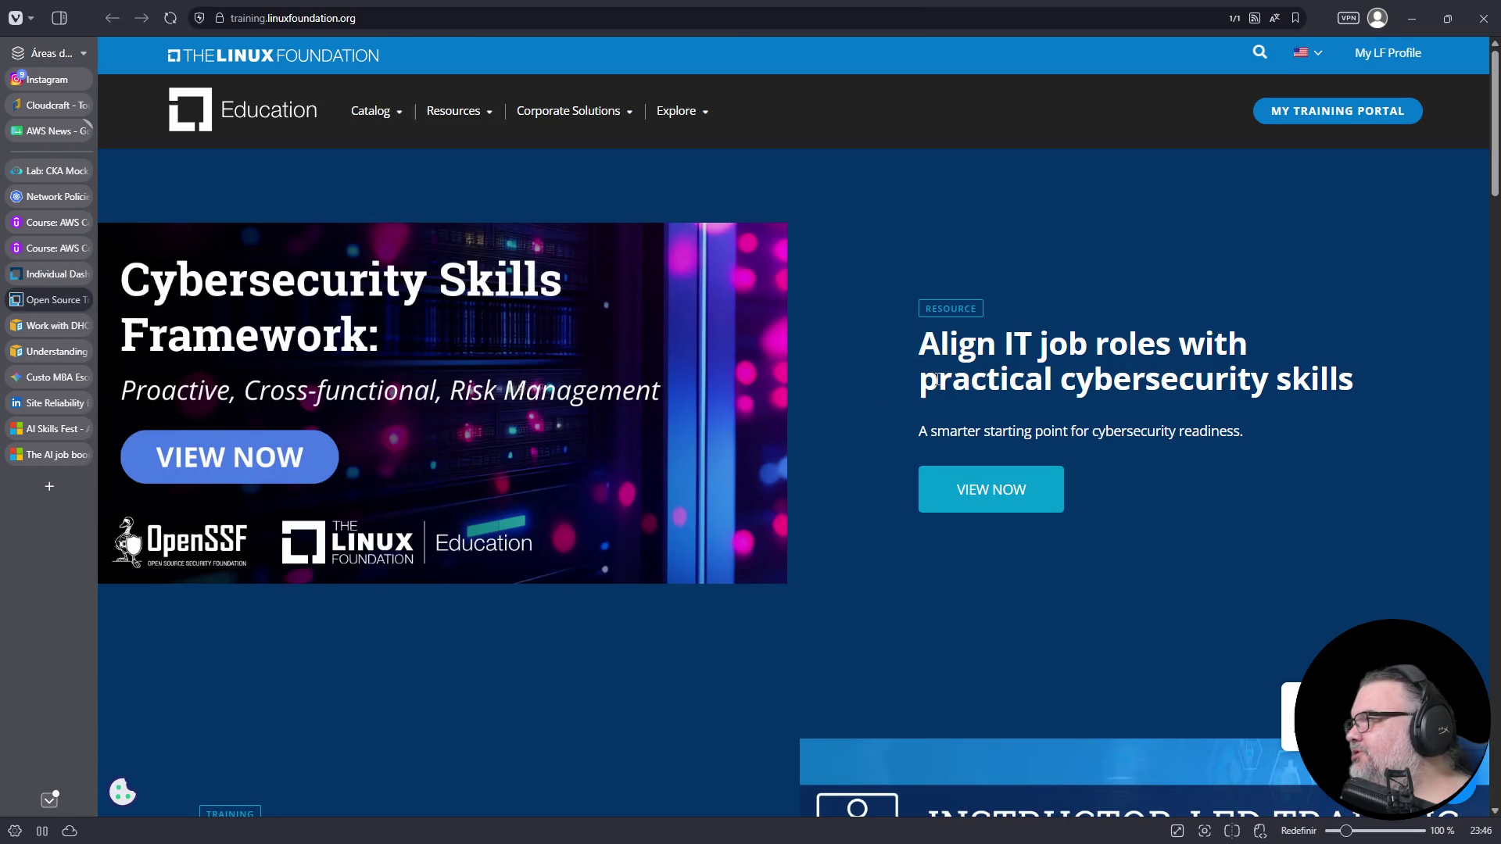
pyautogui.click(49, 279)
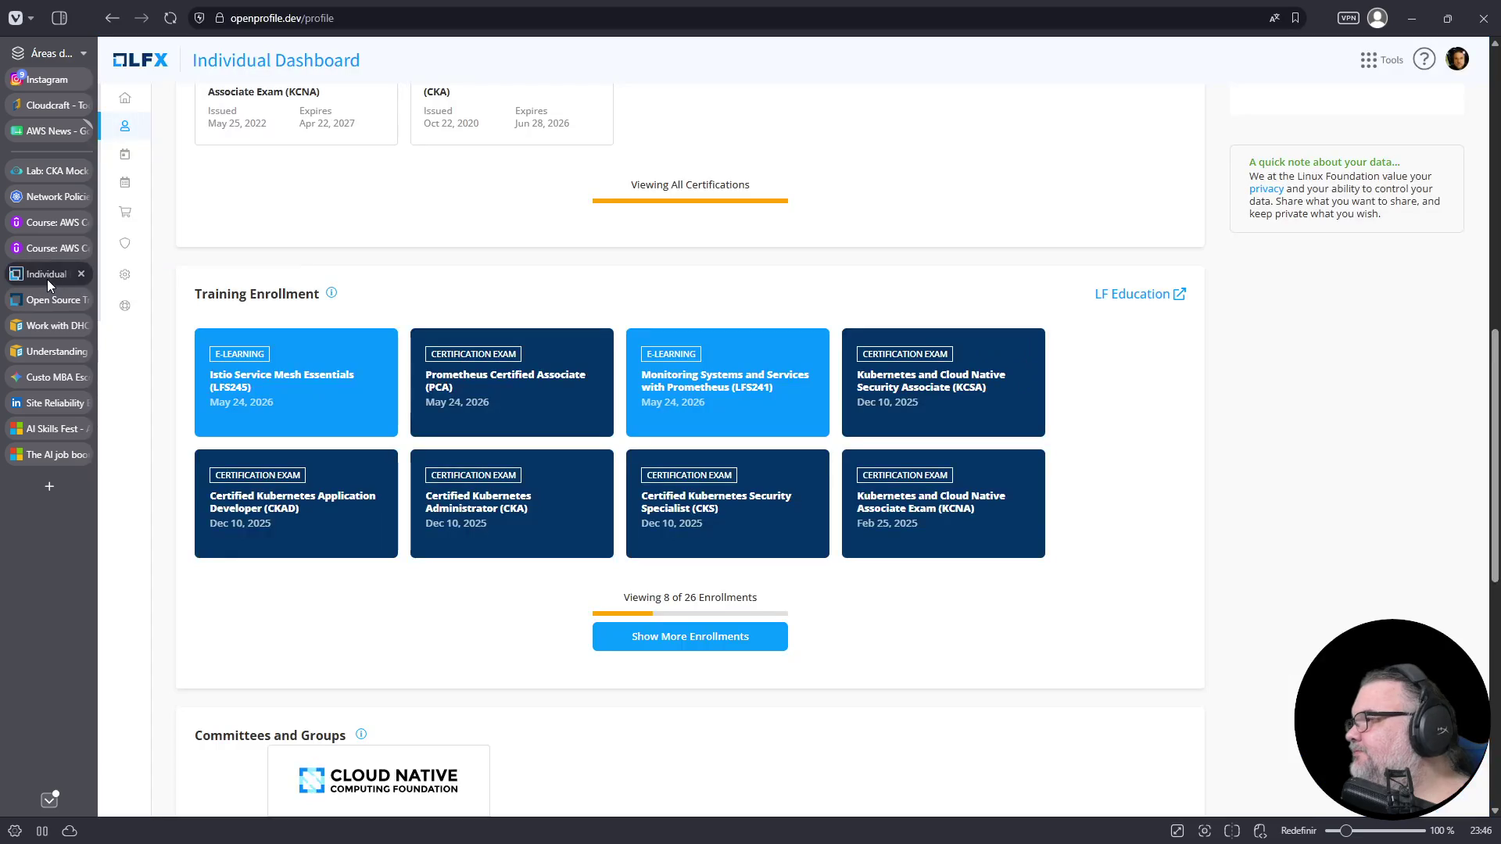
pyautogui.click(258, 382)
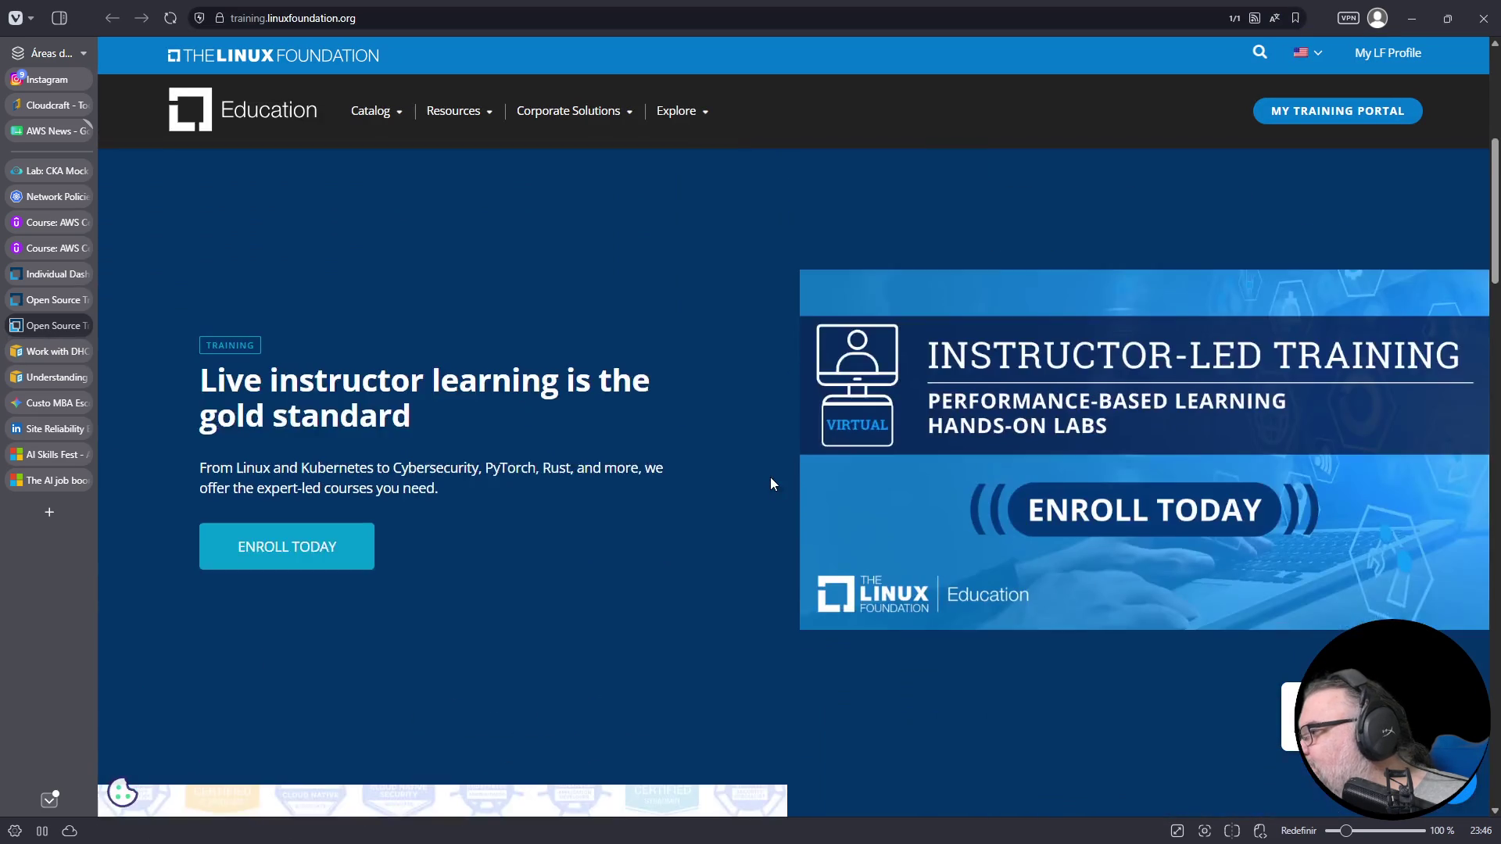
pyautogui.scroll(-5, 768, 479)
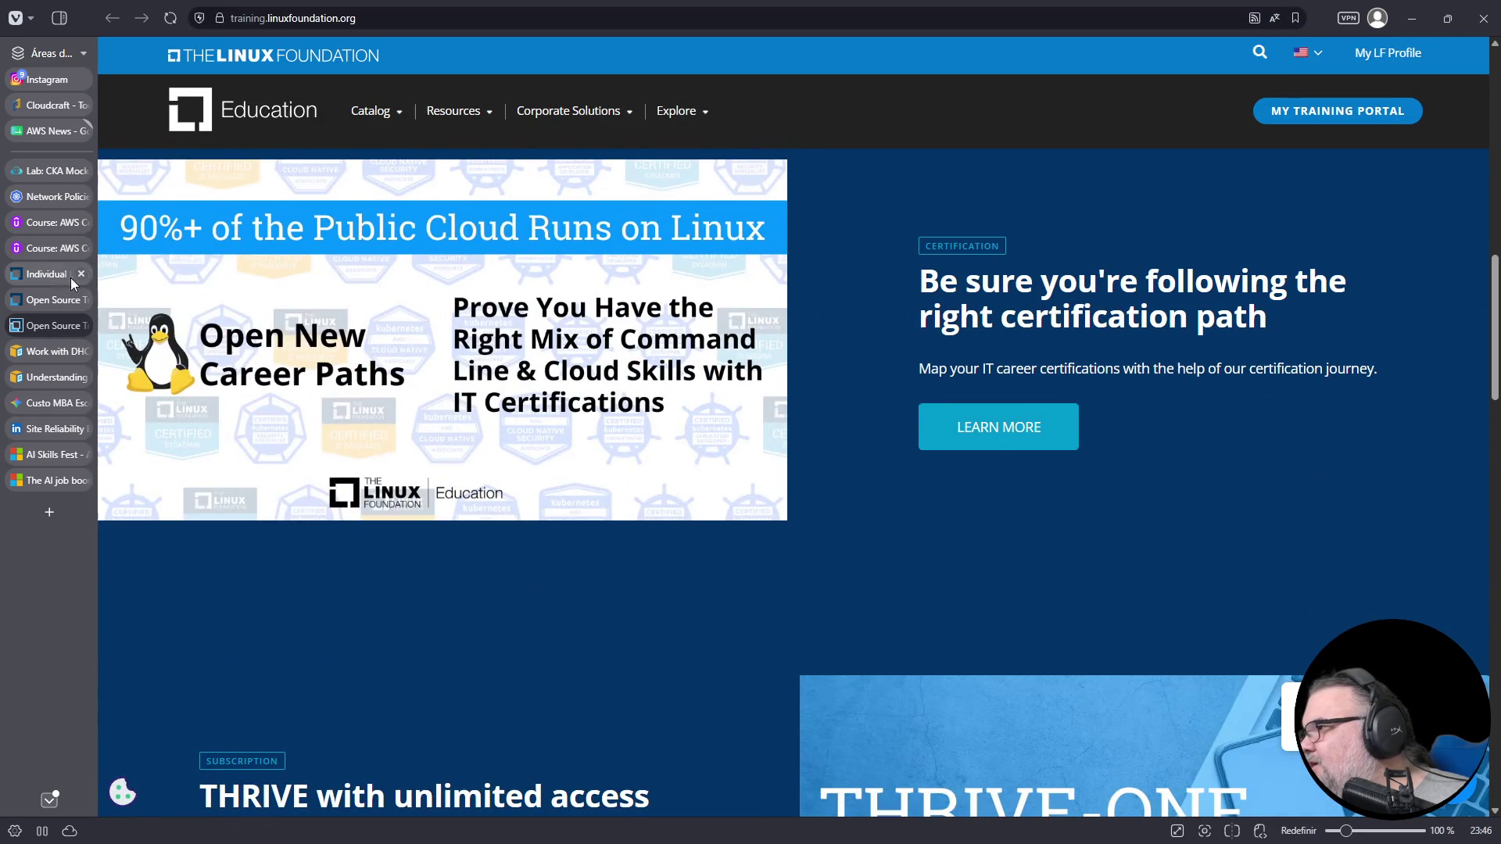
pyautogui.click(52, 274)
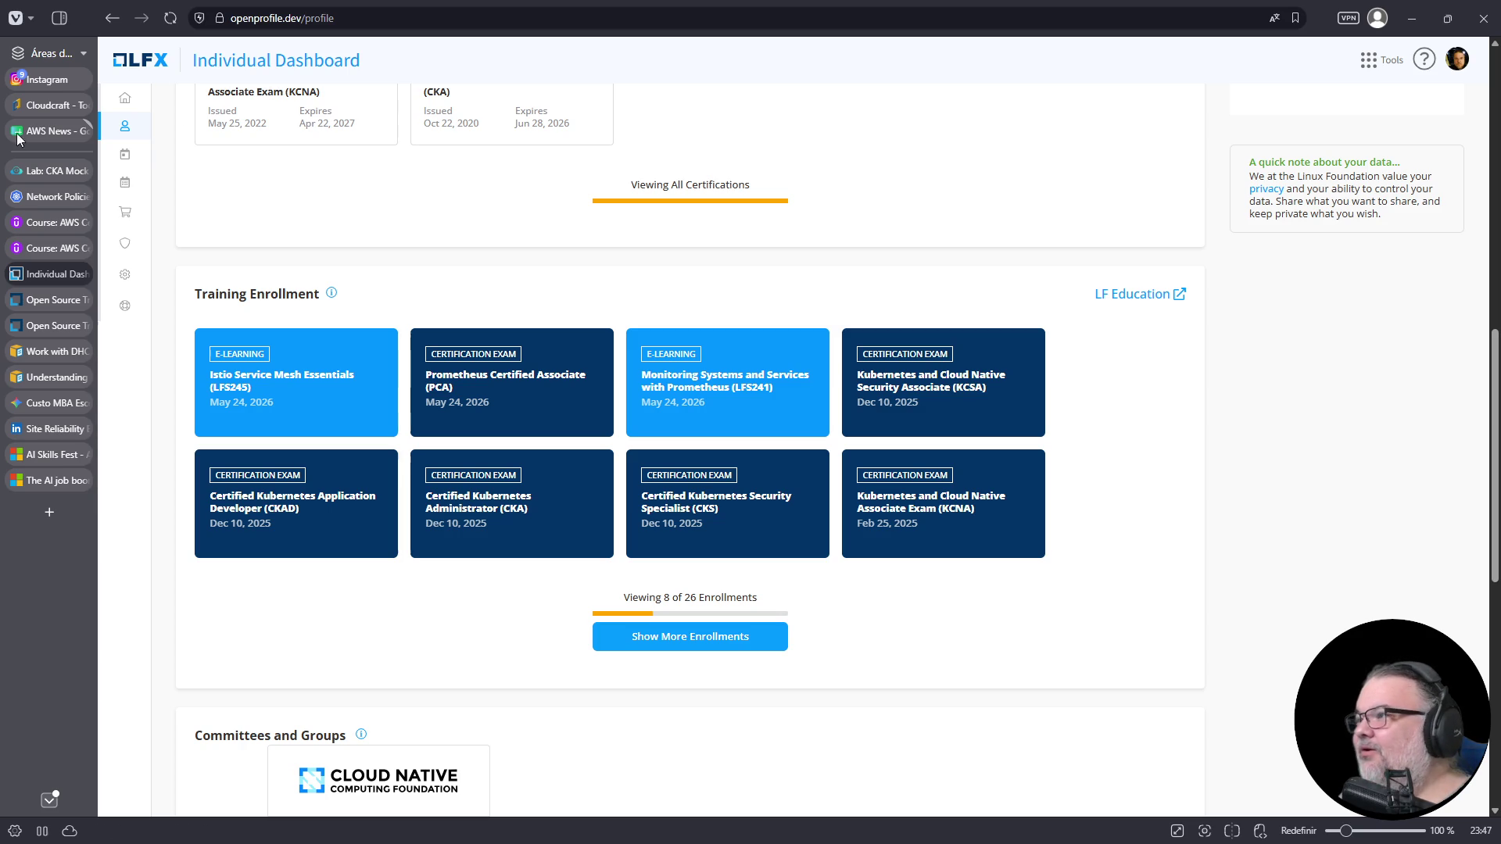
# - Switch to the Linux Foundation Education open source training site
pyautogui.moveTo(179, 305)
pyautogui.moveTo(37, 321)
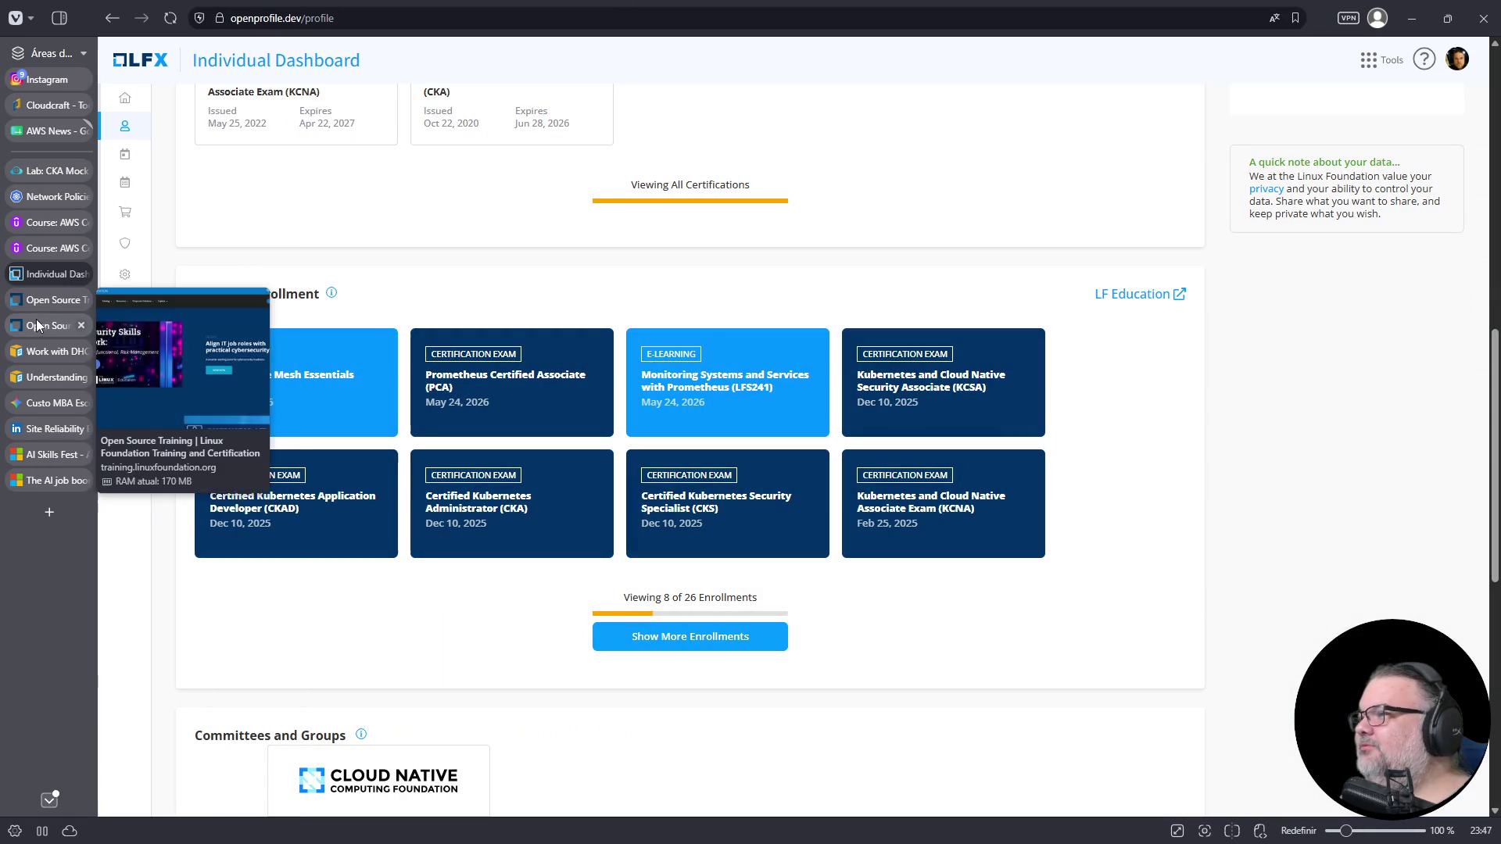
pyautogui.click(37, 327)
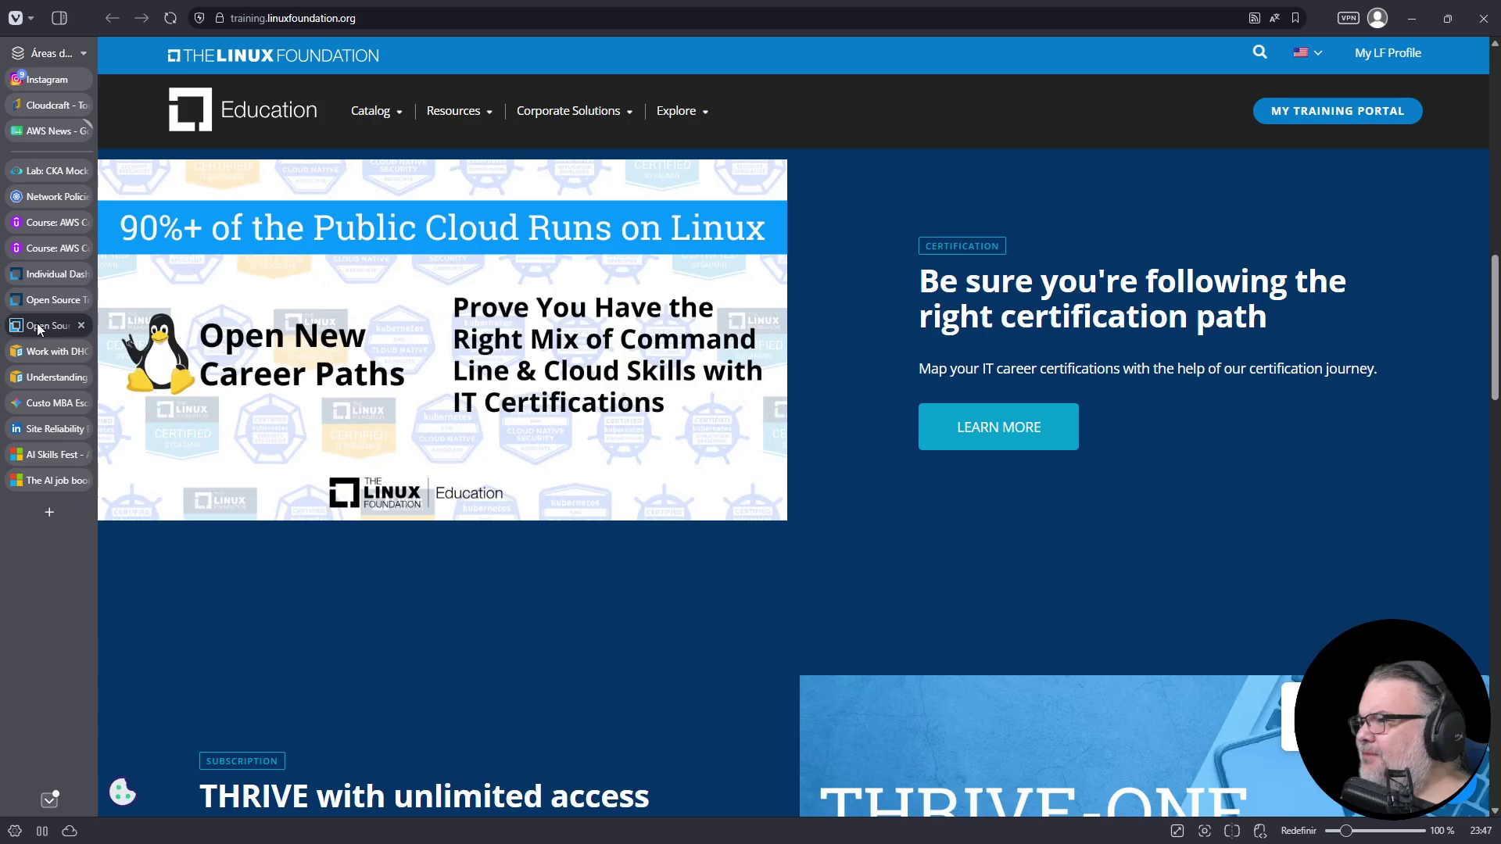
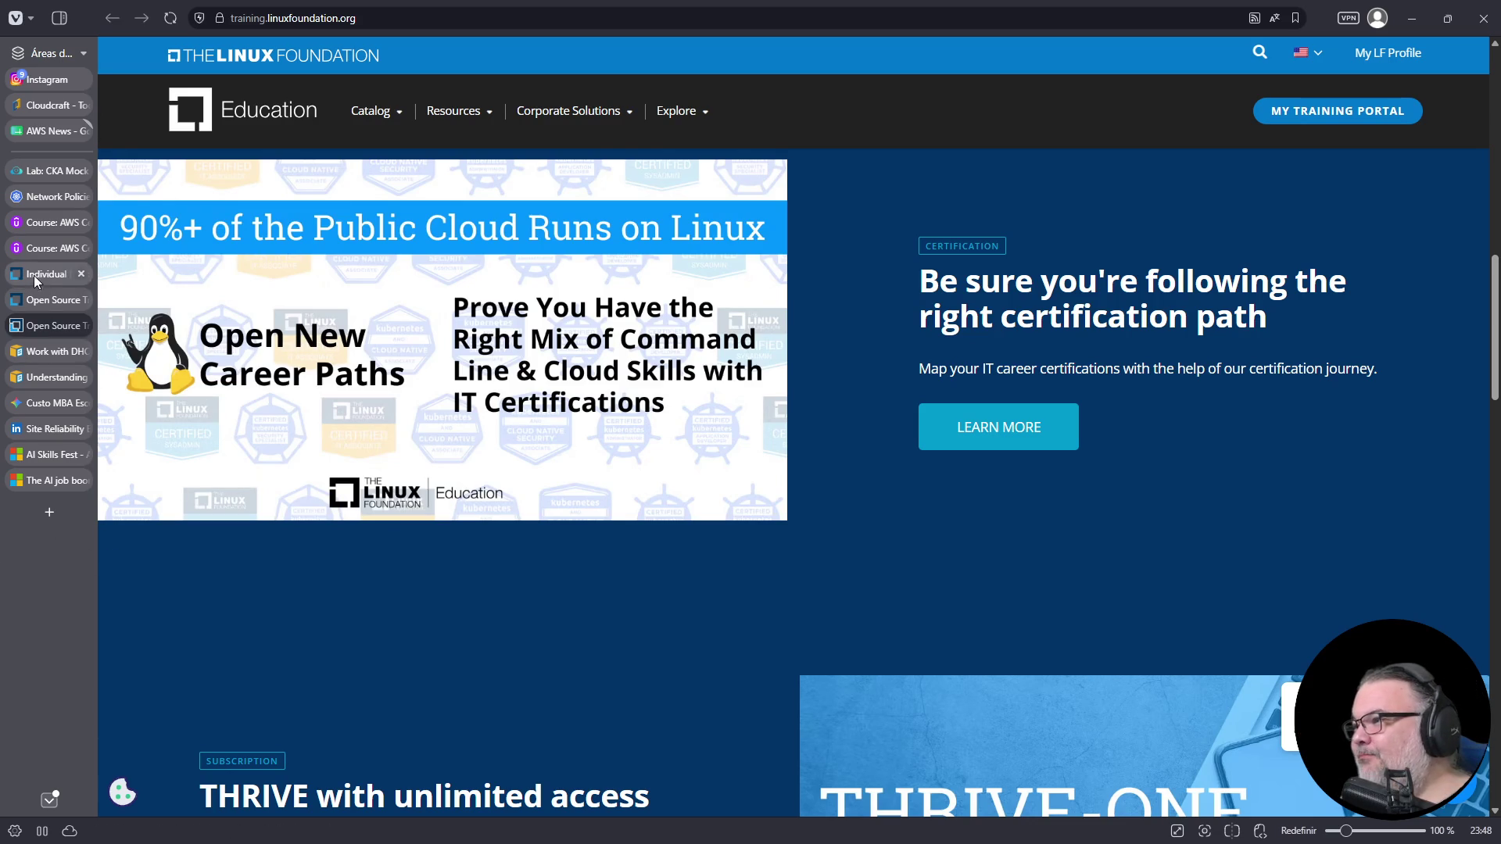
# - Switch back to the 'Lab: CKA Mock Exam 3' tab and widen the terminal pane
pyautogui.click(53, 198)
pyautogui.click(49, 177)
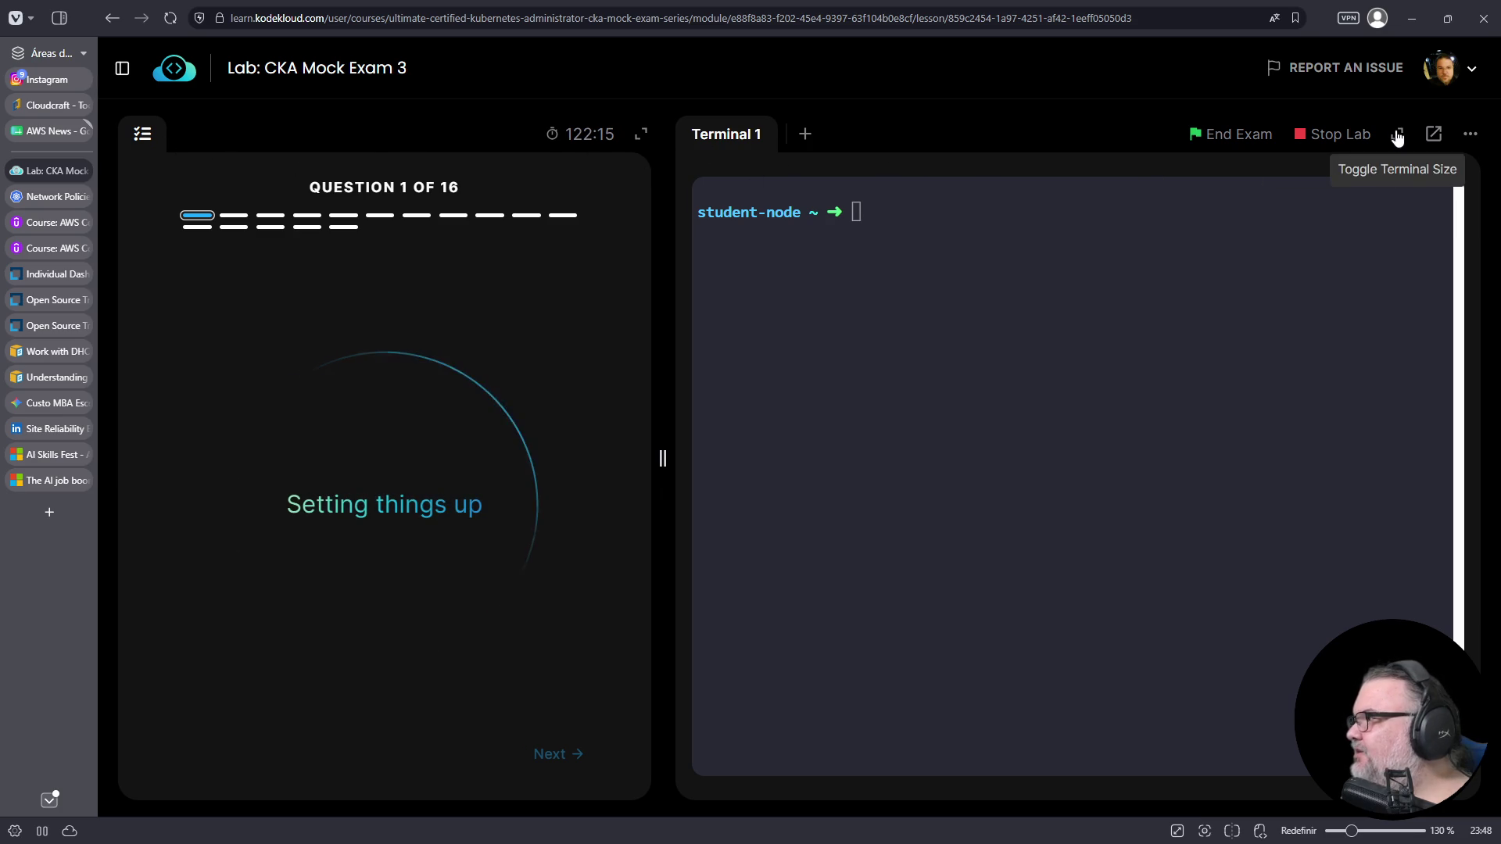
pyautogui.moveTo(663, 458); pyautogui.dragTo(489, 458)
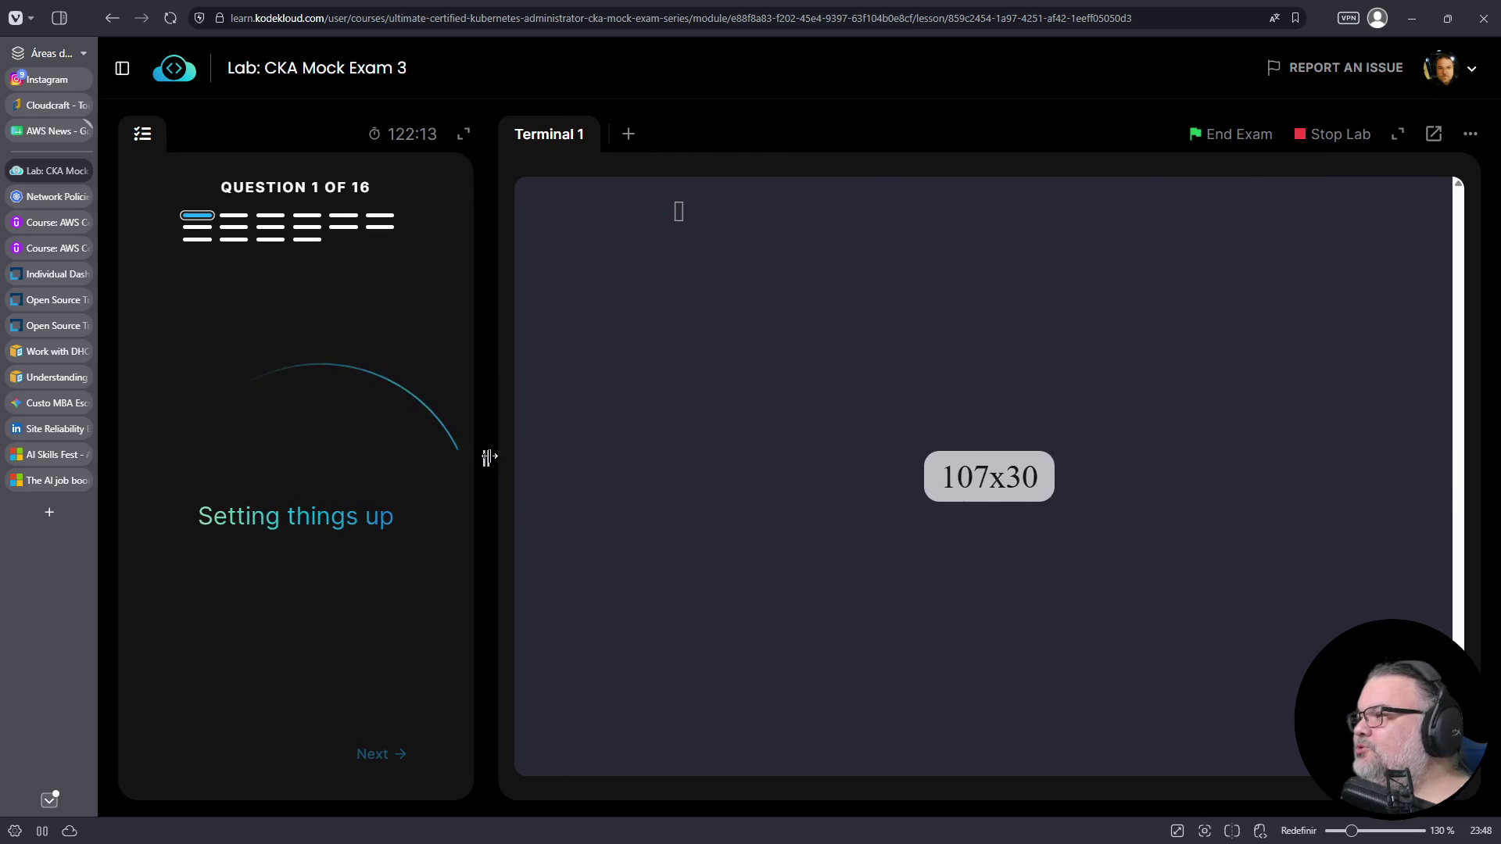
# - In a new tab, search Google for 'announcement aws cloudwatch prometheus'
pyautogui.click(48, 512)
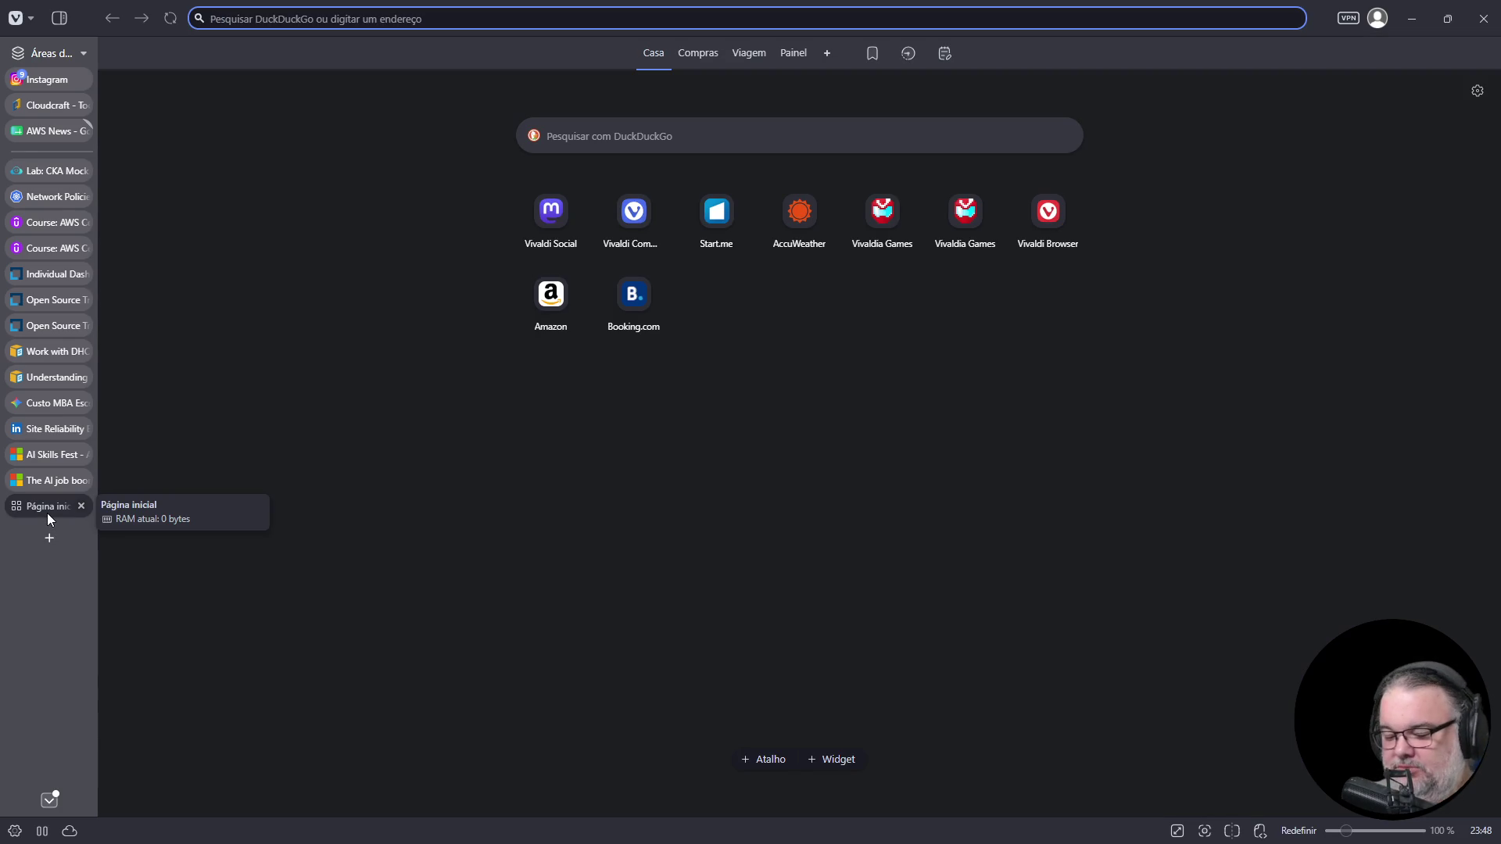
pyautogui.write('g announcement')
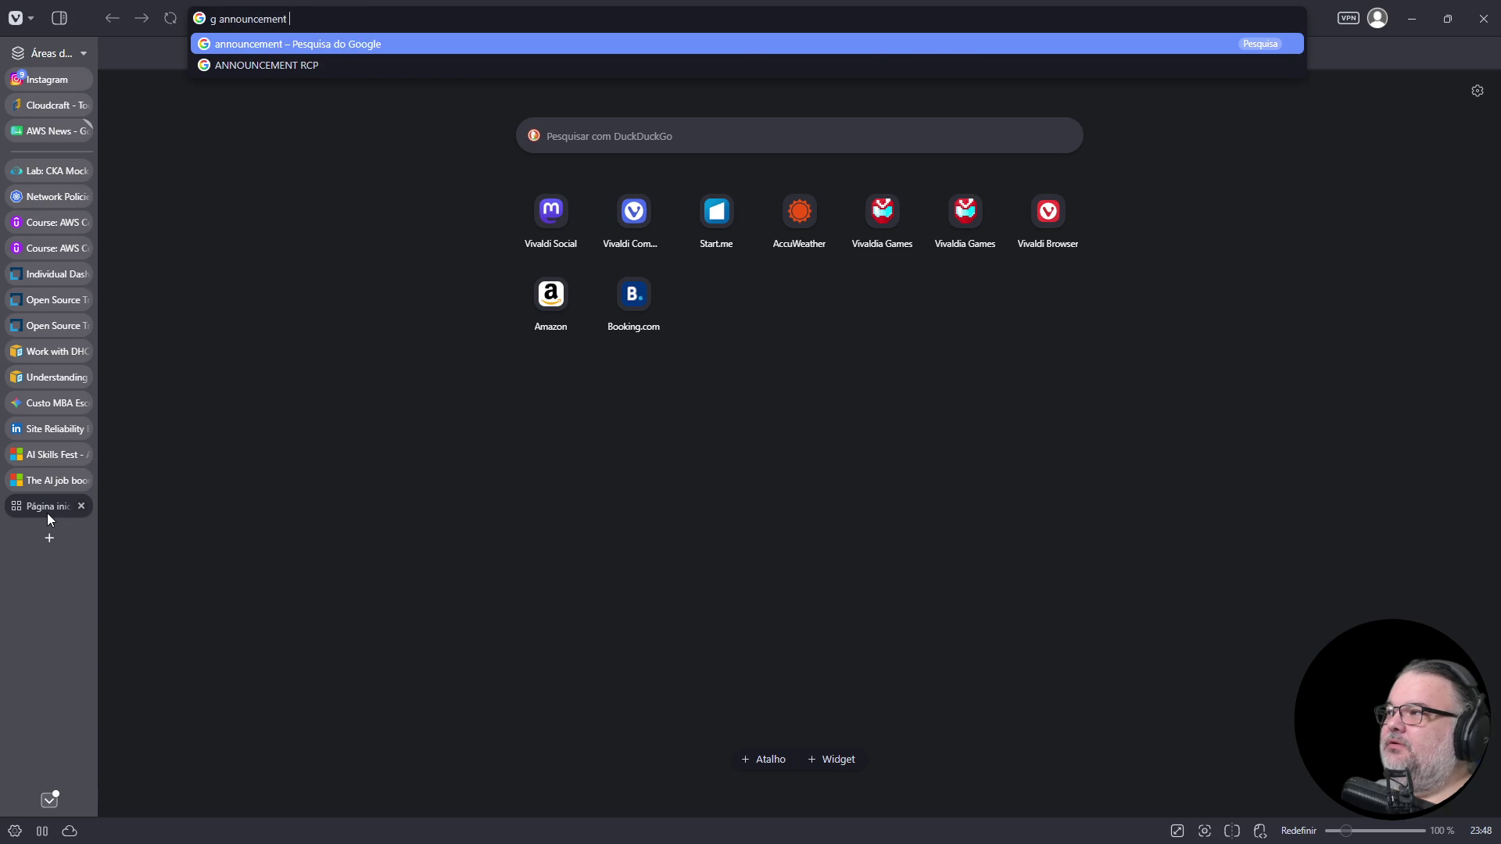
pyautogui.write('aws cloudwatch prometheus')
pyautogui.press('Return')
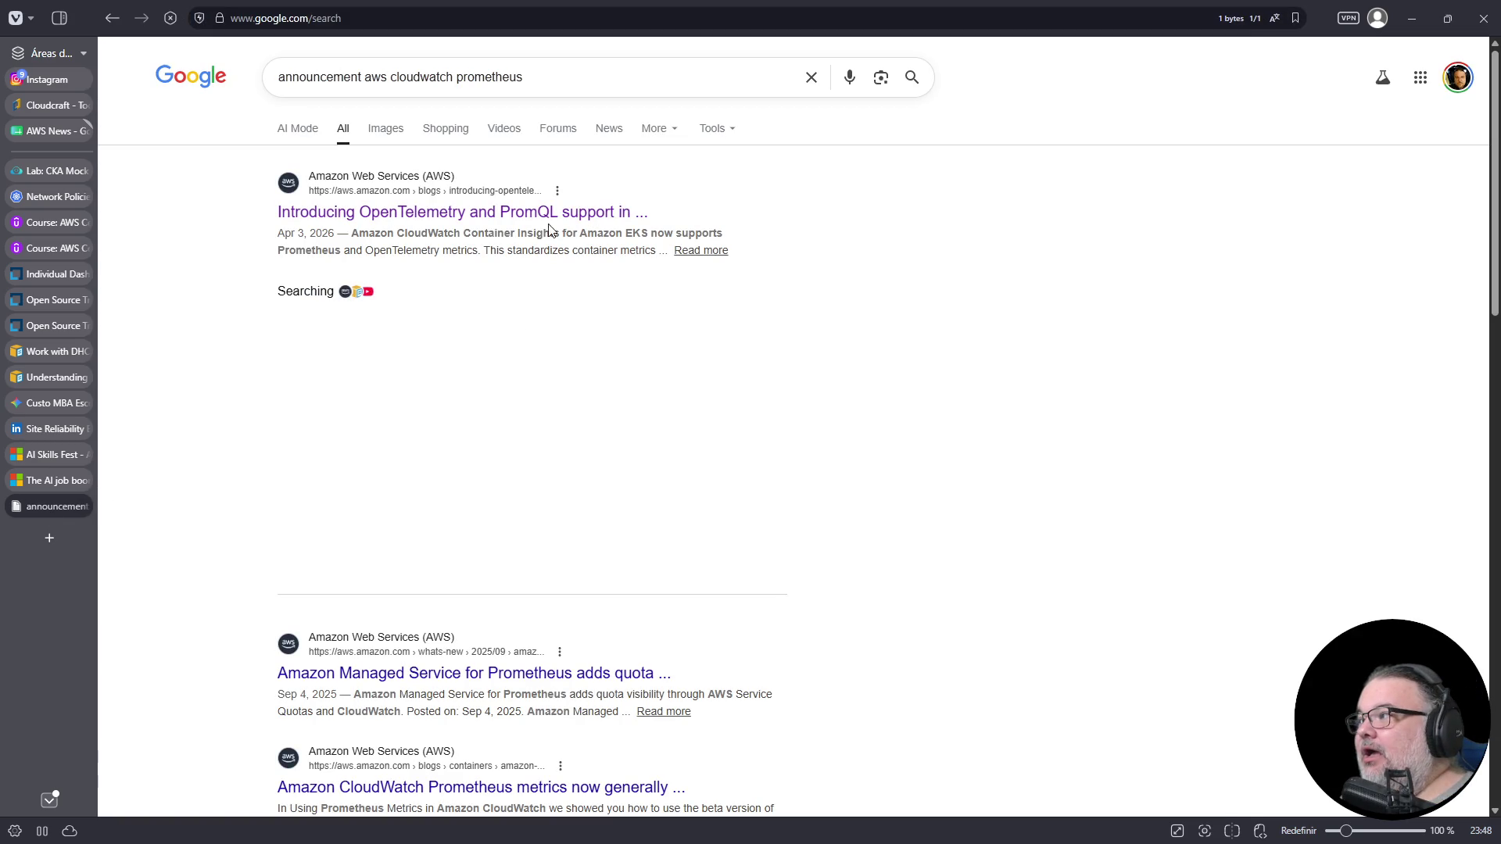
# - Open the AWS blog post on CloudWatch PromQL support and zoom the page in
pyautogui.click(548, 212)
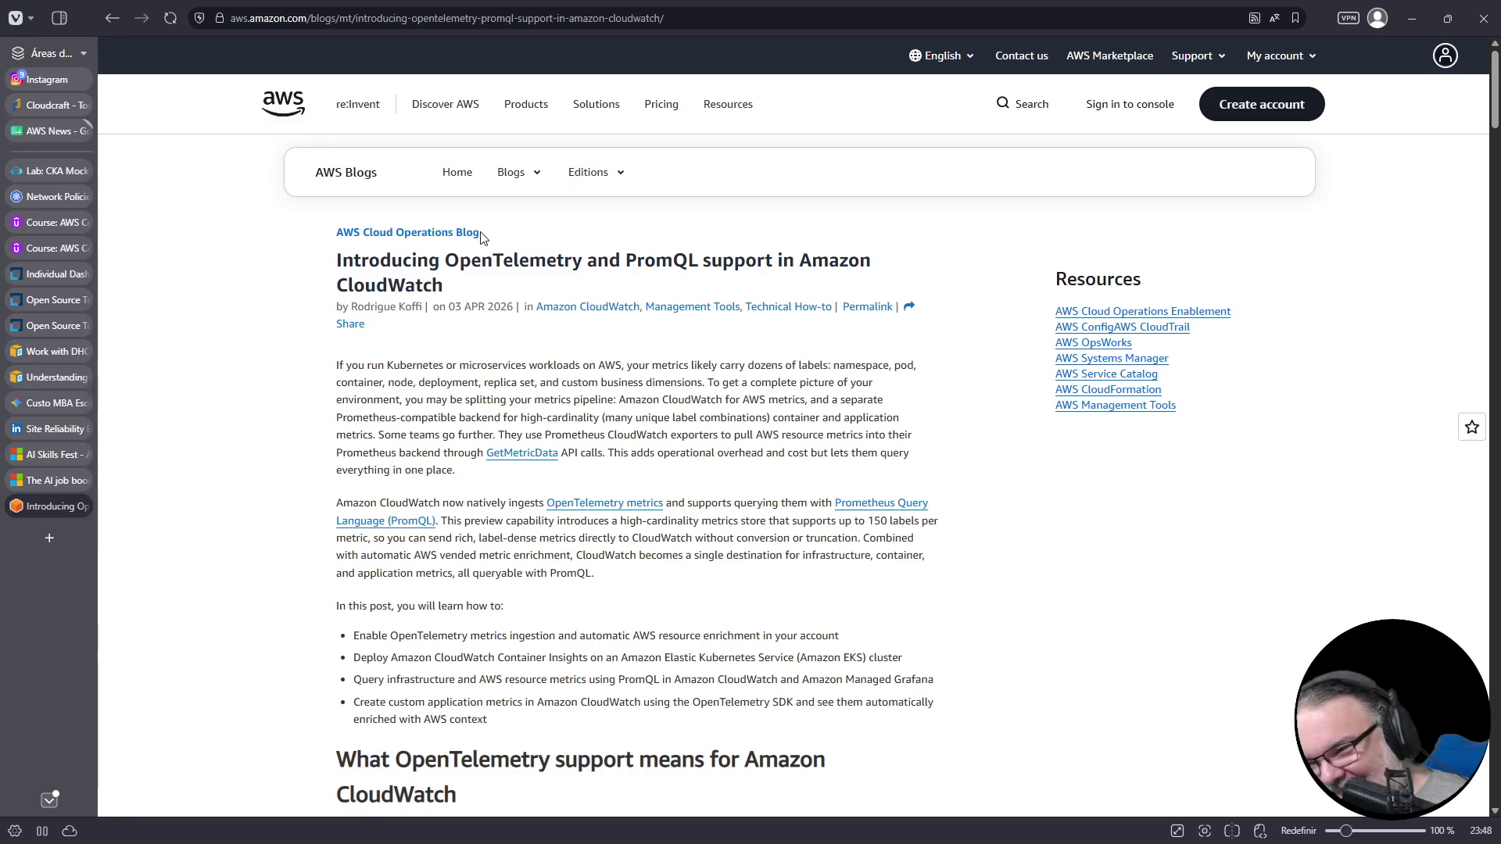
pyautogui.doubleClick(652, 261)
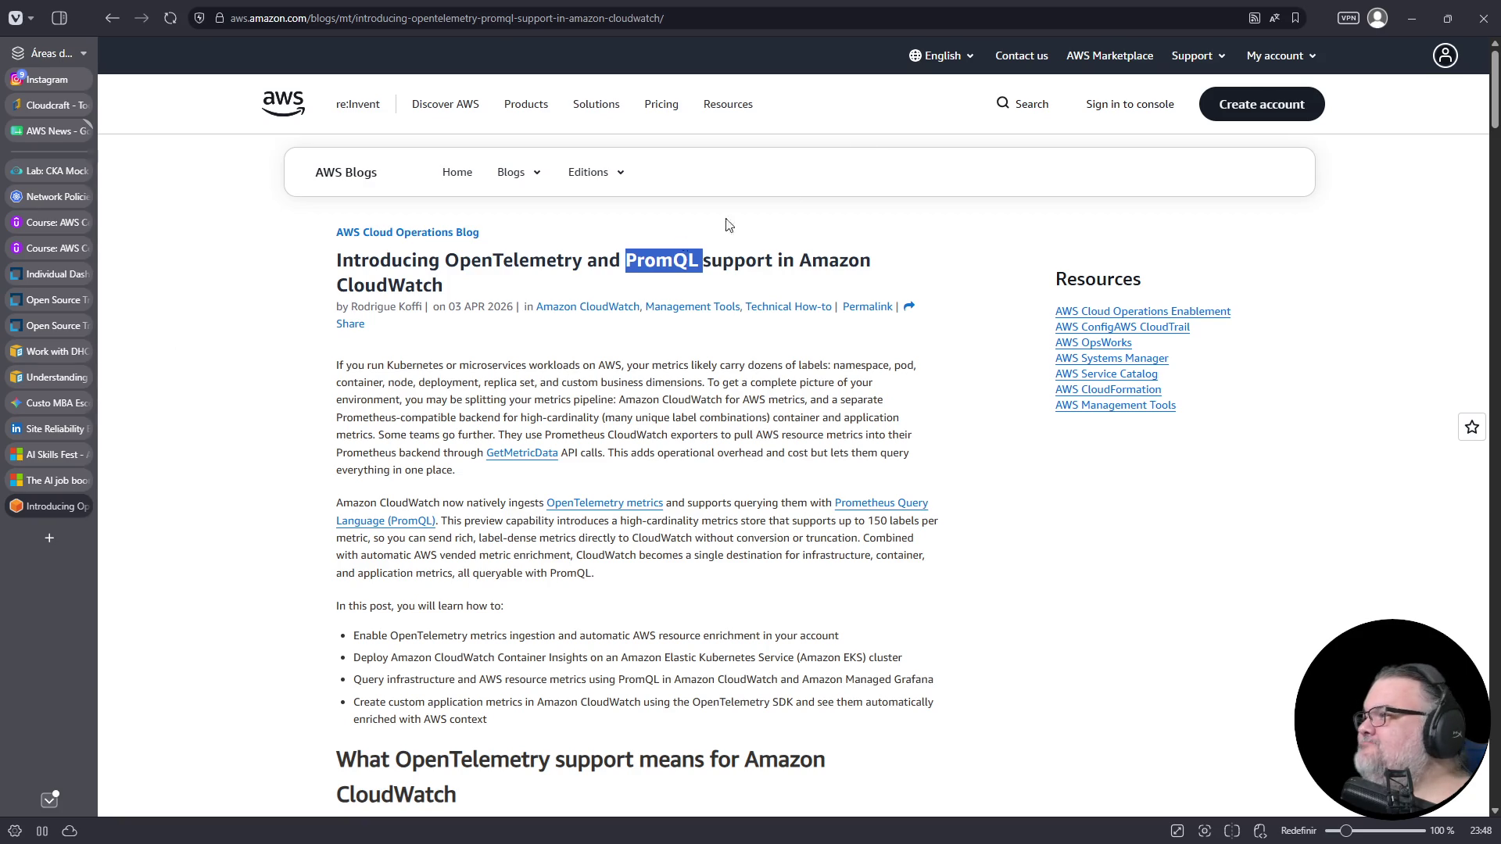
pyautogui.hotkey('ctrl', '+')
pyautogui.hotkey('ctrl', '+')
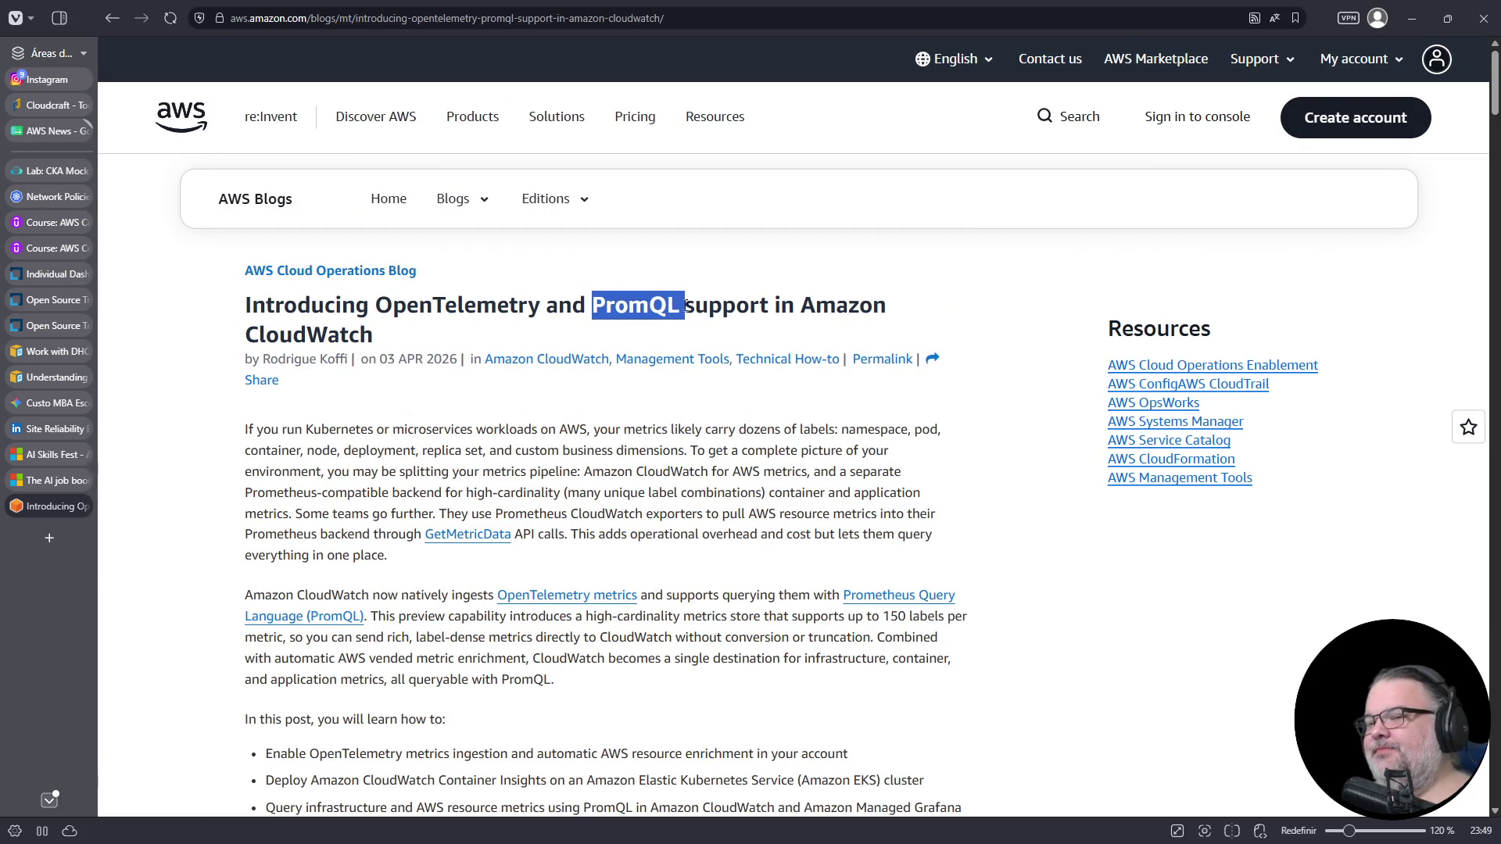
pyautogui.click(49, 273)
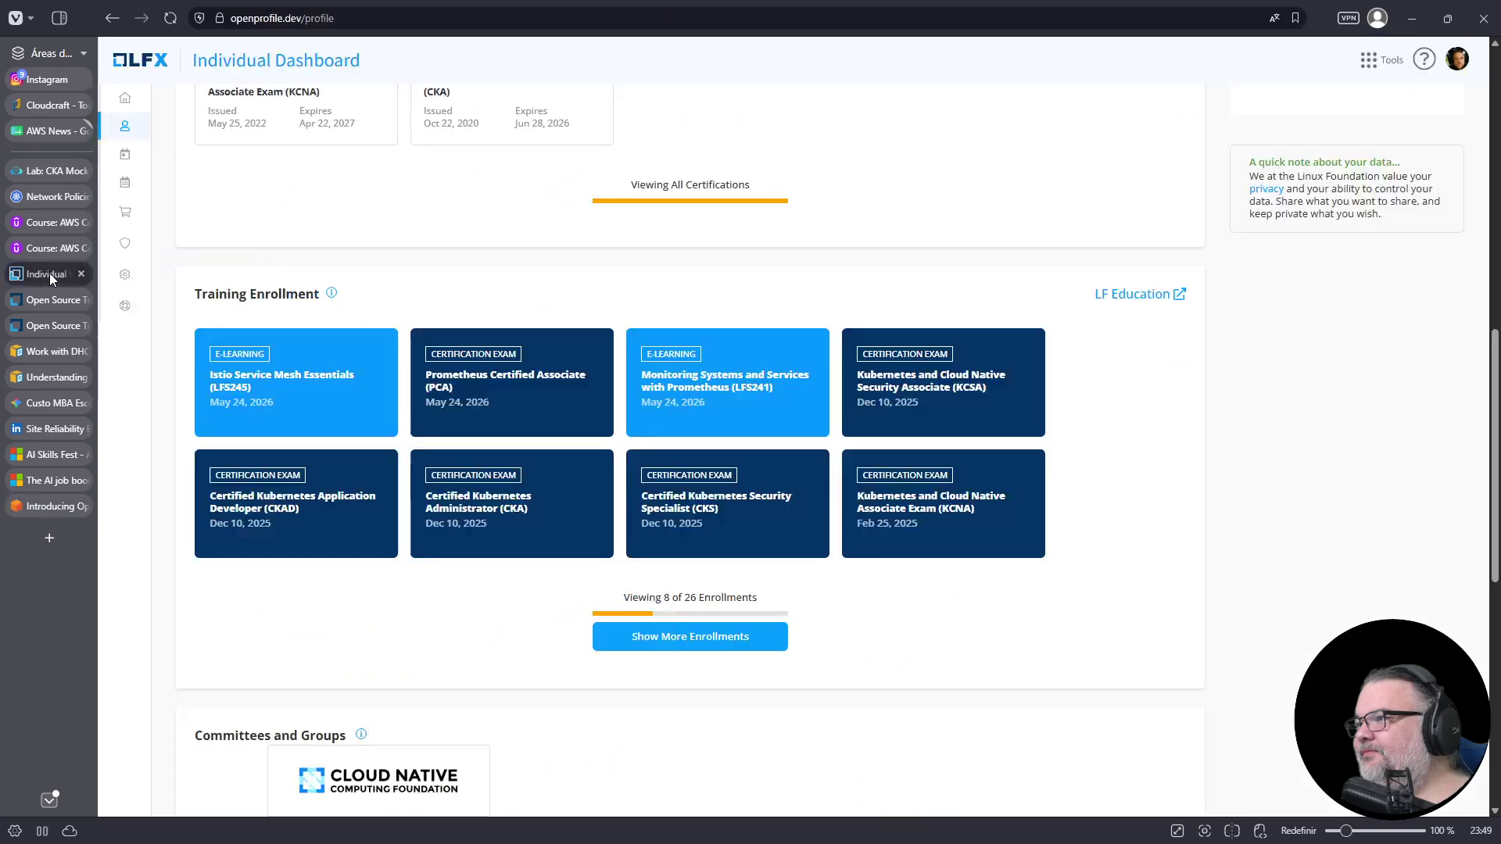
# - Browse the Monitoring Systems with Prometheus enrollment and the LF Education site from the LFX dashboard
pyautogui.click(721, 391)
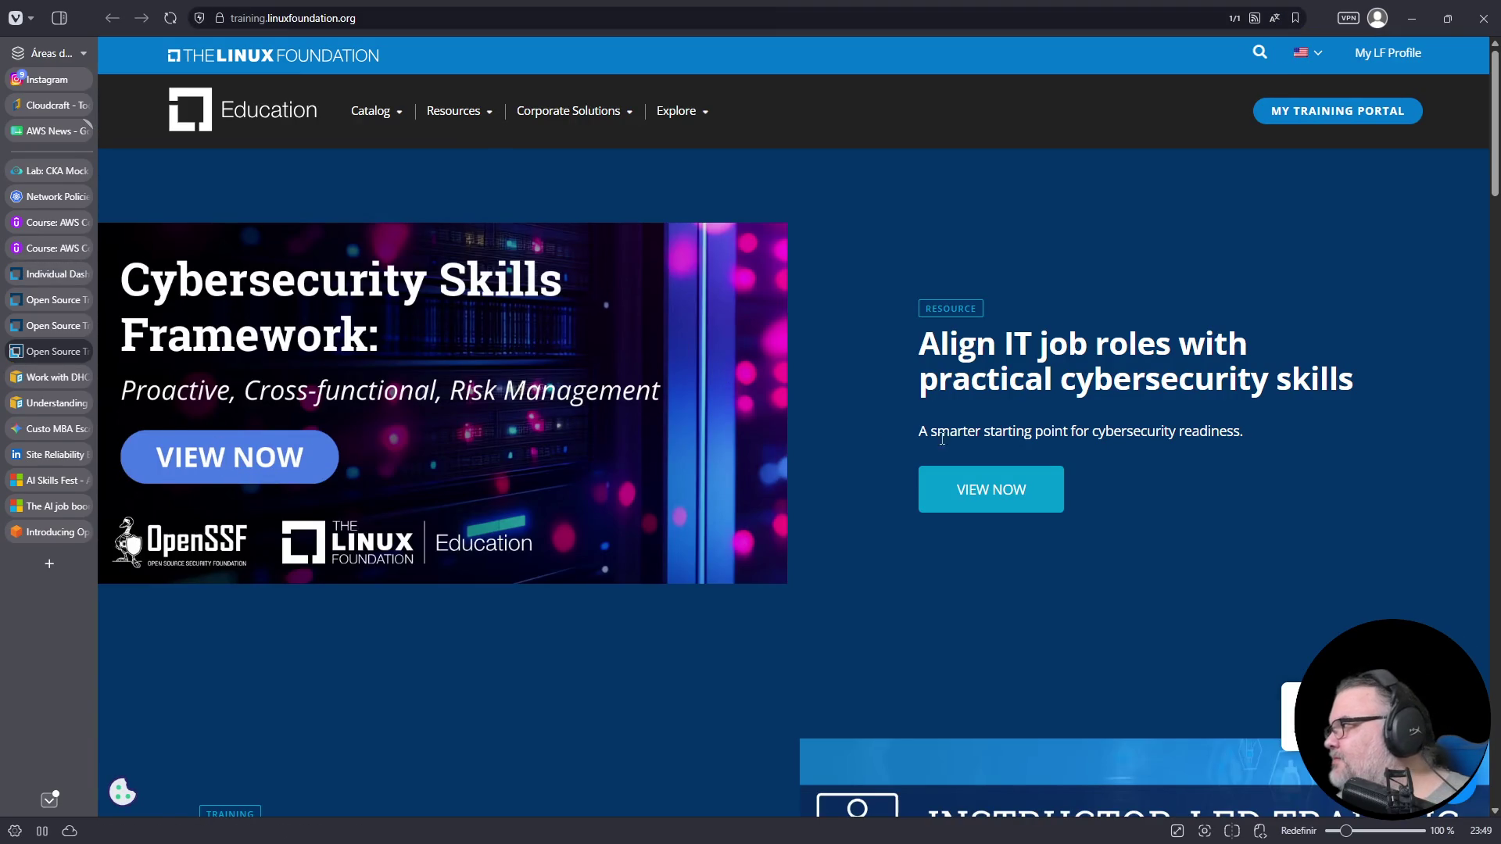
pyautogui.scroll(-5, 662, 466)
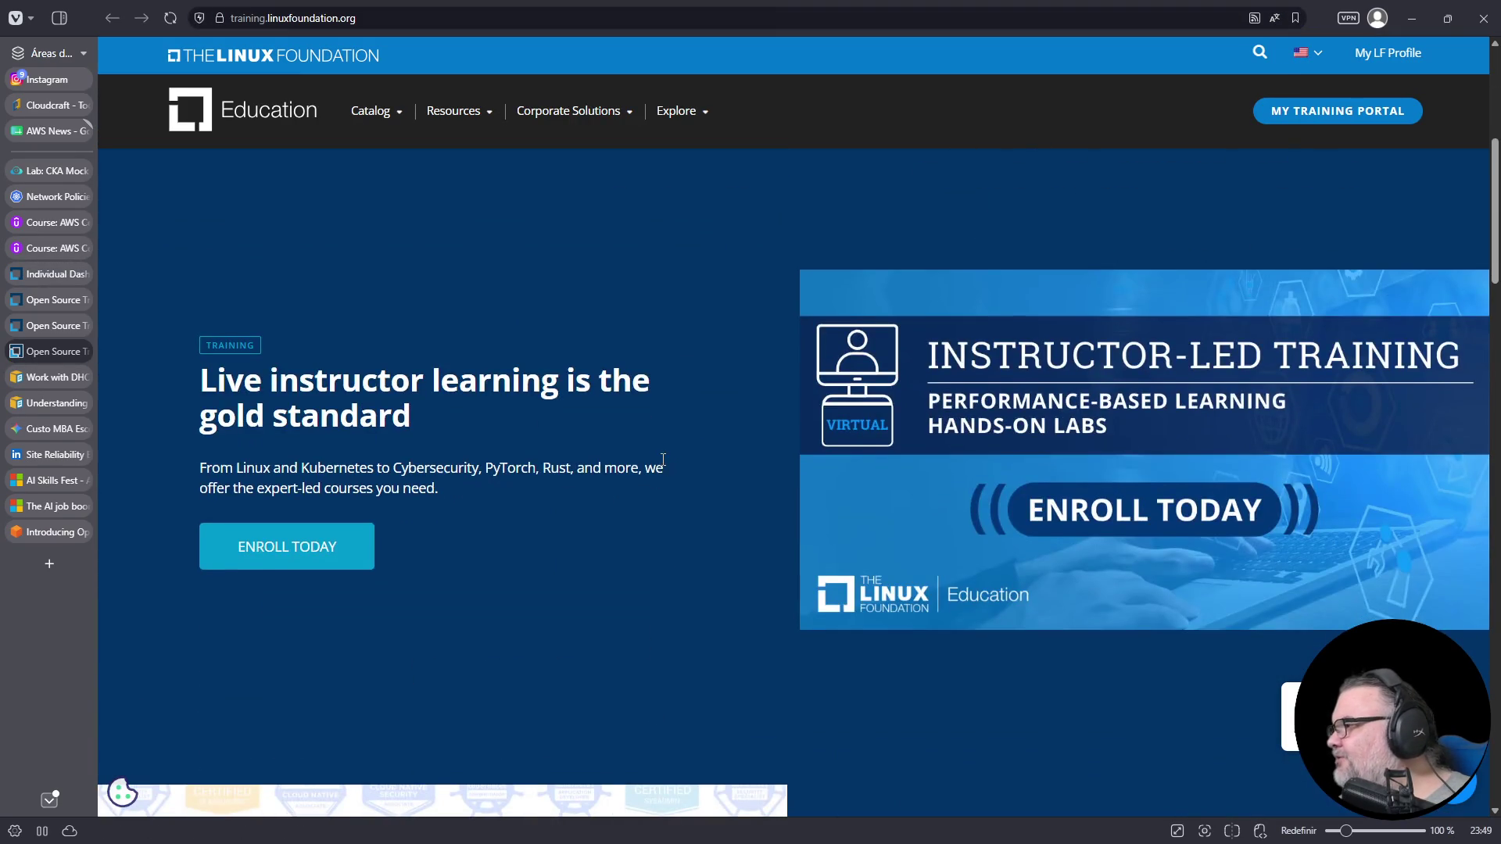
pyautogui.scroll(-9, 657, 461)
pyautogui.scroll(-10, 681, 468)
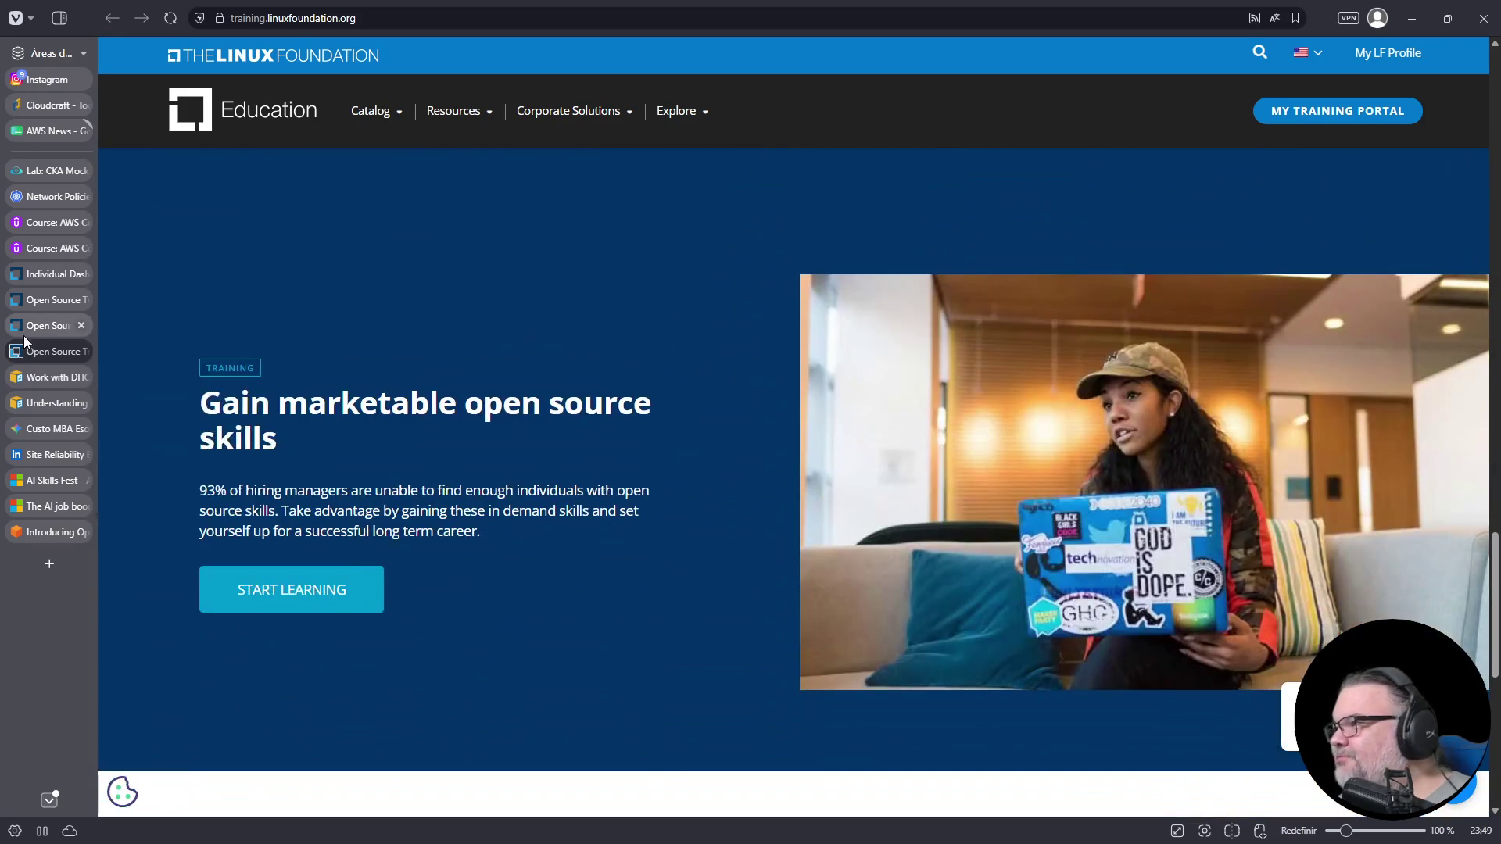
pyautogui.click(52, 275)
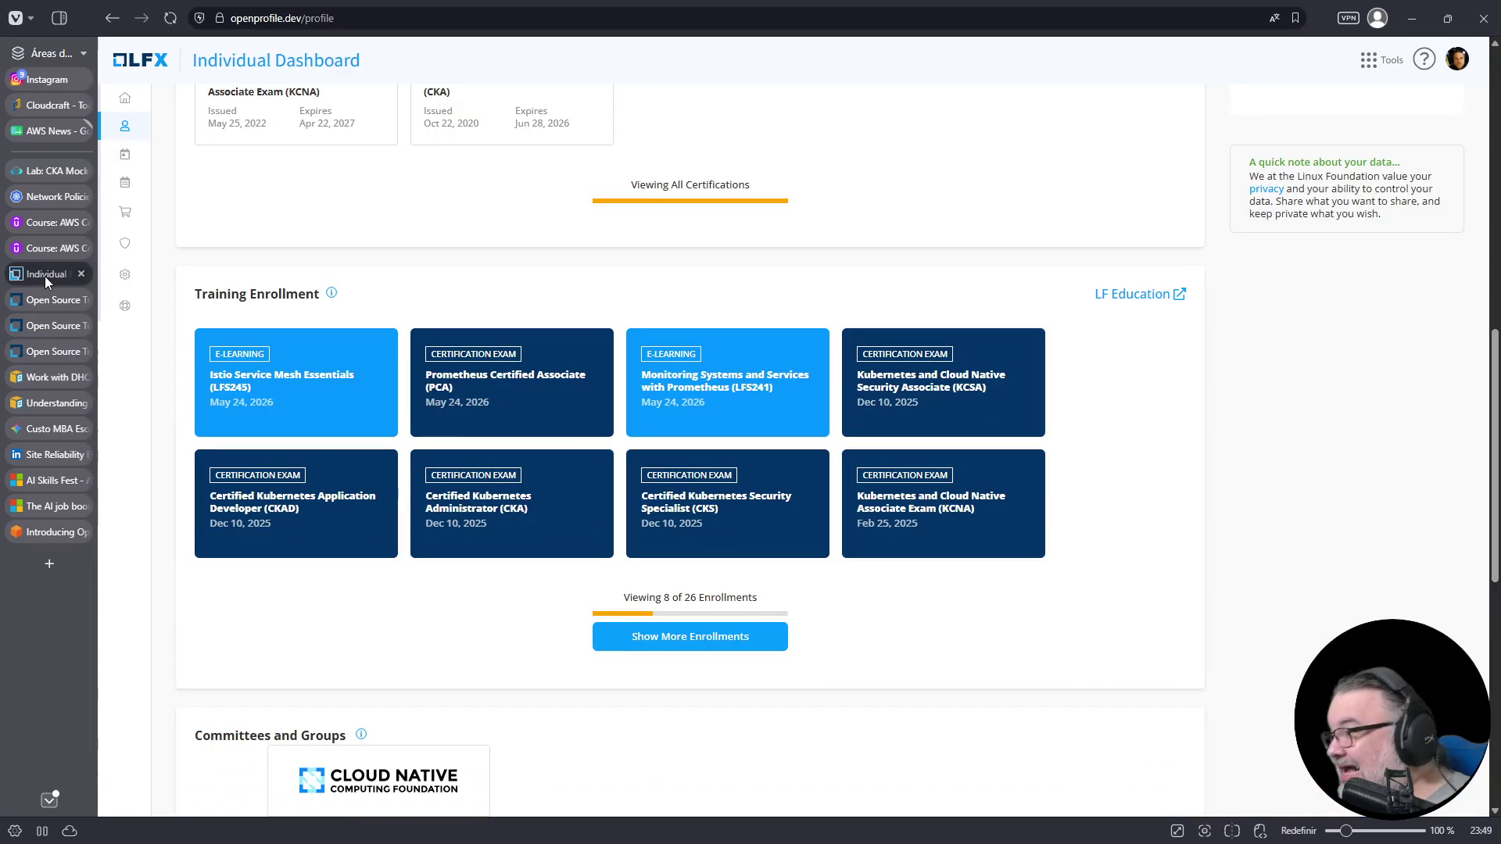
pyautogui.click(1151, 297)
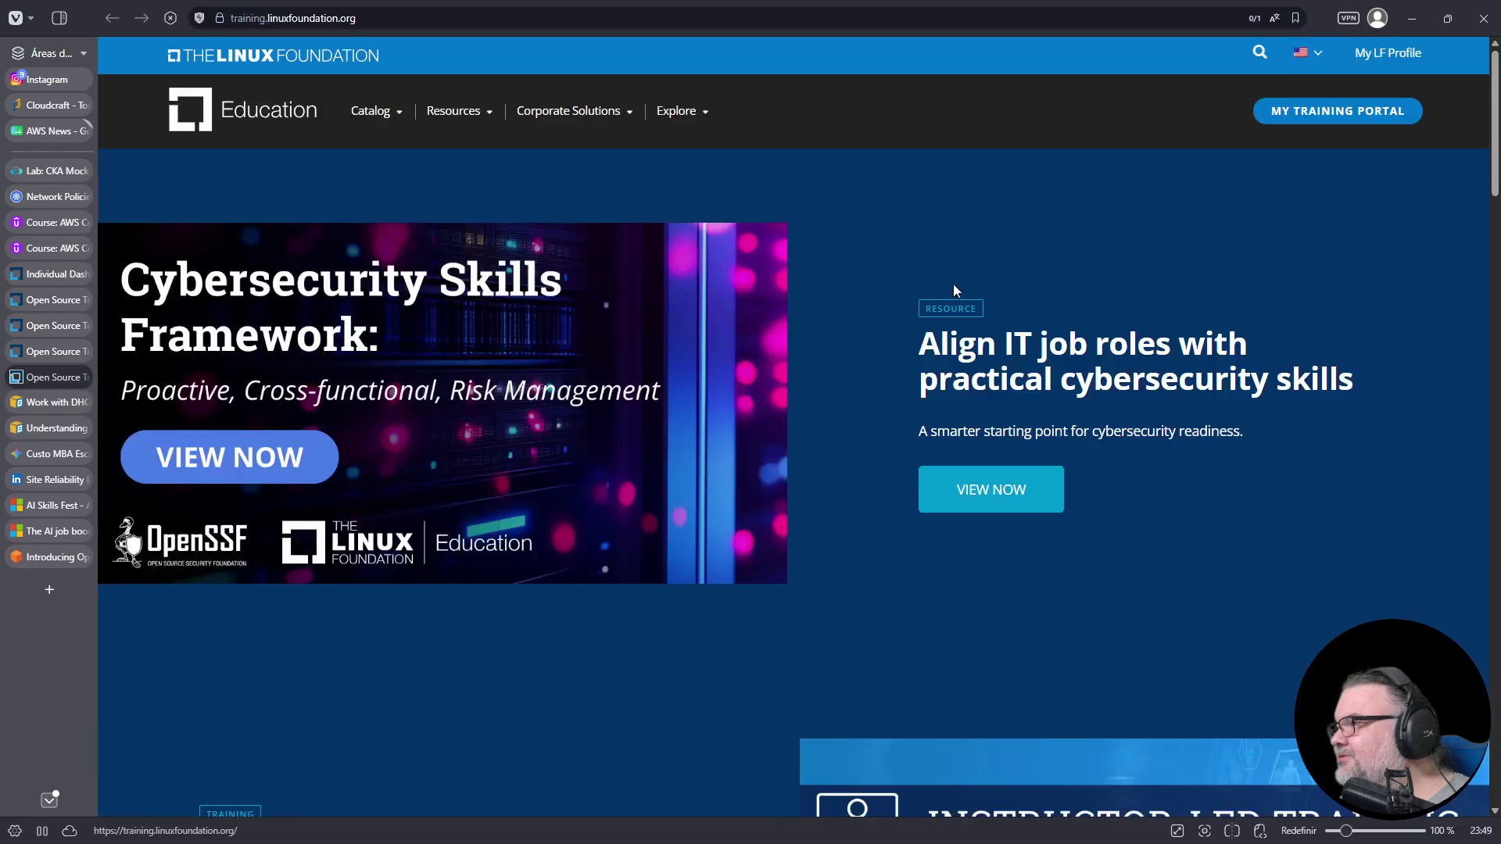
pyautogui.click(40, 274)
pyautogui.scroll(10, 722, 577)
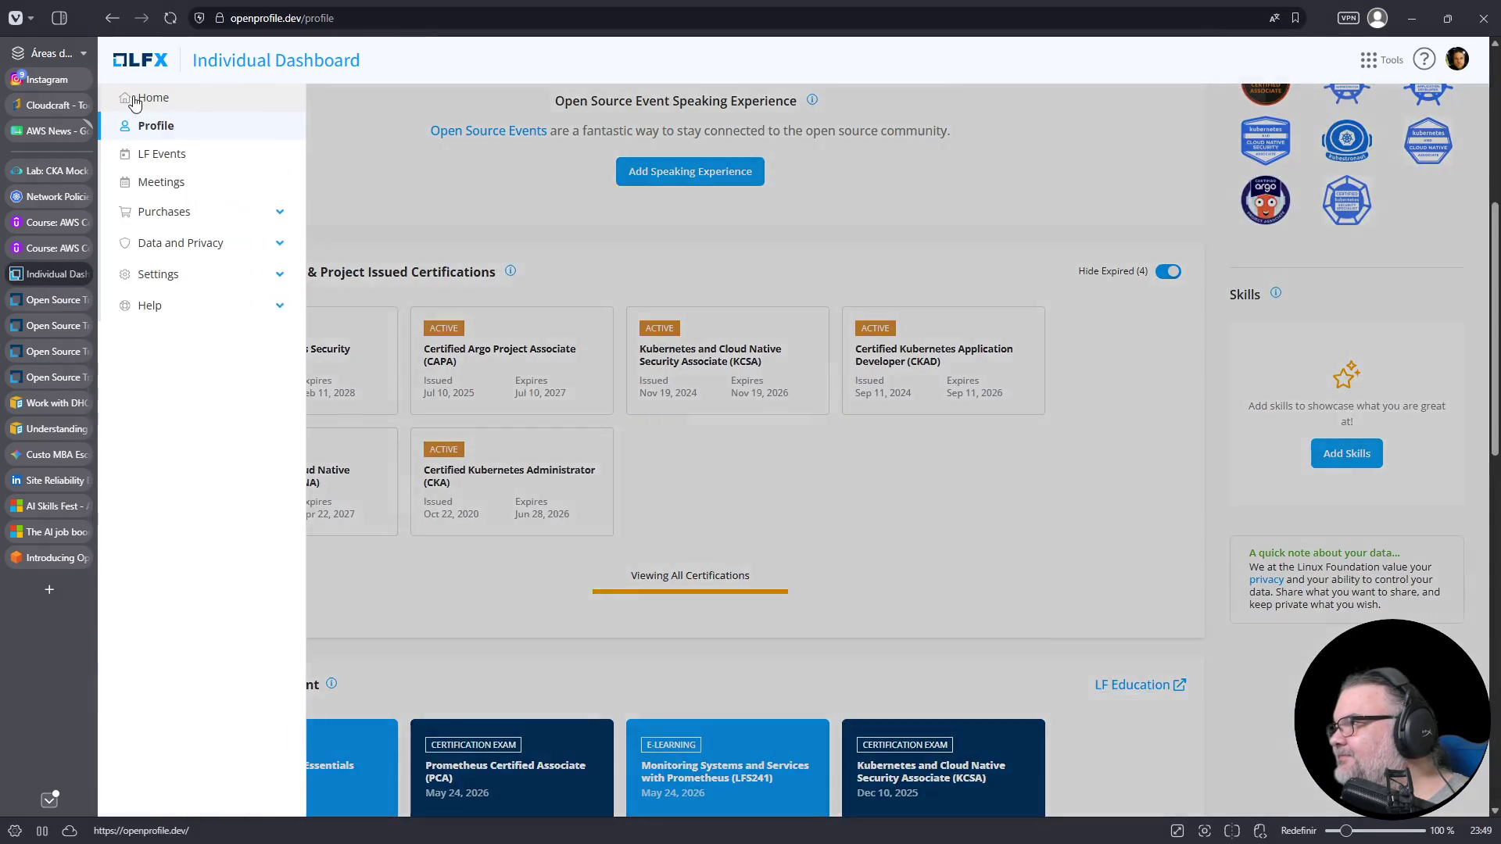
pyautogui.click(134, 100)
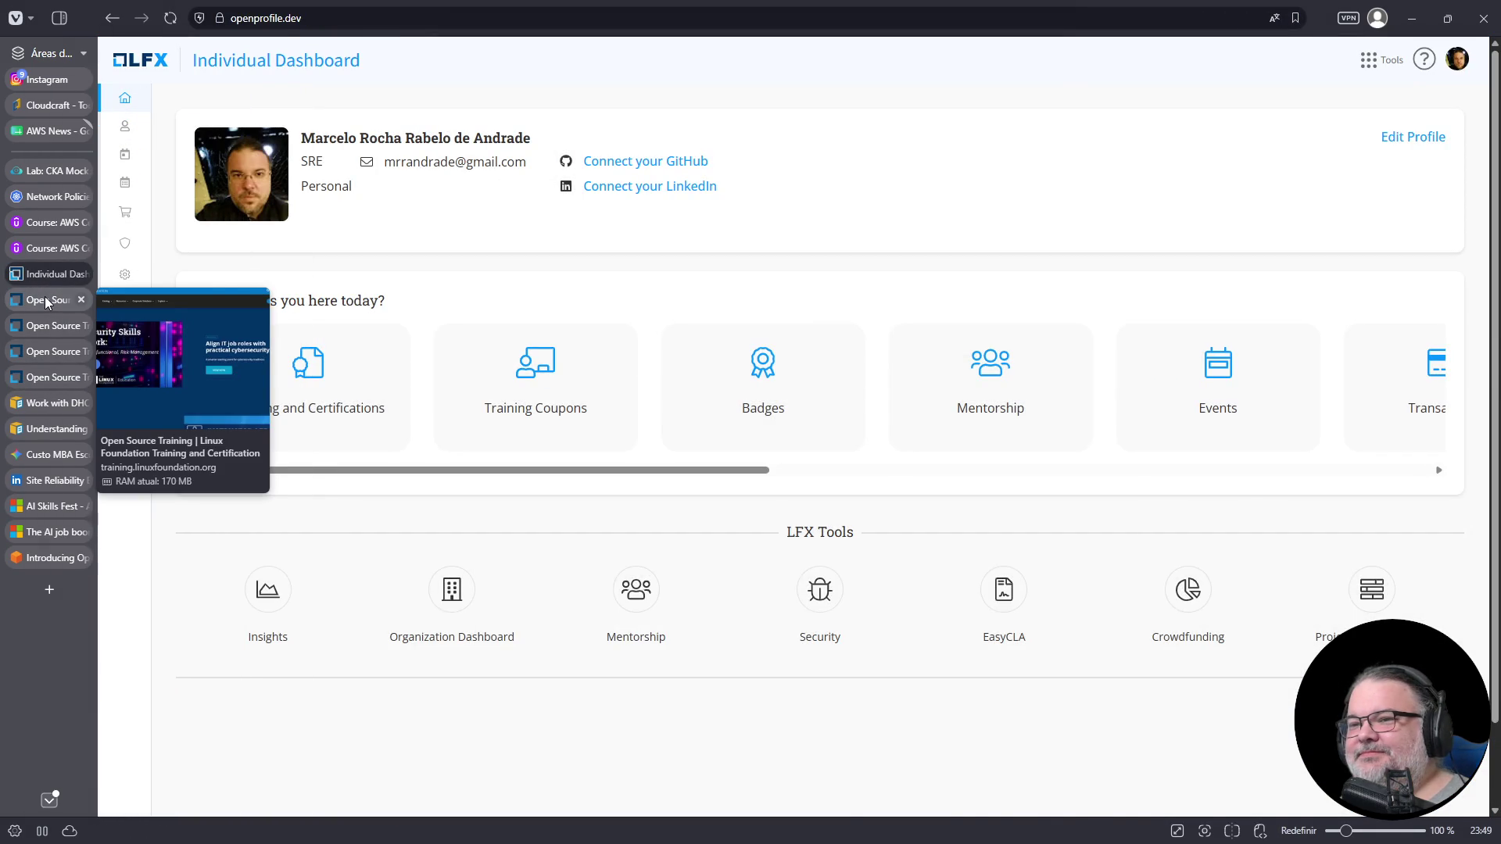
# - Close the duplicate training tabs, open My Training Portal, and close the leftover pages
pyautogui.click(45, 298)
pyautogui.click(82, 299)
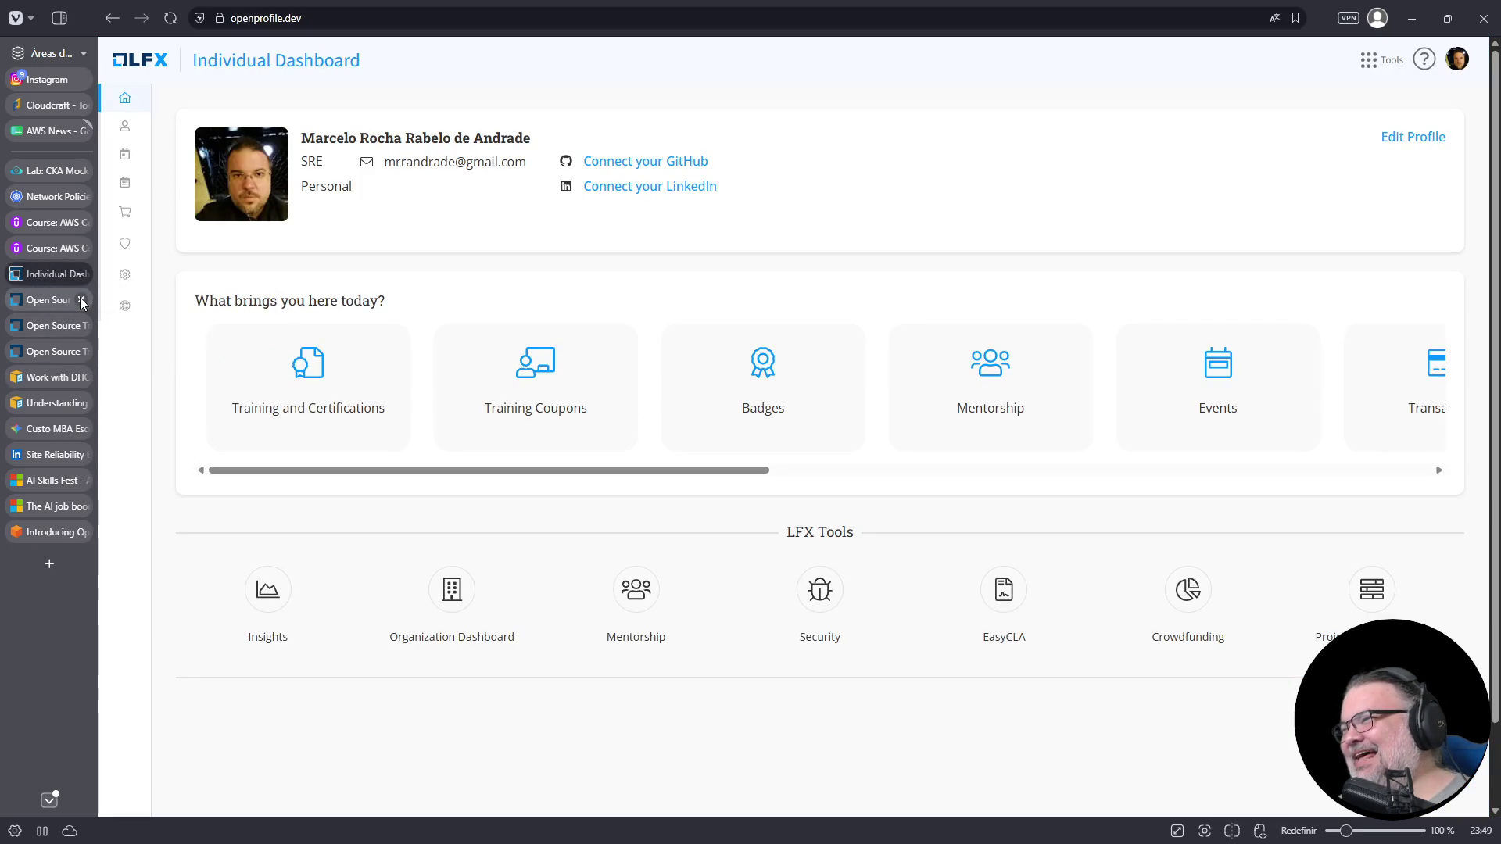
pyautogui.click(81, 300)
pyautogui.click(82, 299)
pyautogui.click(49, 302)
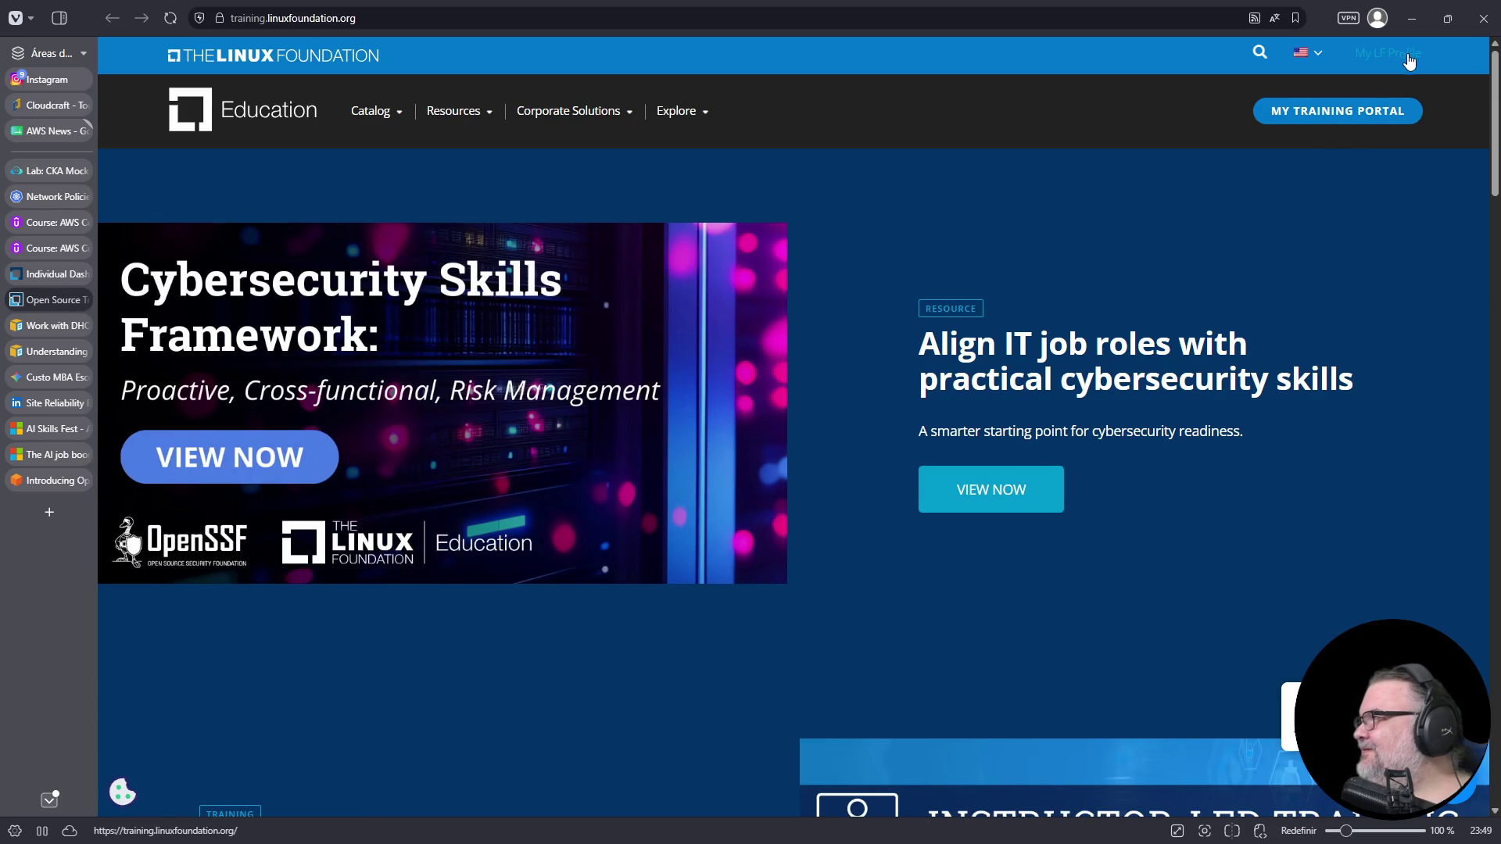
pyautogui.click(1361, 110)
pyautogui.click(69, 274)
pyautogui.middleClick(75, 275)
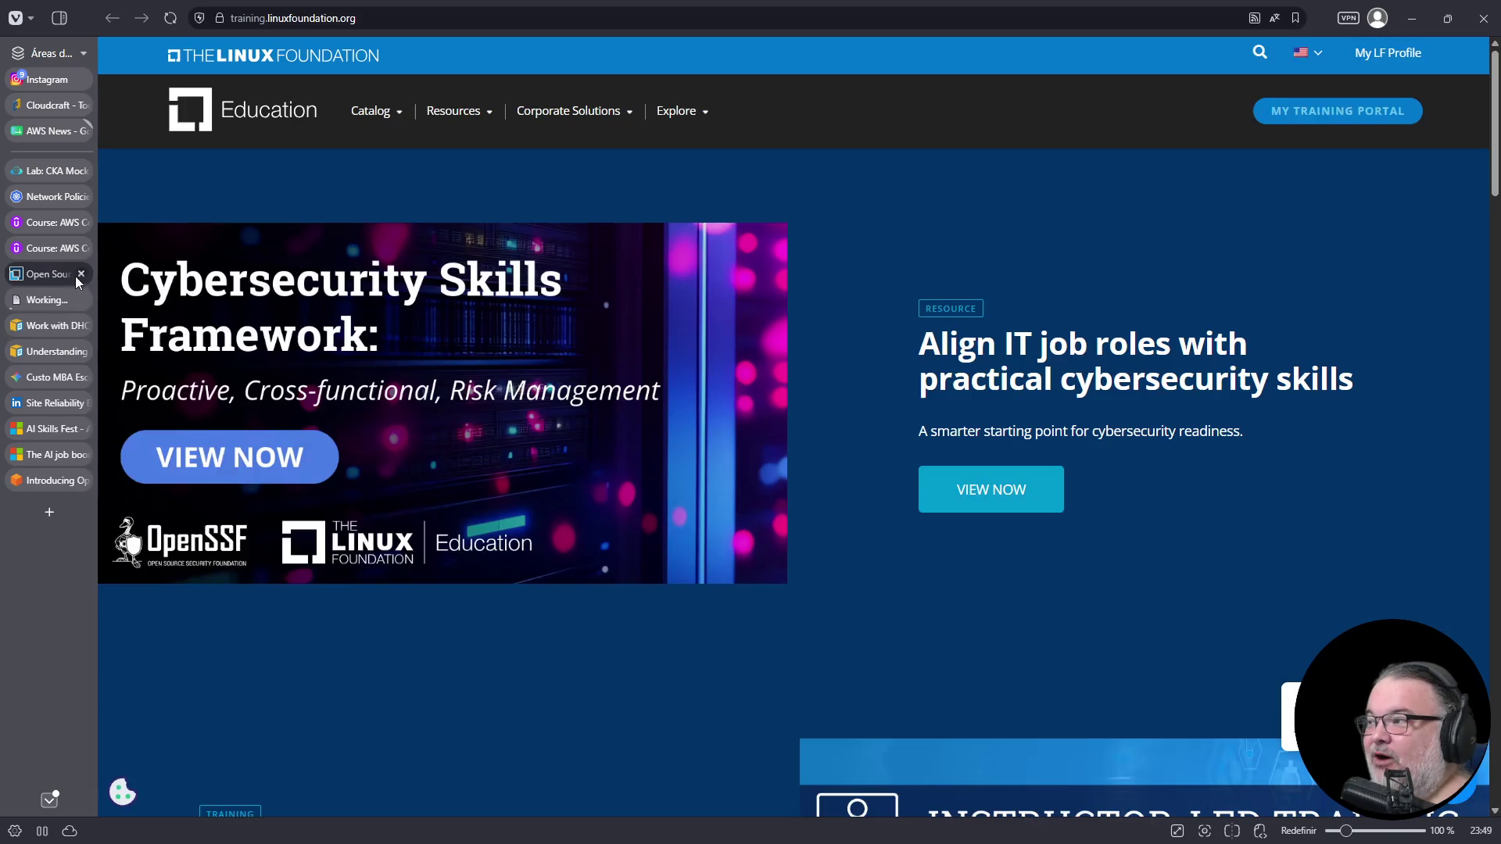
pyautogui.middleClick(70, 275)
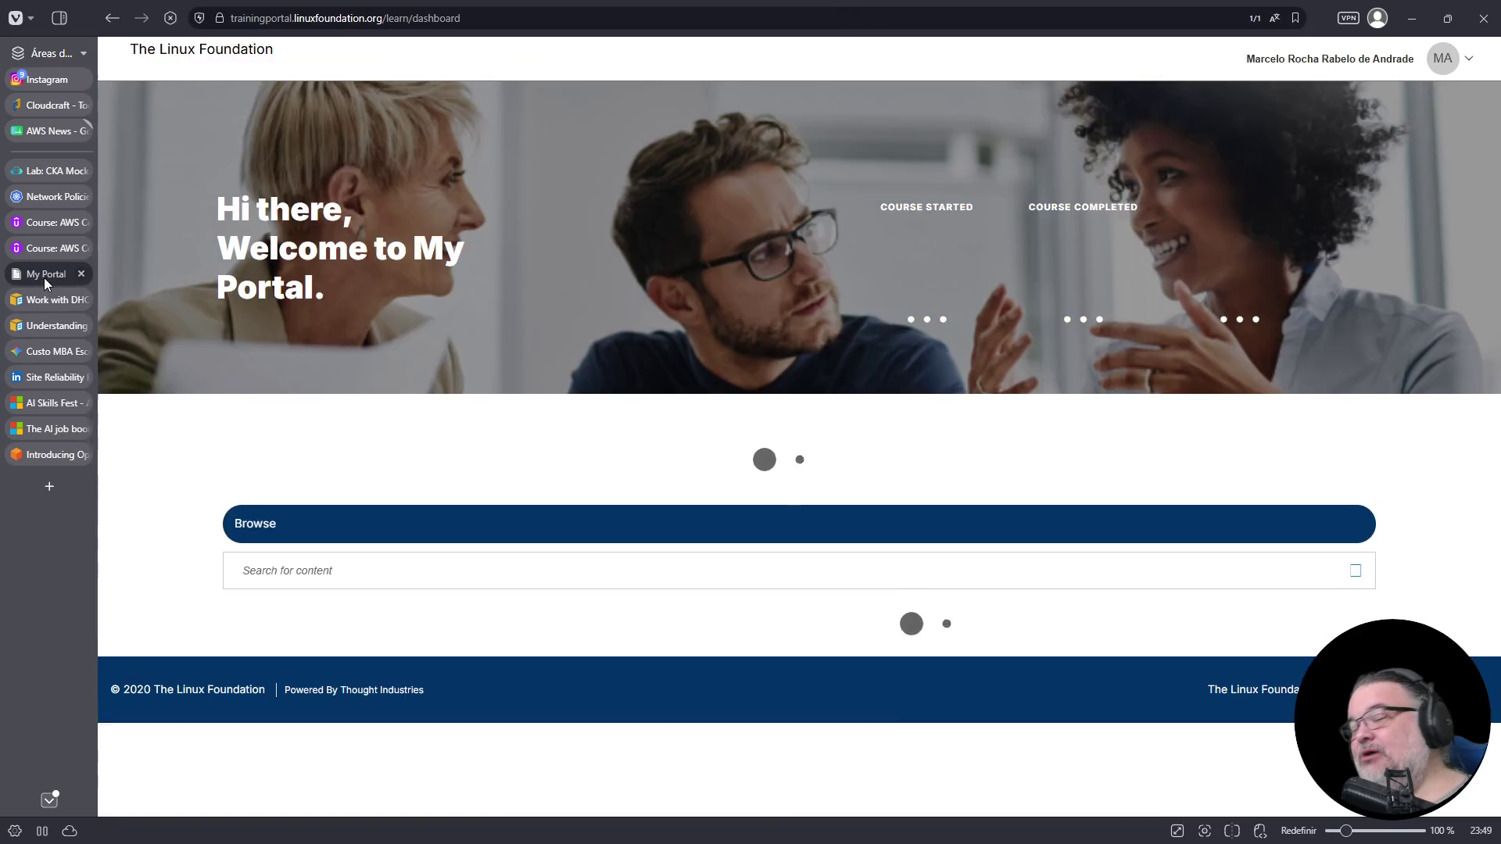
# - Scroll the portal dashboard, collapsing and re-expanding the My Activity section
pyautogui.scroll(-4, 625, 452)
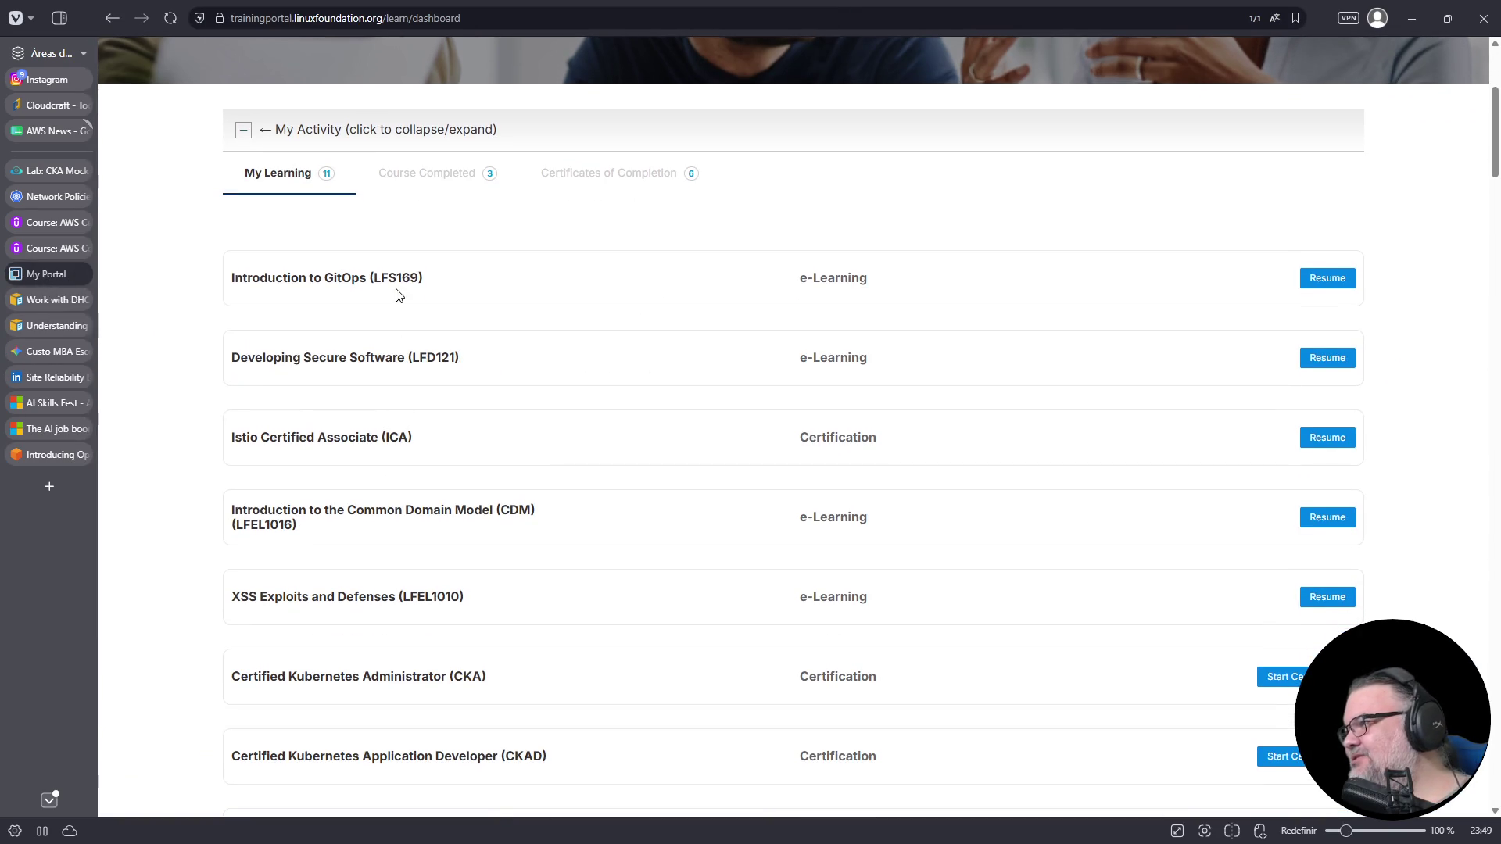
pyautogui.scroll(-2, 372, 422)
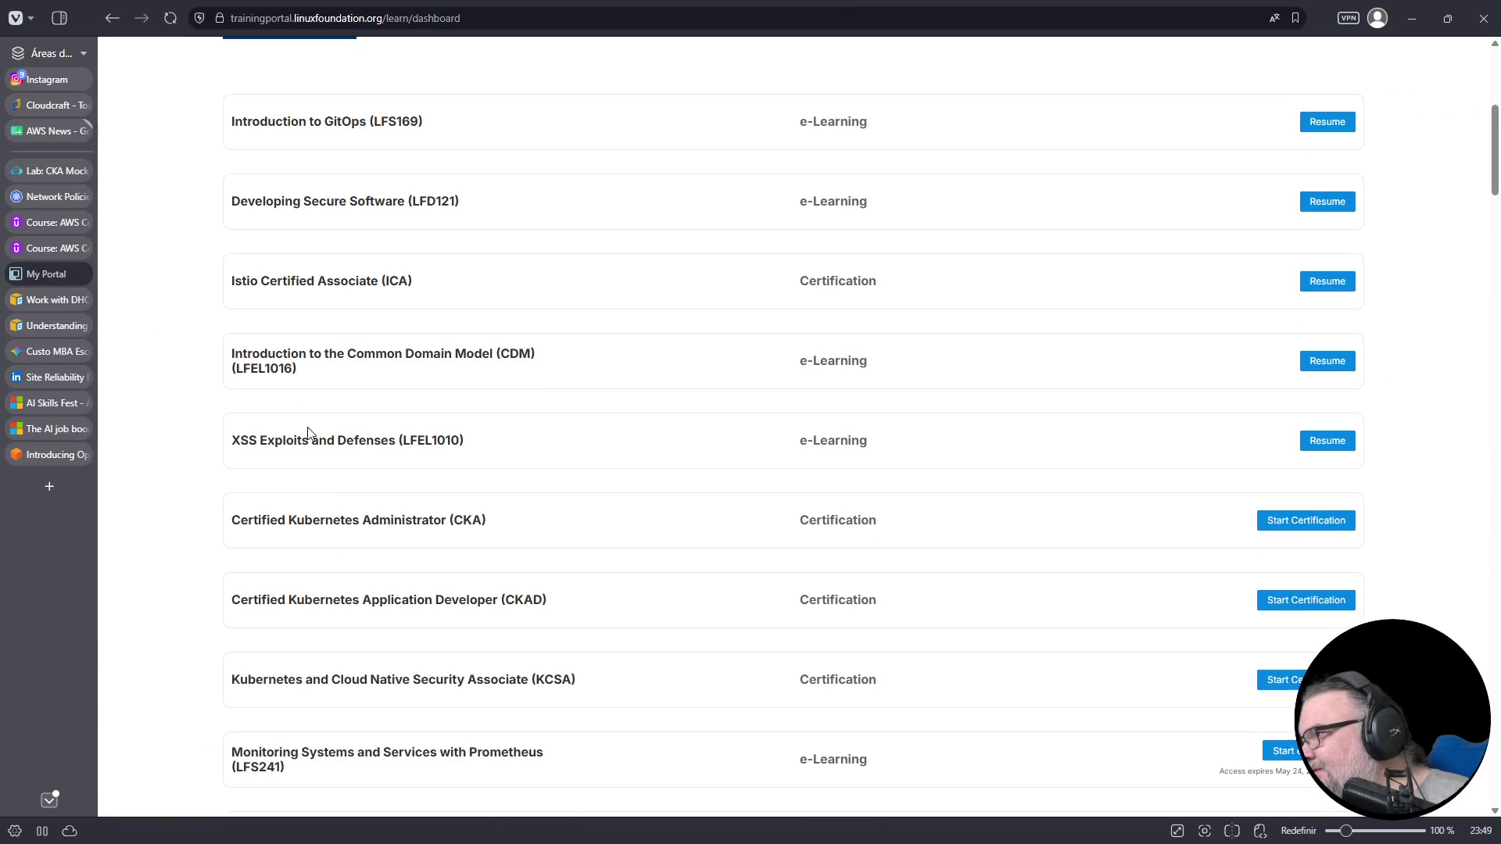
pyautogui.scroll(-5, 419, 409)
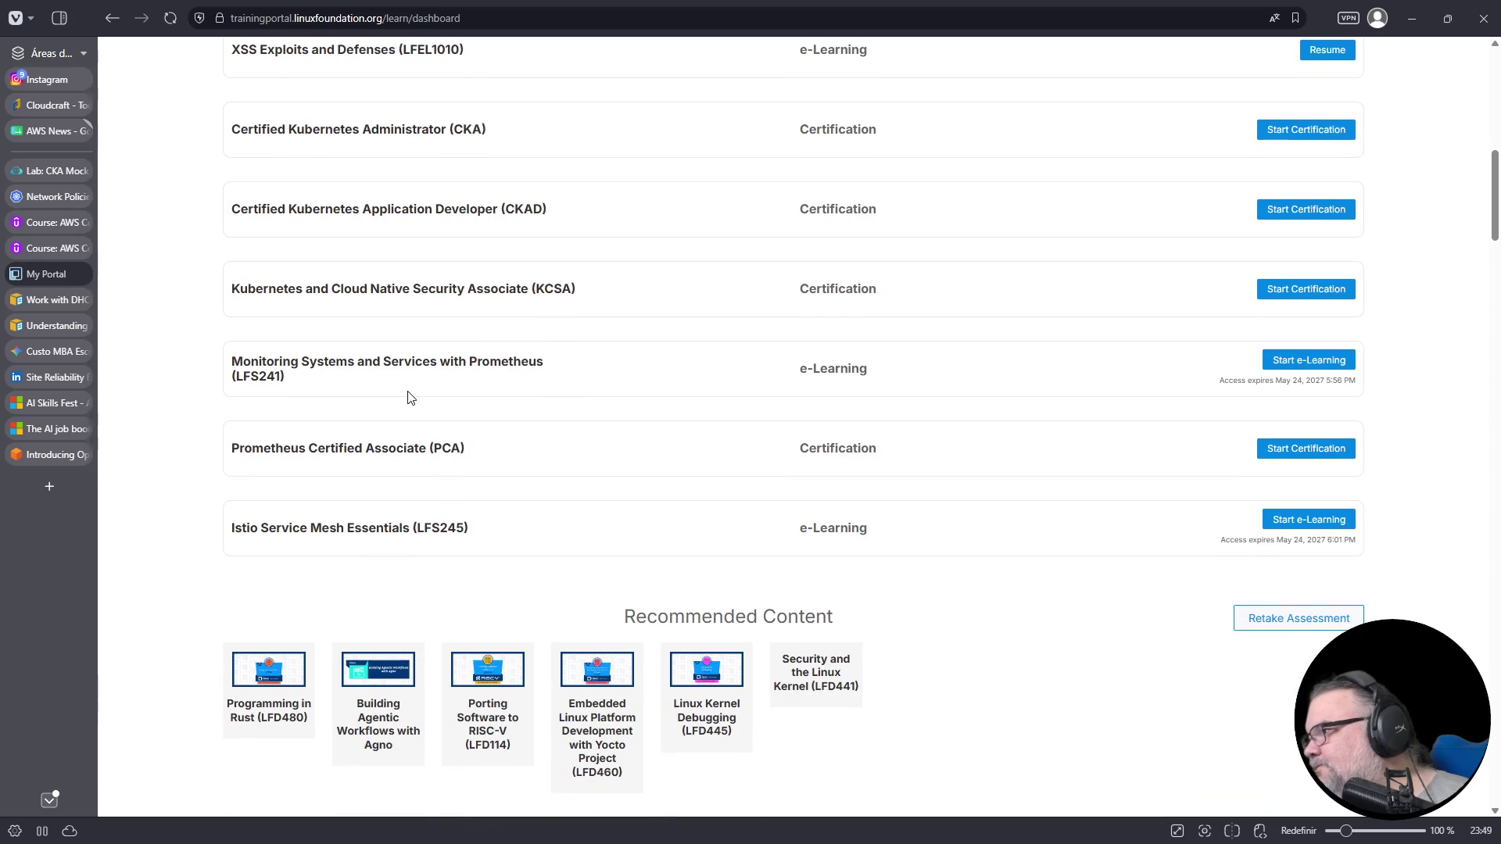
pyautogui.scroll(15, 738, 409)
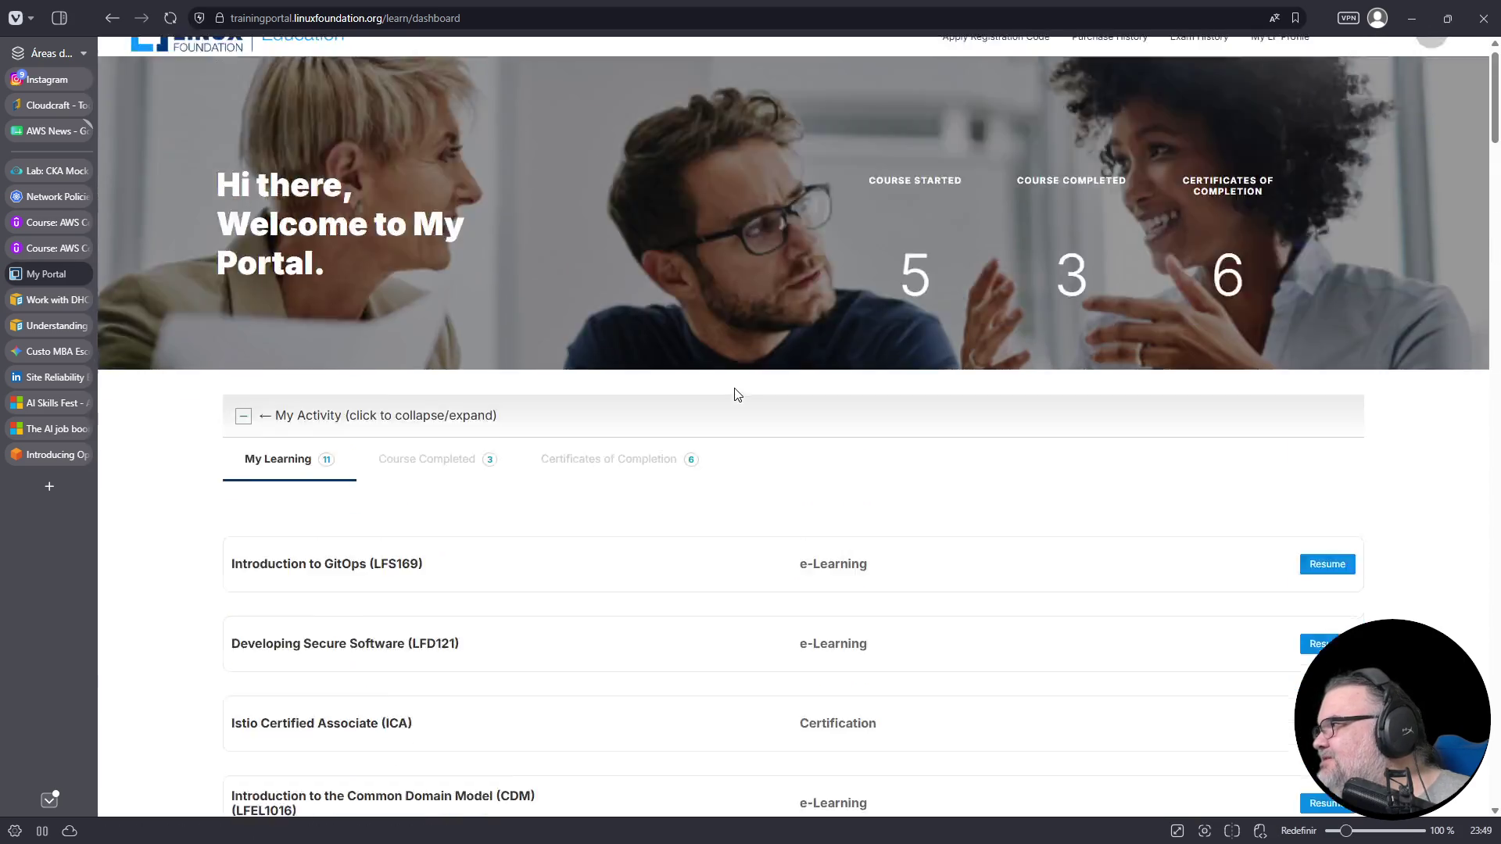
pyautogui.scroll(-5, 424, 450)
pyautogui.click(243, 52)
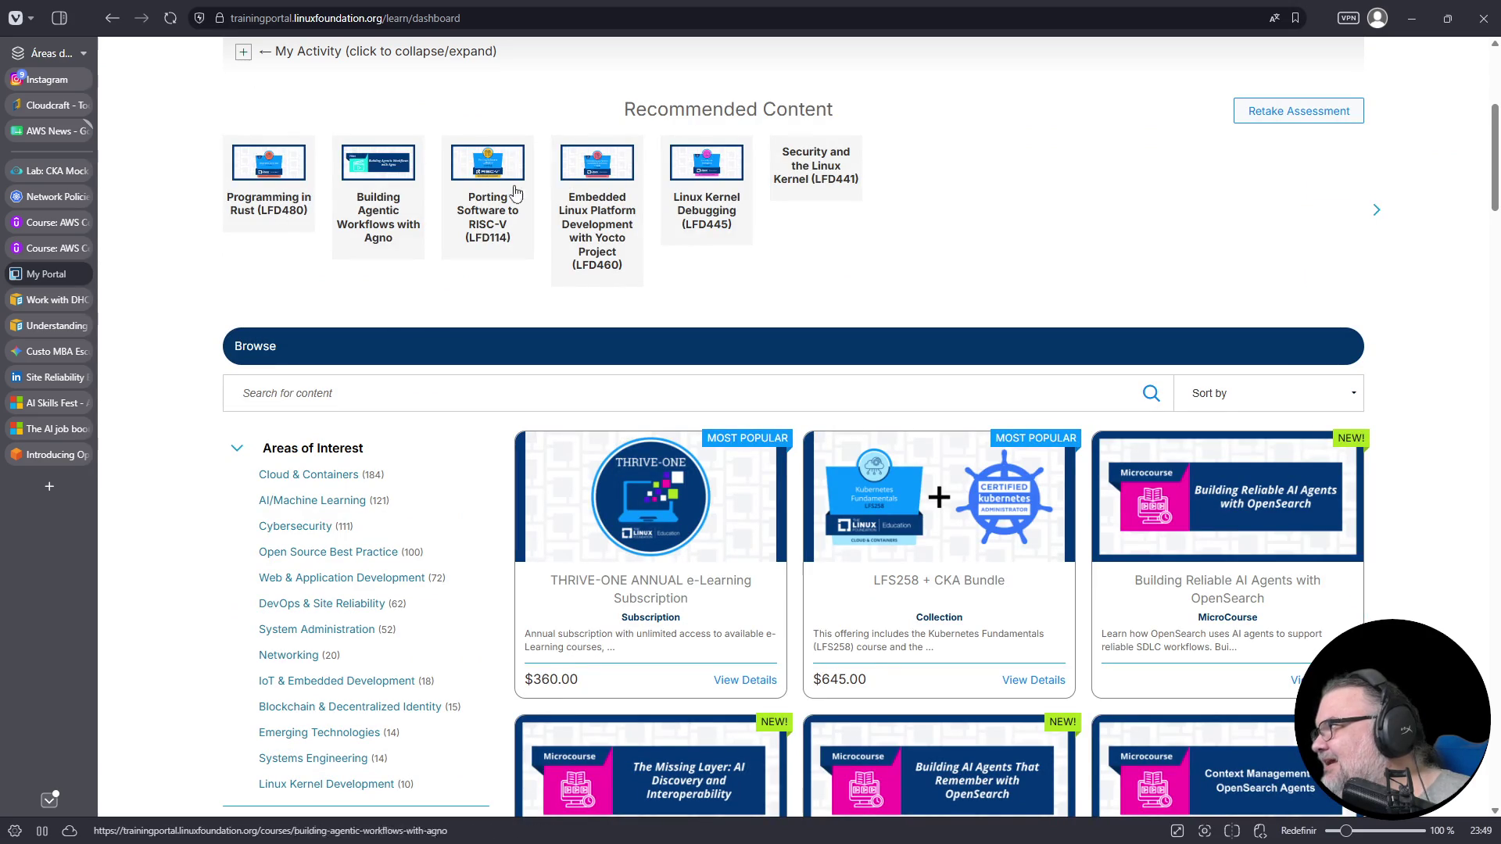
pyautogui.scroll(5, 941, 227)
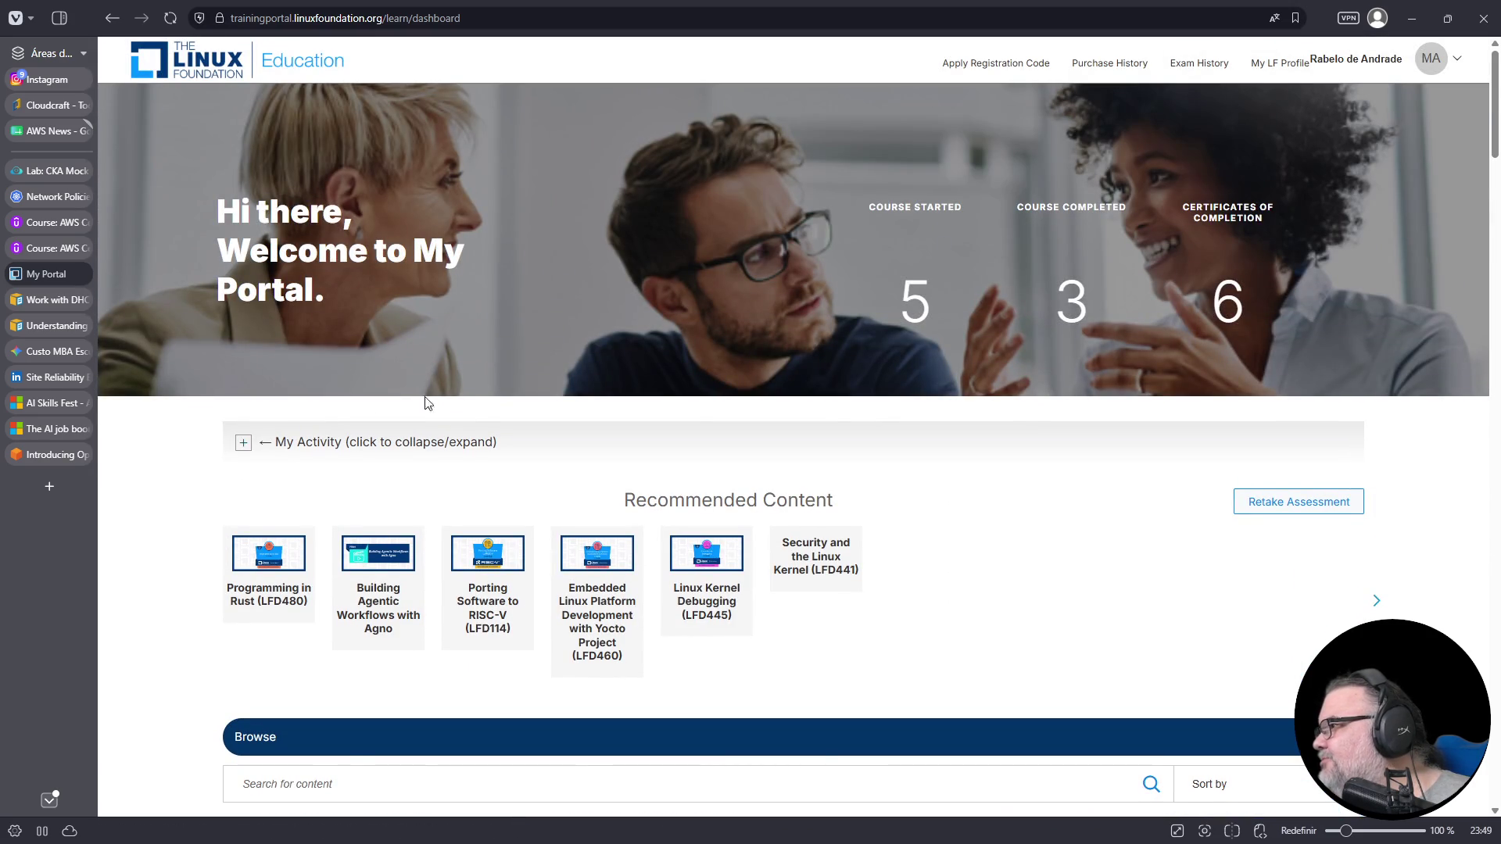
pyautogui.click(243, 445)
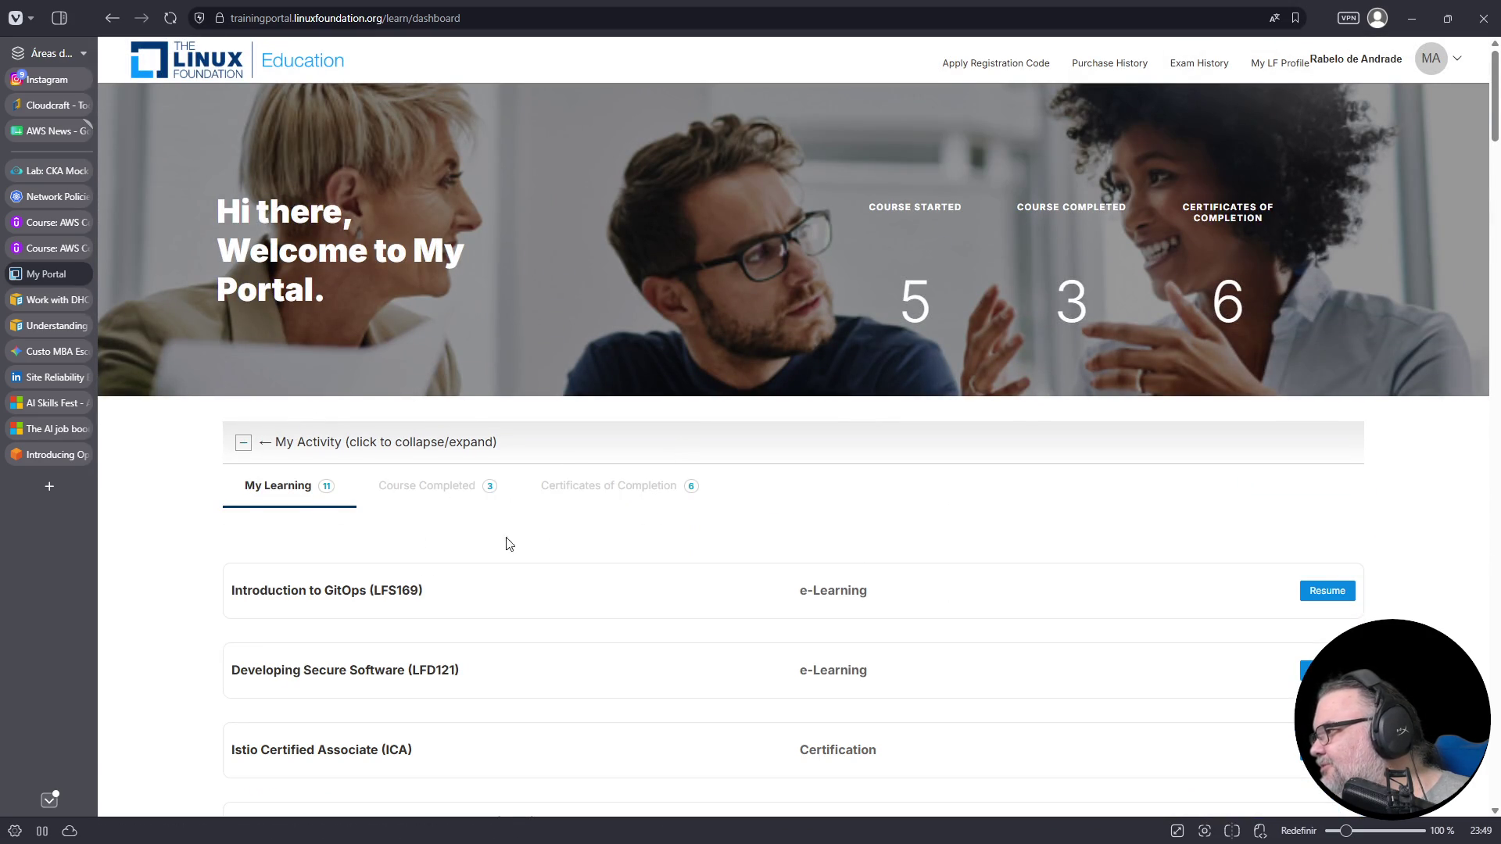
pyautogui.scroll(-4, 583, 495)
# - Find 'prometheus' on the page and open the Prometheus course's details and requirements
pyautogui.hotkey('ctrl', 'f')
pyautogui.write('prometheus')
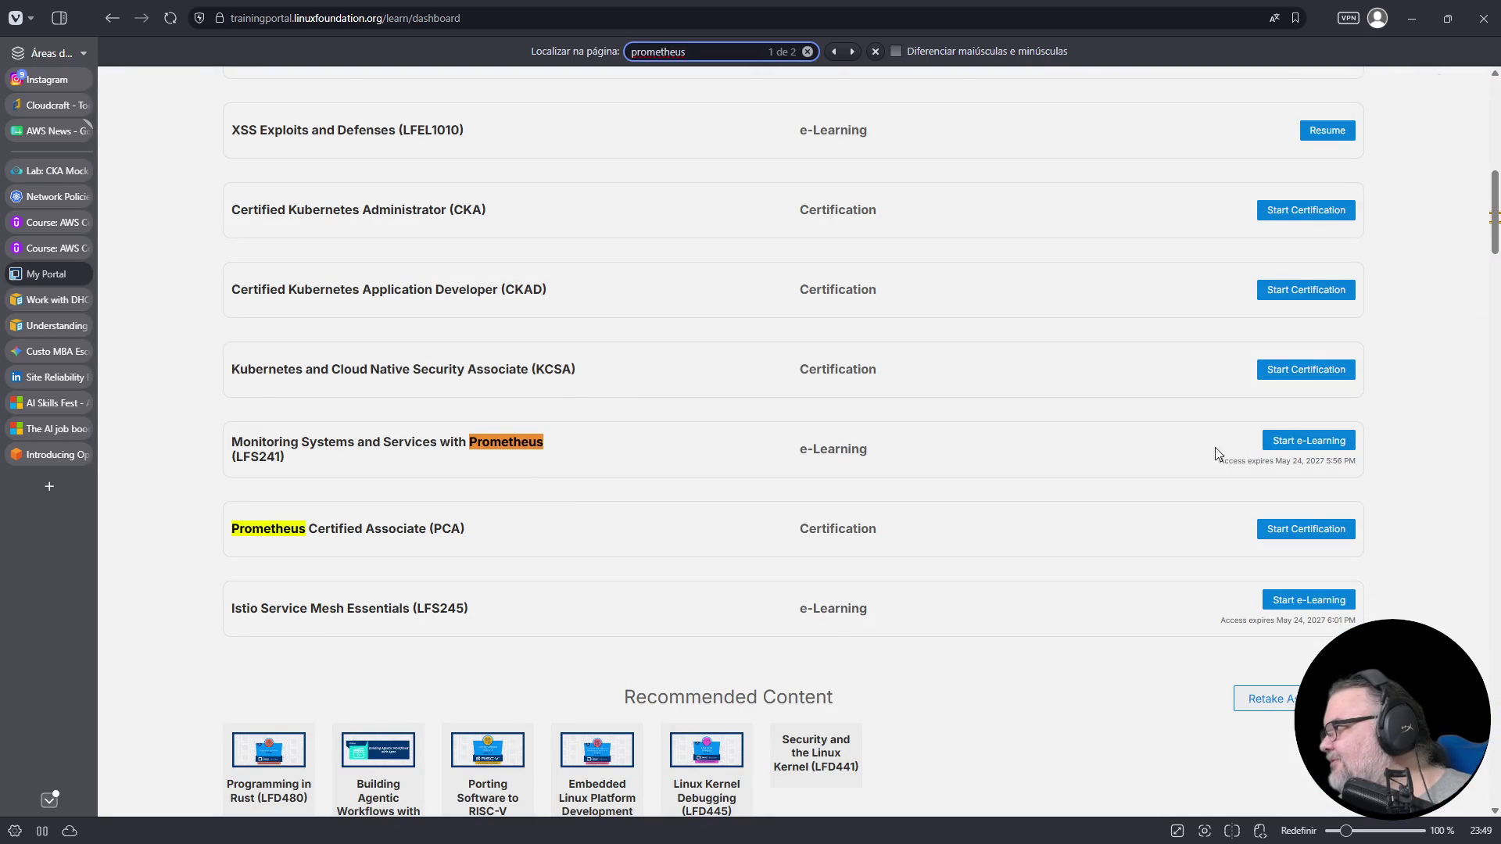
pyautogui.click(1307, 441)
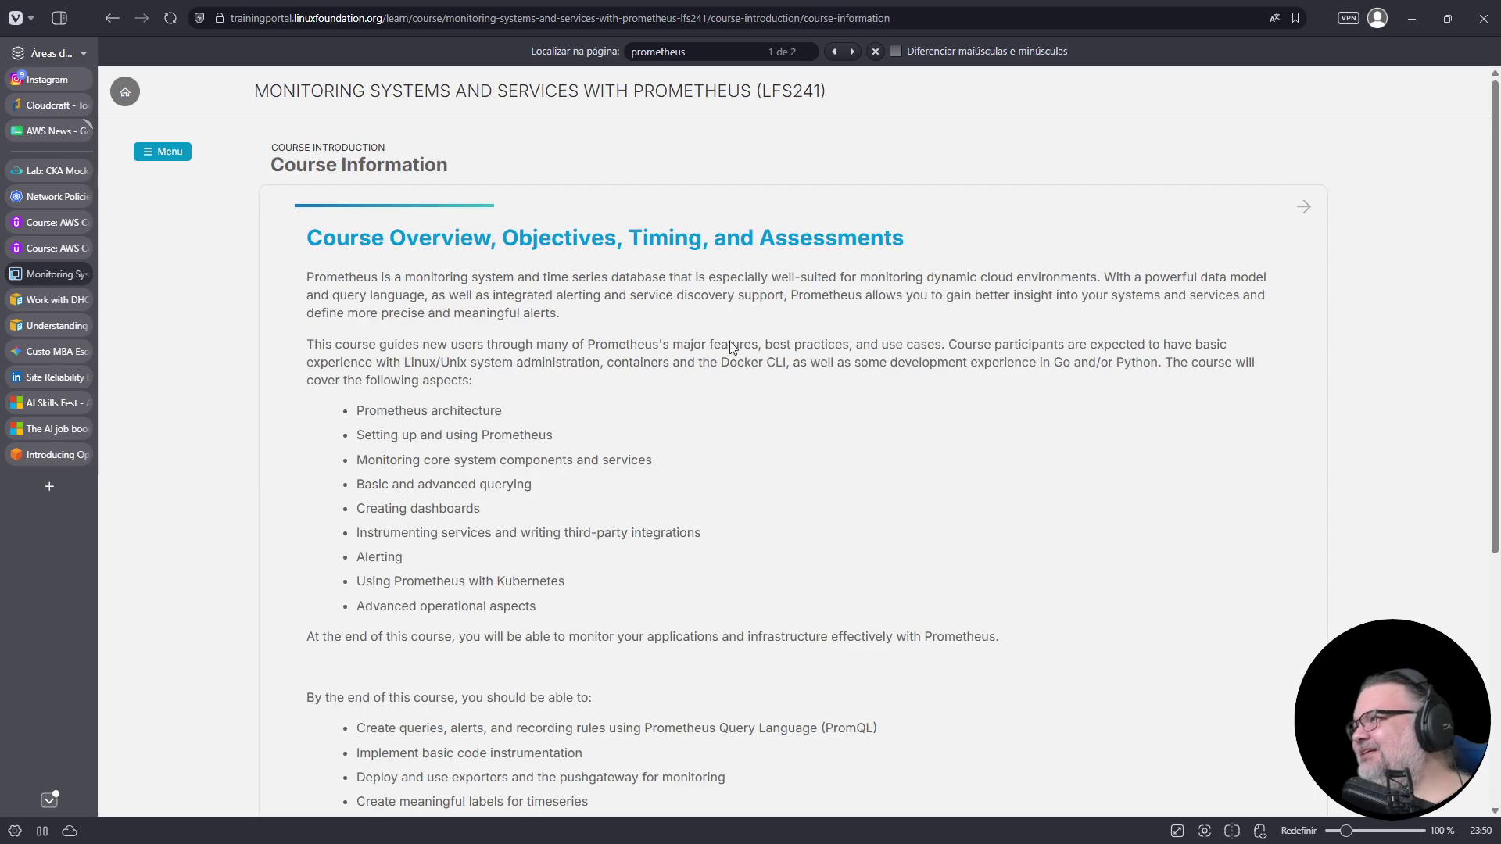
pyautogui.scroll(-5, 817, 447)
pyautogui.scroll(5, 805, 461)
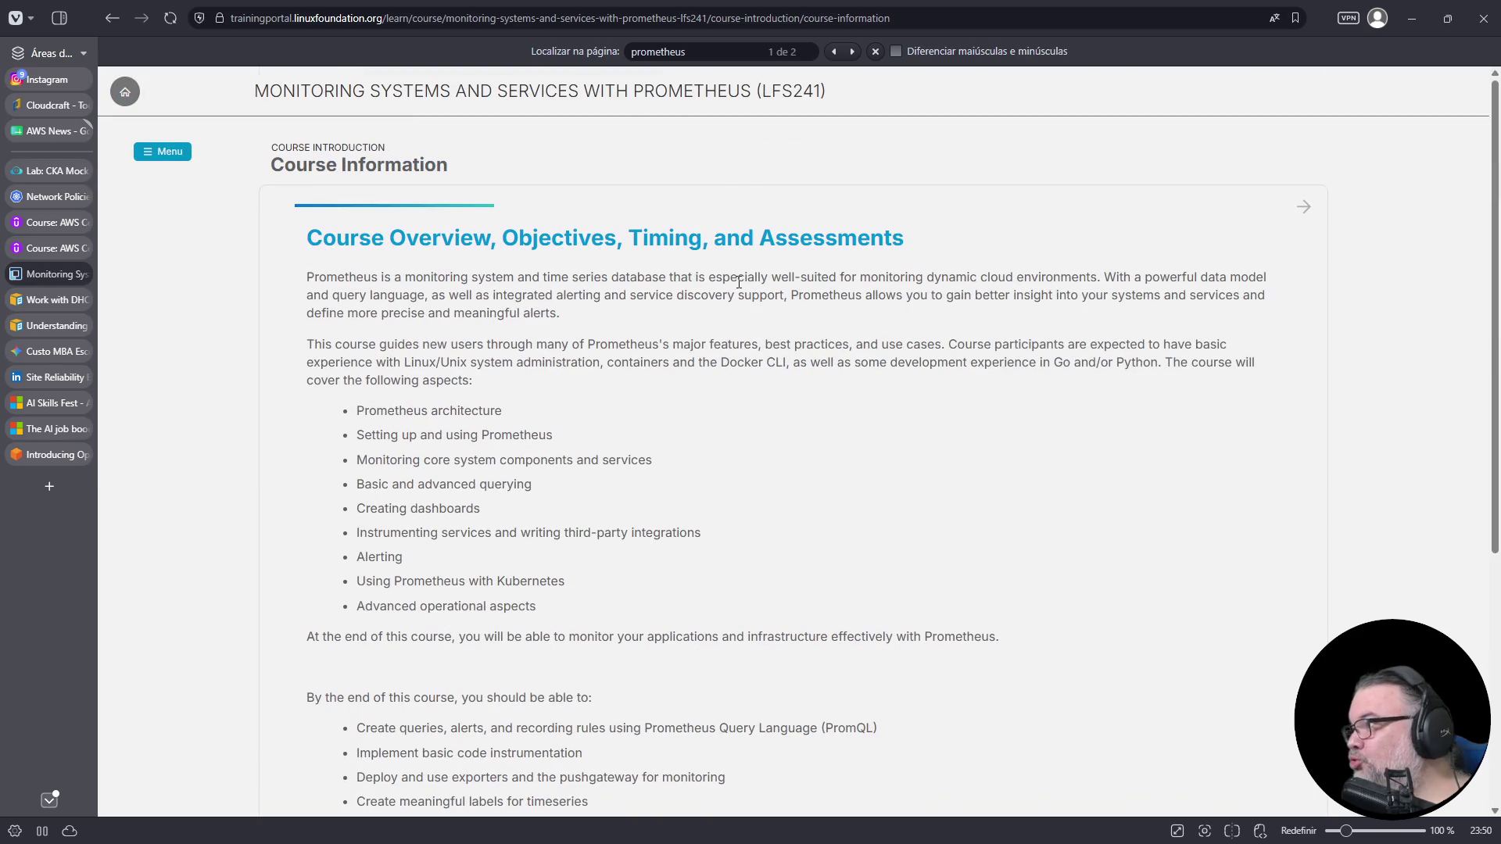
pyautogui.click(1303, 207)
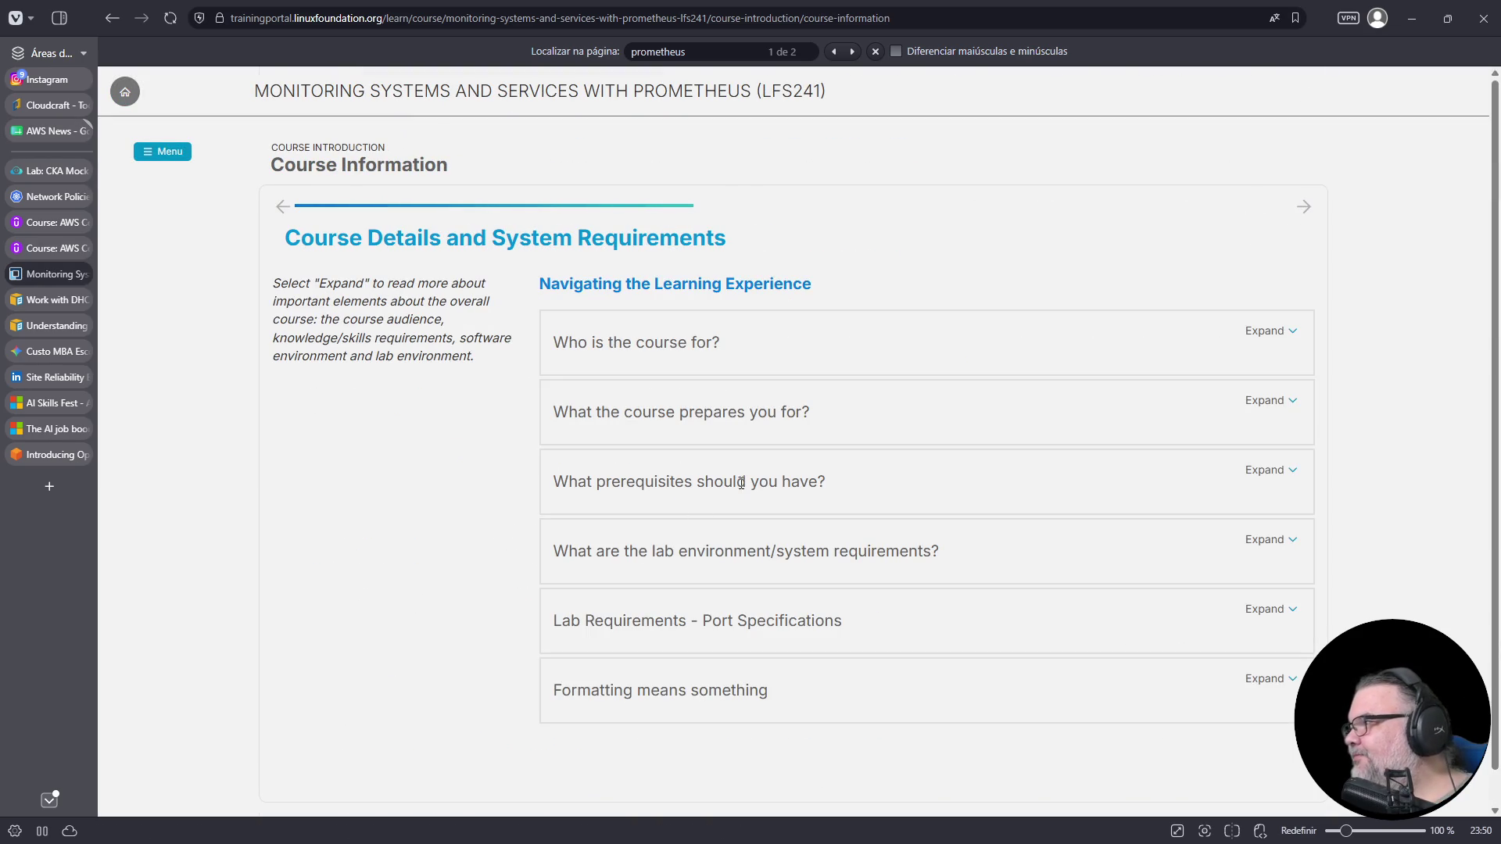
# - Review the 'Who is the course for?' and 'What the course prepares you for?' sections, then return to the lab
pyautogui.click(1270, 333)
pyautogui.click(1272, 336)
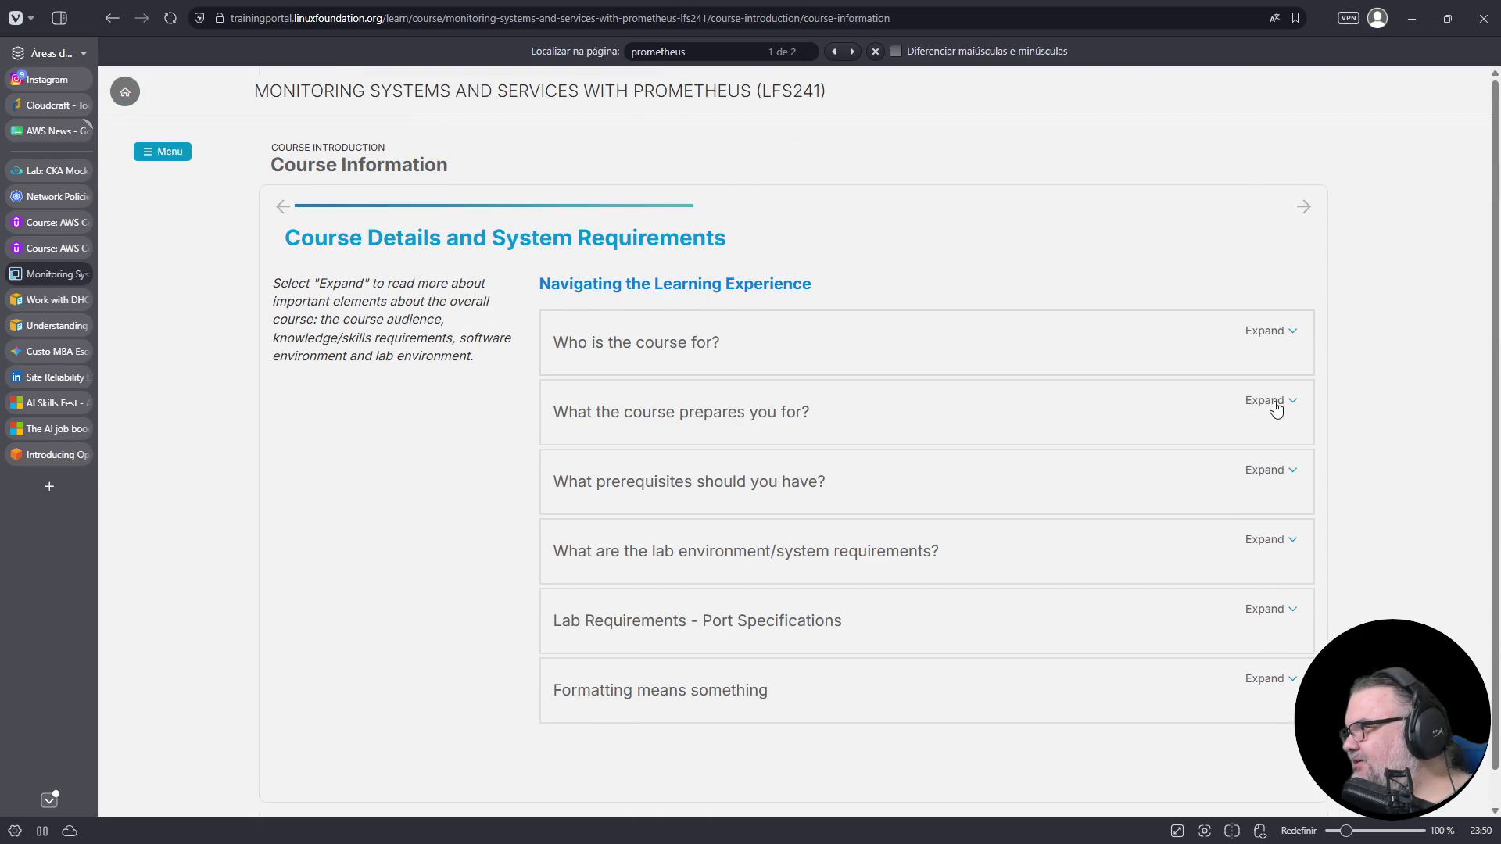
pyautogui.scroll(-1, 1276, 408)
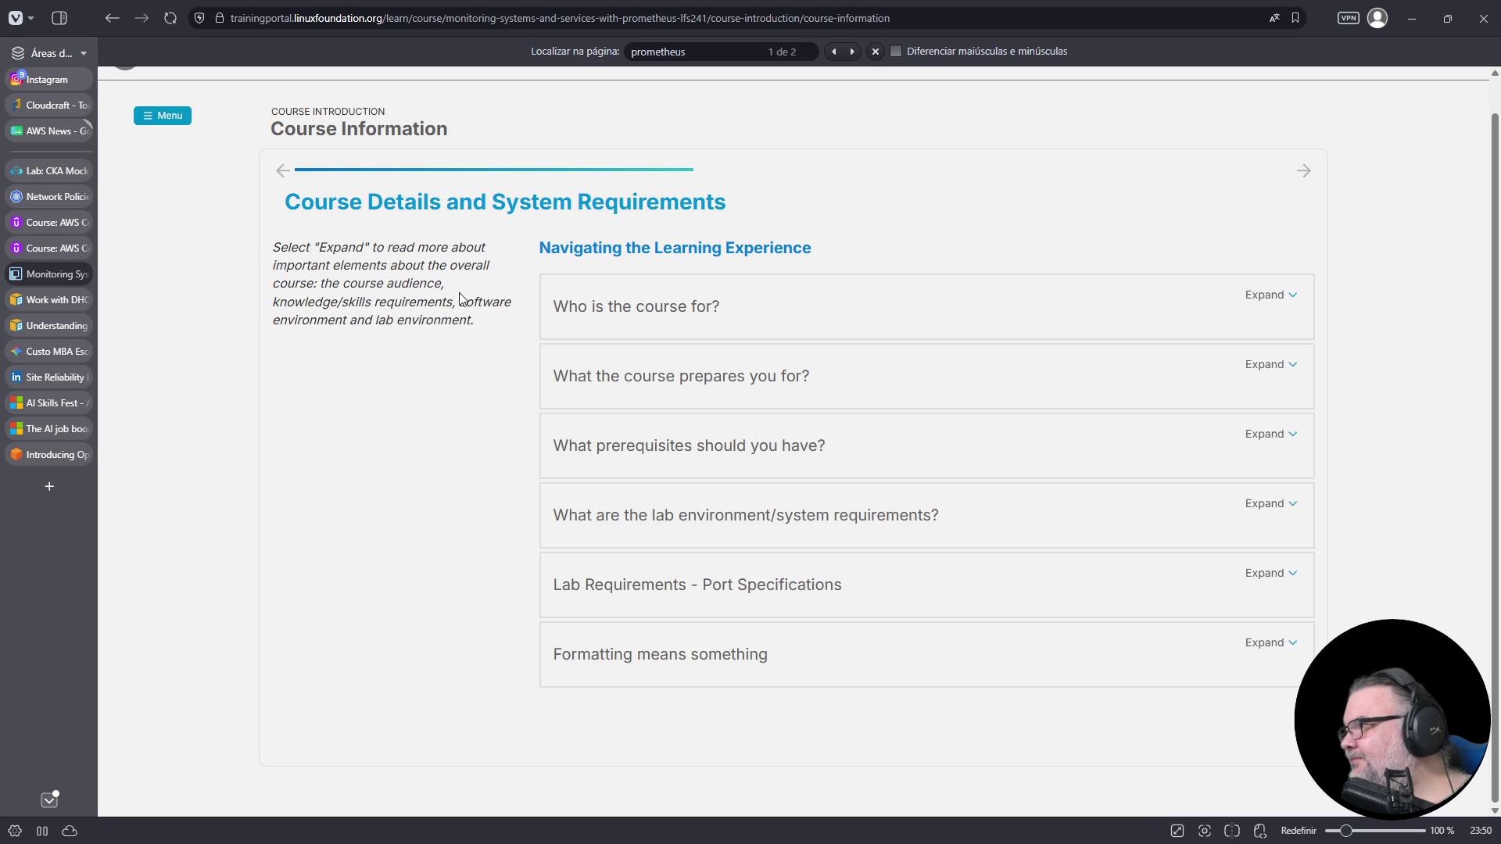
pyautogui.click(1263, 369)
pyautogui.click(1273, 367)
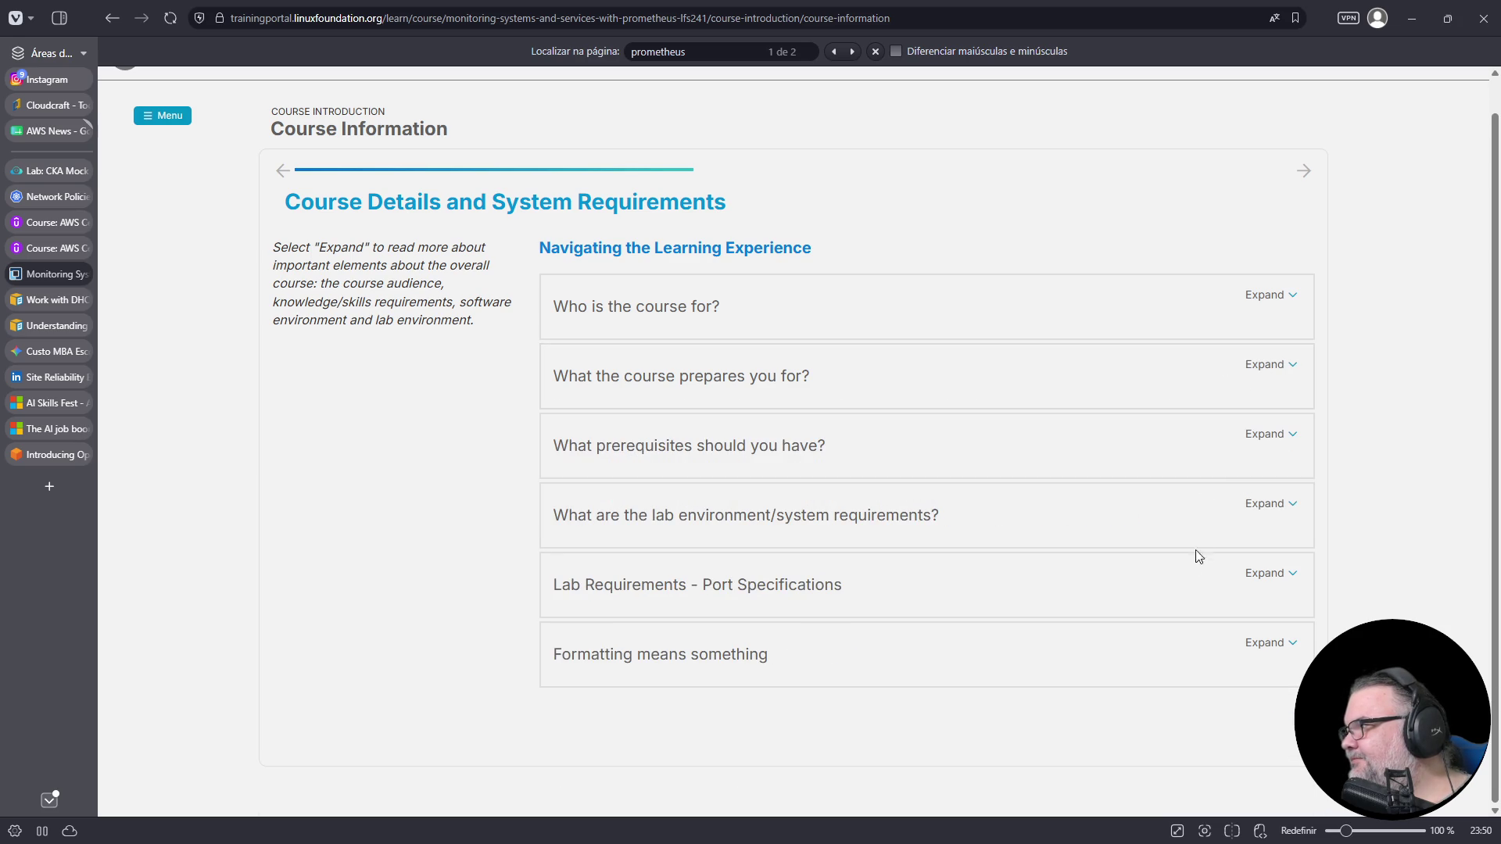
pyautogui.click(54, 176)
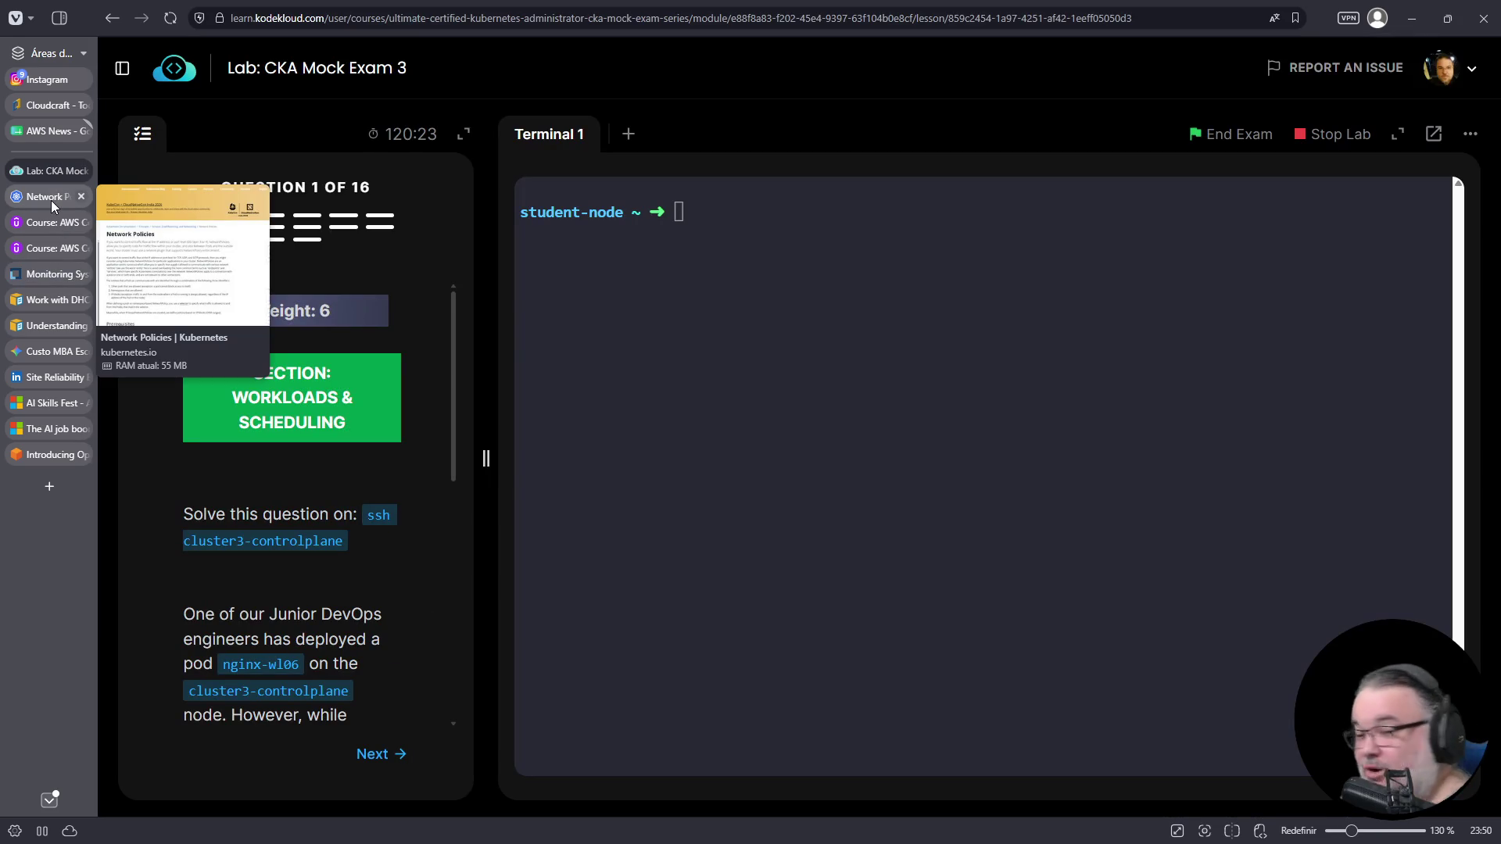
# - Copy 'ssh cluster3-controlplane' from the question and run it in the terminal
pyautogui.click(948, 416)
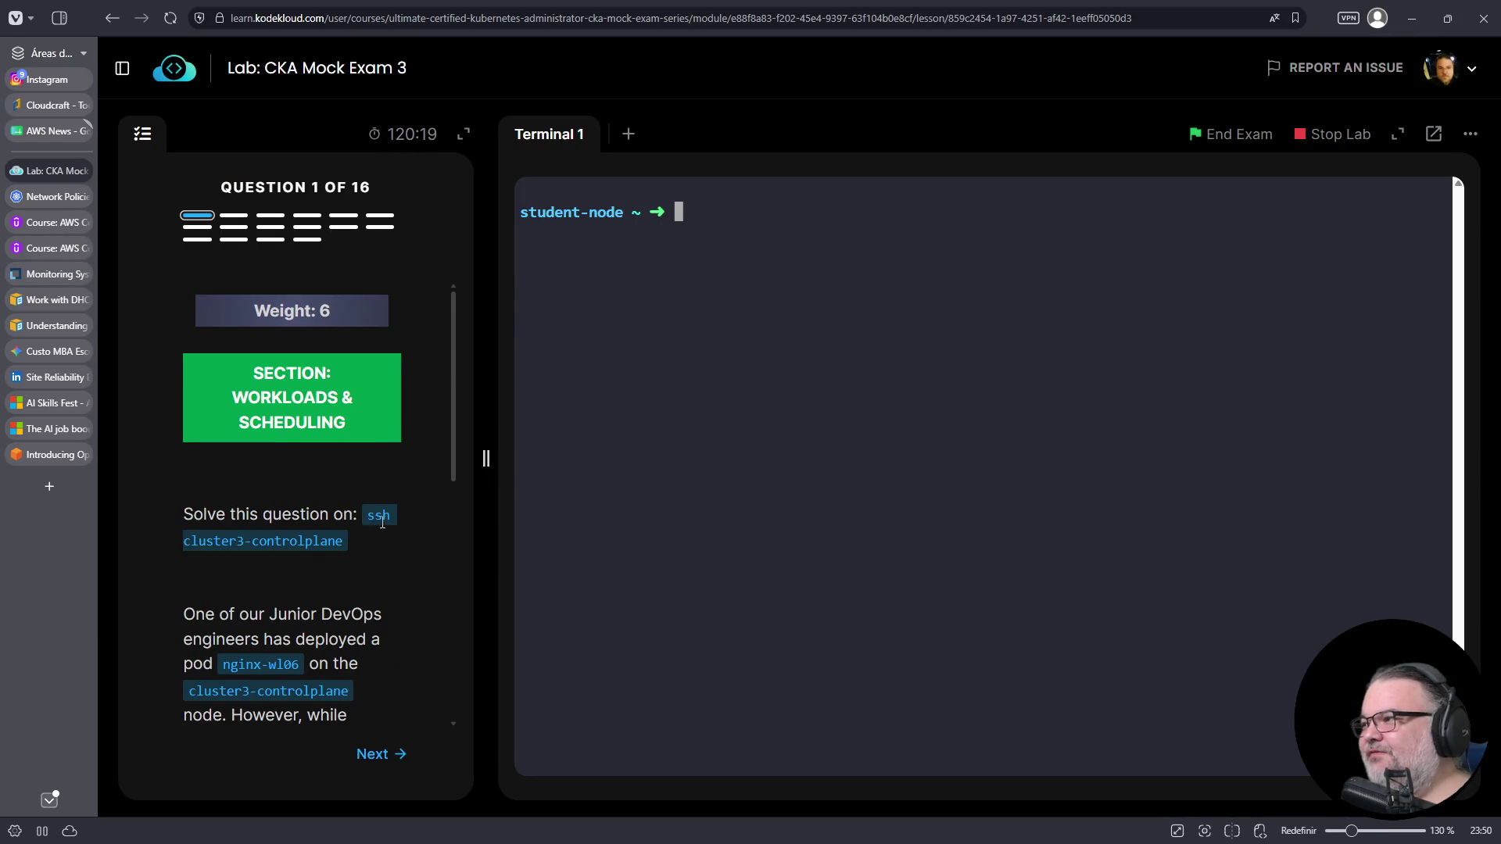
pyautogui.moveTo(367, 516); pyautogui.dragTo(335, 545)
pyautogui.rightClick(337, 547)
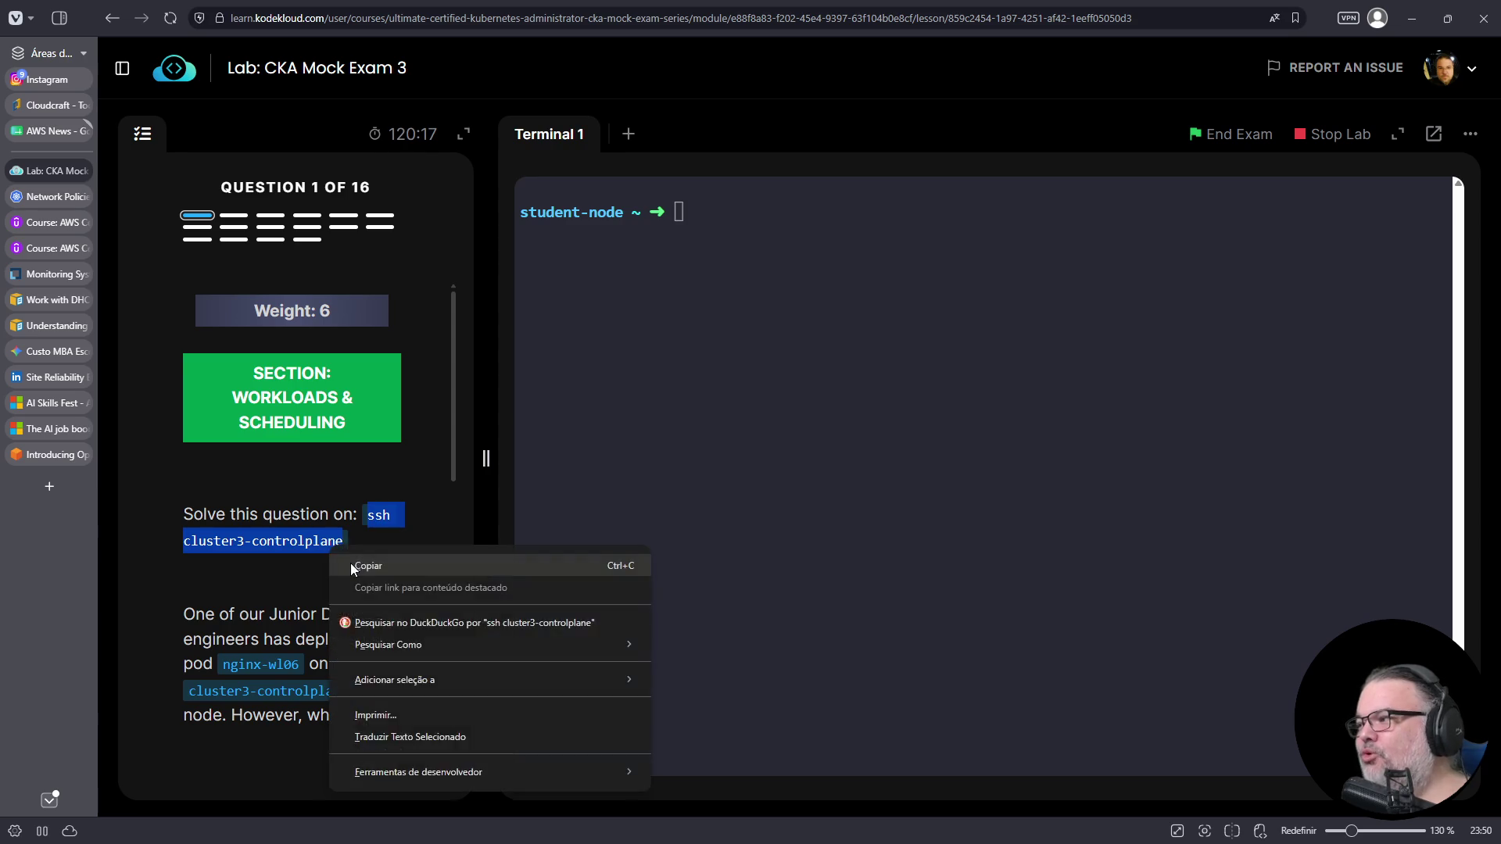
pyautogui.click(367, 649)
pyautogui.click(636, 361)
pyautogui.rightClick(636, 361)
pyautogui.click(685, 518)
pyautogui.press('Return')
# - Clear the screen and list the pods with 'k get pods'
pyautogui.scroll(-2, 419, 491)
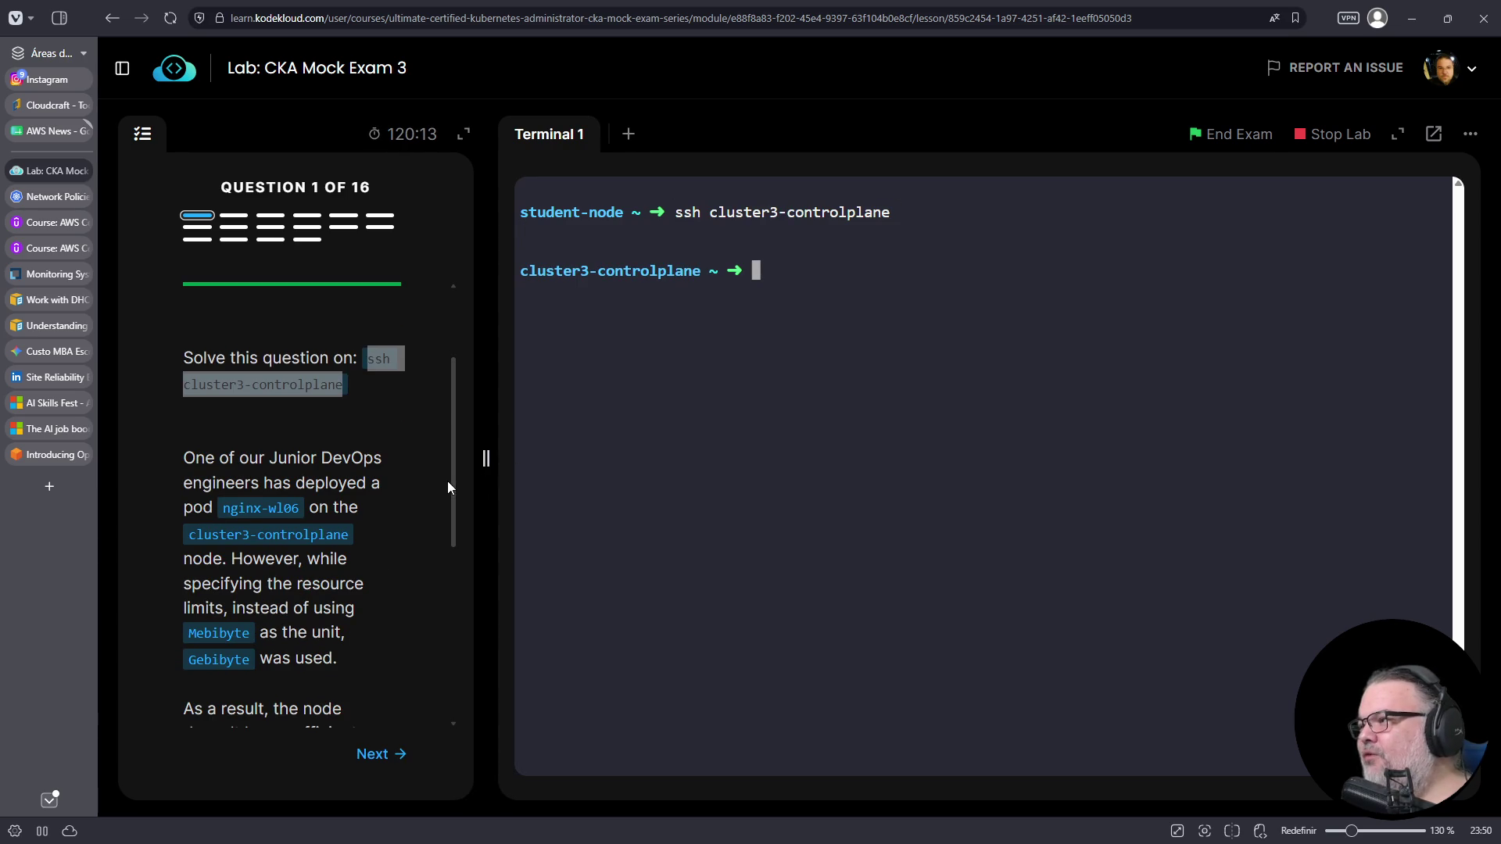
pyautogui.scroll(-1, 449, 491)
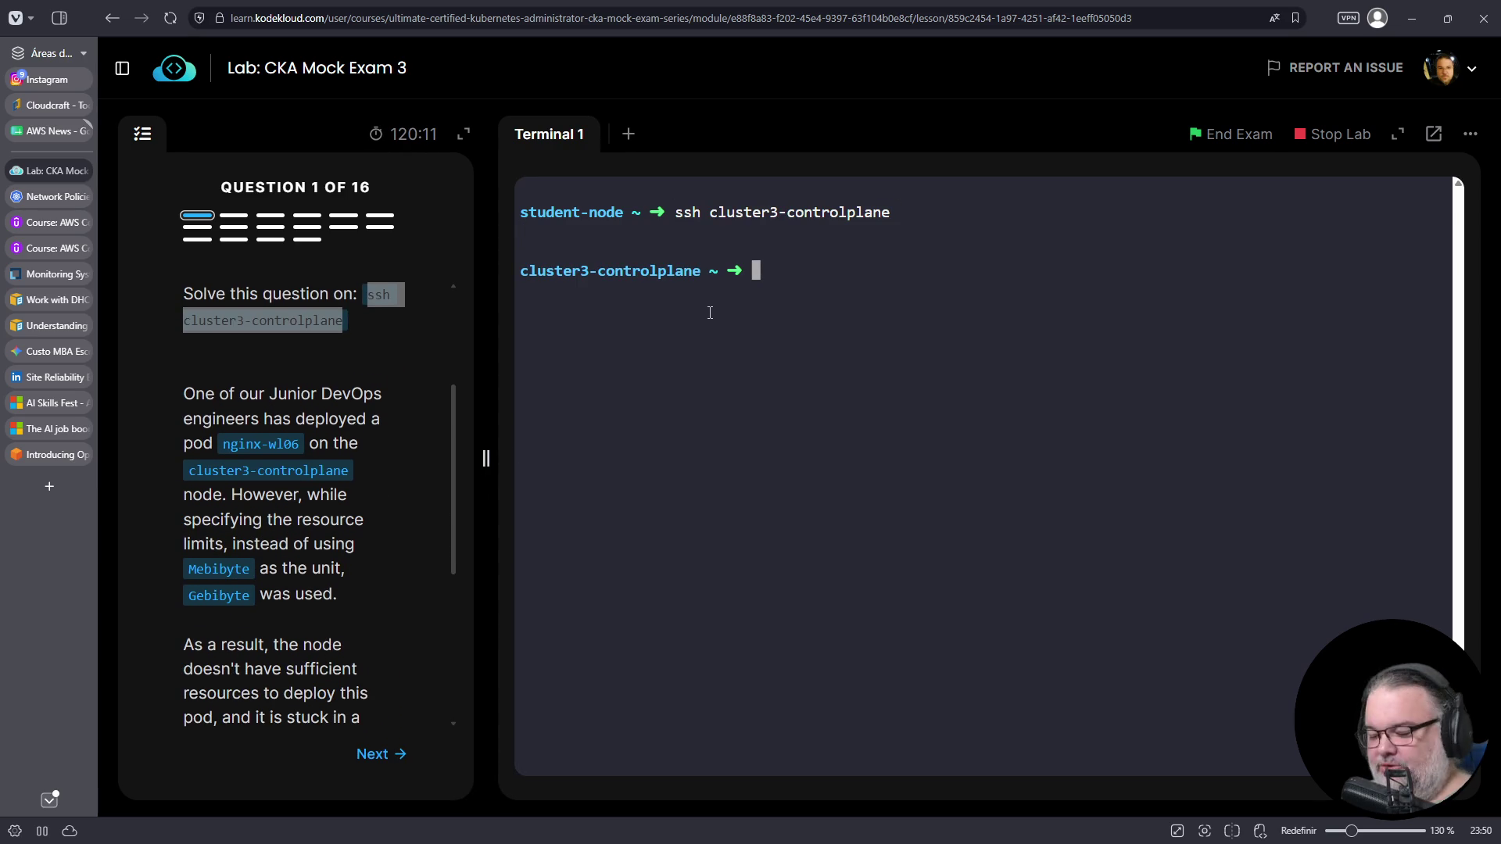
pyautogui.hotkey('ctrl', 'l')
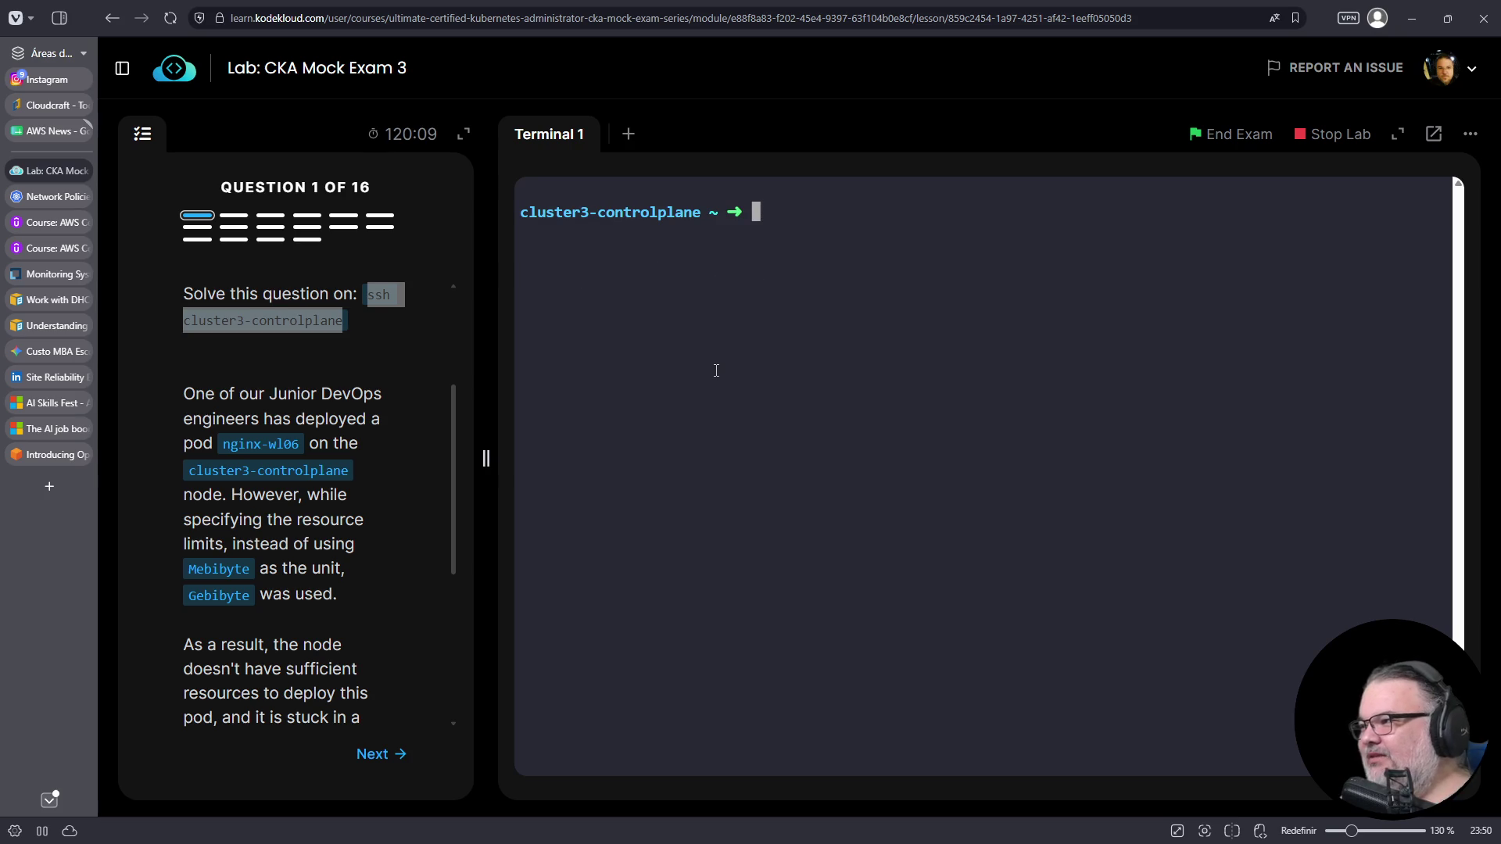
pyautogui.write('k gfet pods')
pyautogui.press('Return')
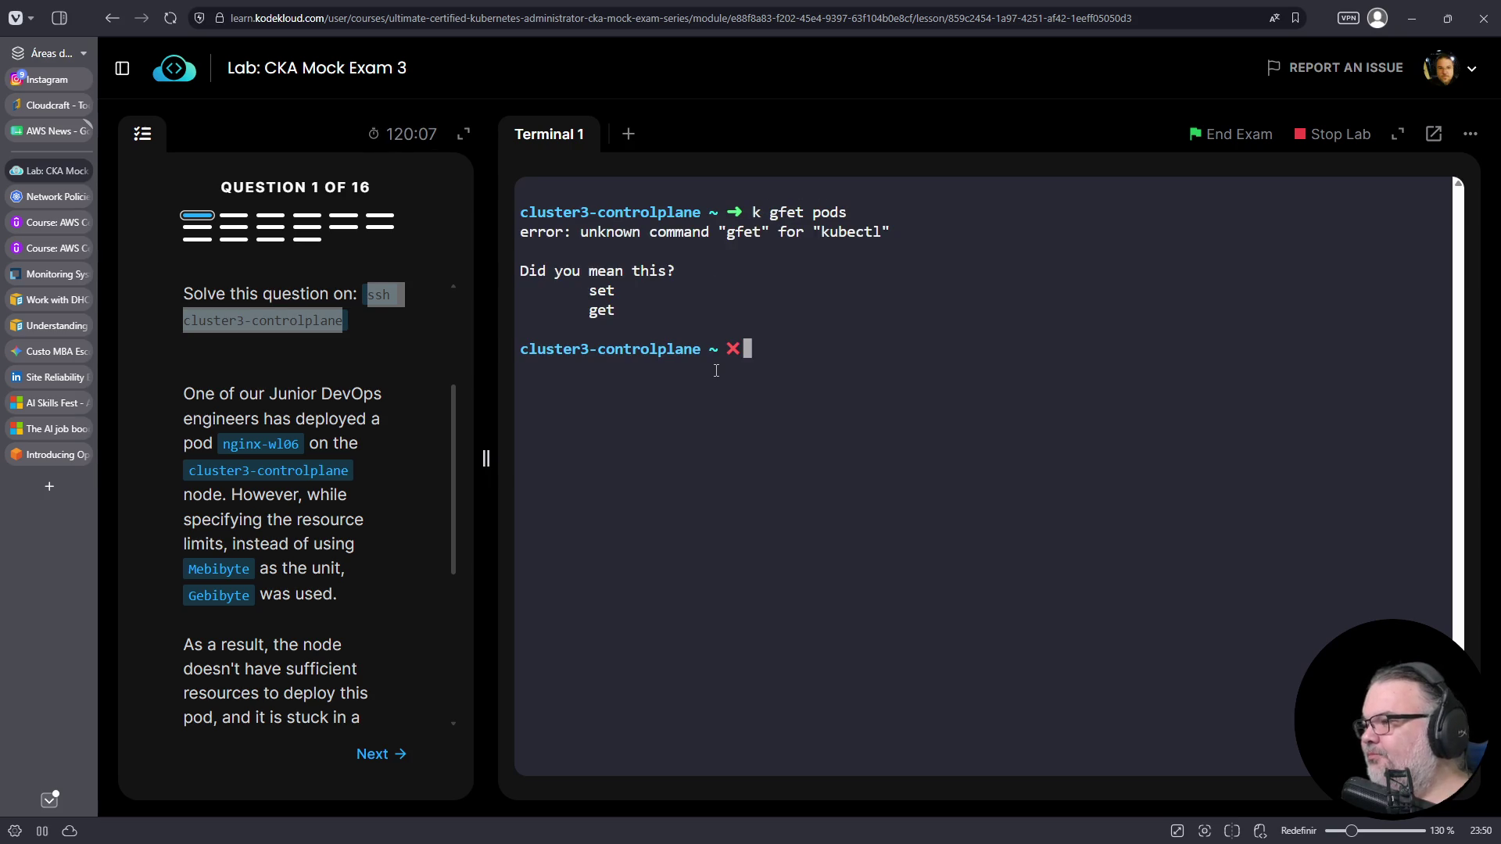
pyautogui.hotkey('ctrl', 'c')
pyautogui.write('k get pods')
pyautogui.press('Return')
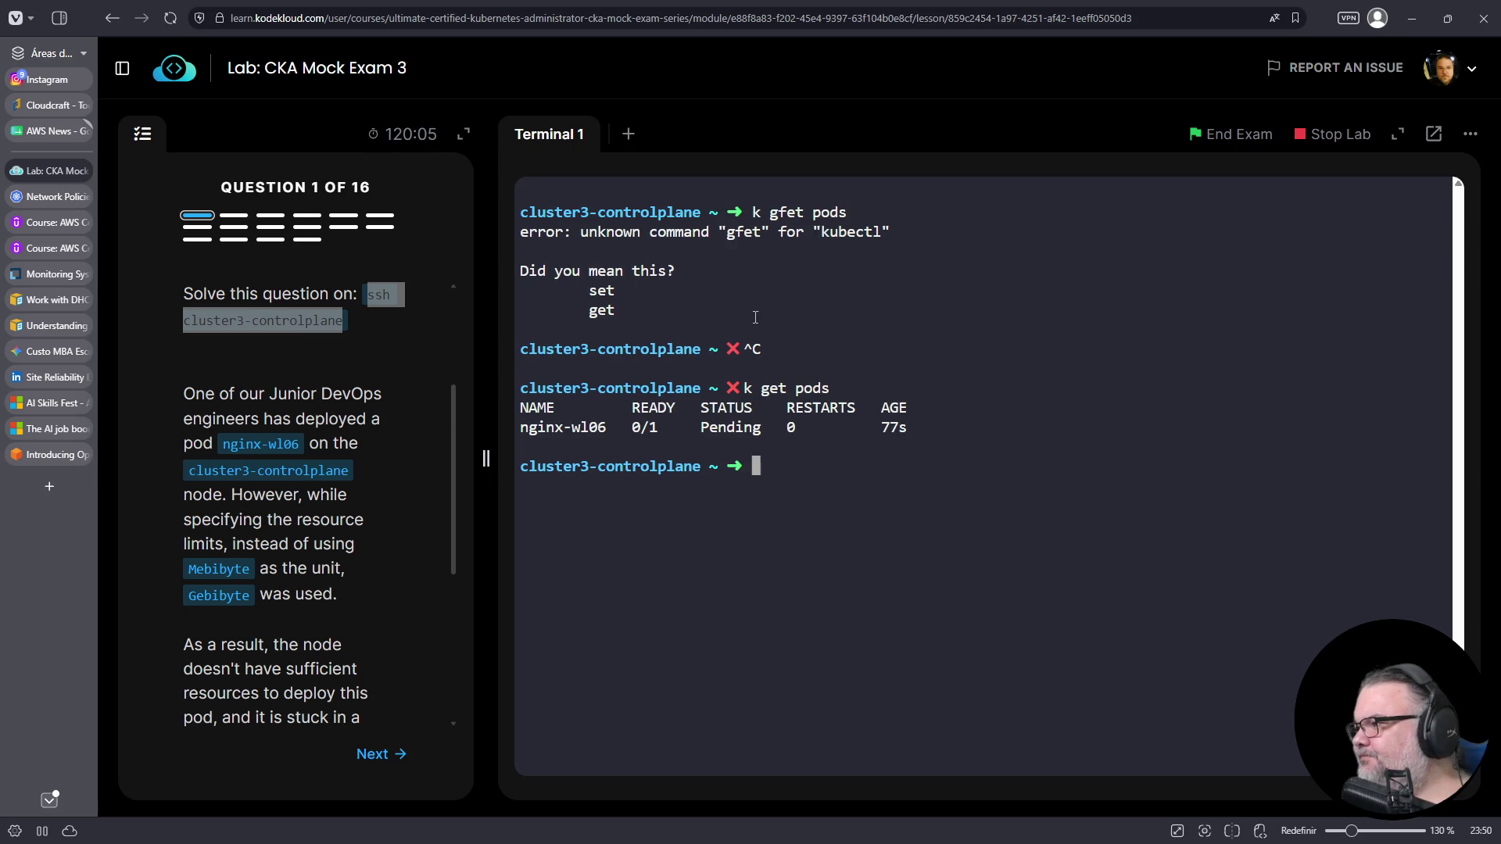
# - Confirm nginx-wl06 is Pending at 0/1 ready, then reread the question
pyautogui.tripleClick(751, 426)
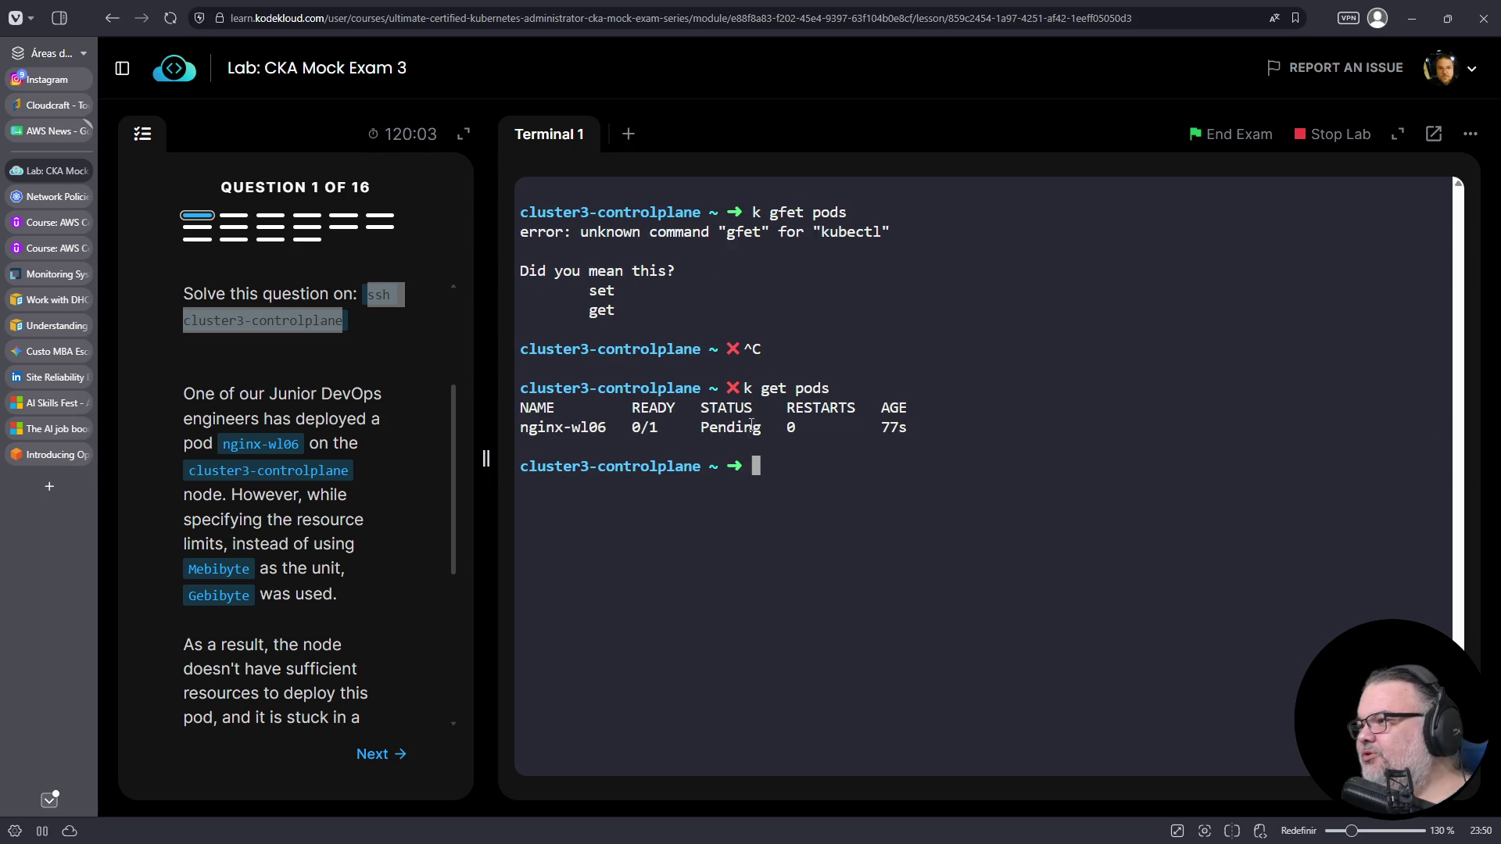
pyautogui.doubleClick(688, 426)
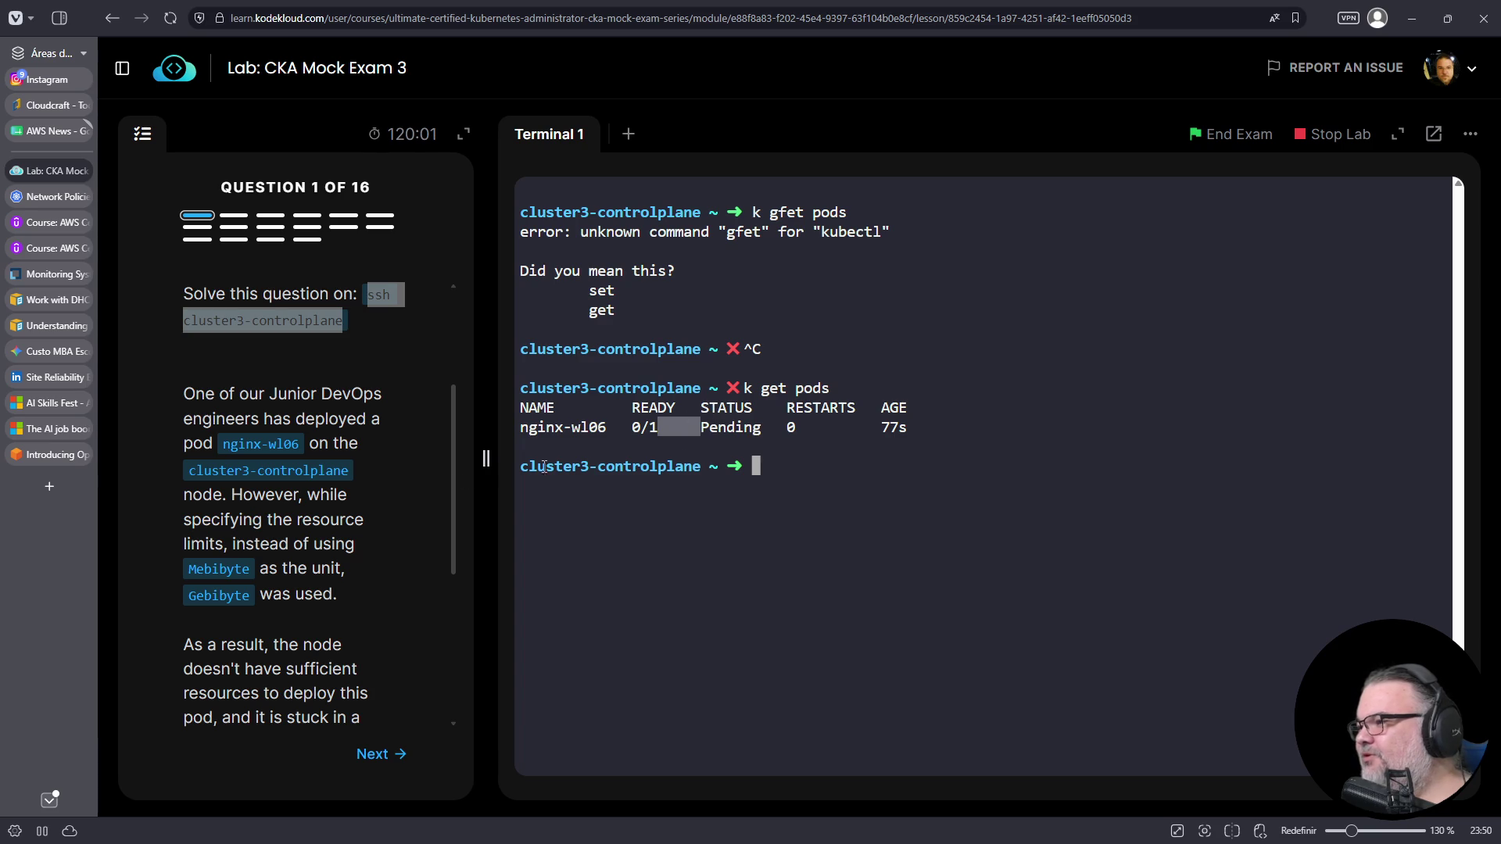
pyautogui.click(246, 620)
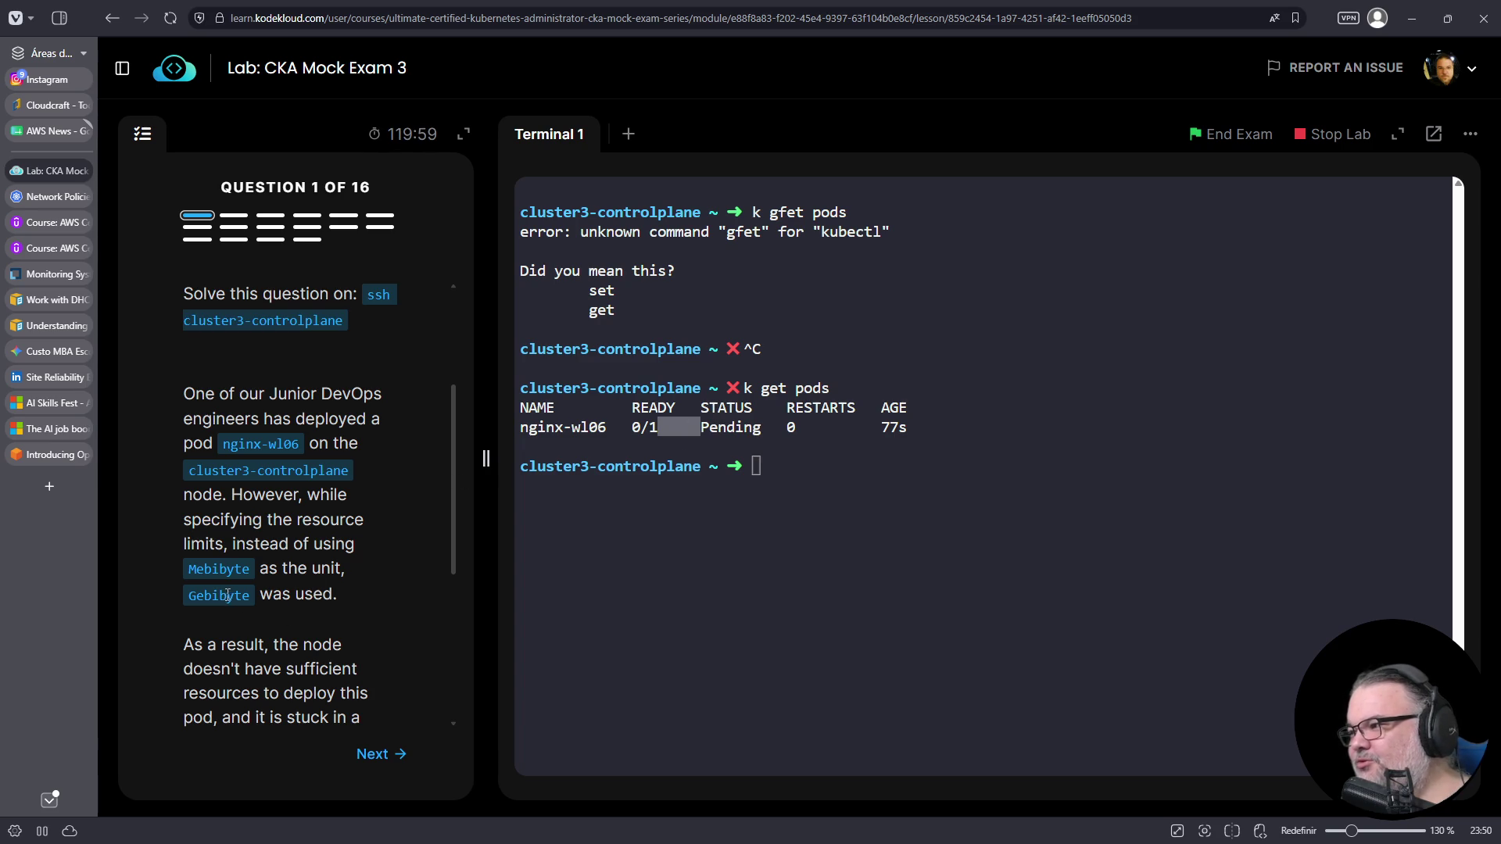
pyautogui.scroll(-3, 313, 563)
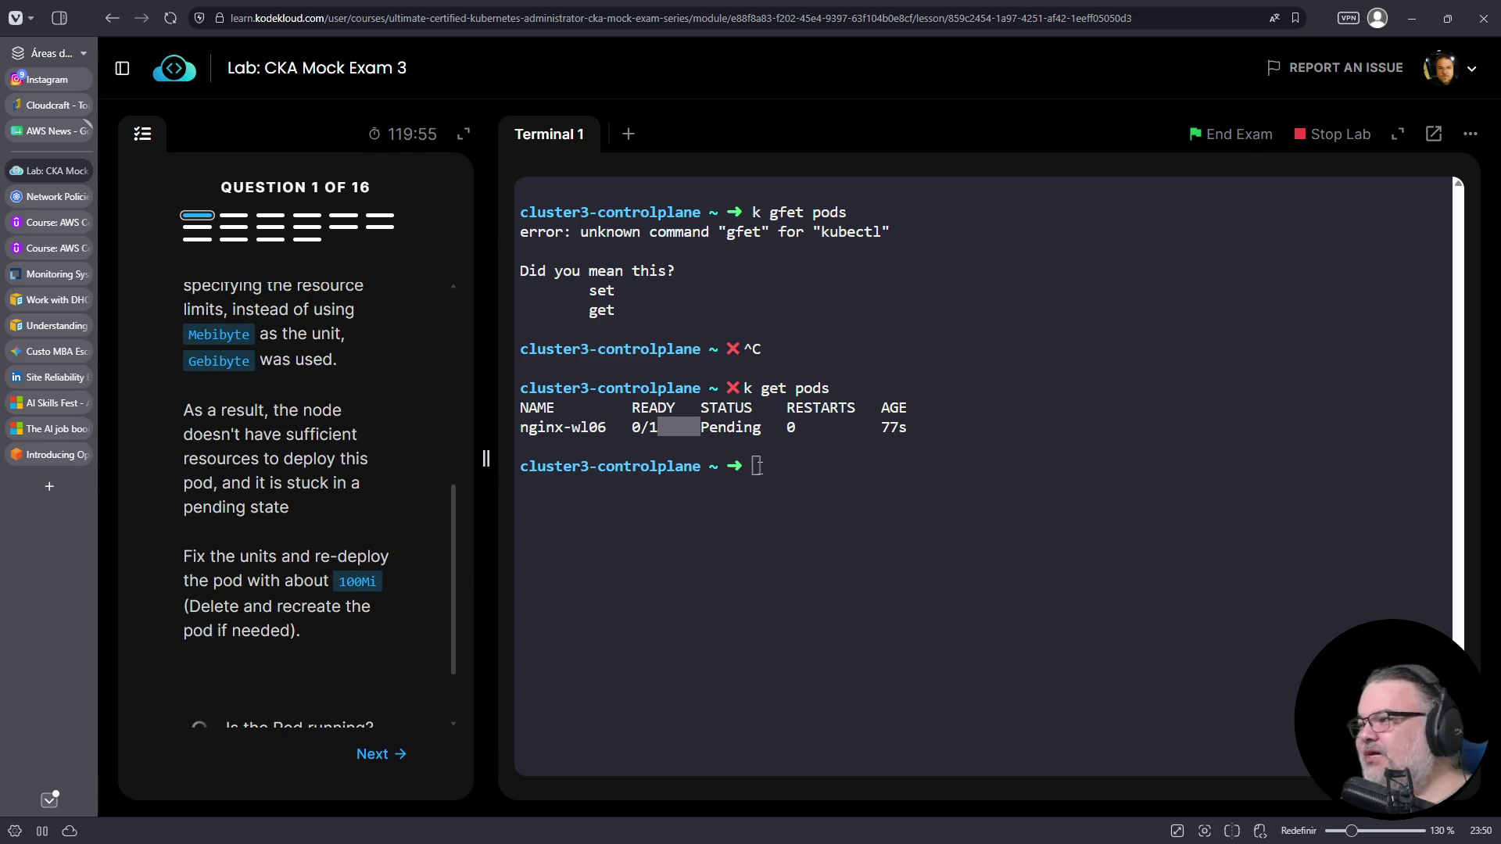
pyautogui.click(749, 468)
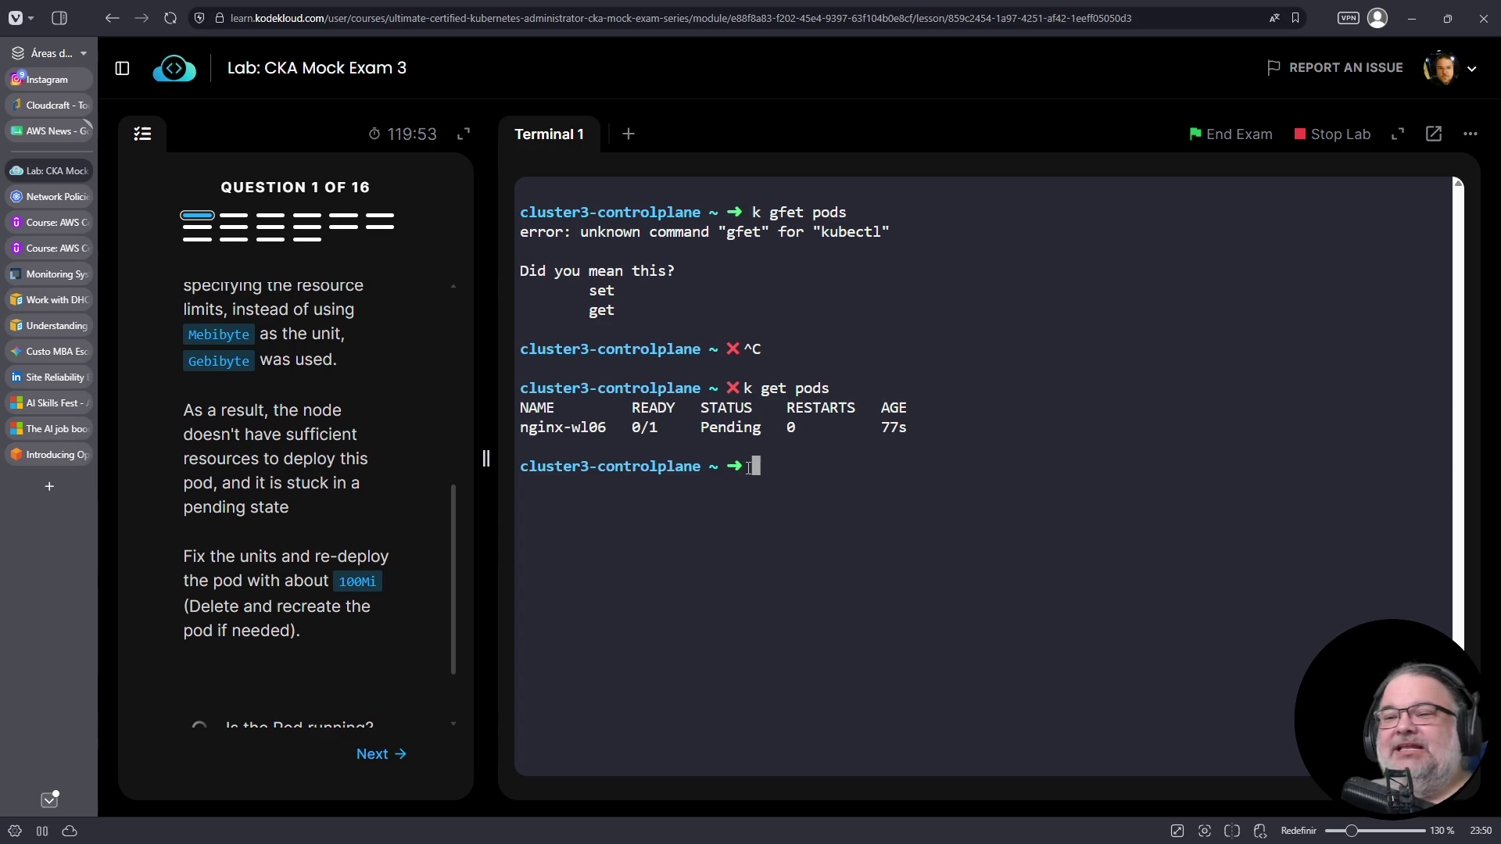
# - Export the nginx-wl06 pod manifest to 01-pod.yaml
pyautogui.write('k -n')
pyautogui.hotkey('ctrl', 'c')
pyautogui.write('k ')
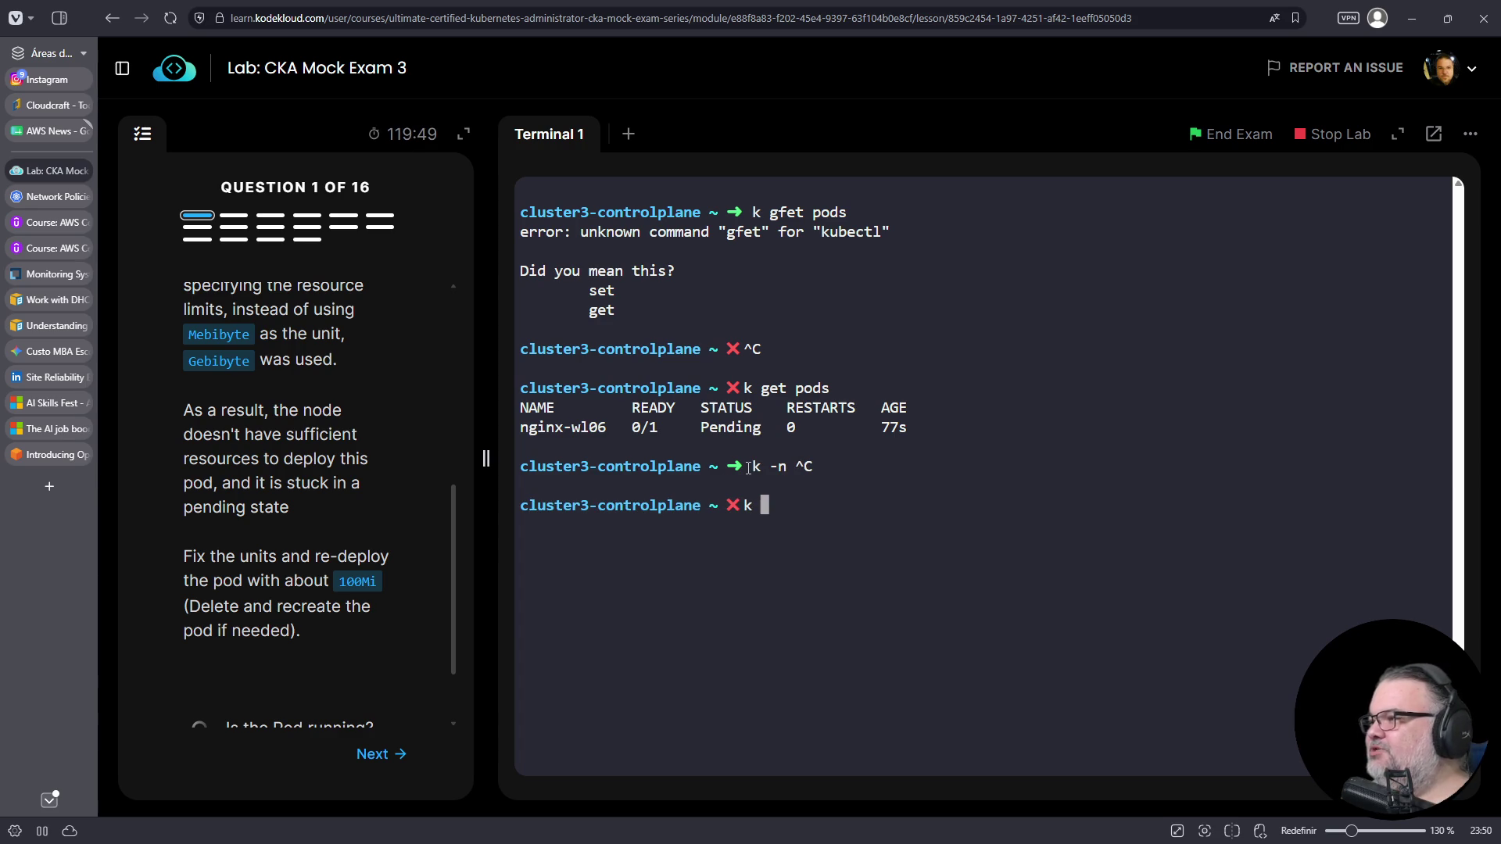
pyautogui.write('get pod nginx-wl0')
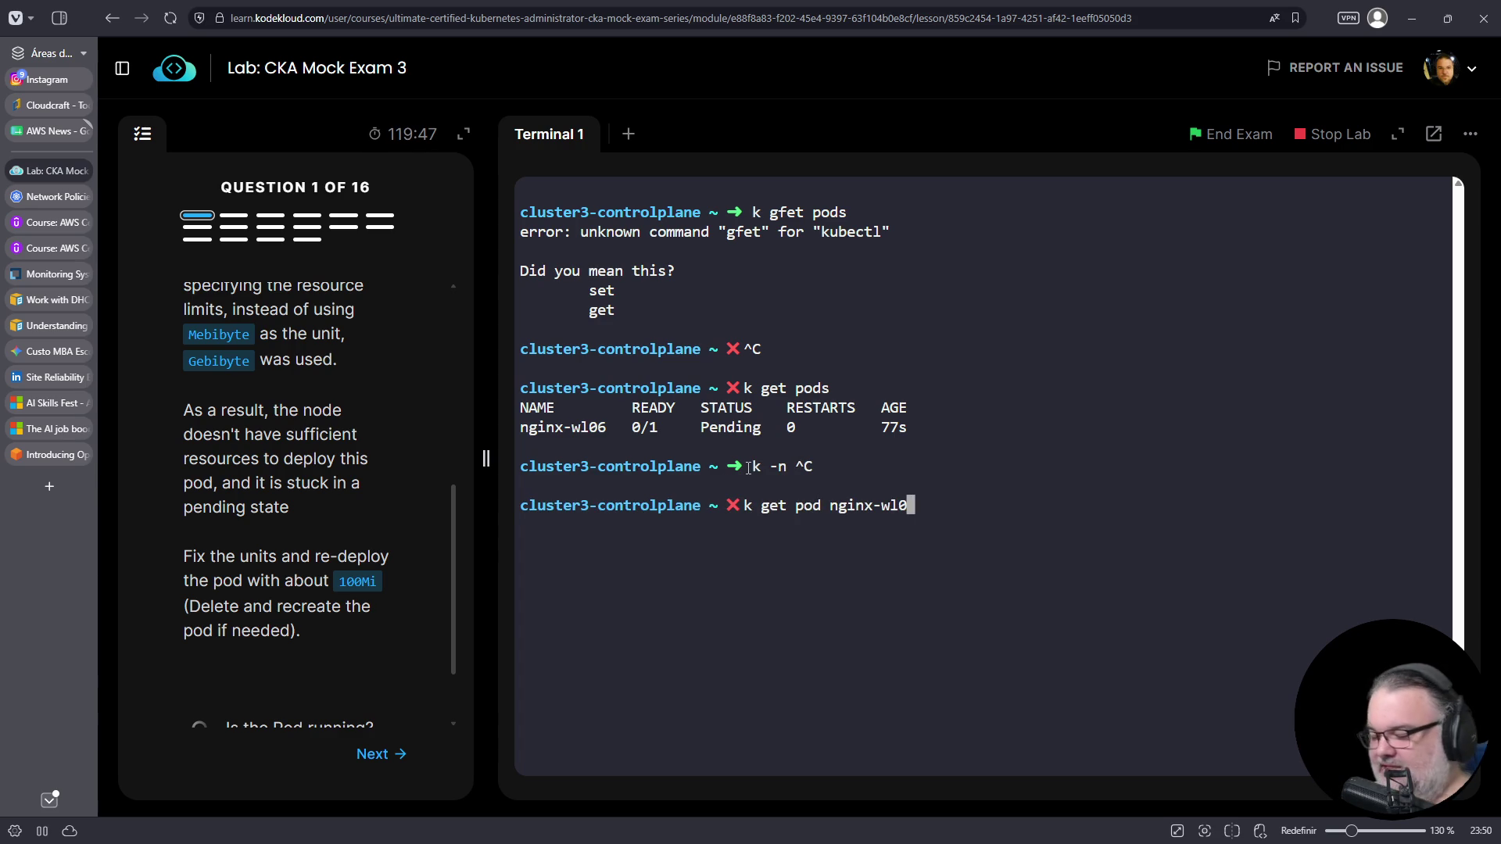
pyautogui.write('6 -io')
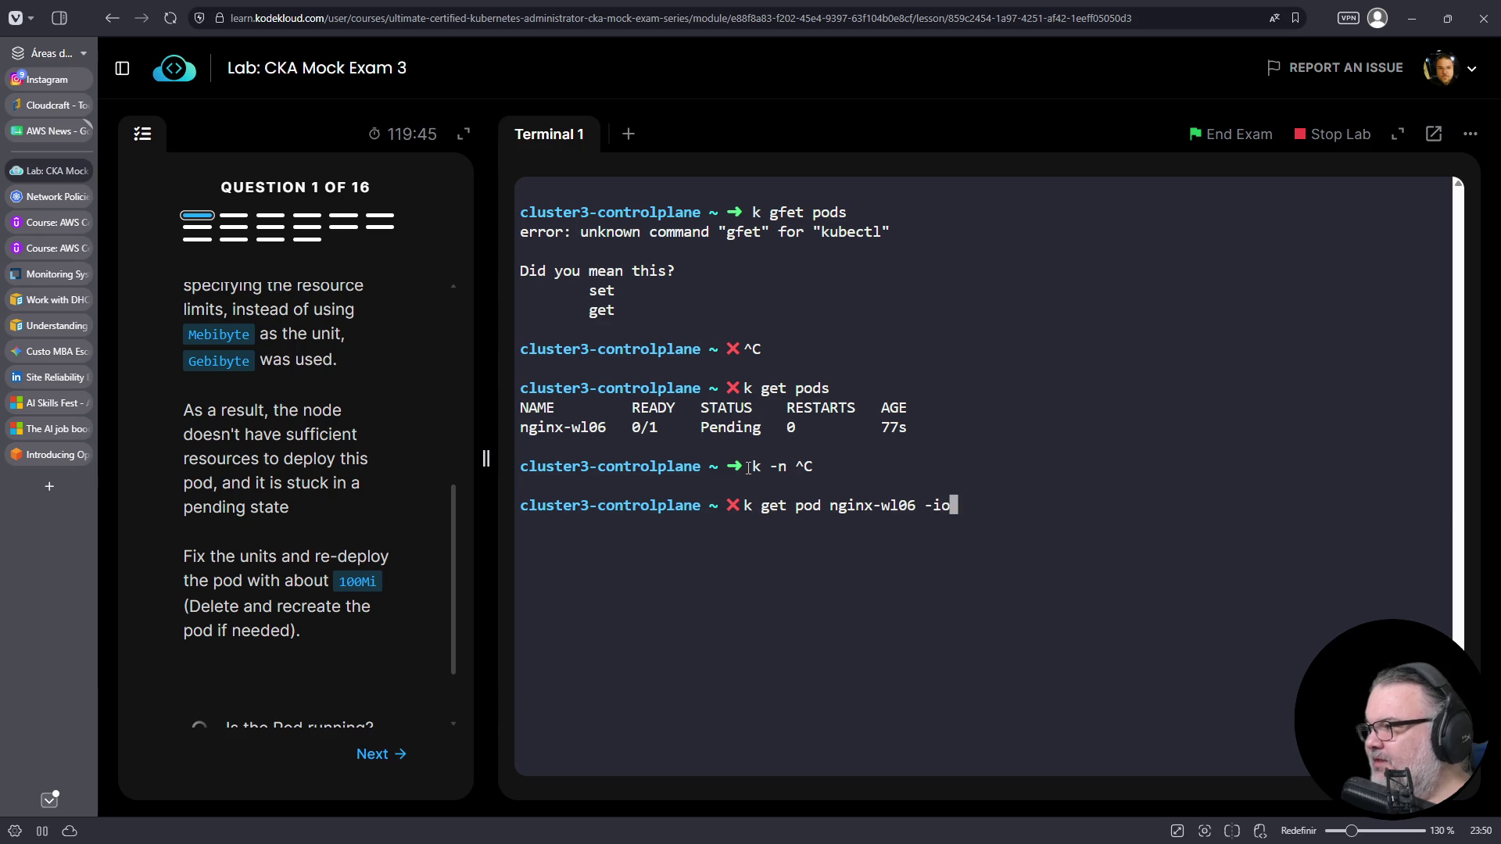
pyautogui.press('BackSpace')
pyautogui.press('BackSpace')
pyautogui.write('o yaml > ')
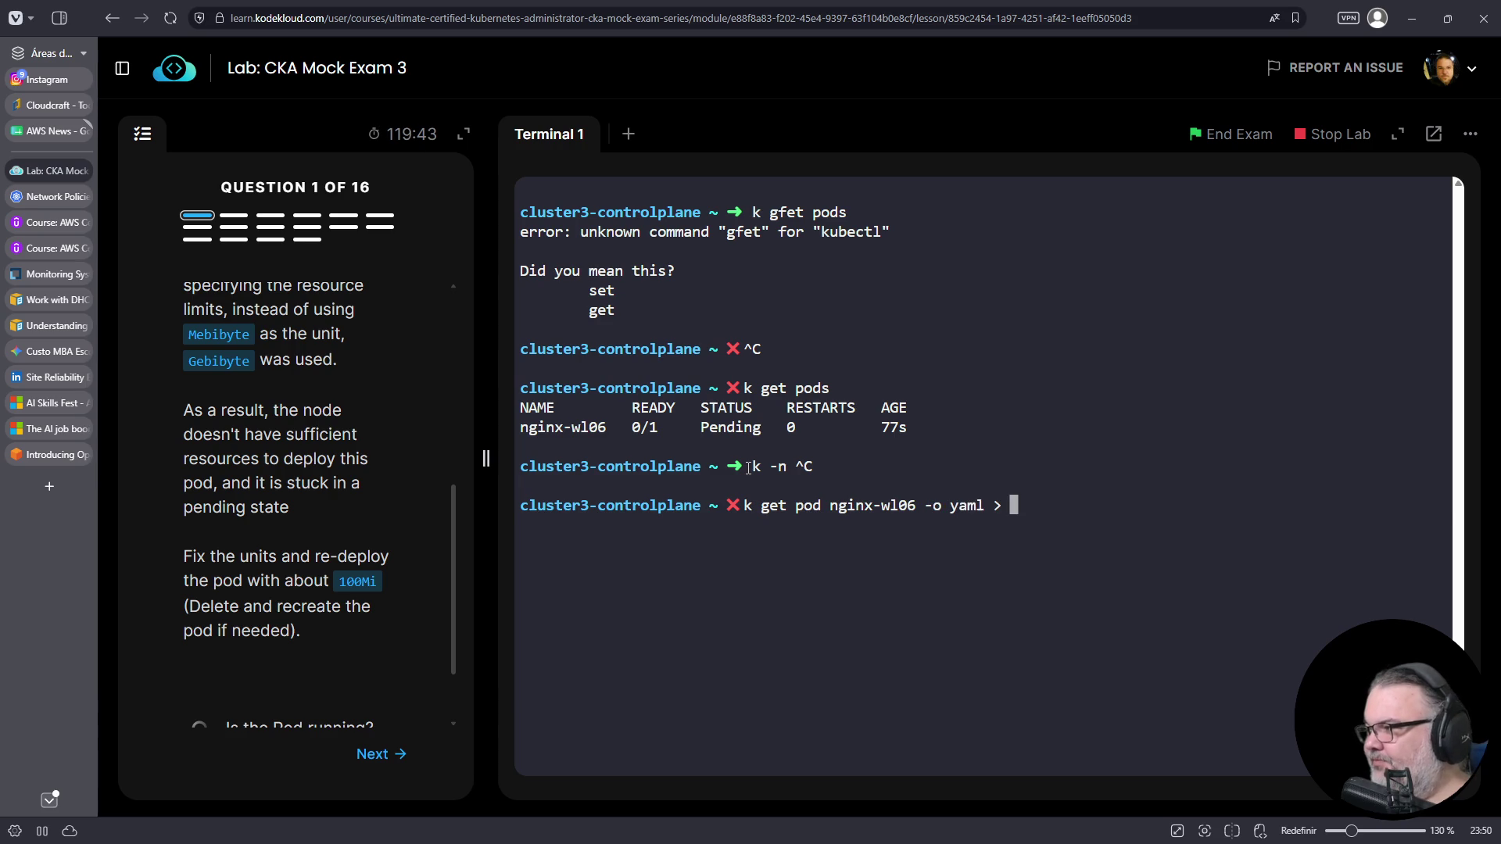
pyautogui.write('01-')
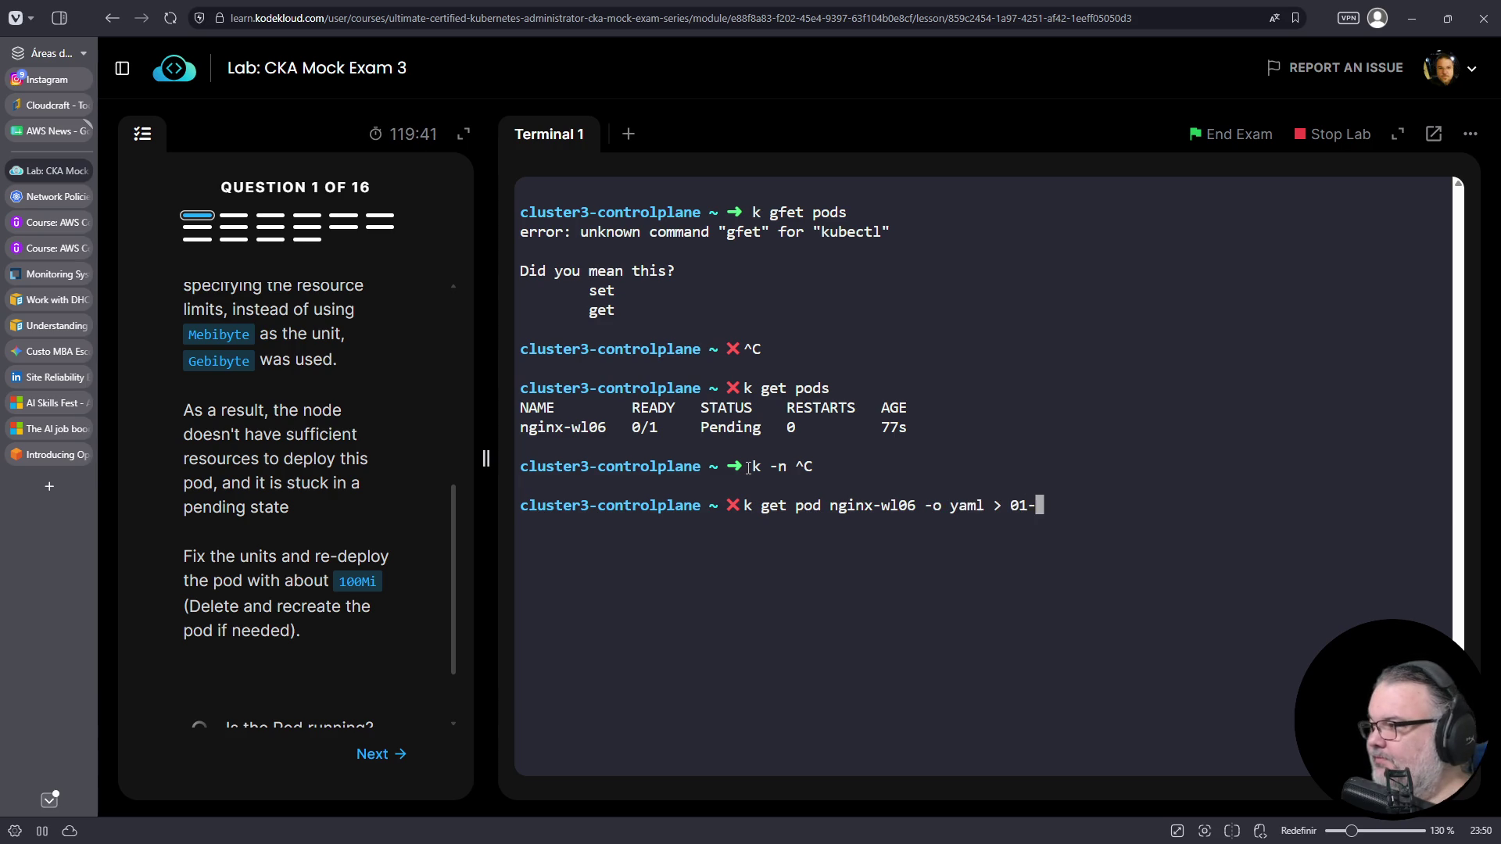
pyautogui.write('pod.yaml')
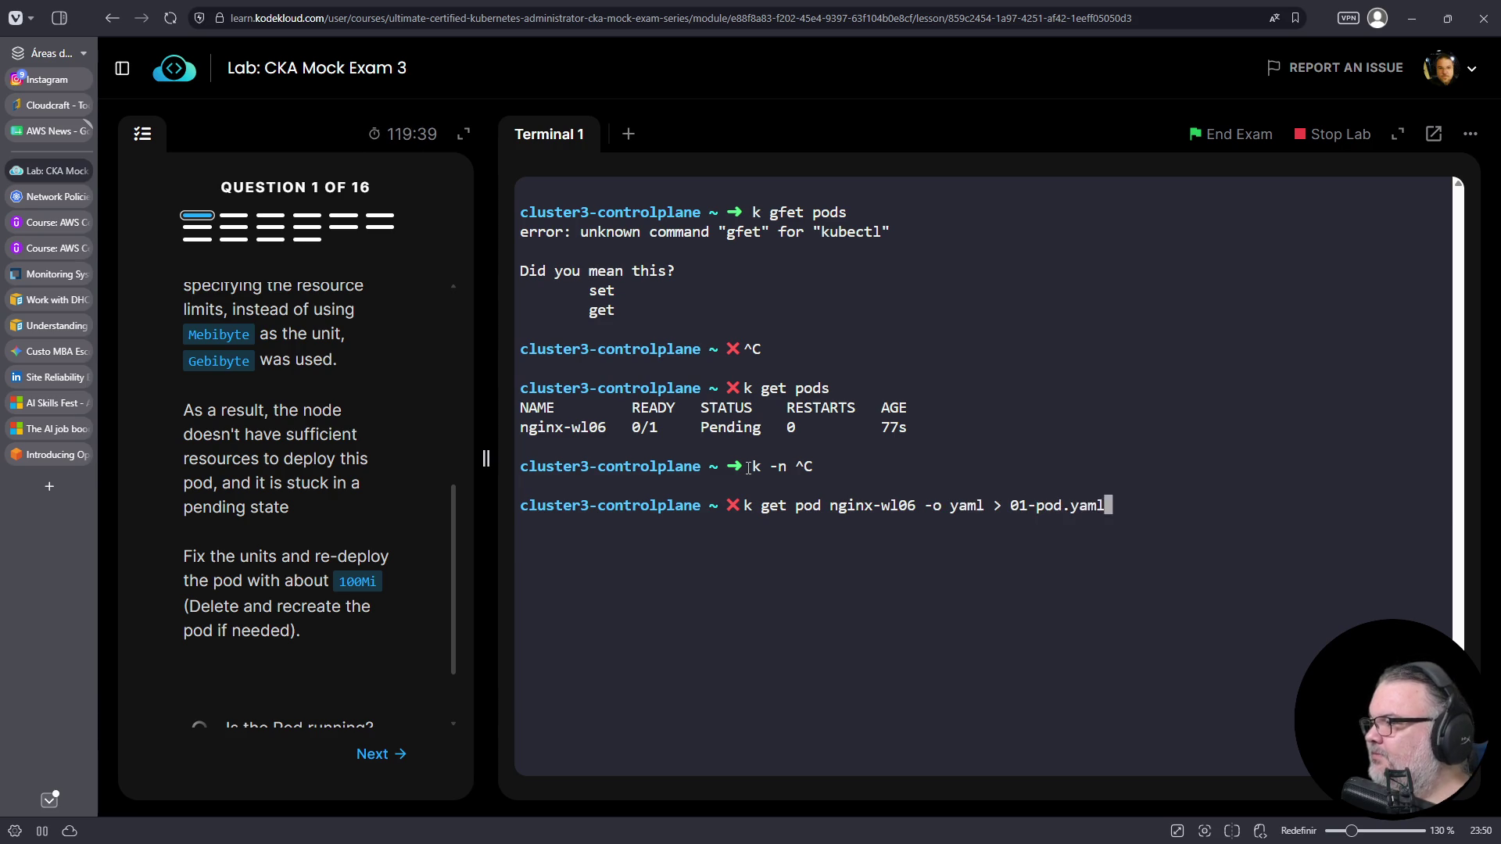
pyautogui.press('Return')
# - Open 01-pod.yaml in vim and remove the annotations, creationTimestamp, uid and resourceVersion lines
pyautogui.write('vim 01')
pyautogui.press('Tab')
pyautogui.press('Return')
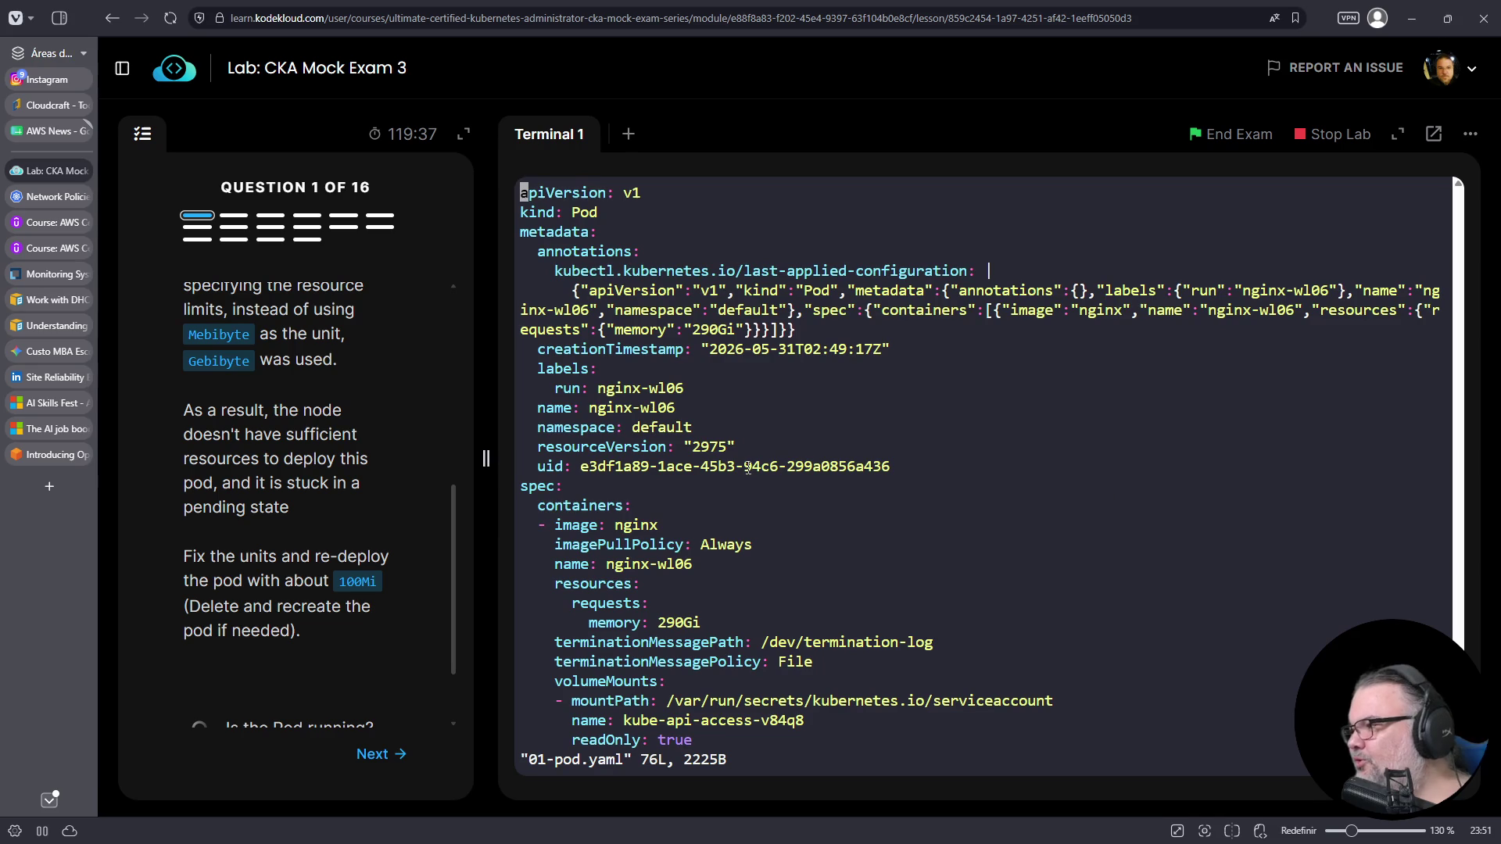
pyautogui.press('Down')
pyautogui.press('Down')
pyautogui.press('Down')
pyautogui.press('Up')
pyautogui.press('Up')
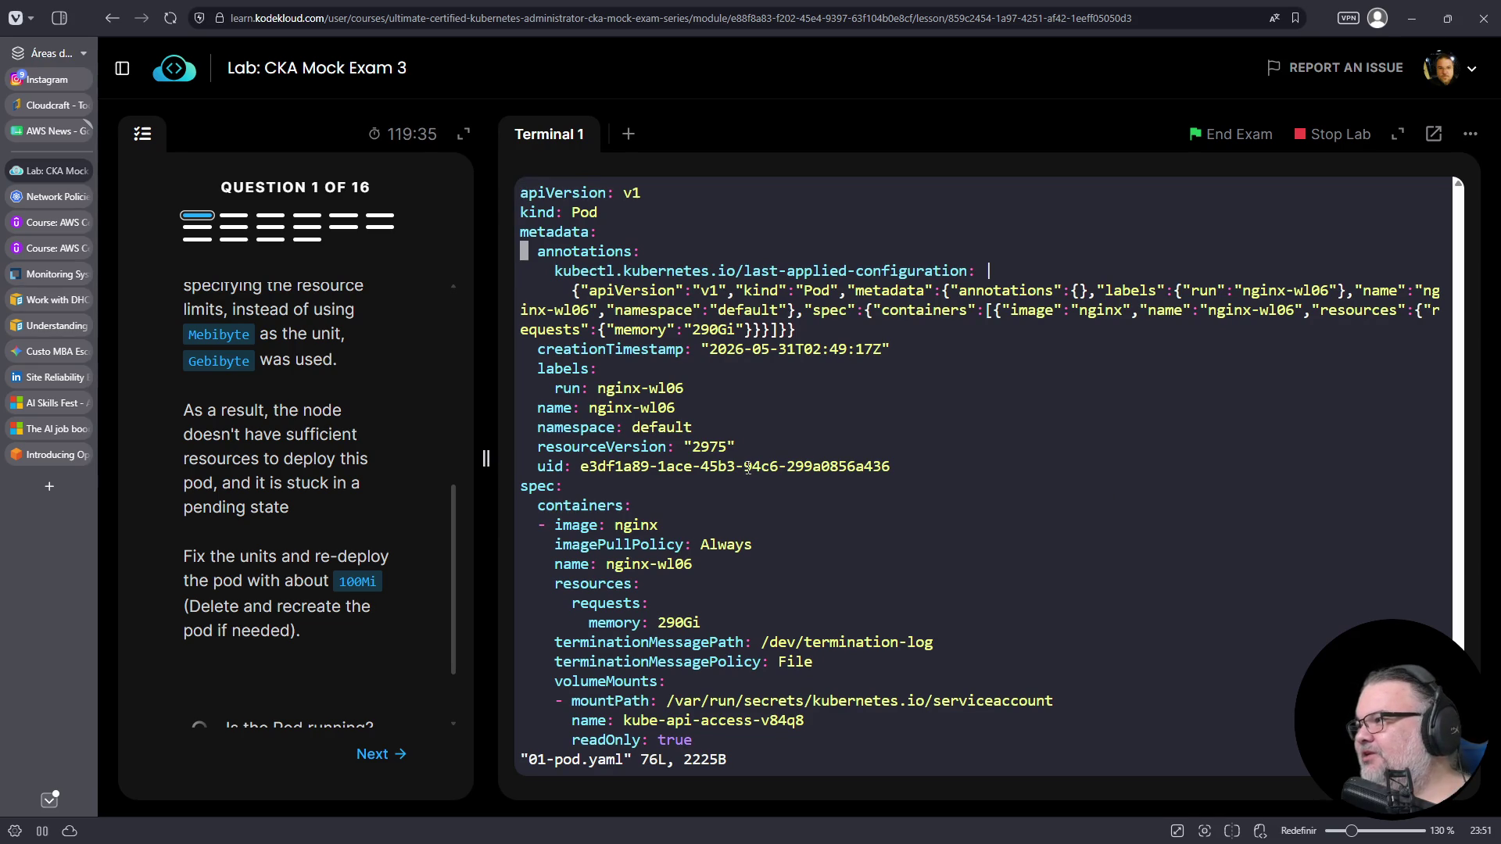
pyautogui.press('d')
pyautogui.press('d')
pyautogui.press('d')
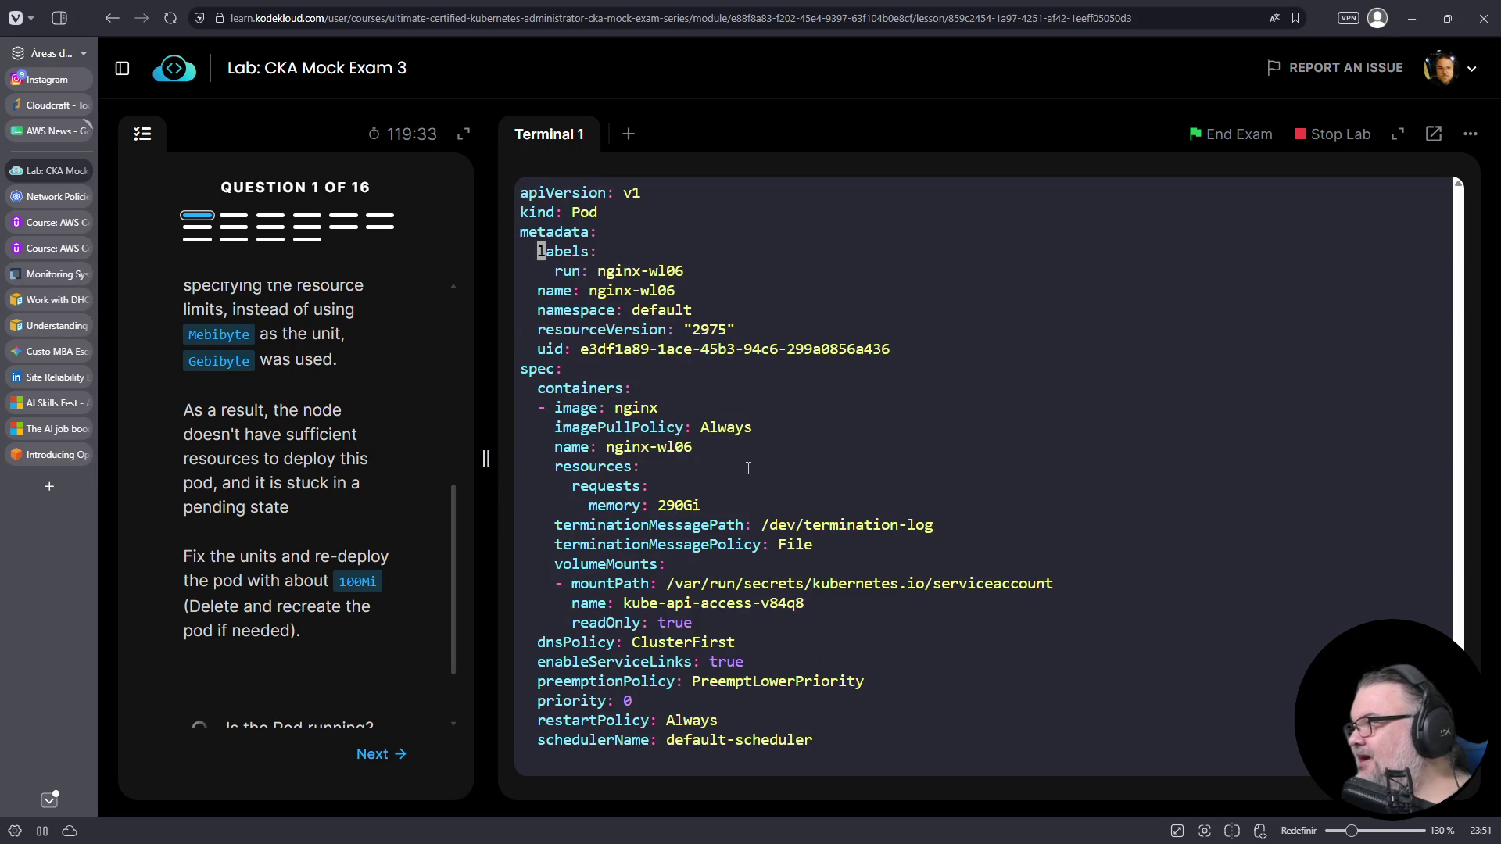
pyautogui.press('Down')
pyautogui.press('Down')
pyautogui.press('Down')
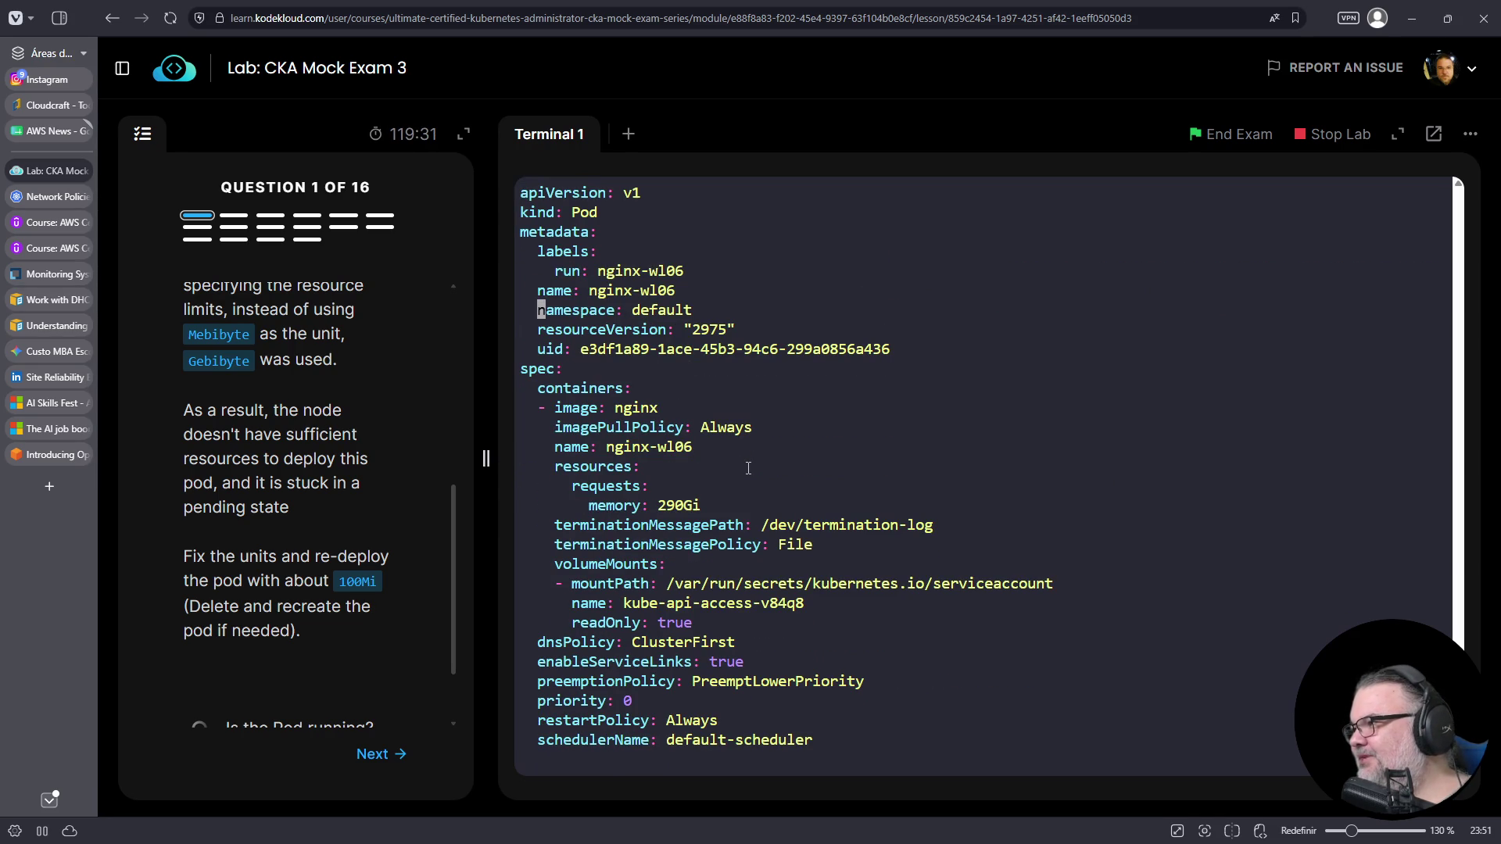
pyautogui.press('Down')
pyautogui.press('d')
pyautogui.press('d')
pyautogui.press('d')
pyautogui.press('d')
pyautogui.press('Down')
pyautogui.press('Down')
pyautogui.press('Down')
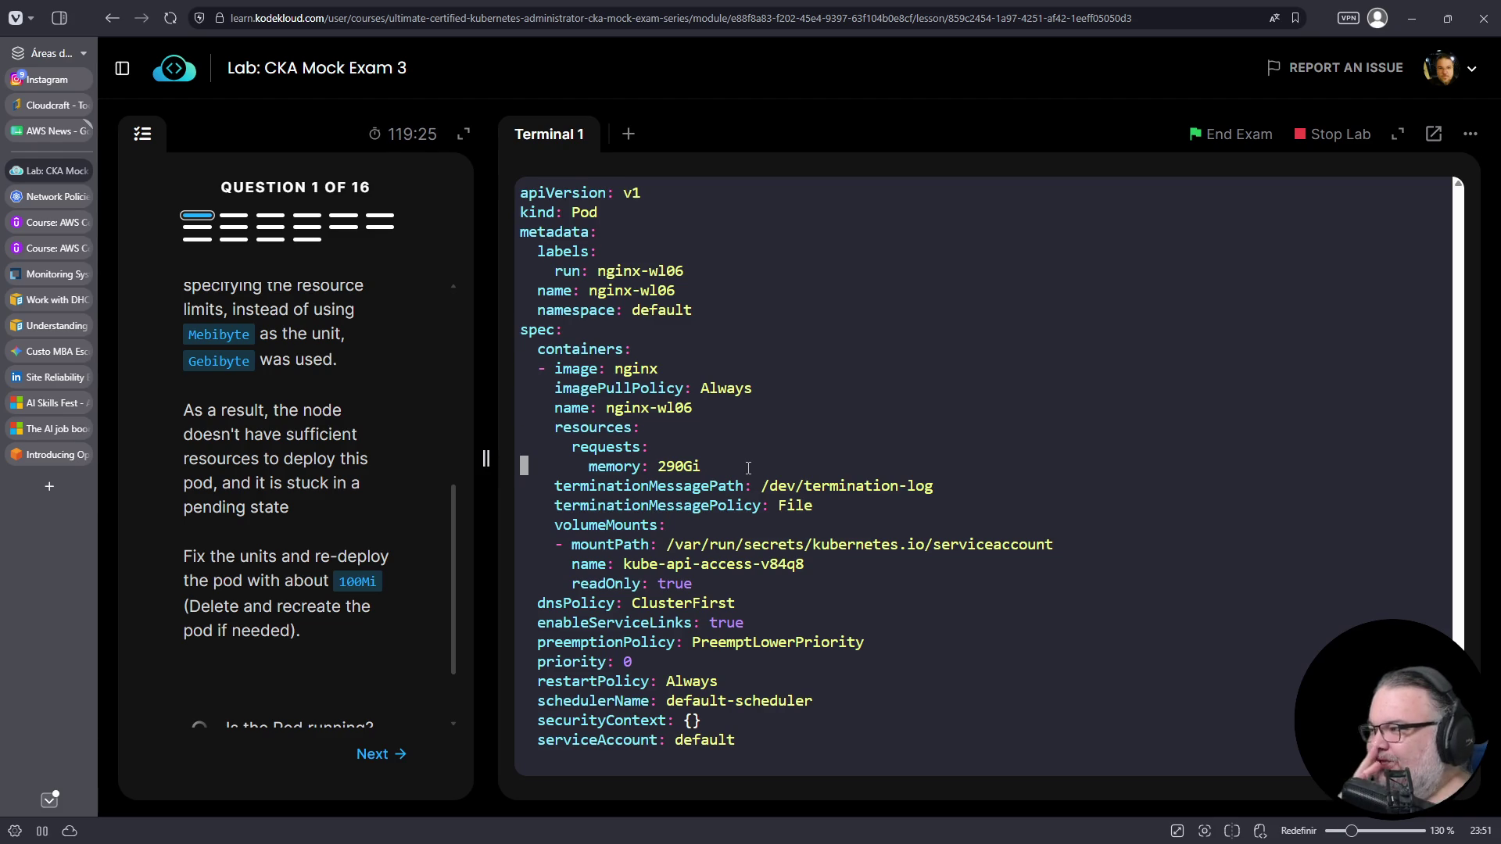
pyautogui.press('Down')
pyautogui.press('Down')
pyautogui.press('Down')
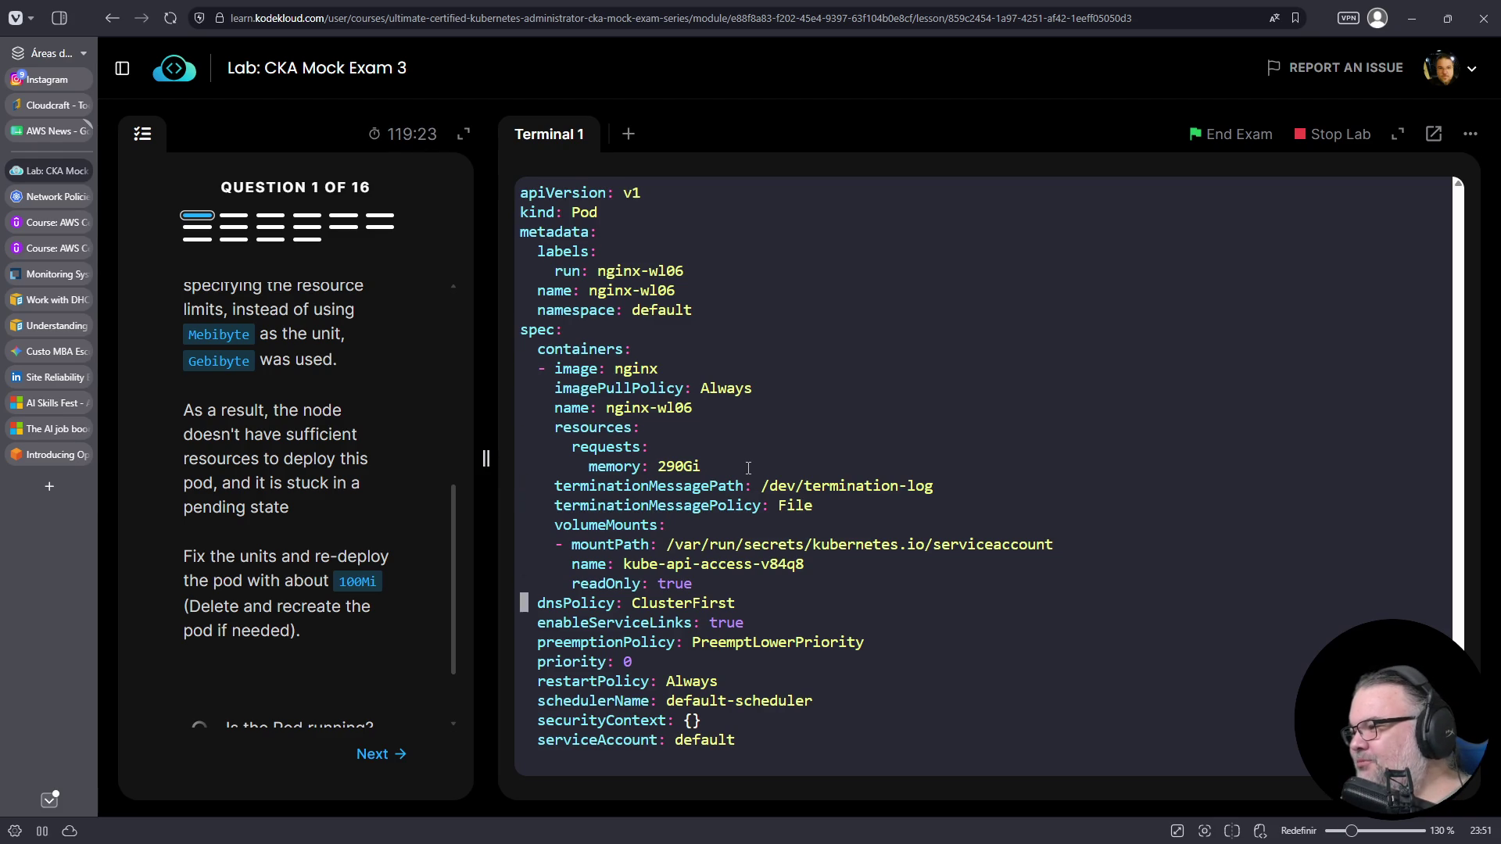
pyautogui.press('Down')
pyautogui.press('Down')
pyautogui.press('Down')
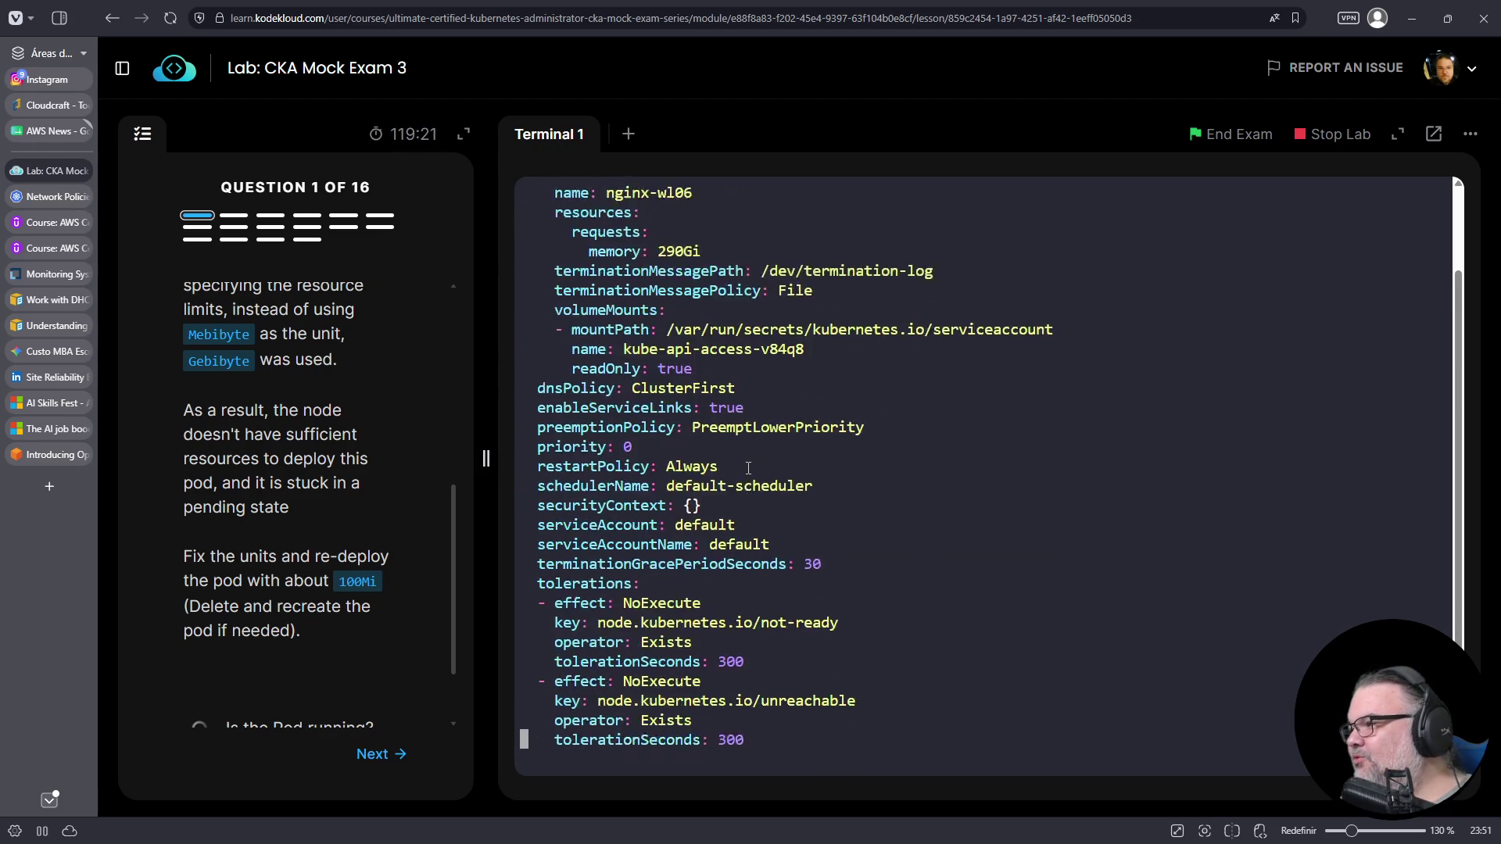
pyautogui.press('Down')
pyautogui.press('Up')
pyautogui.press('Up')
pyautogui.press('Up')
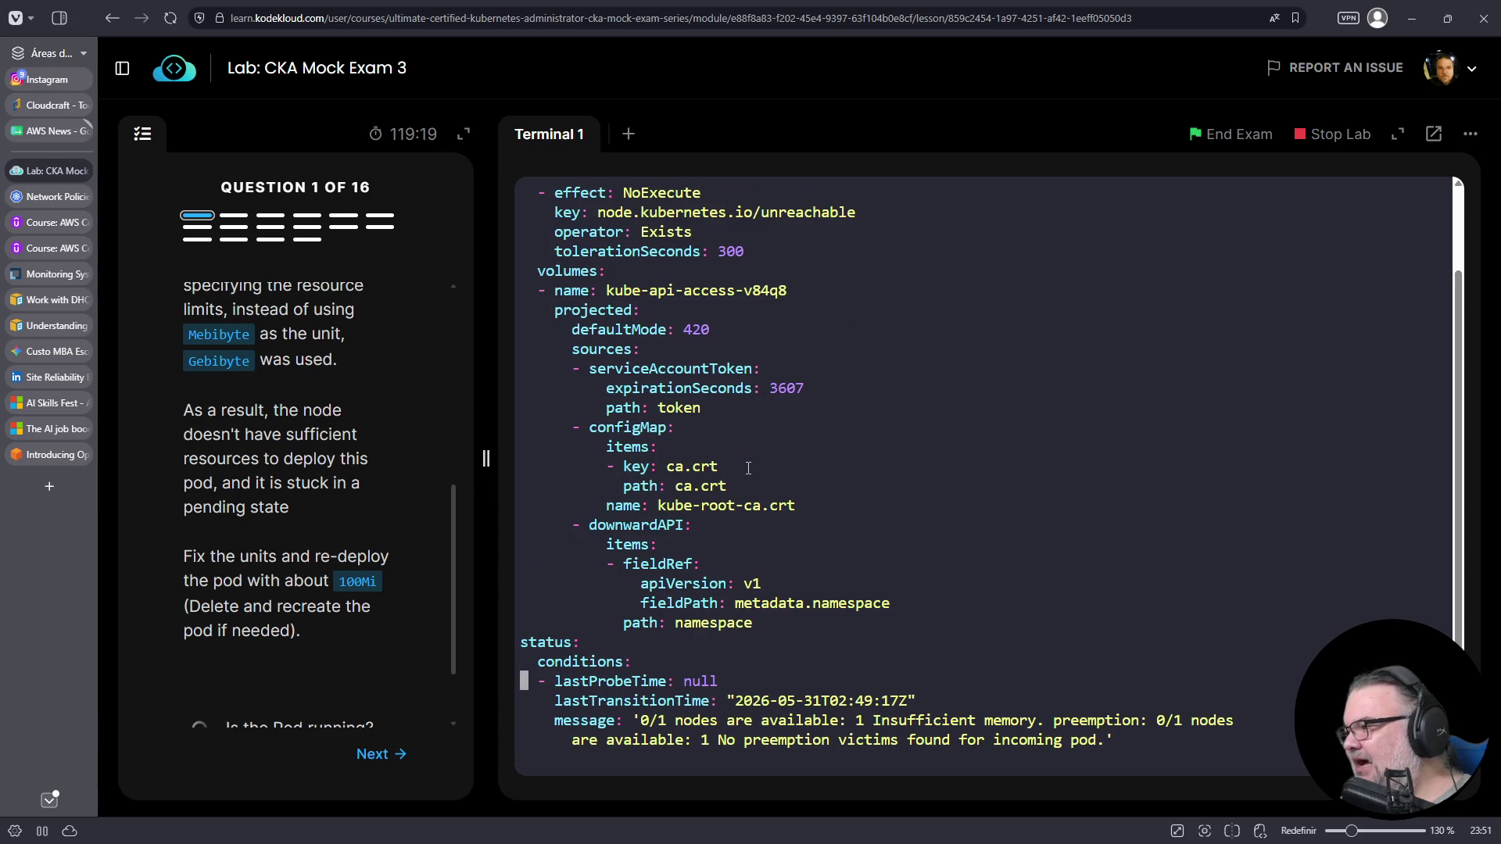
pyautogui.press('Down')
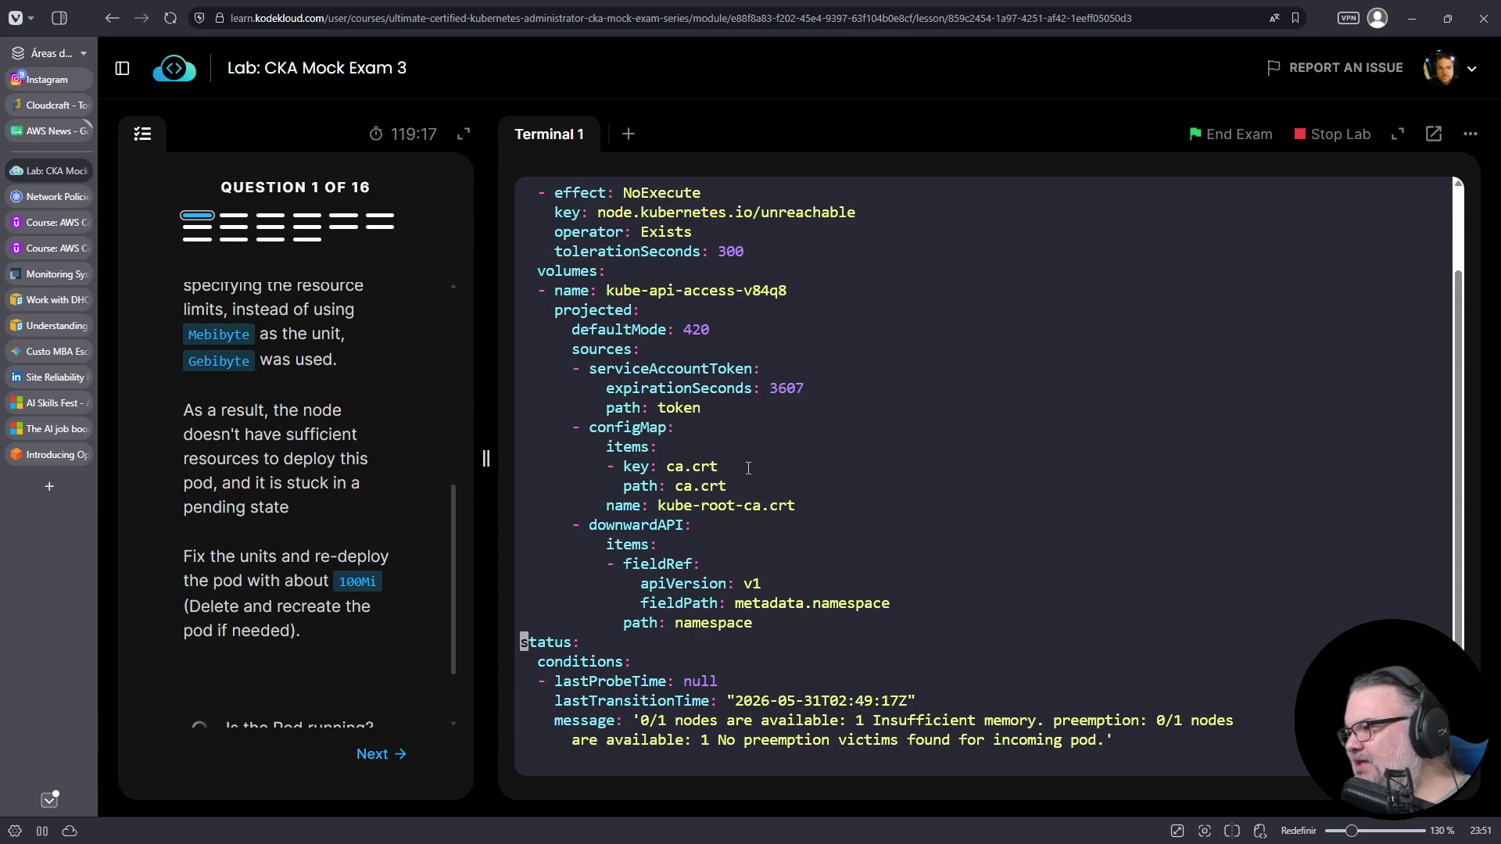
# - Change the memory request from 290Gi to 290Mi and save the file with :wq
pyautogui.scroll(12, 916, 738)
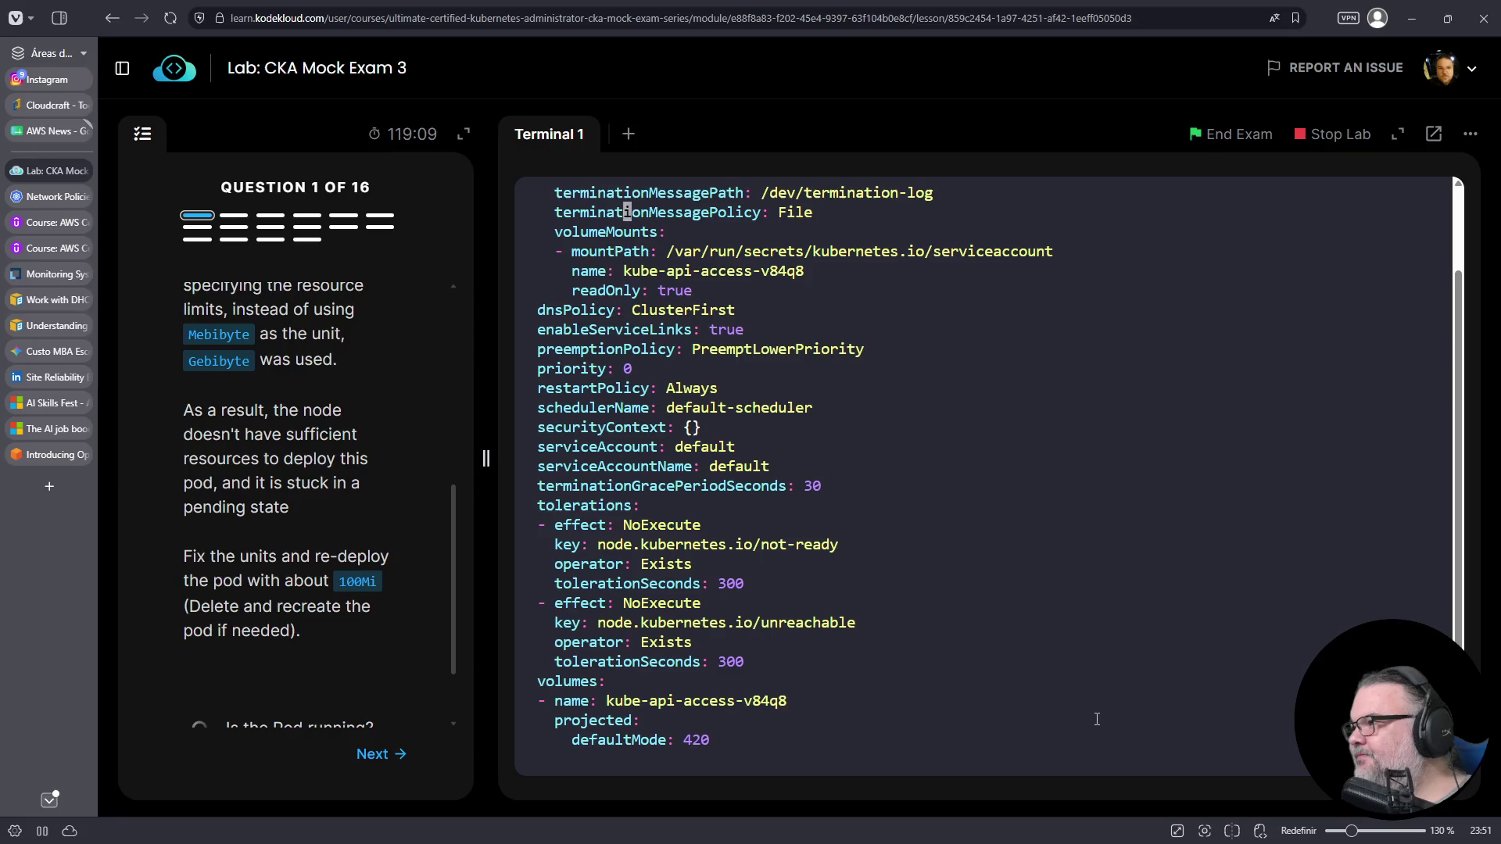
pyautogui.press('Up')
pyautogui.press('Up')
pyautogui.press('Up')
pyautogui.press('Down')
pyautogui.press('Down')
pyautogui.press('Down')
pyautogui.press('Down')
pyautogui.press('Down')
pyautogui.press('Down')
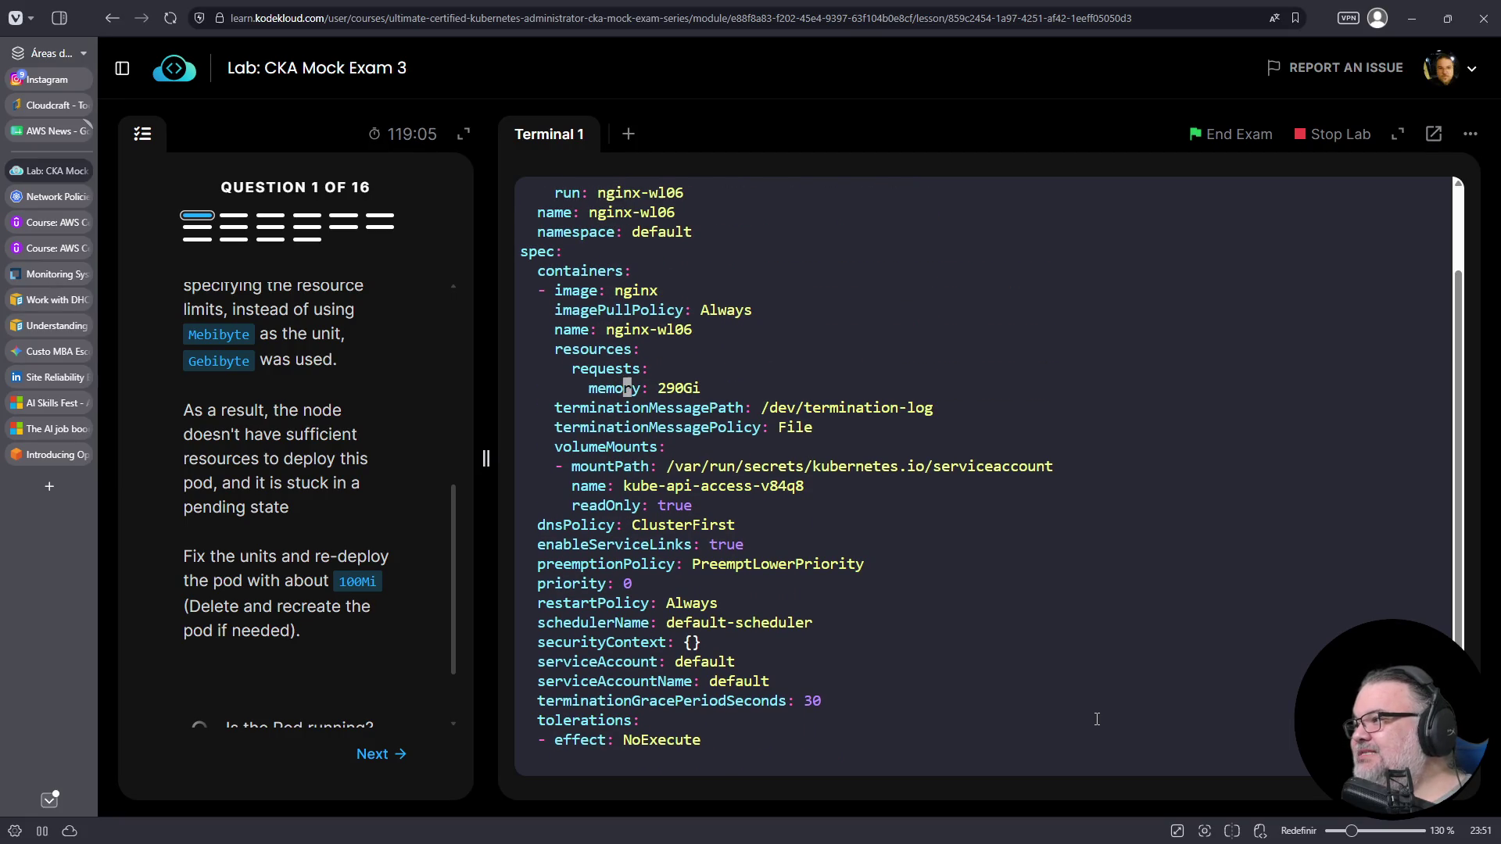
pyautogui.press('Up')
pyautogui.press('End')
pyautogui.press('Left')
pyautogui.press('Left')
pyautogui.press('Right')
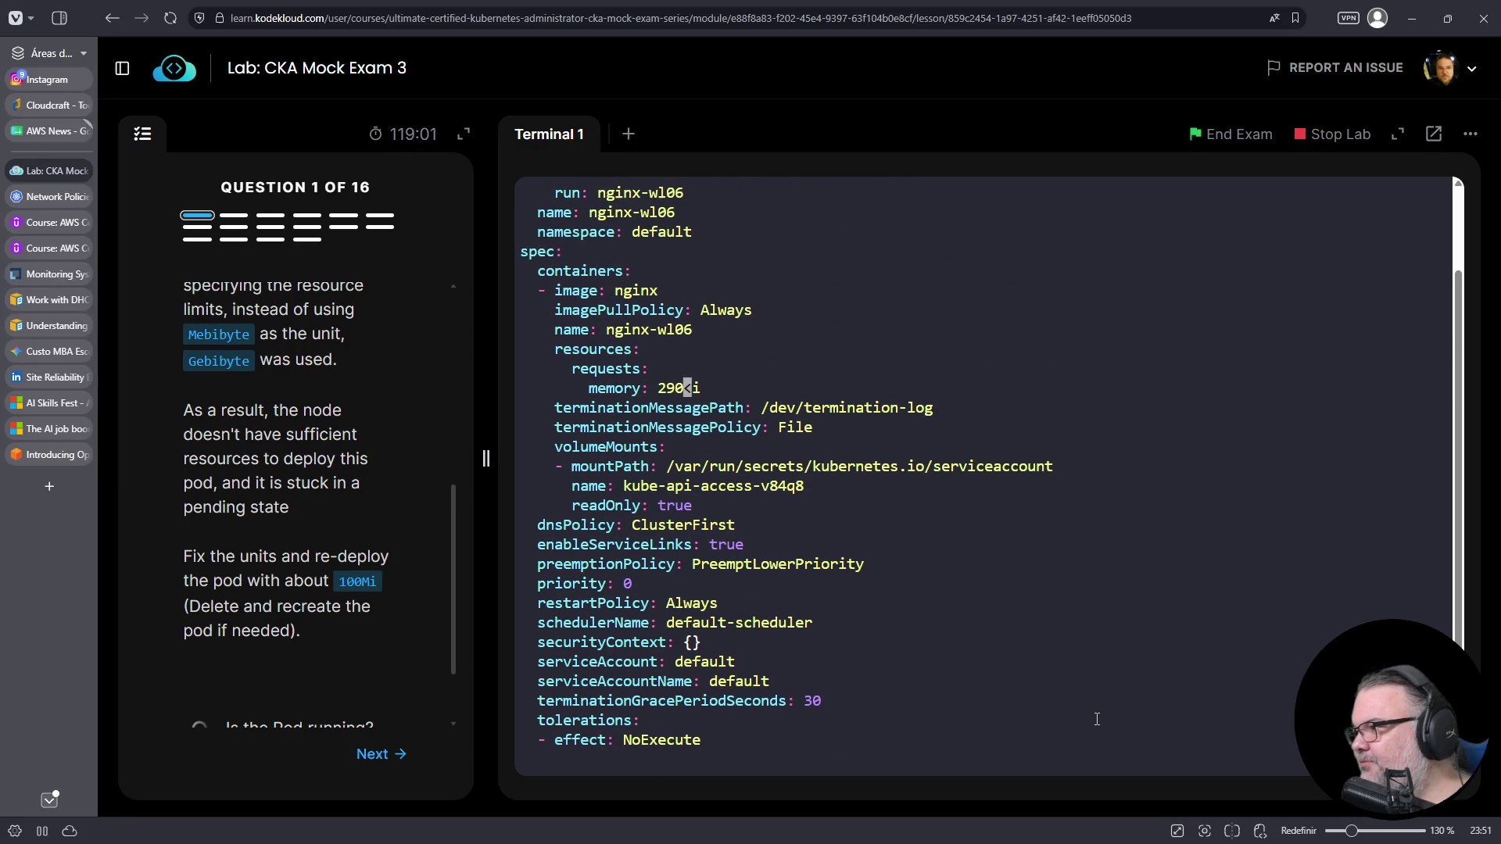
pyautogui.write('rM')
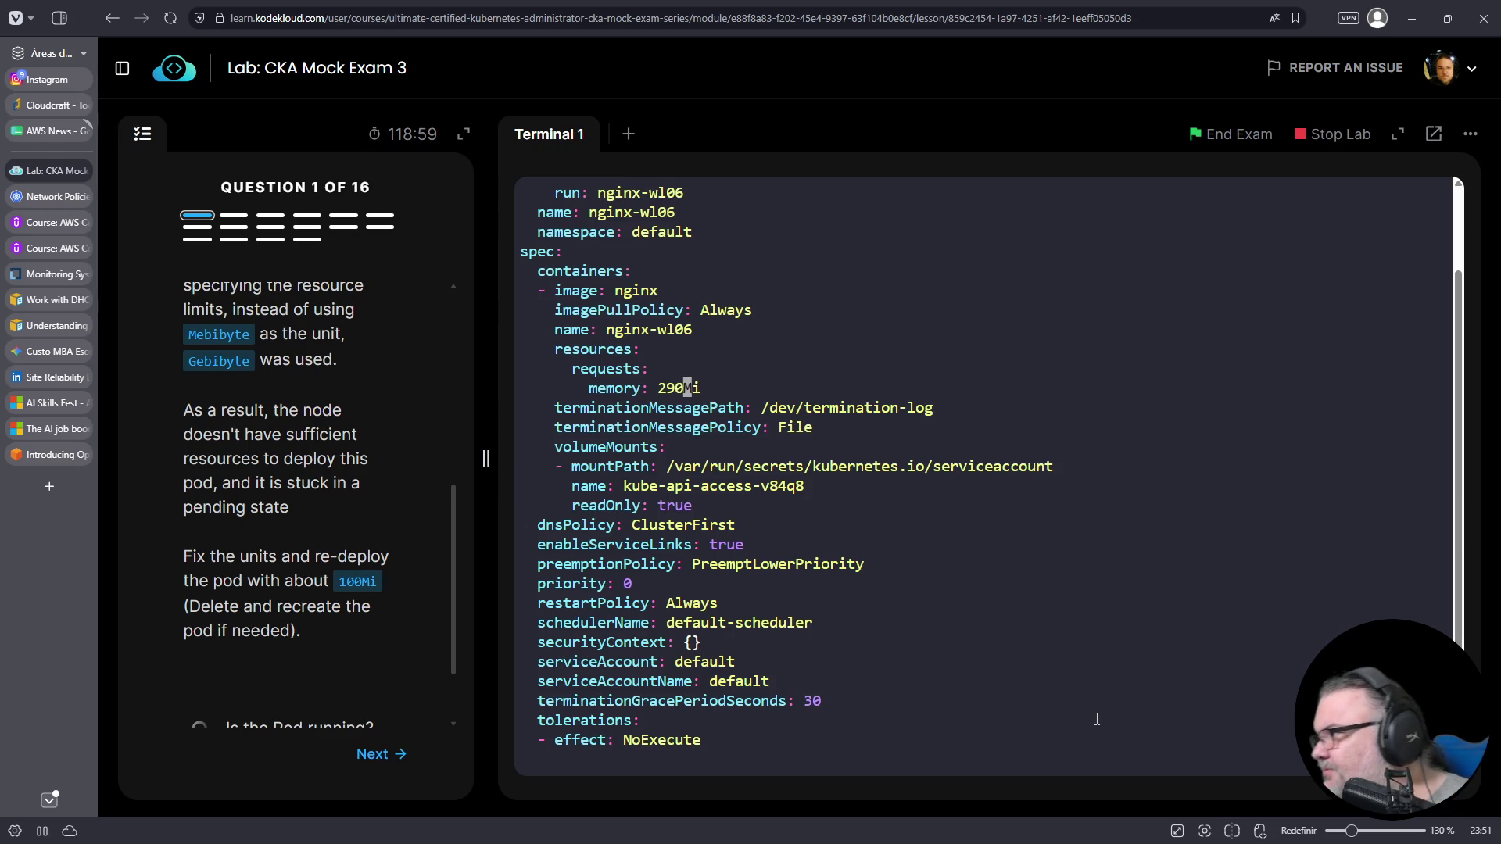
pyautogui.write(':wq')
pyautogui.press('Return')
pyautogui.write('k ')
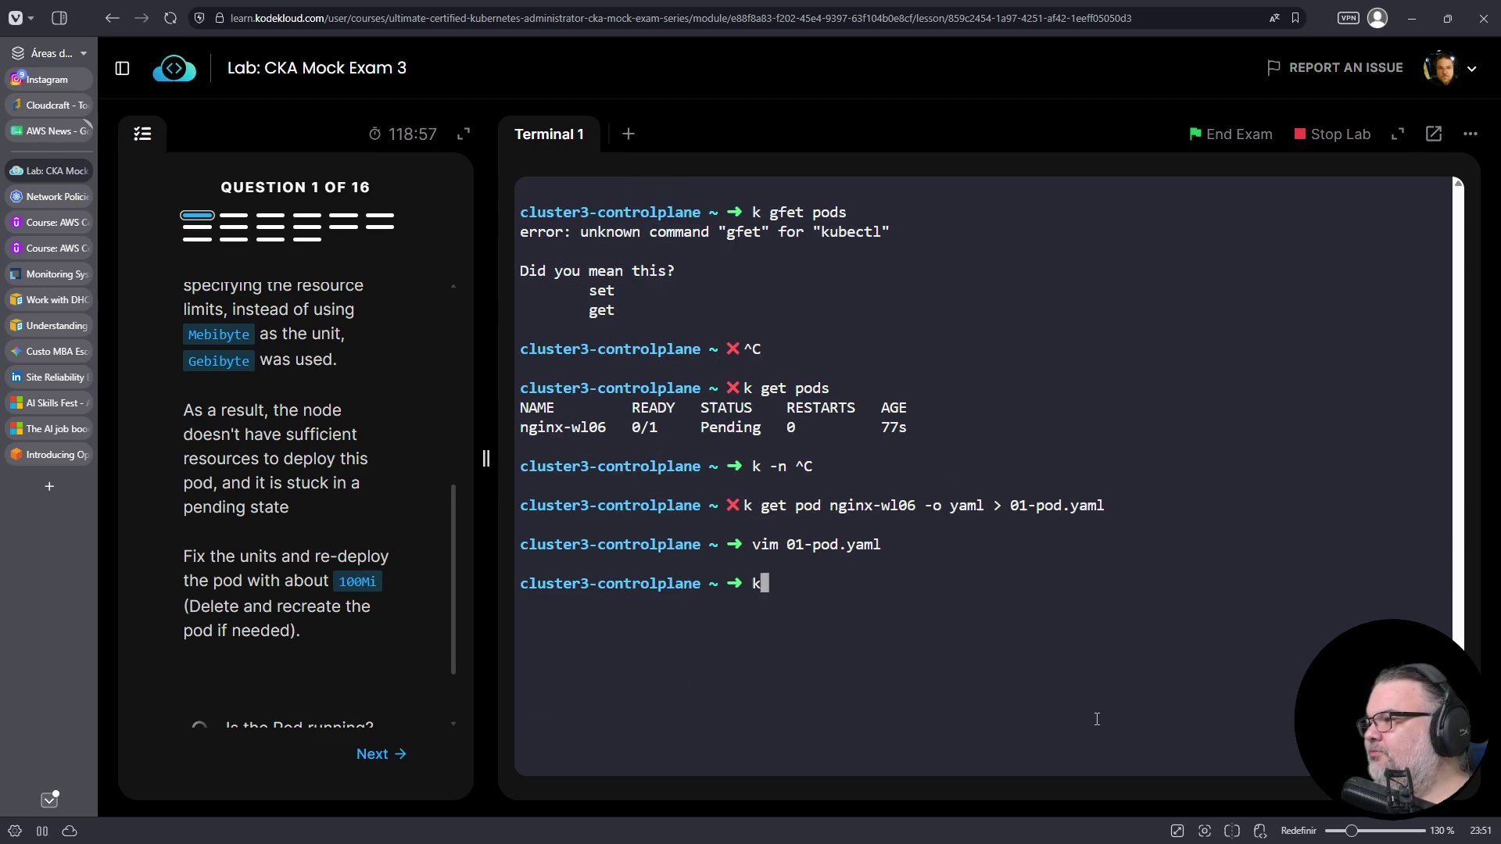
pyautogui.write('app')
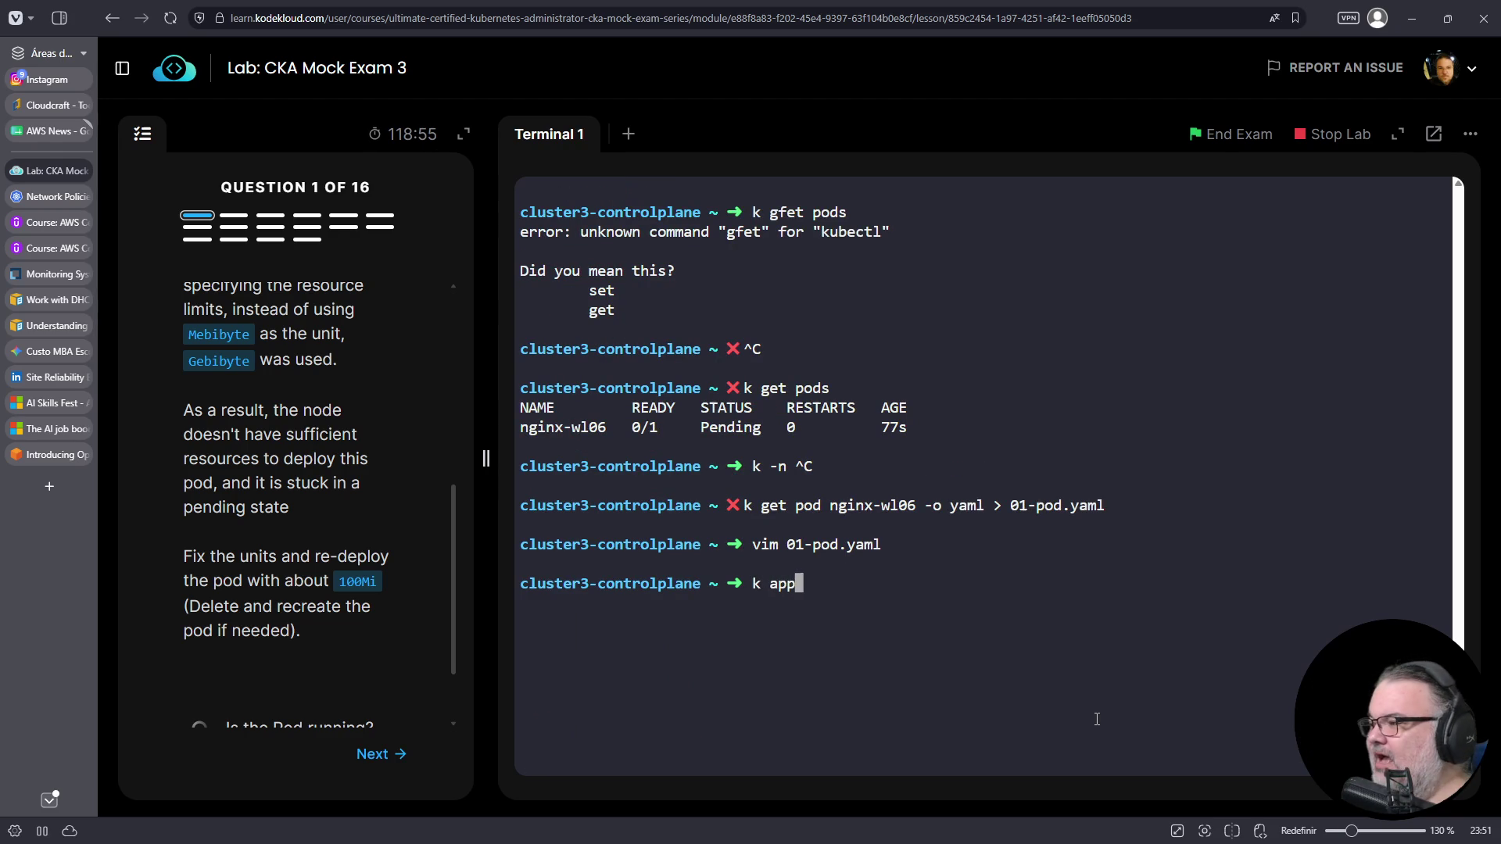
pyautogui.write('lyy -f 01-pod.yaml')
# - Try applying 01-pod.yaml and note the forbidden pod update error
pyautogui.press('Return')
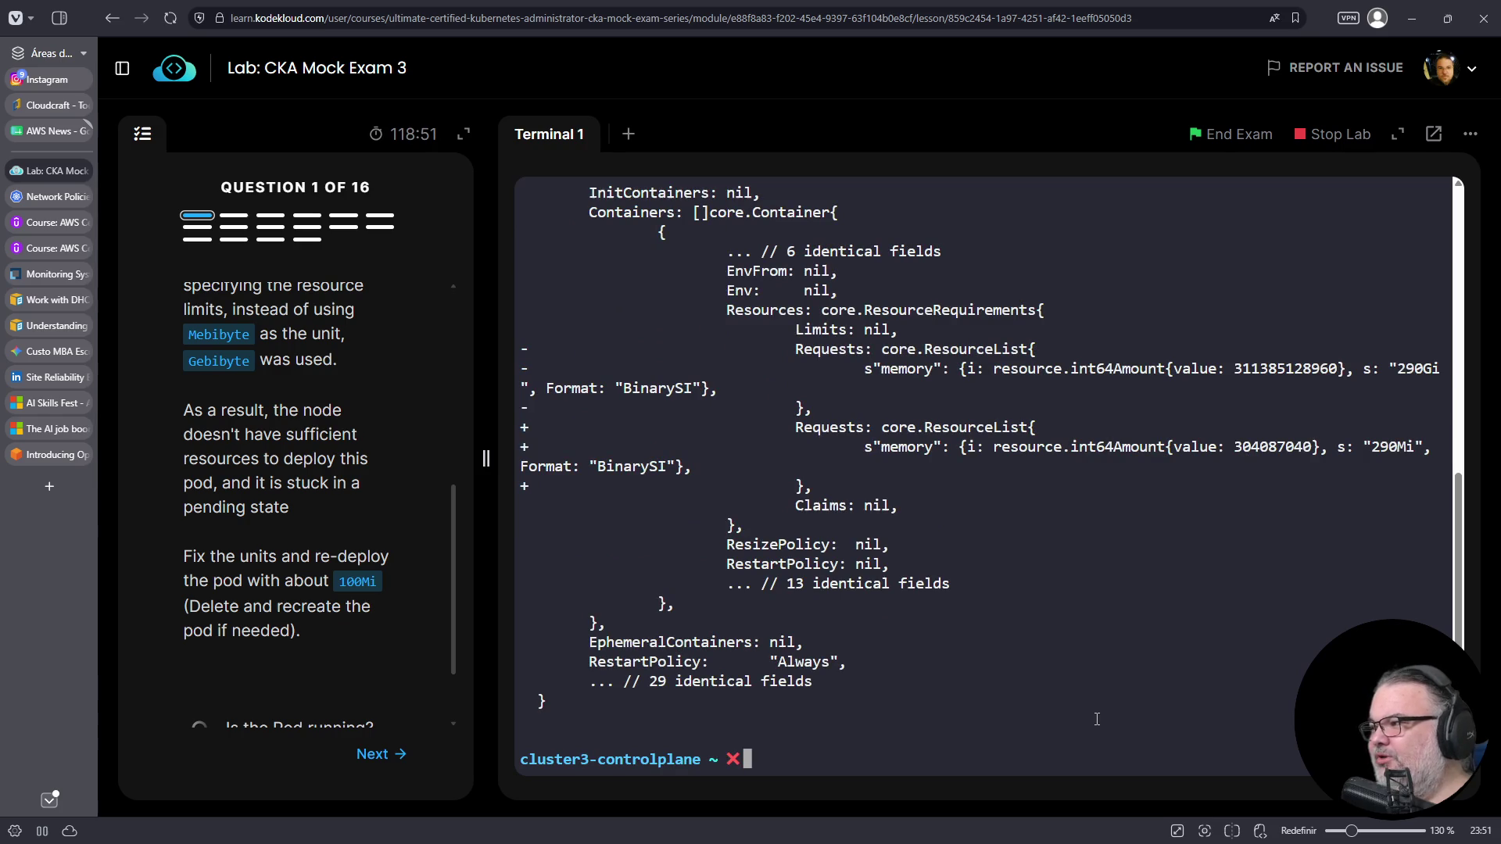
pyautogui.scroll(10, 1016, 469)
pyautogui.scroll(-5, 999, 445)
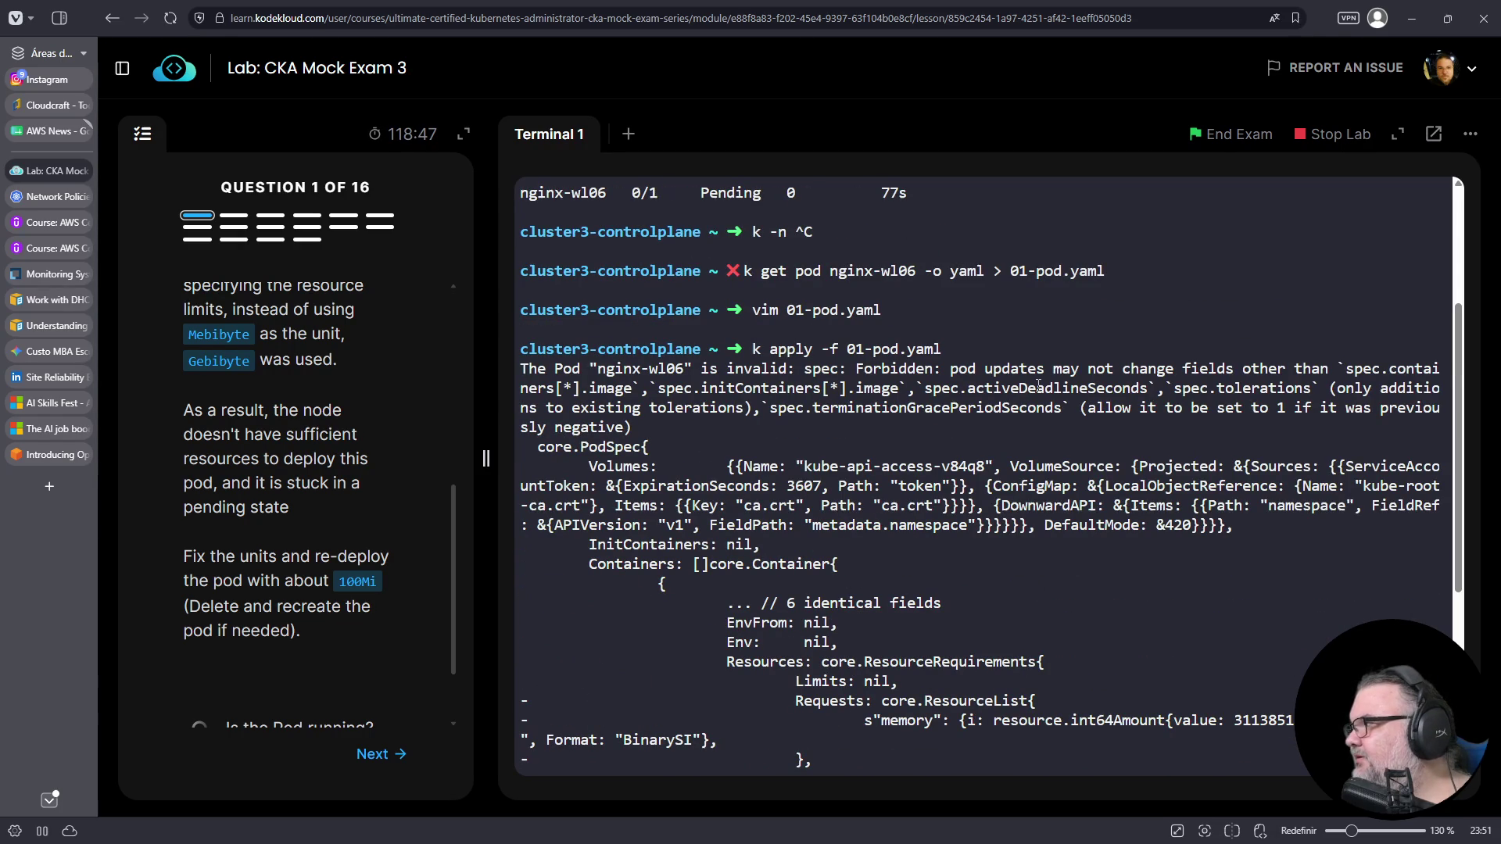
pyautogui.moveTo(970, 369)
pyautogui.mouseDown()
pyautogui.moveTo(1434, 368)
pyautogui.moveTo(942, 388)
pyautogui.mouseUp()
# - Delete nginx-wl06 and recreate it with 'k create -f 01-pod.yaml'
pyautogui.hotkey('ctrl', 'c')
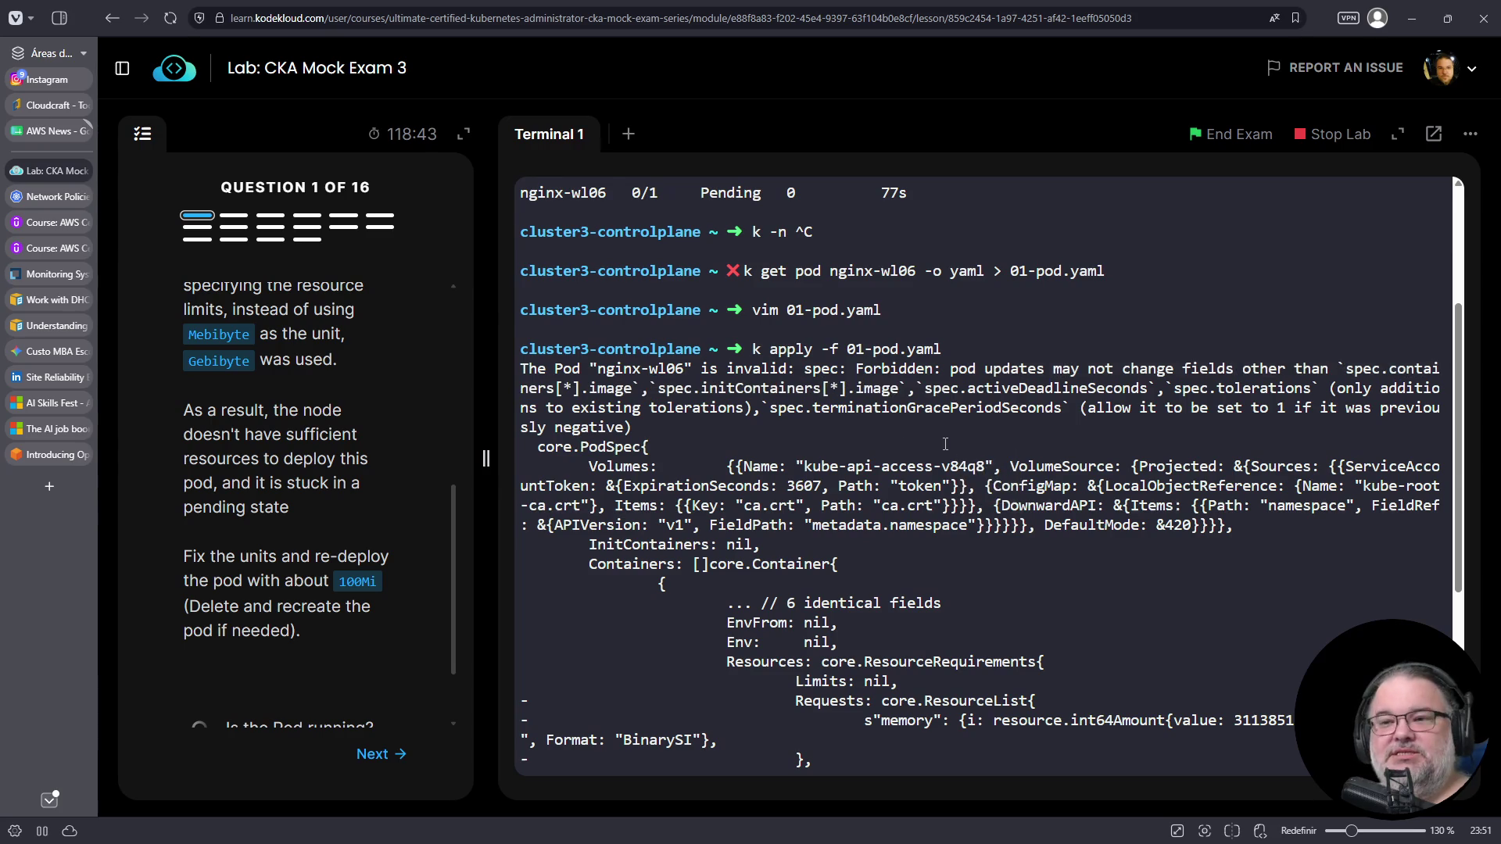
pyautogui.write("k delete -f 01'")
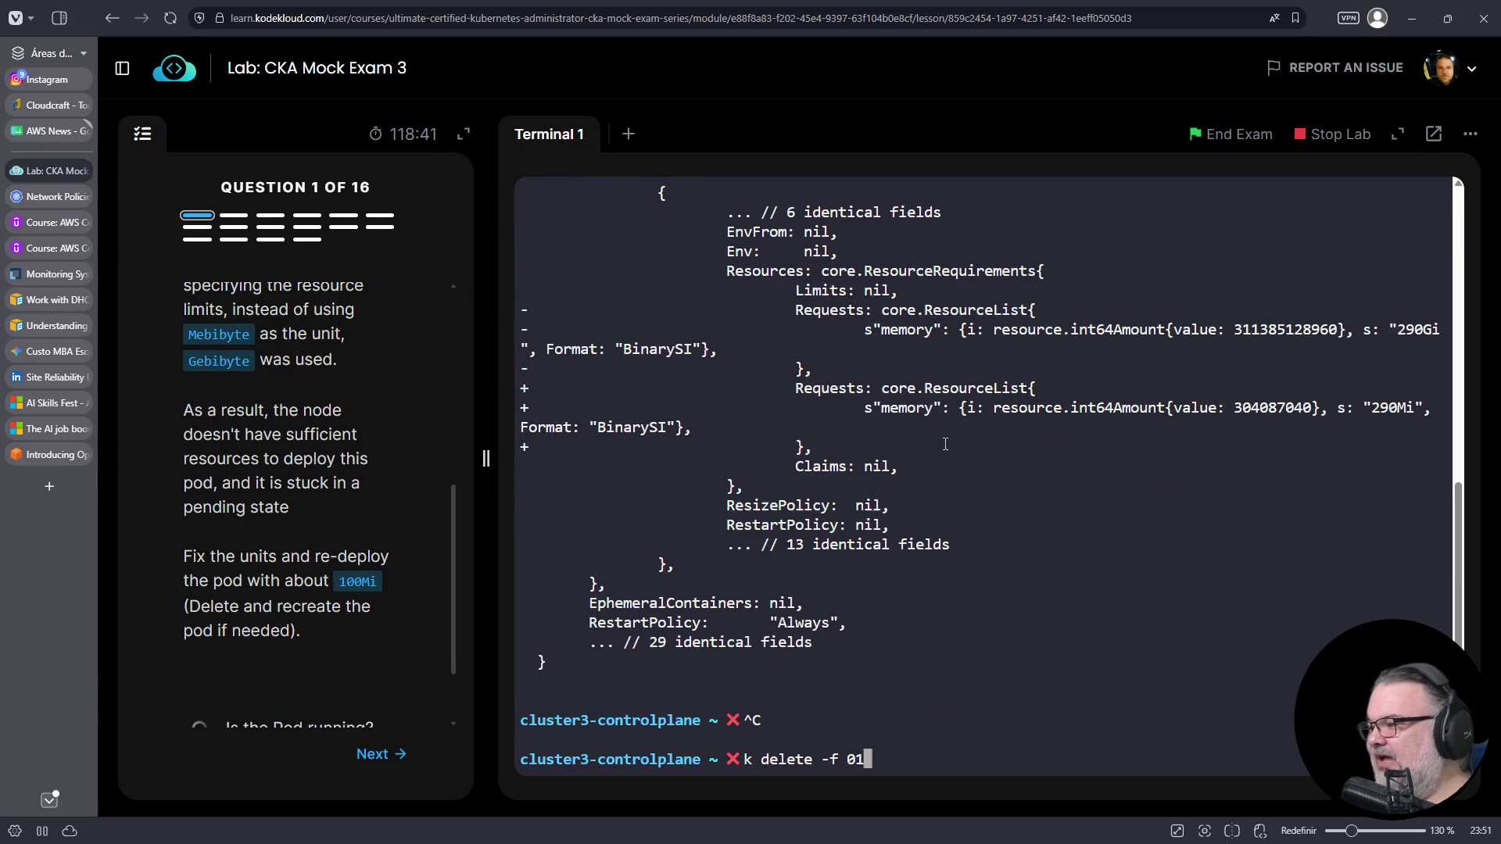
pyautogui.press('BackSpace')
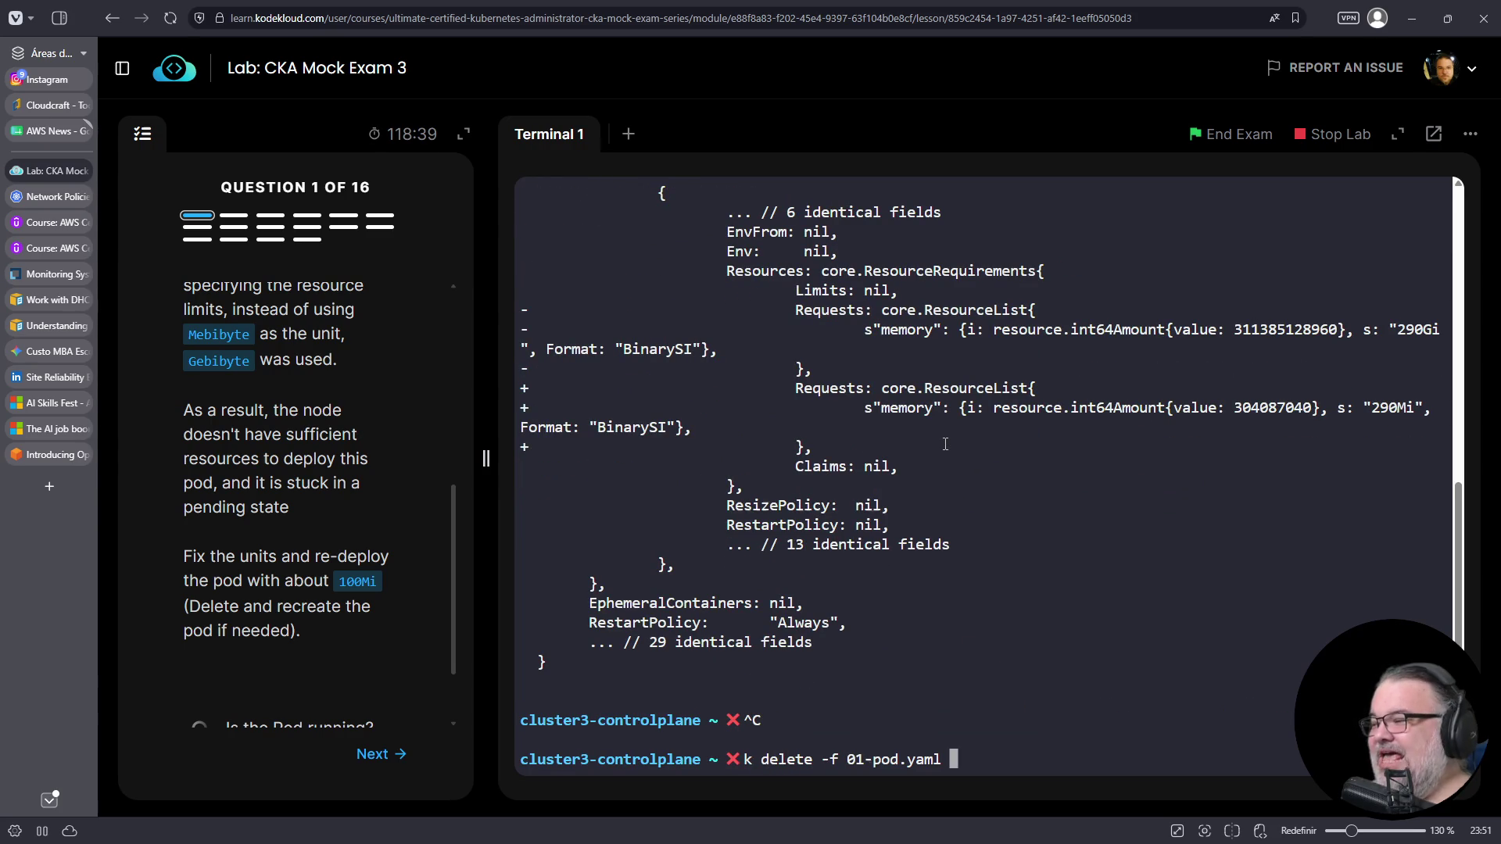
pyautogui.press('Return')
pyautogui.write('k create -f 01')
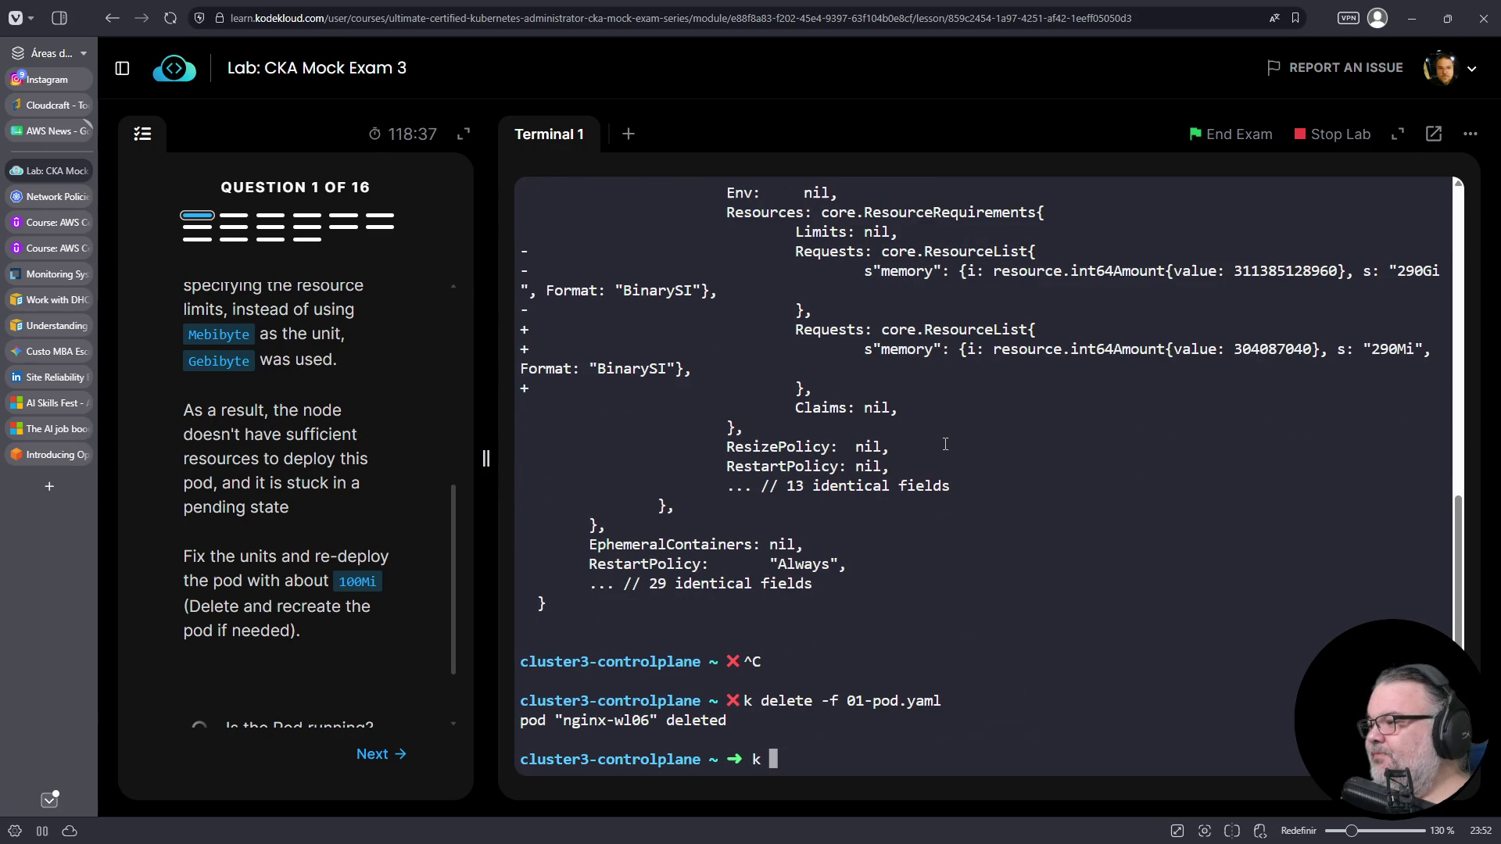
pyautogui.press('Tab')
pyautogui.press('Return')
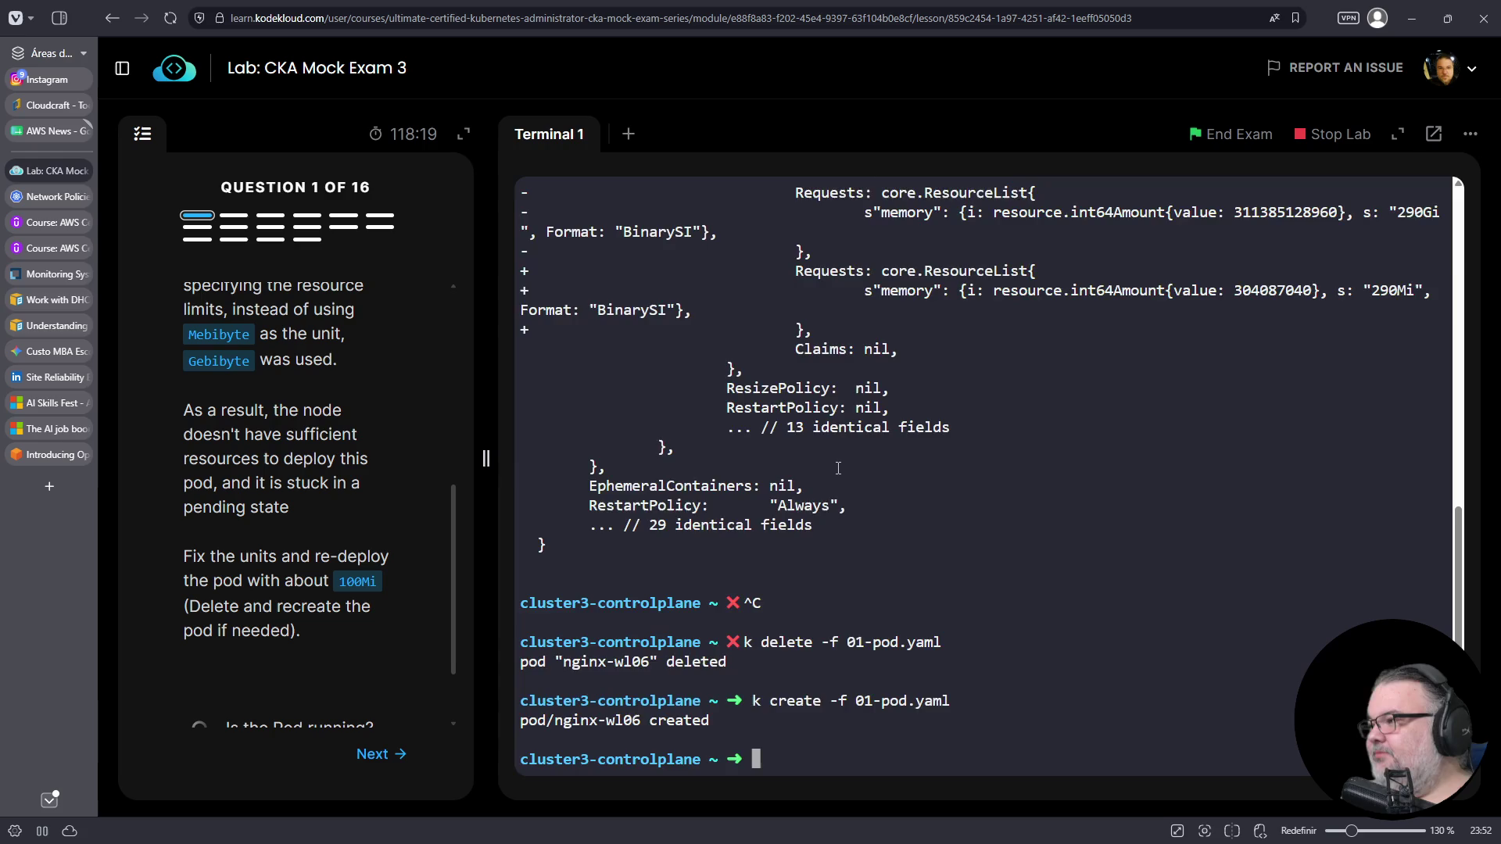
# - Clear the terminal and log out of cluster3-controlplane back to student-node
pyautogui.hotkey('ctrl', 'l')
pyautogui.scroll(-3, 368, 545)
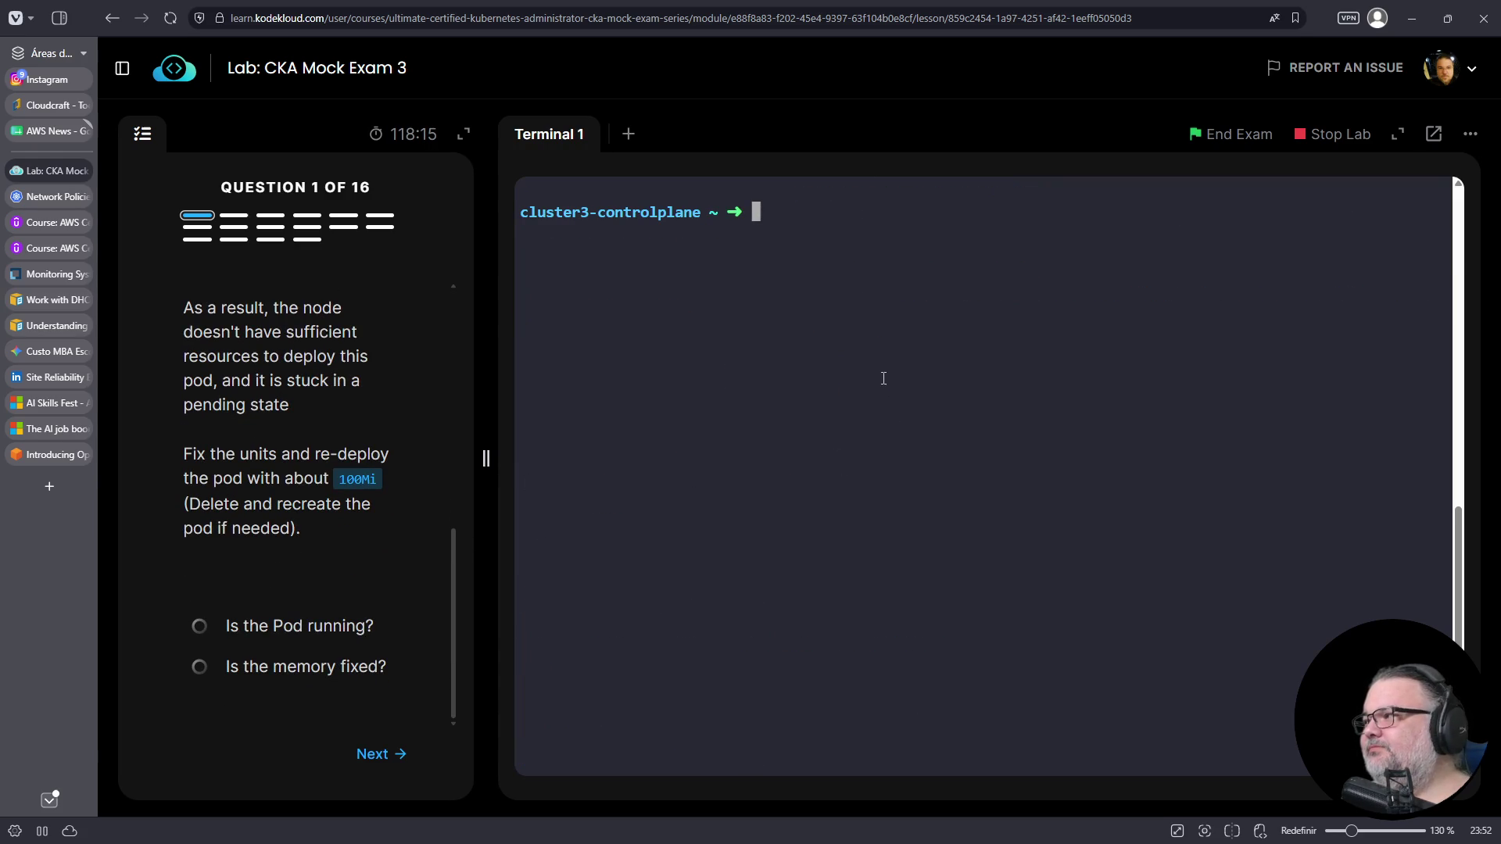
pyautogui.hotkey('ctrl', 'c')
pyautogui.hotkey('ctrl', 'd')
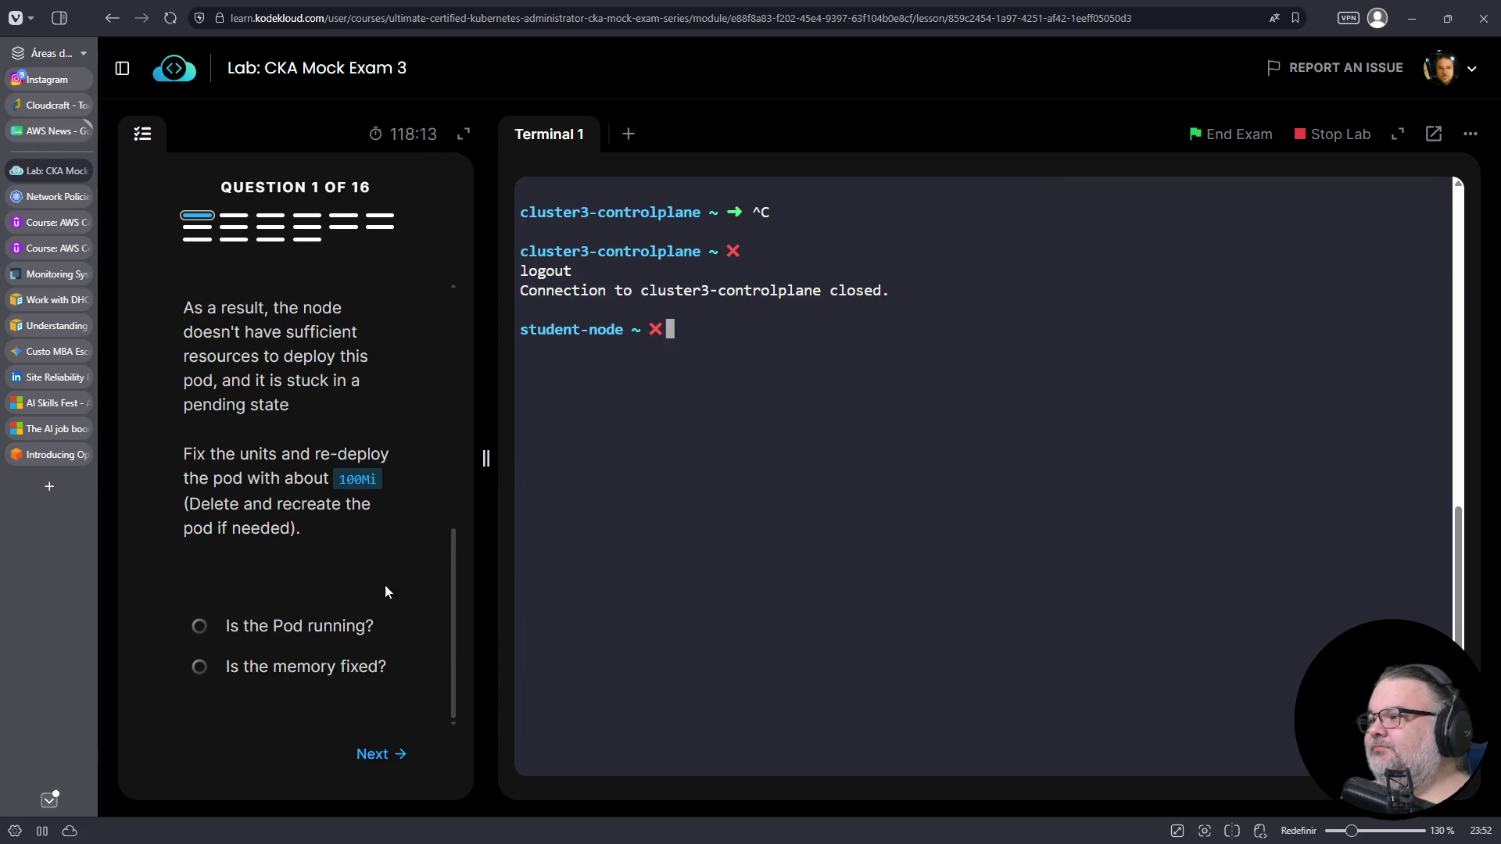
# - Go to question 2, run 'ssh cluster1-controlplane' copied from the question, and clear the screen
pyautogui.click(385, 746)
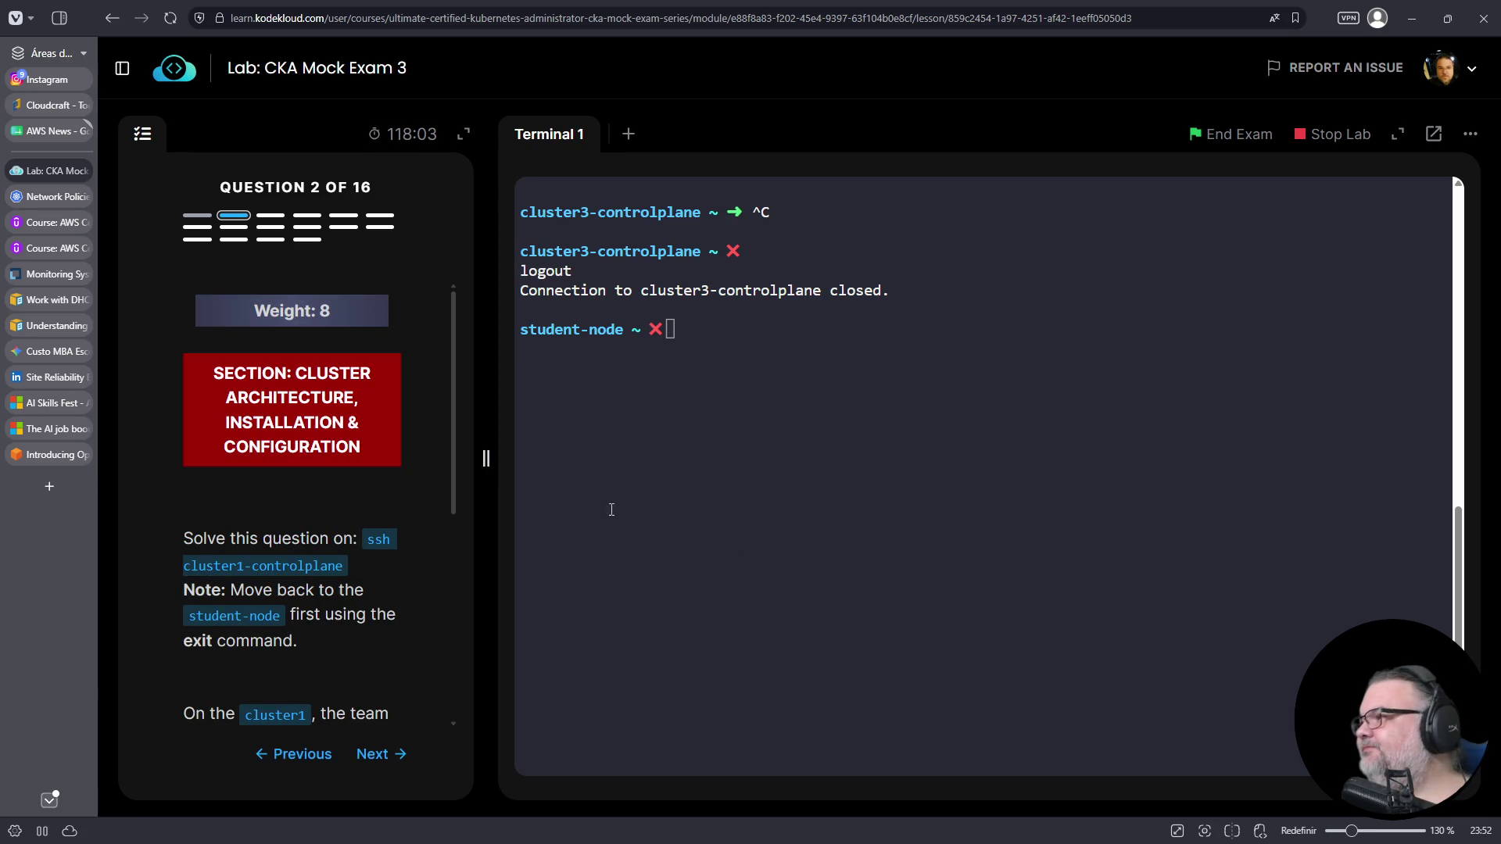
pyautogui.scroll(-2, 373, 491)
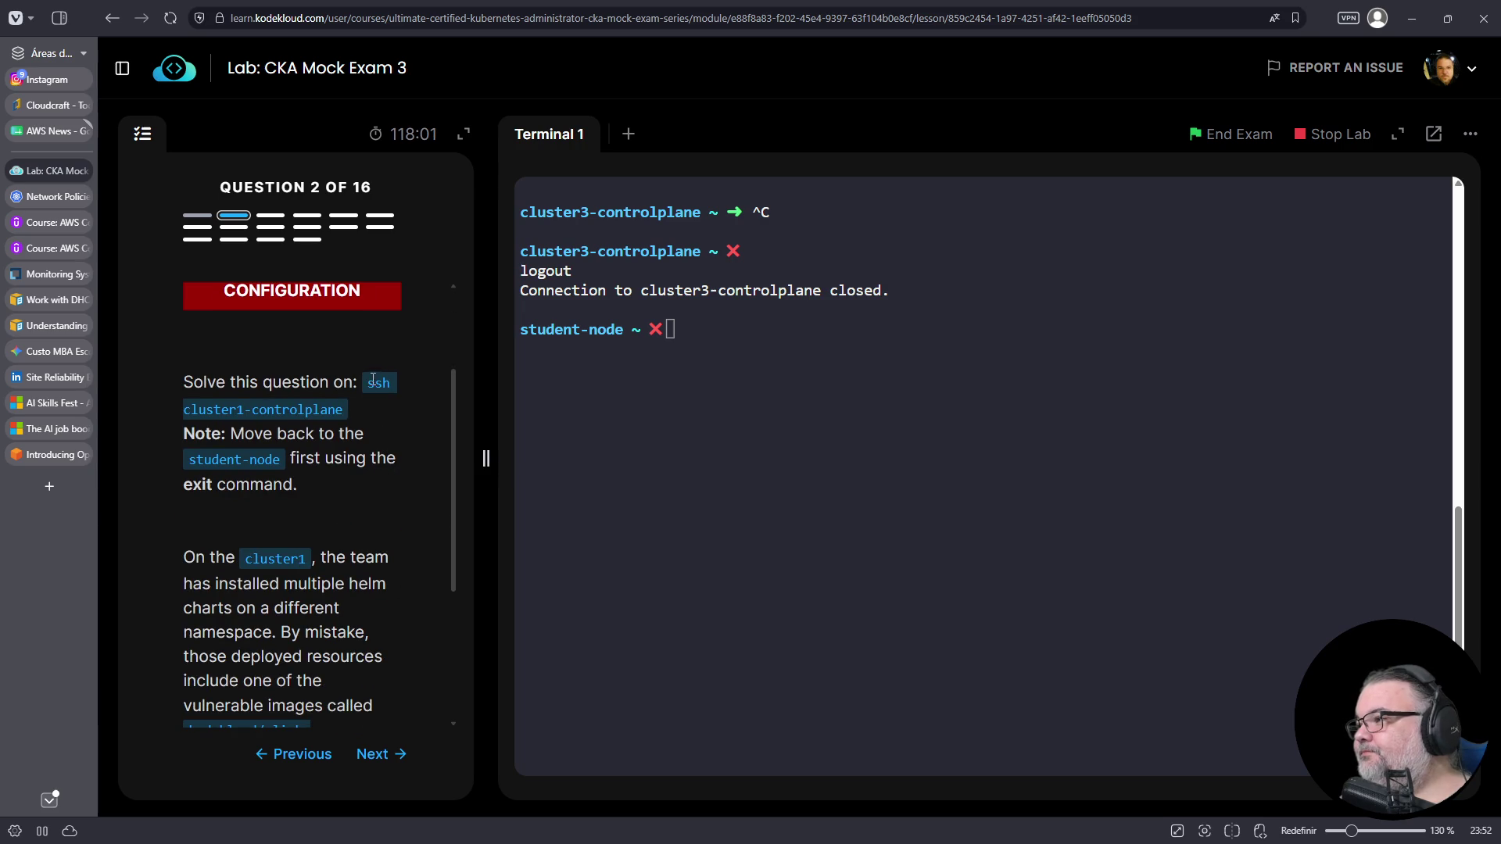
pyautogui.moveTo(365, 380); pyautogui.dragTo(355, 410)
pyautogui.rightClick(336, 414)
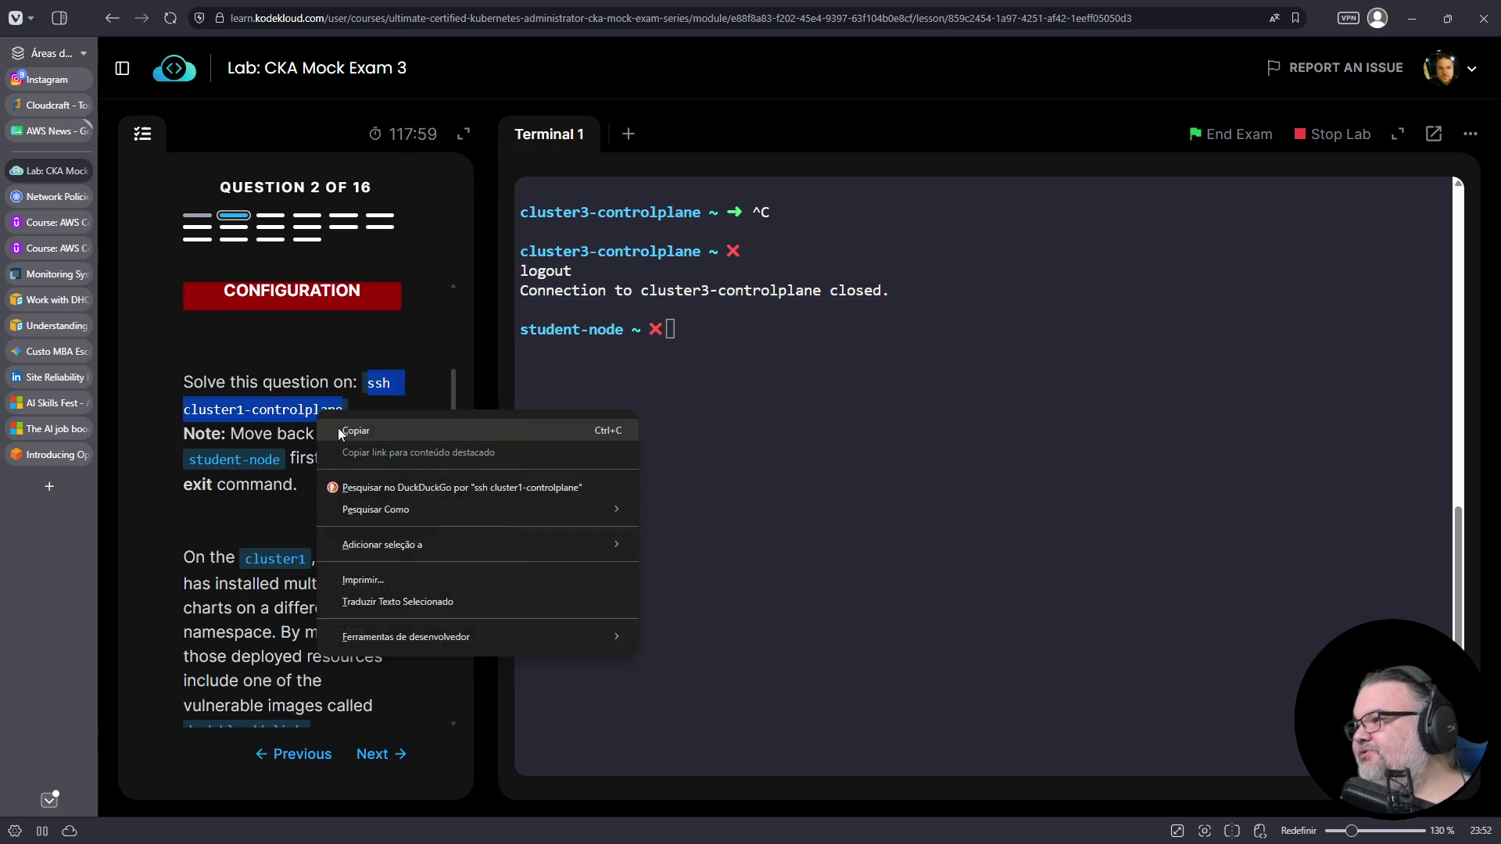
pyautogui.click(338, 429)
pyautogui.rightClick(634, 440)
pyautogui.click(684, 590)
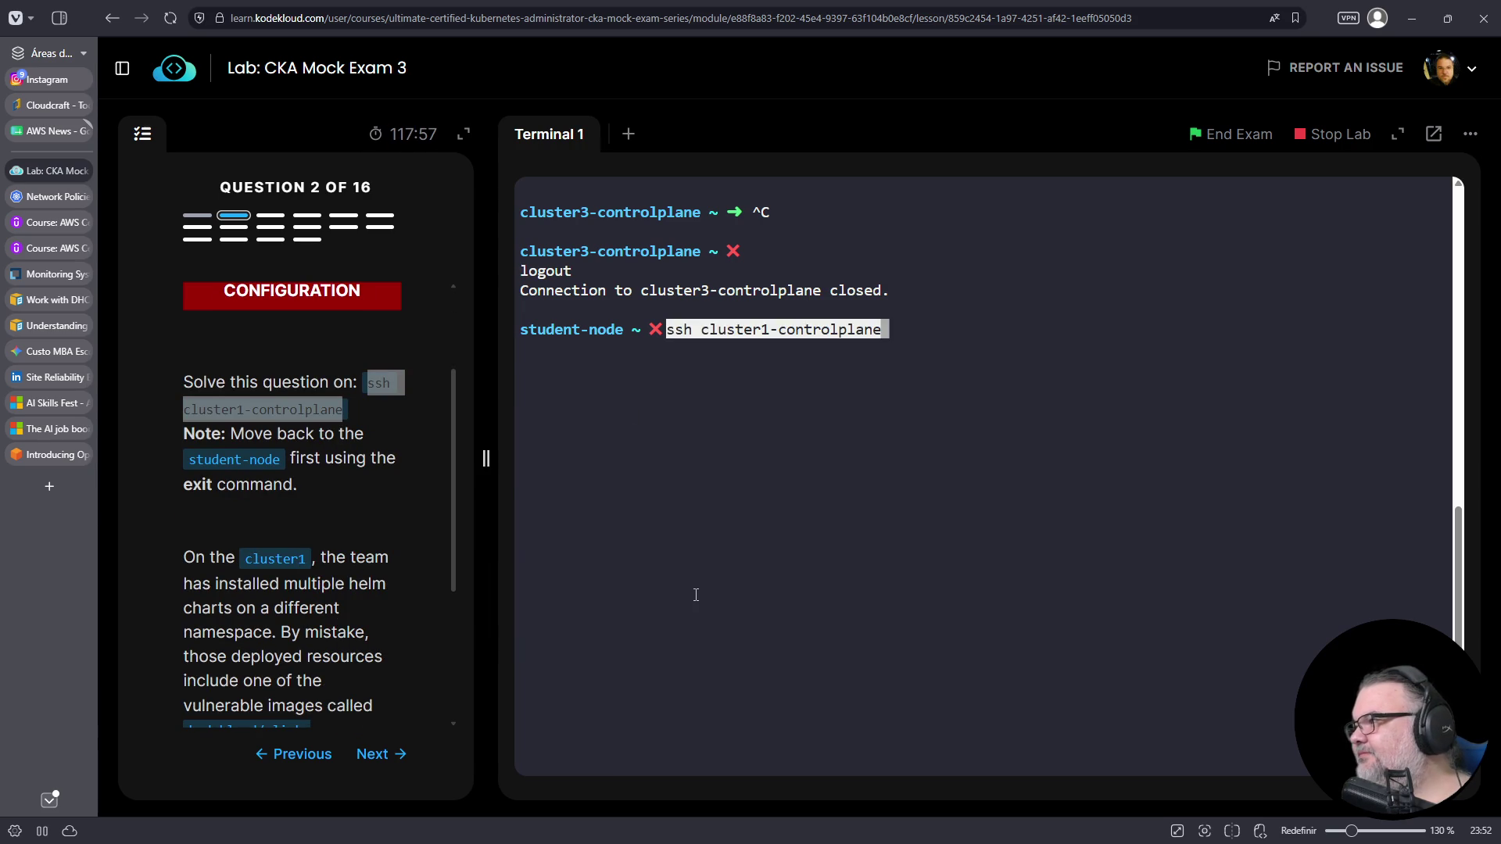
pyautogui.press('Return')
pyautogui.hotkey('ctrl', 'l')
pyautogui.scroll(-3, 423, 477)
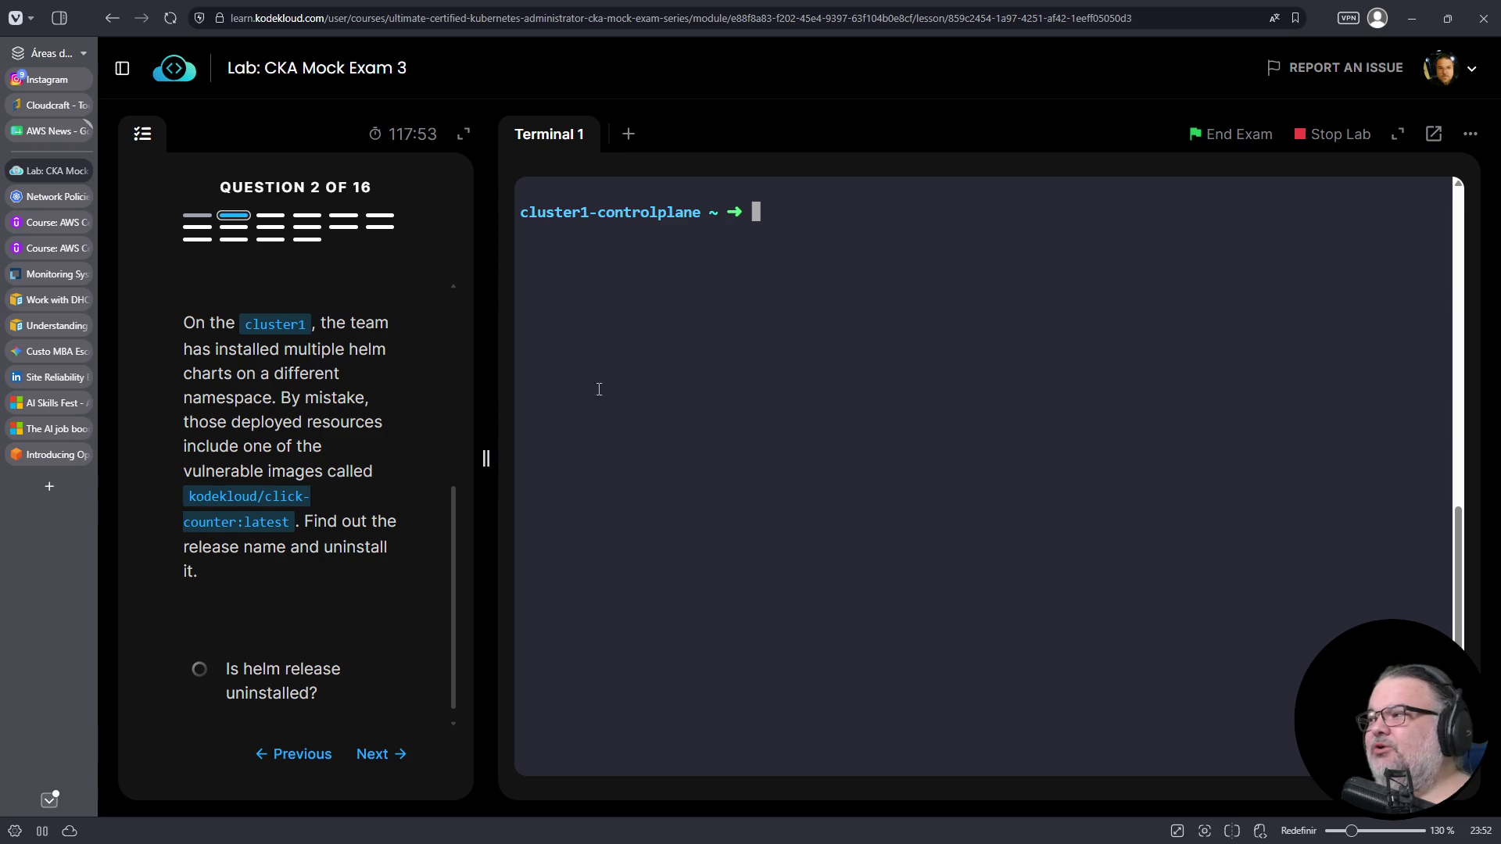
# - List Helm releases in all namespaces: digi-locker-apd, security-alpha-apd and web-dashboard-apd
pyautogui.write('helm list -A')
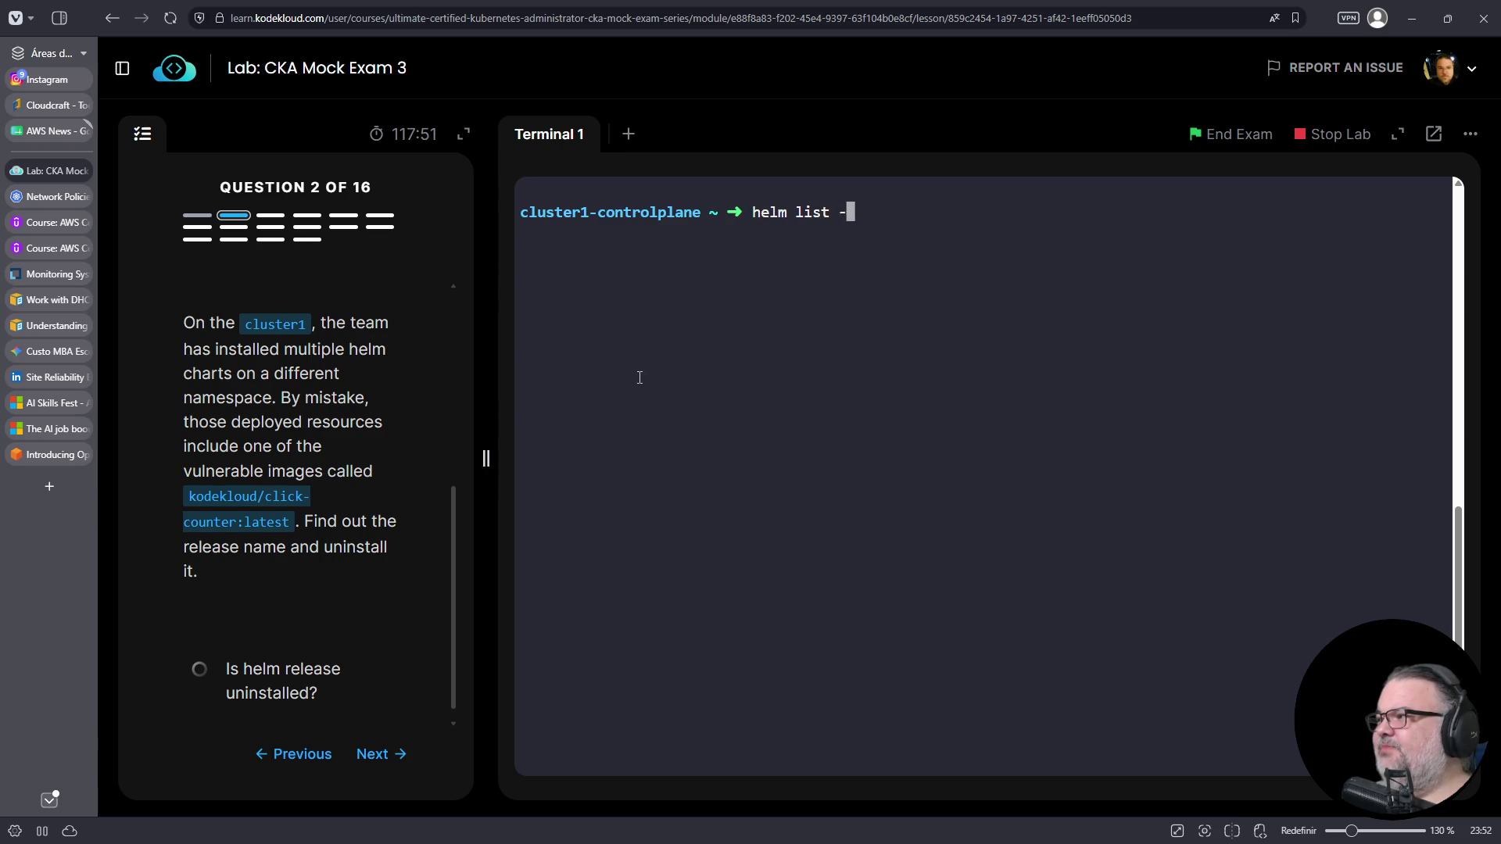
pyautogui.press('Return')
pyautogui.doubleClick(766, 274)
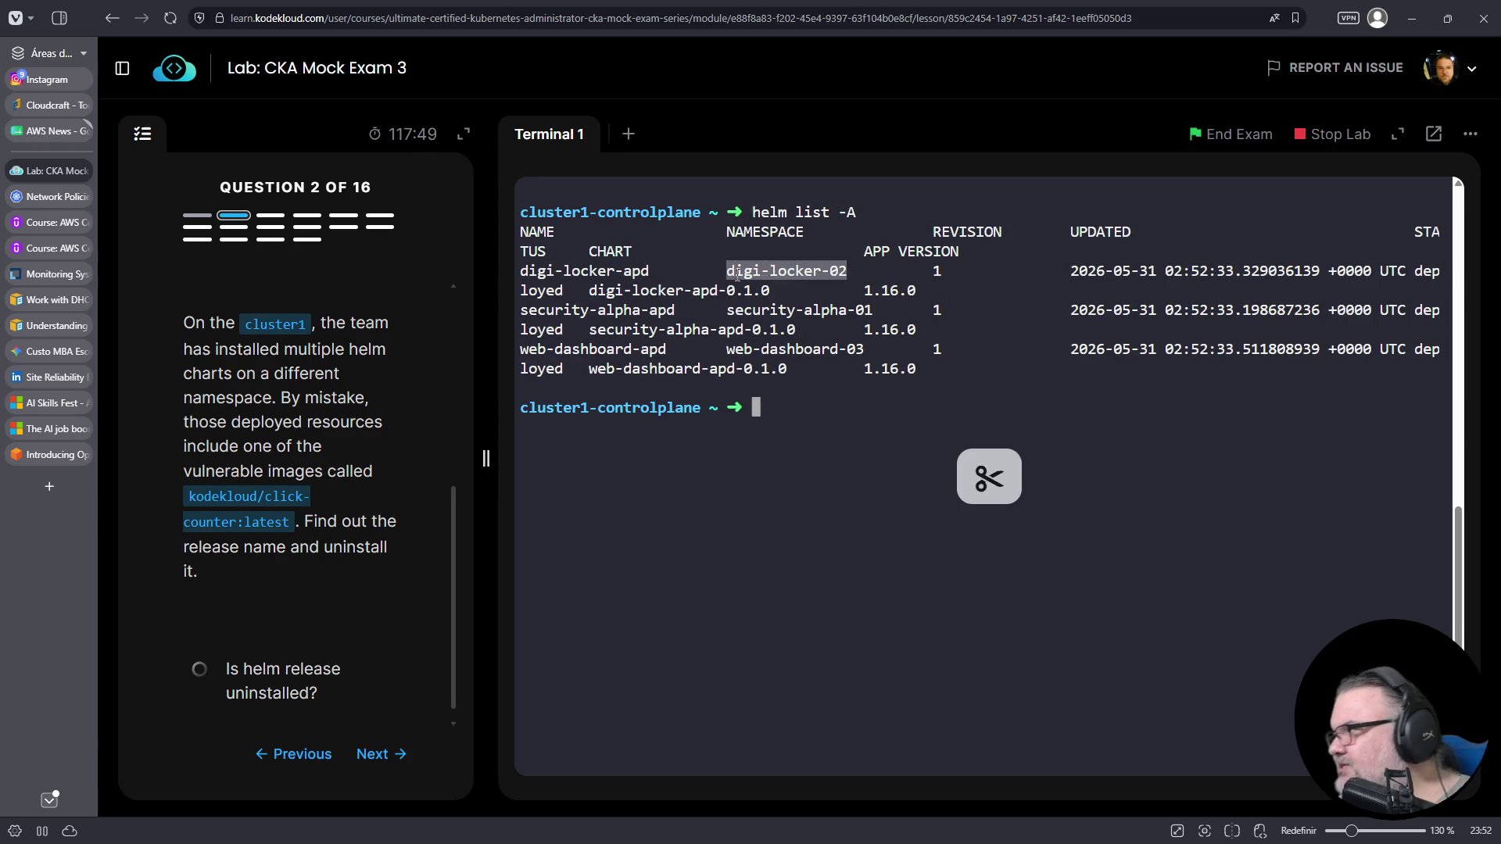
pyautogui.doubleClick(584, 272)
pyautogui.doubleClick(797, 310)
pyautogui.doubleClick(594, 310)
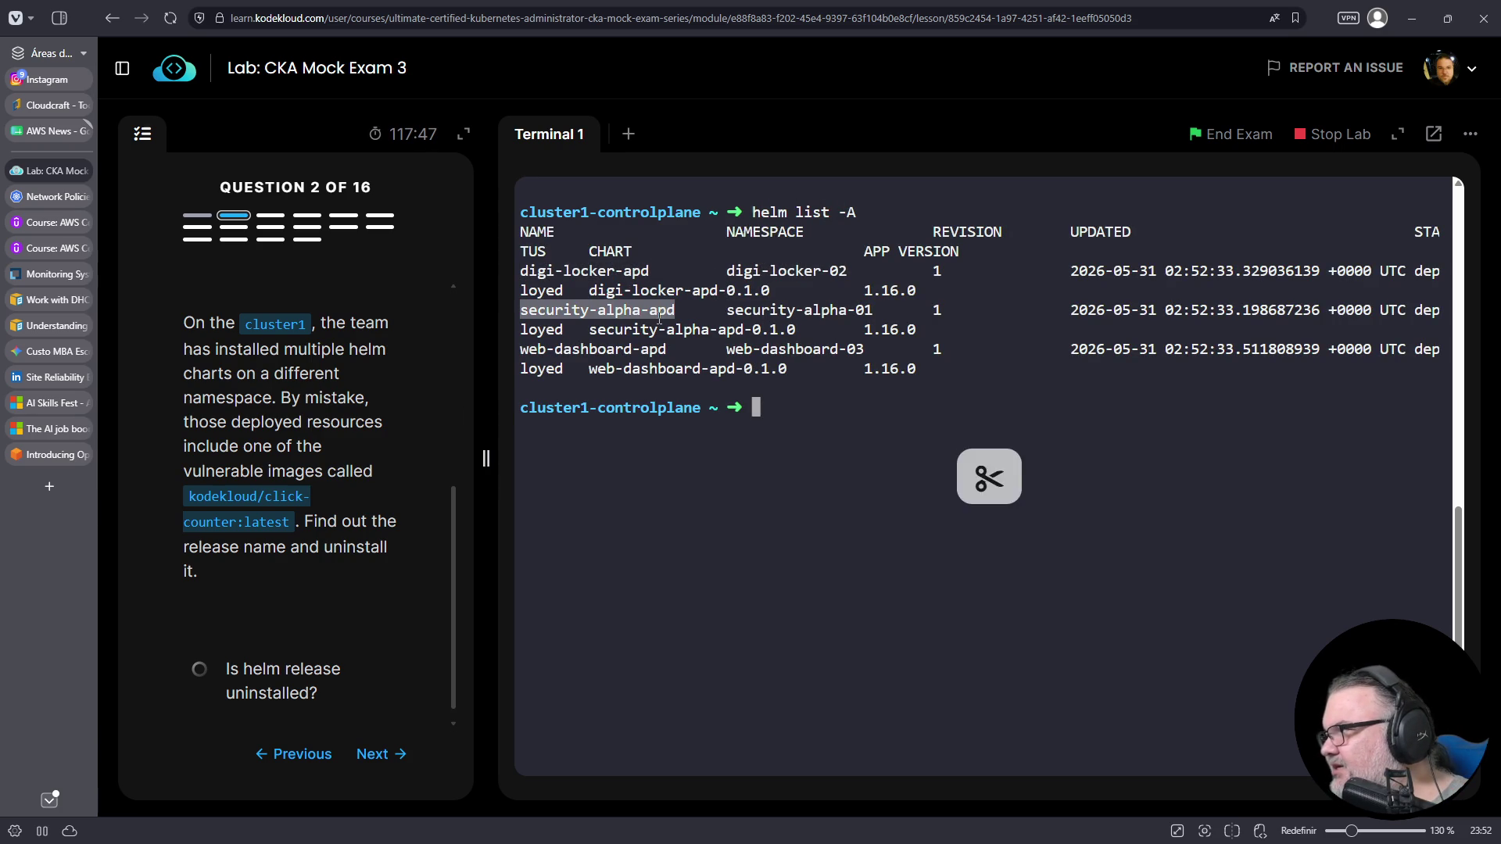
pyautogui.doubleClick(794, 350)
pyautogui.doubleClick(628, 349)
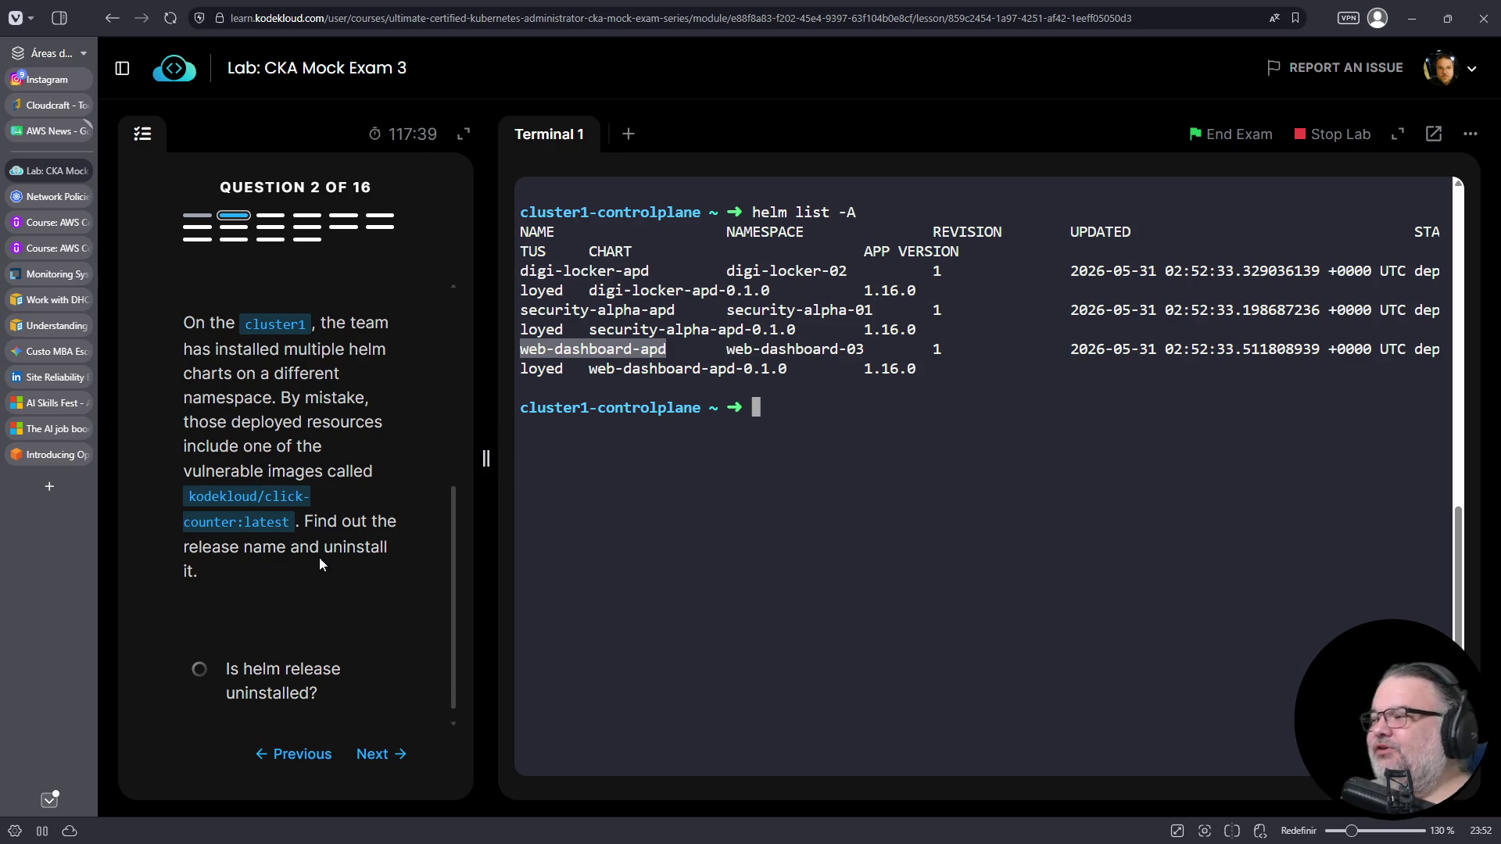
pyautogui.scroll(-1, 358, 464)
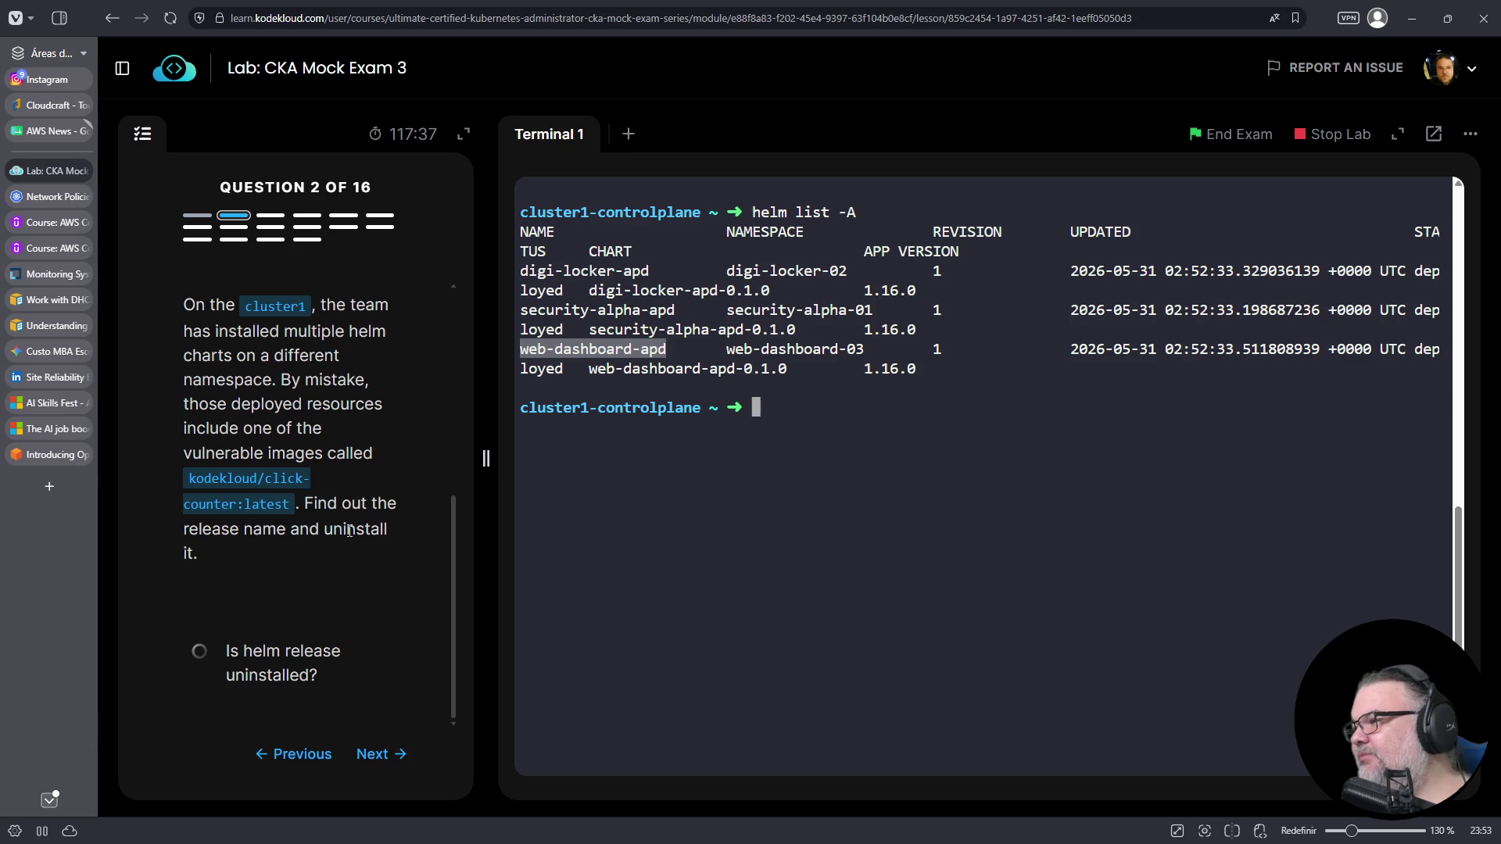
pyautogui.click(782, 422)
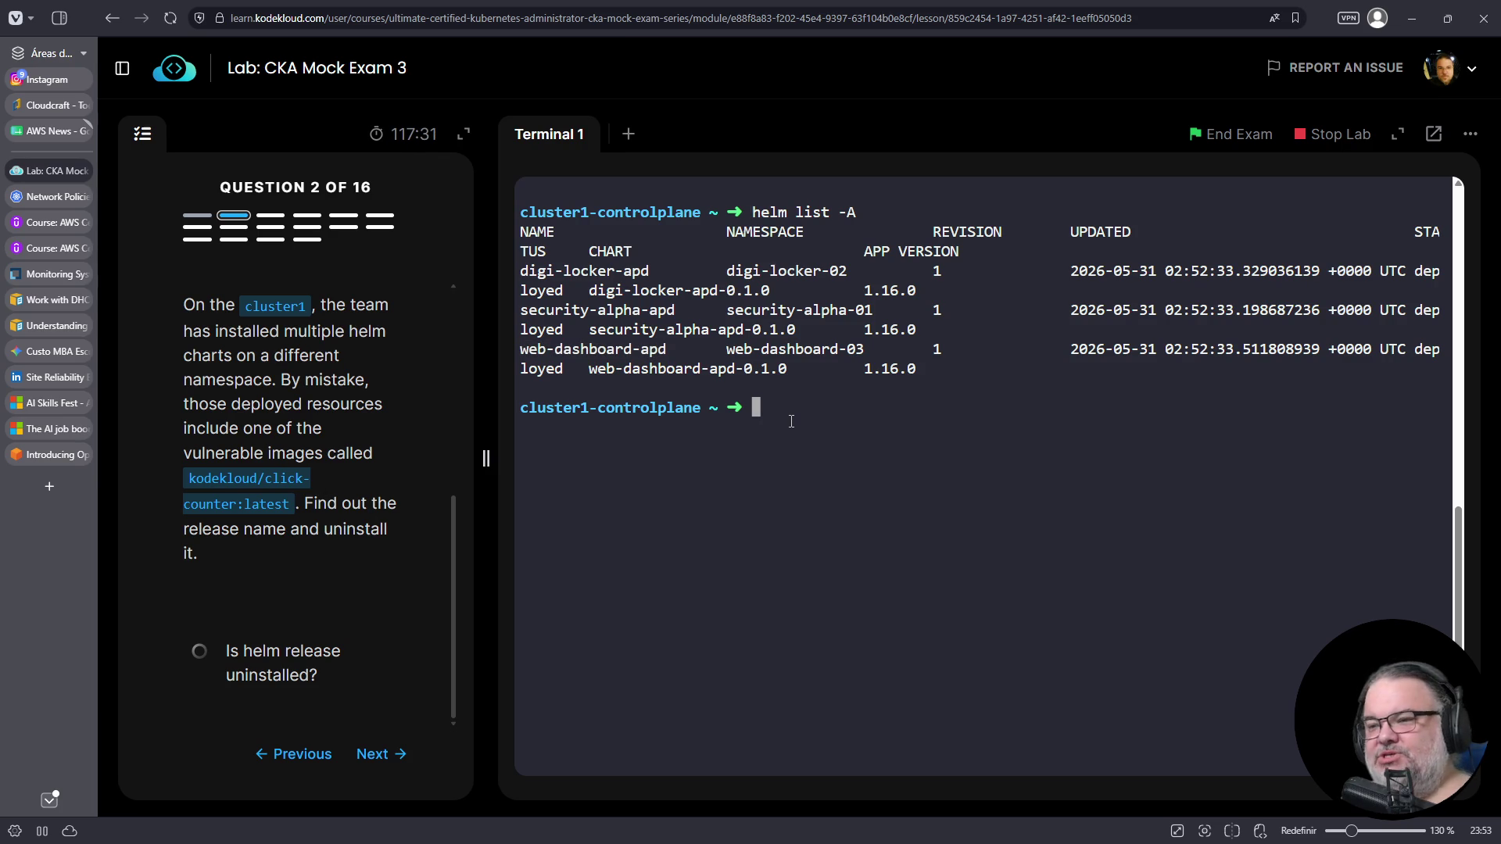
# - Dump every pod's YAML into a file named yaml and open it in vim
pyautogui.write('k get pod s-A')
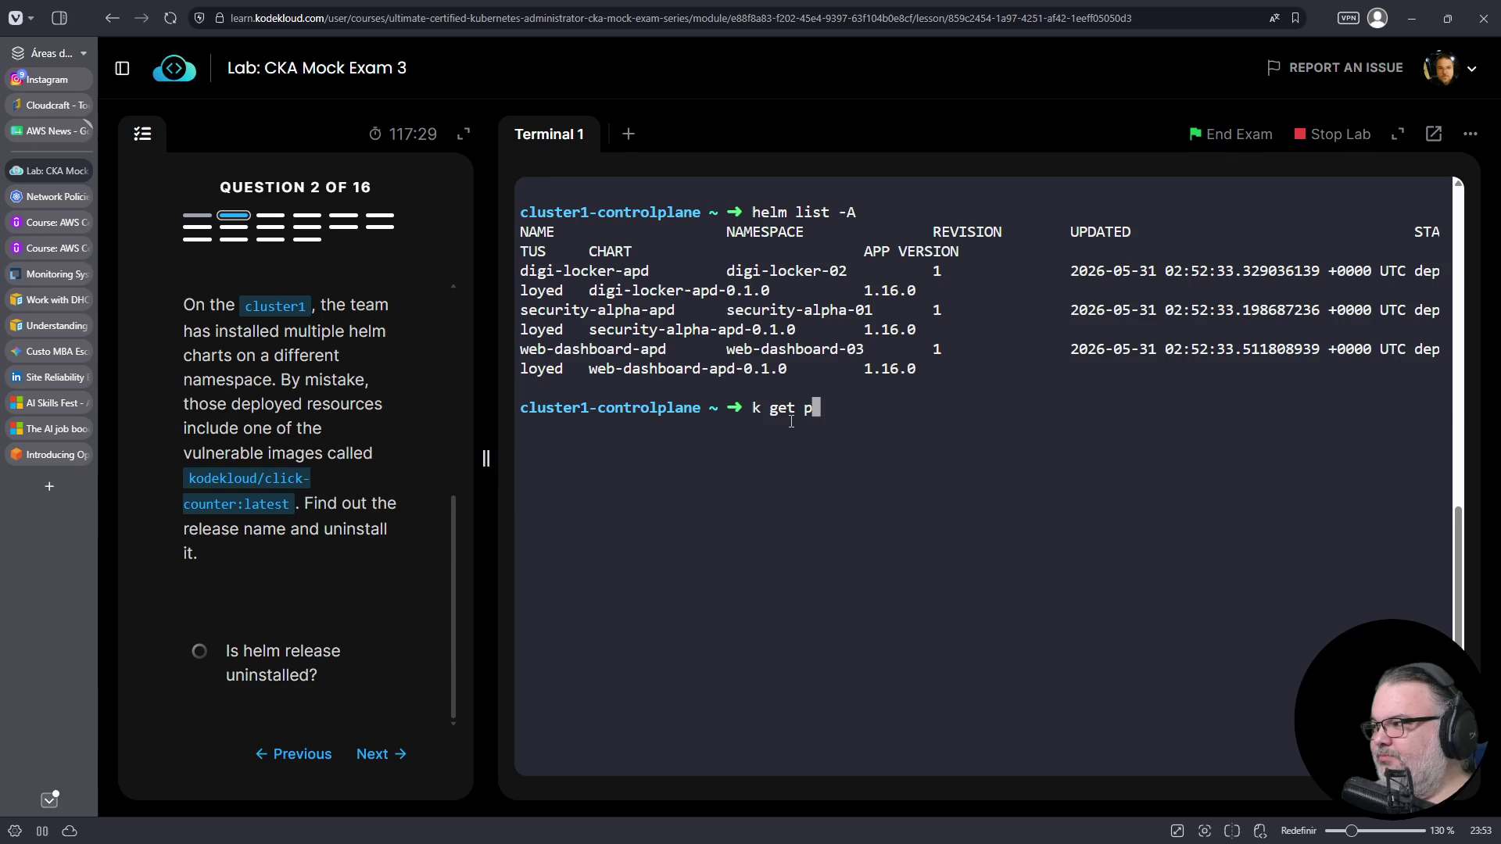
pyautogui.hotkey('ctrl', 'c')
pyautogui.write('k g')
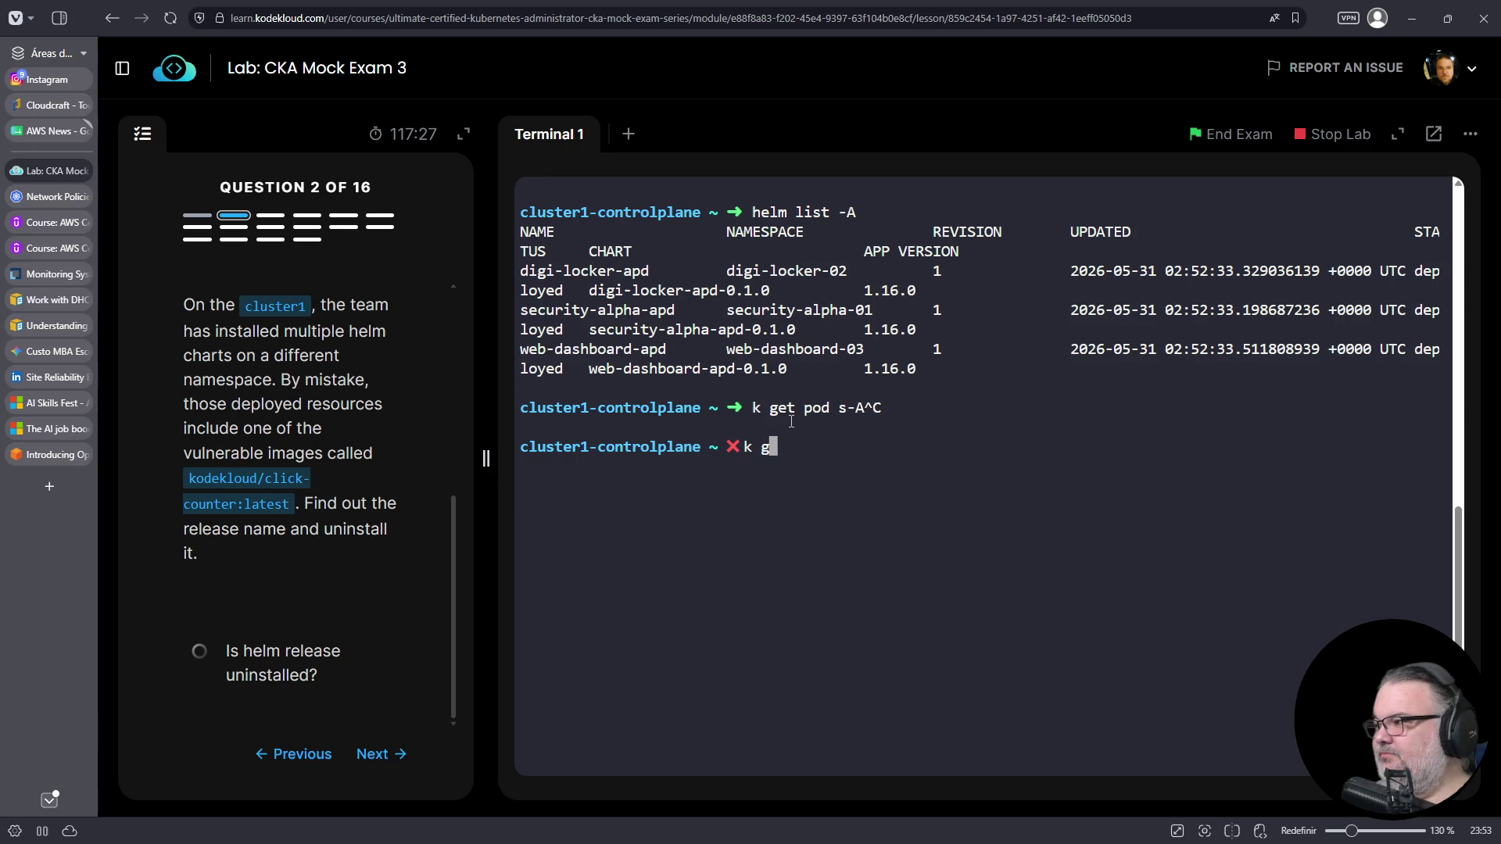
pyautogui.write('et pods -A -o yaml > yaml')
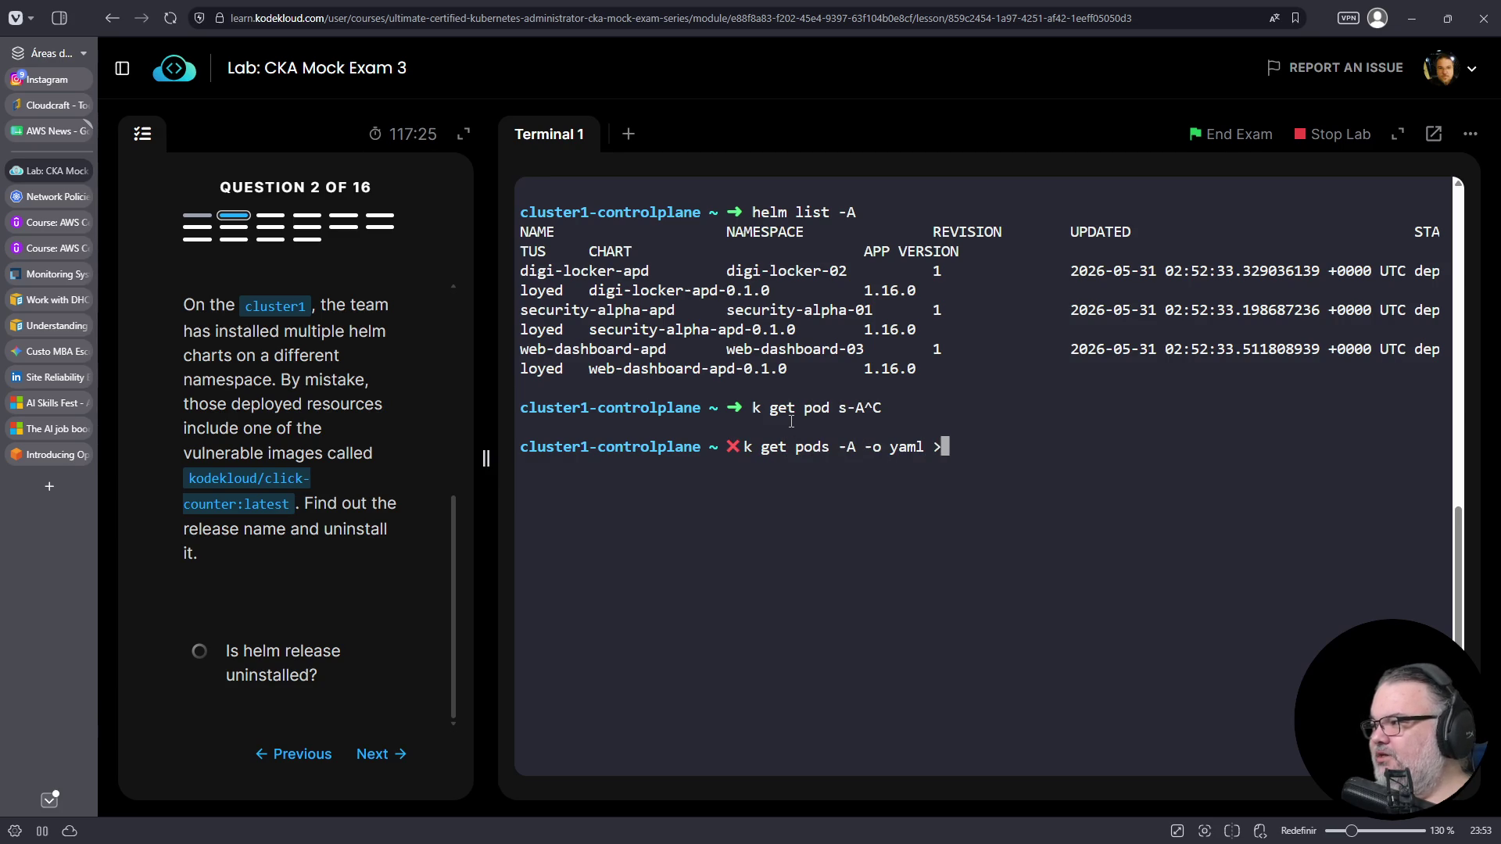
pyautogui.press('Return')
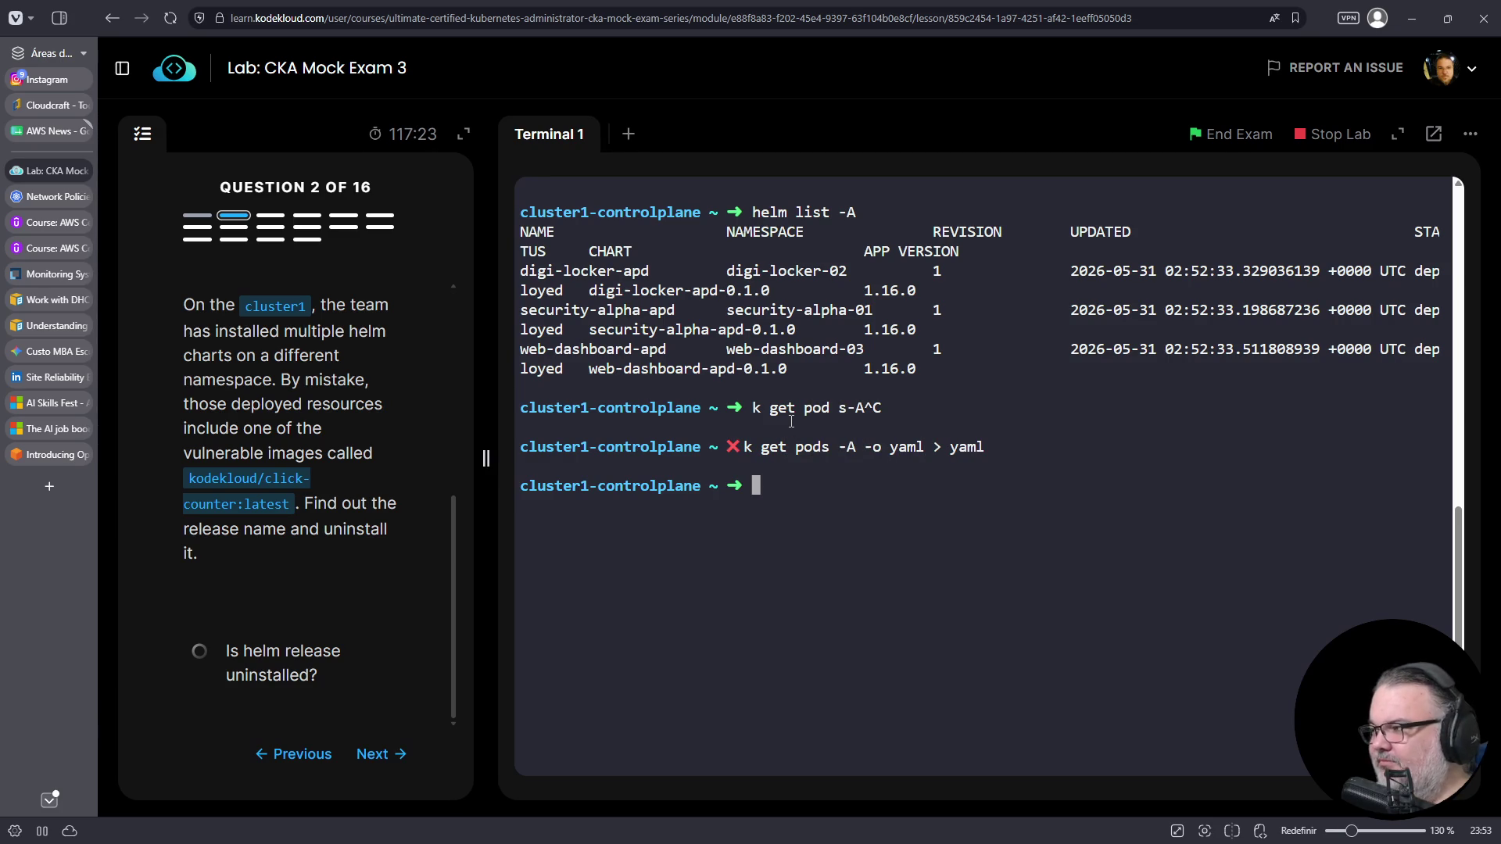
pyautogui.write('vim yaml')
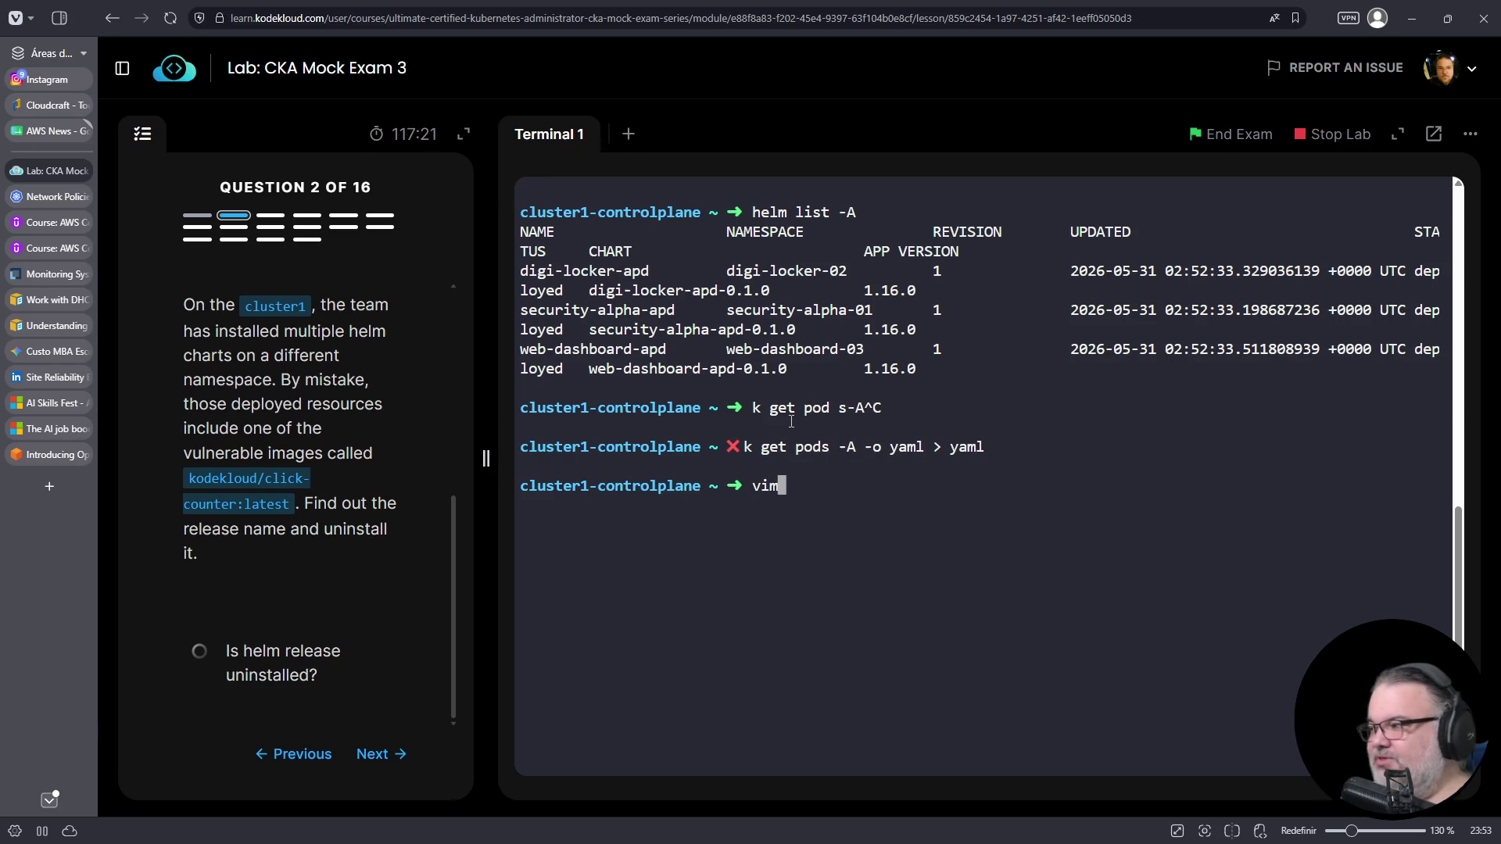
pyautogui.press('Return')
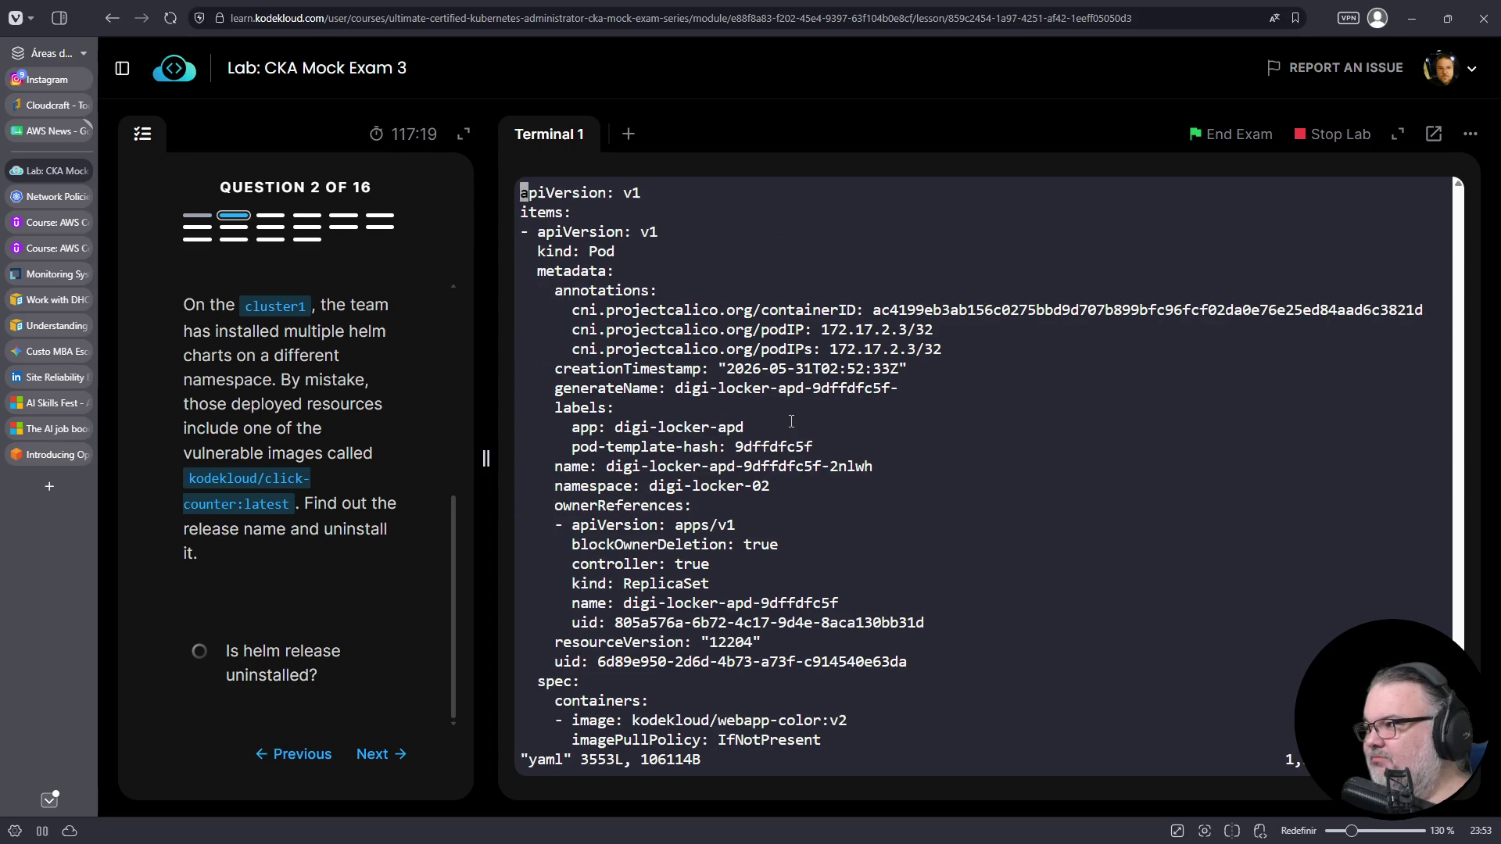
# - Find the kodekloud/click-counter:latest pod and trace it to namespace security-alpha-01
pyautogui.write('/')
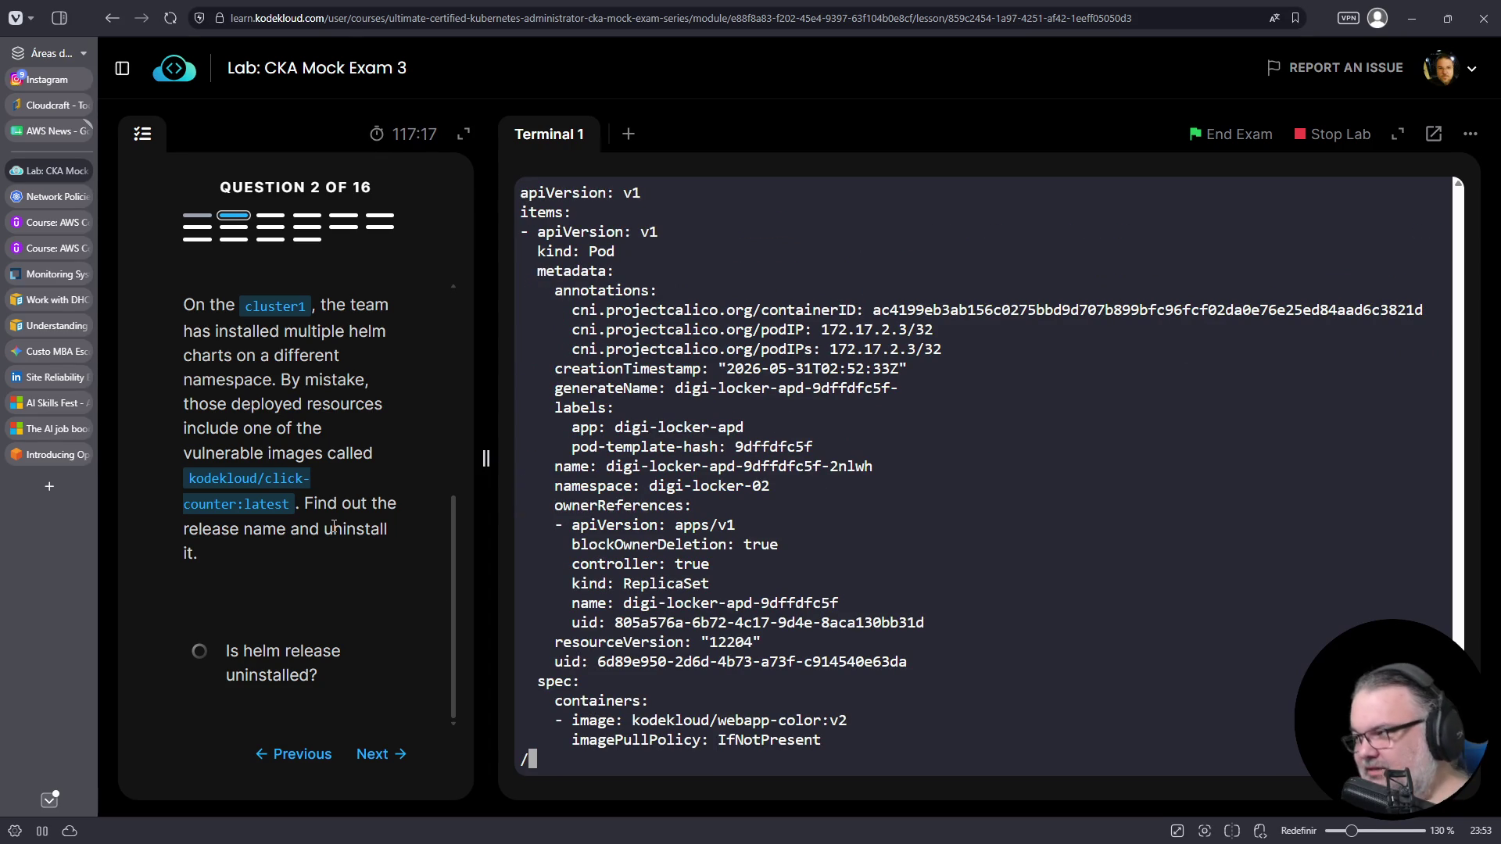
pyautogui.write('click-counter:latest')
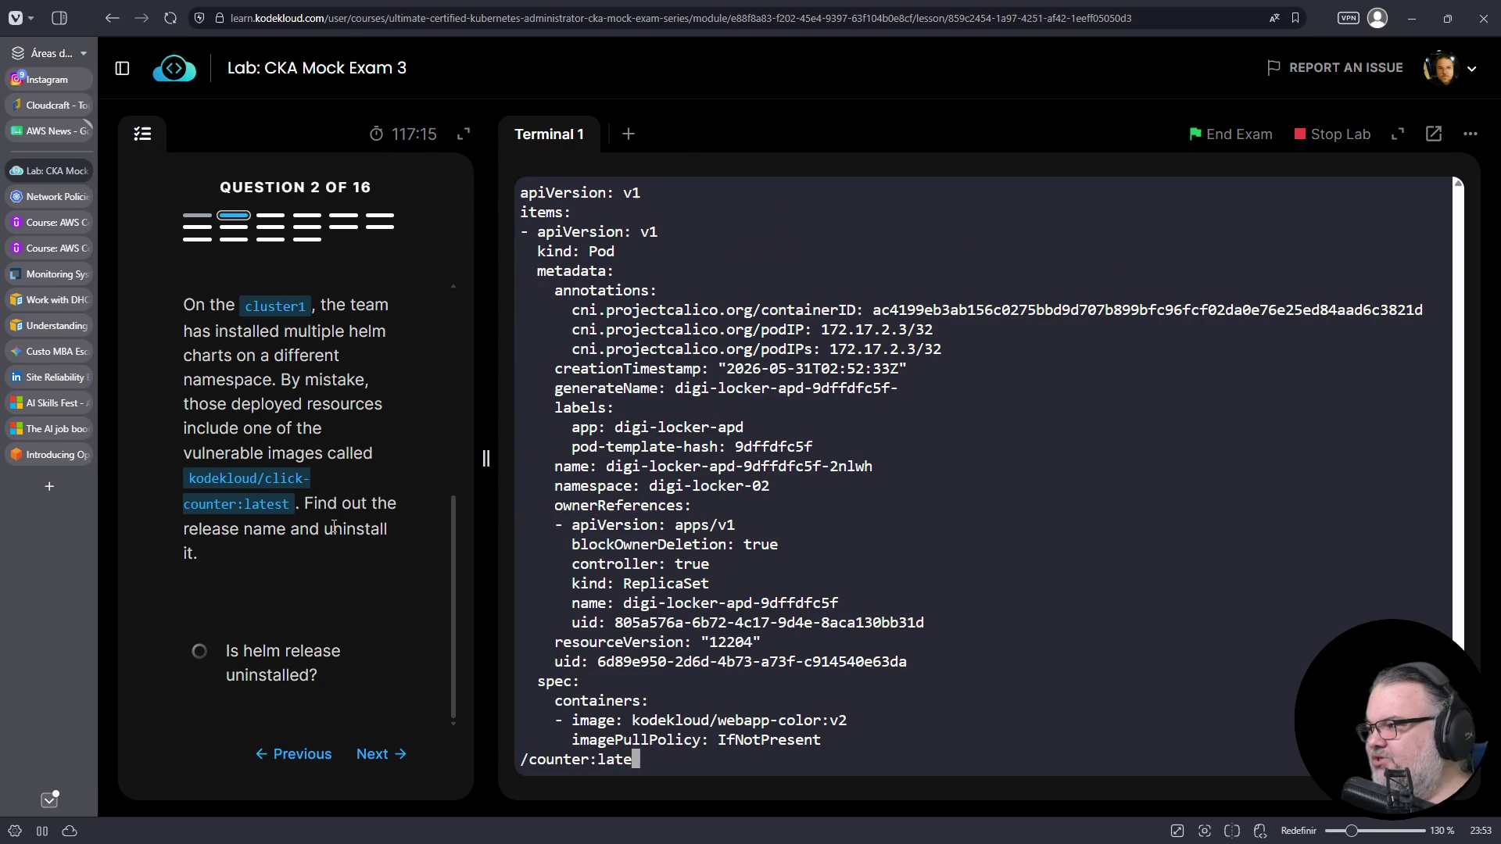
pyautogui.press('Return')
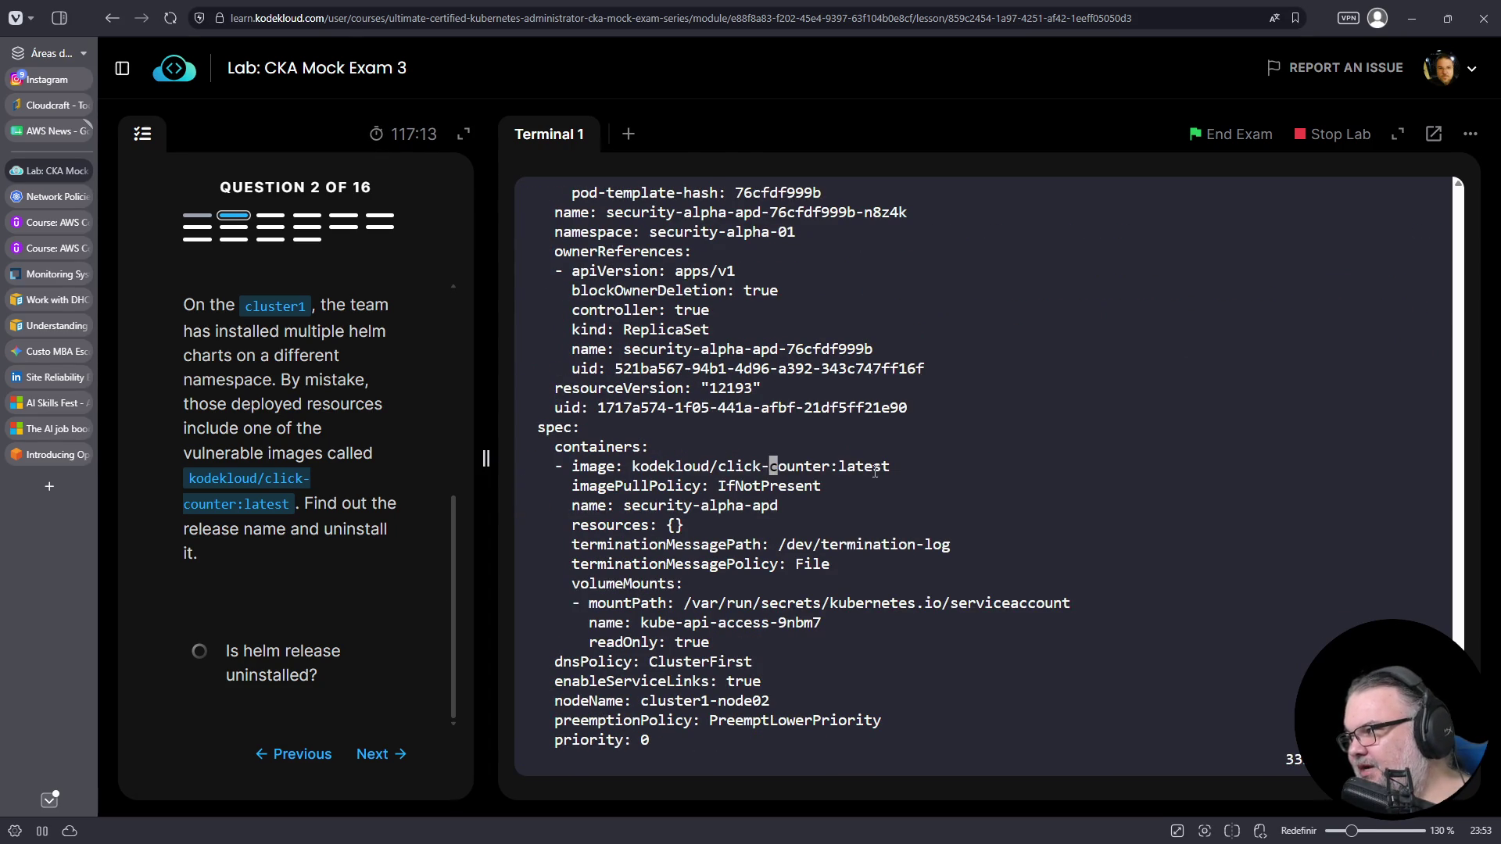
pyautogui.tripleClick(827, 467)
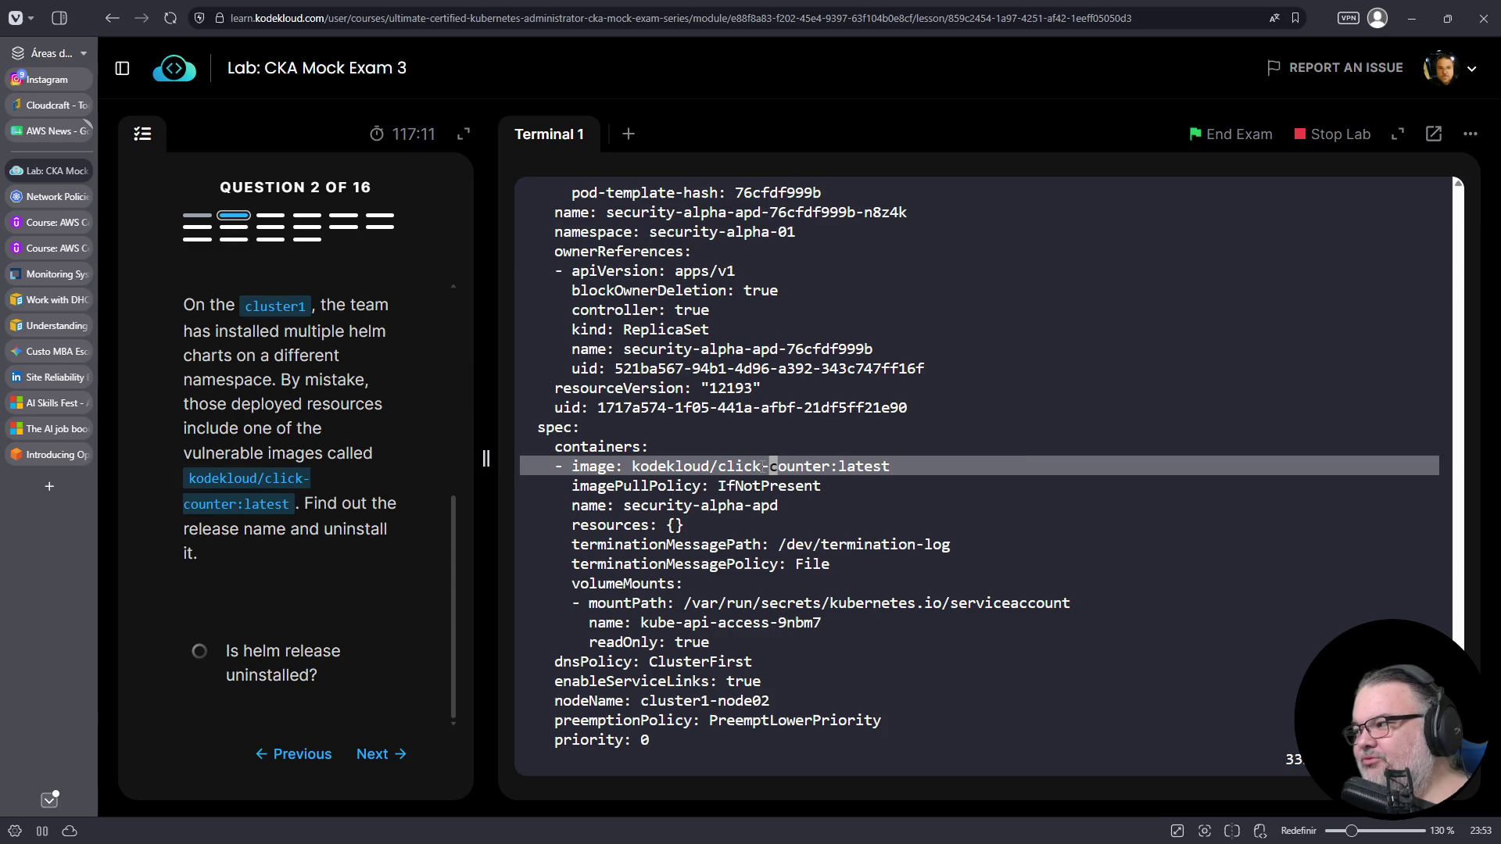
pyautogui.click(767, 467)
pyautogui.press('Up')
pyautogui.press('Up')
pyautogui.press('Up')
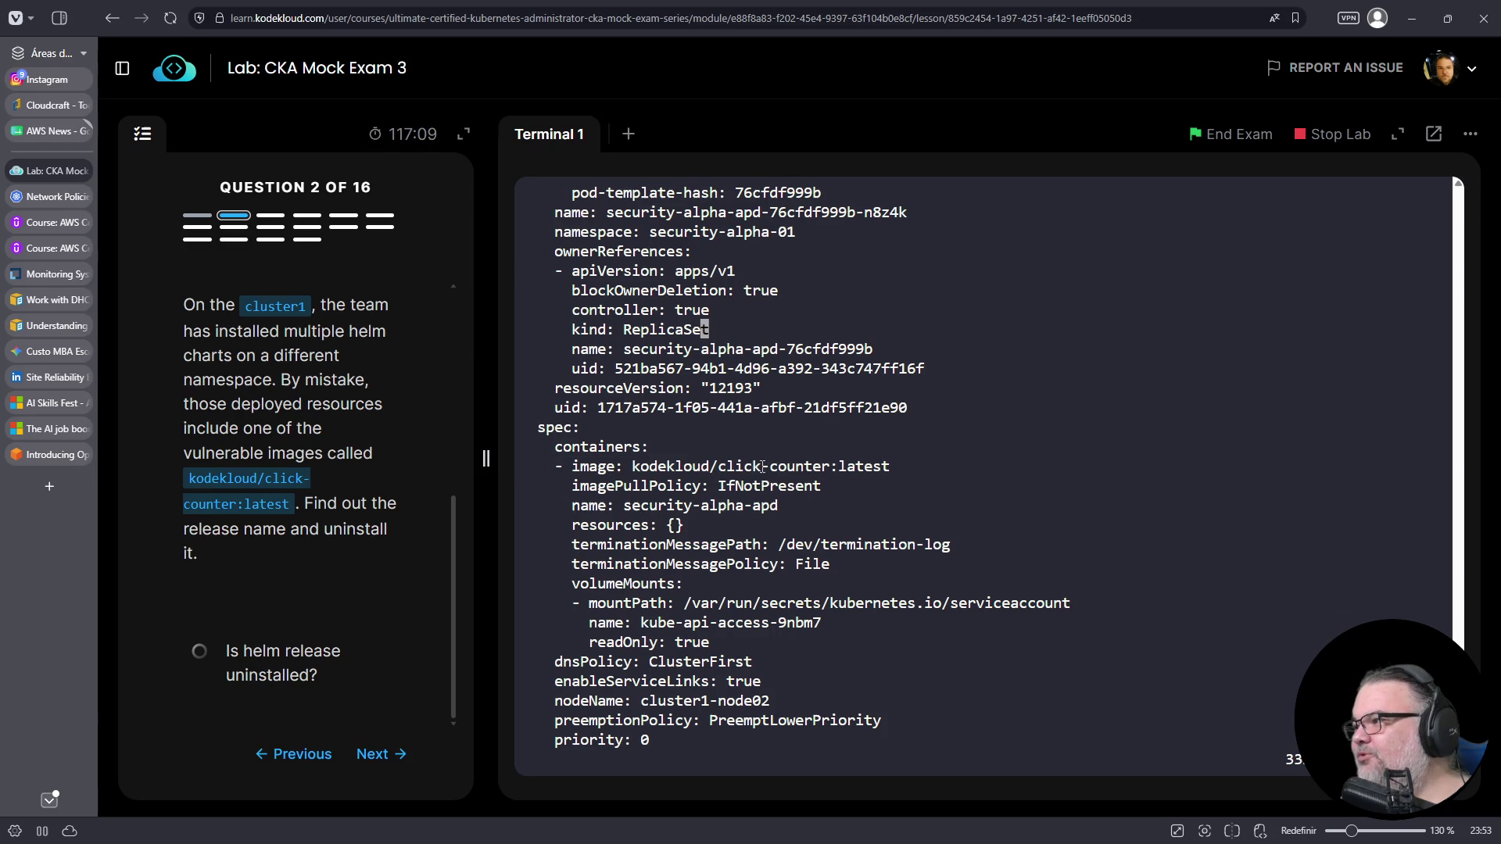
pyautogui.press('Up')
pyautogui.press('Up')
pyautogui.press('Up')
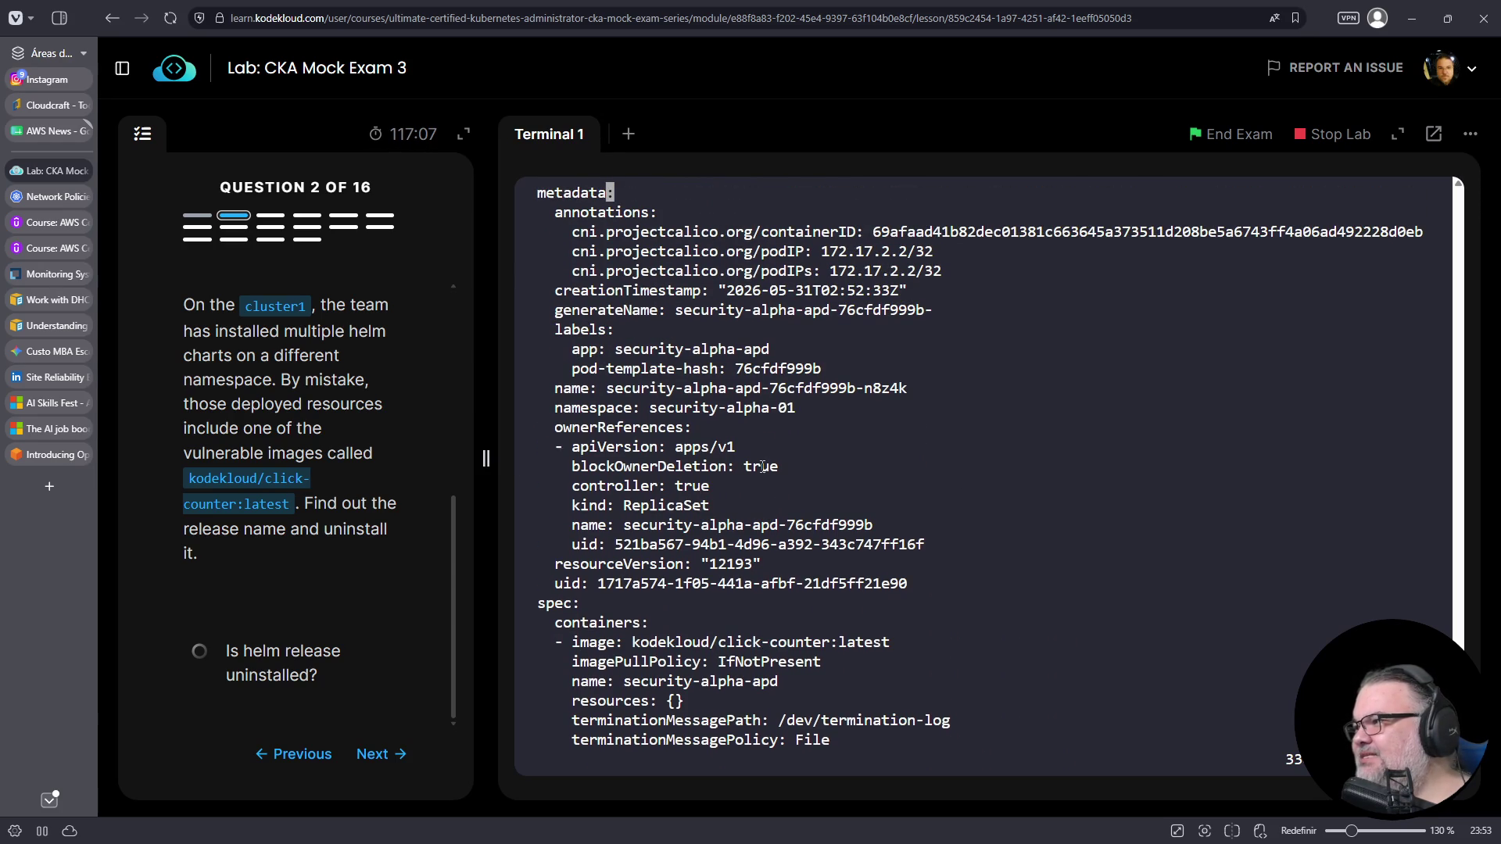
pyautogui.press('Up')
pyautogui.press('Up')
pyautogui.press('Up')
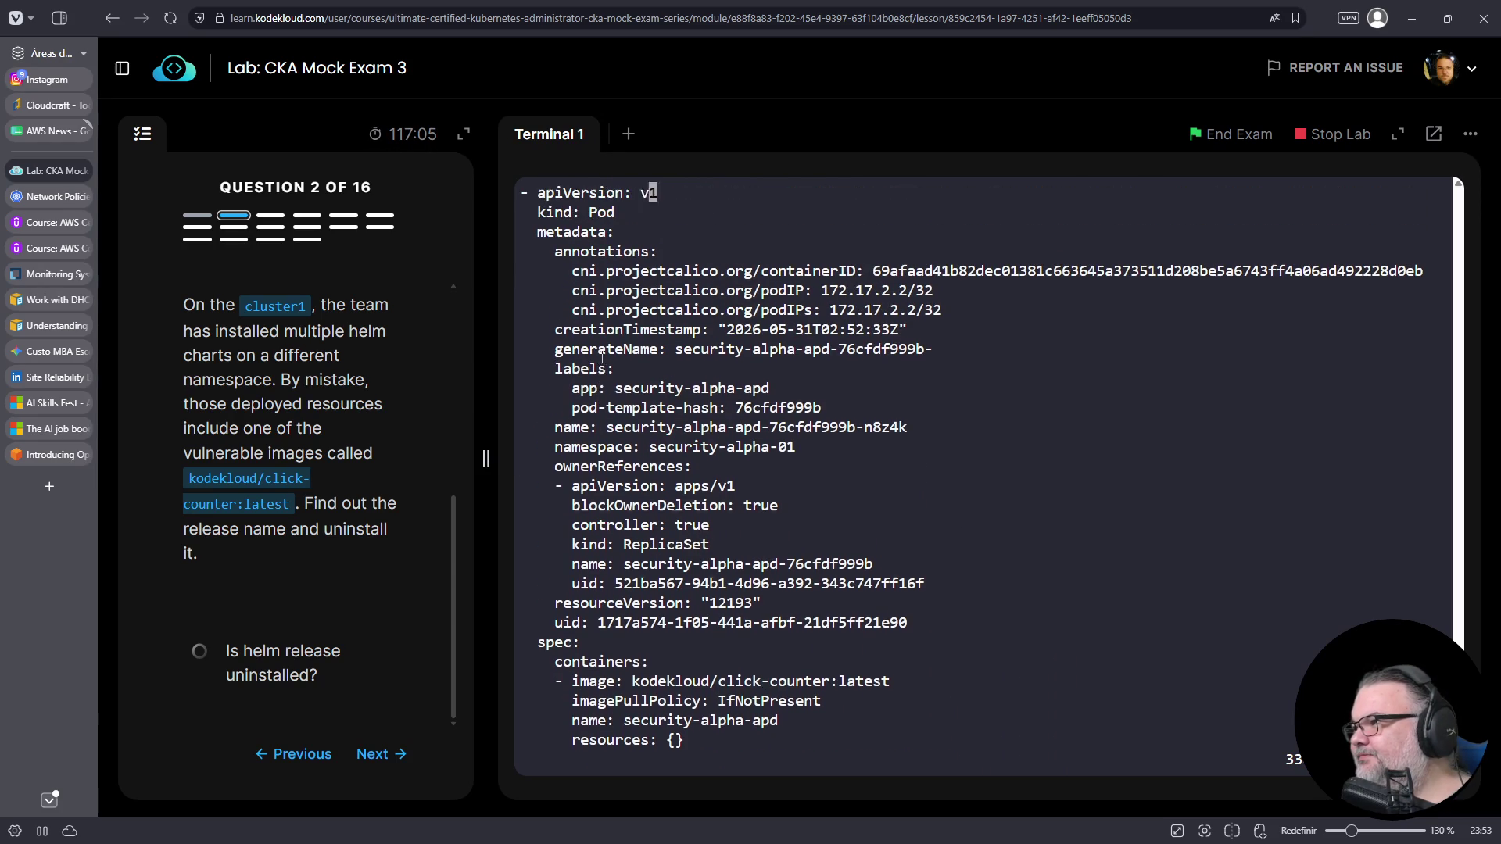
pyautogui.tripleClick(601, 247)
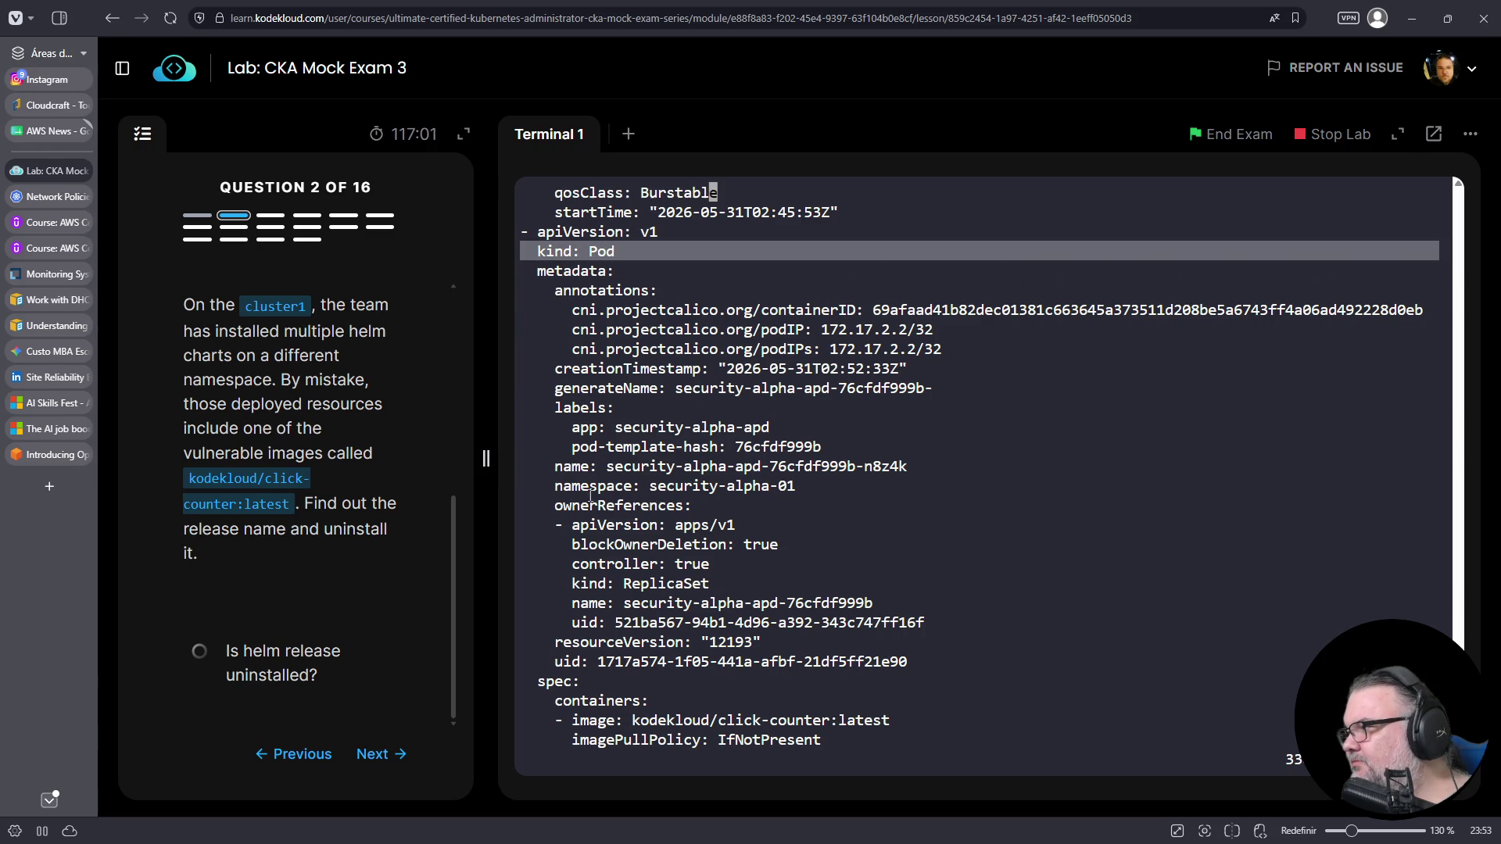
pyautogui.moveTo(649, 485); pyautogui.dragTo(806, 486)
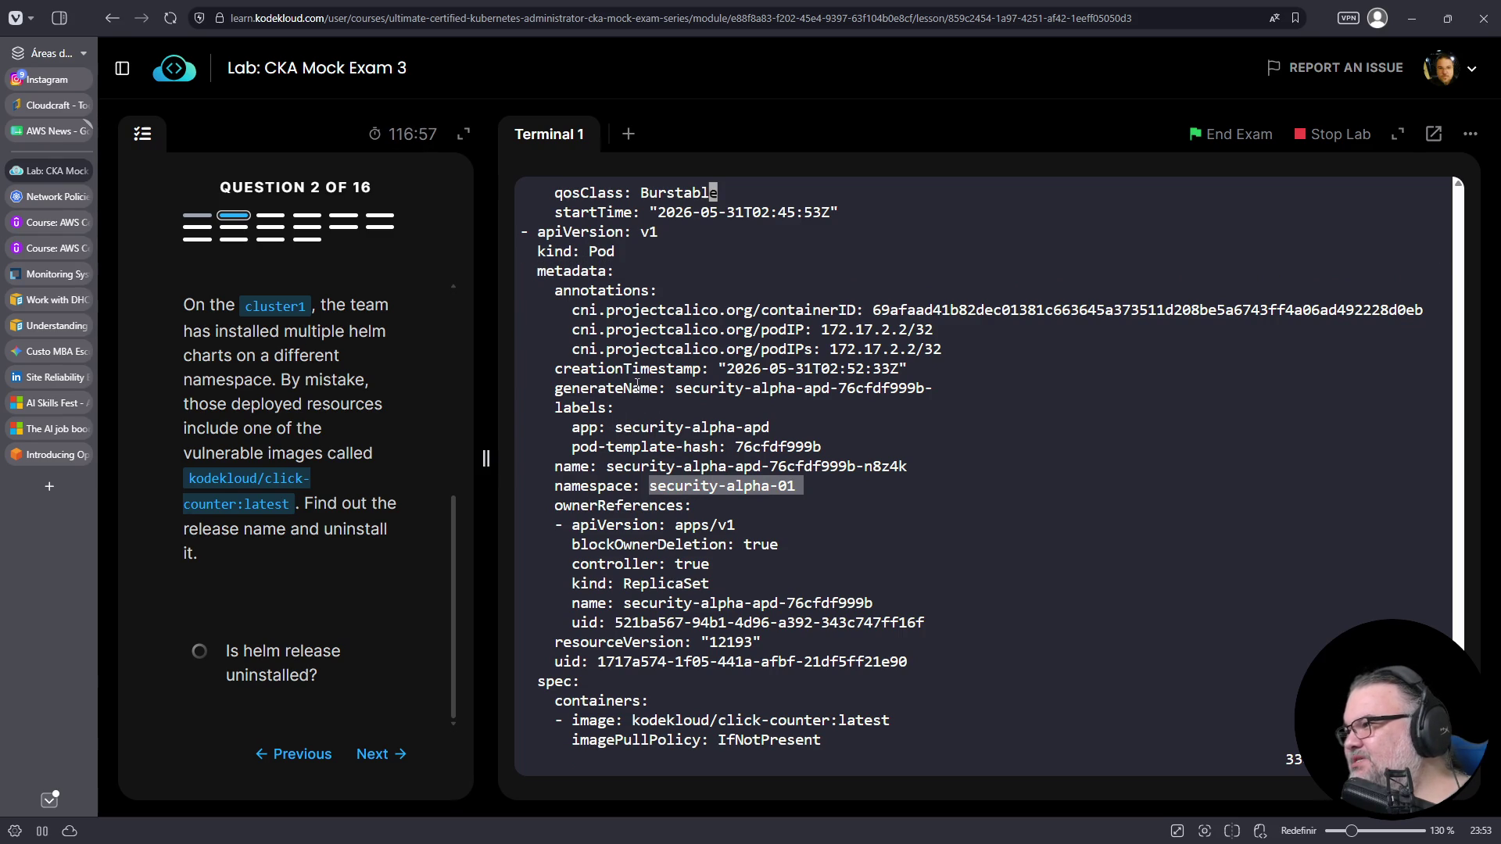
pyautogui.moveTo(655, 486); pyautogui.dragTo(763, 466)
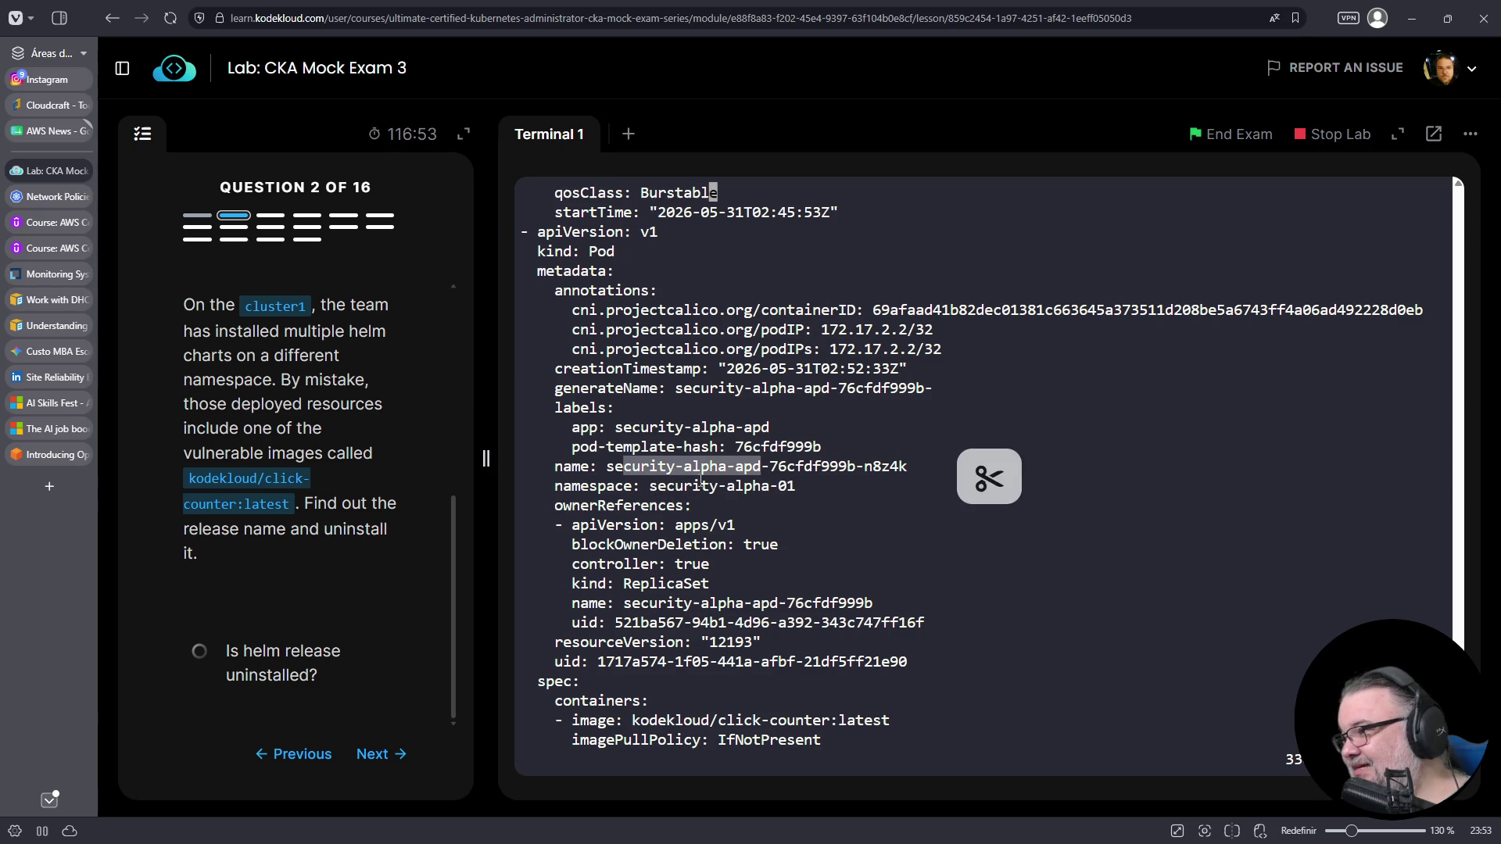
pyautogui.click(651, 485)
pyautogui.moveTo(652, 486); pyautogui.dragTo(796, 486)
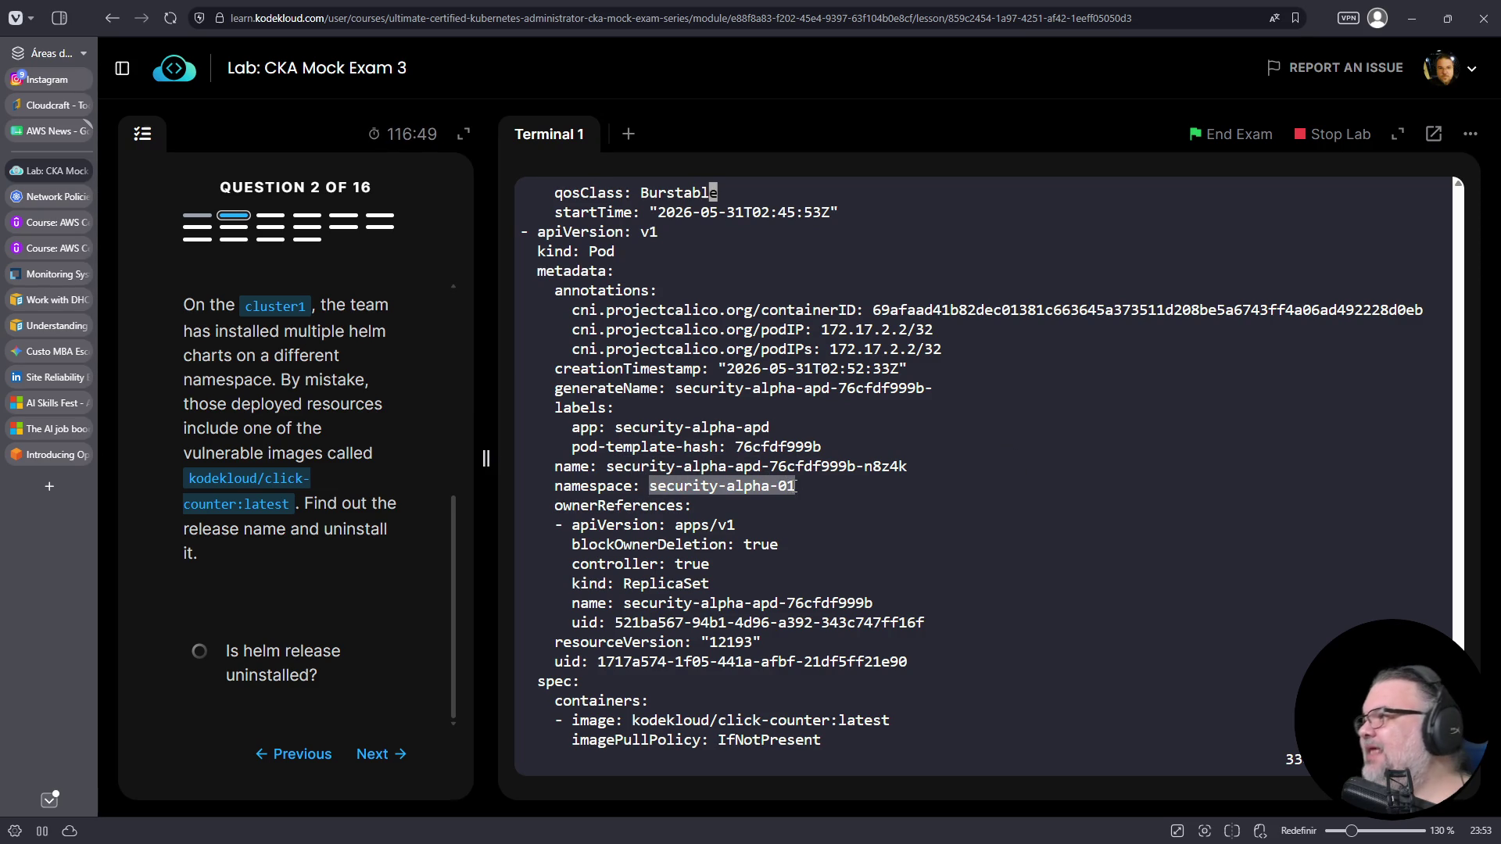
# - Copy the namespace security-alpha-01 and quit the YAML file
pyautogui.scroll(7, 791, 372)
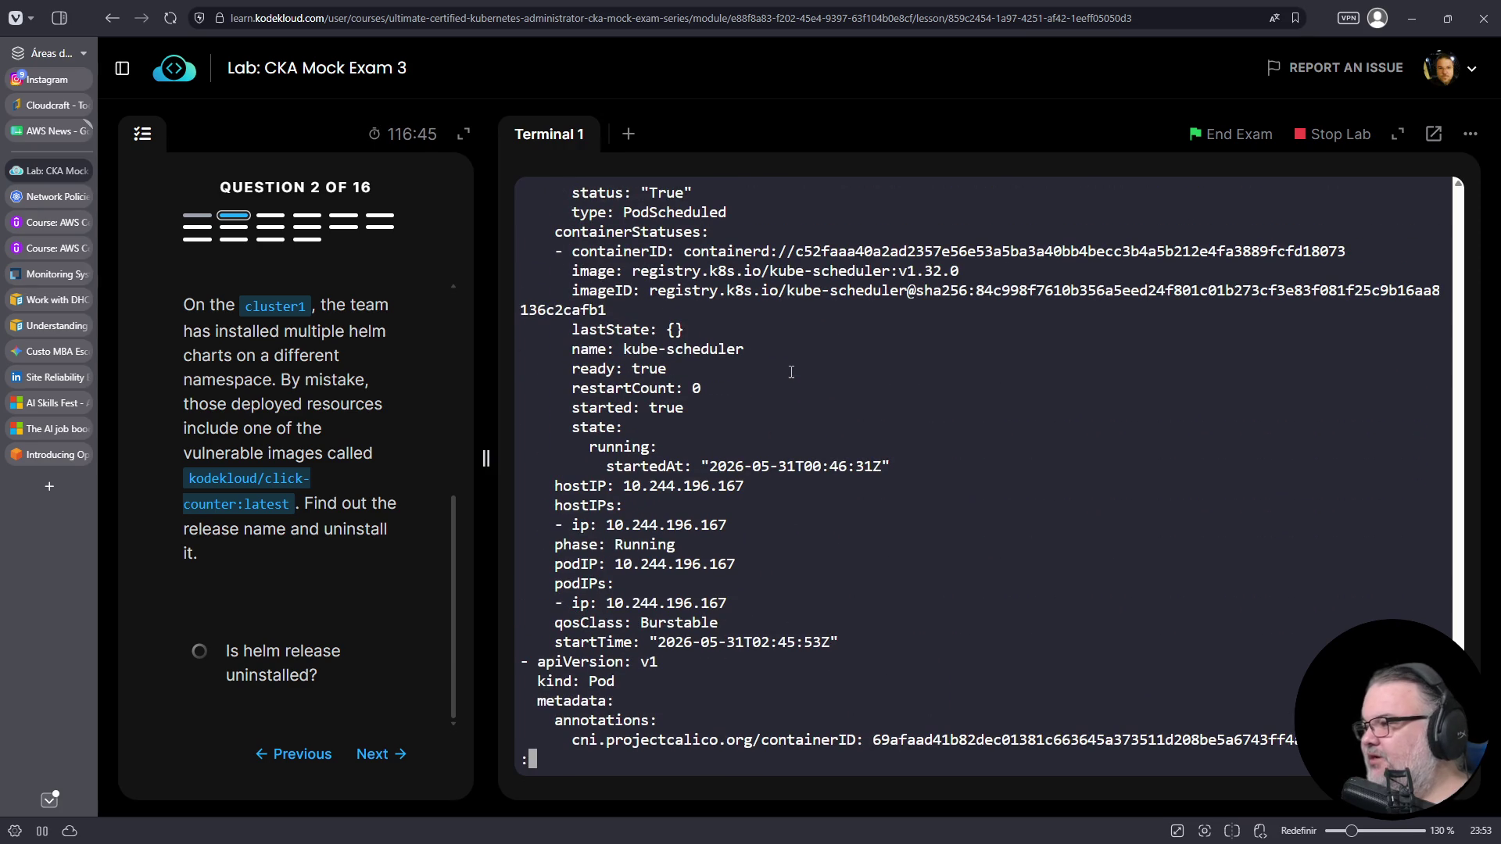
pyautogui.scroll(-9, 792, 372)
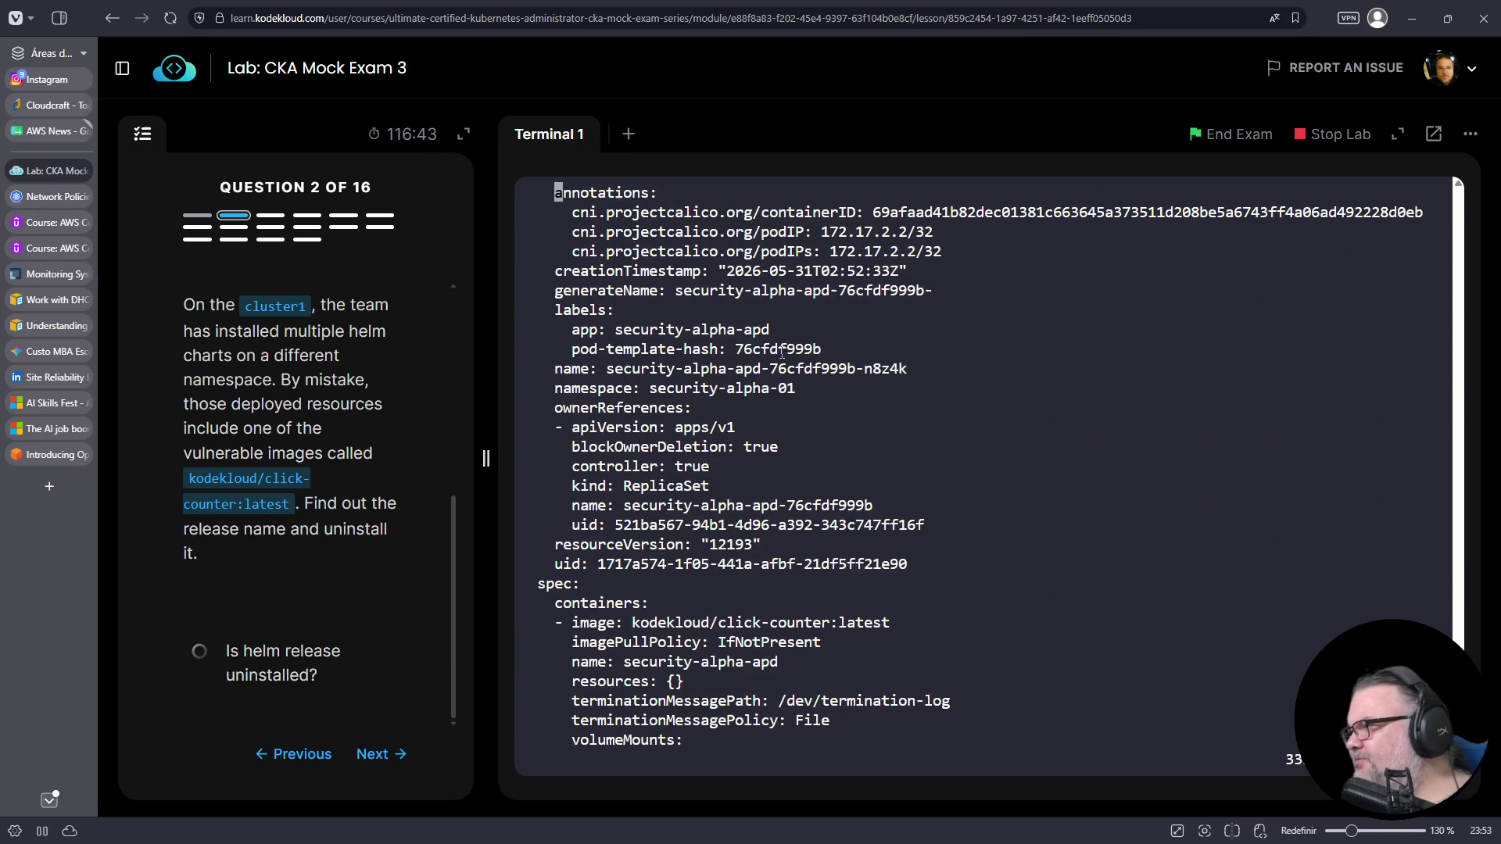
pyautogui.moveTo(647, 388); pyautogui.dragTo(795, 389)
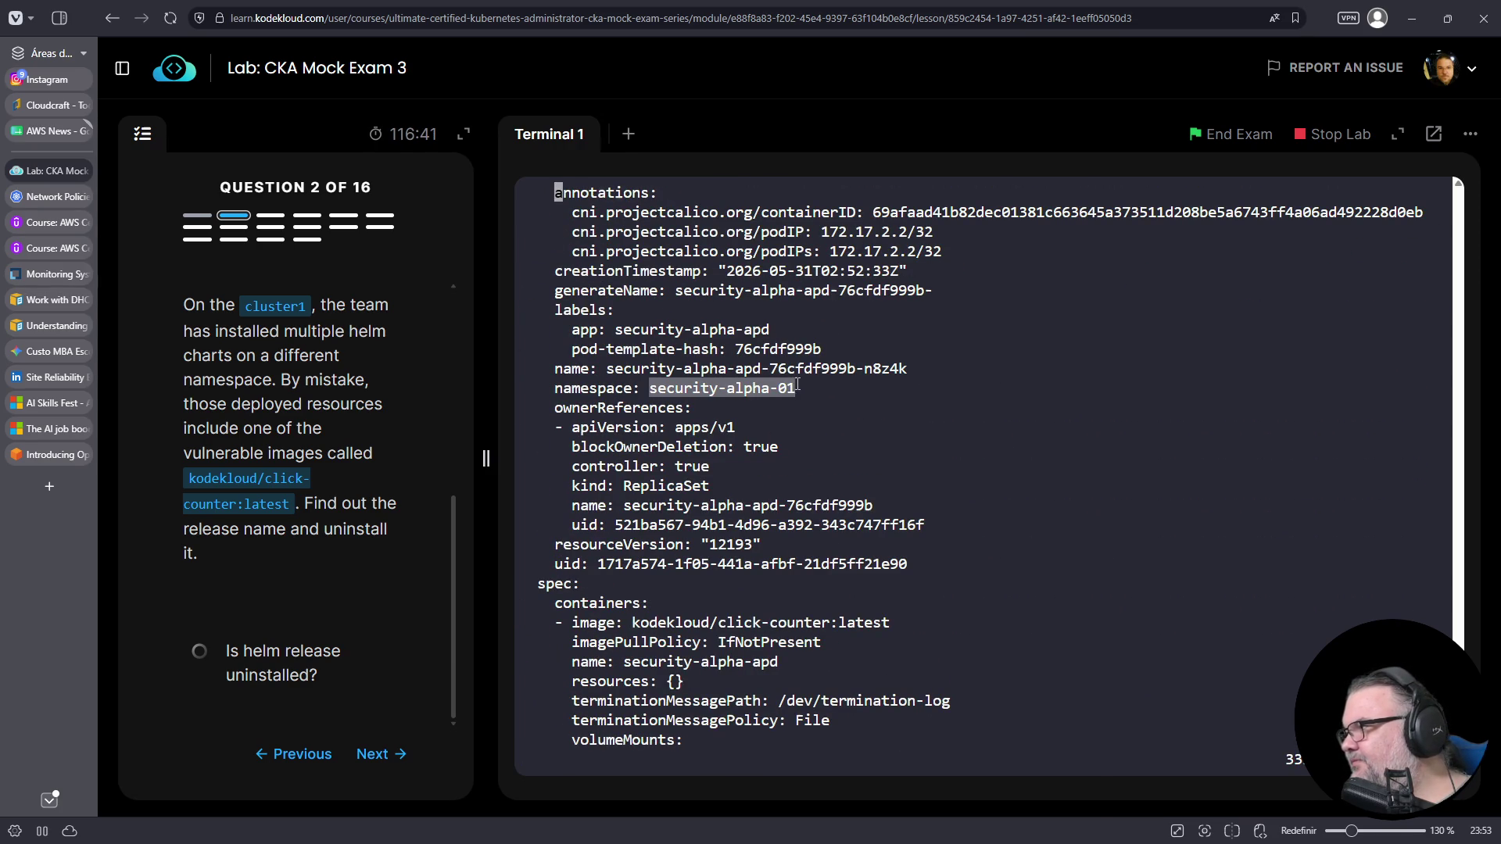
pyautogui.rightClick(785, 389)
pyautogui.click(835, 495)
pyautogui.click(592, 338)
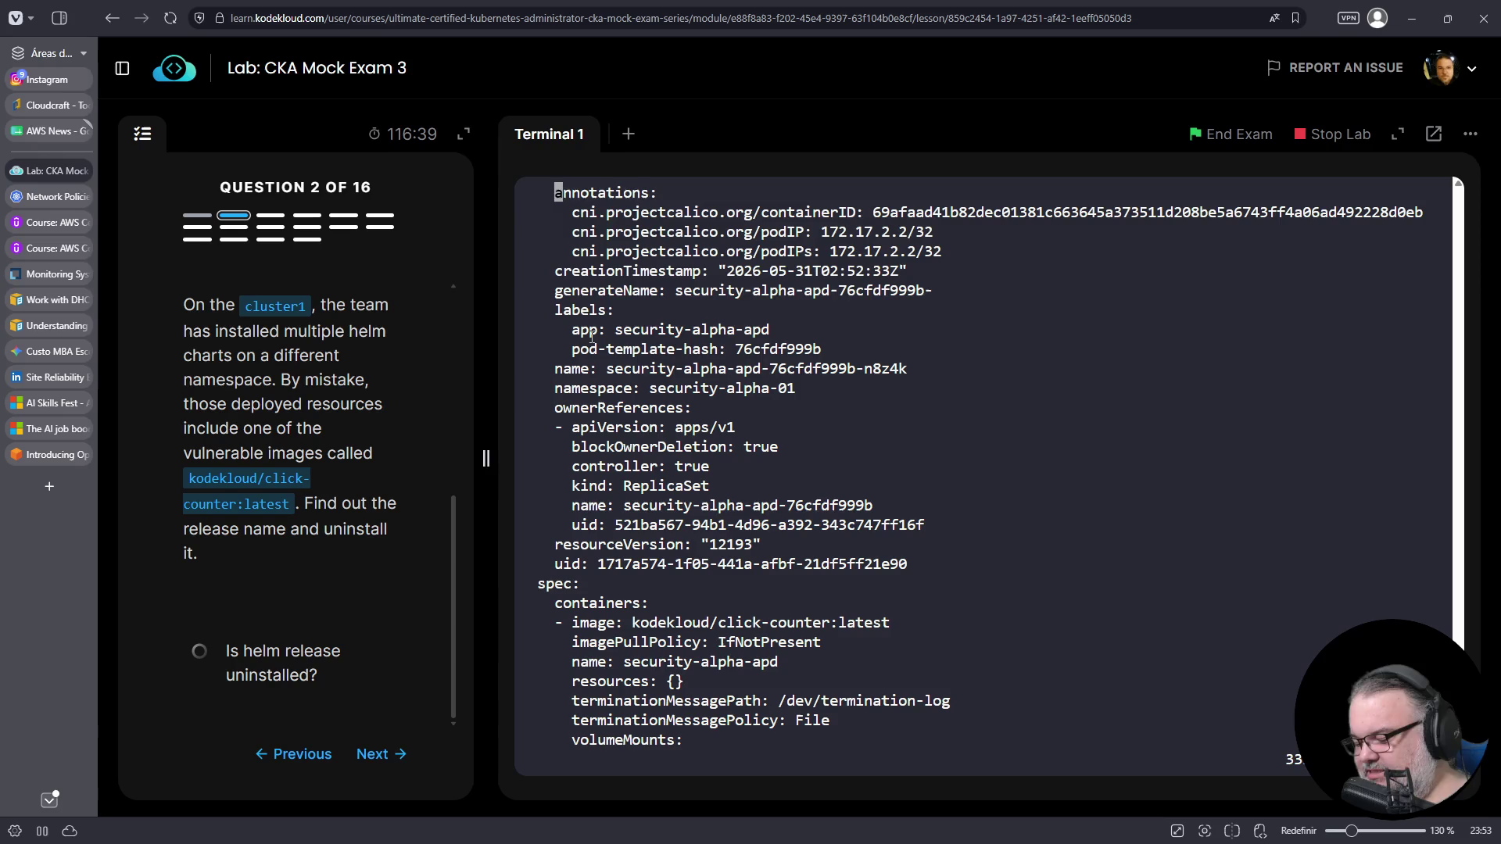
pyautogui.write(':q')
pyautogui.press('Return')
# - List the Helm releases in namespace security-alpha-01
pyautogui.write('helm ')
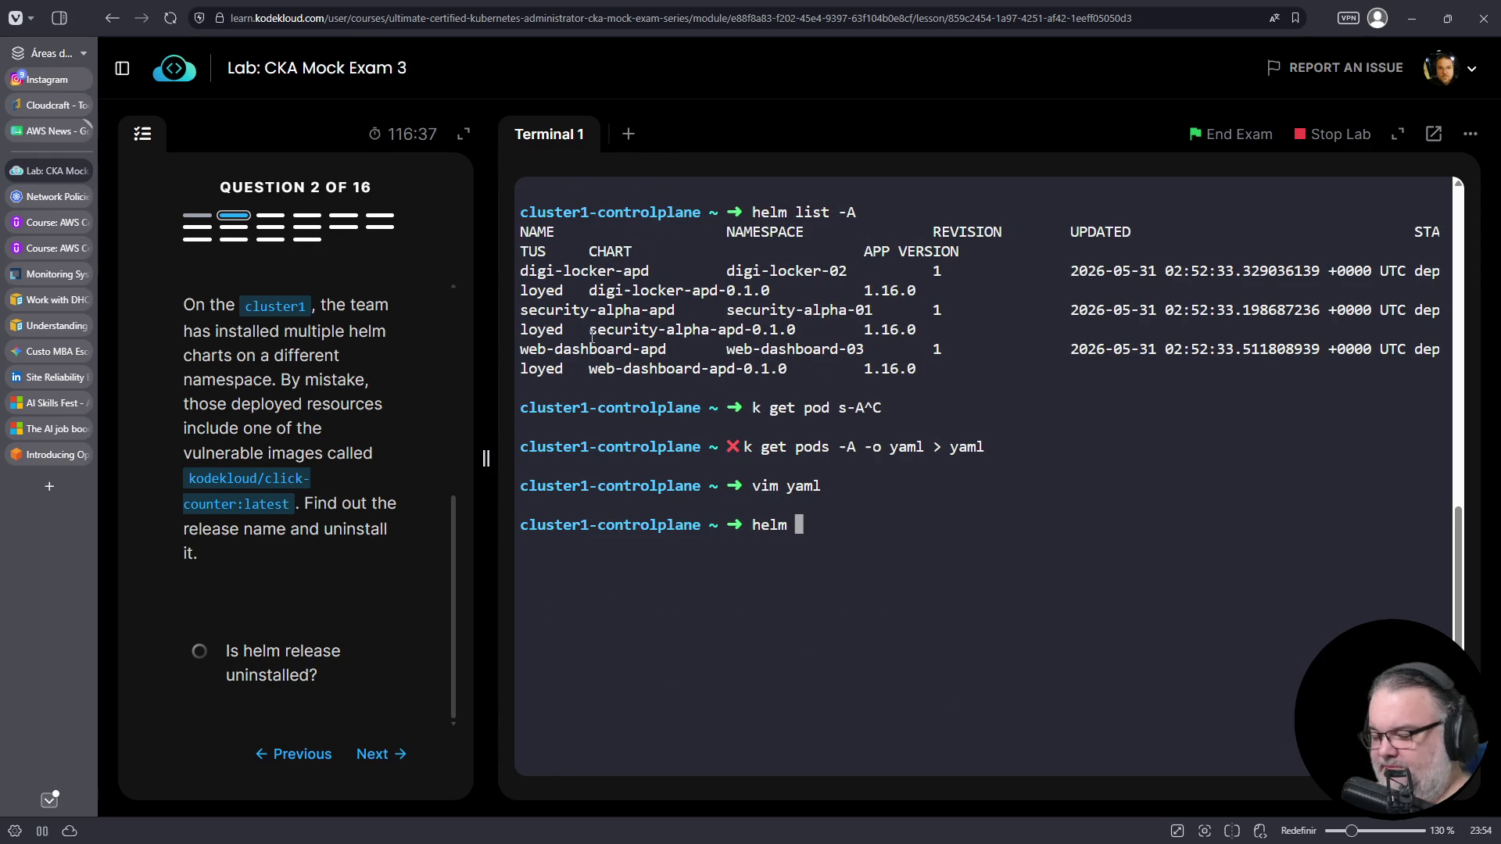
pyautogui.write('list -n')
pyautogui.rightClick(1059, 502)
pyautogui.click(1135, 275)
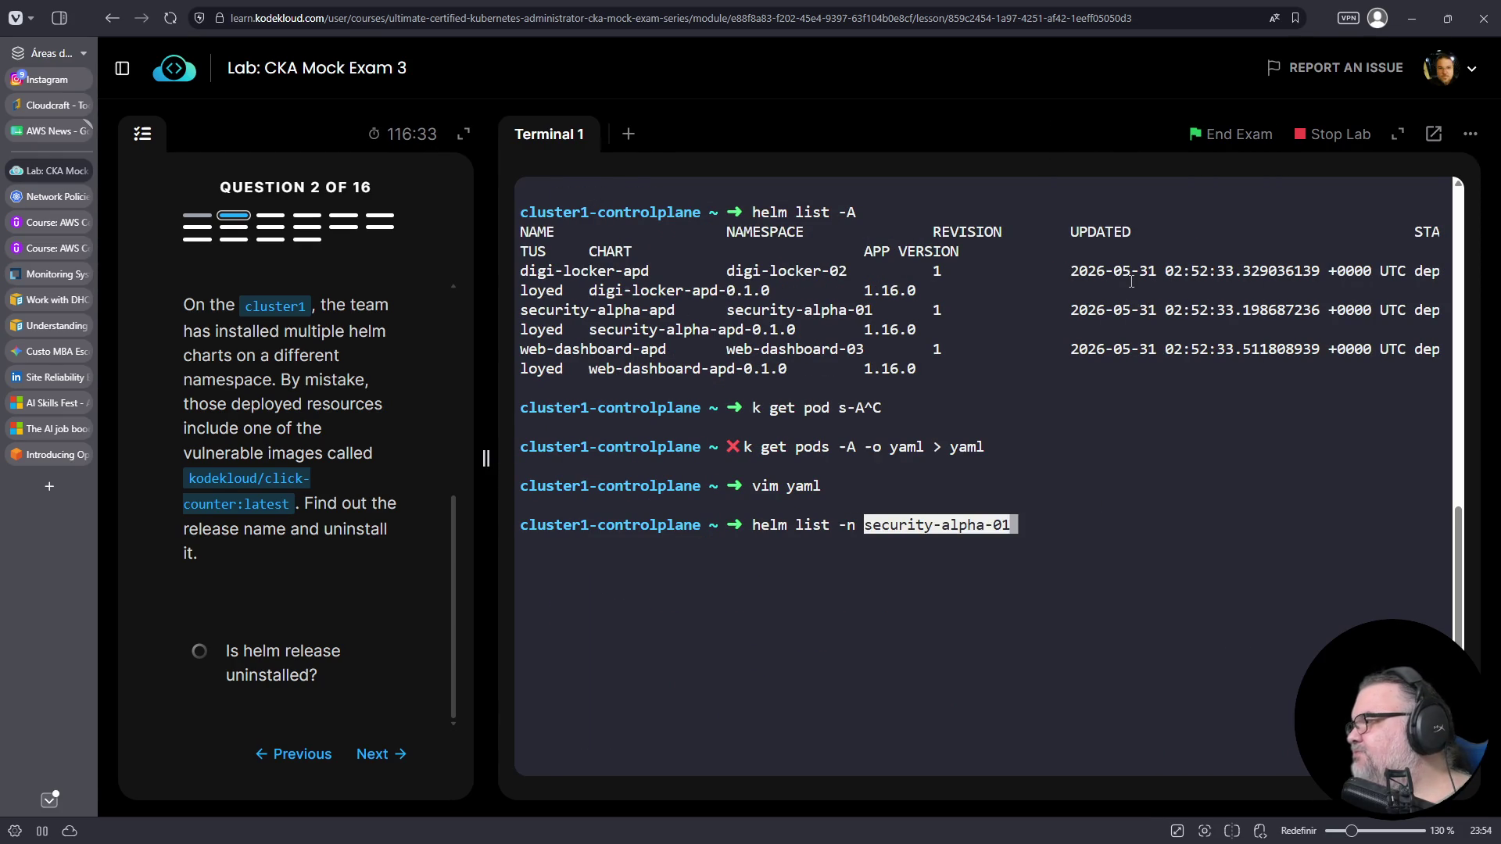
pyautogui.press('Return')
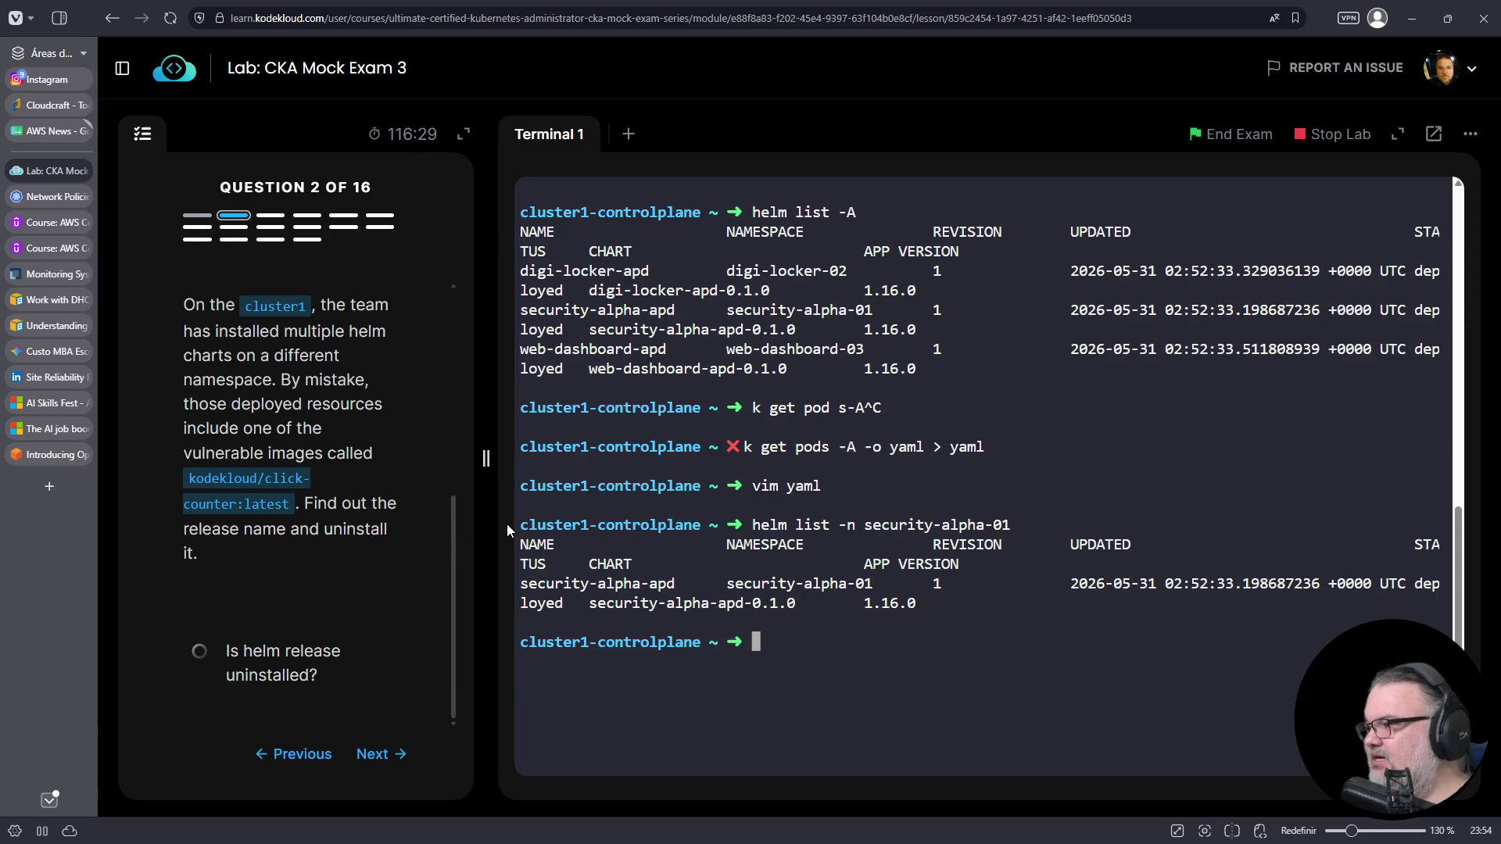
# - Turn the recalled helm list command into a helm uninstall for security-alpha-01
pyautogui.press('Up')
pyautogui.press('Home')
pyautogui.press('Right')
pyautogui.press('Right')
pyautogui.press('Right')
pyautogui.press('BackSpace')
pyautogui.press('Delete')
pyautogui.press('Delete')
pyautogui.press('Delete')
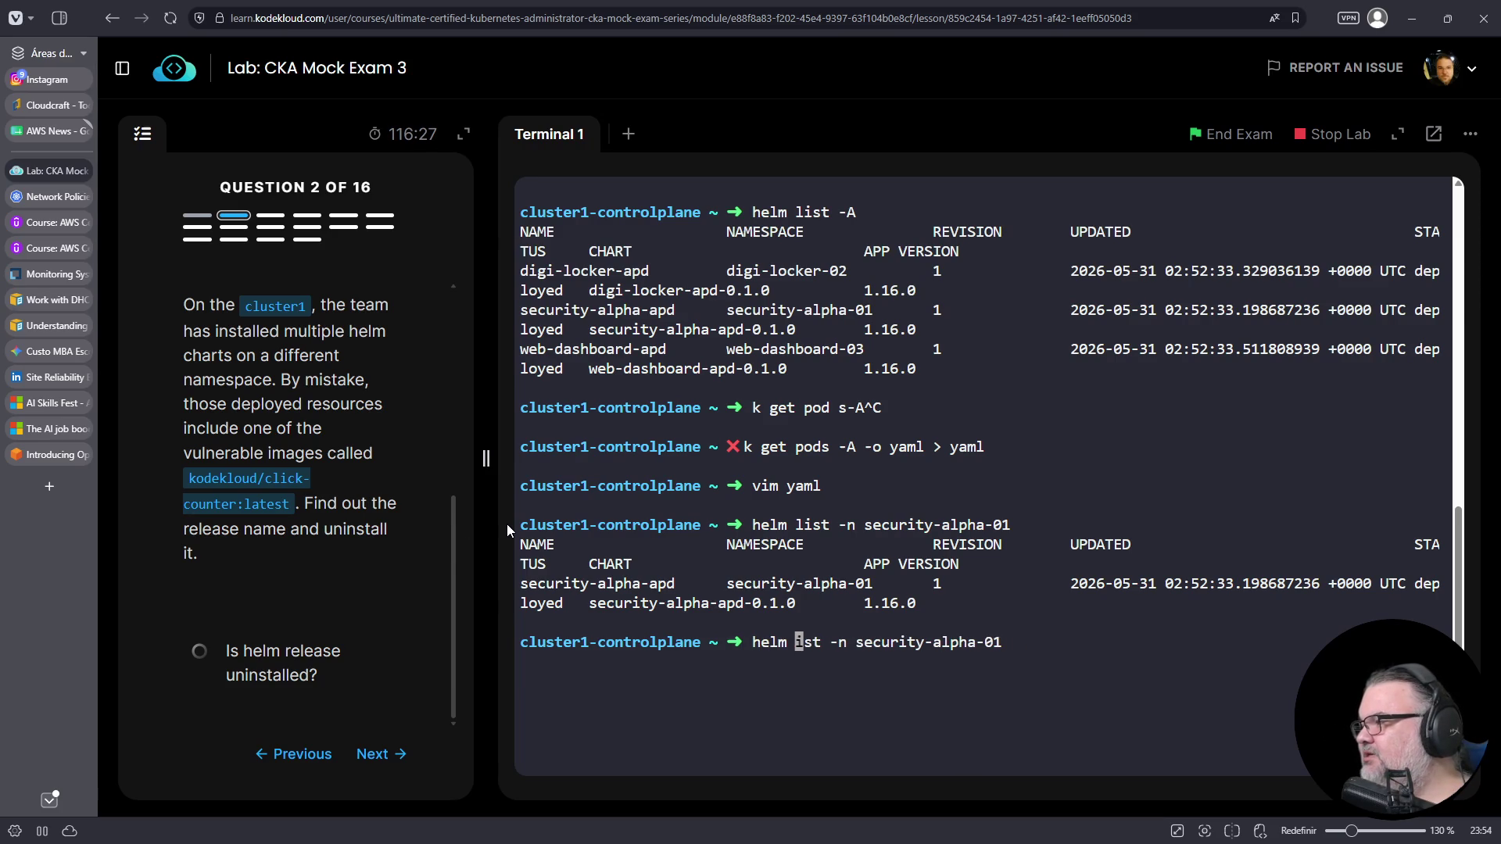
pyautogui.press('End')
pyautogui.write('uninstall')
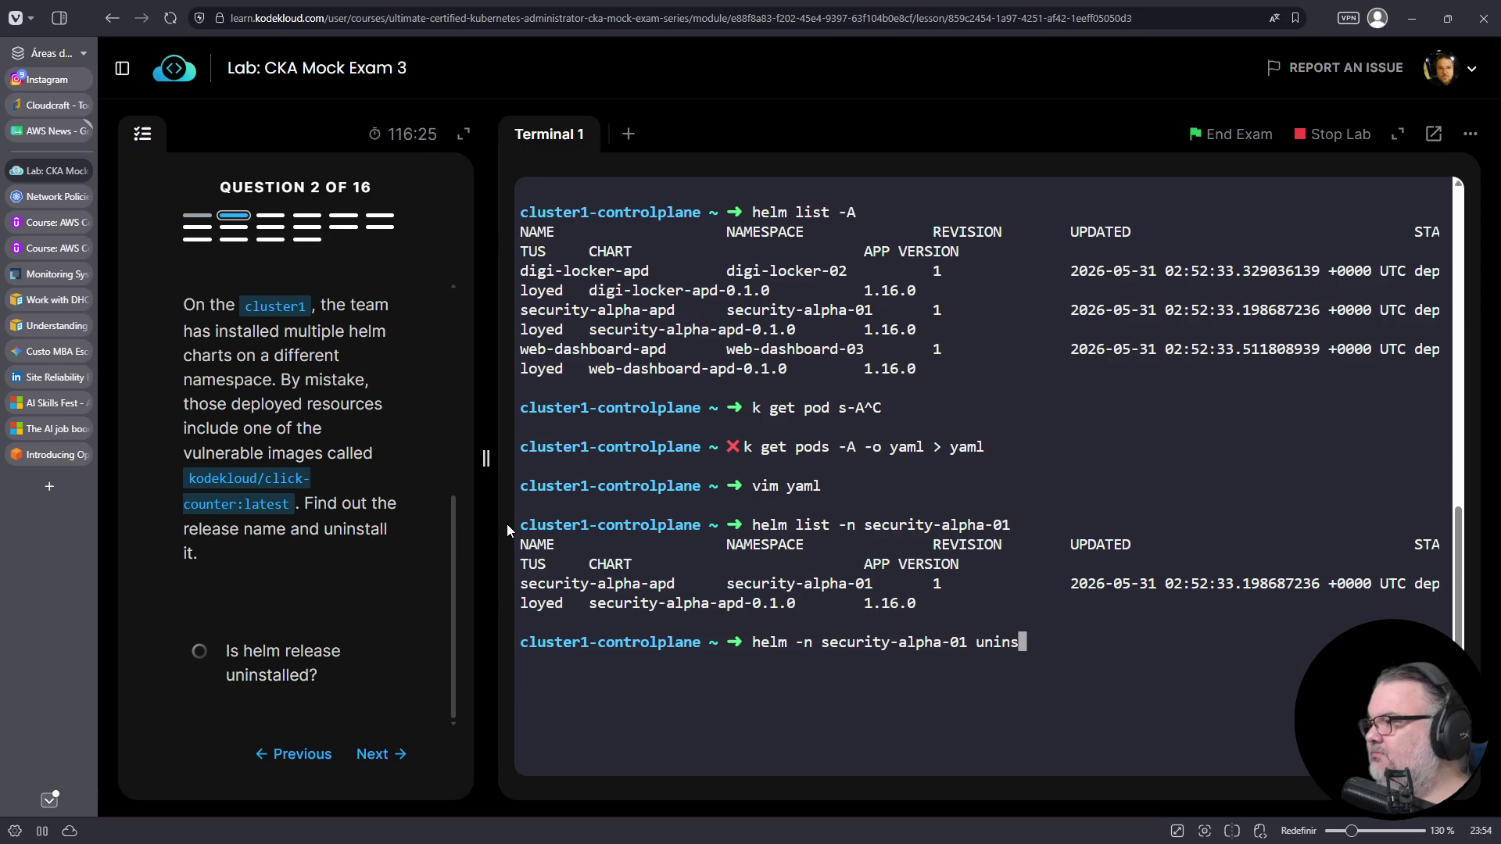
# - Uninstall release security-alpha-apd and log out of cluster1-controlplane
pyautogui.rightClick(779, 579)
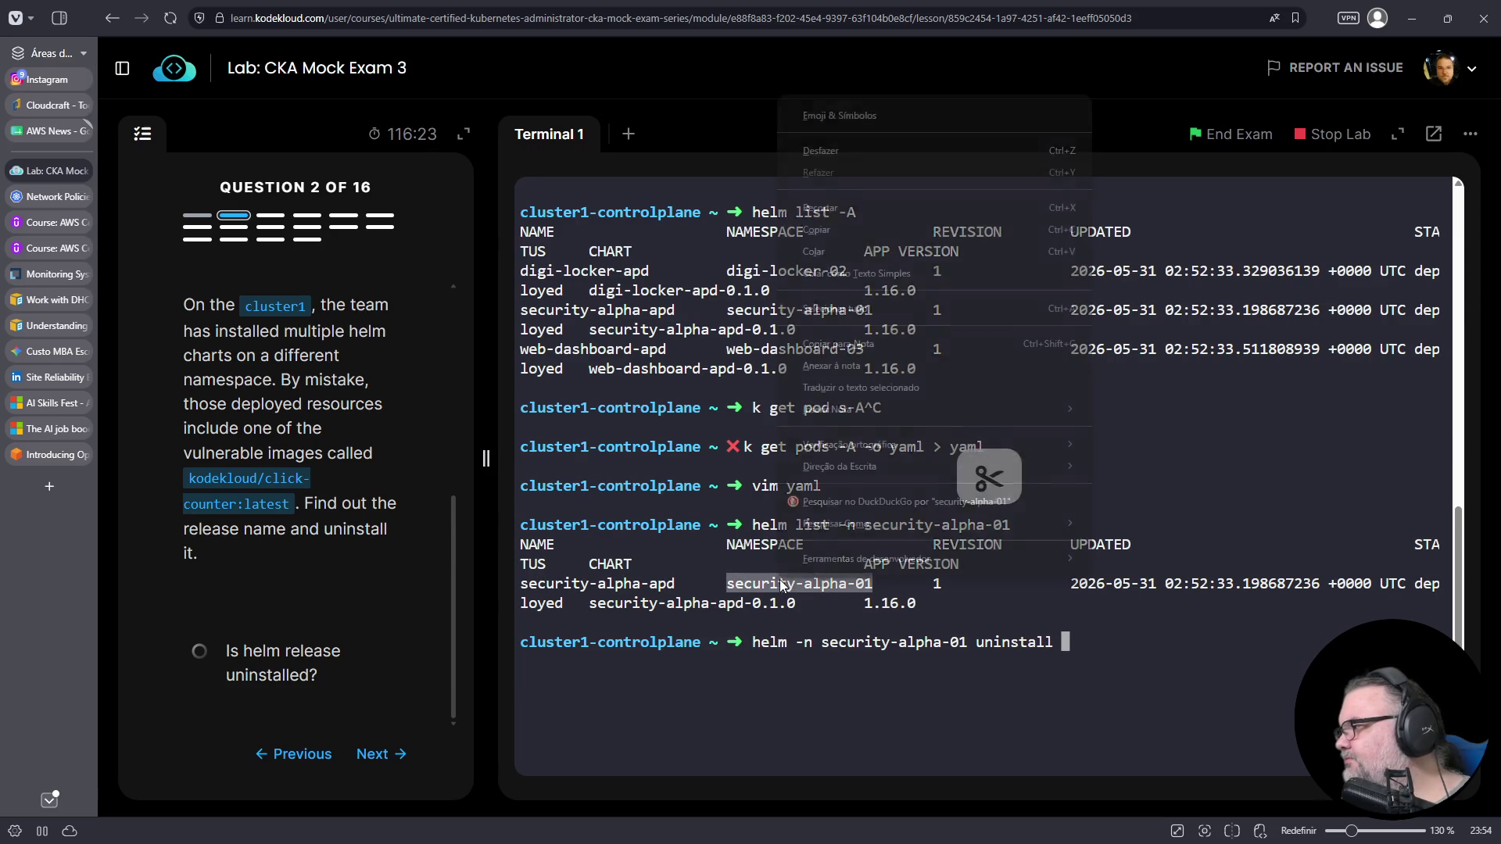
pyautogui.click(829, 229)
pyautogui.rightClick(1048, 594)
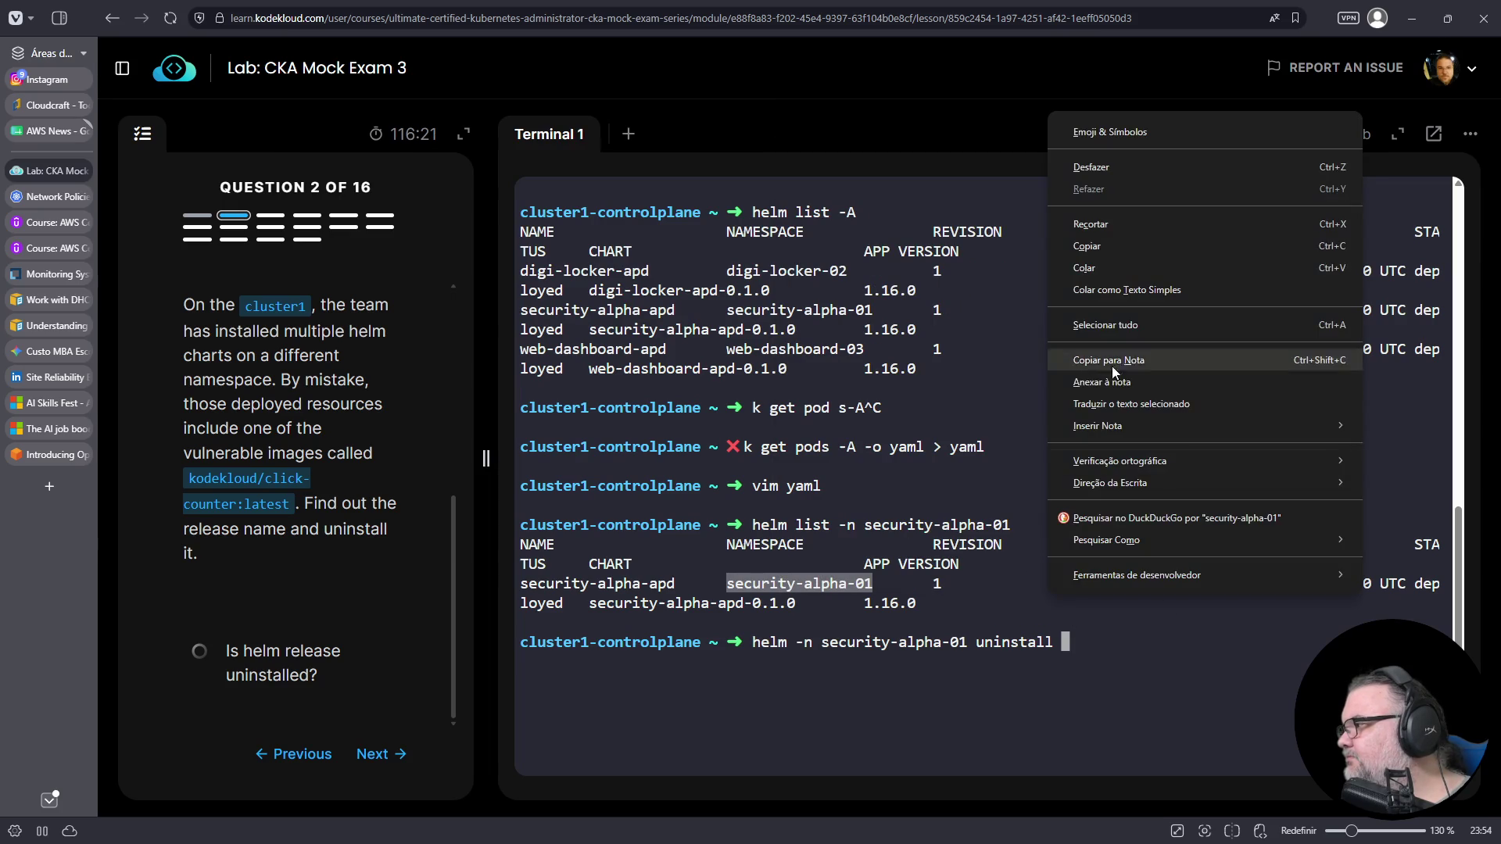
pyautogui.doubleClick(597, 583)
pyautogui.rightClick(596, 586)
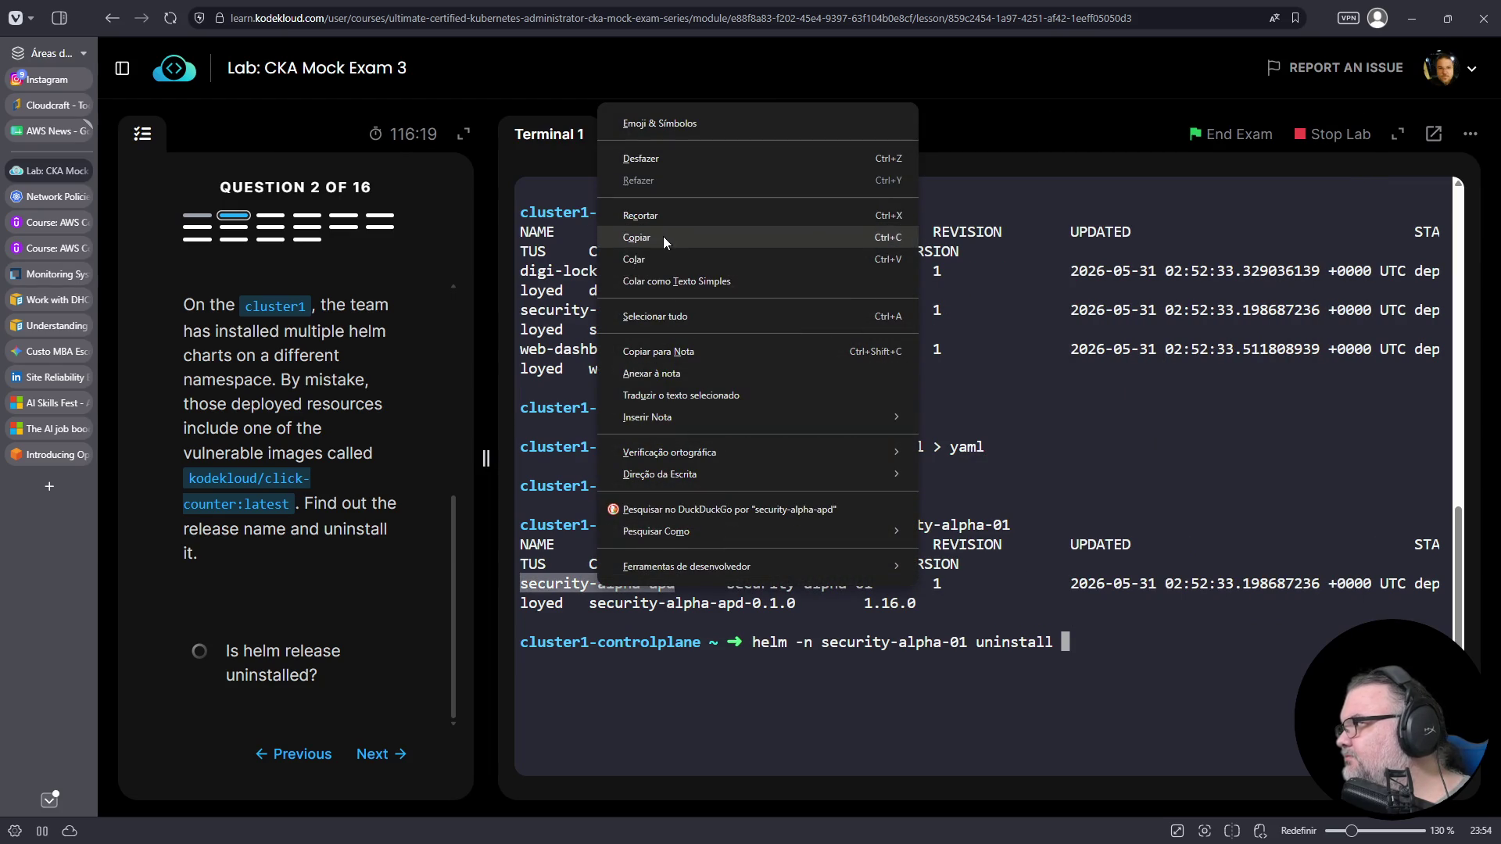
pyautogui.click(637, 237)
pyautogui.rightClick(1048, 418)
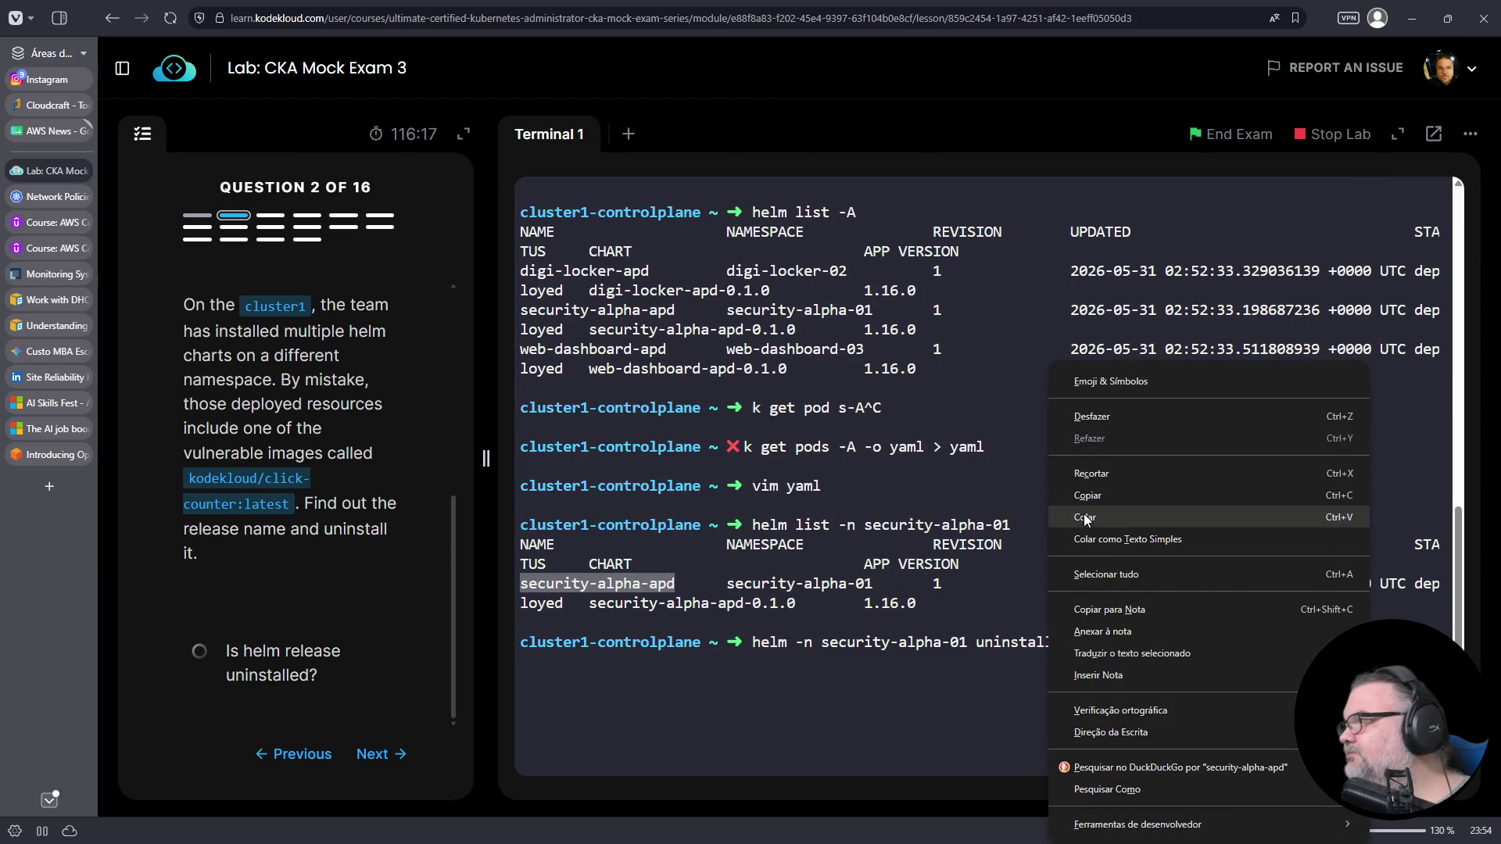
pyautogui.click(1106, 517)
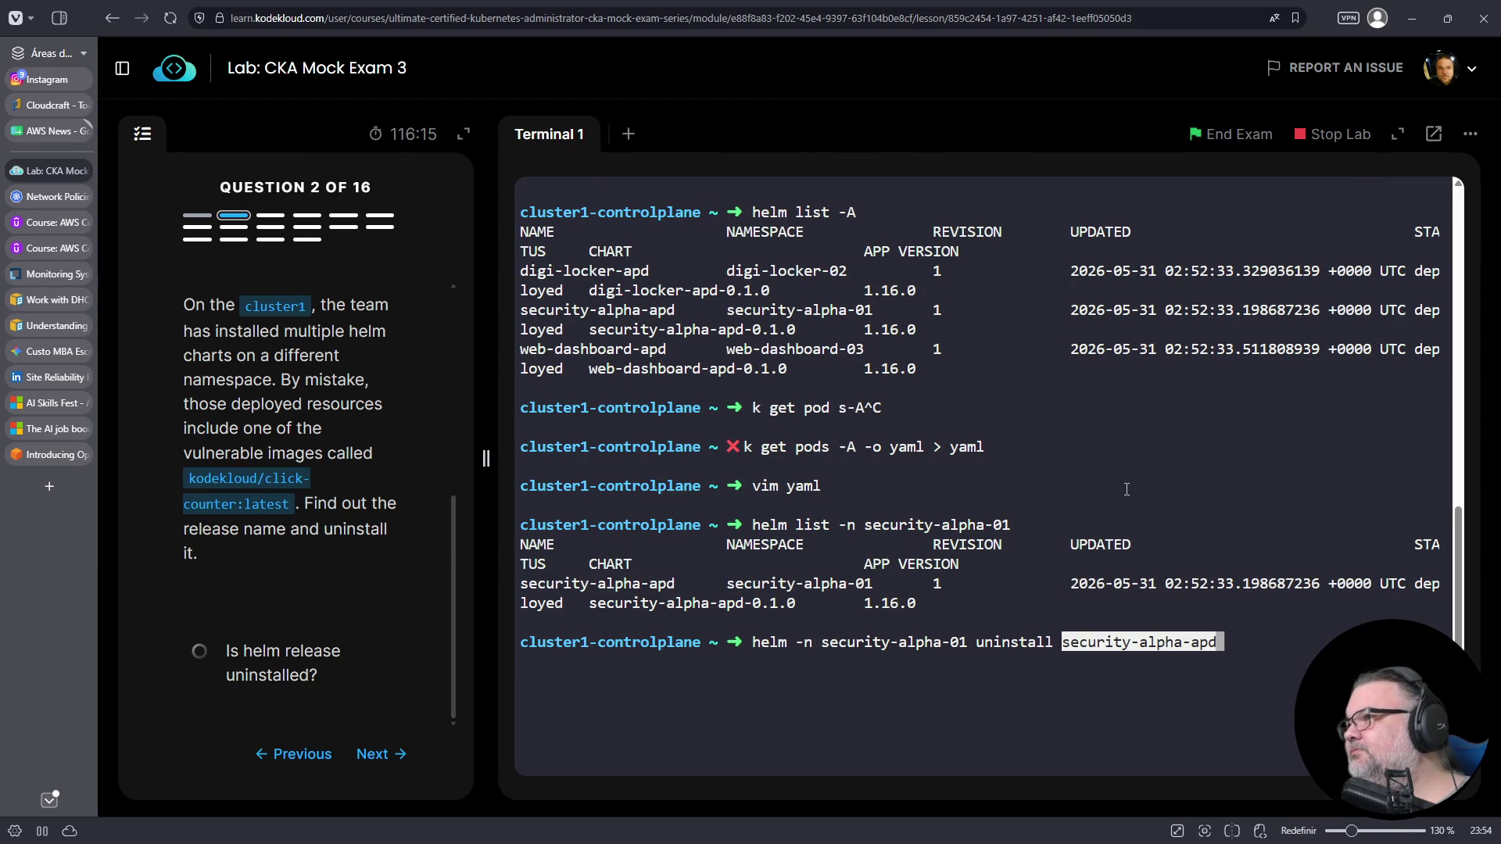
pyautogui.press('Return')
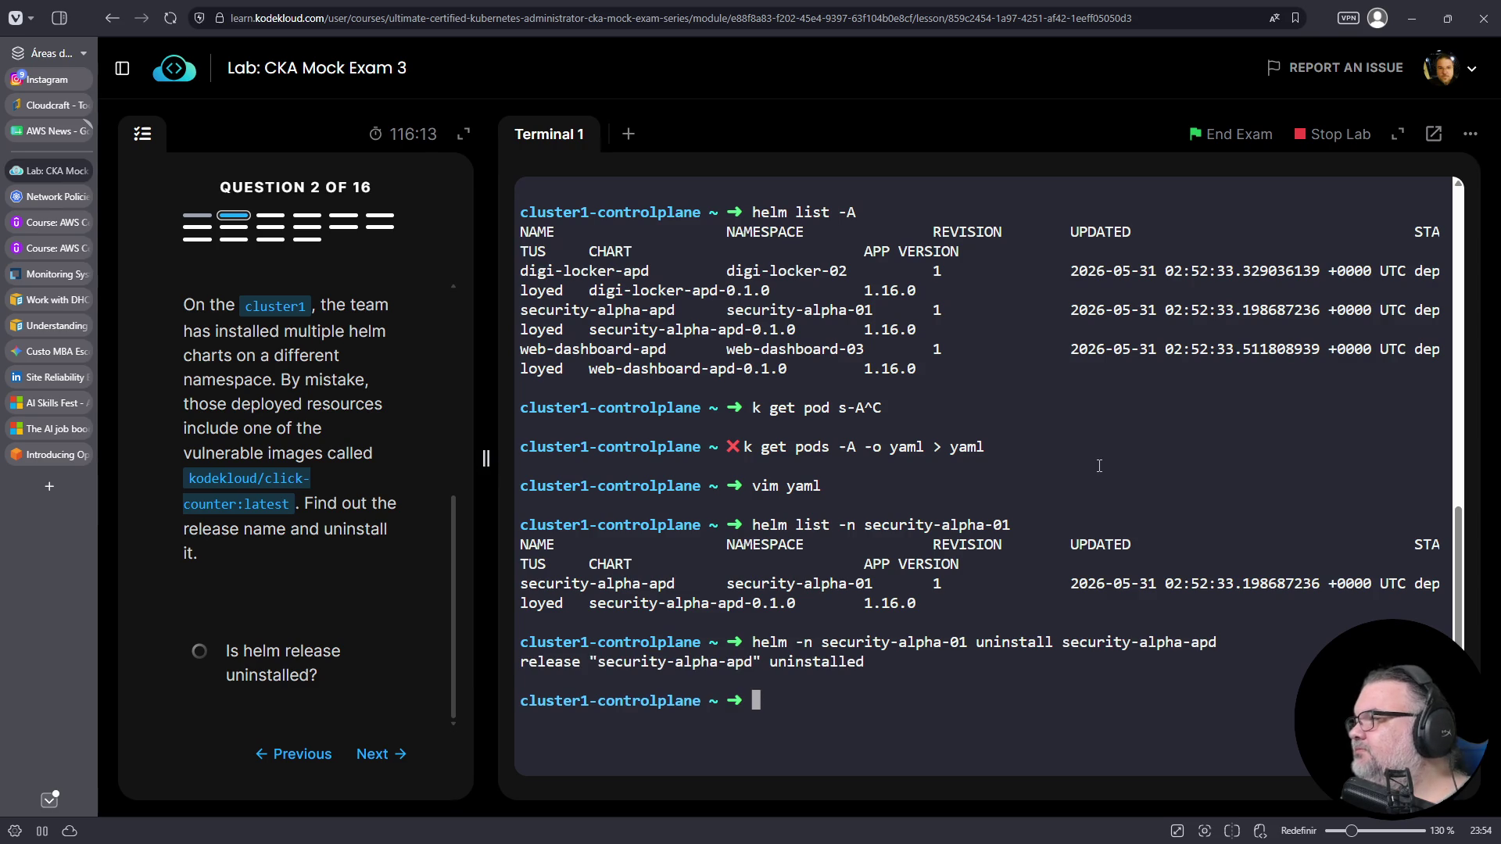
pyautogui.hotkey('ctrl', 'c')
pyautogui.hotkey('ctrl', 'd')
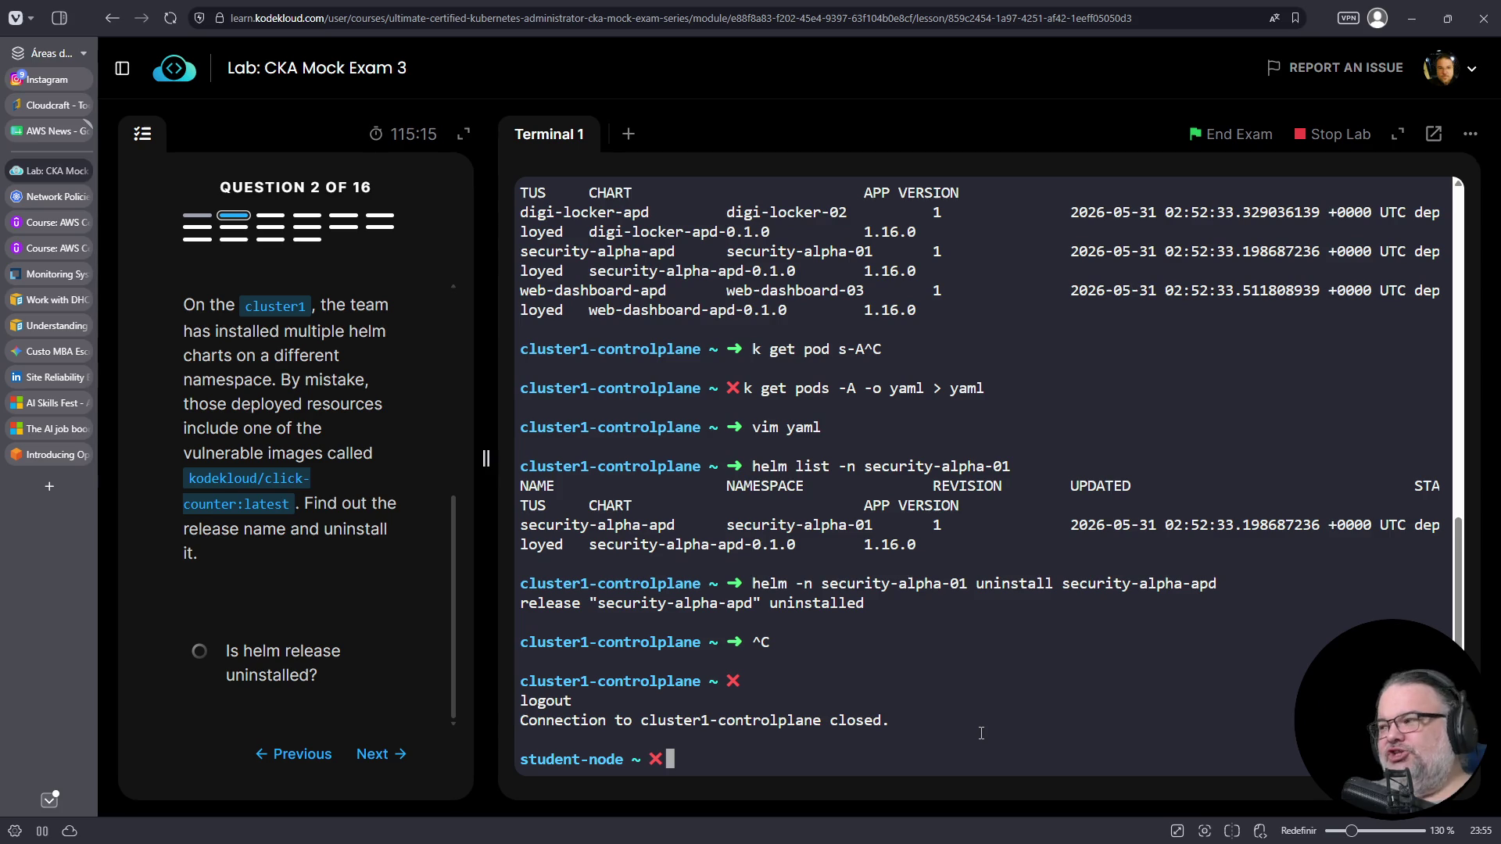
# - Try pulling the prometheus chart with helm pull prometheus
pyautogui.hotkey('ctrl', 'c')
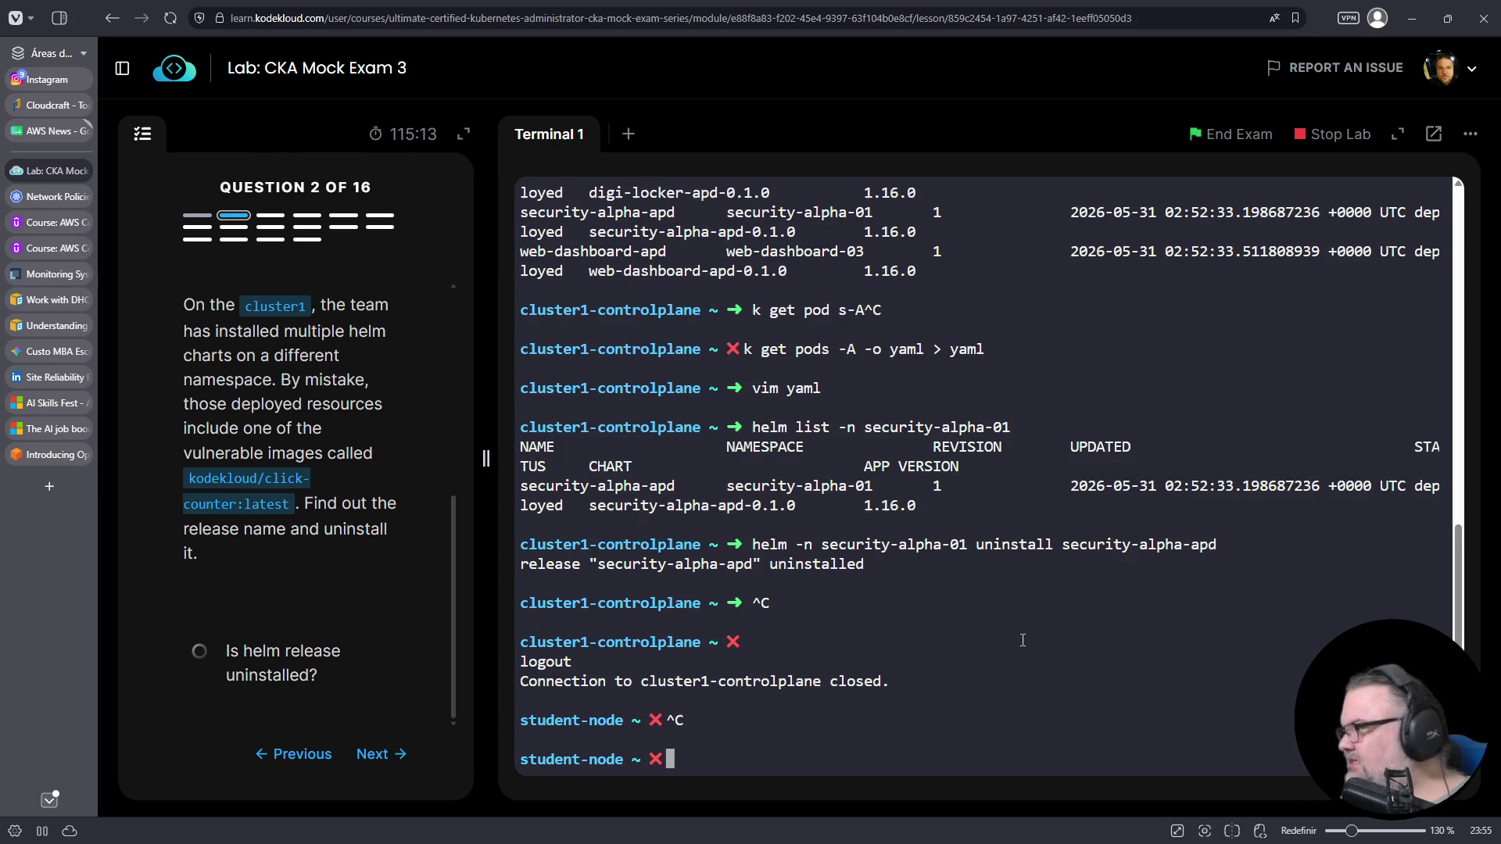
pyautogui.write('helm pull')
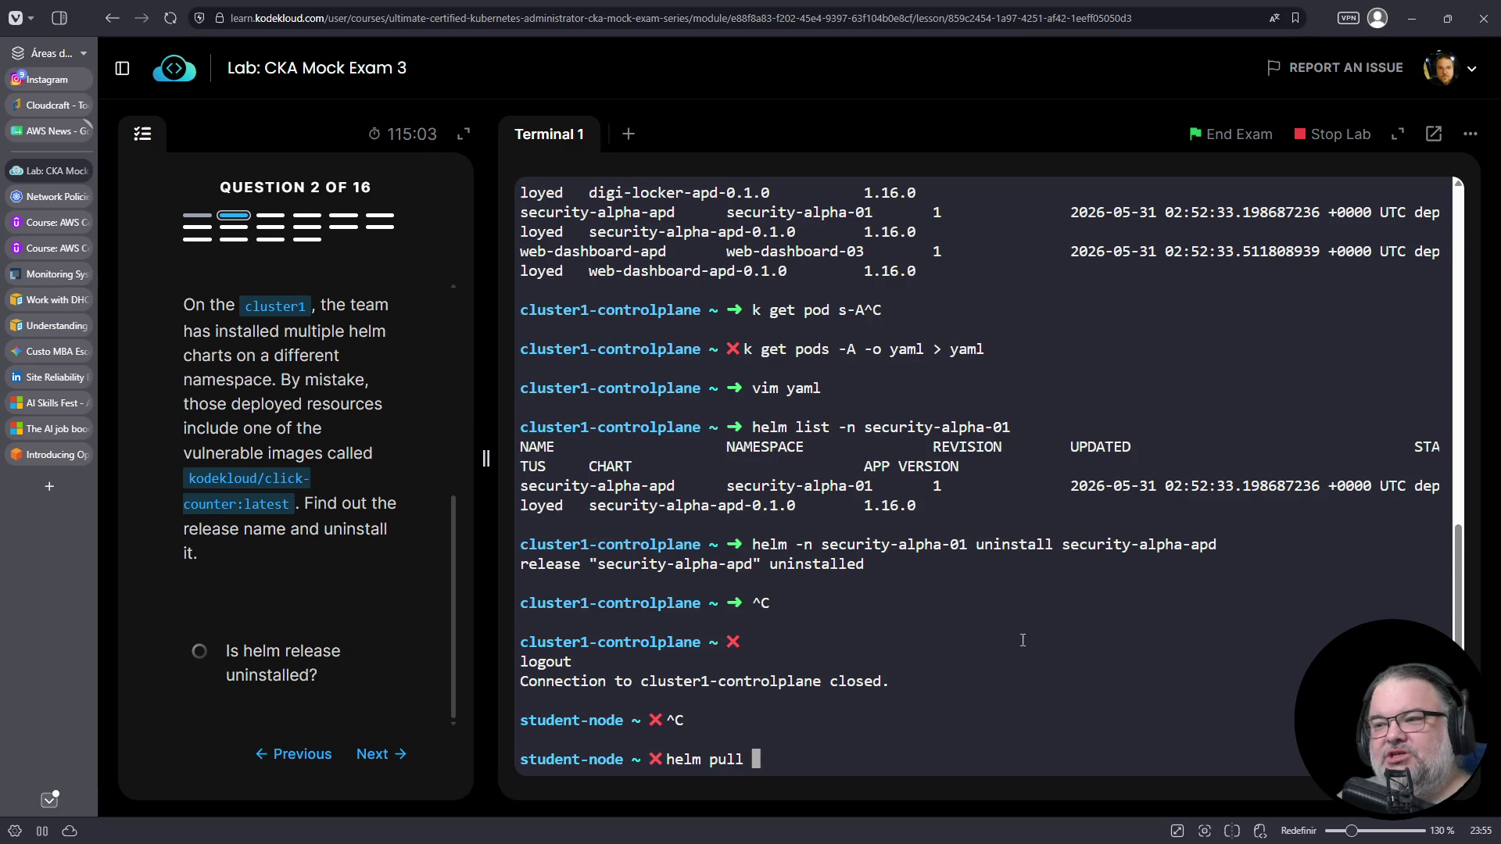
pyautogui.write('prometheus')
pyautogui.press('Return')
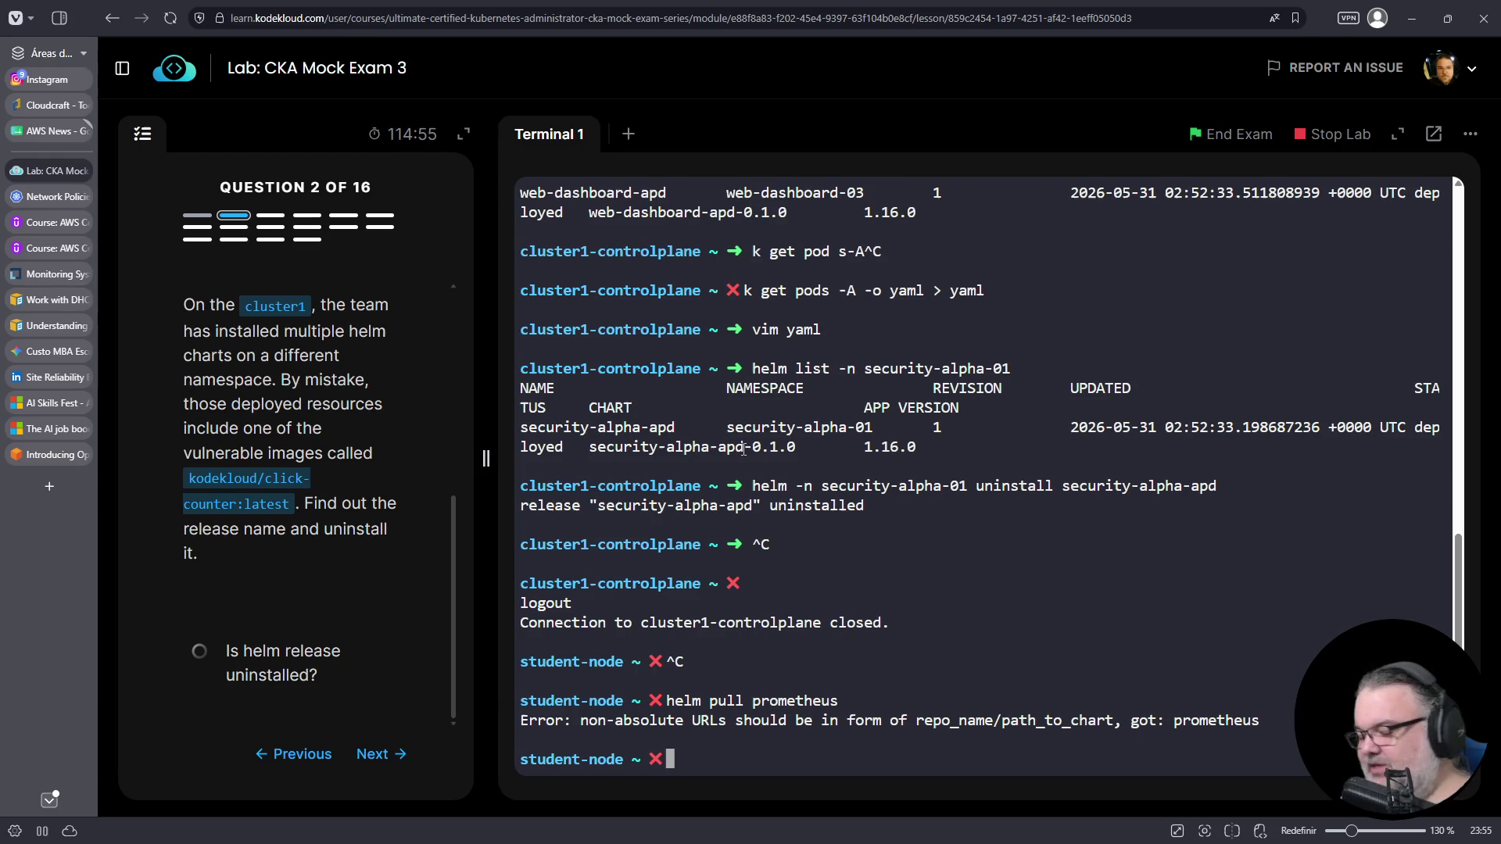
# - Check helm repo --help and helm repo list to confirm no repositories are configured
pyautogui.write('helm repo --help')
pyautogui.press('Return')
pyautogui.write('helm repo list')
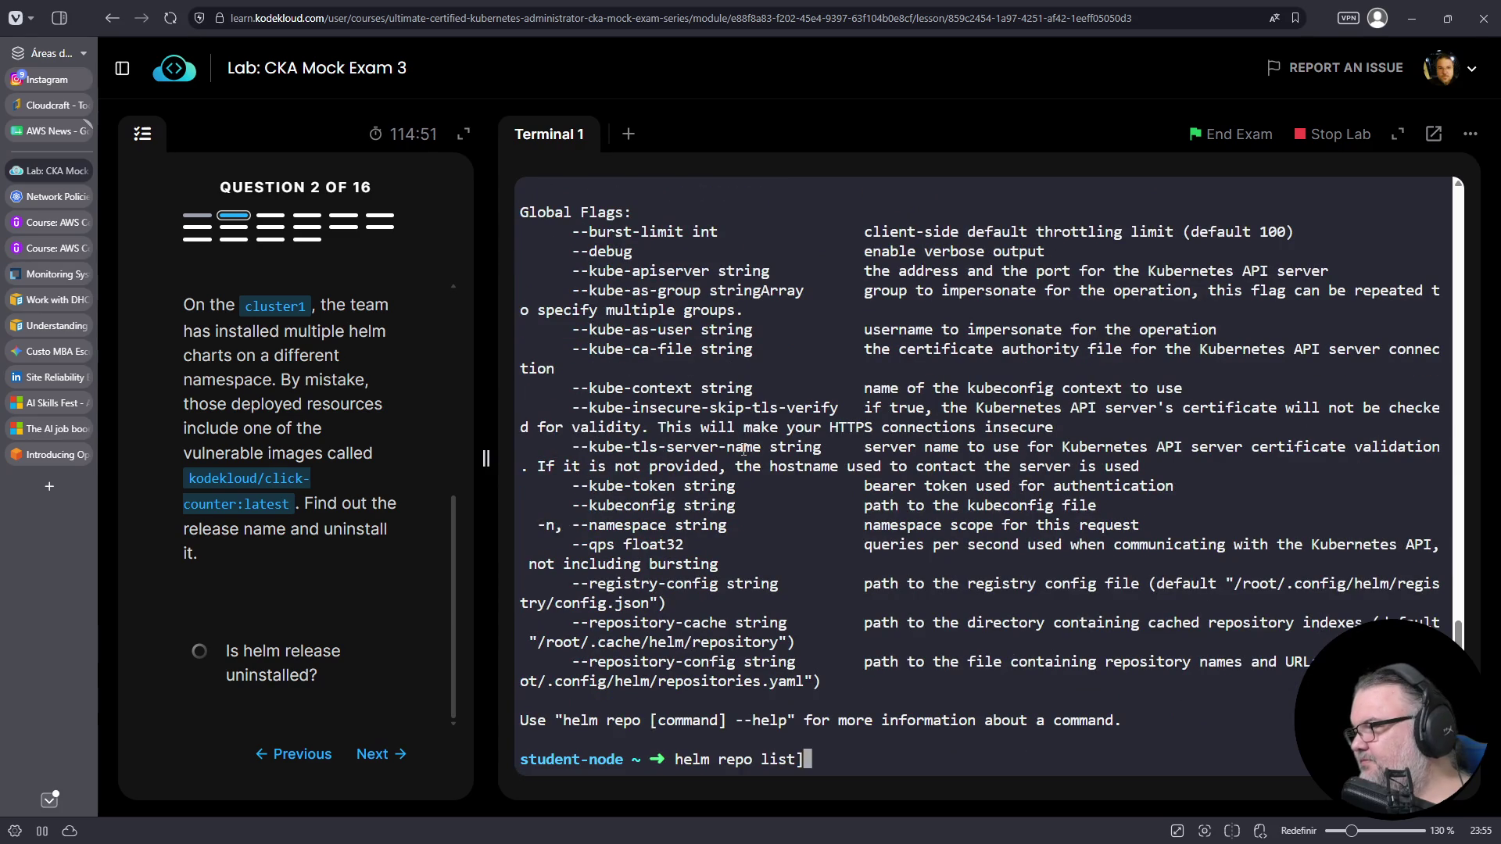
pyautogui.press('Return')
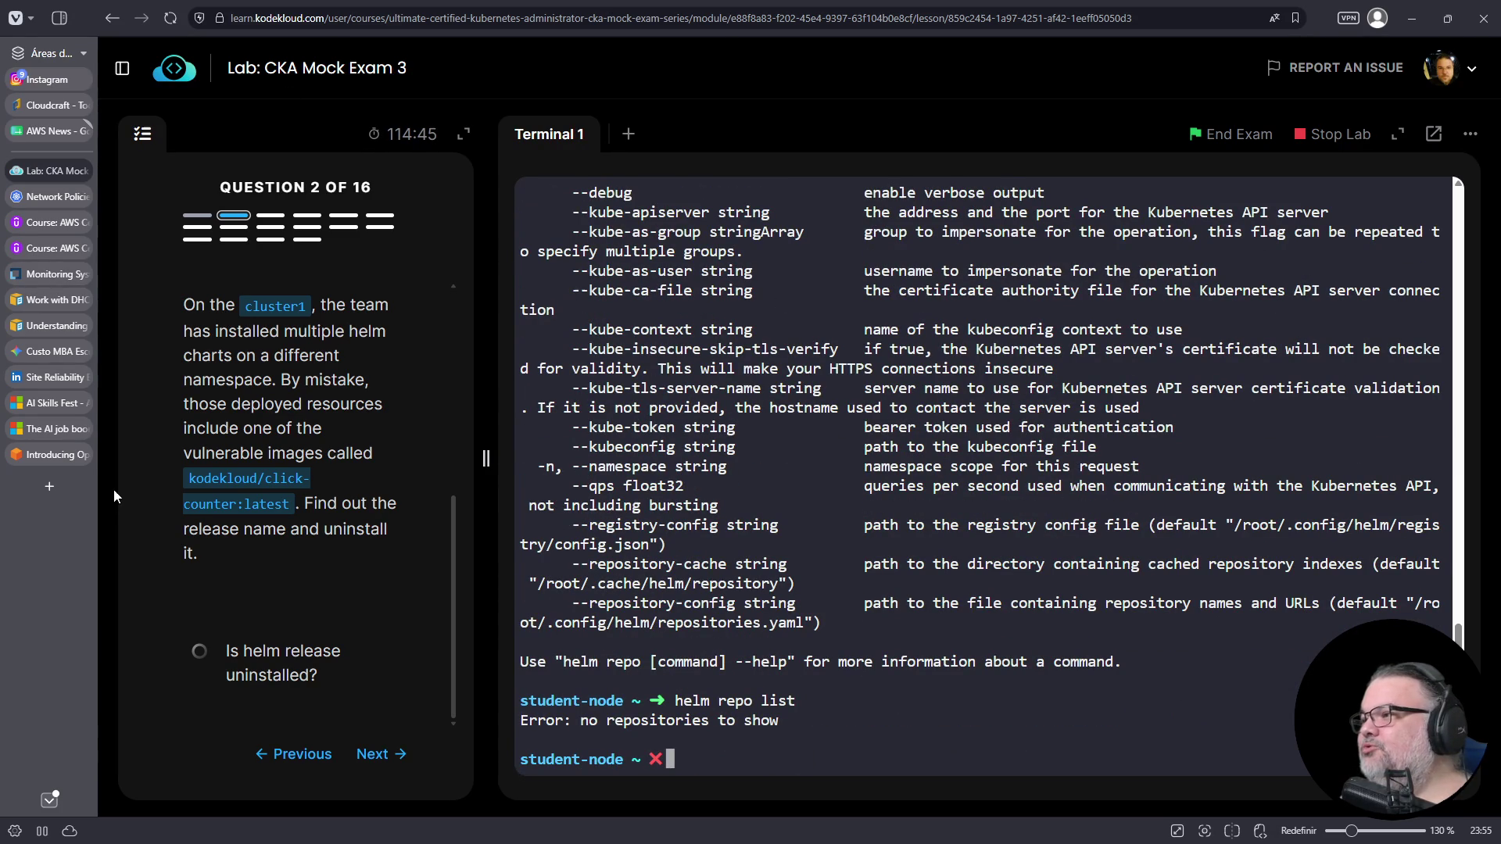
pyautogui.click(50, 489)
# - Search DuckDuckGo for 'helm prometheus github'
pyautogui.write('helm pro')
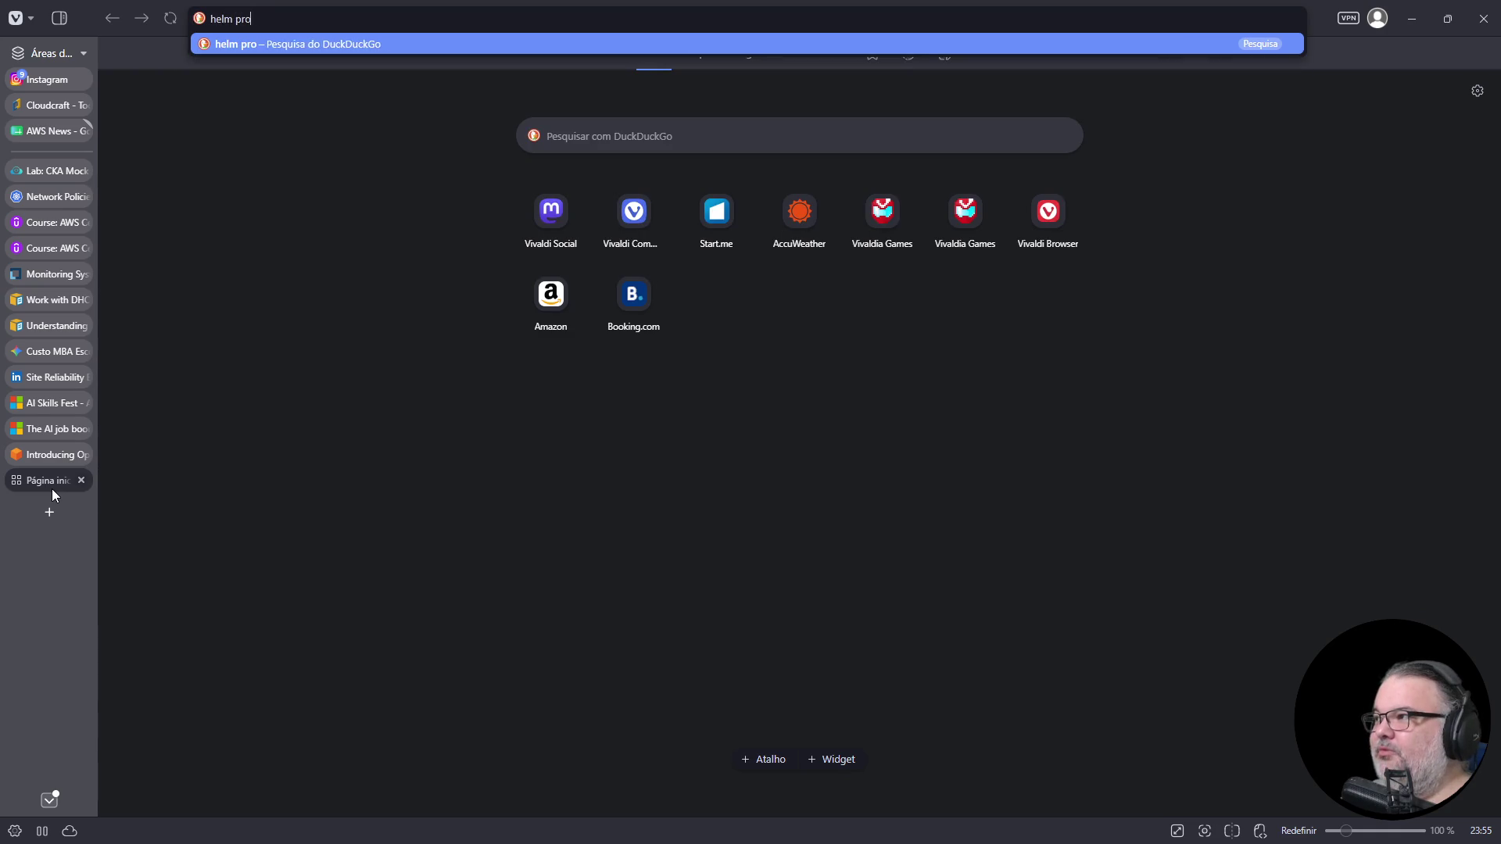
pyautogui.write('metheus github')
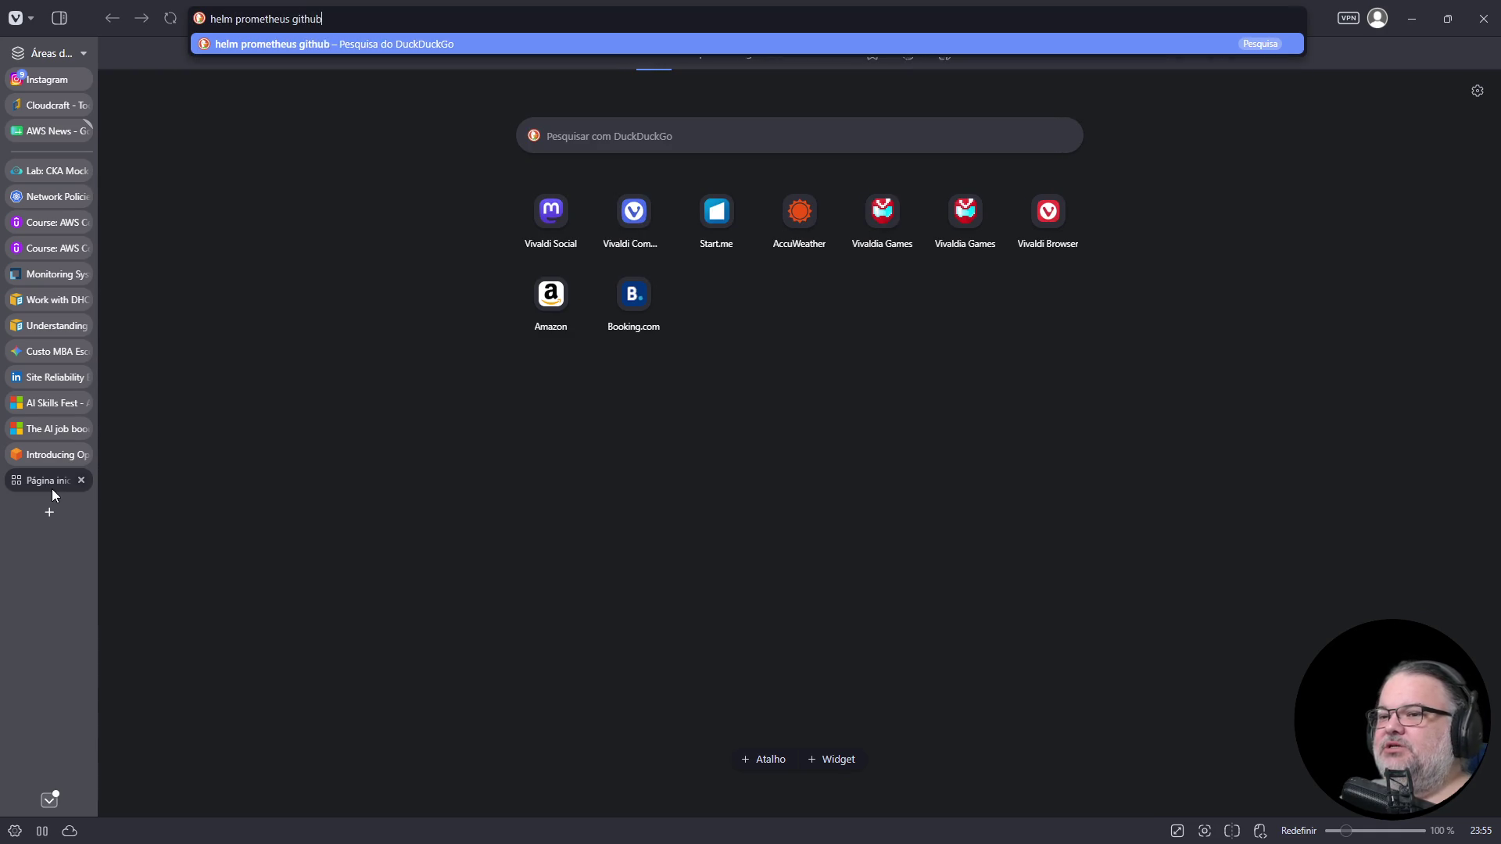
pyautogui.press('Return')
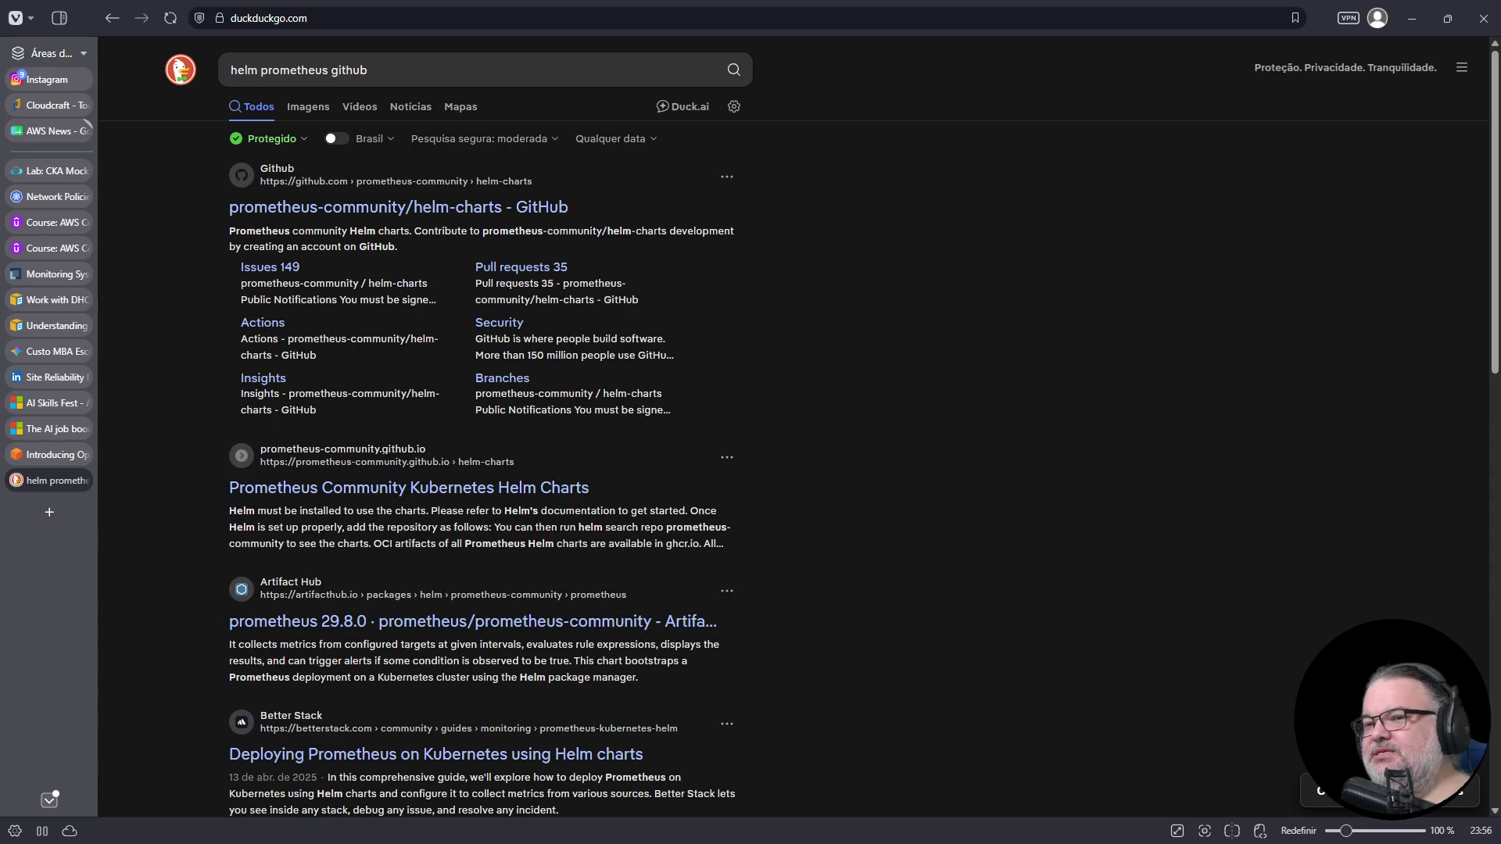
# - Open the prometheus-community helm-charts repo and go to charts > kube-prometheus-stack
pyautogui.click(528, 206)
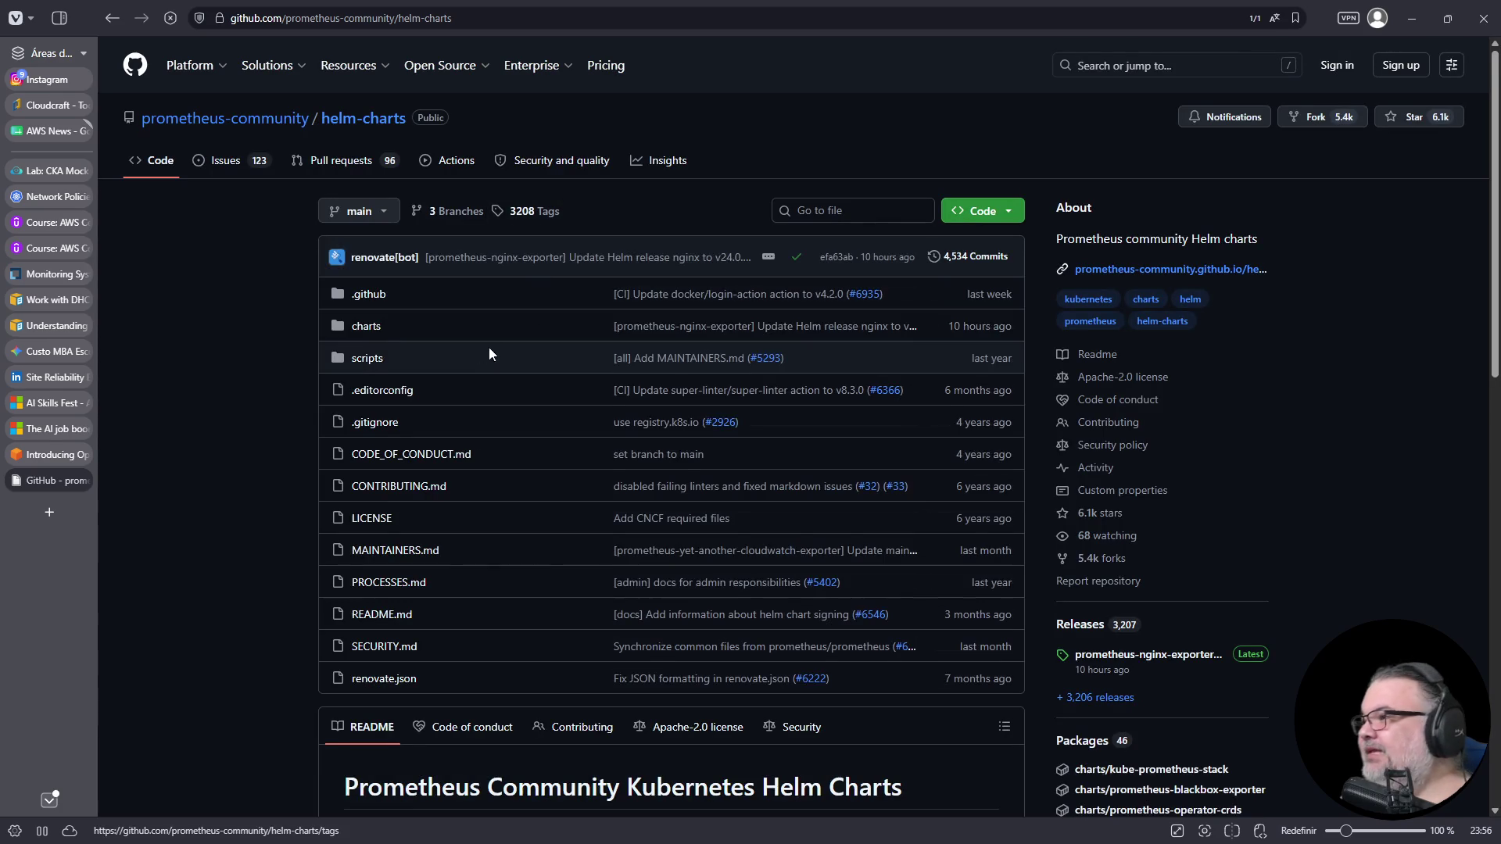
pyautogui.click(368, 330)
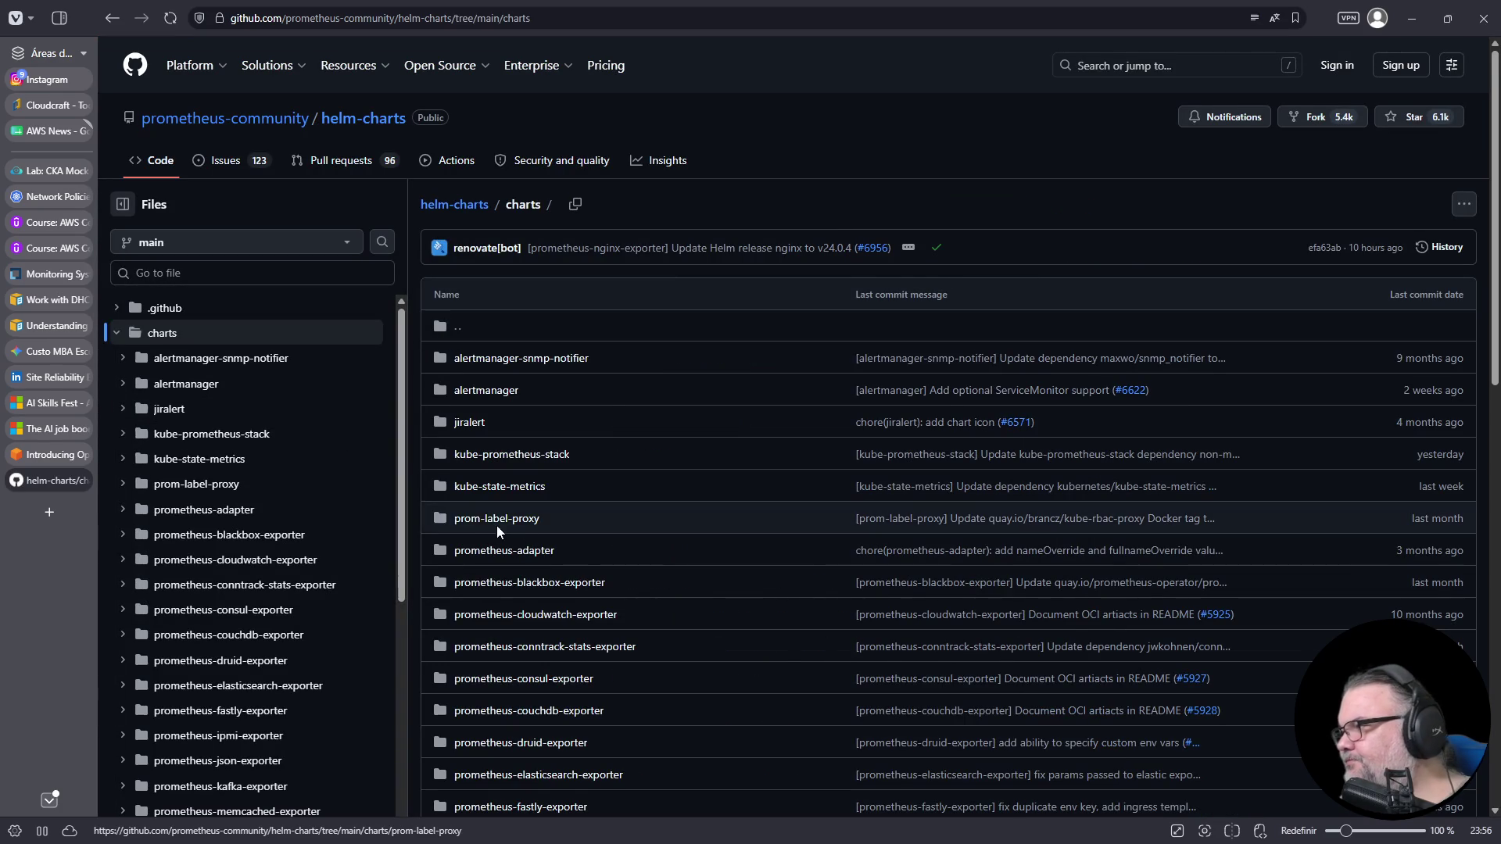
pyautogui.scroll(-2, 618, 516)
pyautogui.scroll(-2, 625, 486)
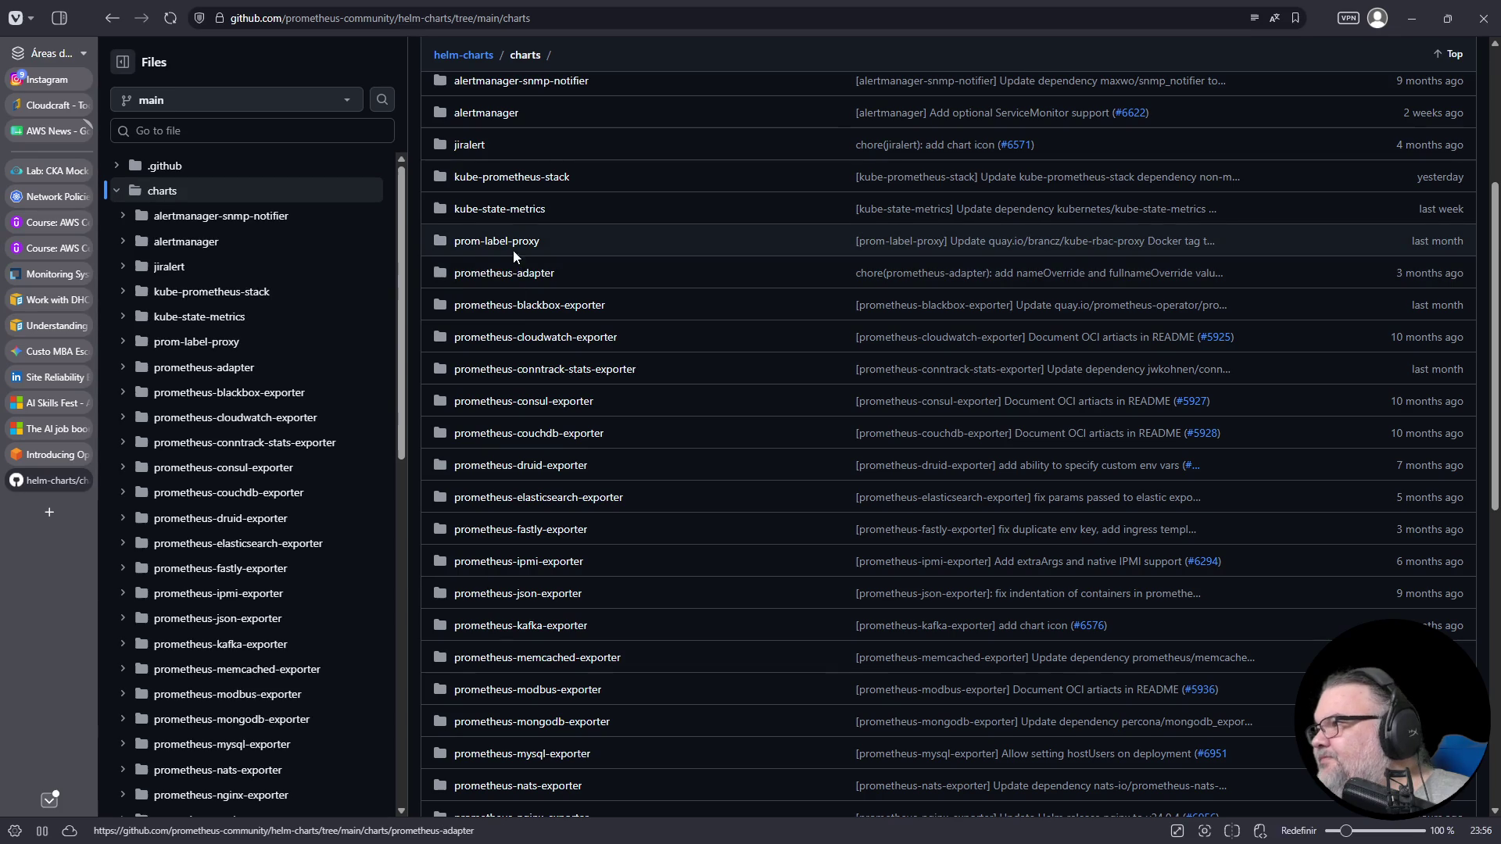
pyautogui.click(512, 178)
pyautogui.scroll(-3, 547, 315)
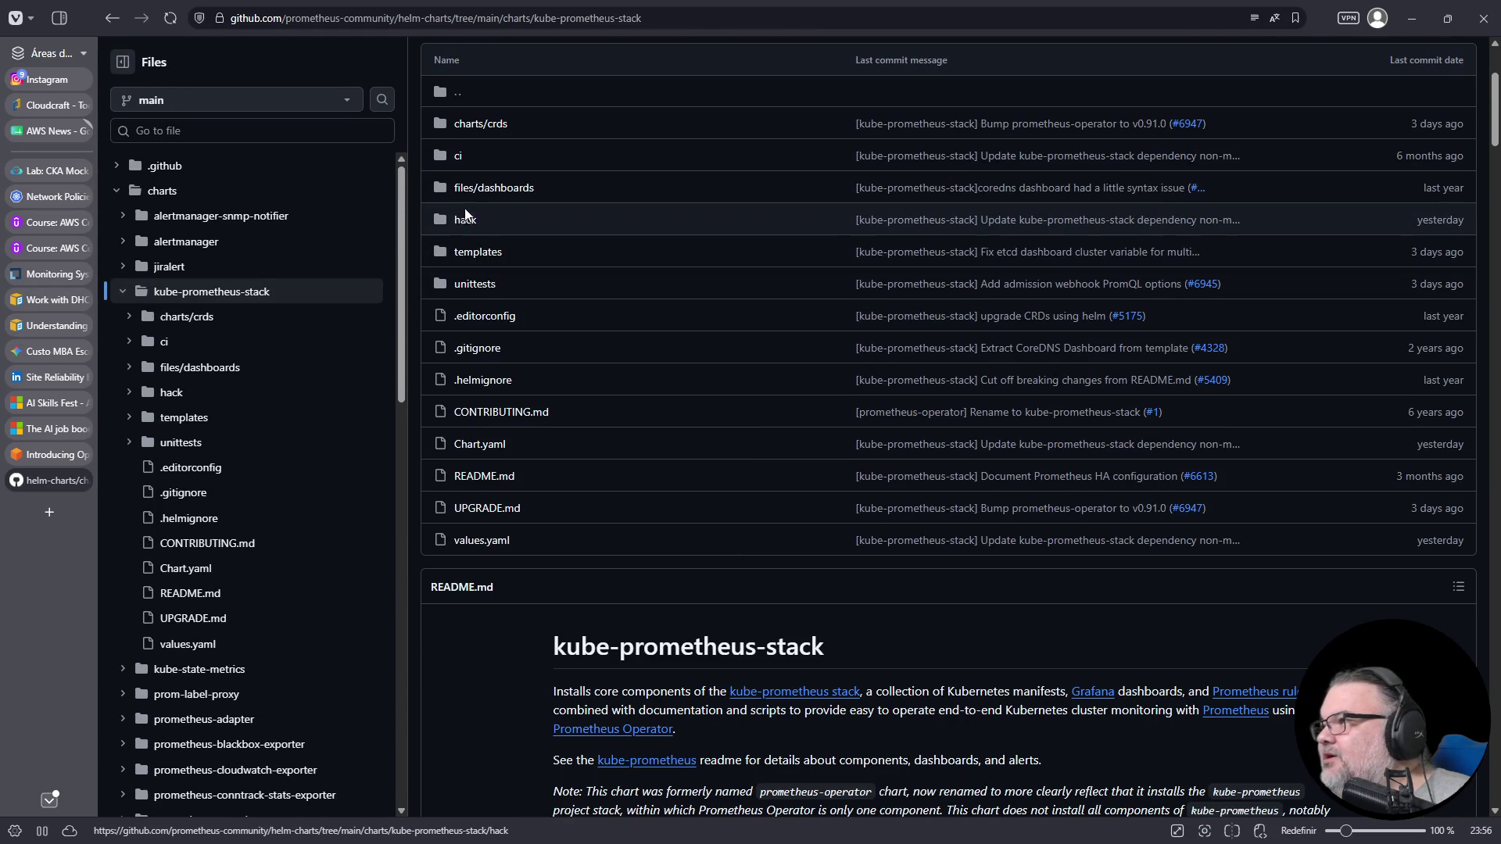
# - Open templates > prometheus > prometheus.yaml and view it as raw text
pyautogui.click(470, 258)
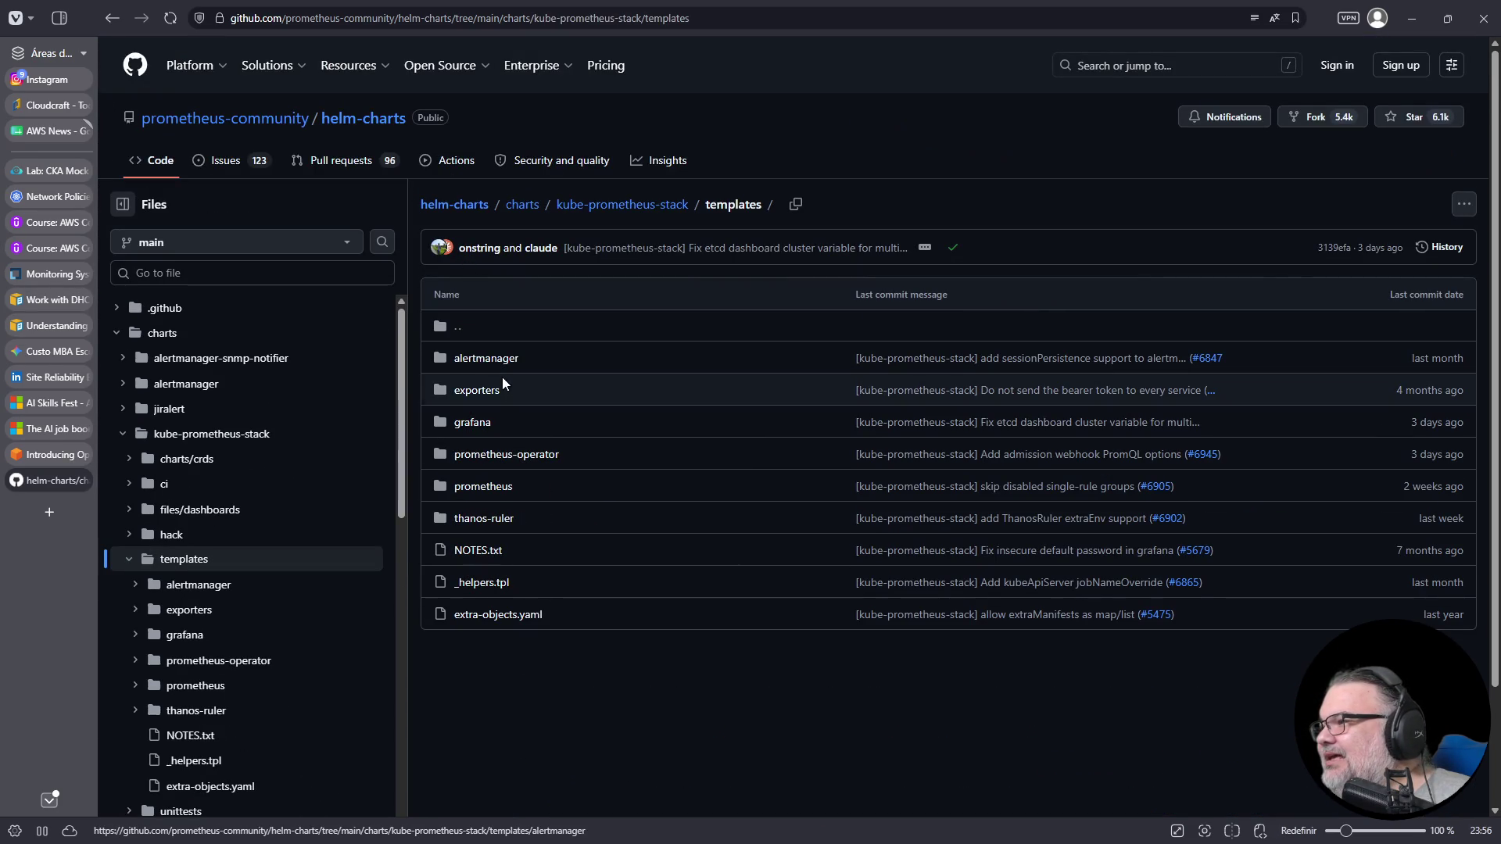
pyautogui.click(479, 488)
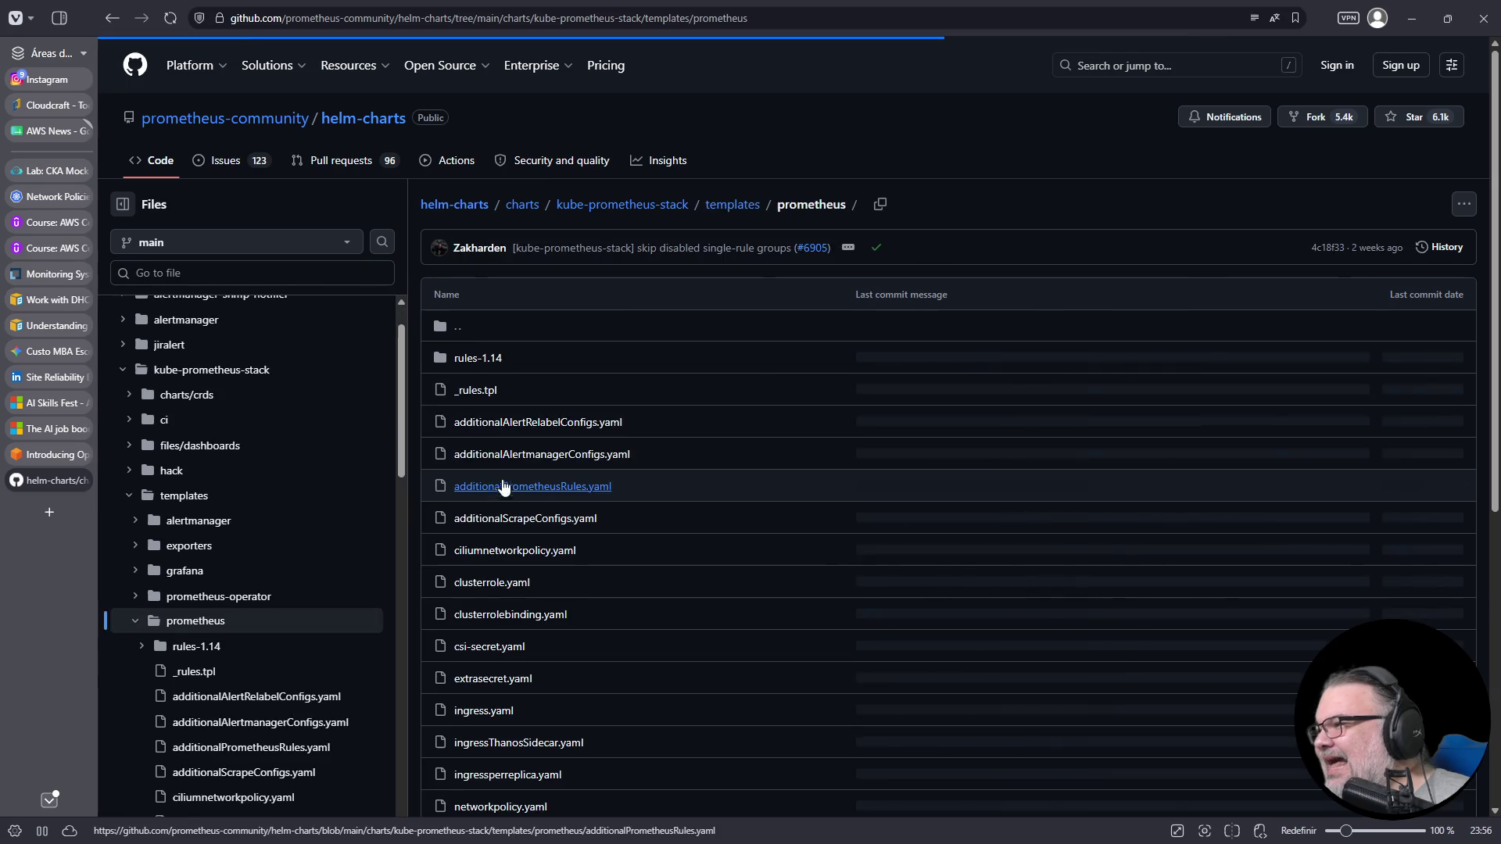
pyautogui.scroll(-5, 503, 469)
pyautogui.scroll(-2, 513, 433)
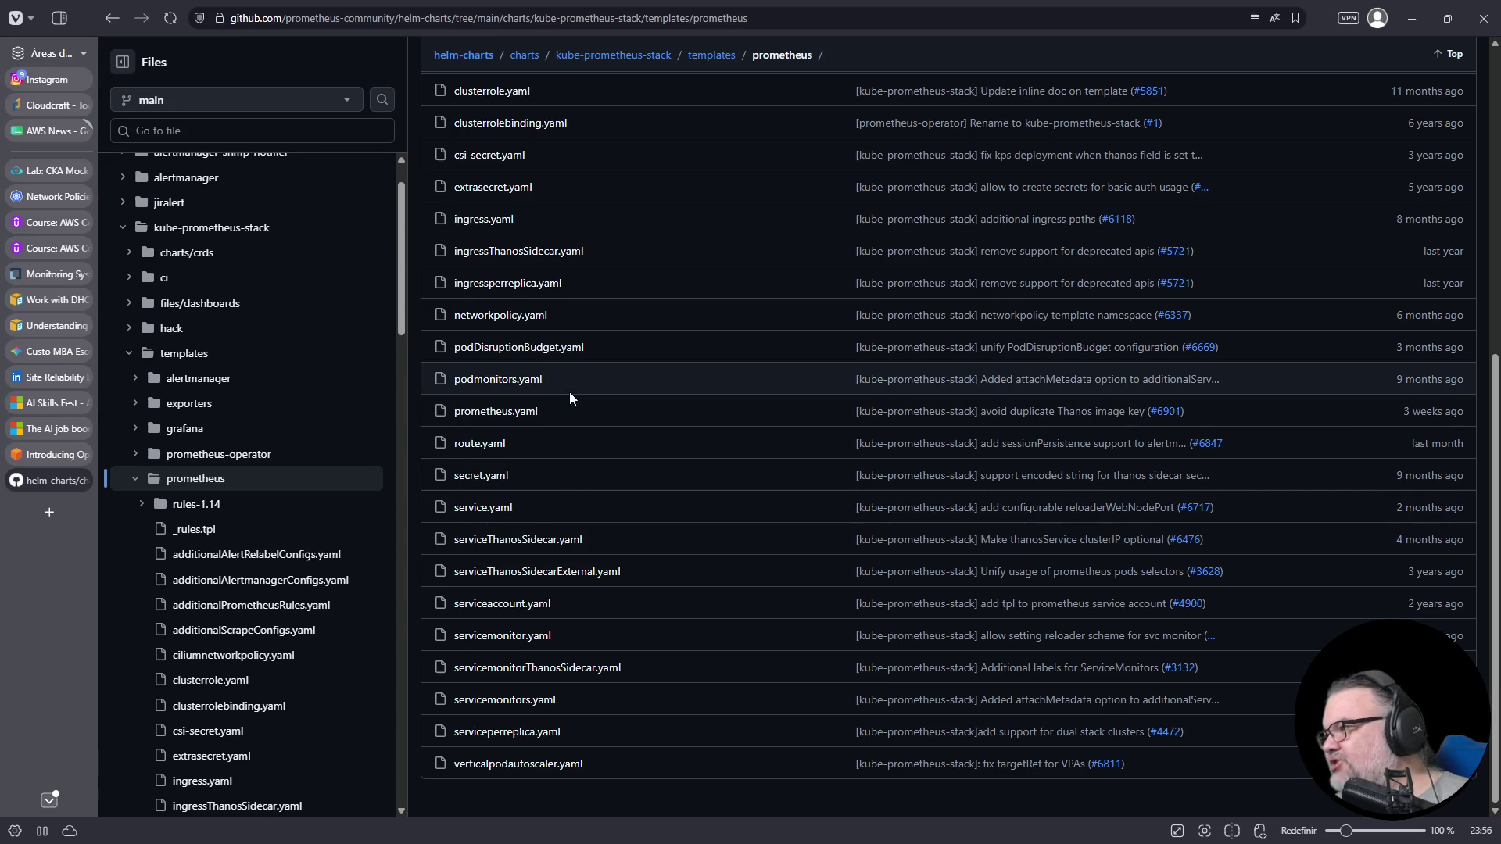
pyautogui.keyDown('ctrl'); pyautogui.scroll(3, 570, 420); pyautogui.keyUp('ctrl')
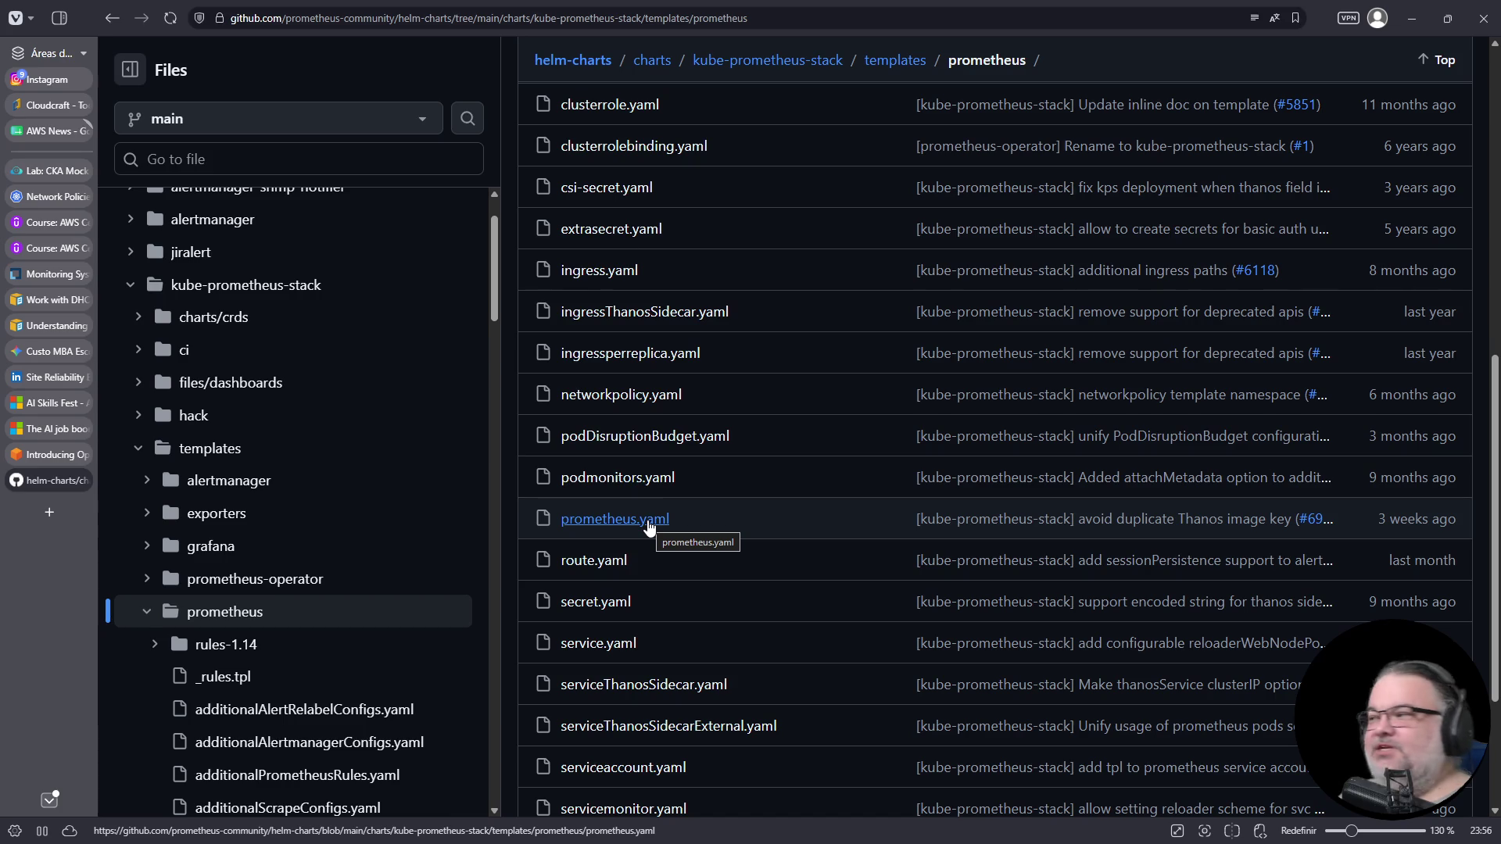
pyautogui.click(648, 522)
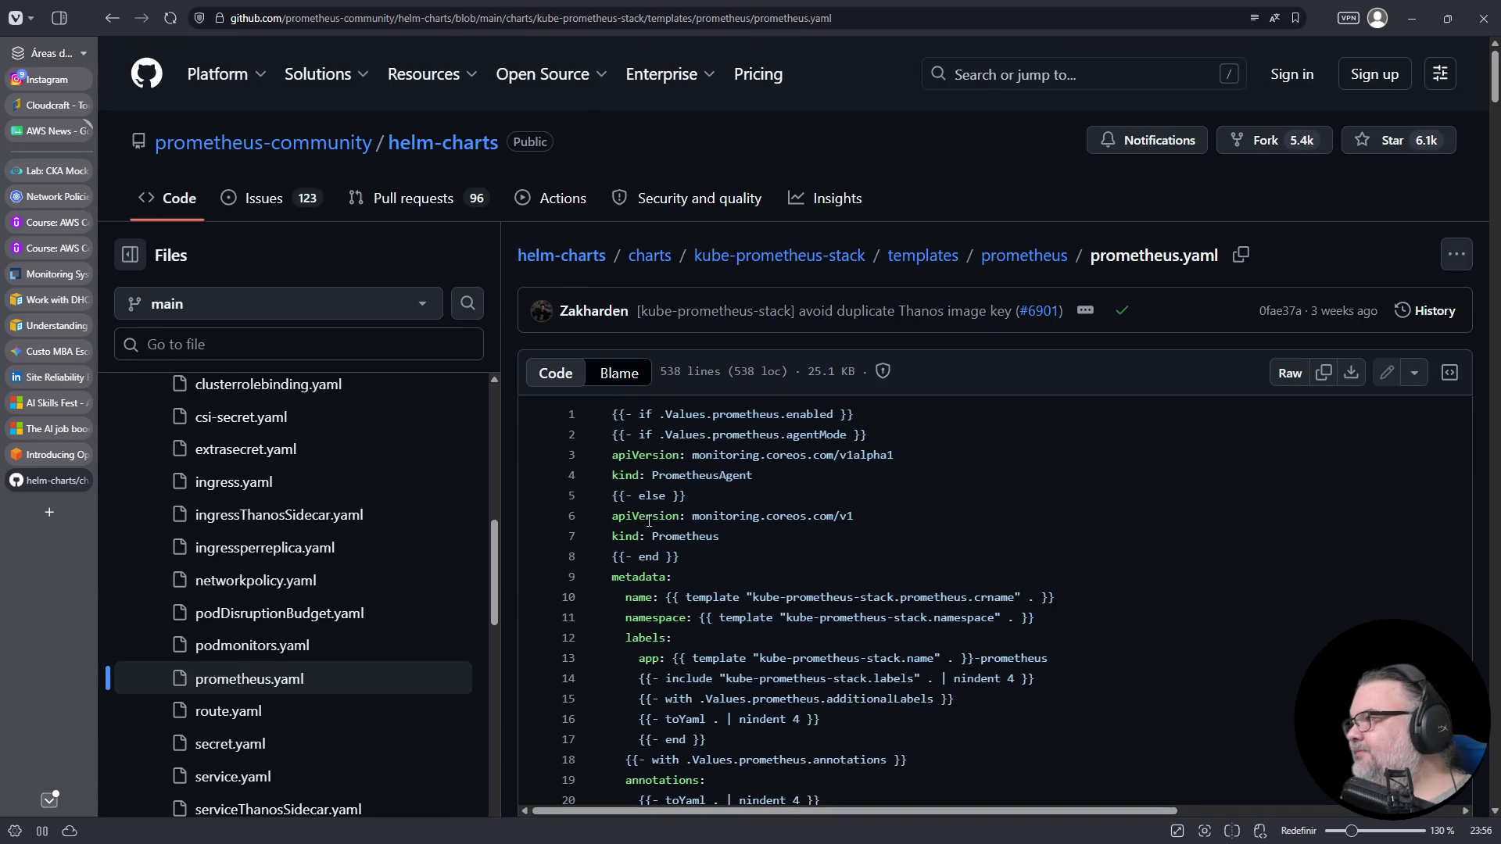
pyautogui.click(1289, 374)
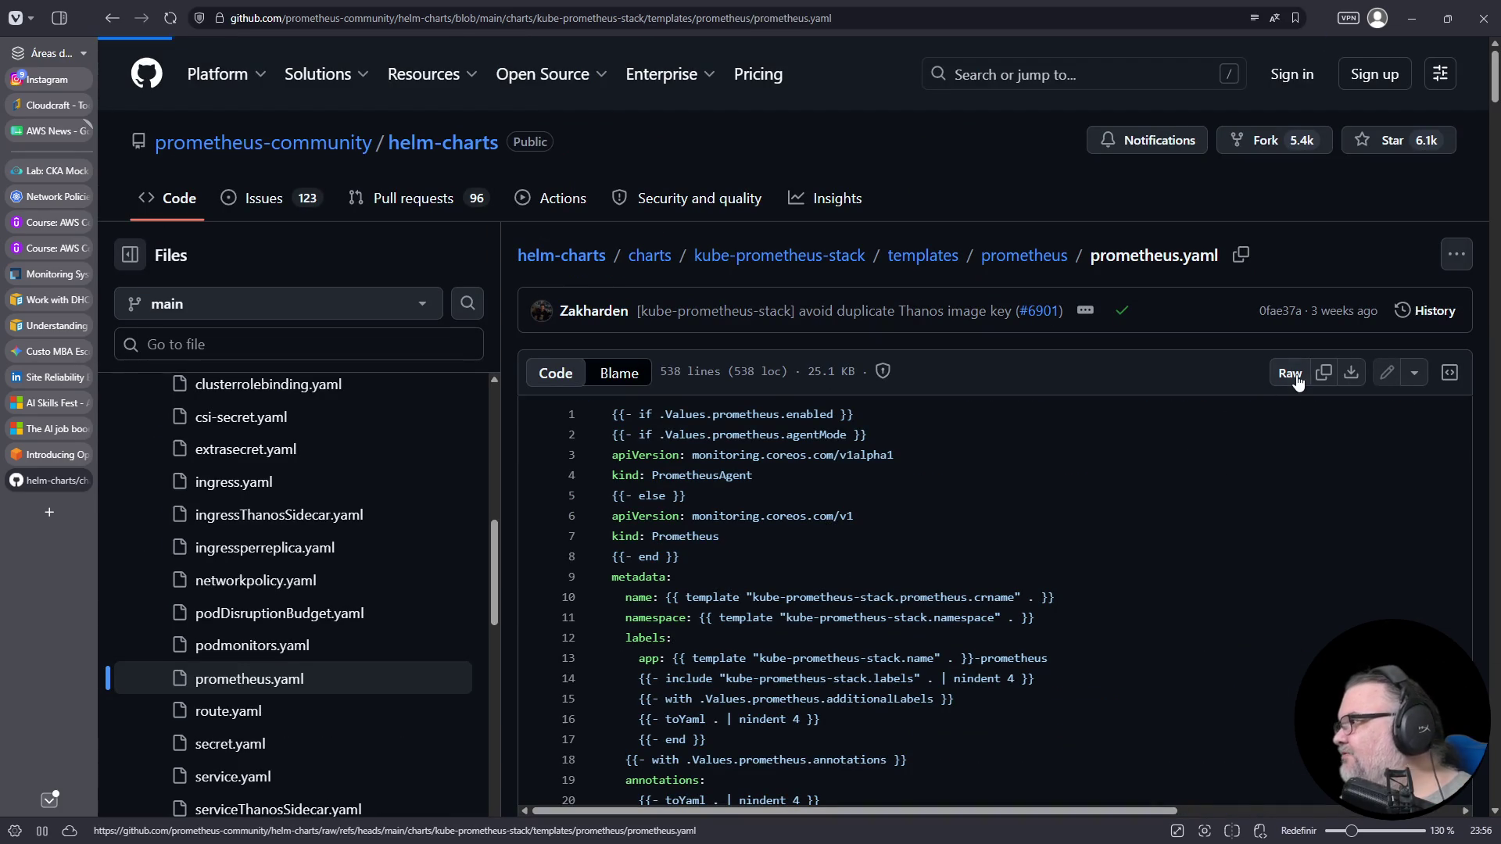
pyautogui.keyDown('ctrl'); pyautogui.scroll(8, 987, 481); pyautogui.keyUp('ctrl')
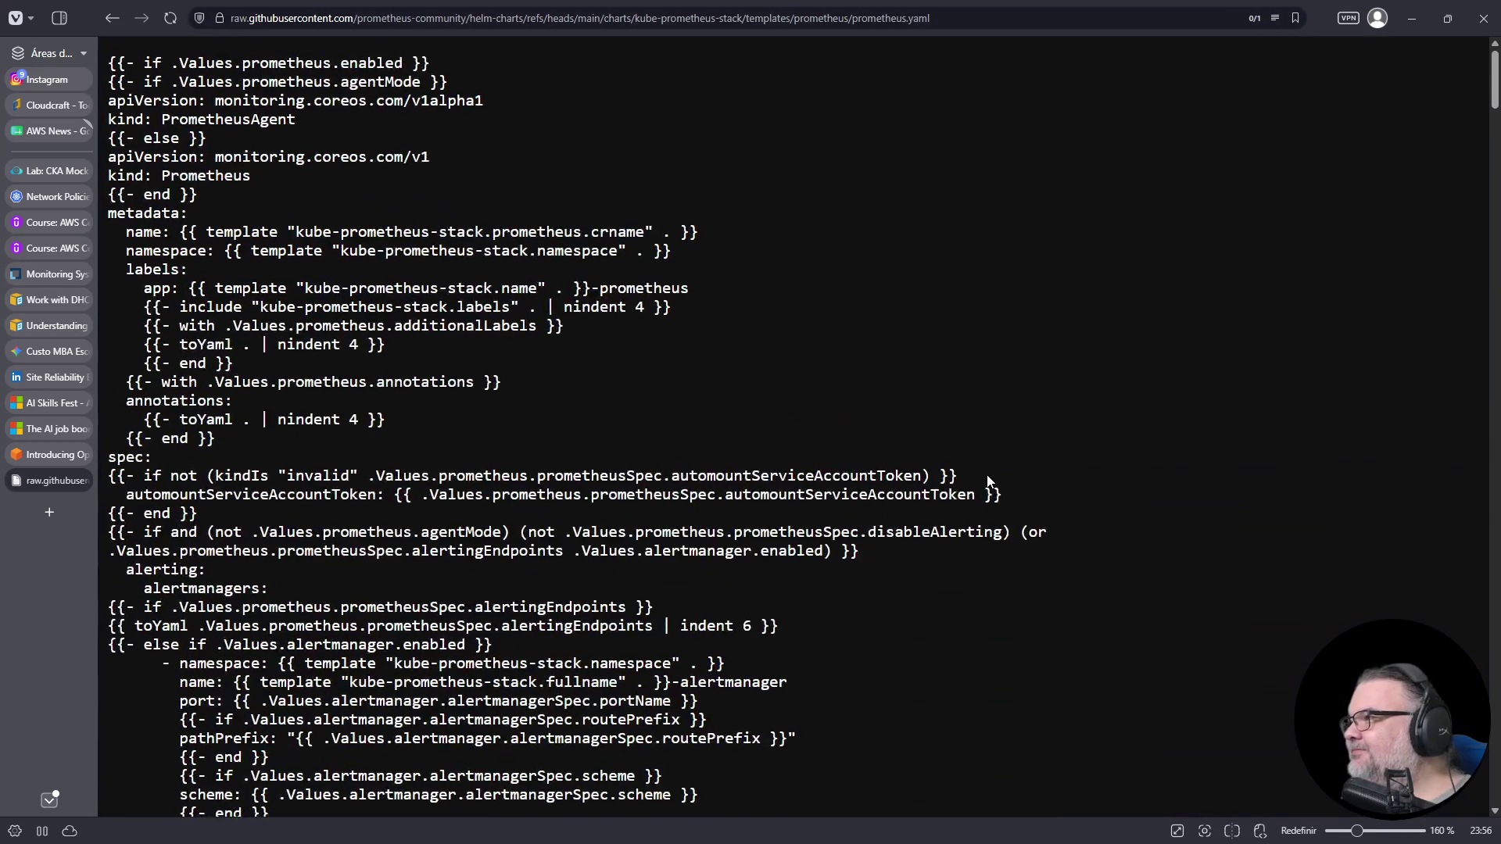
pyautogui.keyDown('ctrl'); pyautogui.scroll(1, 986, 481); pyautogui.keyUp('ctrl')
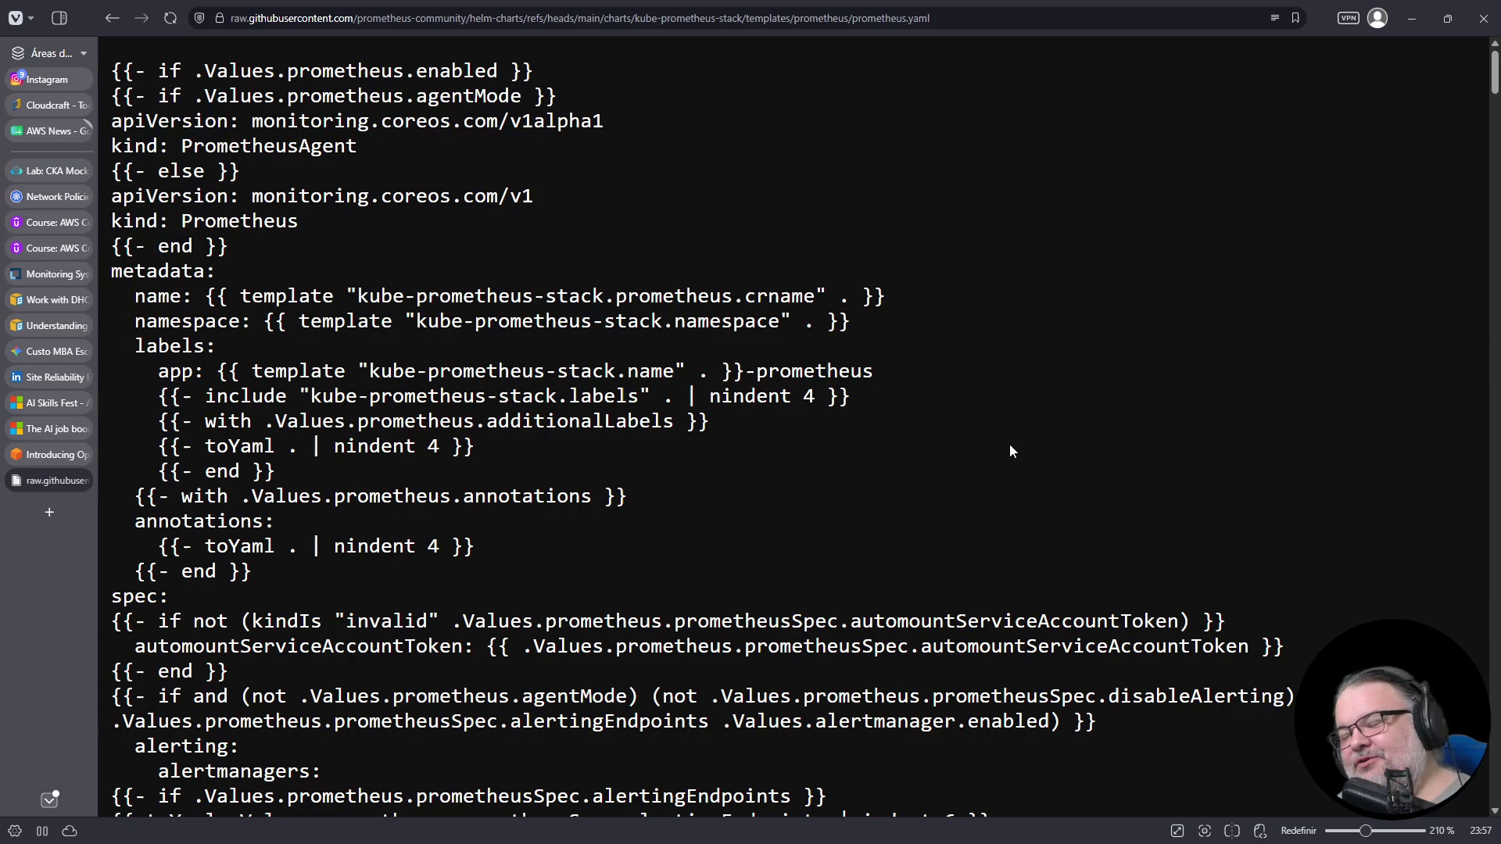
pyautogui.scroll(-20, 1010, 451)
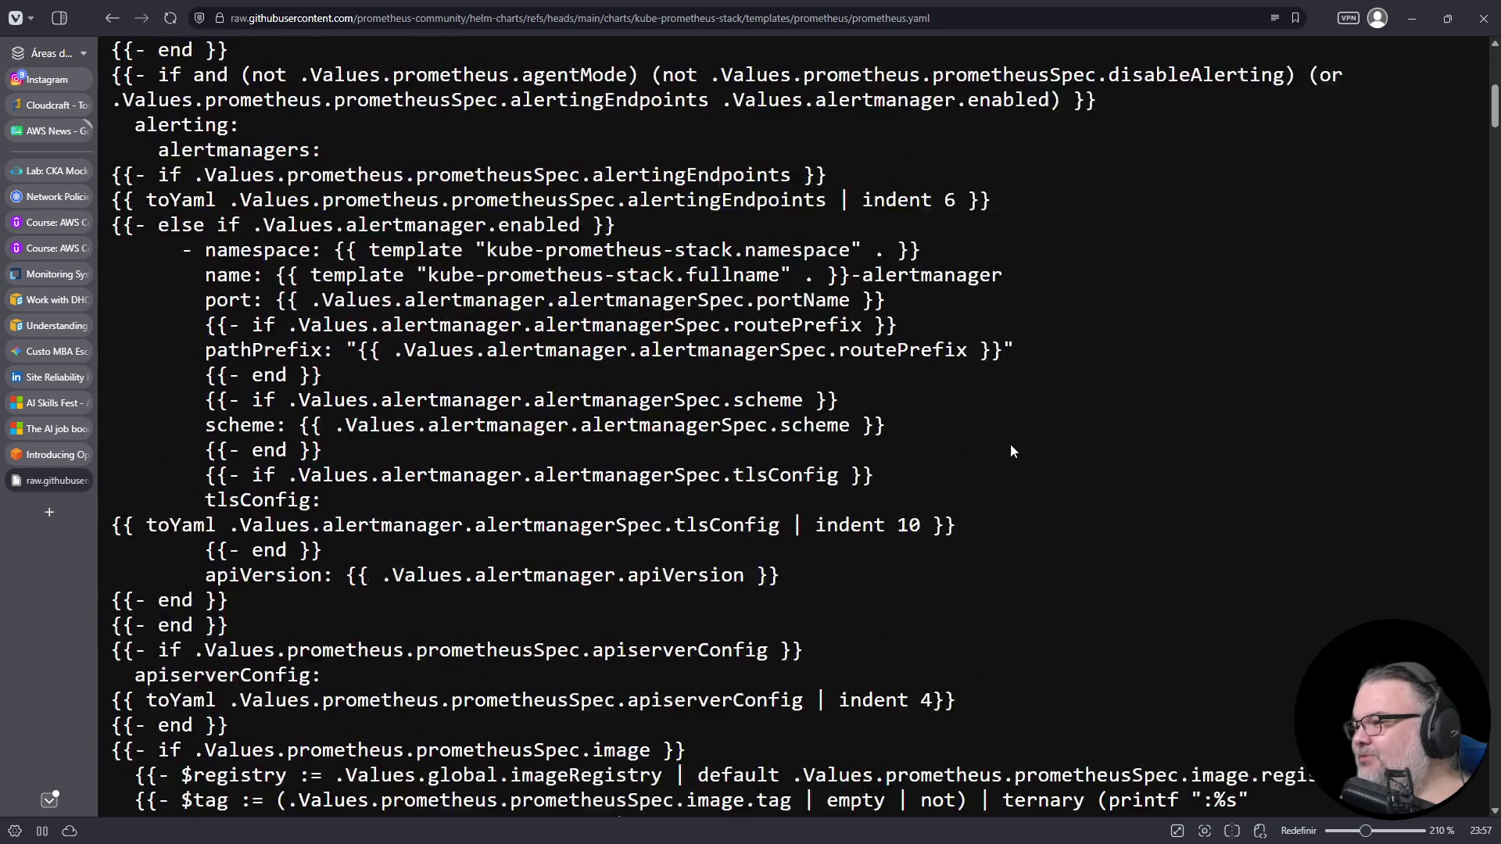
pyautogui.scroll(-20, 1010, 451)
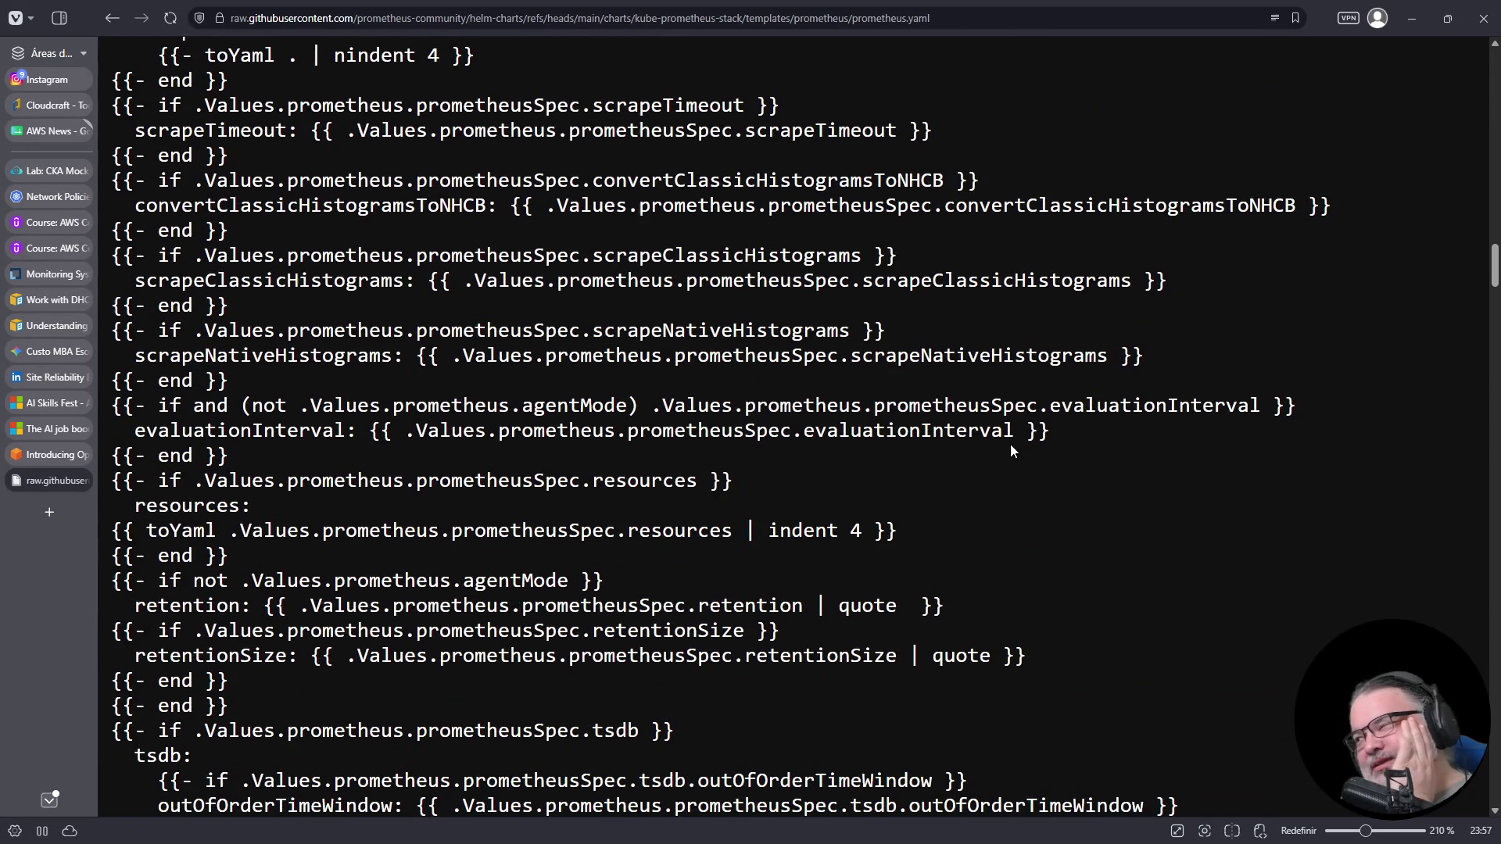
pyautogui.scroll(-4, 1010, 451)
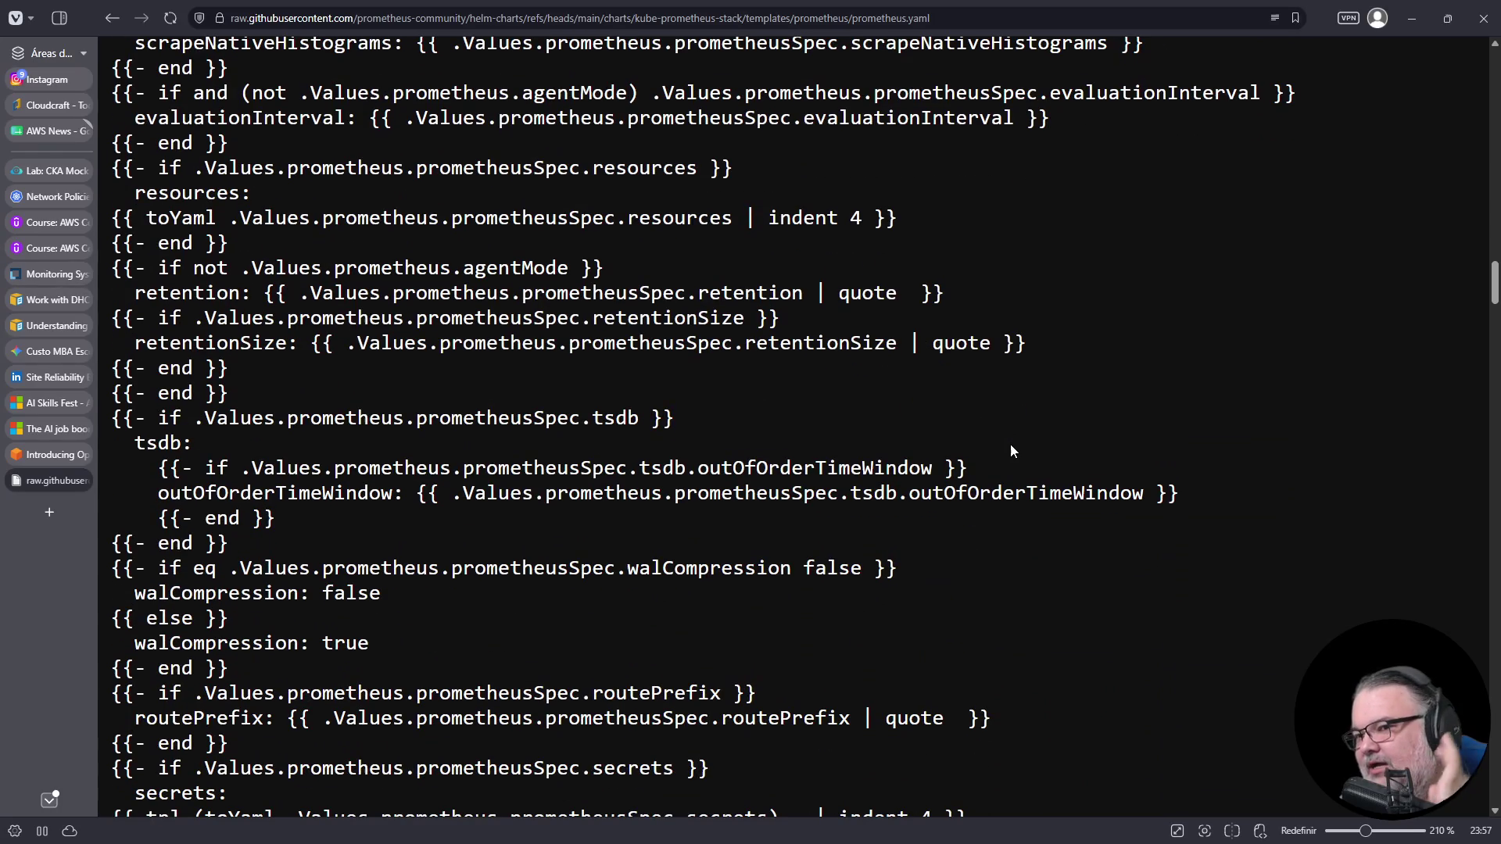
pyautogui.scroll(-19, 1010, 451)
pyautogui.scroll(-20, 1010, 451)
pyautogui.scroll(-20, 1010, 451)
pyautogui.scroll(-6, 1011, 444)
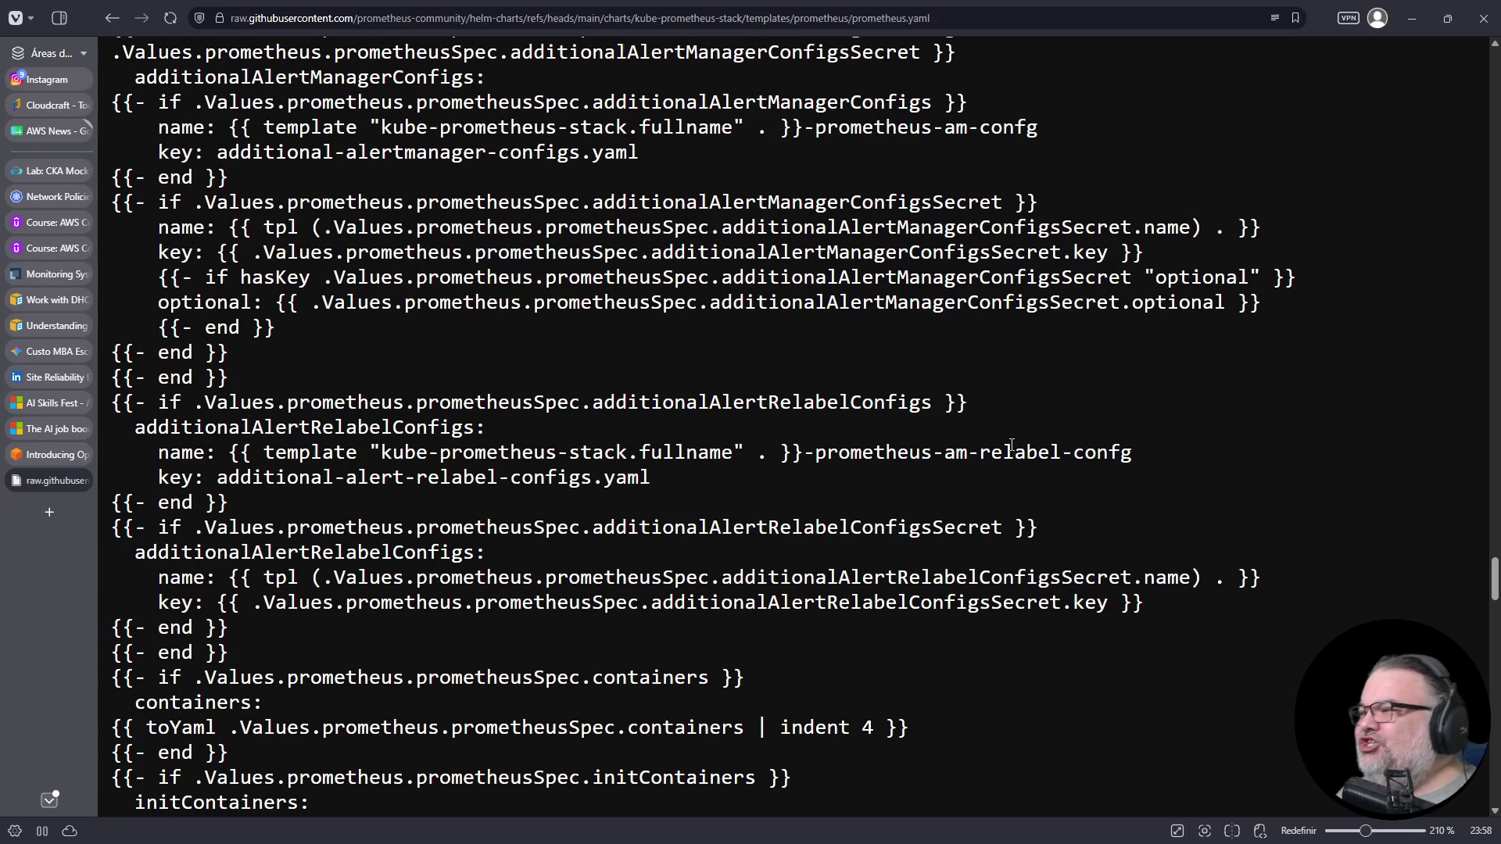
pyautogui.scroll(20, 1093, 352)
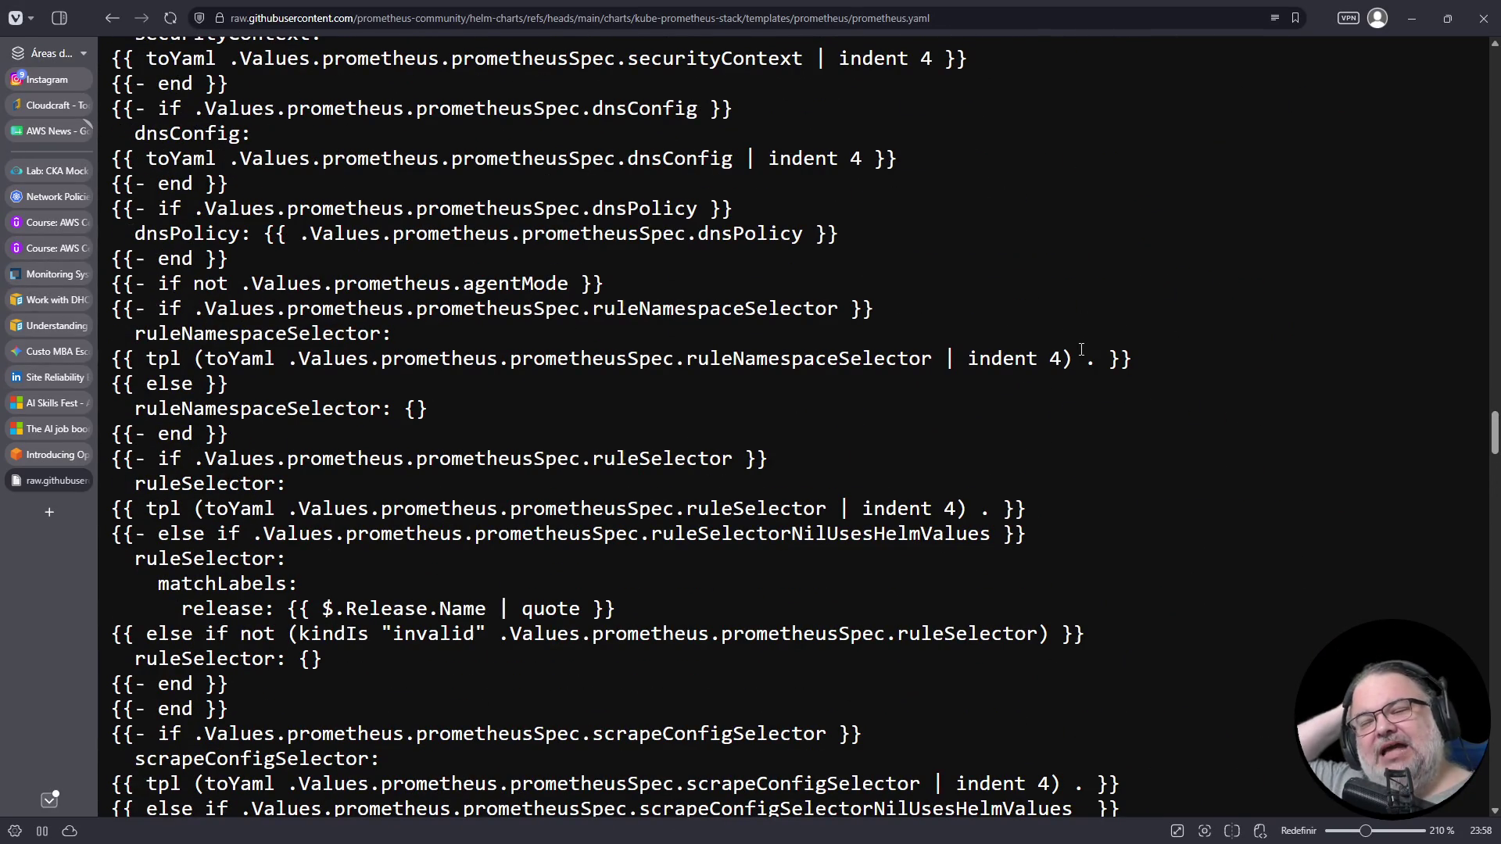
pyautogui.scroll(20, 1081, 349)
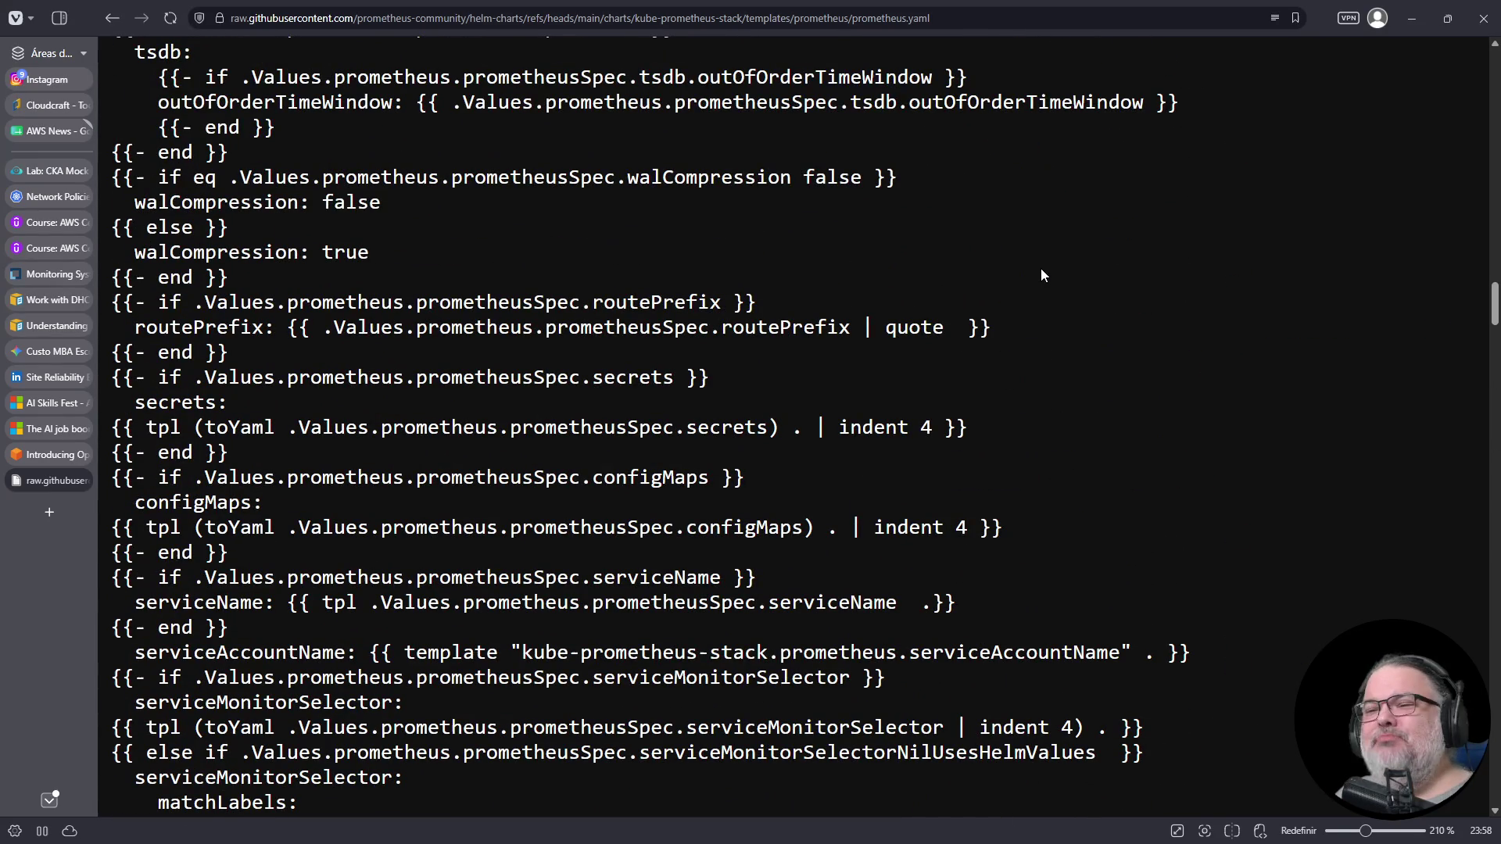
pyautogui.click(898, 24)
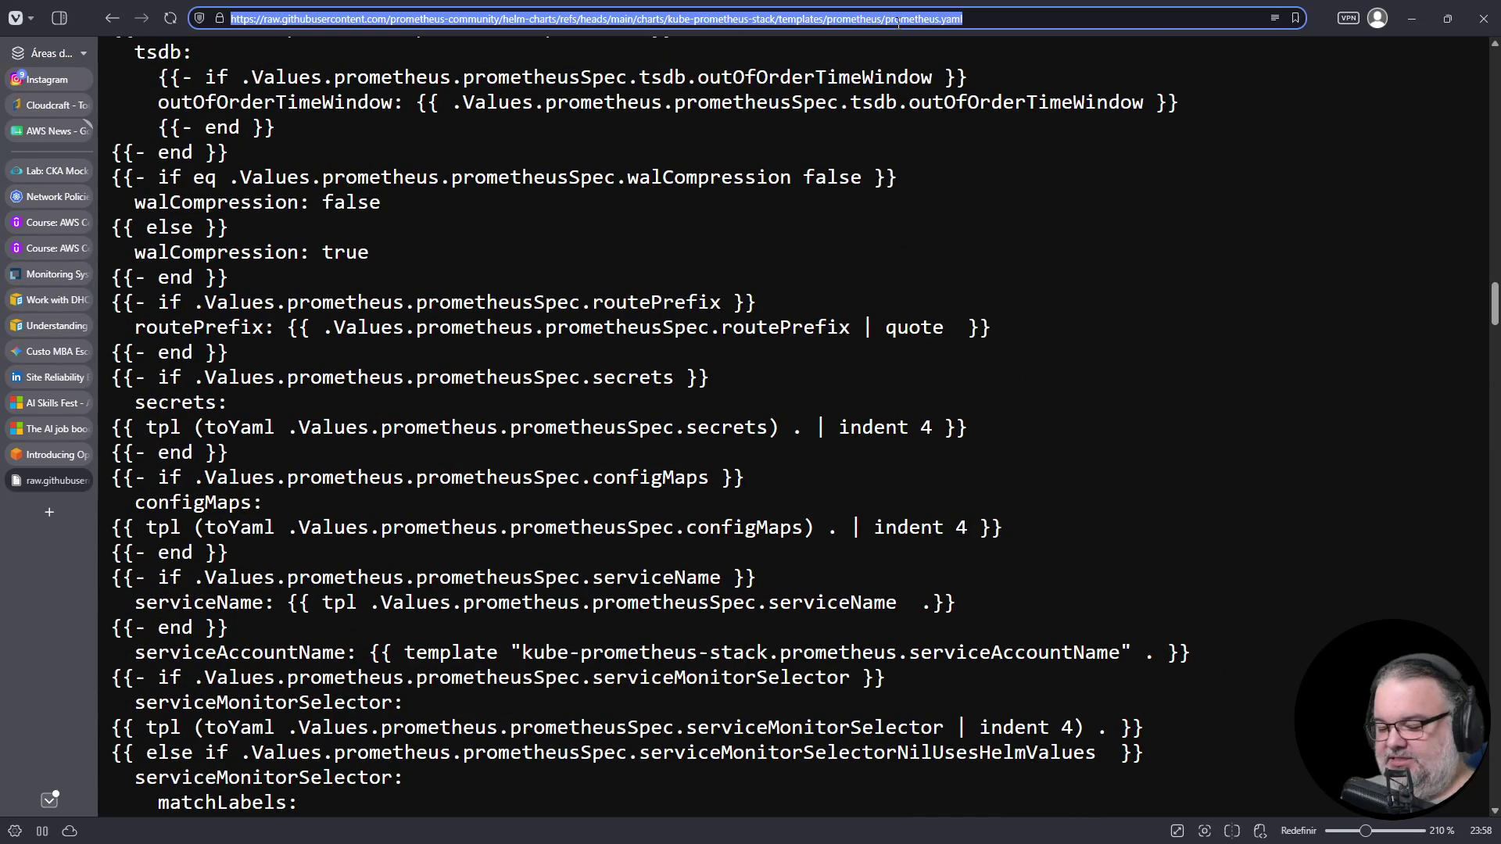
# - Search 'helm prometheus hub' and open the Artifact Hub prometheus 29.8.0 chart
pyautogui.write('helm prometheus hub')
pyautogui.press('Return')
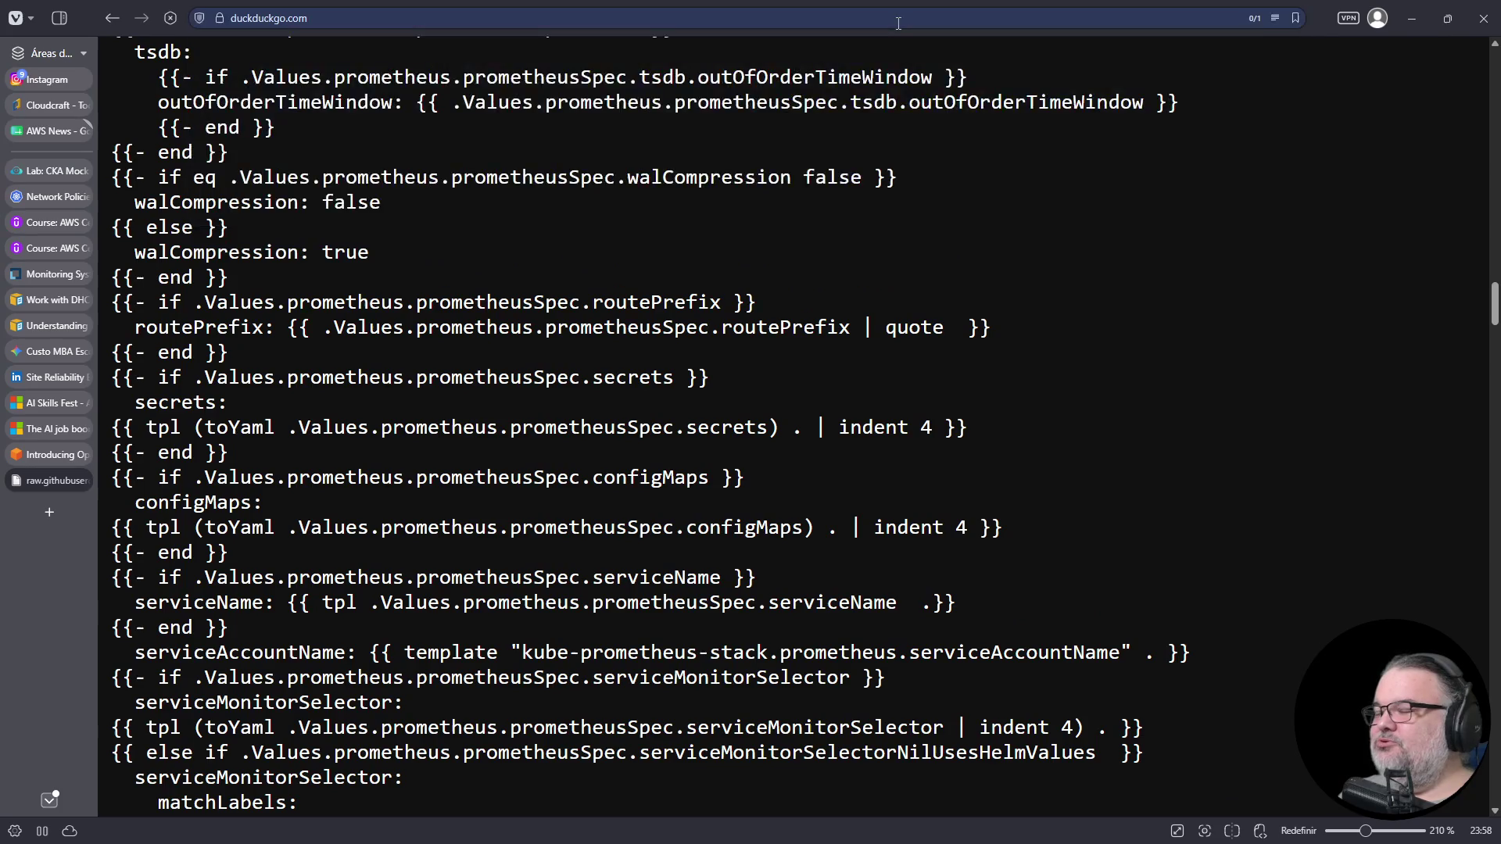
pyautogui.click(438, 397)
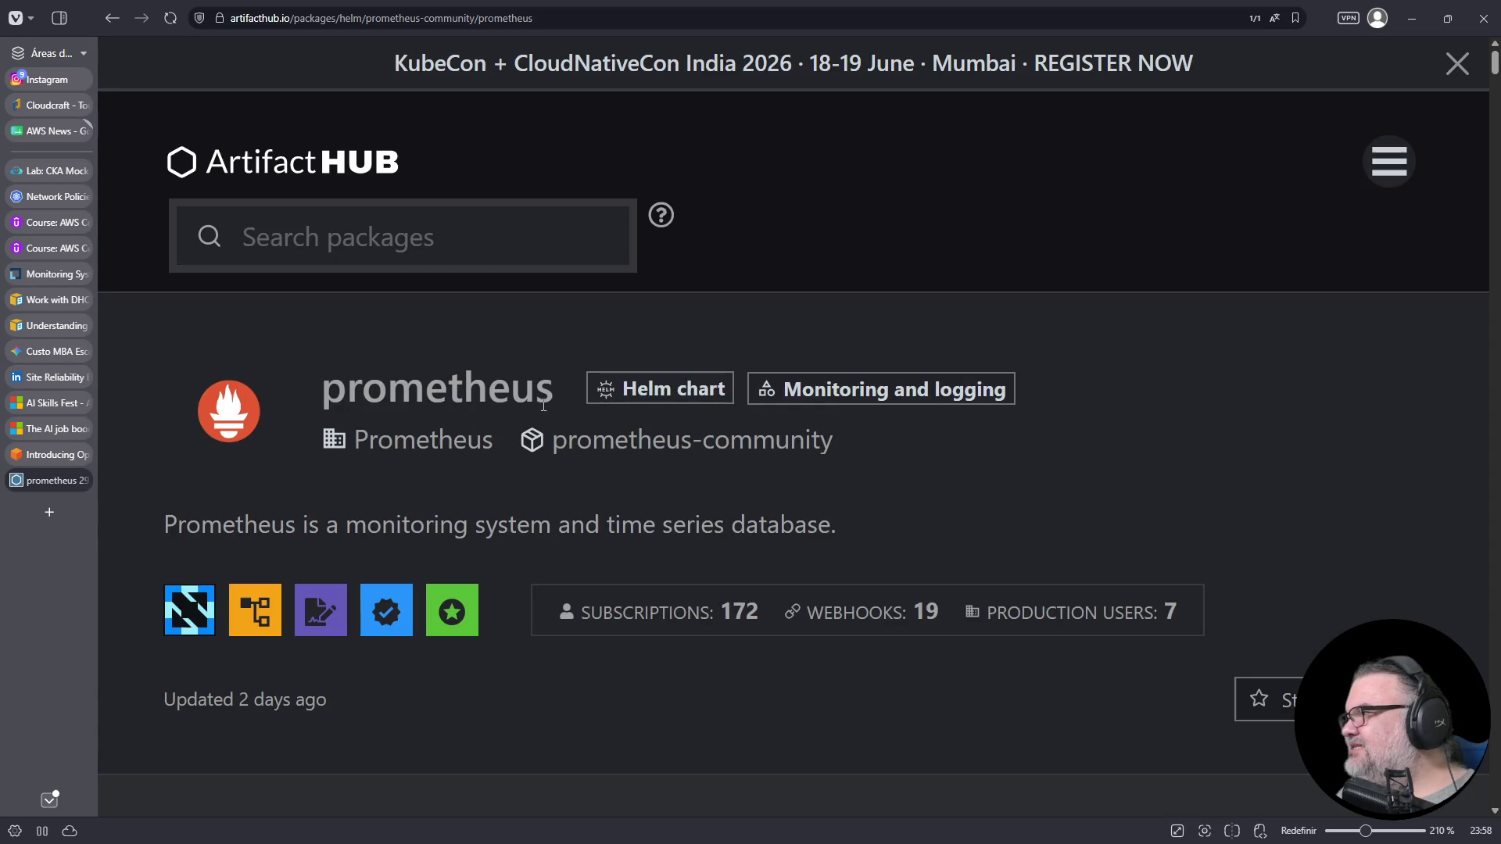
# - Dismiss the release popup, review Install Chart, then start a 'terraform module vpc' search
pyautogui.scroll(-3, 867, 373)
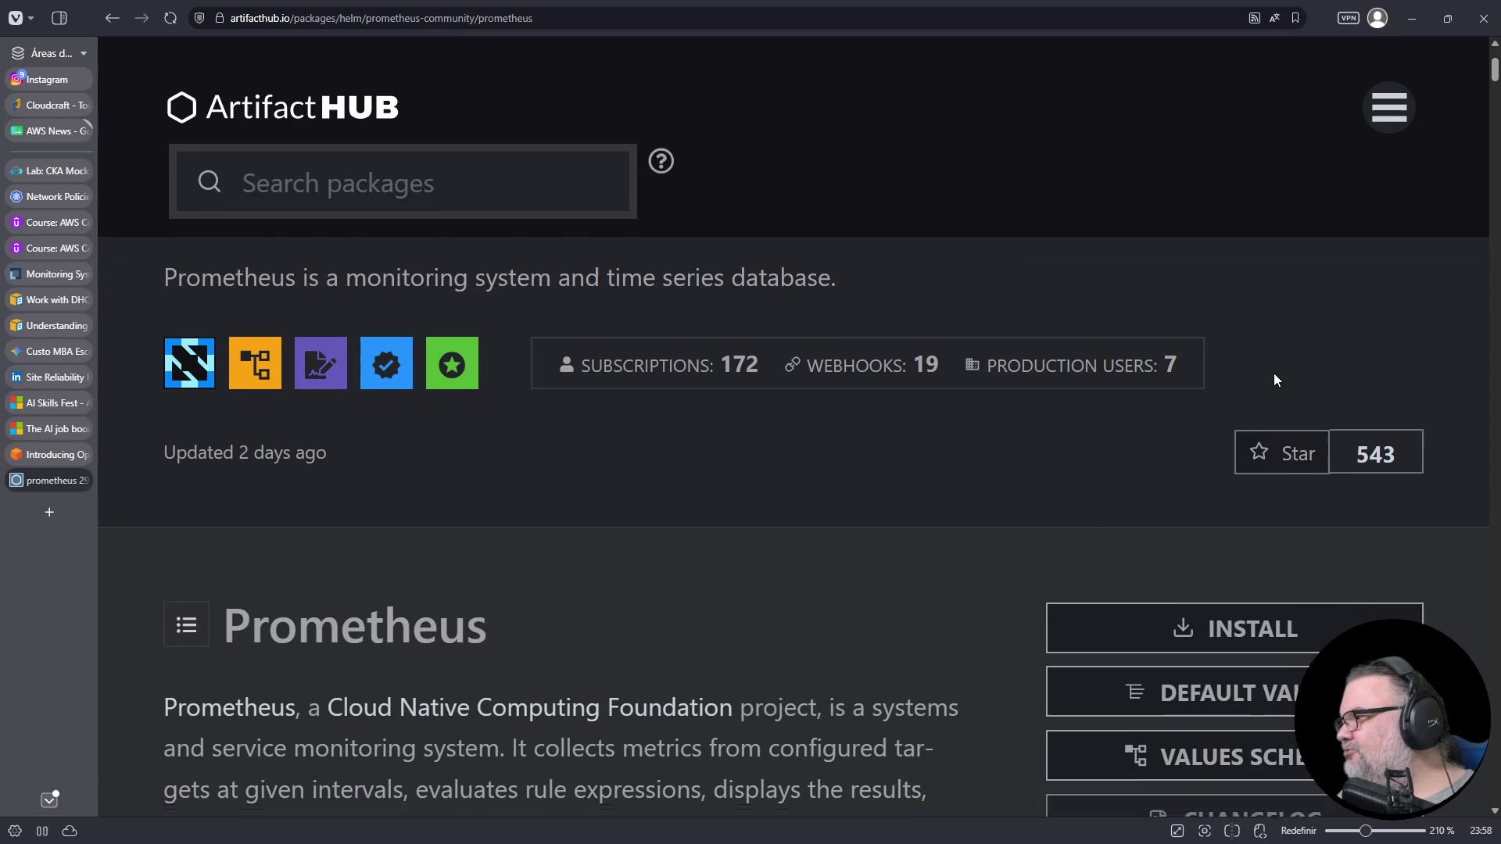
pyautogui.scroll(-5, 1273, 378)
pyautogui.scroll(-3, 1258, 395)
pyautogui.click(1310, 640)
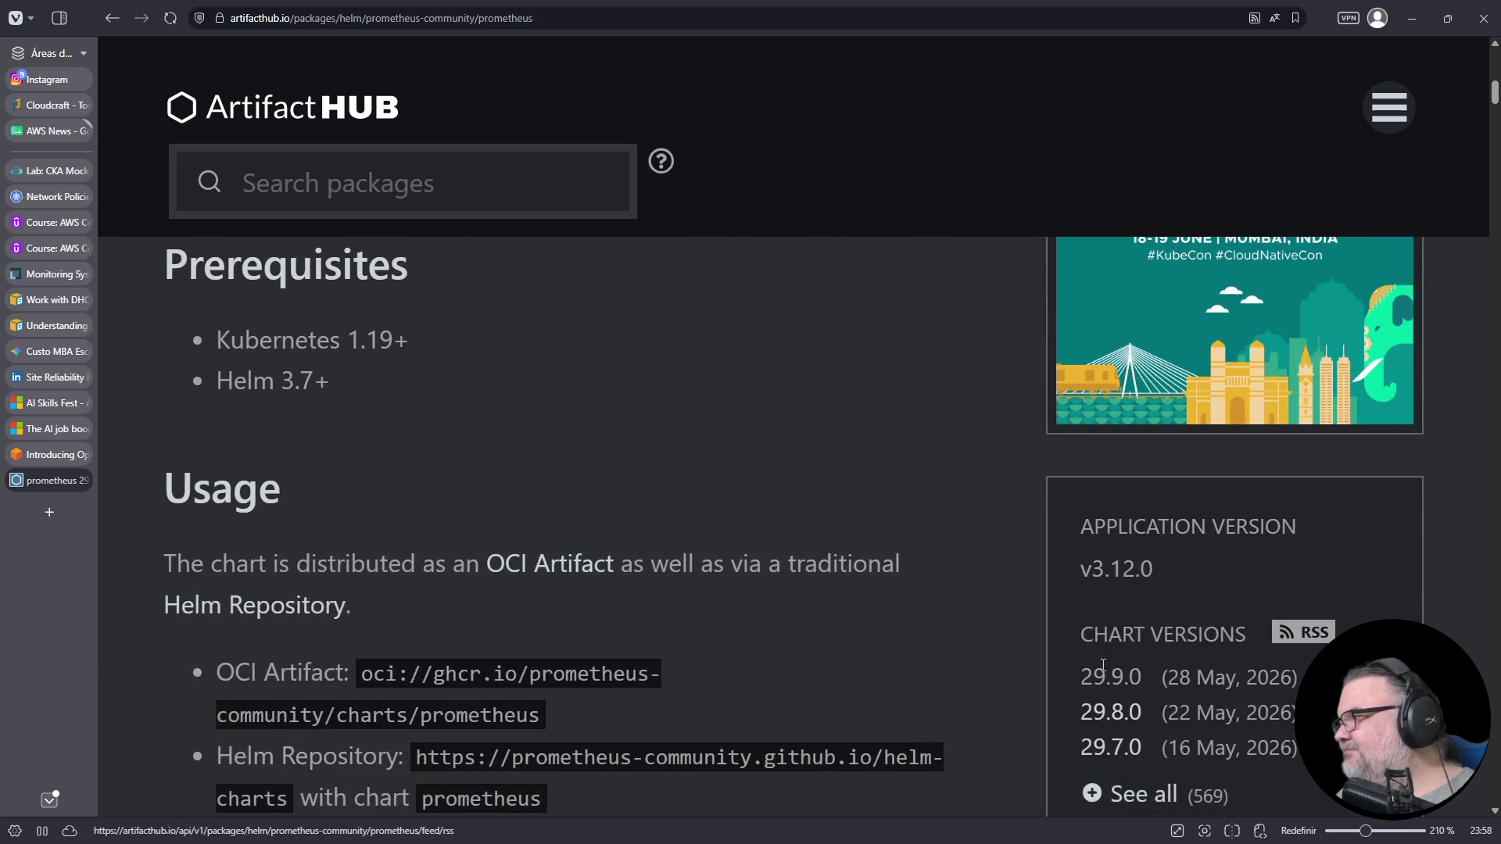
pyautogui.scroll(-5, 1104, 556)
pyautogui.scroll(-2, 1329, 602)
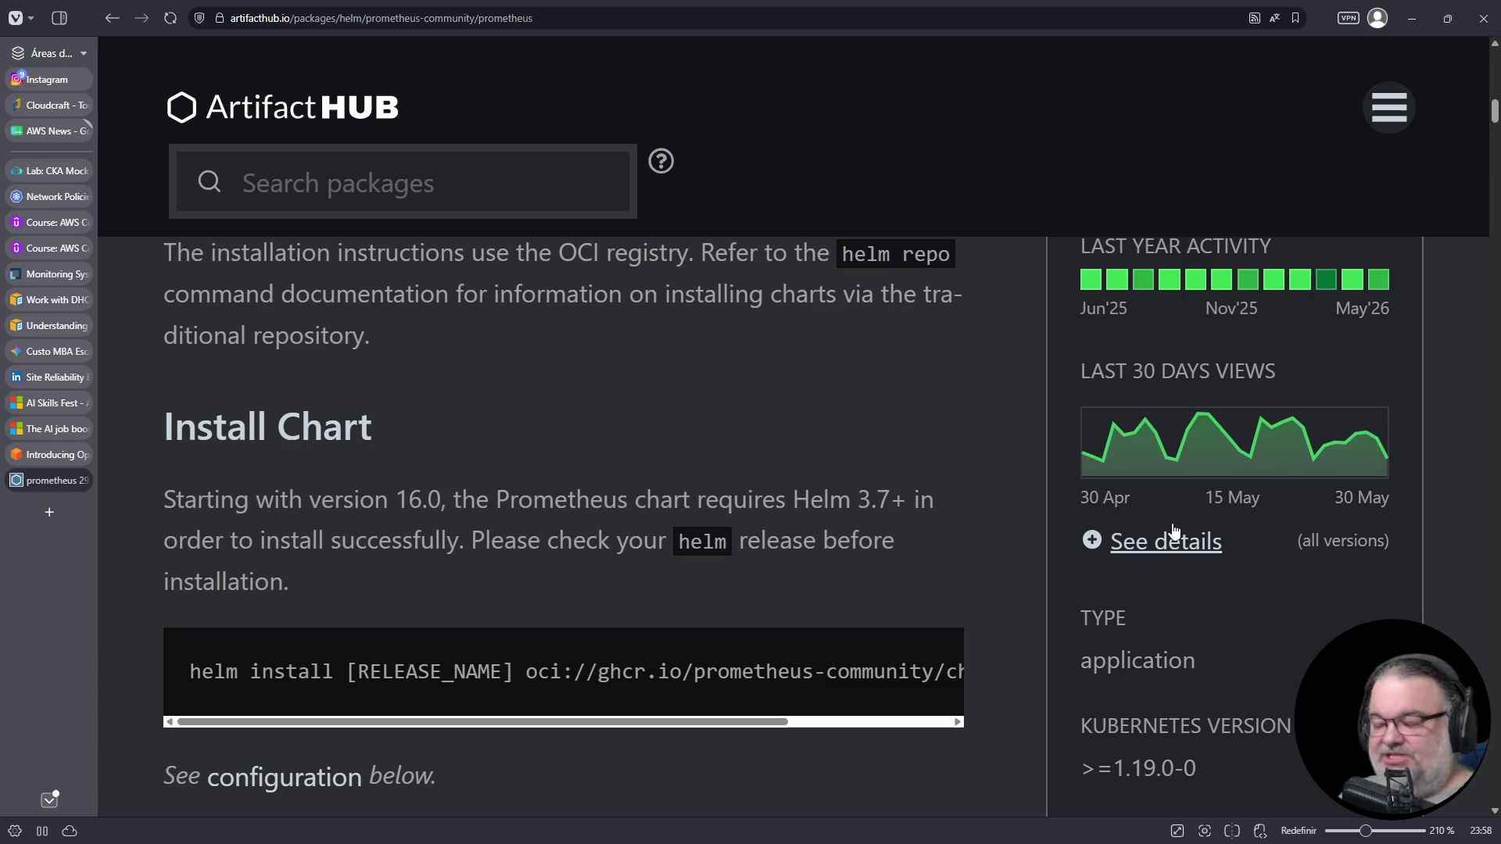
pyautogui.hotkey('ctrl', 't')
pyautogui.write('terraform')
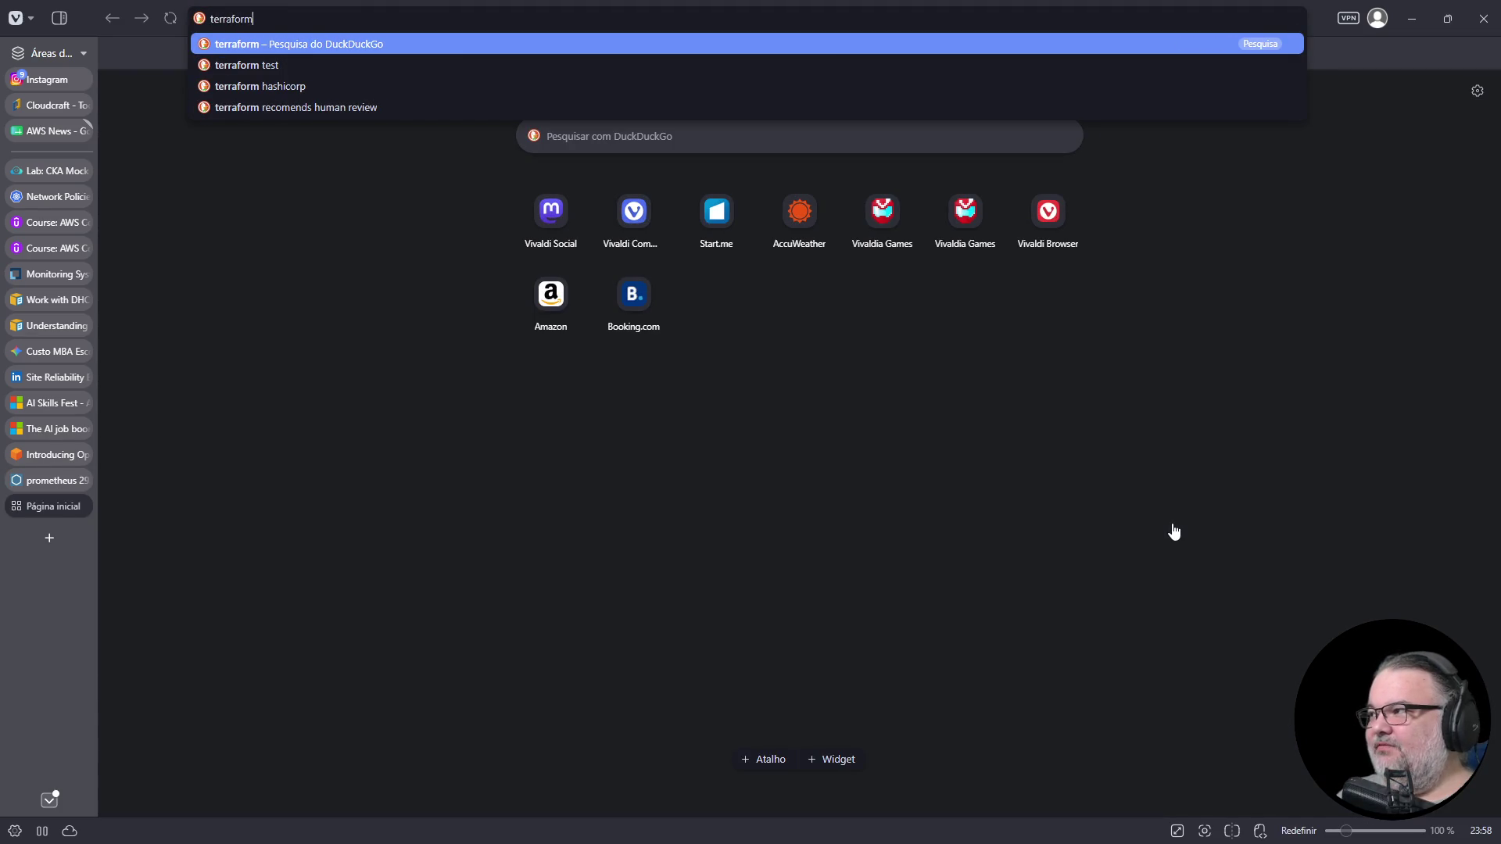
pyautogui.write(' module')
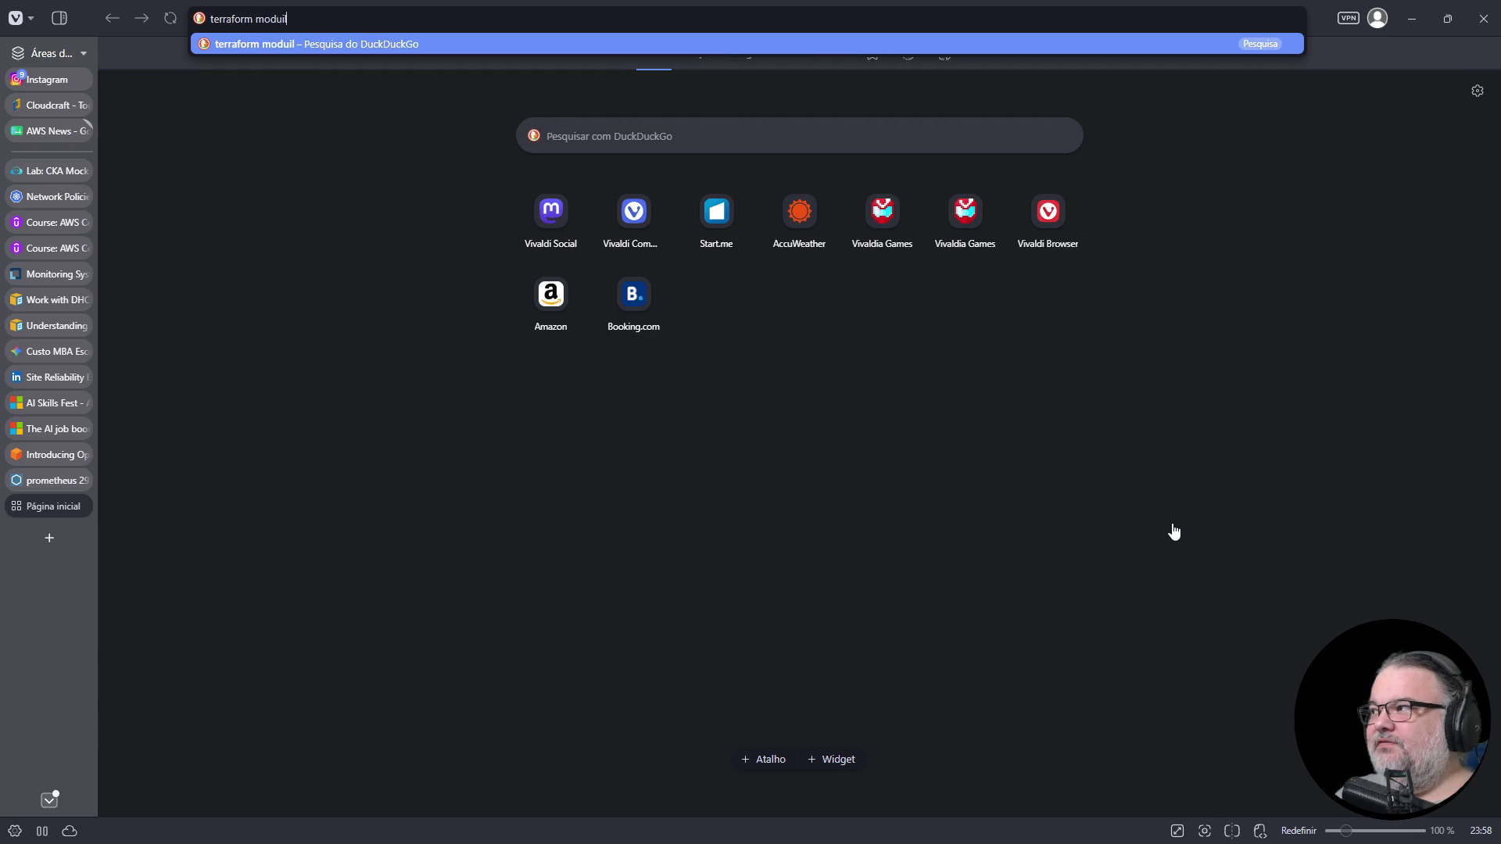
pyautogui.write(' vpc')
pyautogui.press('Return')
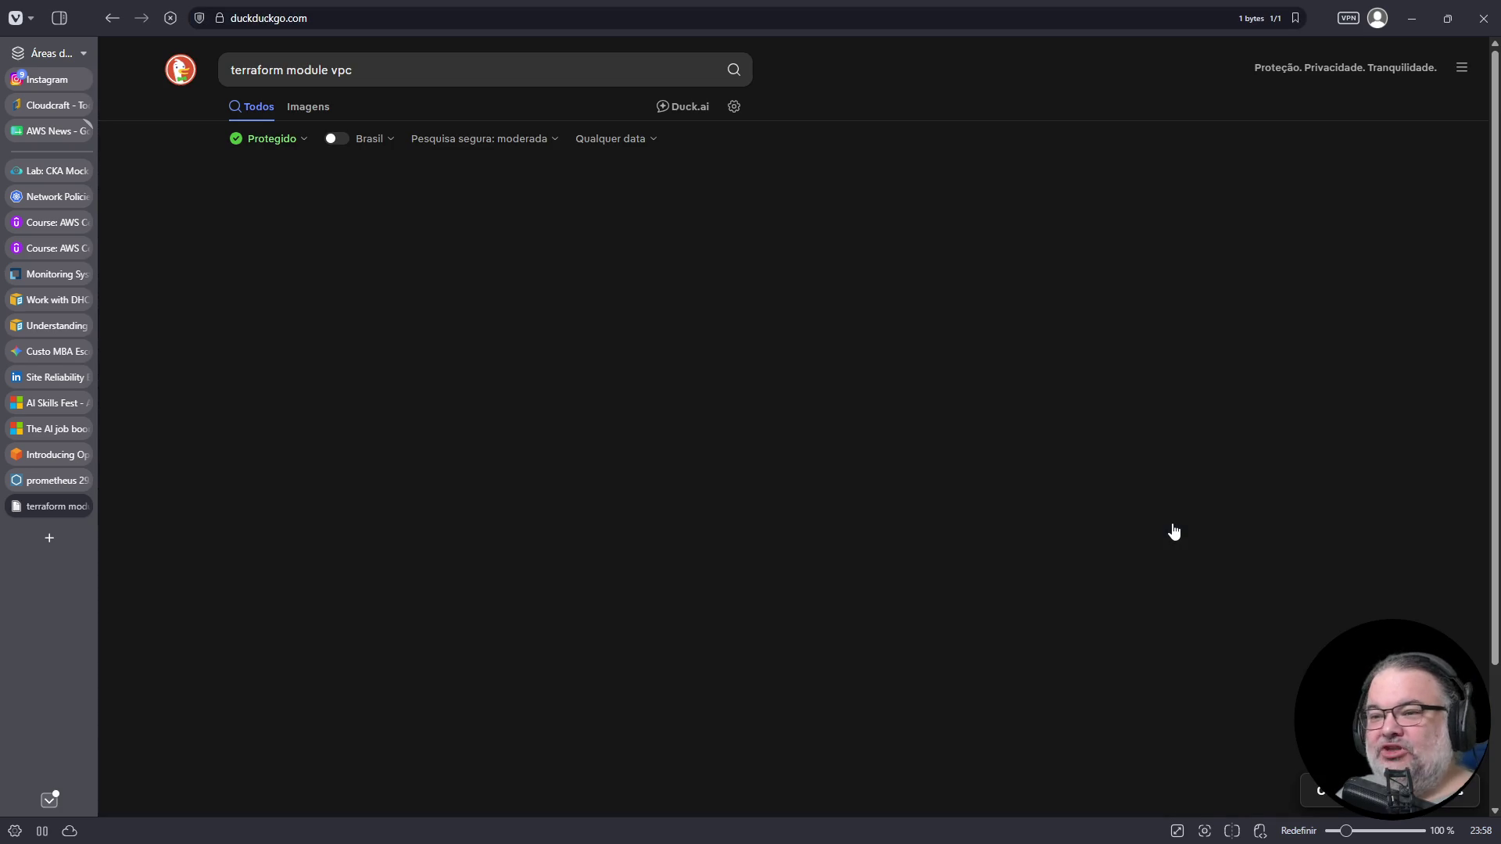
pyautogui.click(411, 701)
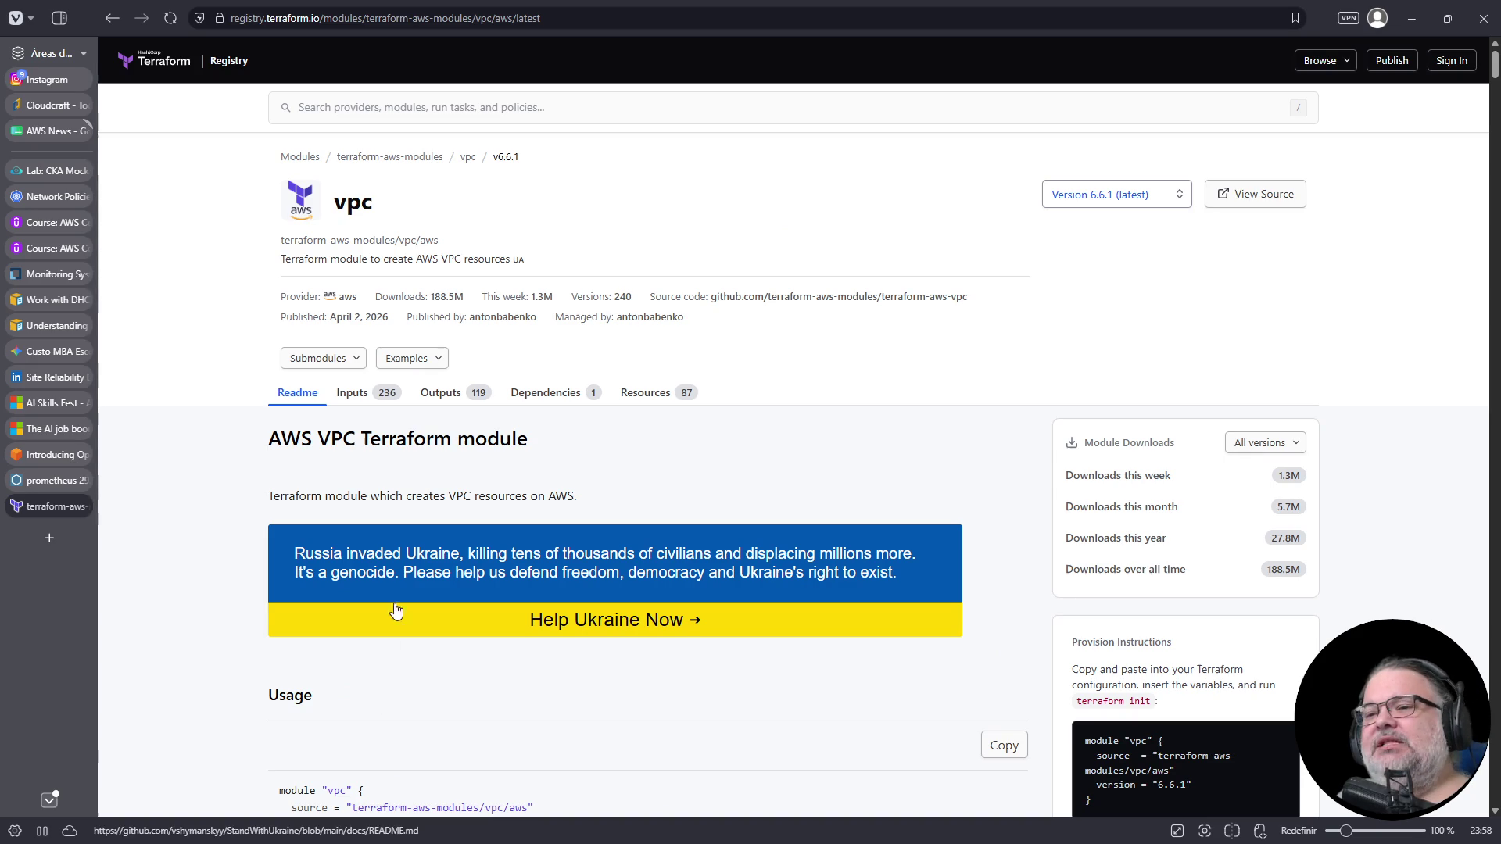
pyautogui.scroll(-8, 469, 485)
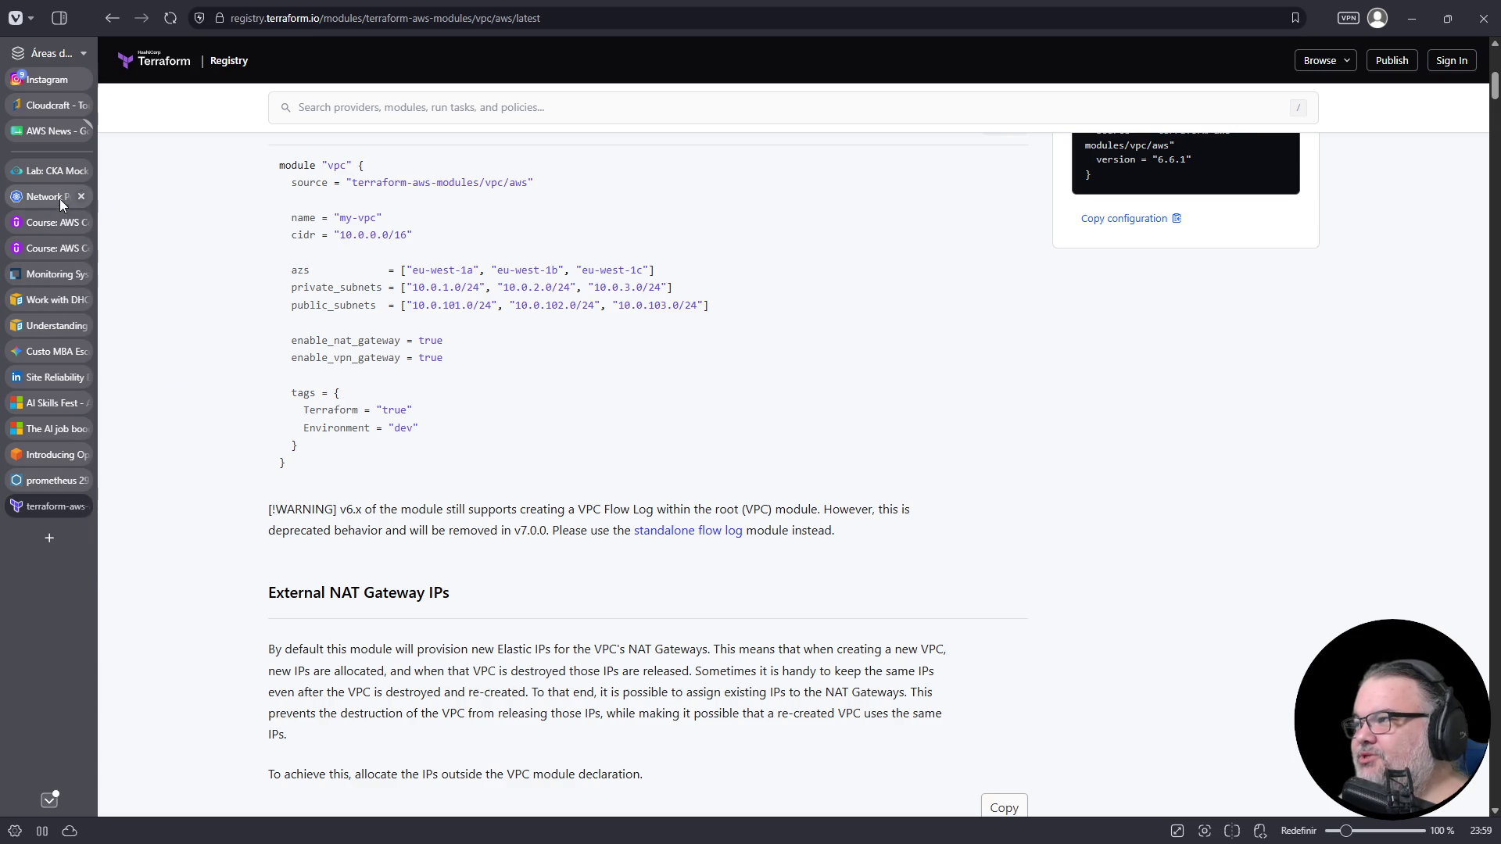
pyautogui.click(81, 506)
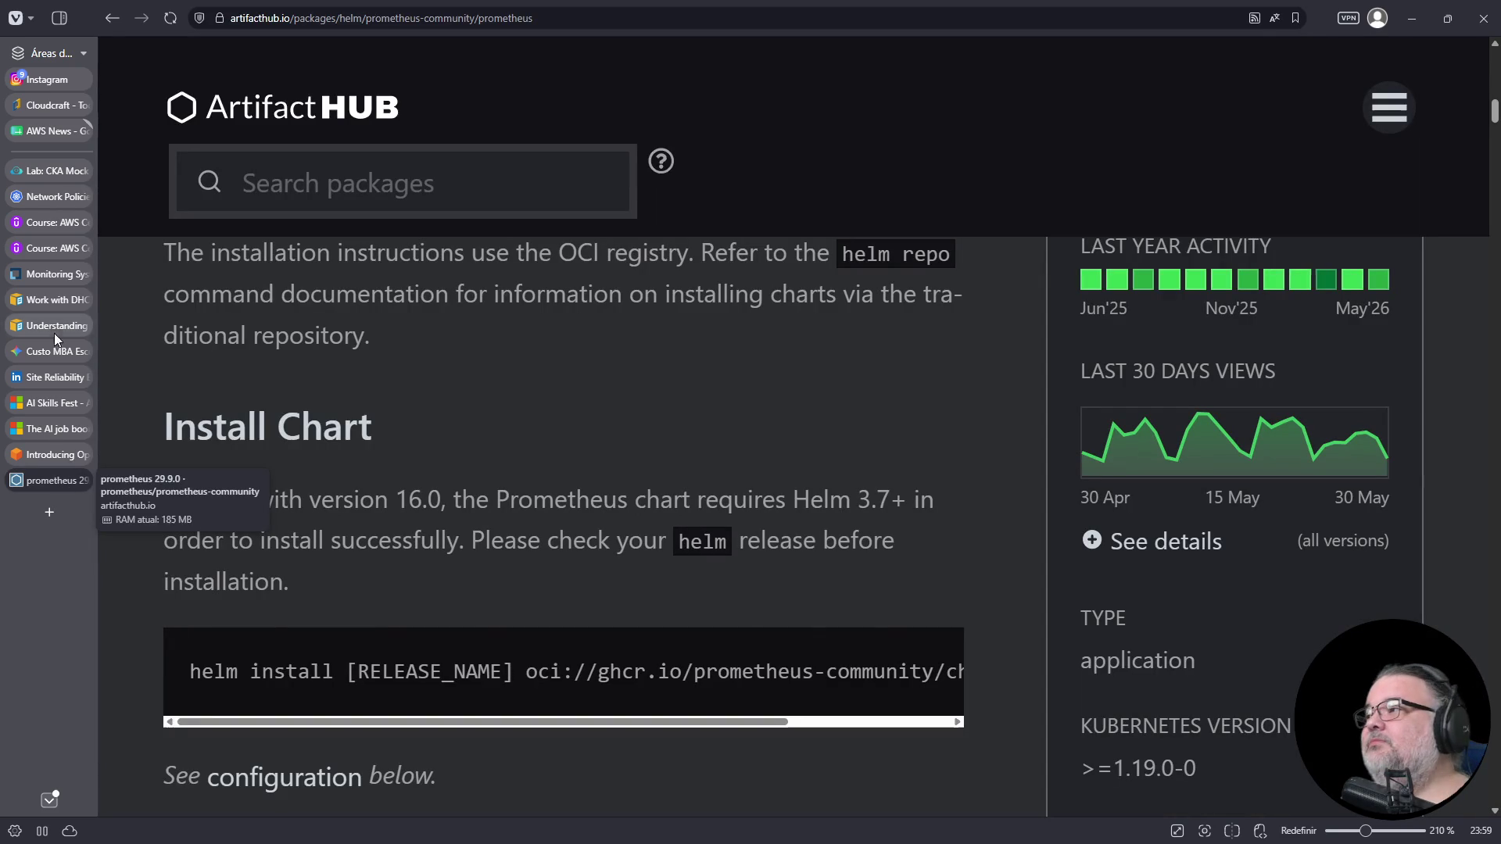
pyautogui.click(31, 170)
# - Clear the terminal and move on to Question 3 of the mock exam
pyautogui.click(720, 718)
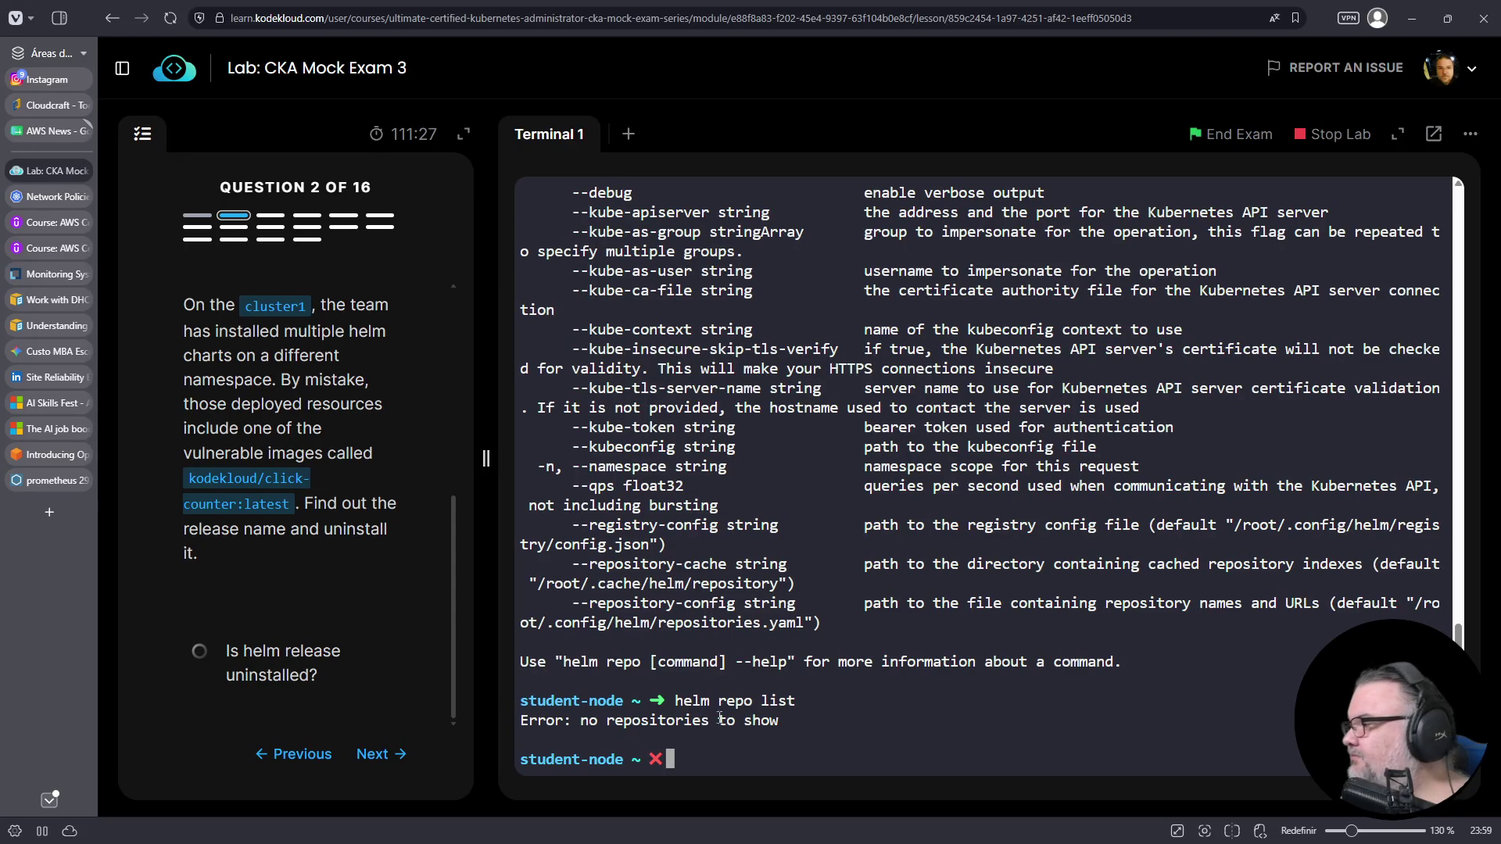
pyautogui.hotkey('ctrl', 'l')
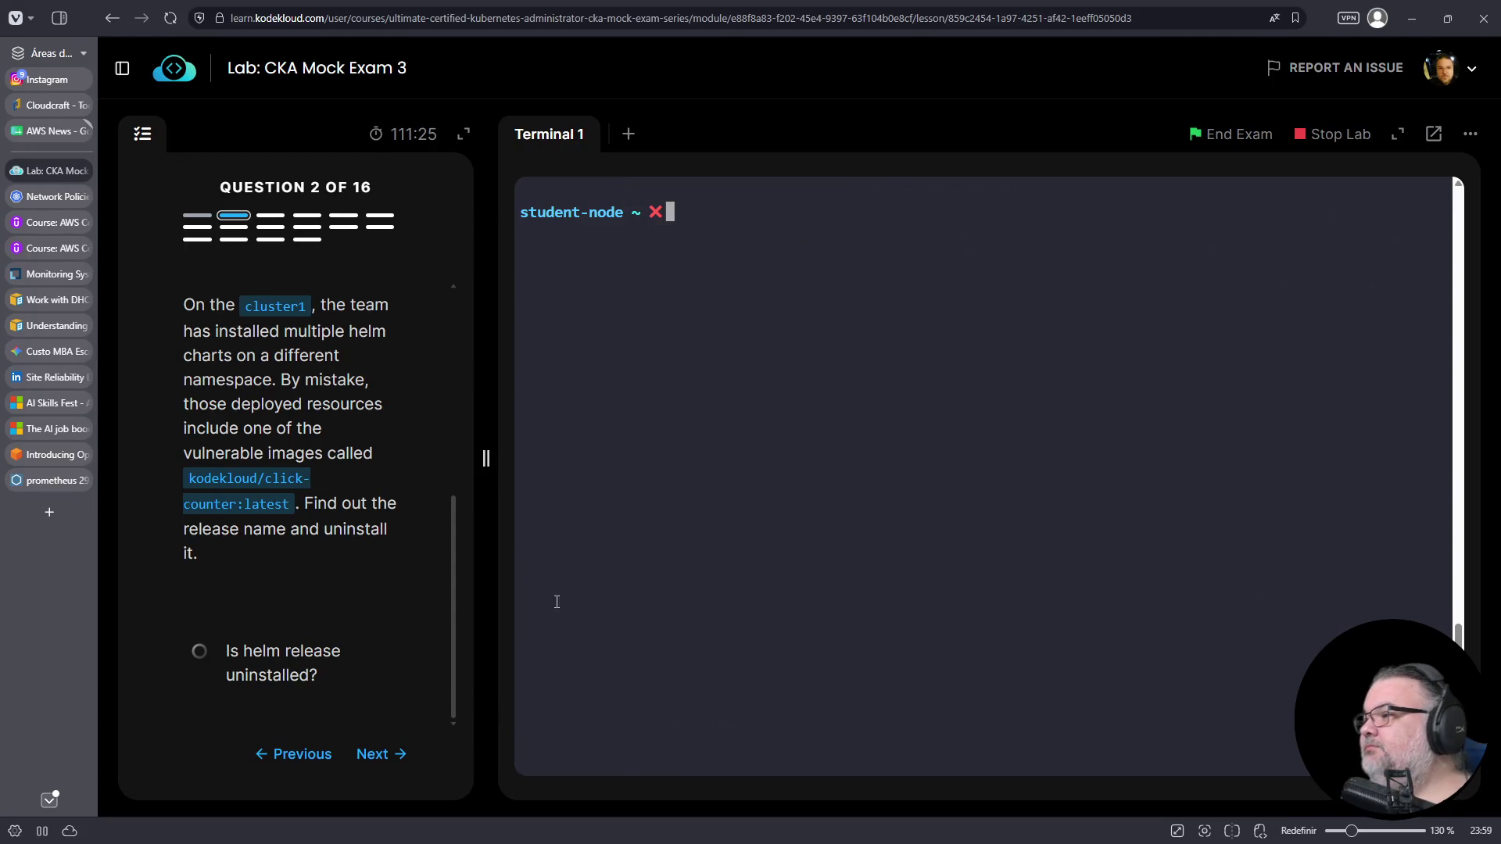
pyautogui.click(373, 755)
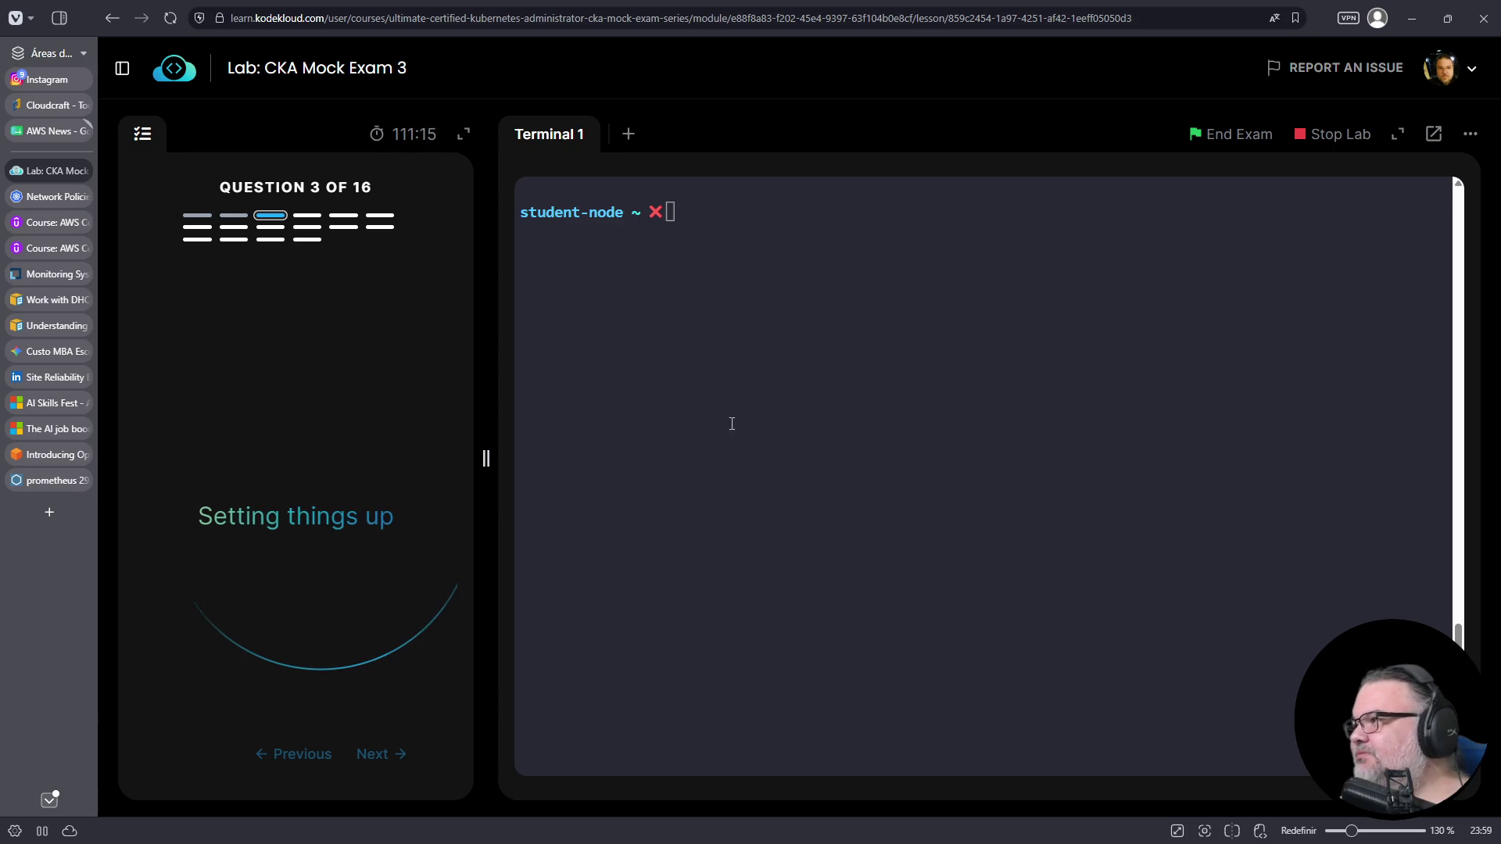
pyautogui.click(757, 375)
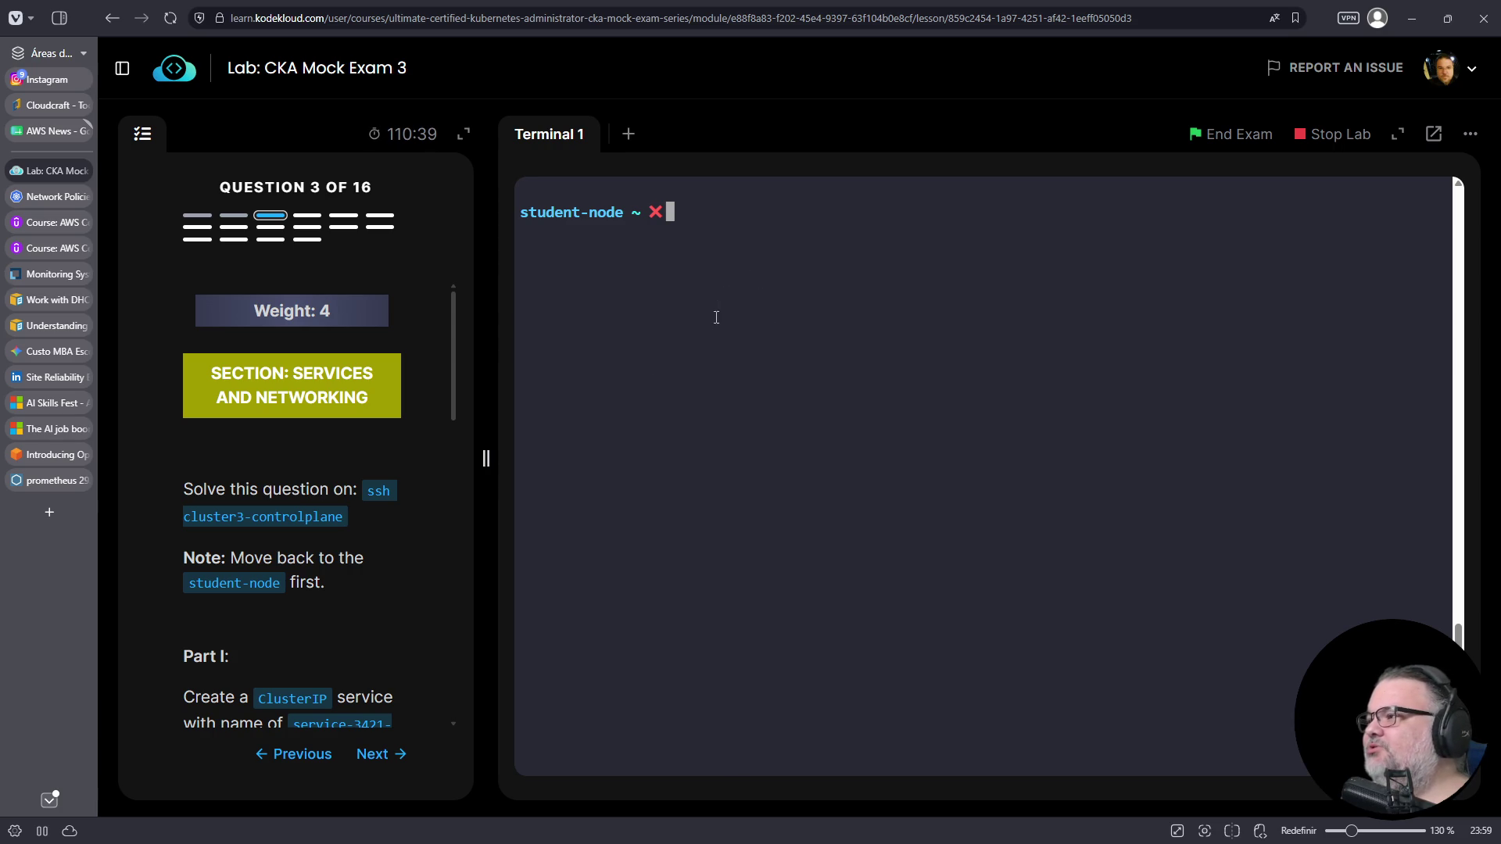
# - Paste and run 'ssh cluster3-controlplane' from the question in the terminal
pyautogui.moveTo(366, 492); pyautogui.dragTo(349, 524)
pyautogui.click(630, 469)
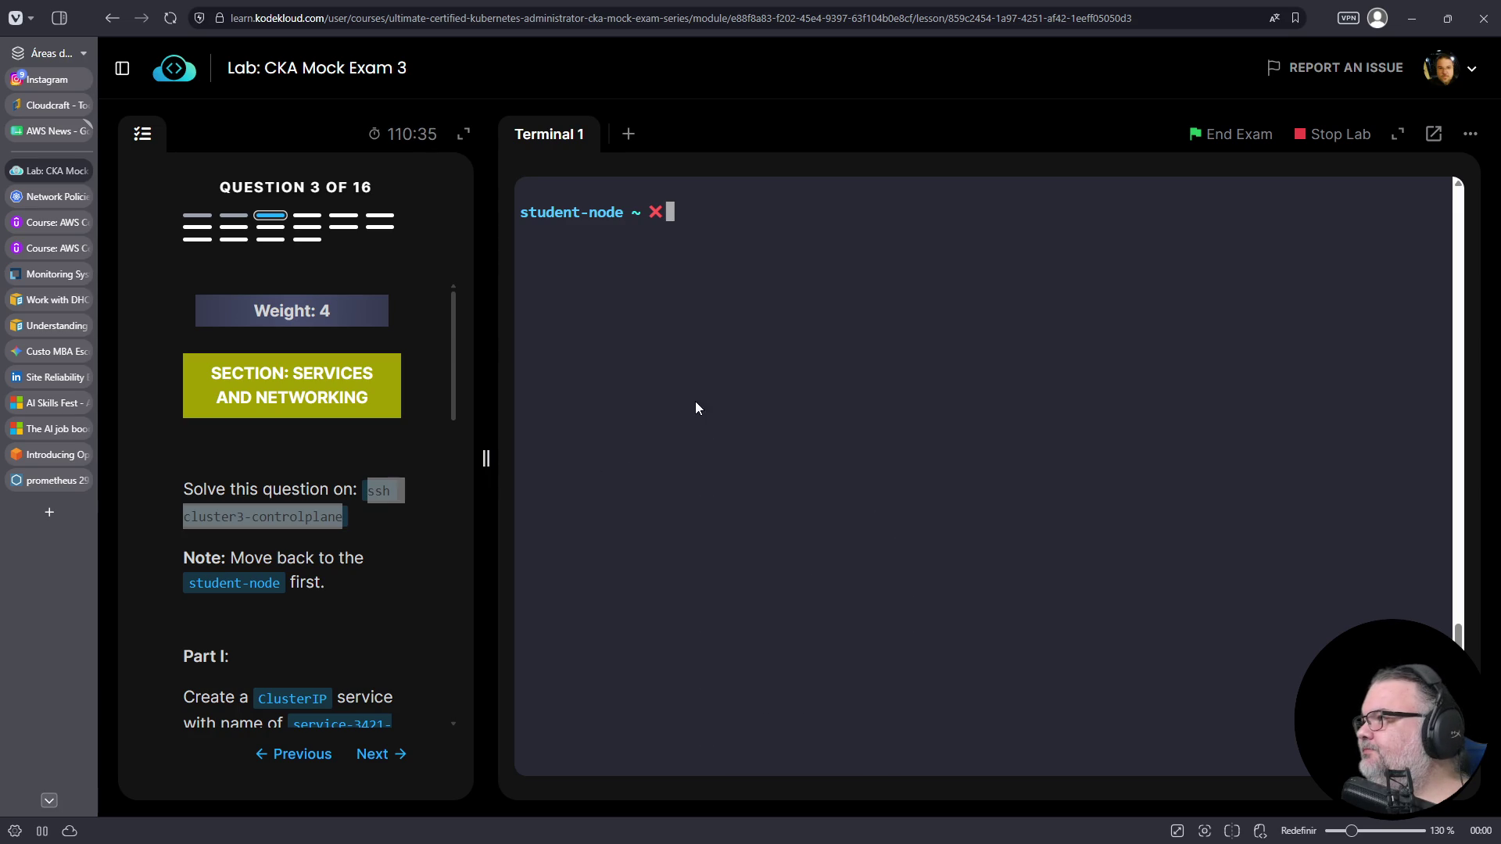
pyautogui.rightClick(695, 402)
pyautogui.click(740, 558)
pyautogui.press('Return')
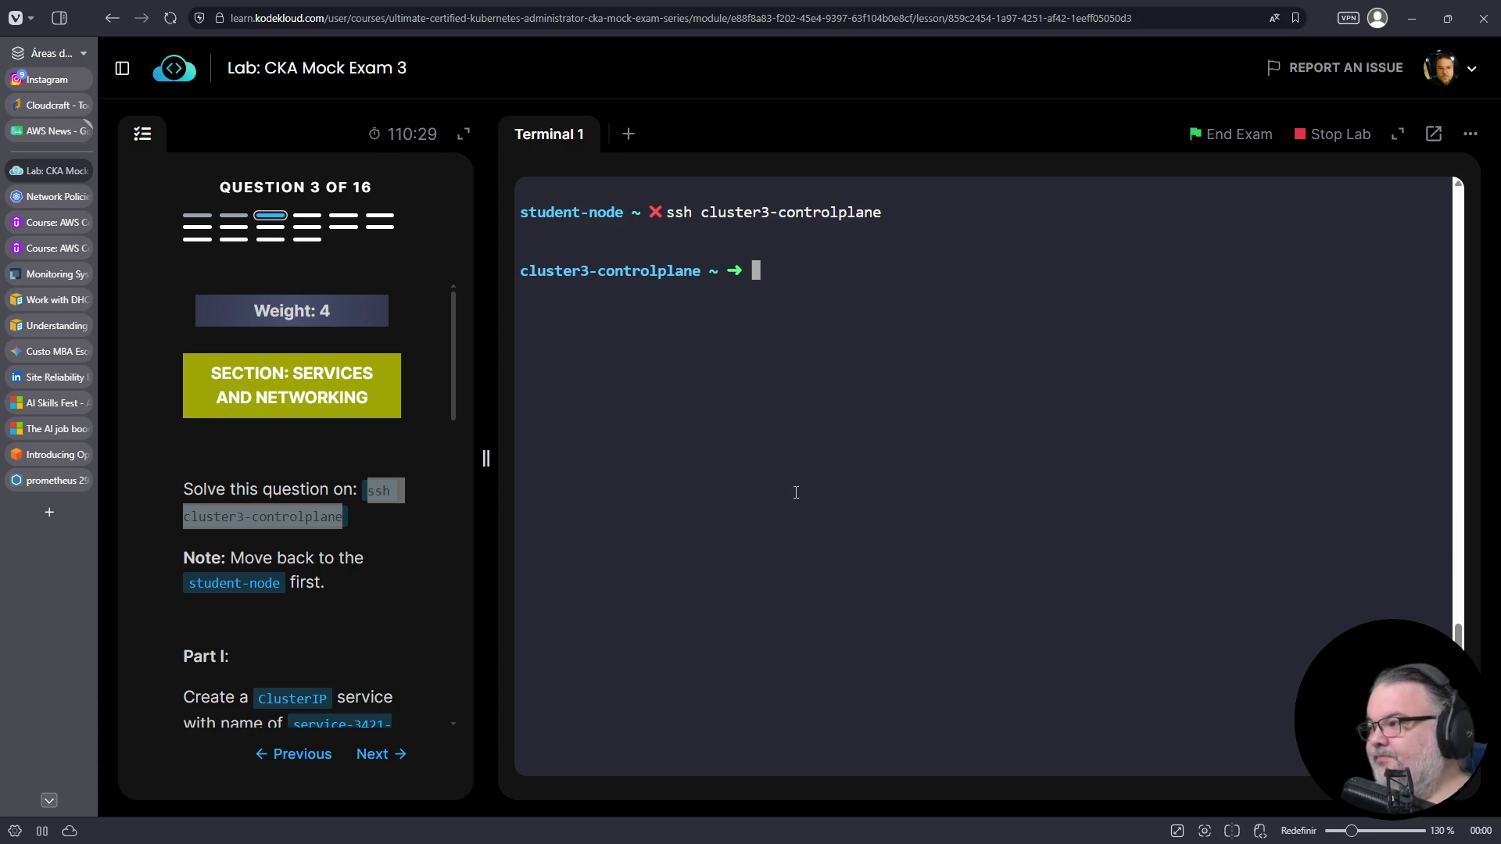
# - Run 'k -n spectra-1267 get svc' to confirm the namespace has no services
pyautogui.hotkey('ctrl', 'l')
pyautogui.scroll(-5, 409, 507)
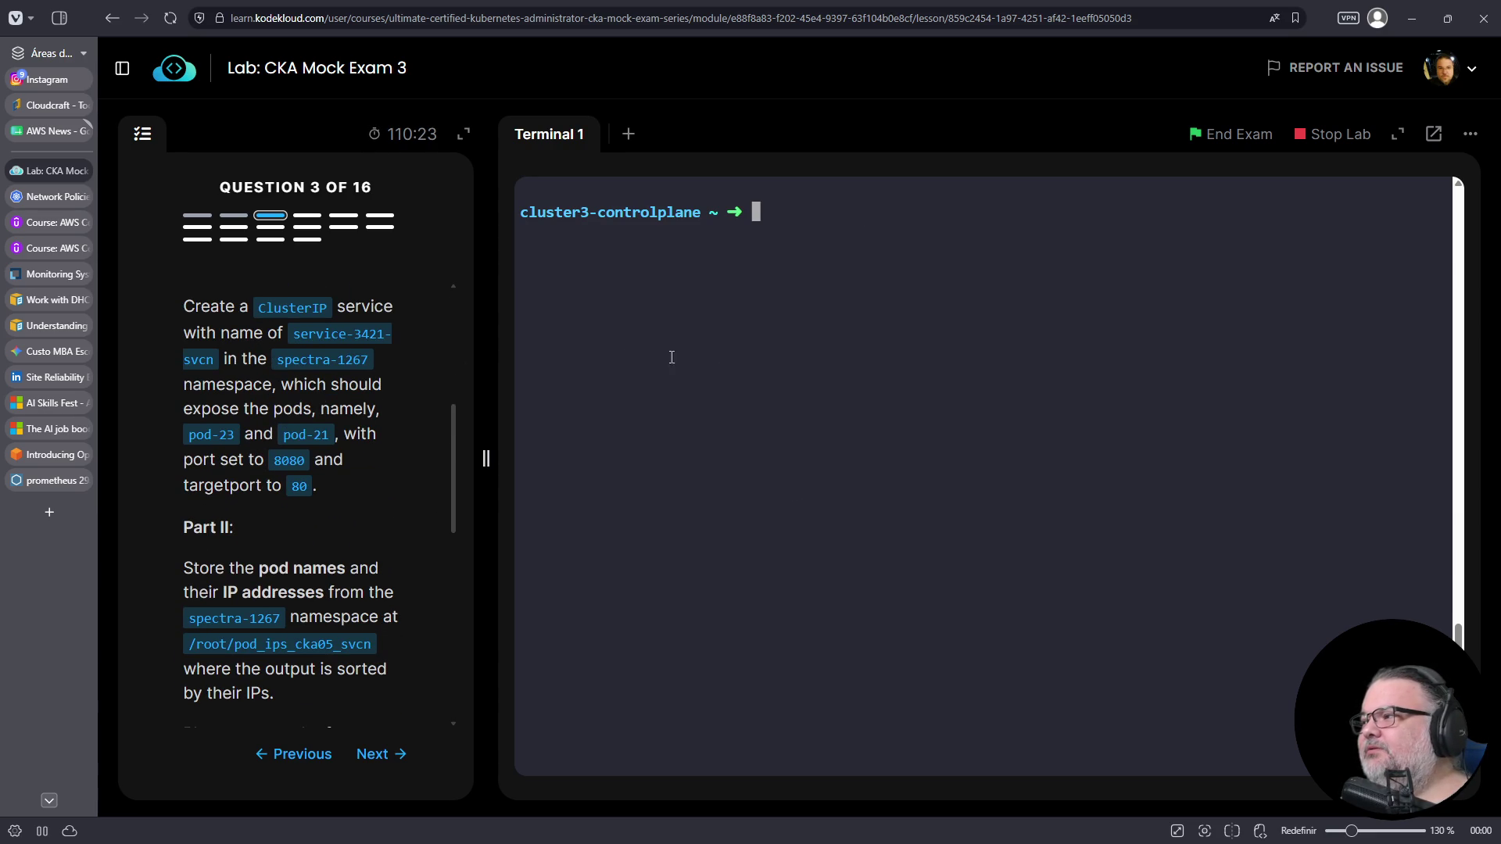
pyautogui.write('k -n')
pyautogui.moveTo(286, 359); pyautogui.dragTo(369, 360)
pyautogui.rightClick(345, 362)
pyautogui.click(375, 378)
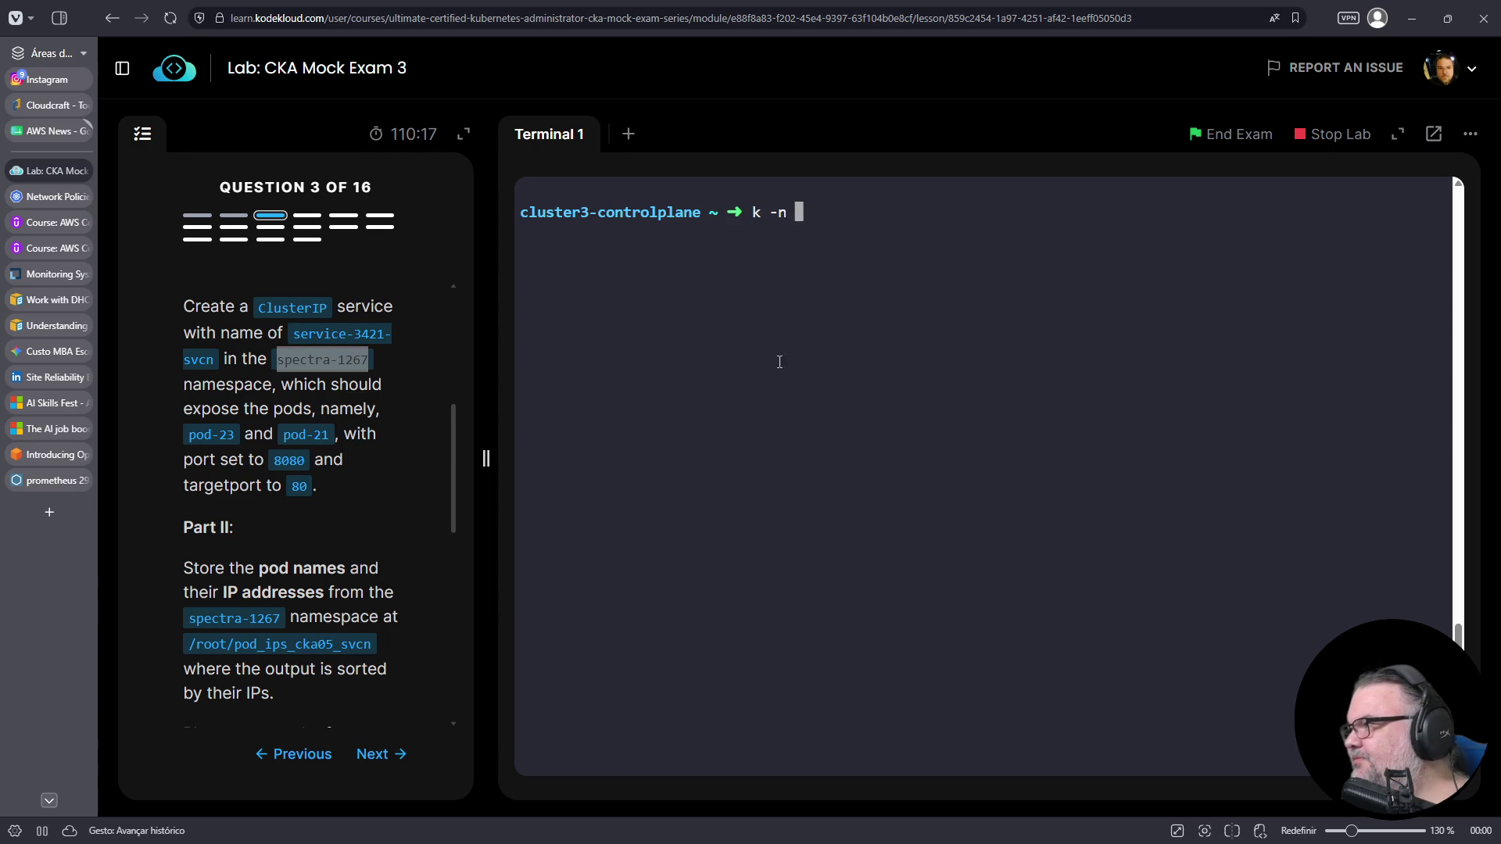
pyautogui.rightClick(753, 354)
pyautogui.click(802, 510)
pyautogui.write('get svc')
pyautogui.press('Return')
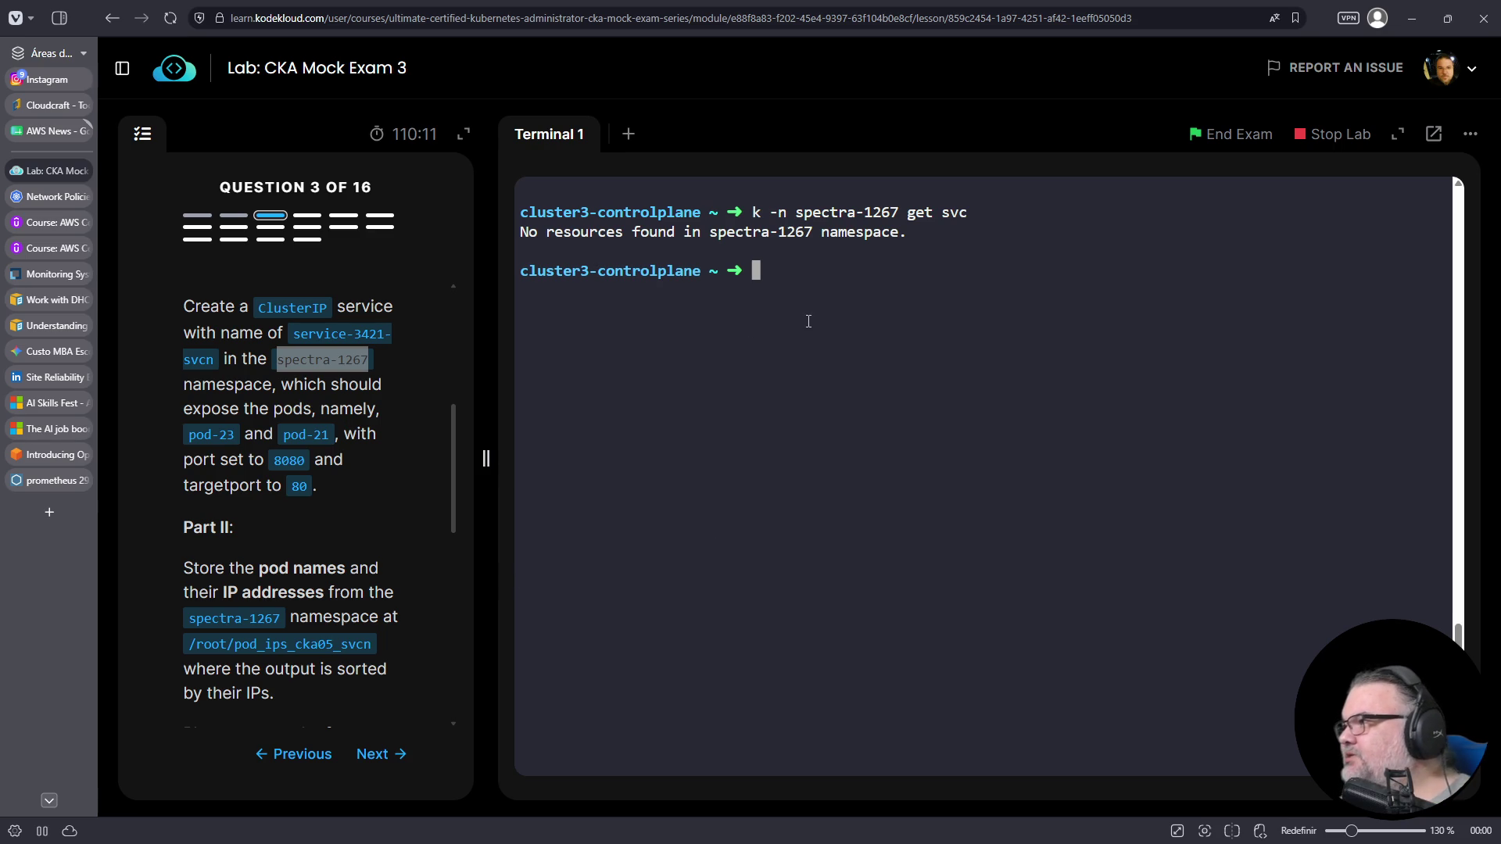
# - List spectra-1267's pods, then again with --show-labels to compare pod-21 and pod-23 labels
pyautogui.press('Up')
pyautogui.press('BackSpace')
pyautogui.press('BackSpace')
pyautogui.press('BackSpace')
pyautogui.write('pods')
pyautogui.press('Return')
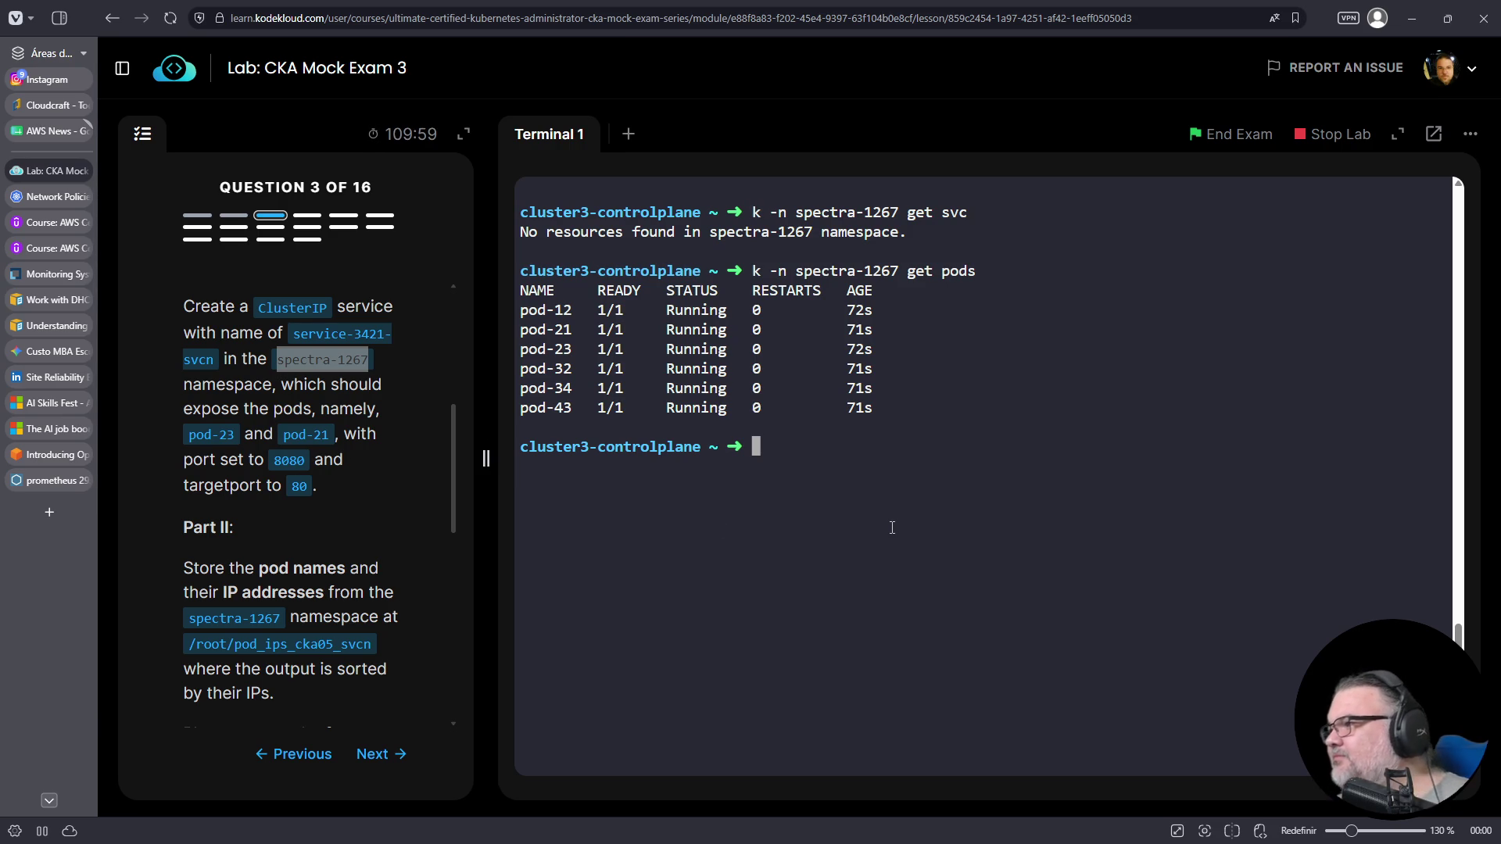
pyautogui.press('Up')
pyautogui.write('--show-')
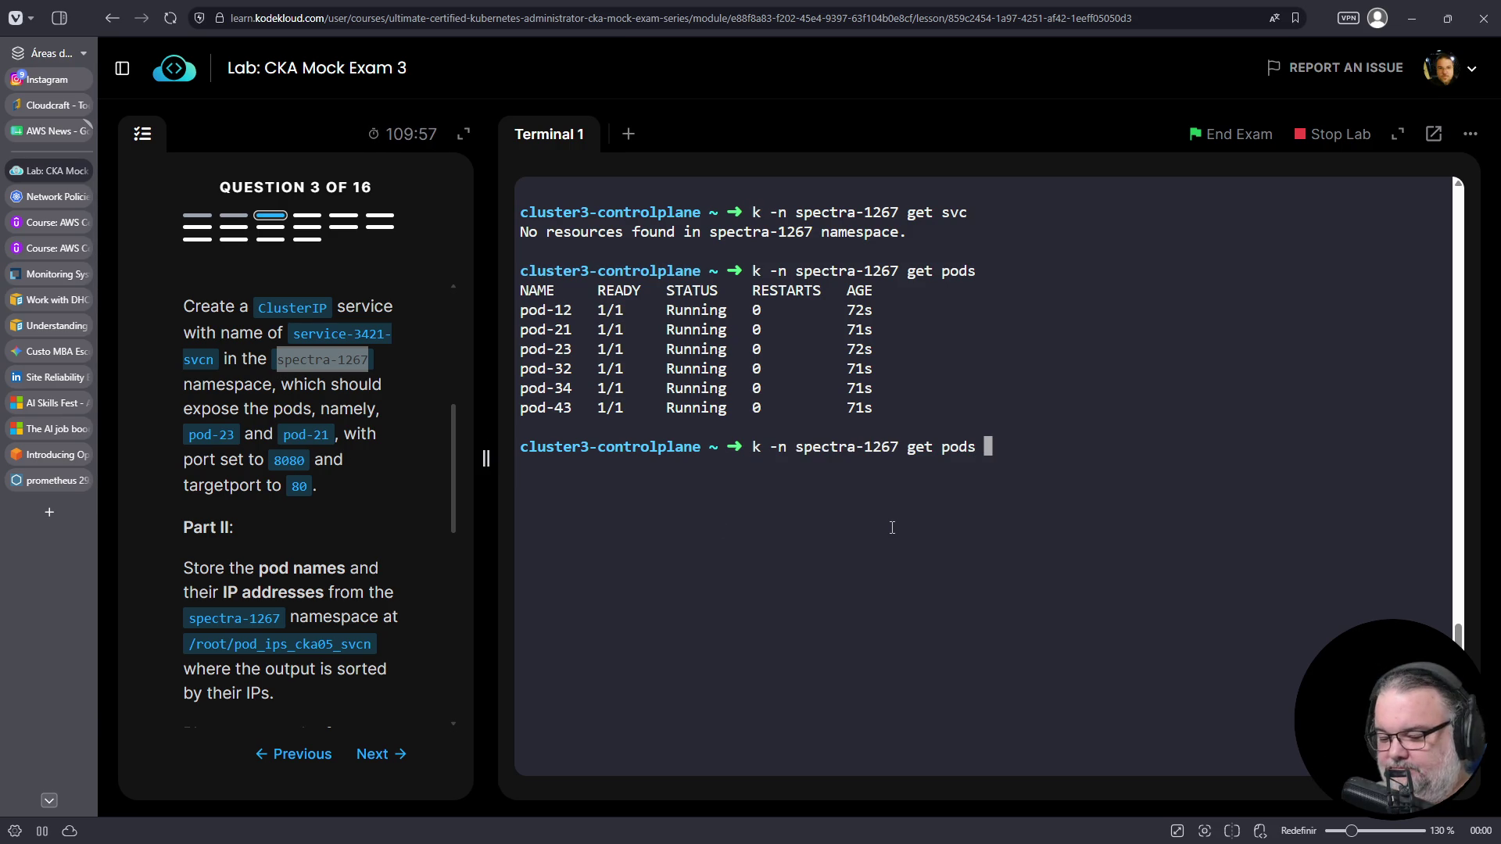
pyautogui.write('labels')
pyautogui.press('Return')
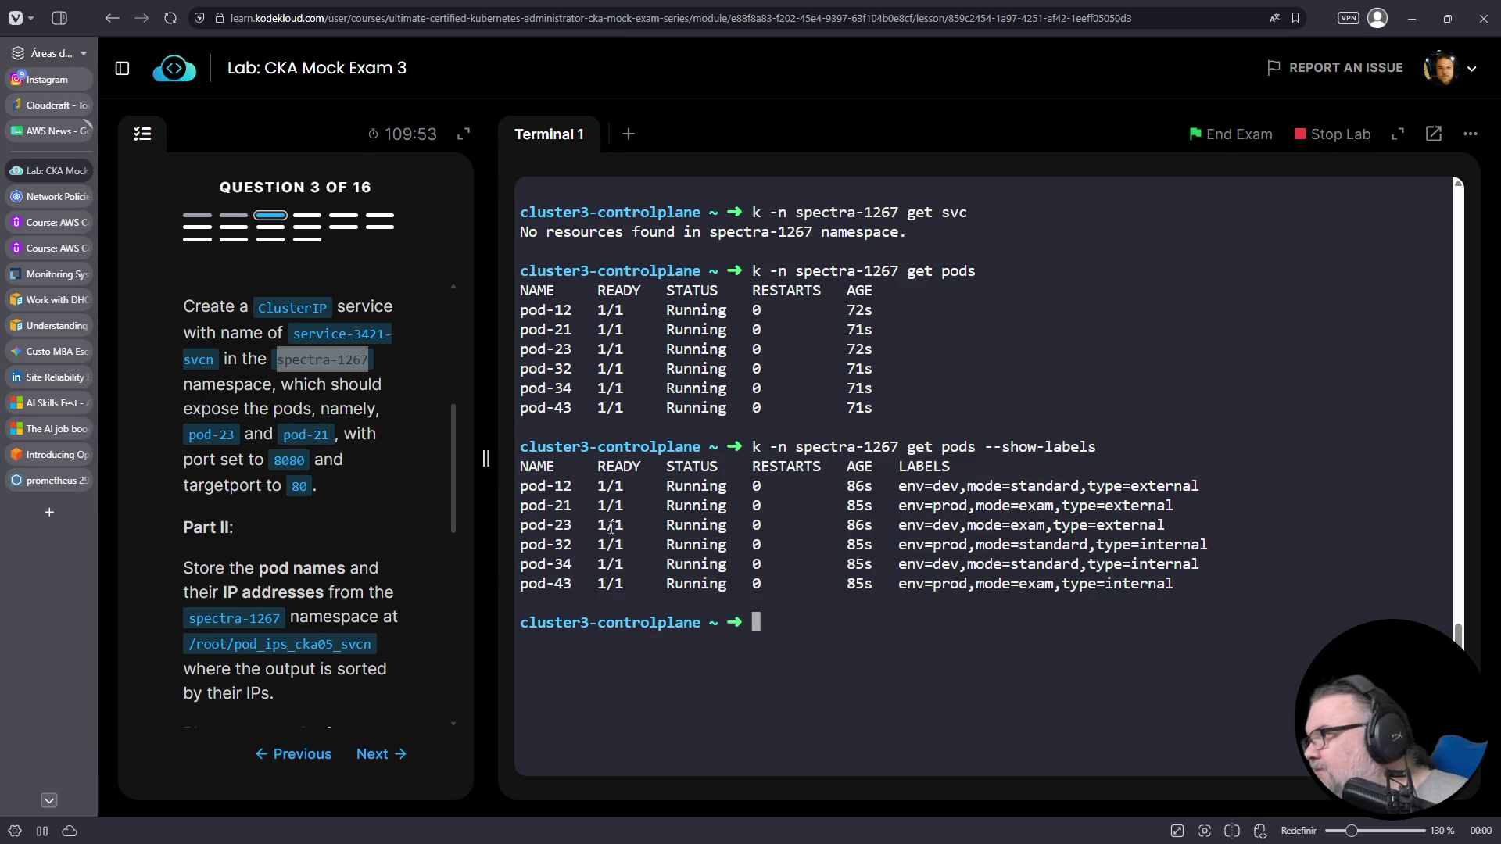
pyautogui.tripleClick(565, 526)
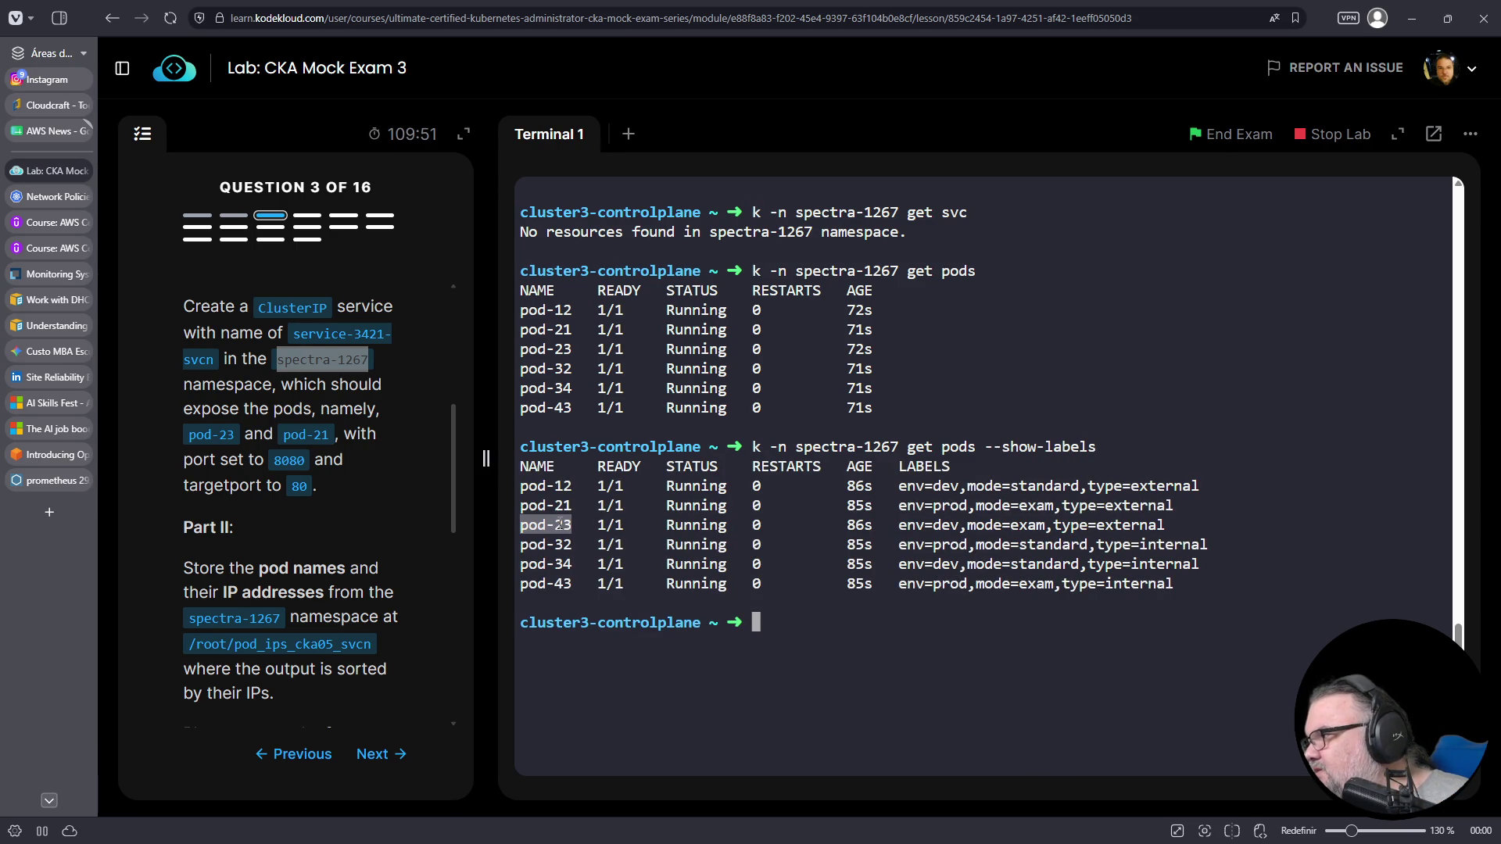
pyautogui.tripleClick(567, 505)
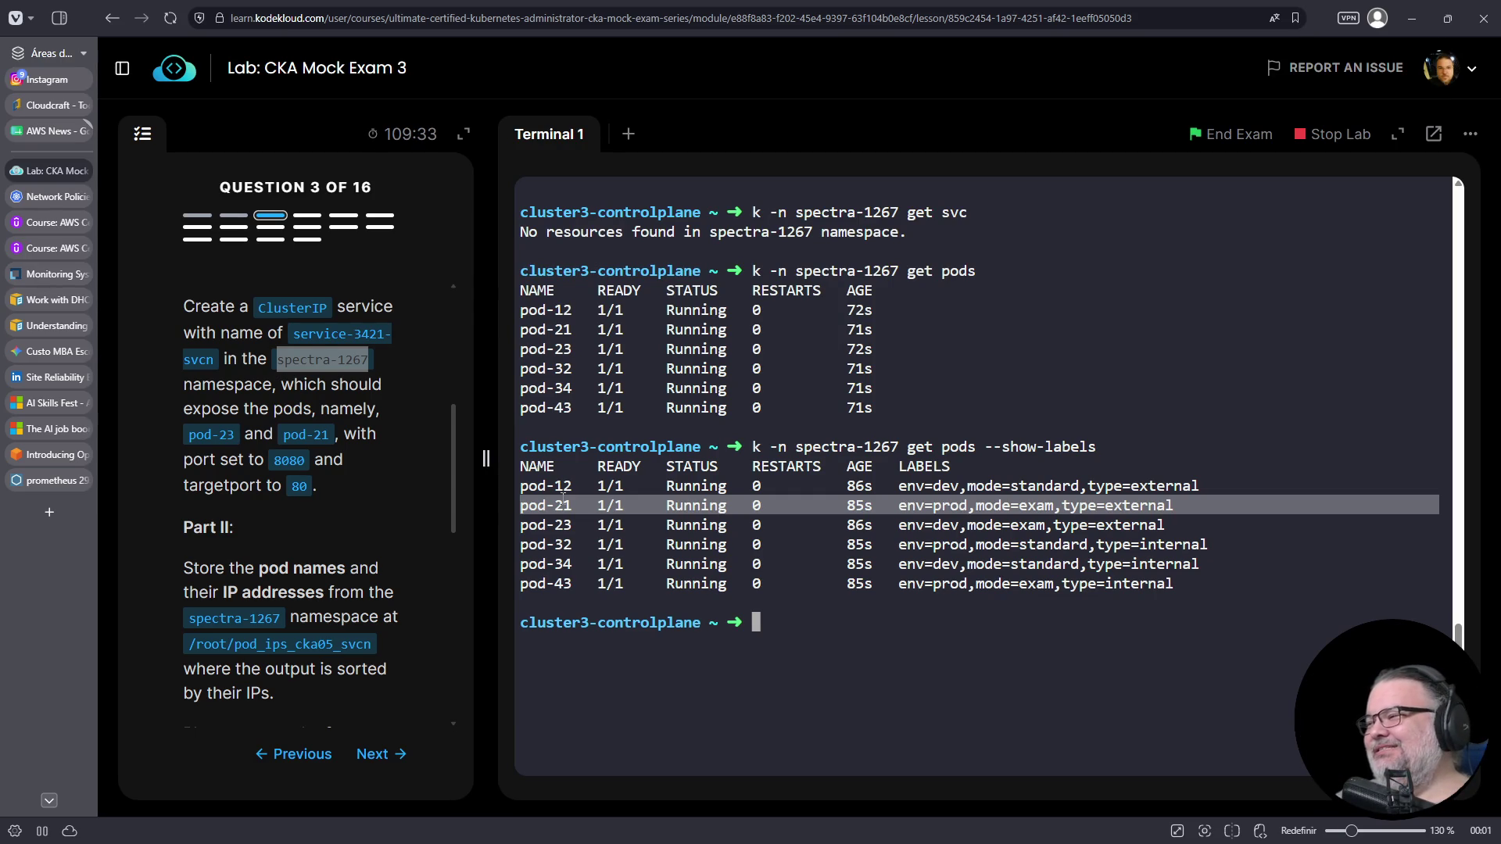
# - Read Part I, Part II and the checklist, then begin a 'k expose' command
pyautogui.scroll(-4, 371, 549)
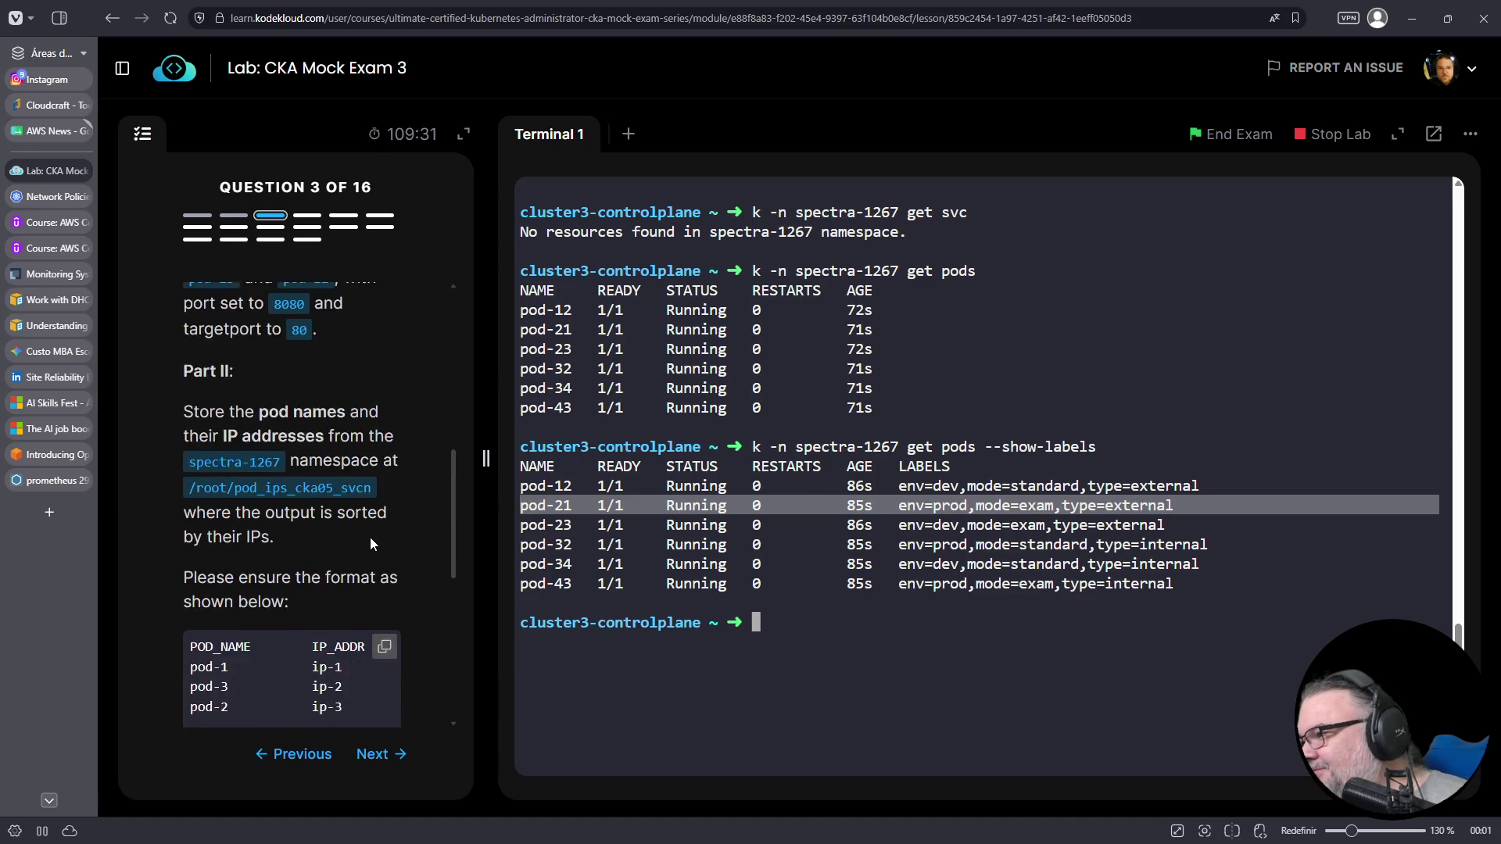
pyautogui.scroll(-3, 365, 533)
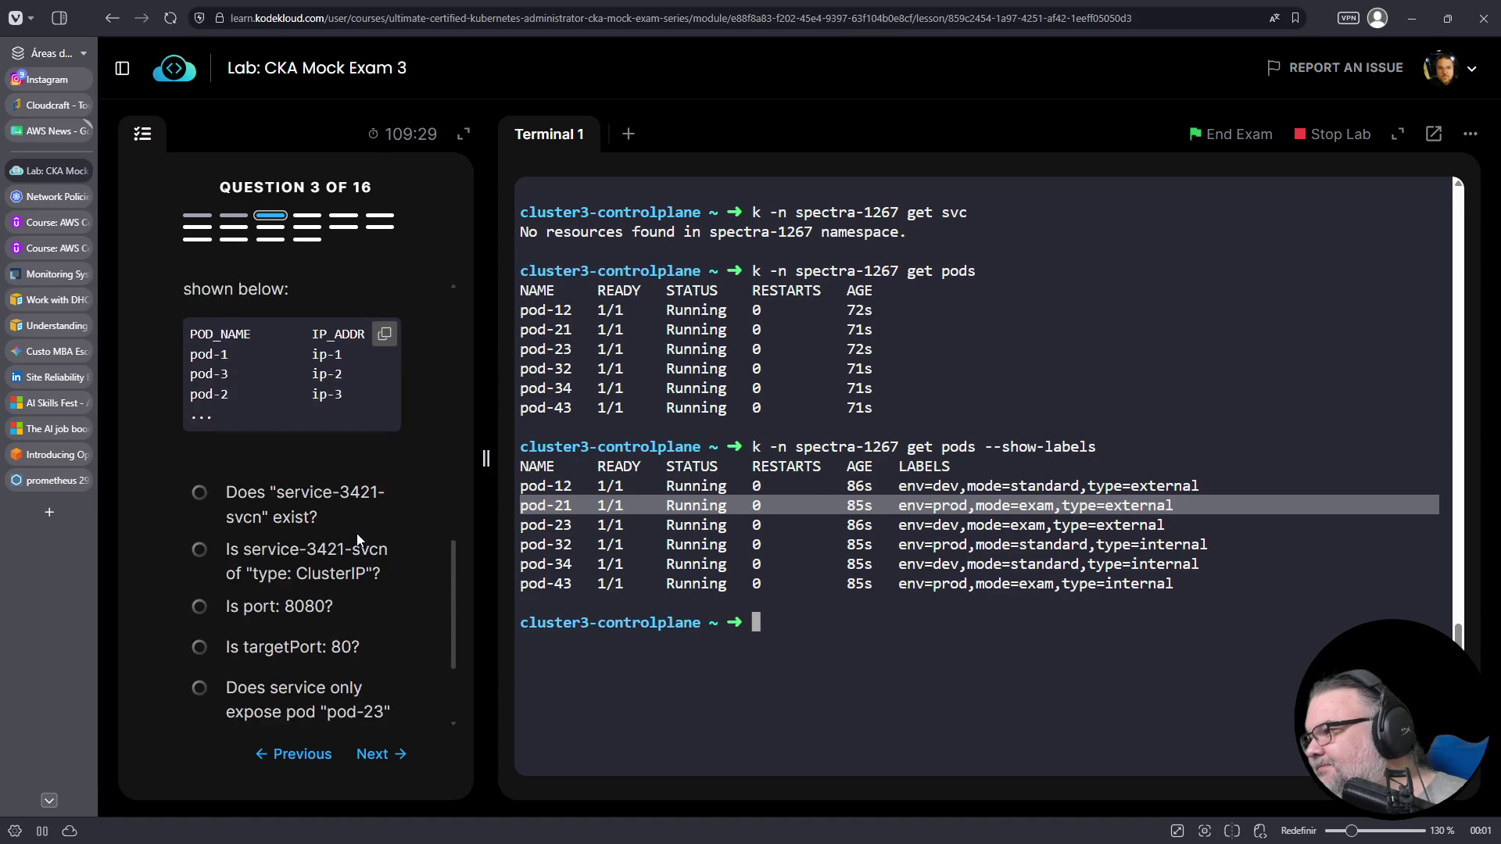
pyautogui.scroll(5, 397, 438)
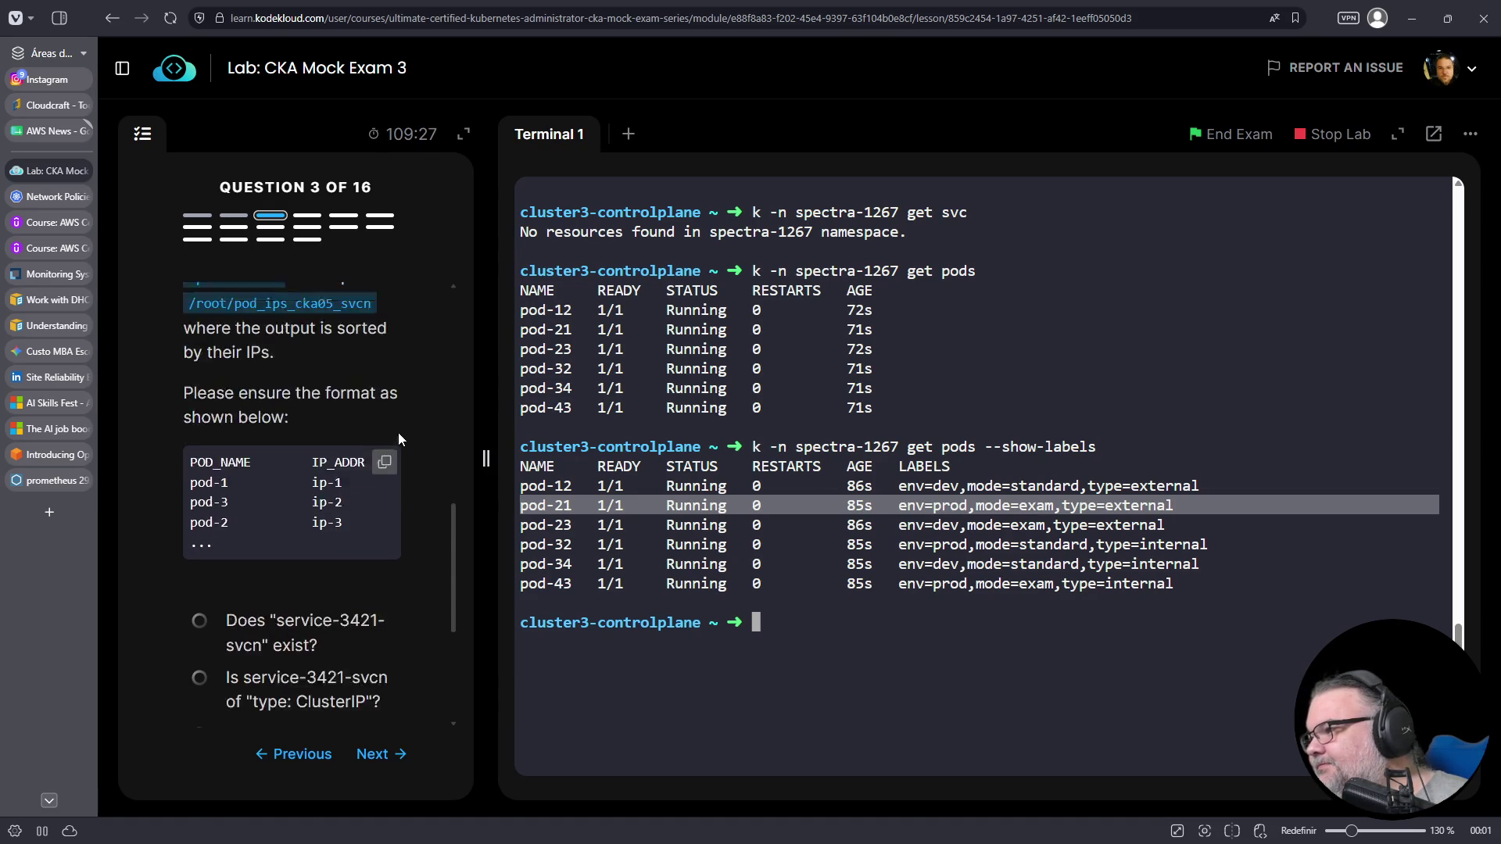
pyautogui.scroll(-5, 377, 458)
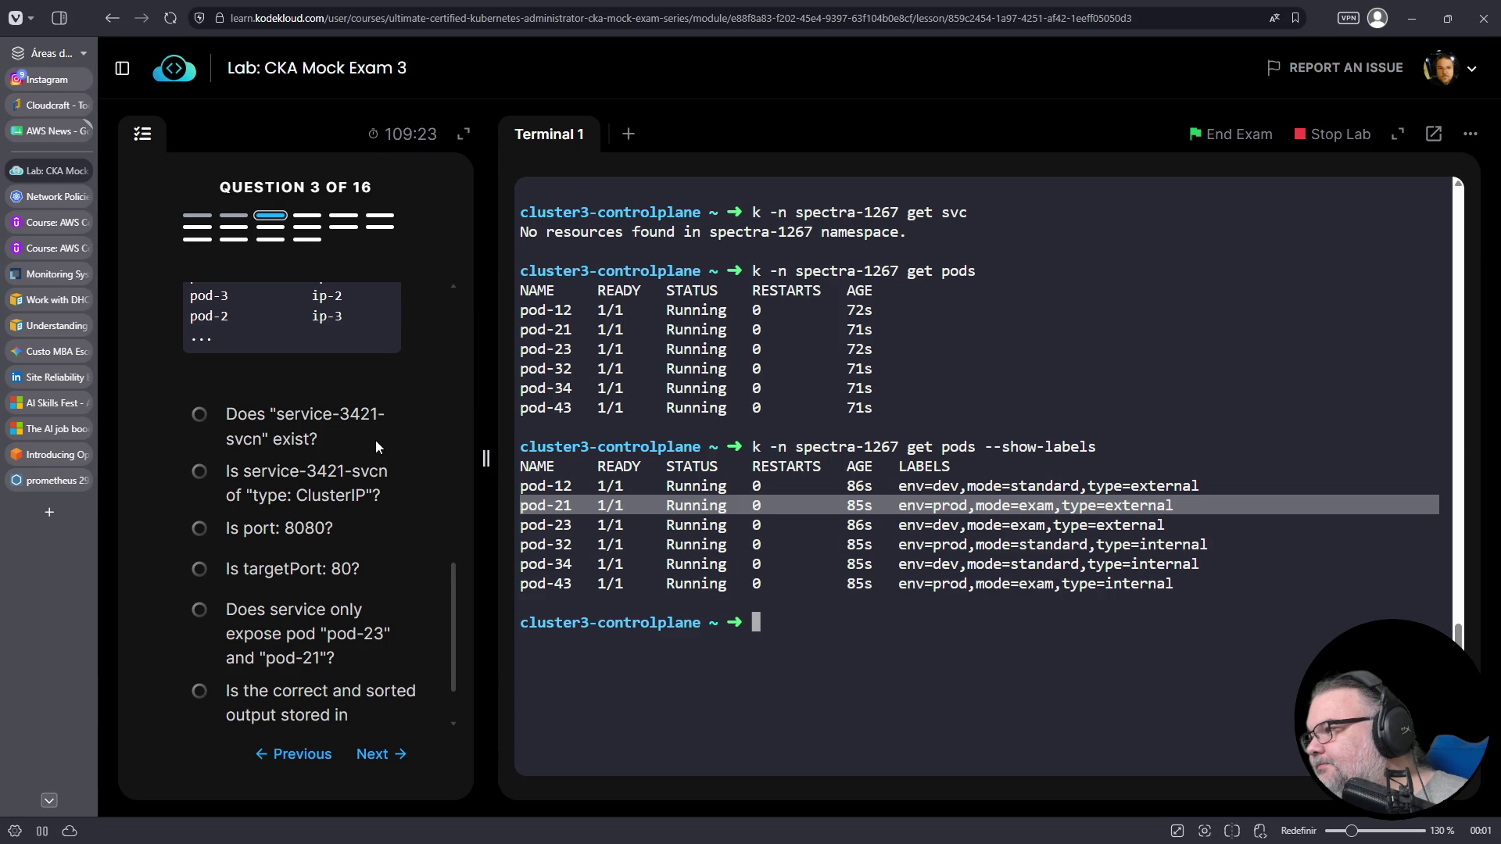
pyautogui.scroll(5, 375, 439)
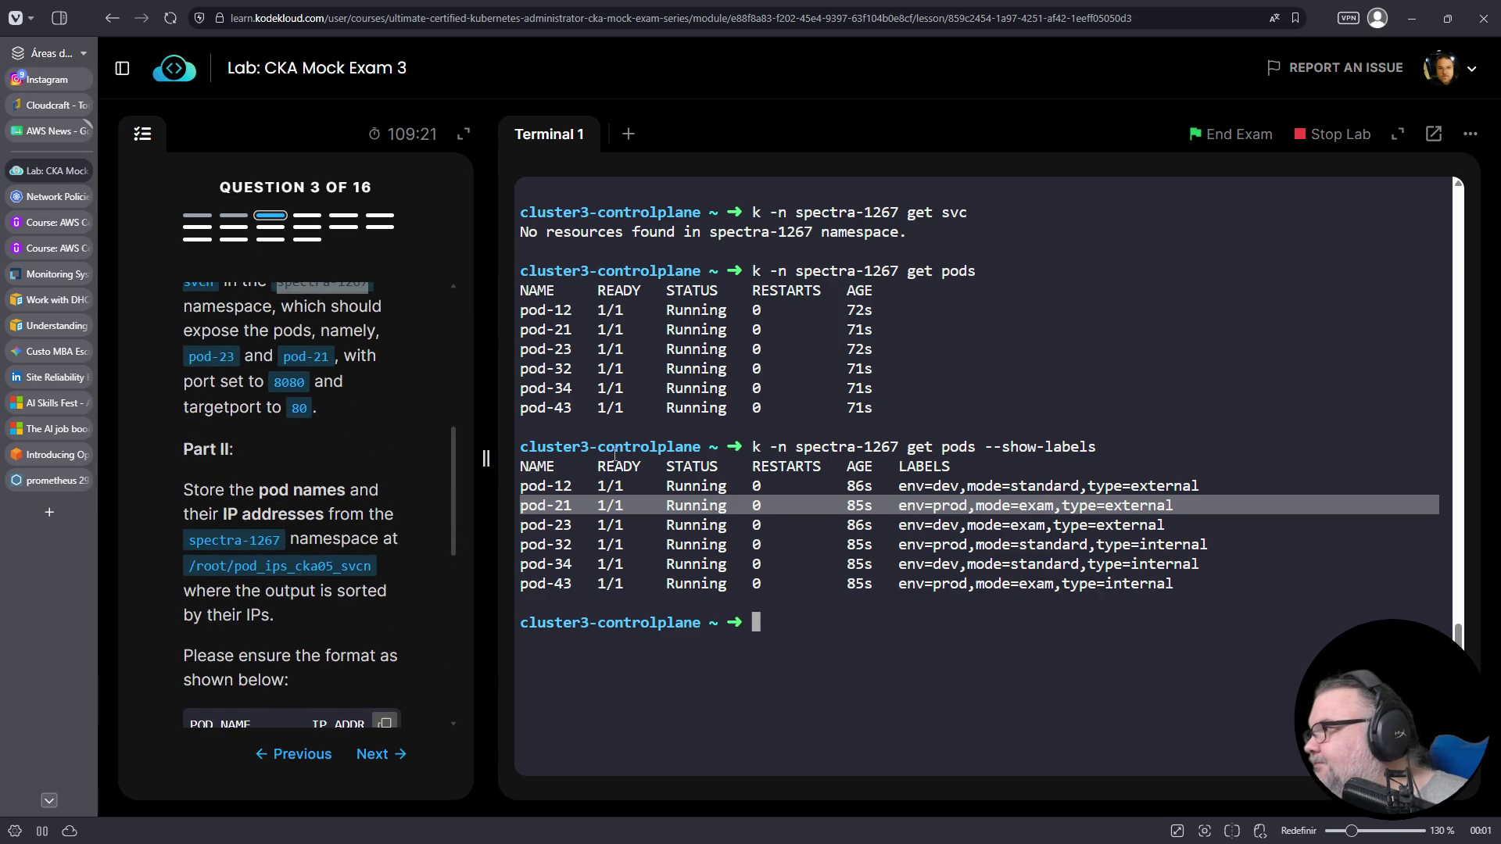
pyautogui.scroll(5, 401, 441)
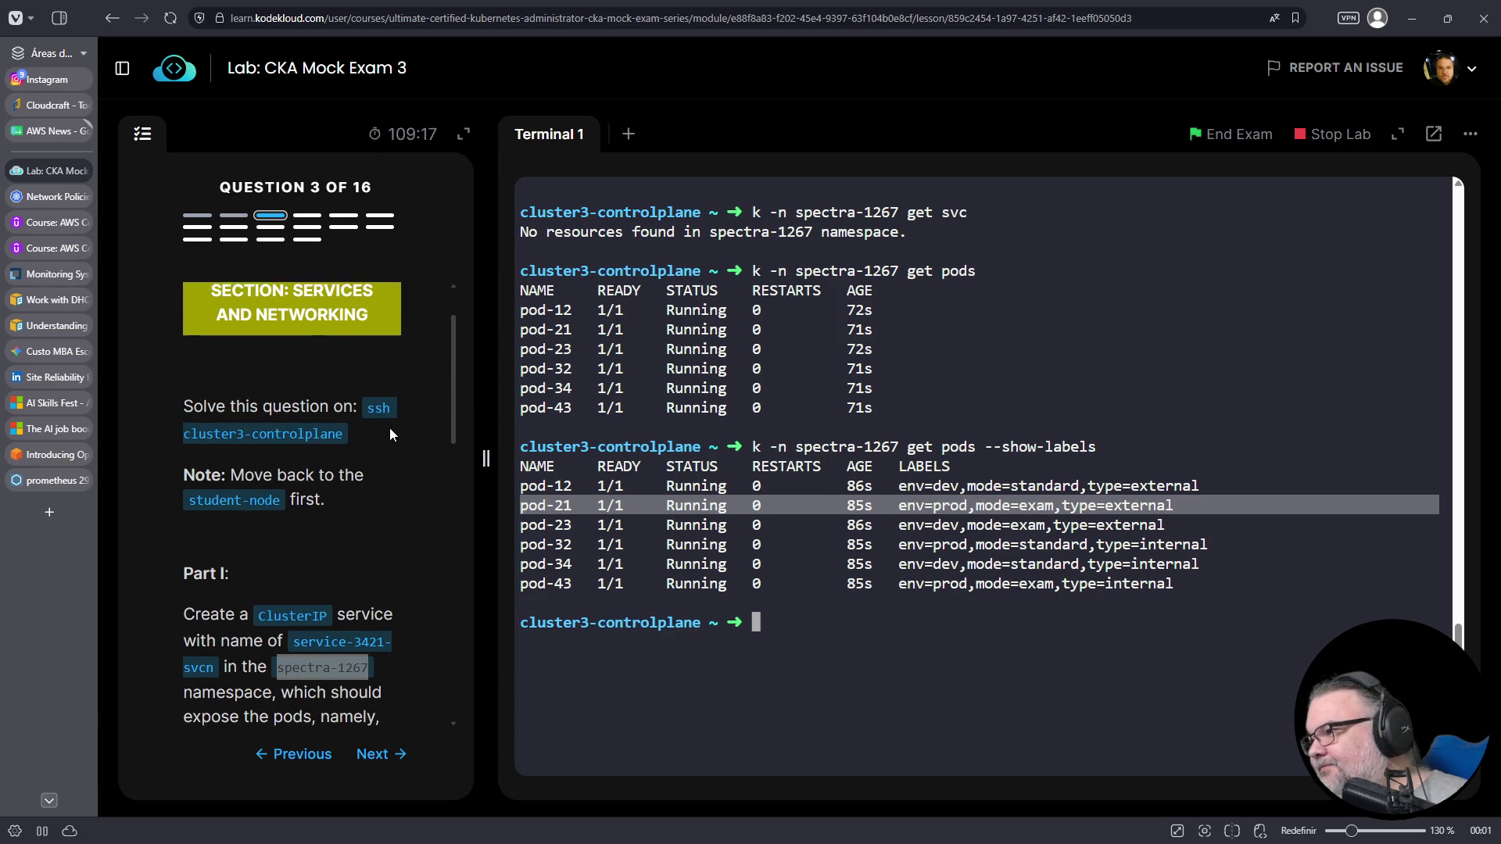
pyautogui.scroll(-5, 390, 429)
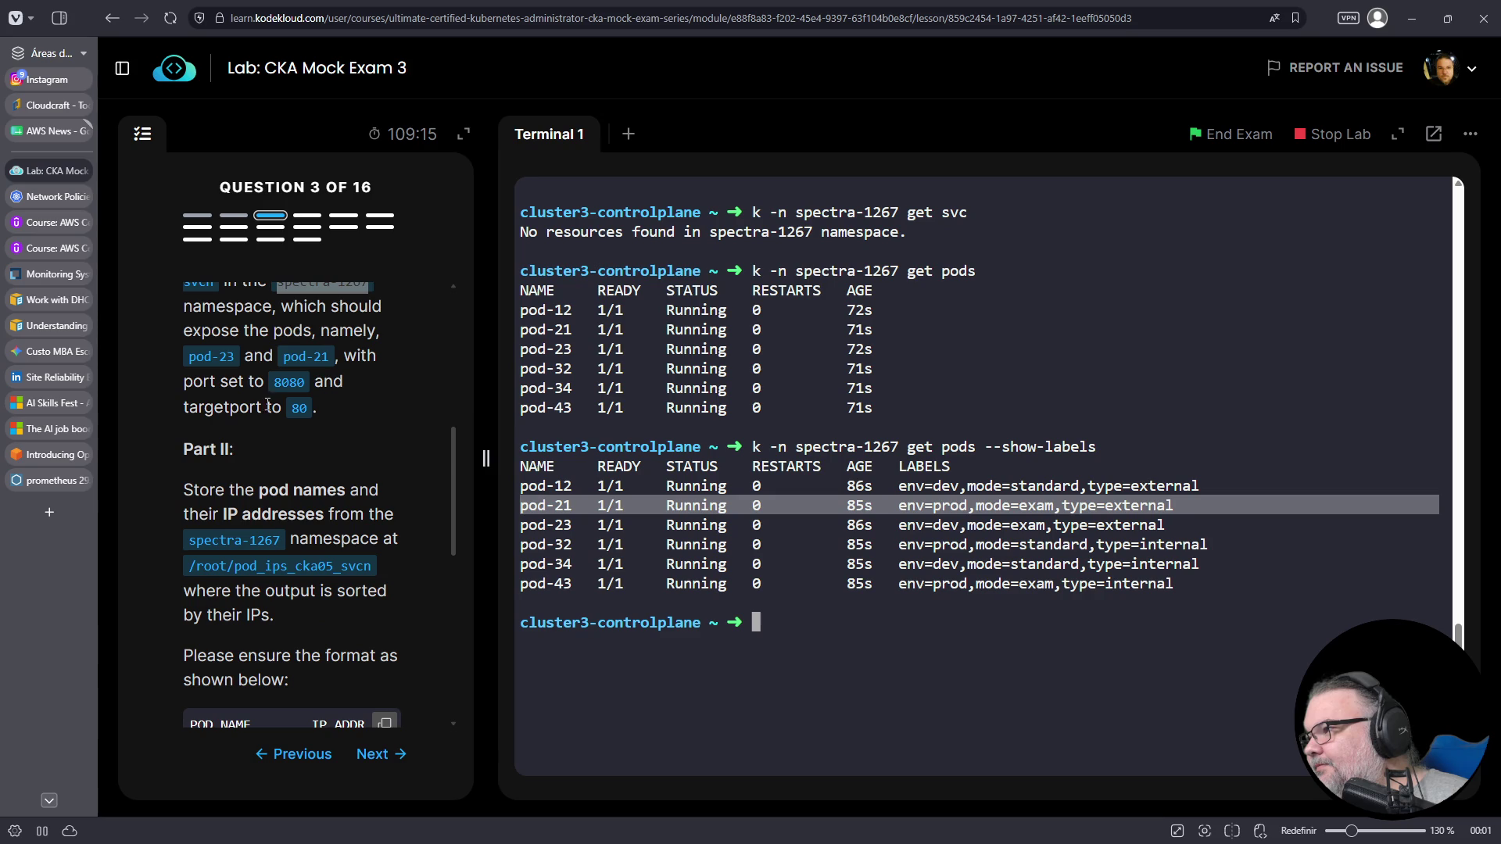
pyautogui.scroll(-2, 275, 448)
pyautogui.click(807, 614)
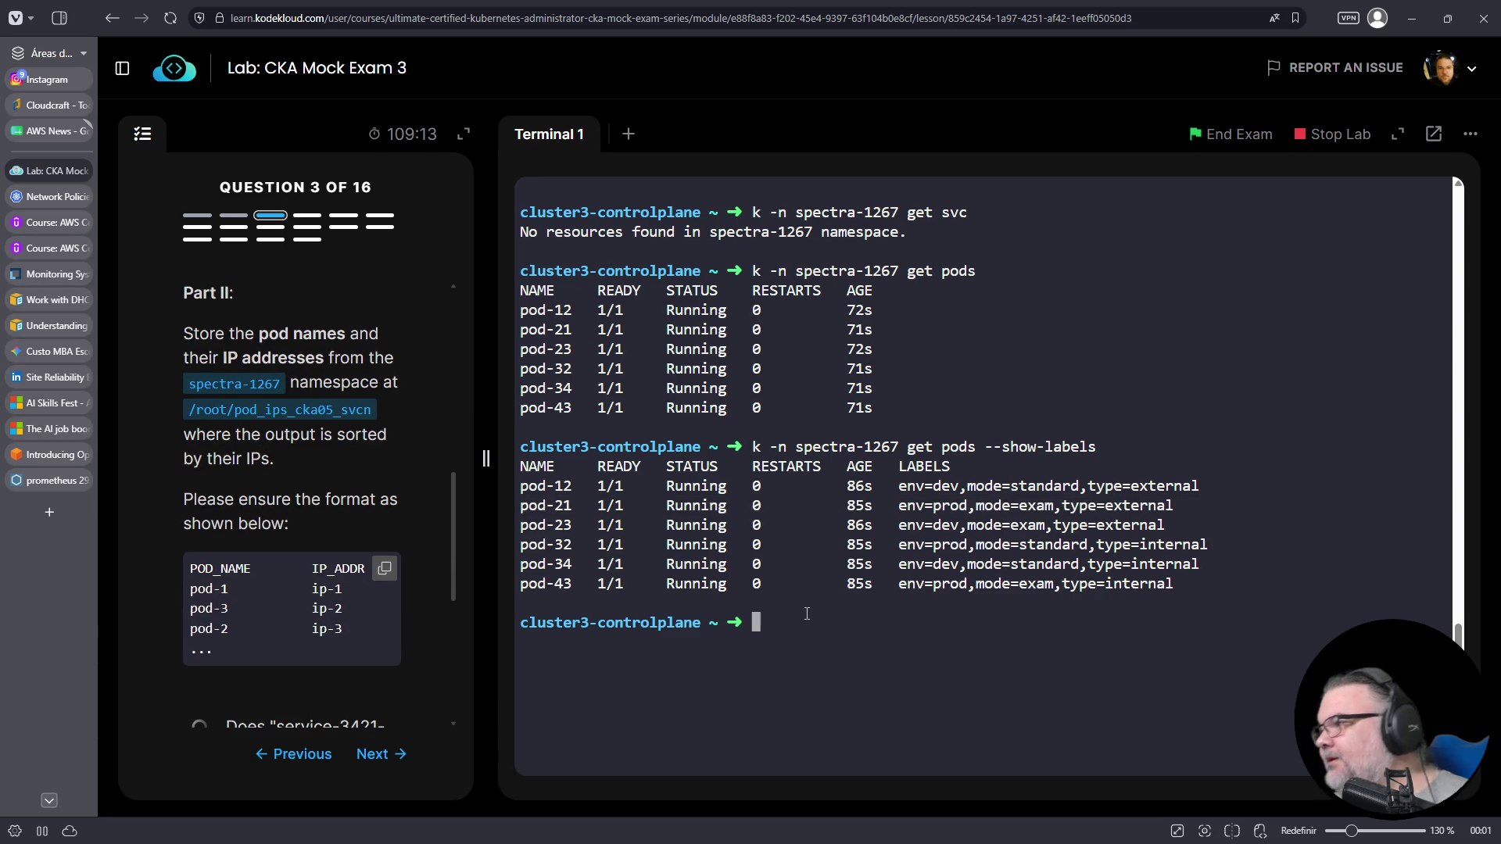
pyautogui.write('k expose')
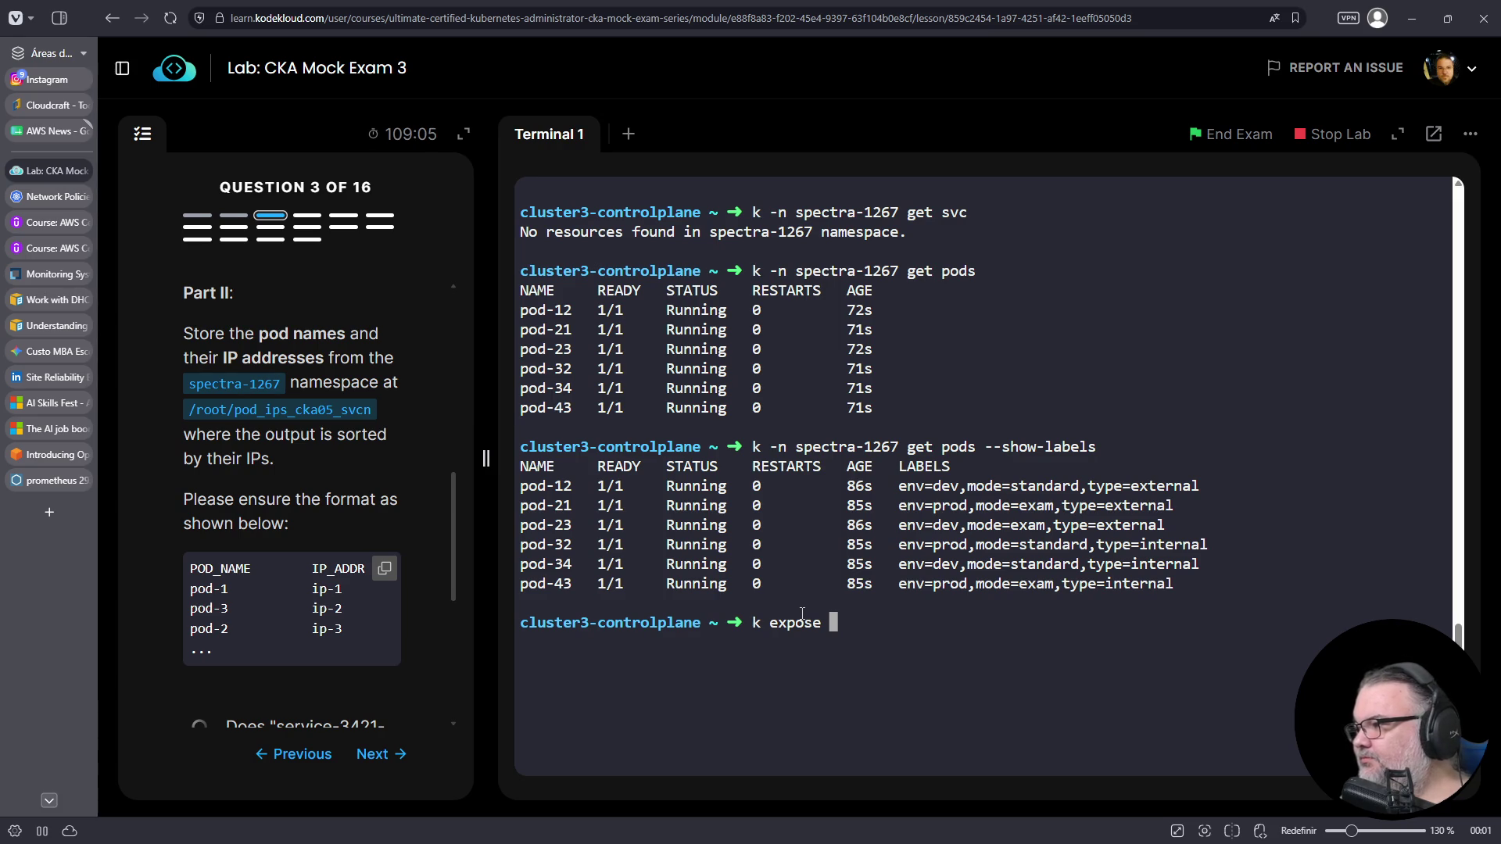
# - Cancel the expose command, show the clusterip service help, and copy its --tcp=5678:8080 example
pyautogui.hotkey('ctrl', 'c')
pyautogui.write('k create se')
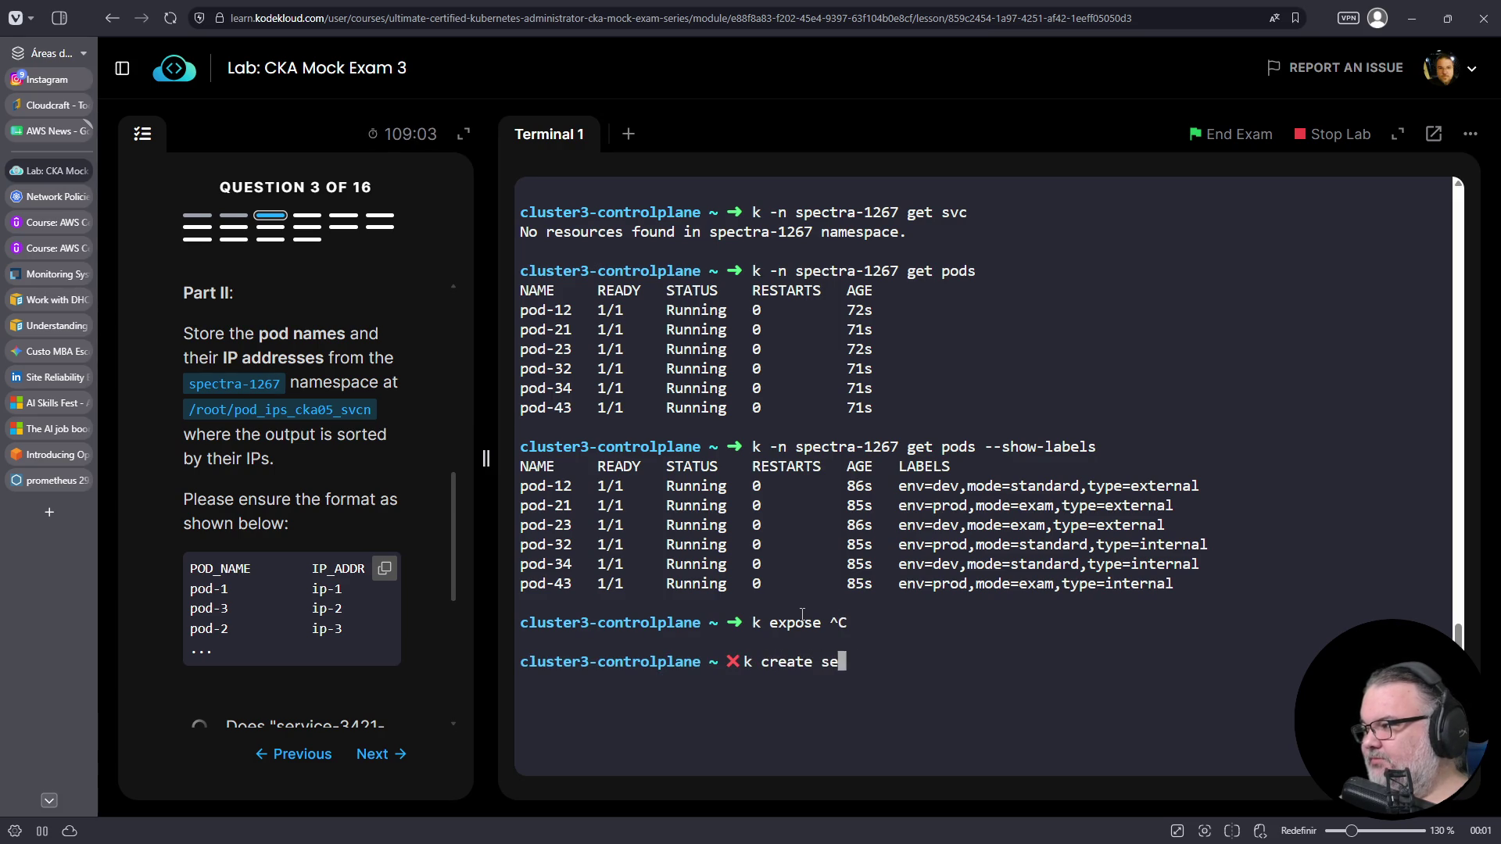
pyautogui.write('rvice clusterip ')
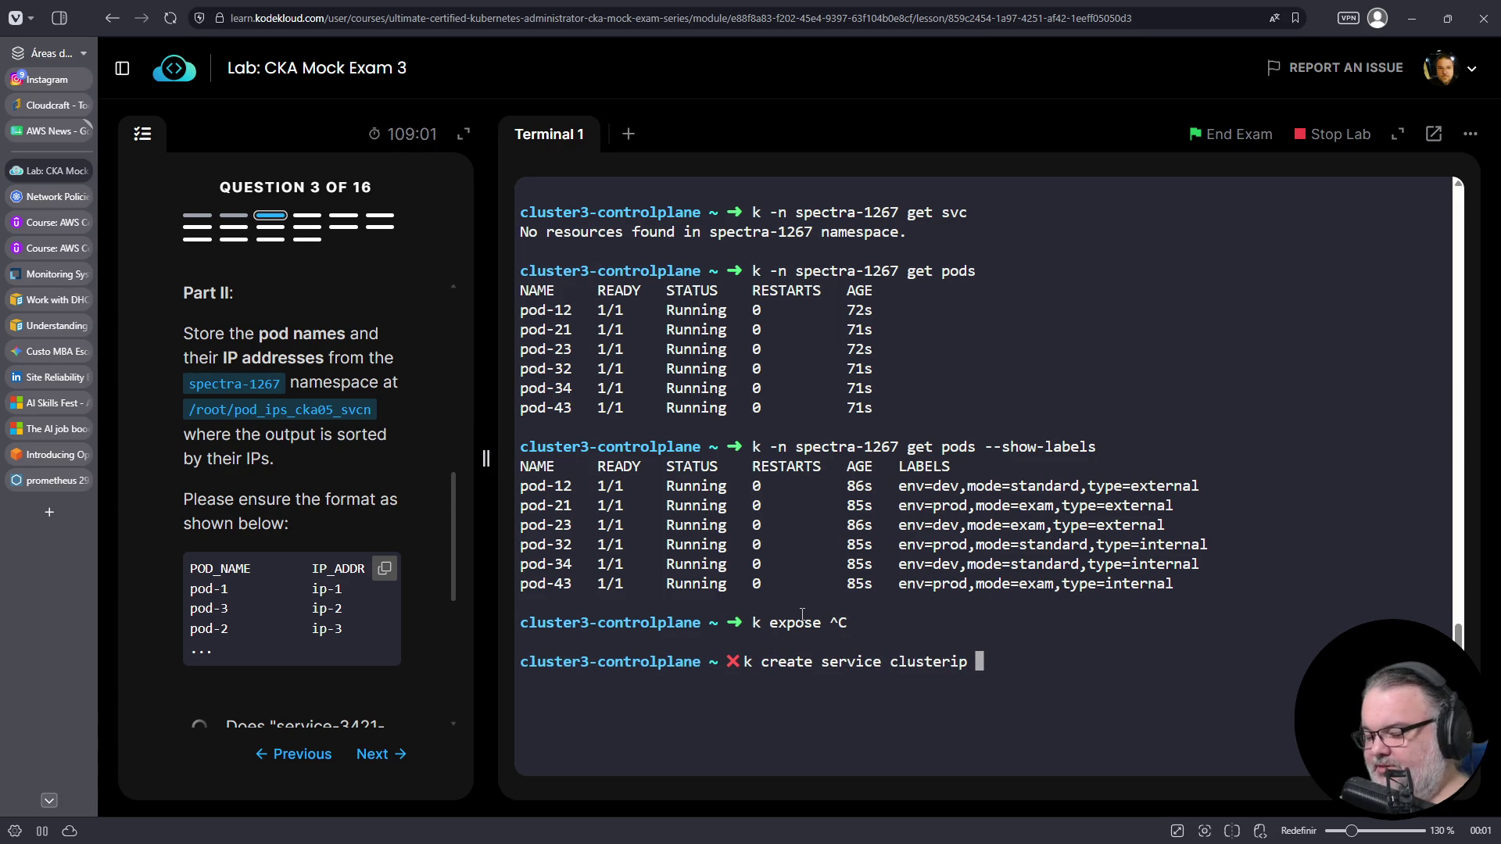
pyautogui.write('--help')
pyautogui.press('Return')
pyautogui.scroll(15, 975, 460)
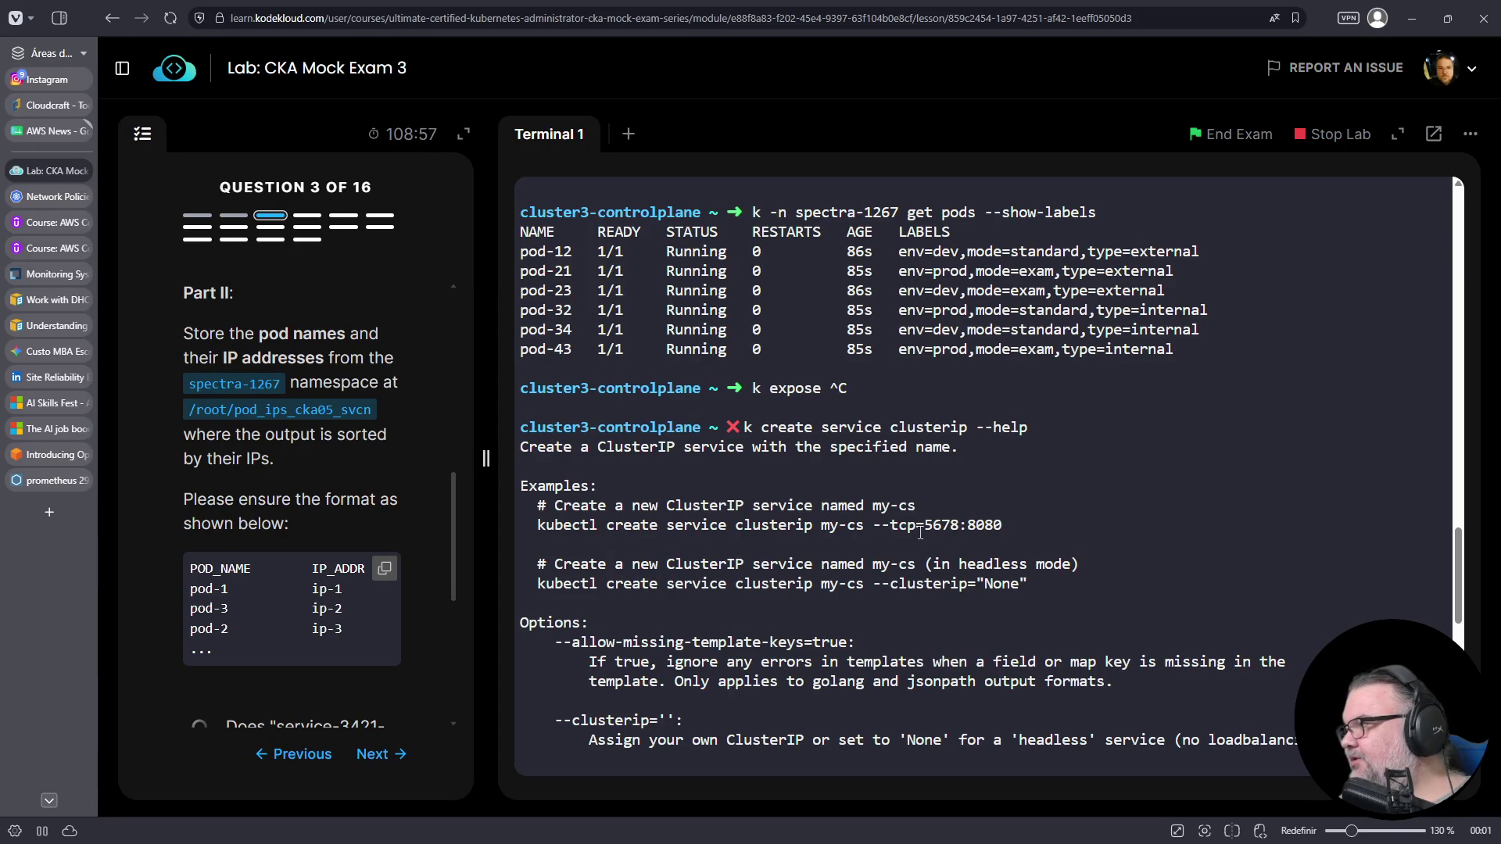
pyautogui.moveTo(872, 526); pyautogui.dragTo(1004, 526)
pyautogui.rightClick(972, 529)
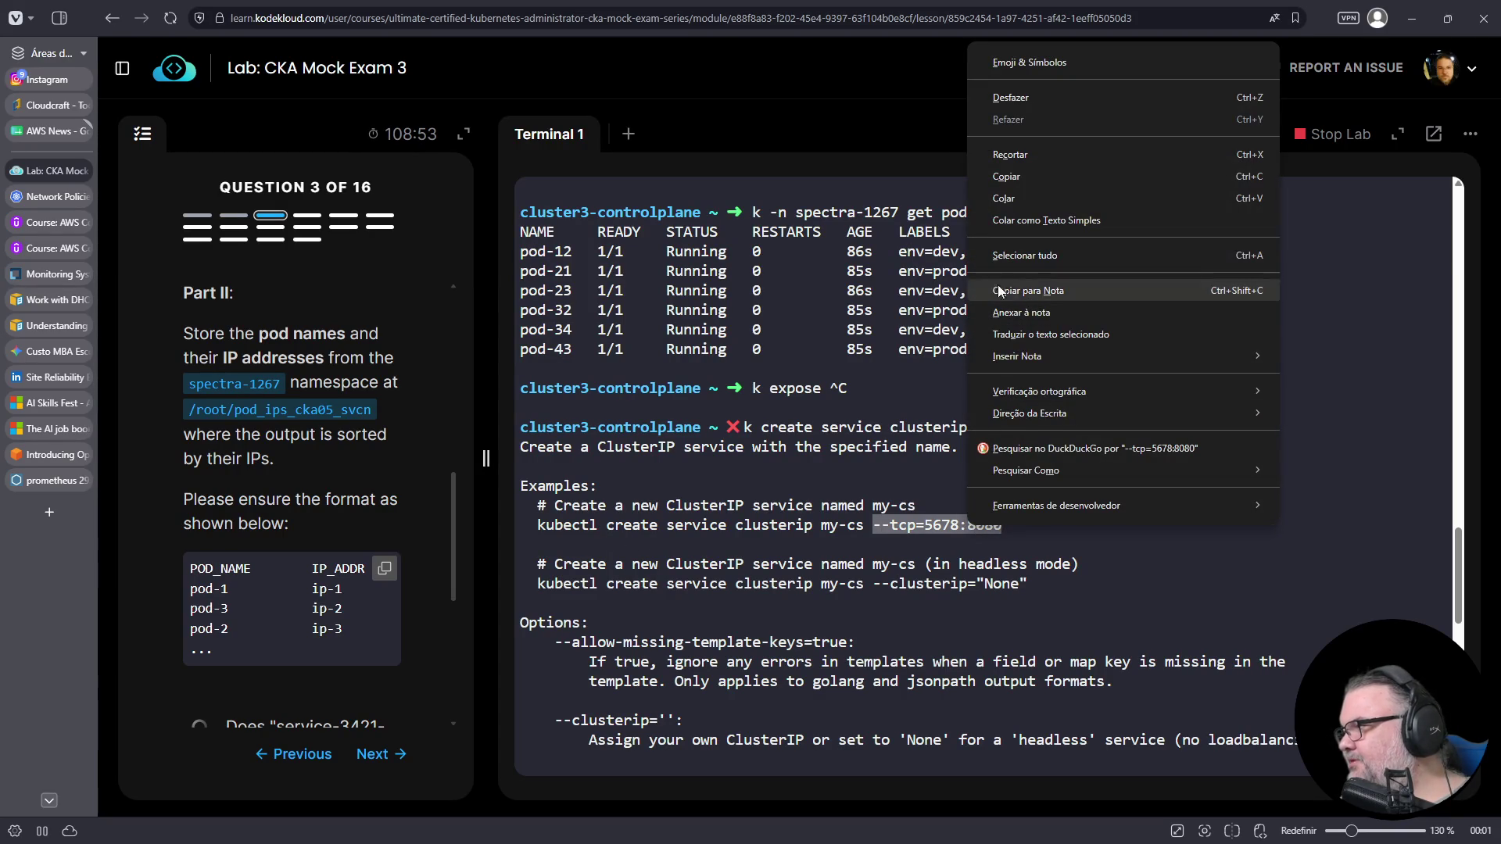
pyautogui.click(1026, 176)
pyautogui.scroll(-10, 1026, 180)
# - Build `k create service clusterip` with --tcp=8080:80 from the recalled command and pasted example
pyautogui.press('Up')
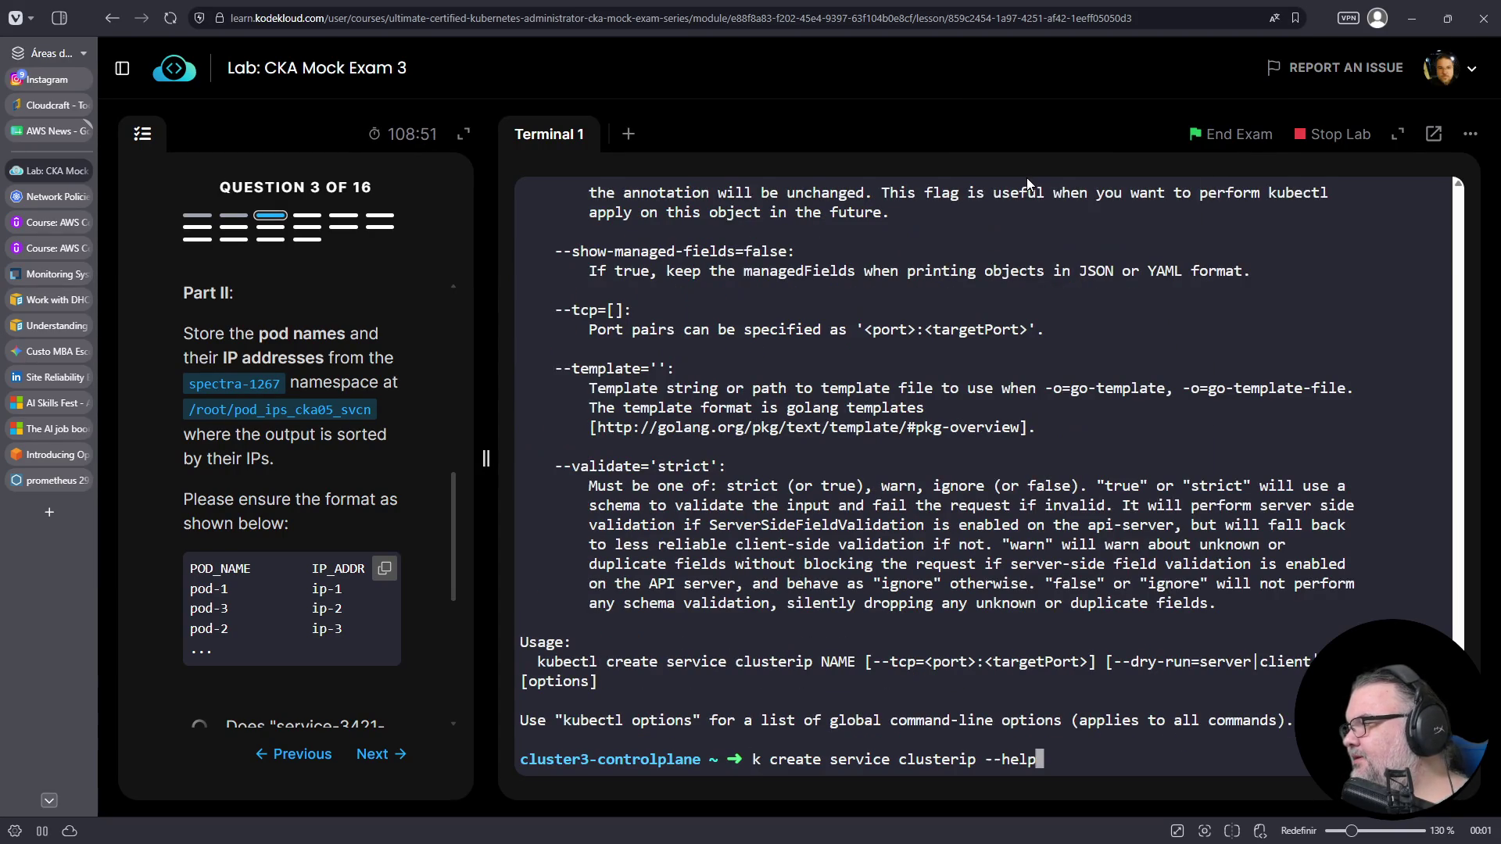
pyautogui.press('BackSpace')
pyautogui.press('BackSpace')
pyautogui.press('BackSpace')
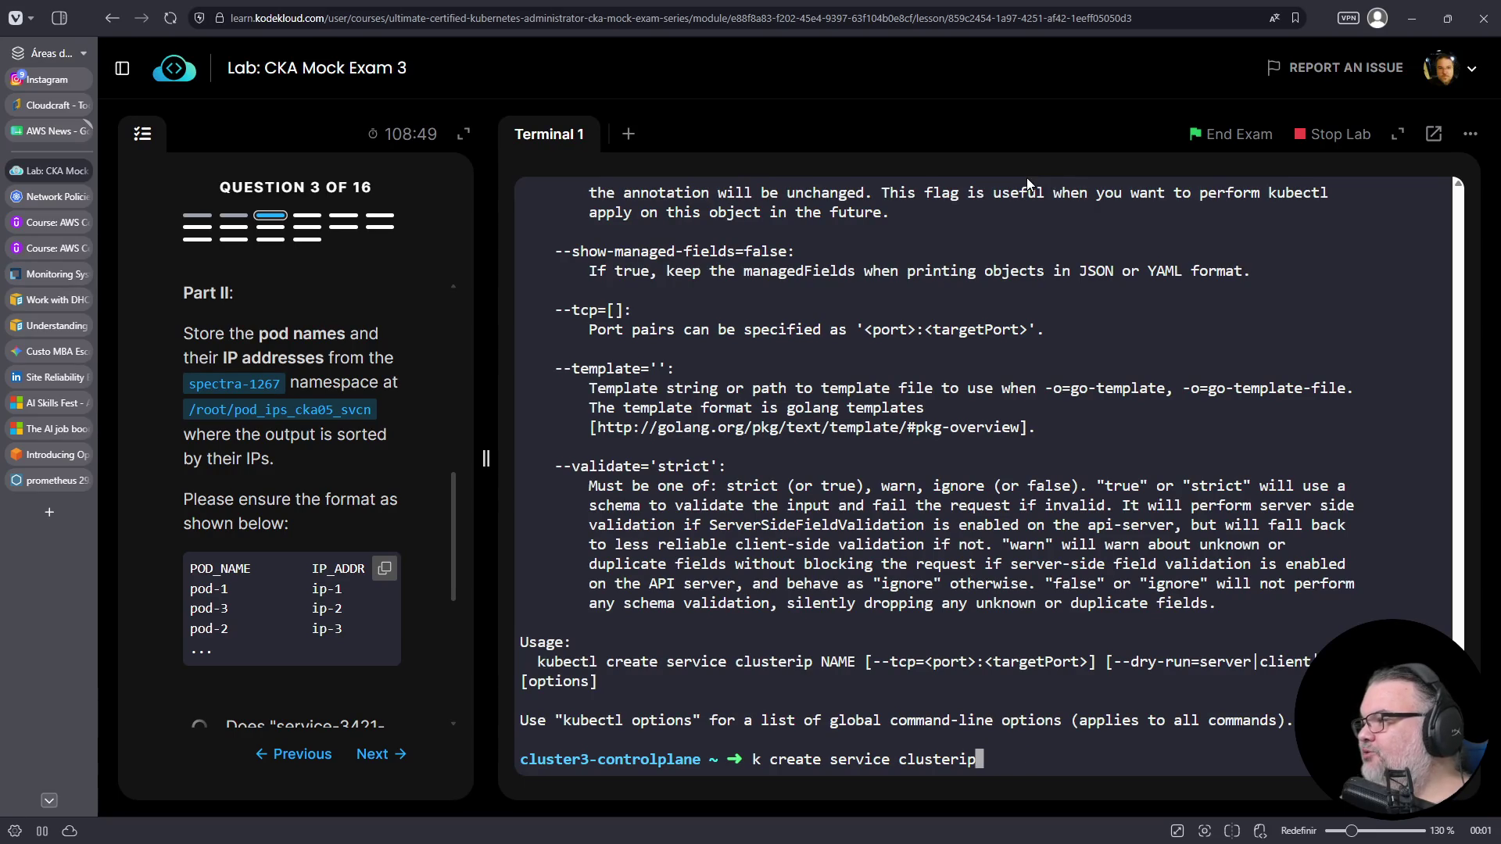
pyautogui.rightClick(1077, 374)
pyautogui.click(1083, 481)
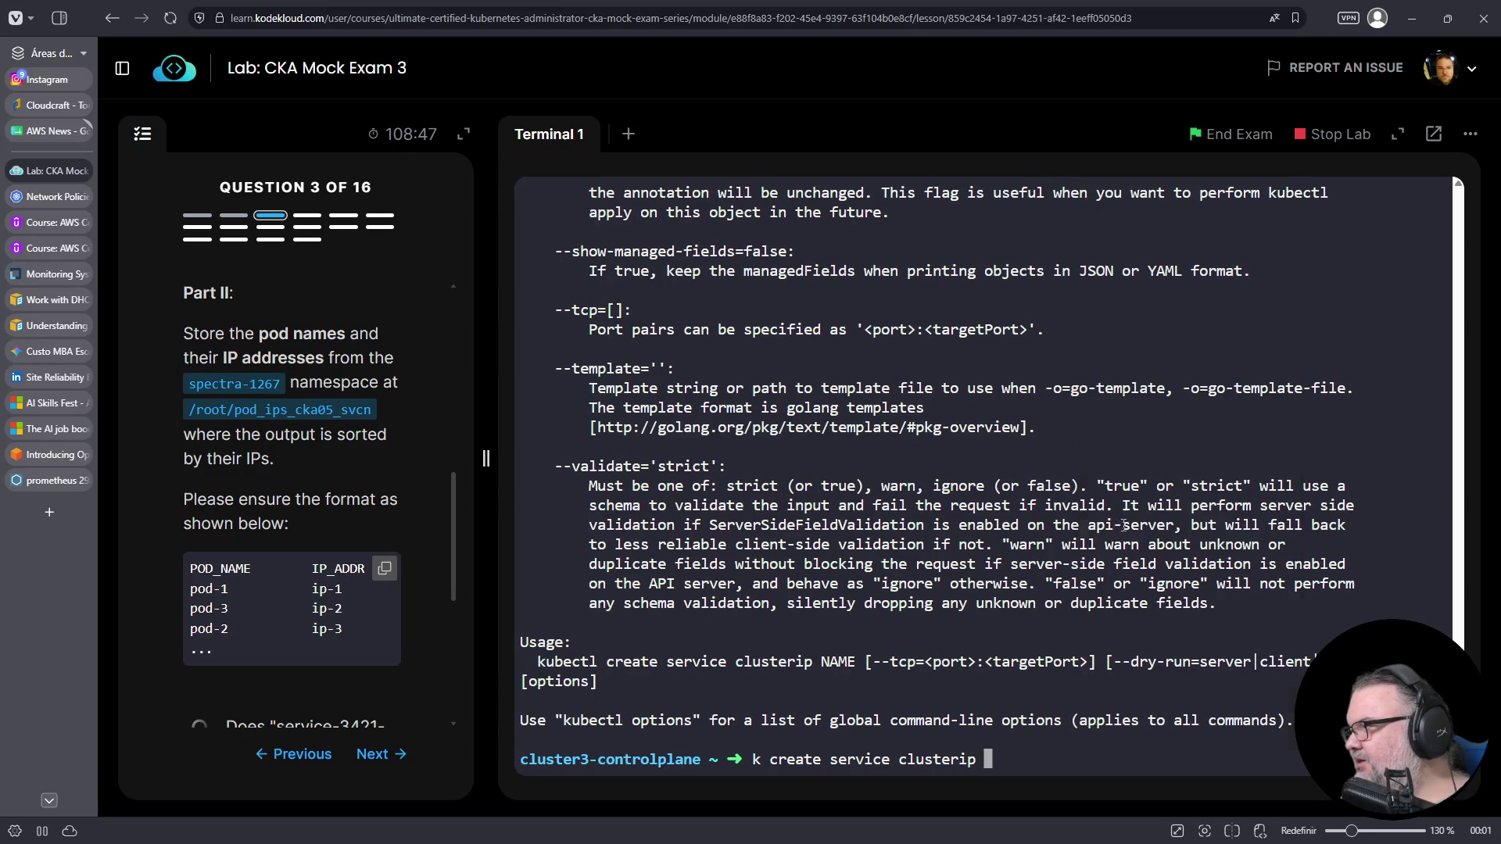
pyautogui.press('Left')
pyautogui.press('Left')
pyautogui.press('Left')
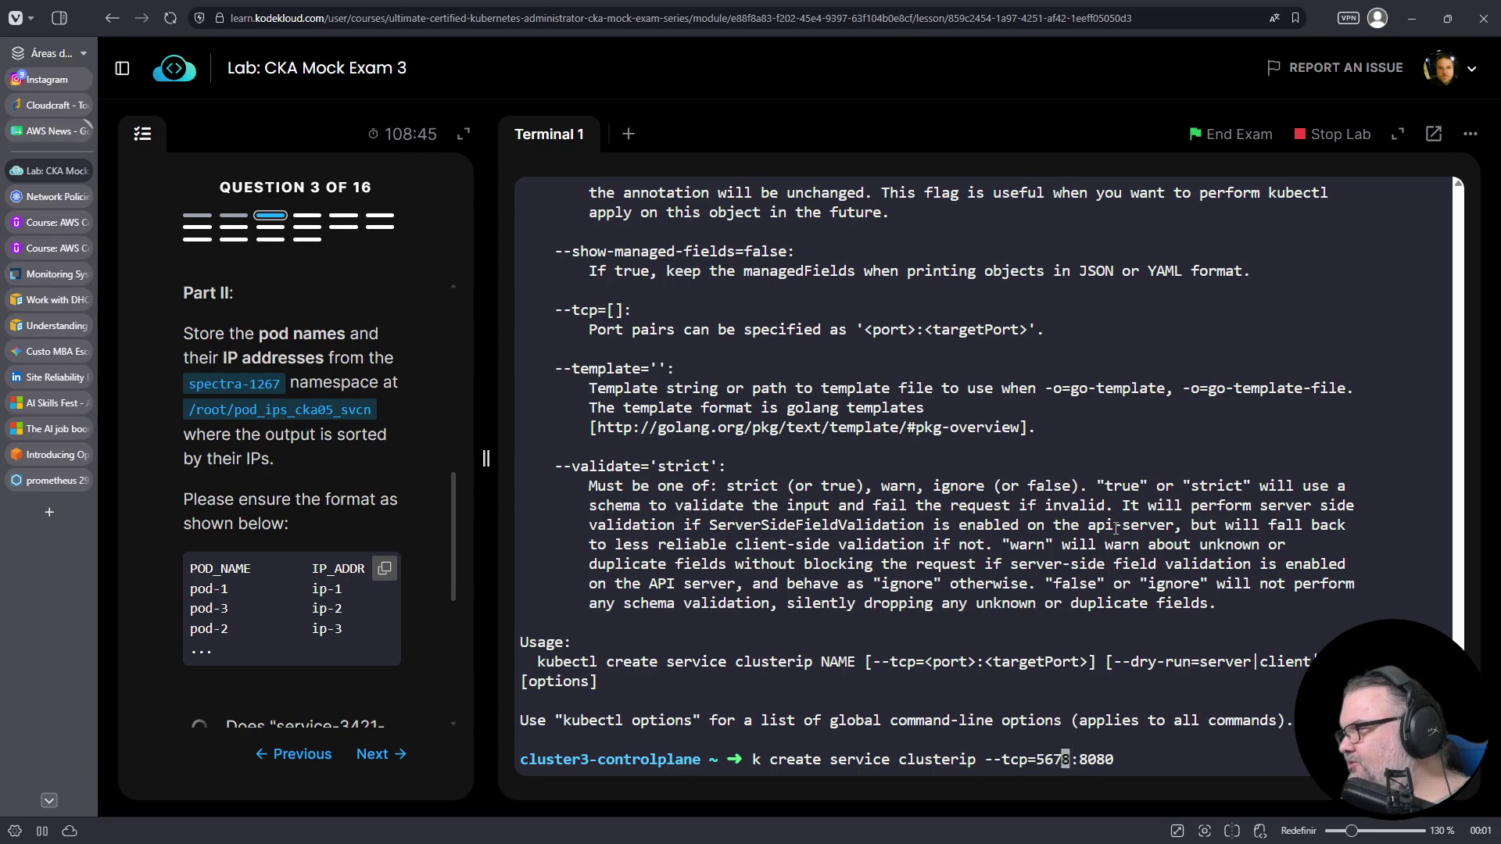
pyautogui.press('Right')
pyautogui.press('Right')
pyautogui.press('Delete')
pyautogui.press('Delete')
pyautogui.press('Delete')
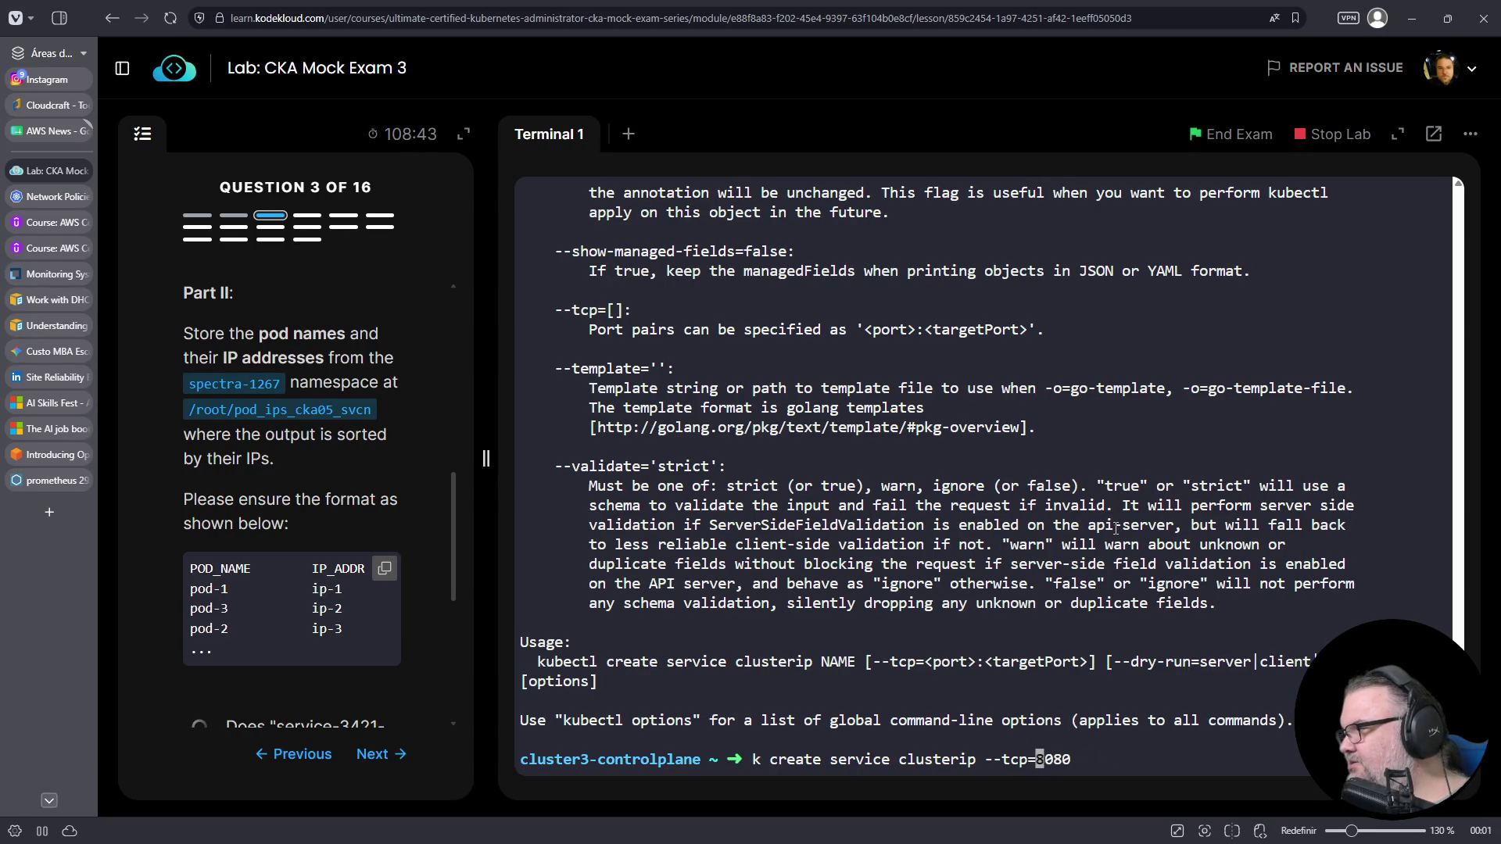
pyautogui.press('End')
pyautogui.write(':80')
pyautogui.press('Left')
pyautogui.press('Left')
pyautogui.press('Left')
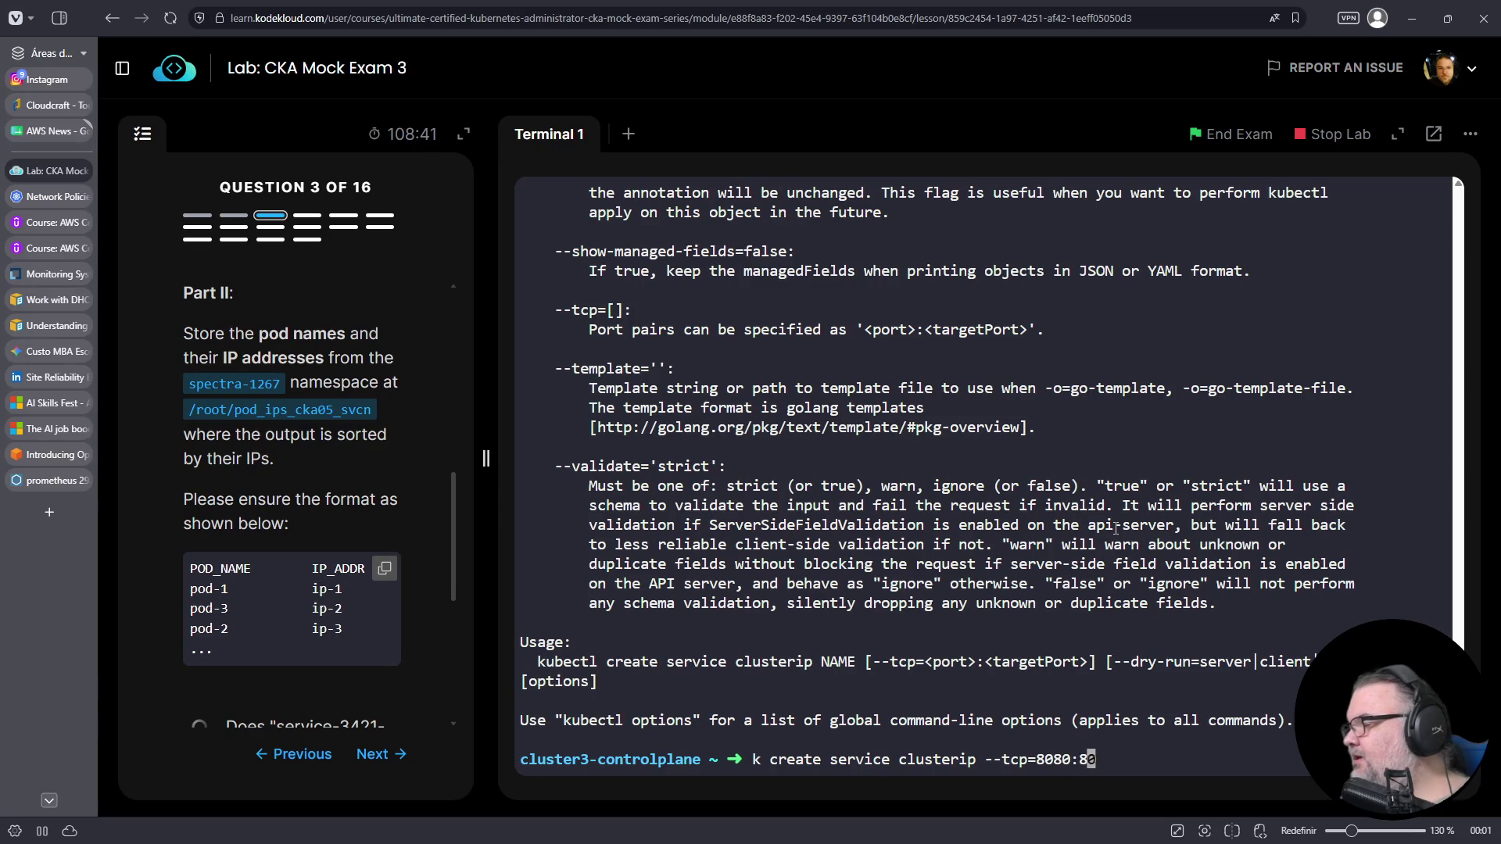
pyautogui.press('Left')
pyautogui.press('Left')
pyautogui.press('Left')
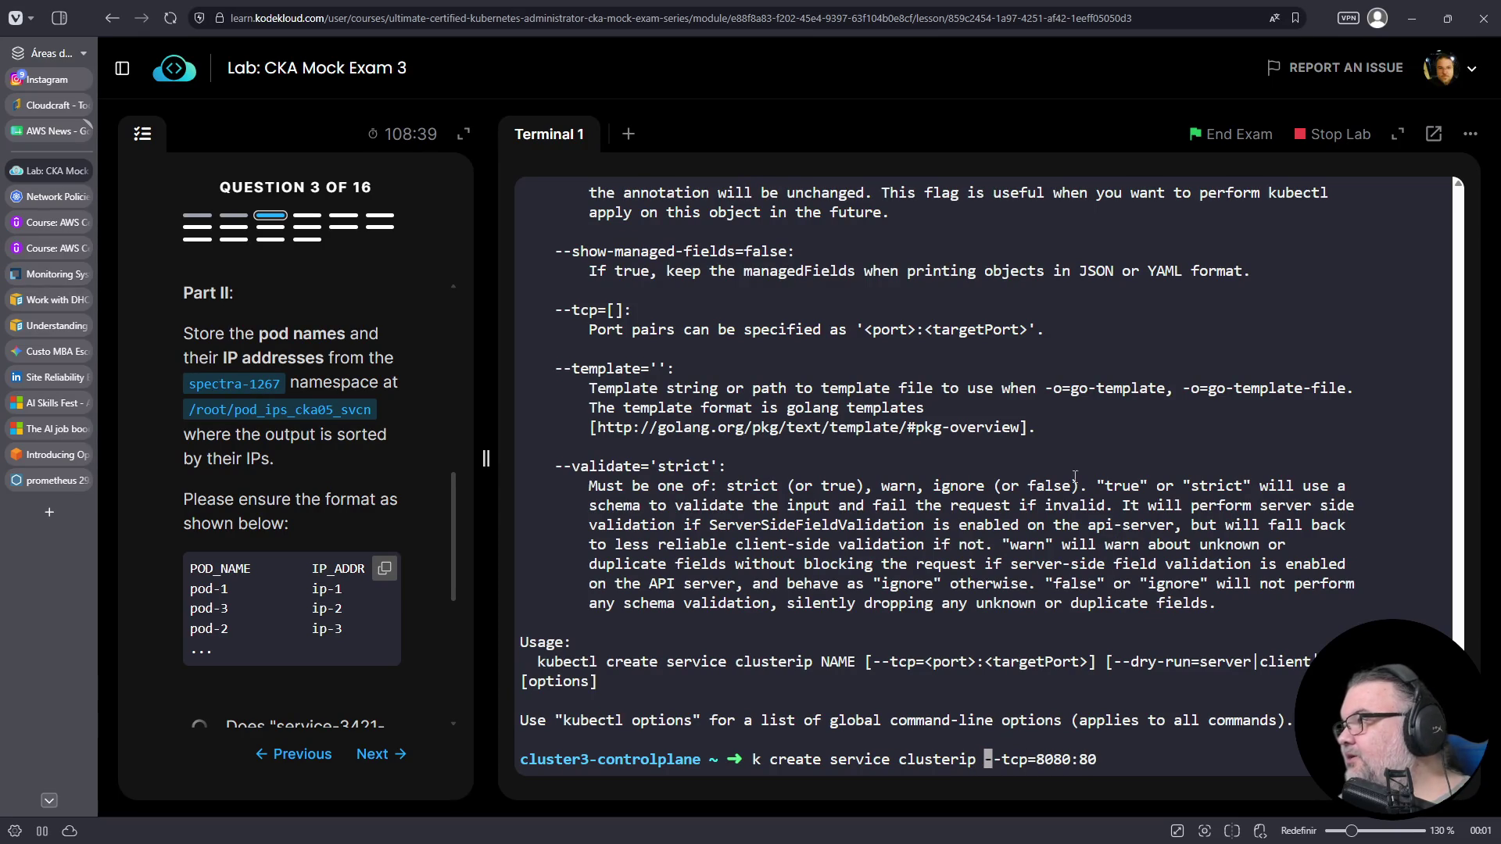
# - Insert the service name service-3421-svcn, copied from the question, and clear the screen
pyautogui.scroll(1, 327, 482)
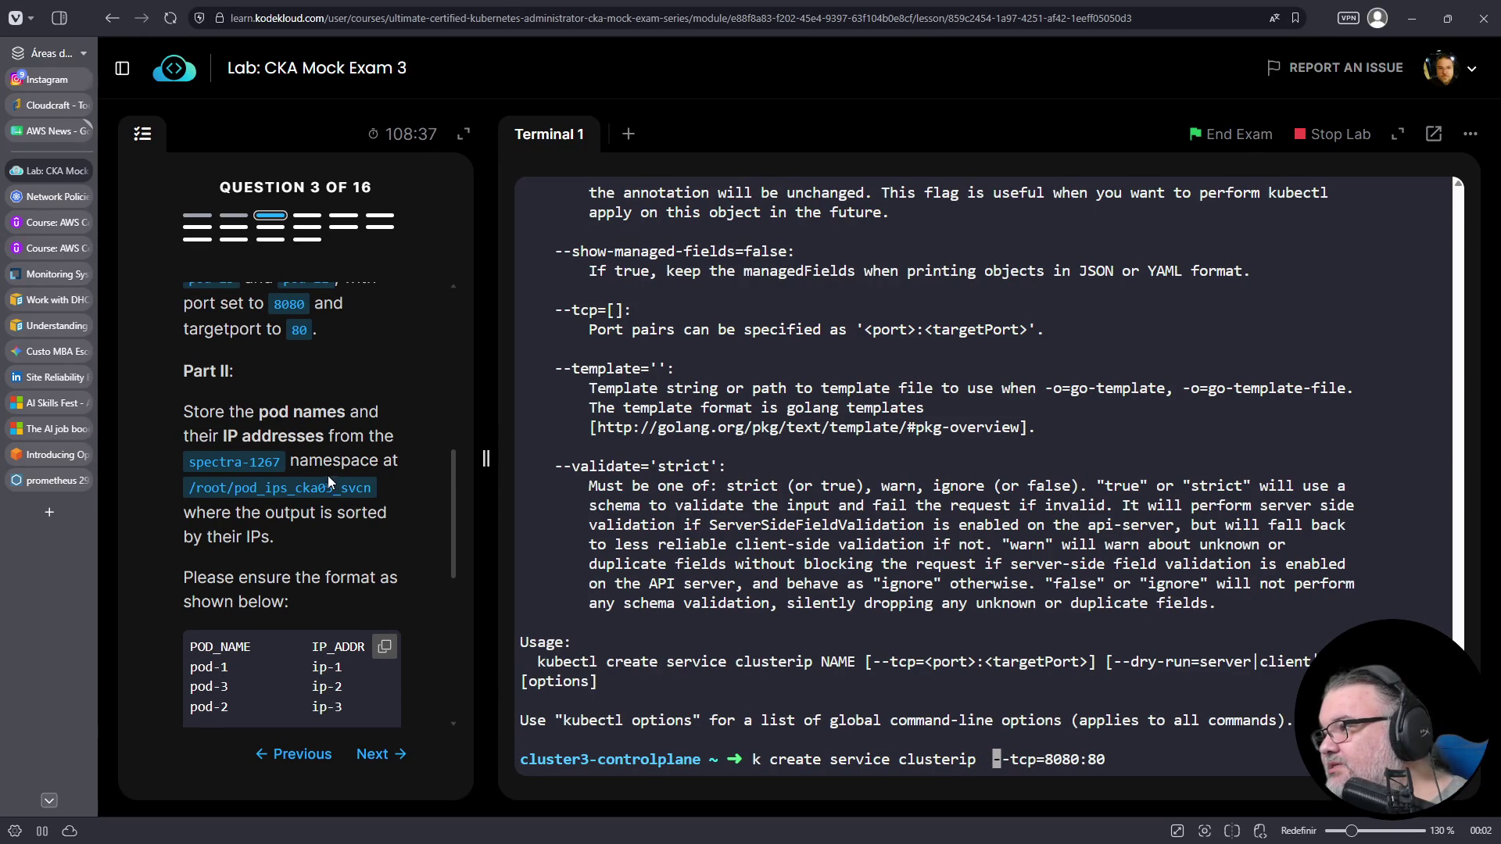
pyautogui.scroll(3, 293, 463)
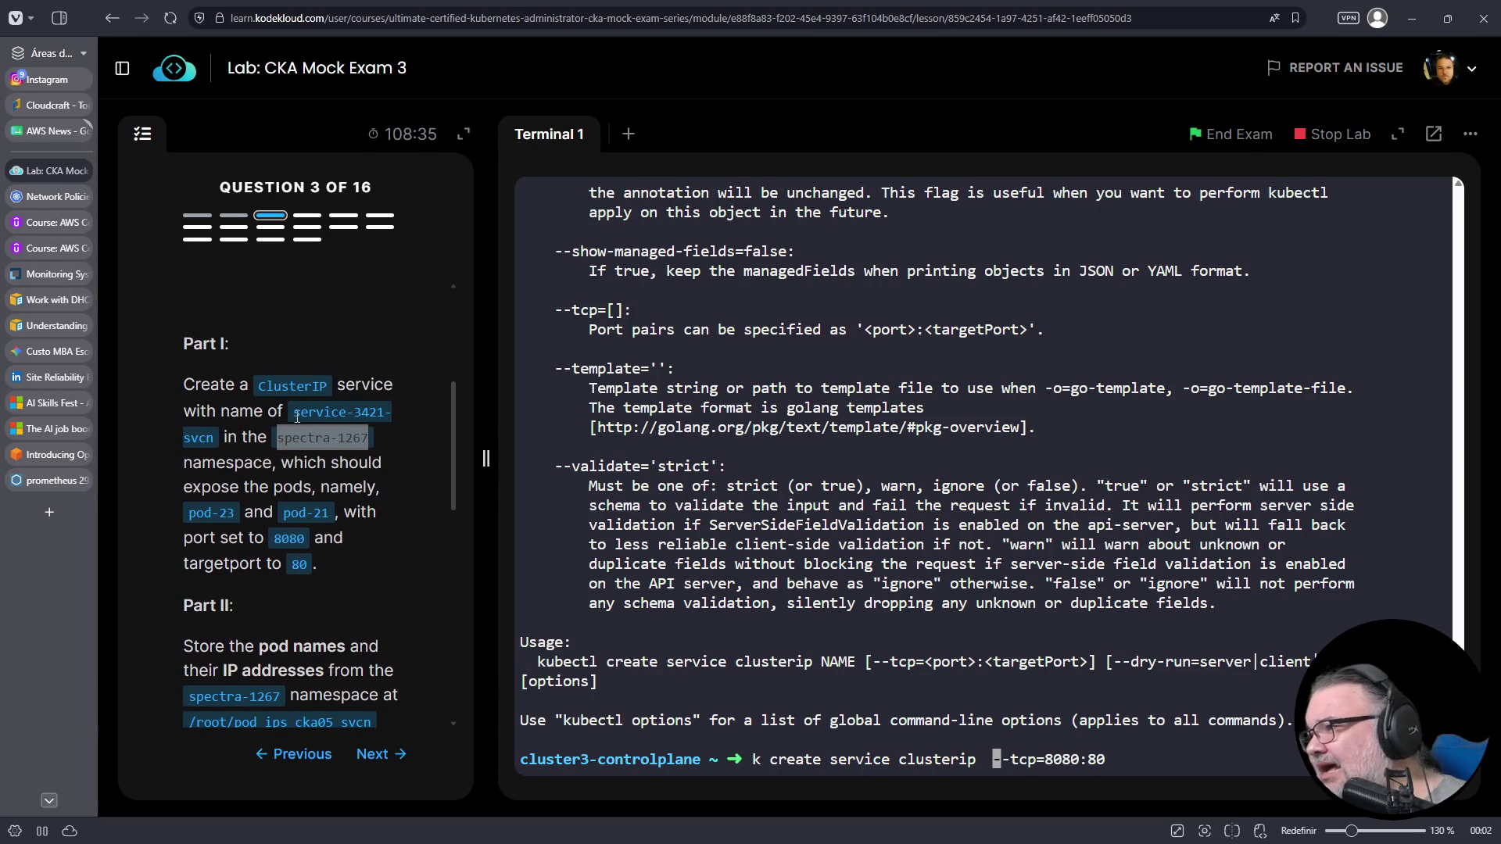
pyautogui.moveTo(296, 412)
pyautogui.mouseDown()
pyautogui.moveTo(286, 438)
pyautogui.moveTo(214, 435)
pyautogui.mouseUp()
pyautogui.rightClick(208, 438)
pyautogui.click(252, 459)
pyautogui.rightClick(852, 155)
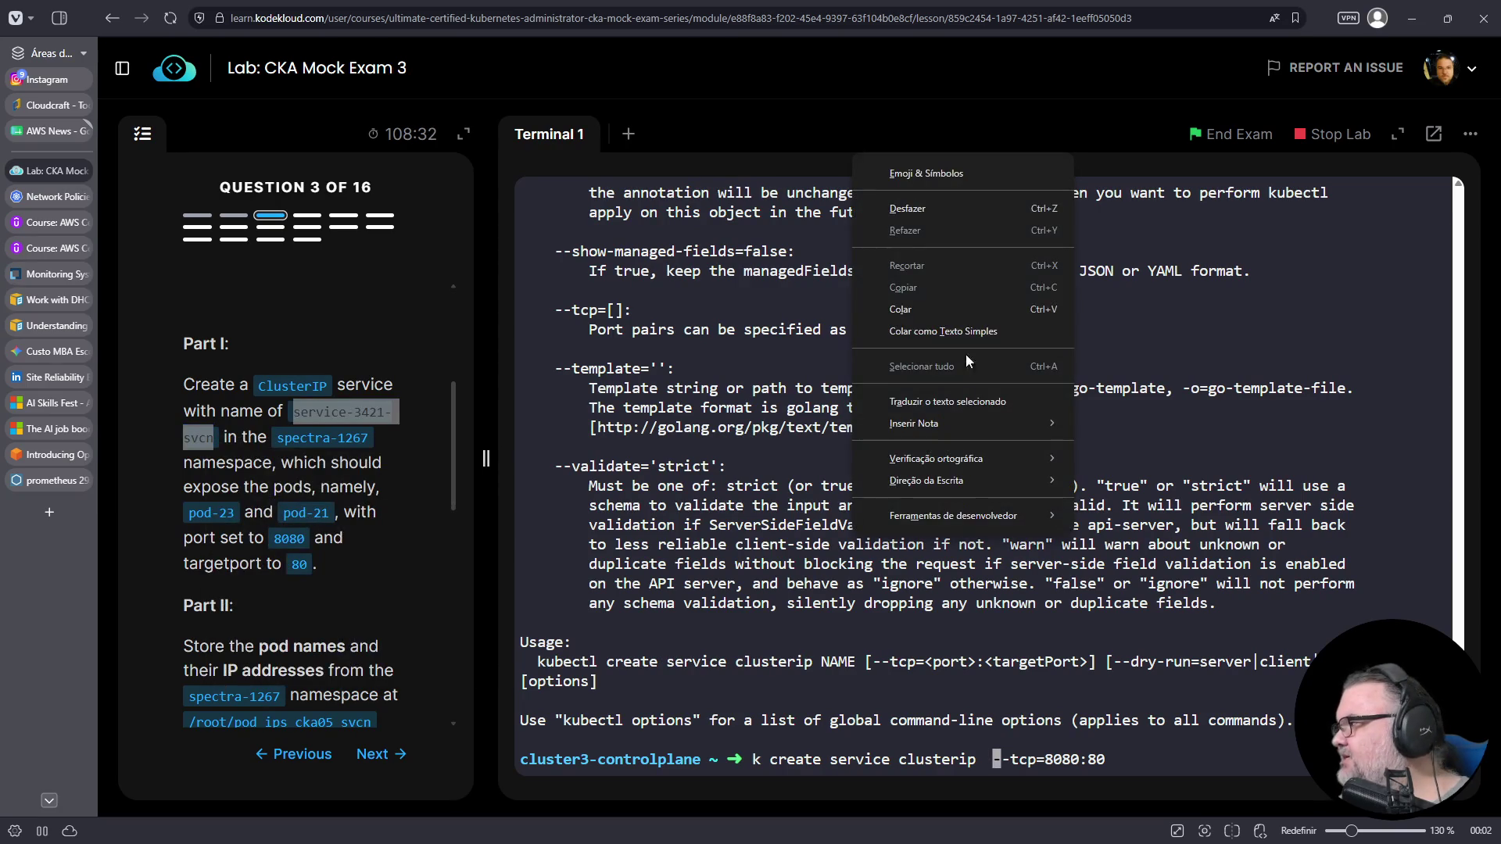
pyautogui.click(916, 310)
pyautogui.hotkey('ctrl', 'l')
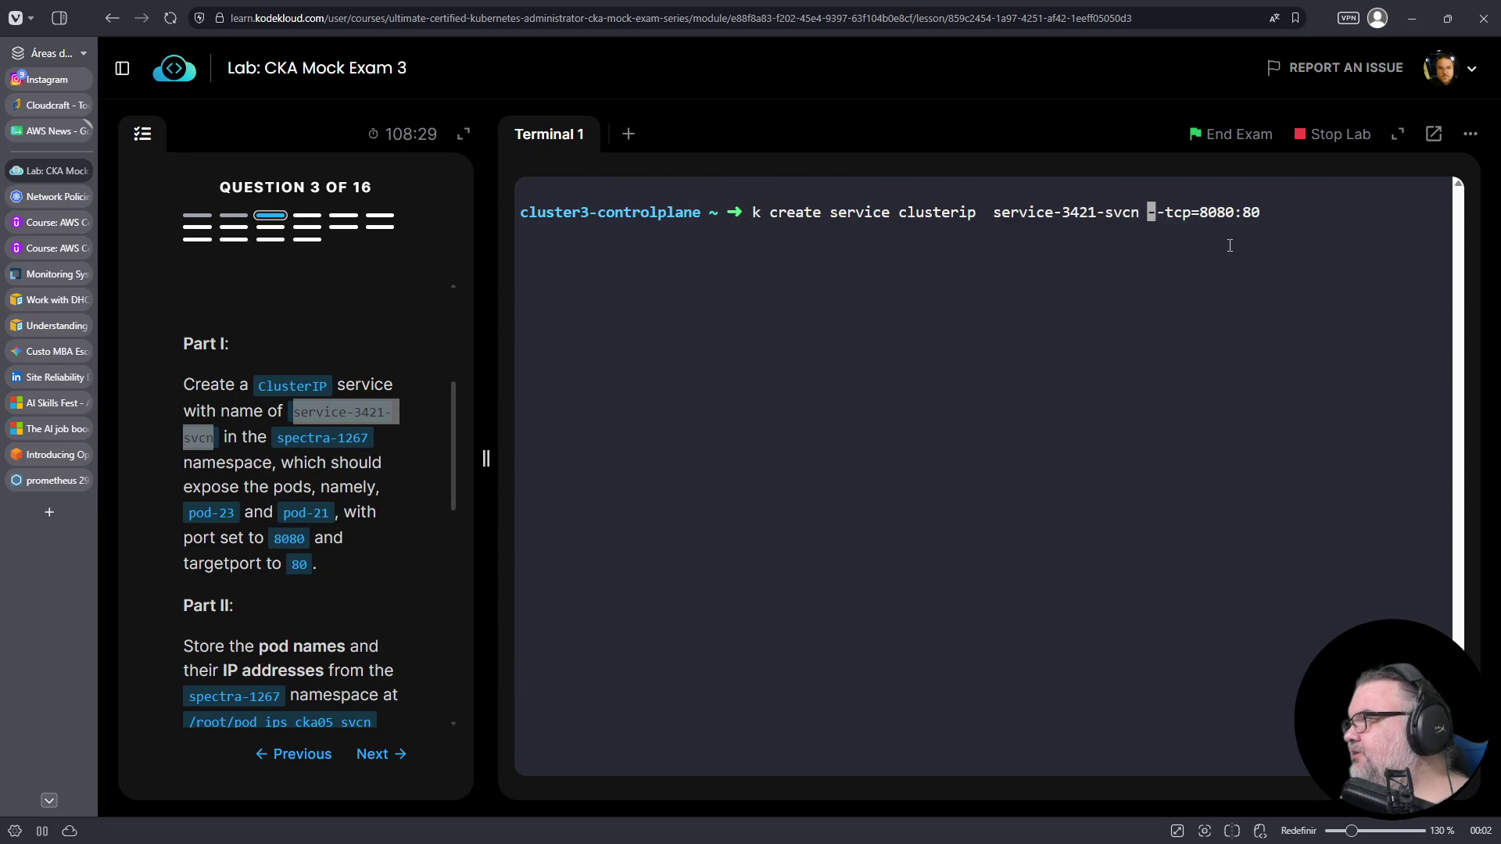
# - Write the service's dry-run YAML to 03-svc.yaml with --dry-run -o yaml
pyautogui.press('End')
pyautogui.write('--')
pyautogui.write('dry-run -o ')
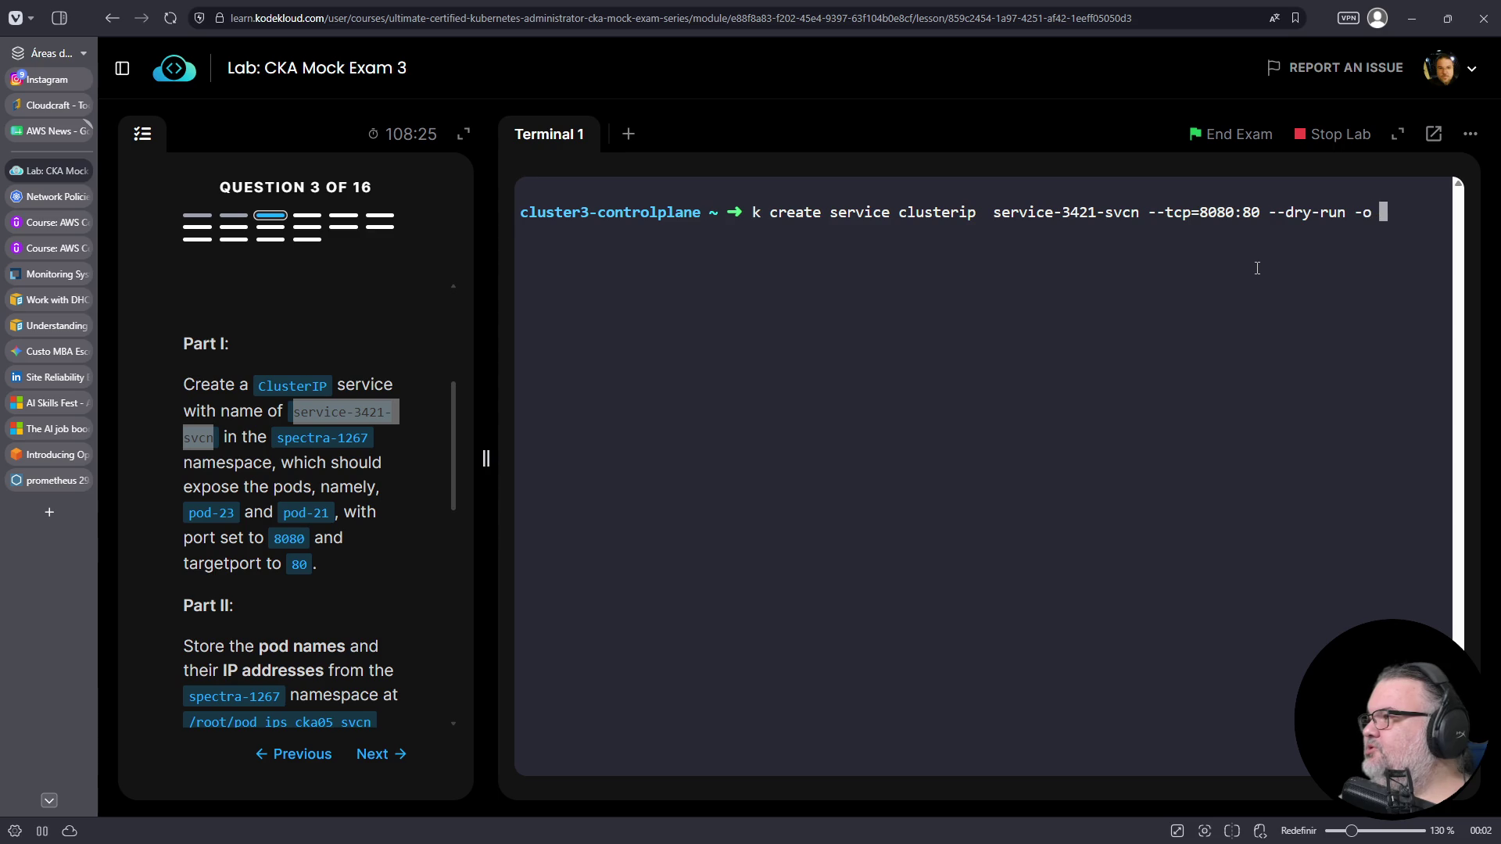
pyautogui.write('yaml > 03-svc.yaml')
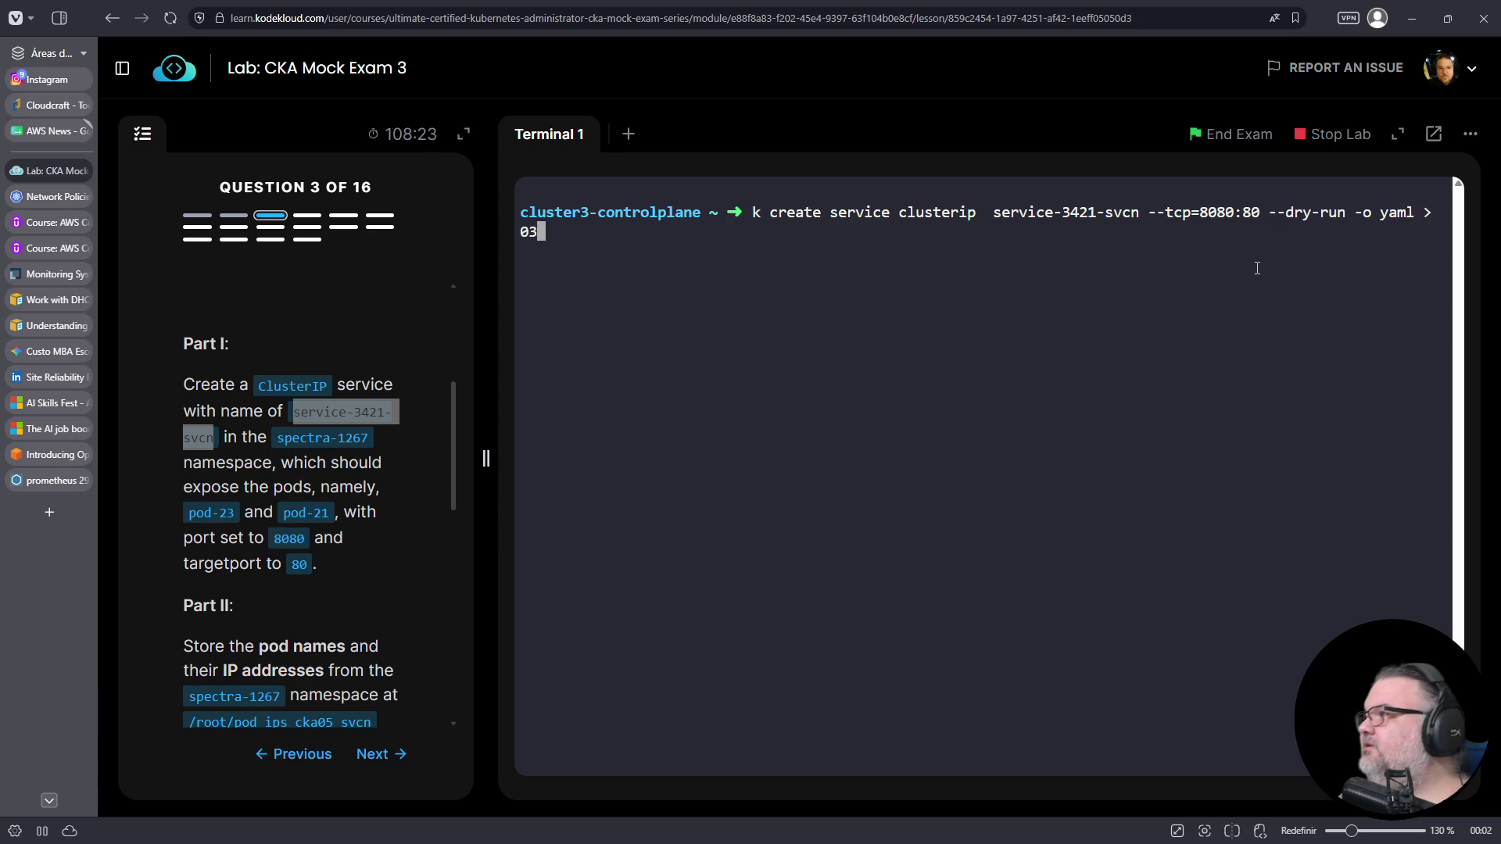
pyautogui.press('Return')
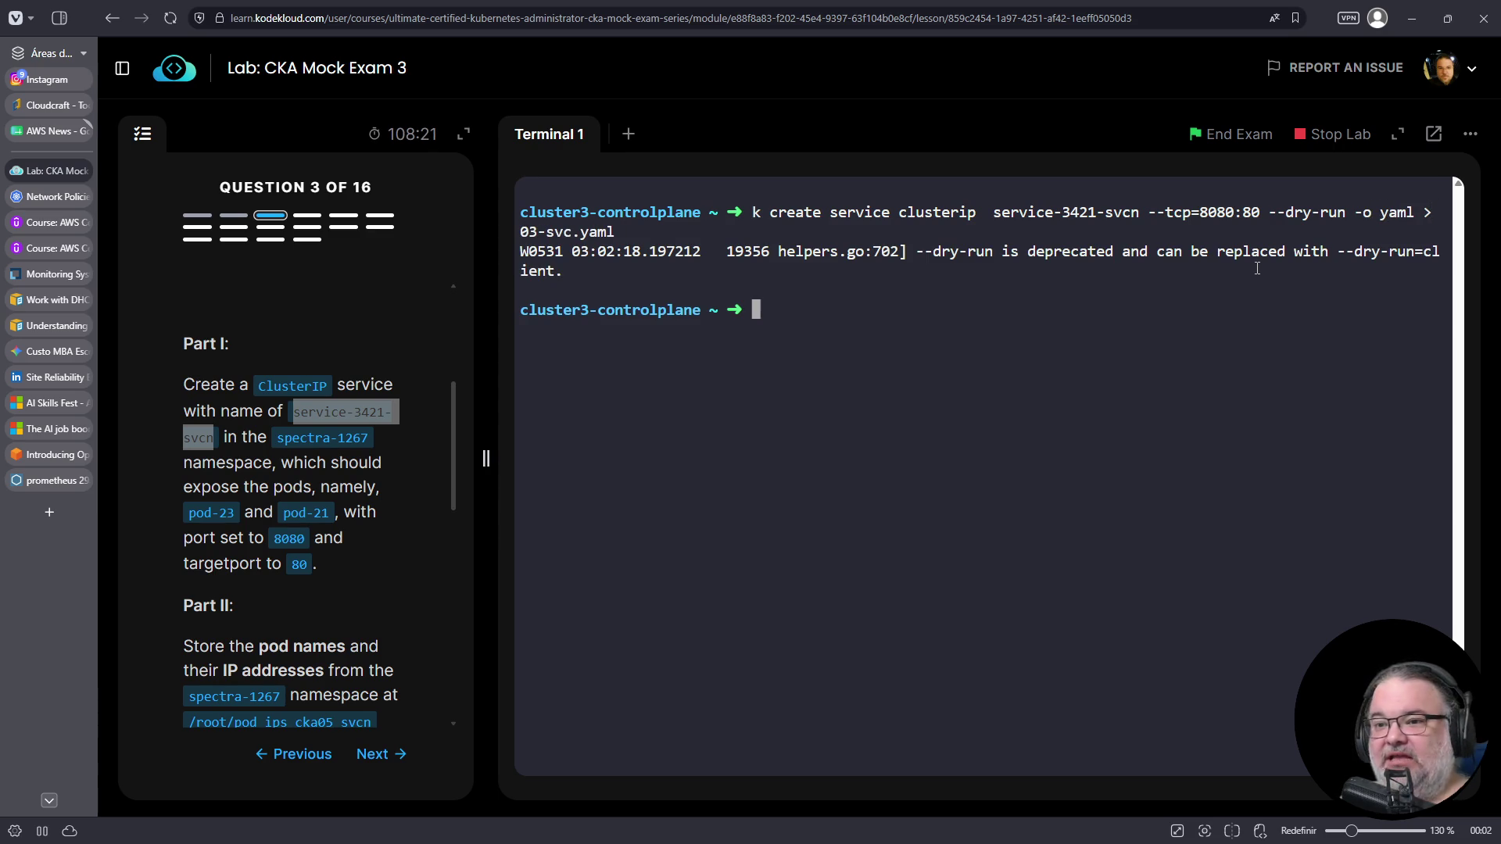
# - Open 03-svc.yaml in vim and delete the status and loadBalancer lines
pyautogui.write('vim sv')
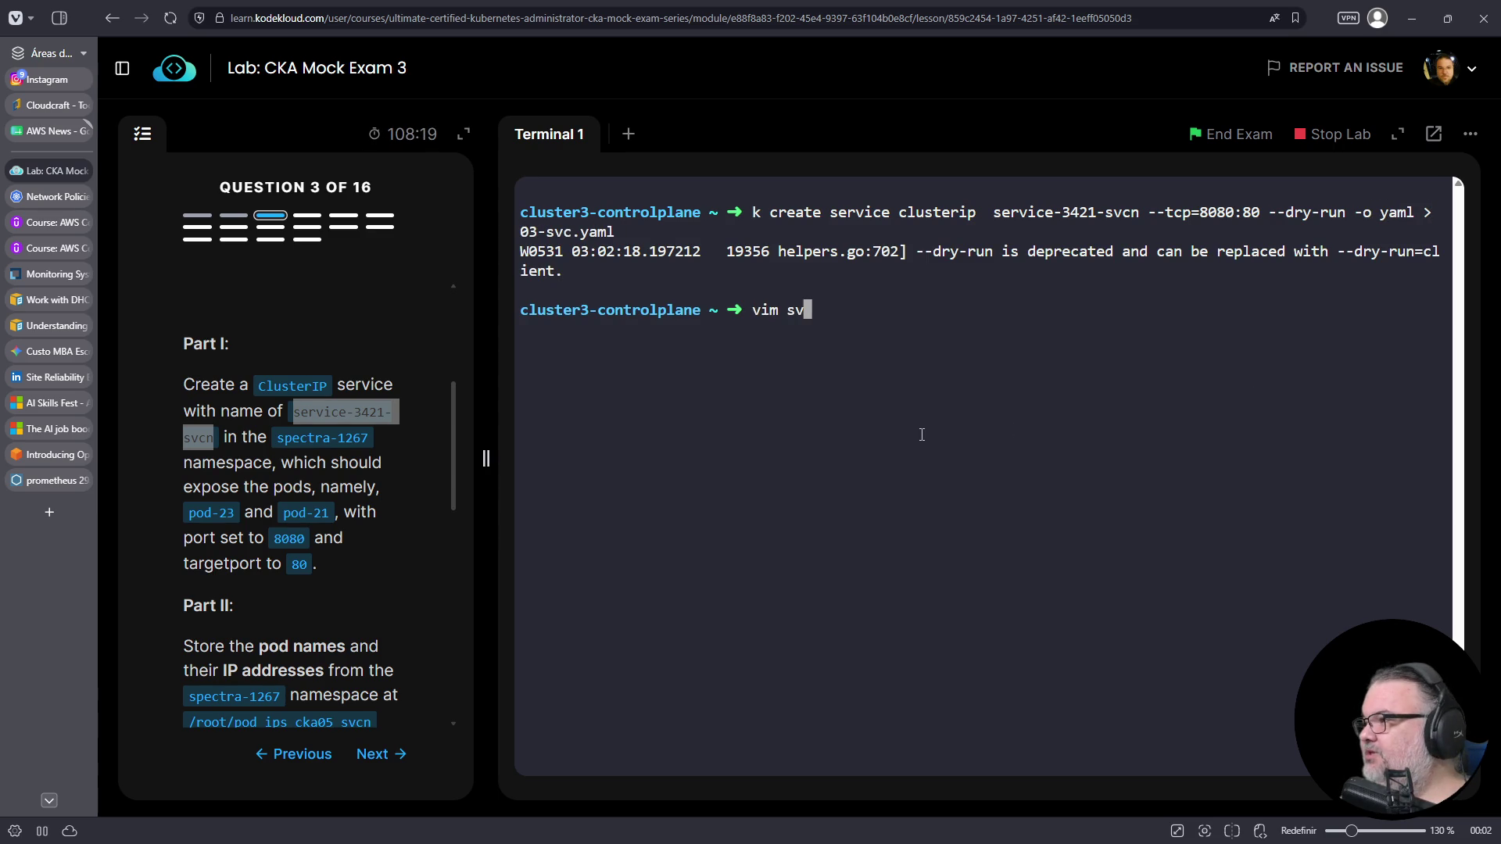
pyautogui.hotkey('ctrl', 'c')
pyautogui.write('vim 03-svc.yaml')
pyautogui.press('Return')
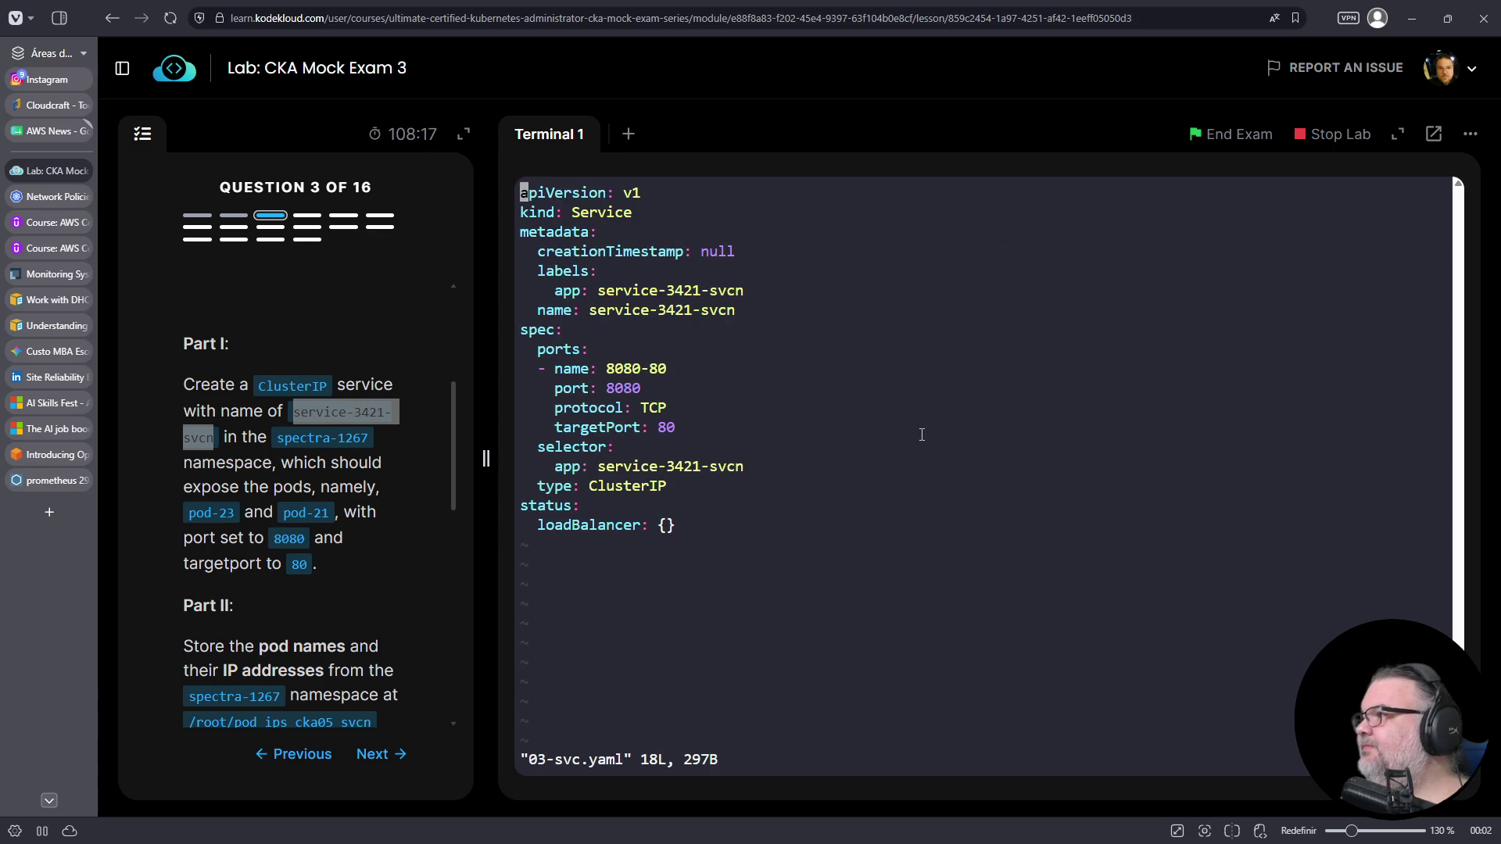
pyautogui.press('j')
pyautogui.press('j')
pyautogui.press('j')
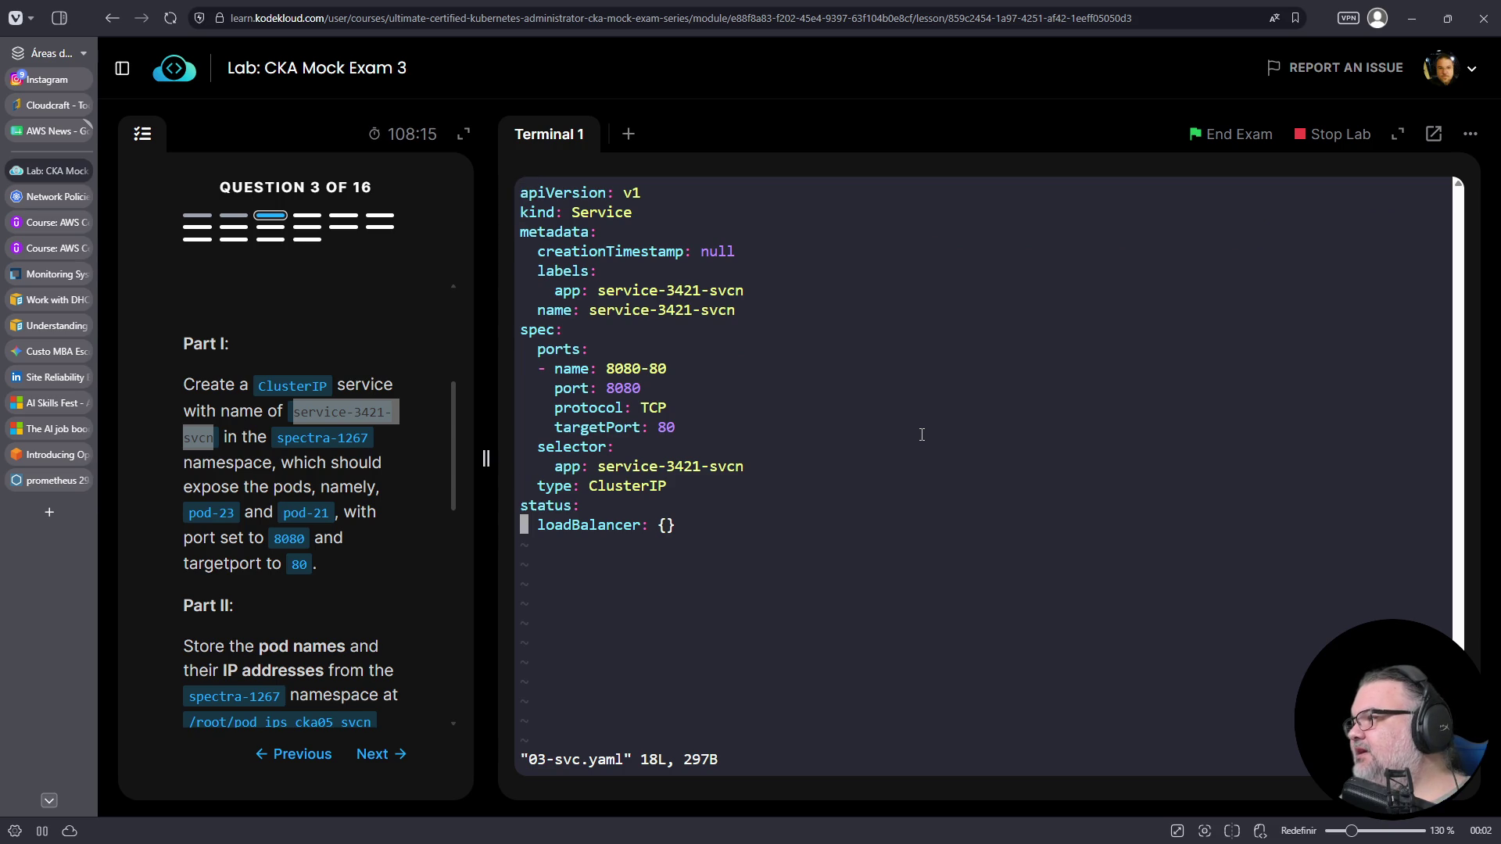
pyautogui.press('k')
pyautogui.press('d')
pyautogui.press('d')
pyautogui.press('d')
# - Check the manifest's port 8080, targetPort 80 and TCP protocol, then open a second terminal
pyautogui.doubleClick(594, 427)
pyautogui.doubleClick(574, 387)
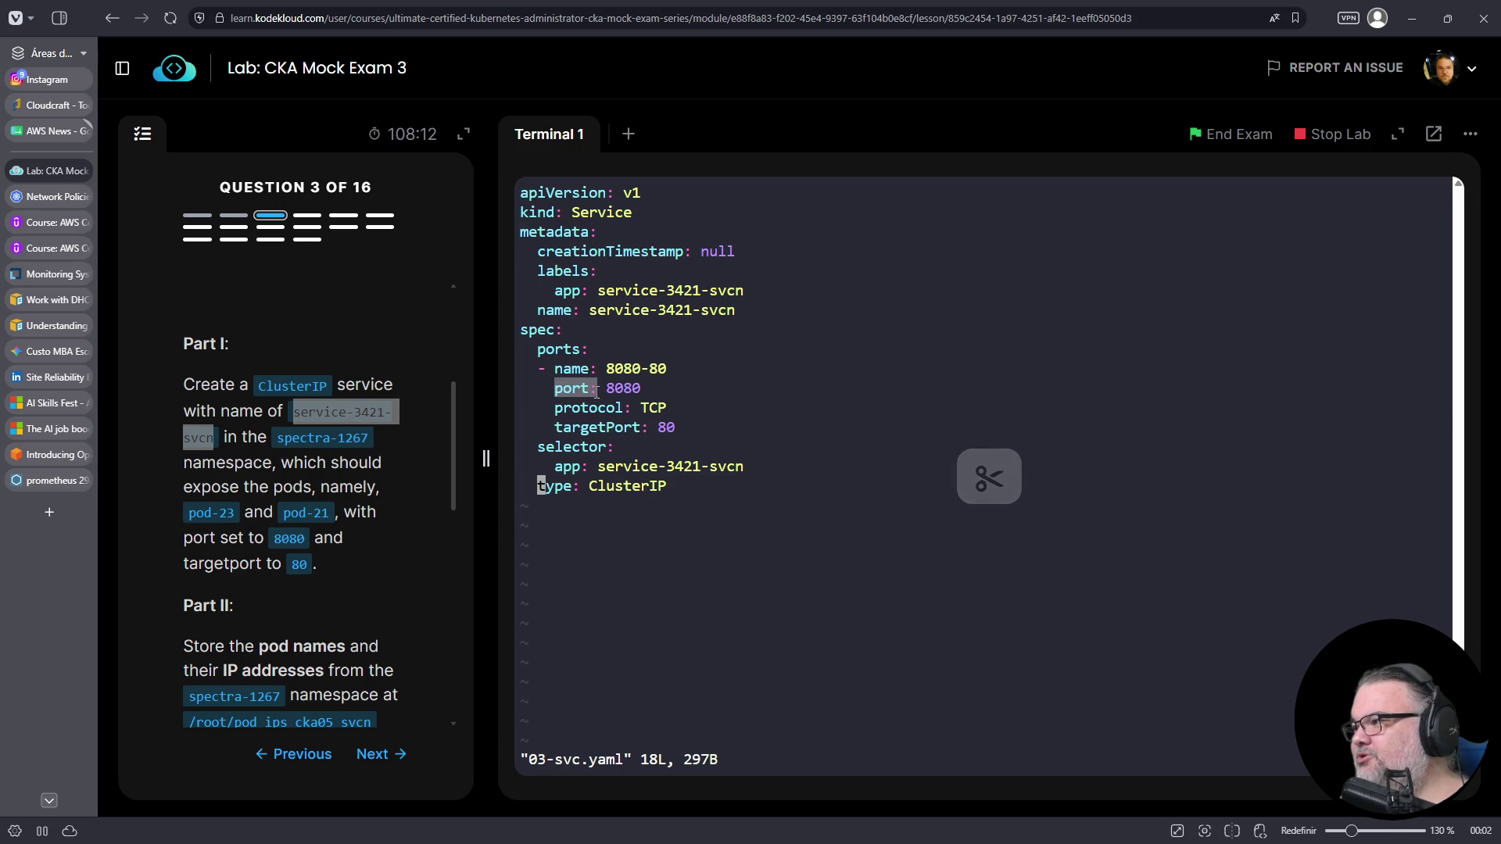
pyautogui.doubleClick(636, 368)
pyautogui.tripleClick(628, 409)
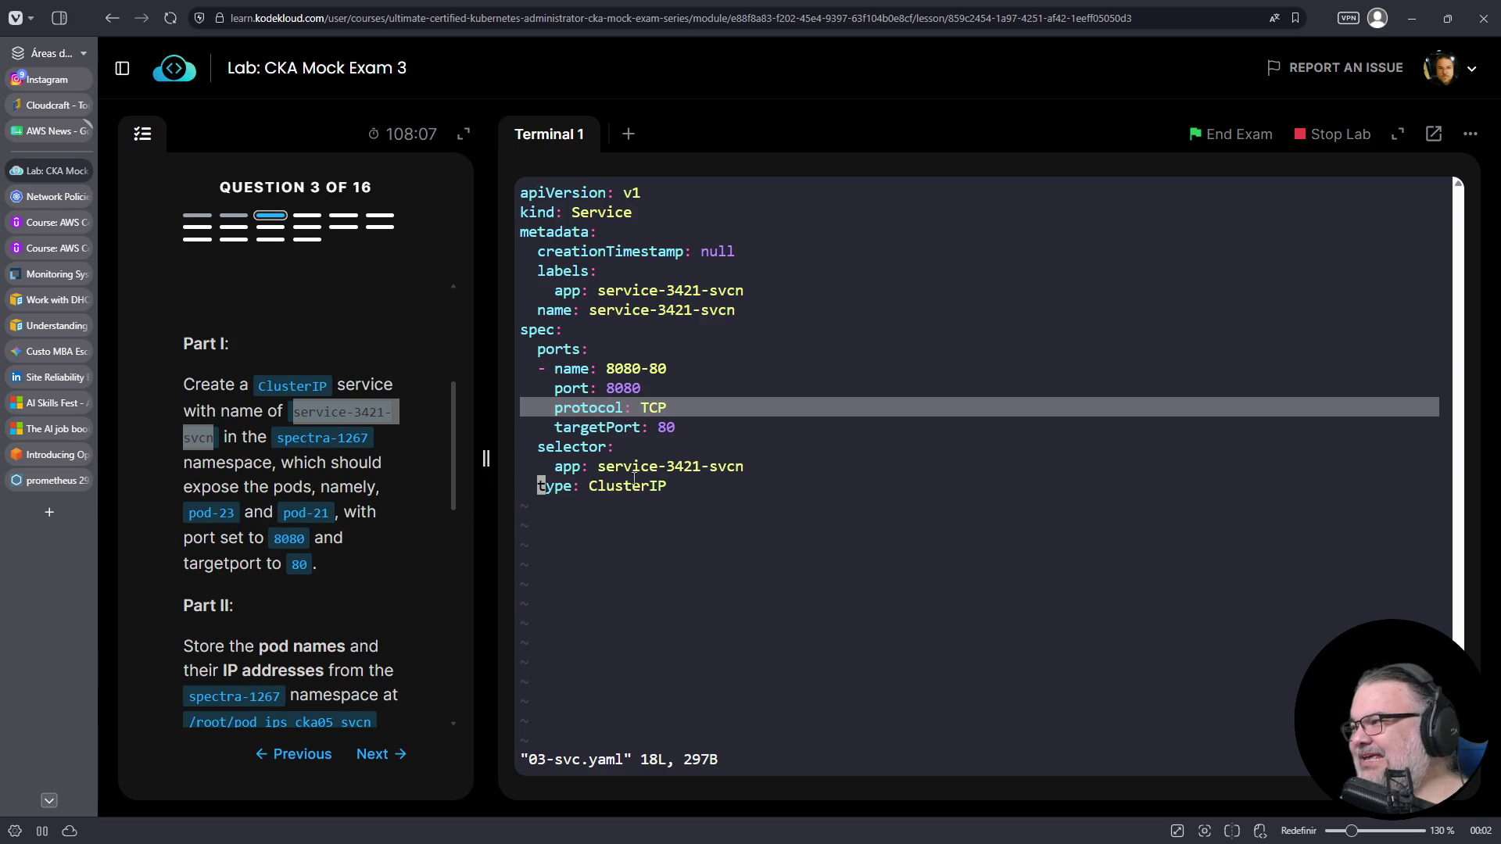
pyautogui.scroll(-2, 302, 454)
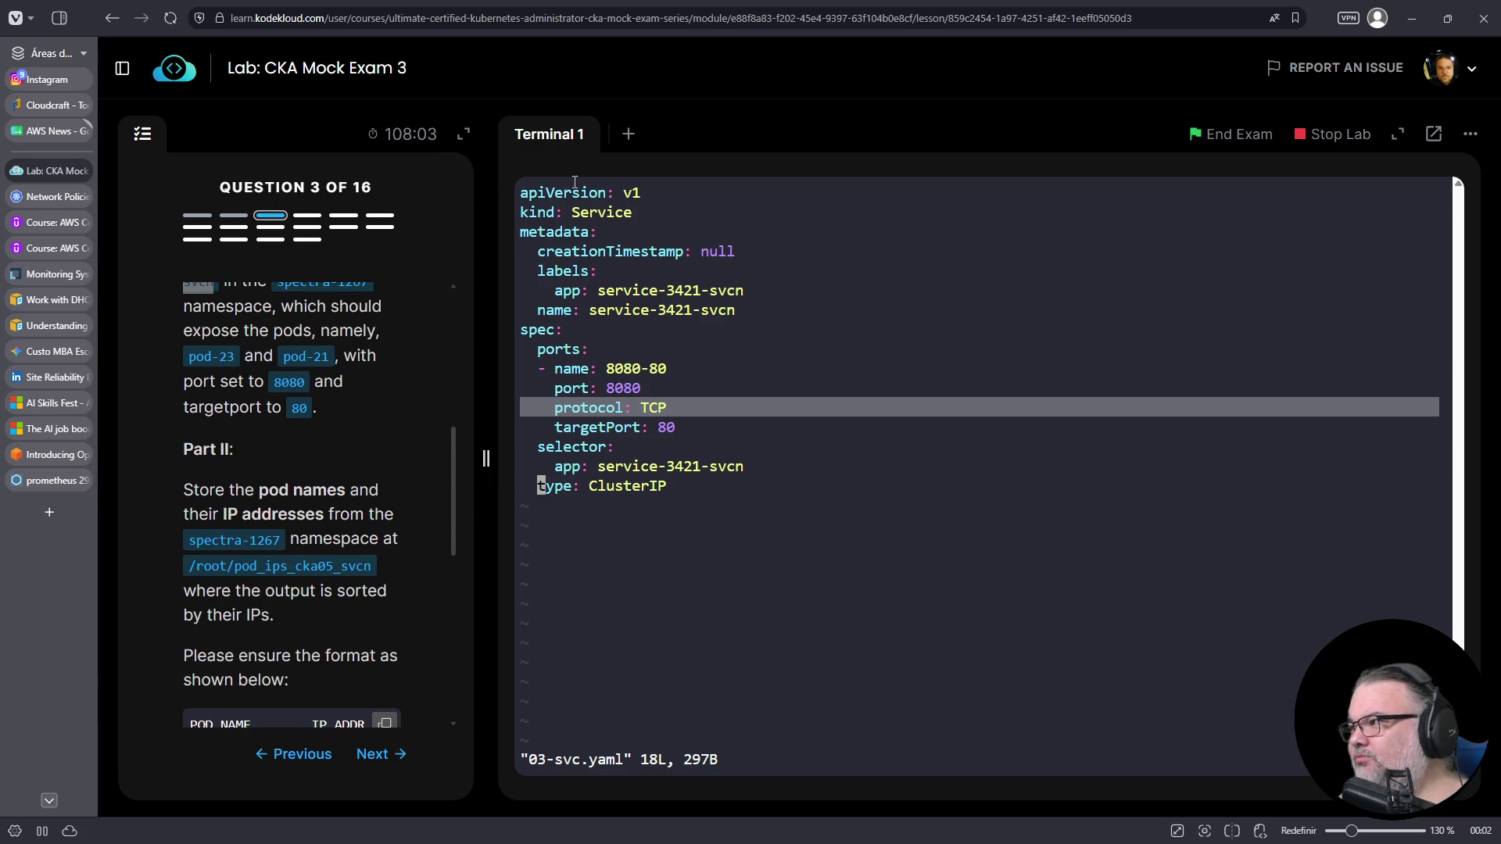
pyautogui.click(629, 135)
pyautogui.scroll(4, 279, 414)
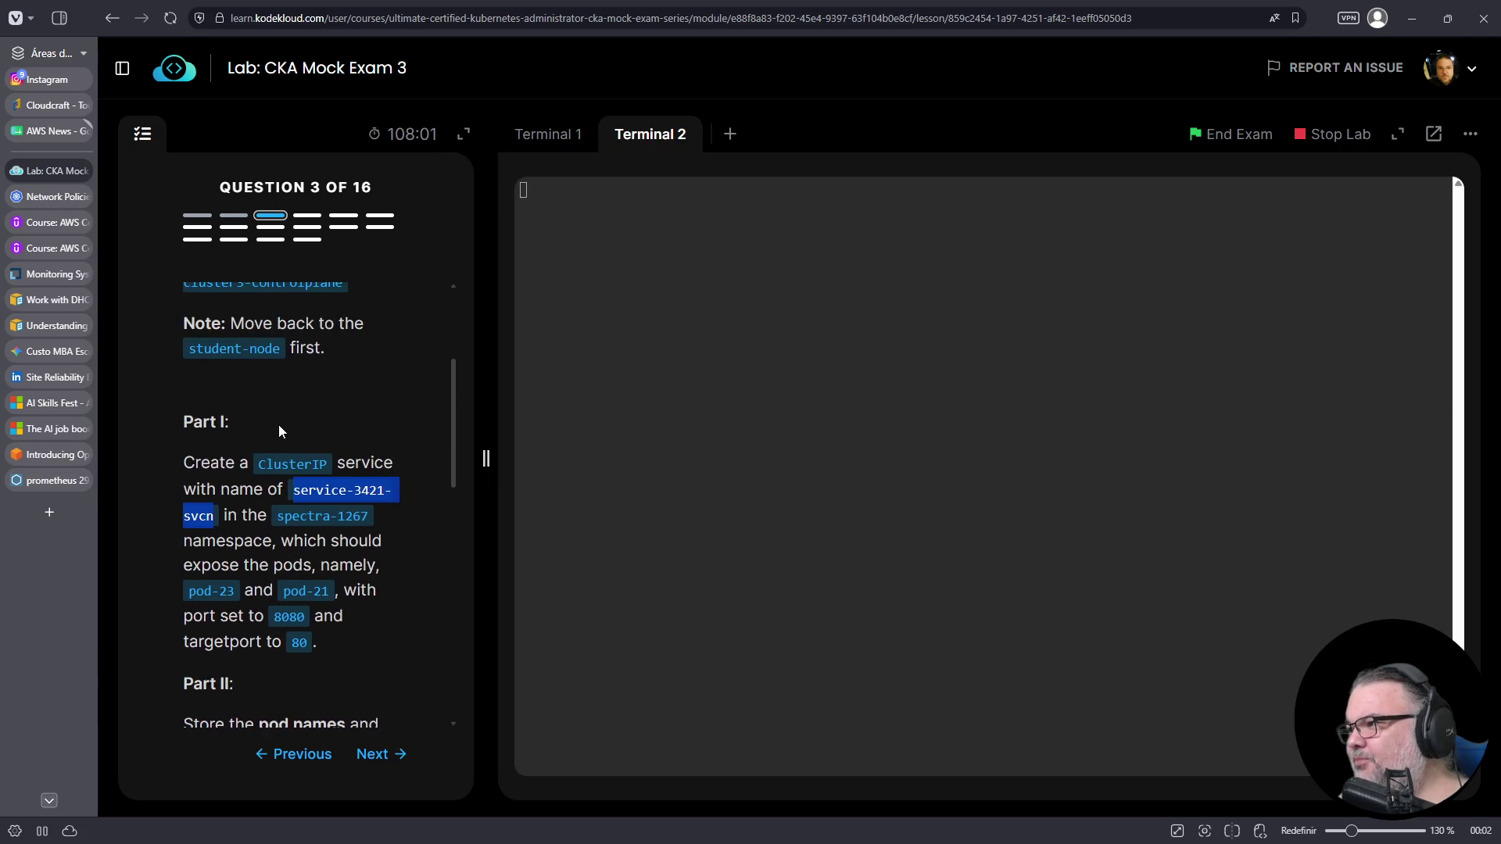
# - Connect the second terminal to cluster3-controlplane with the ssh command copied from the question
pyautogui.click(368, 336)
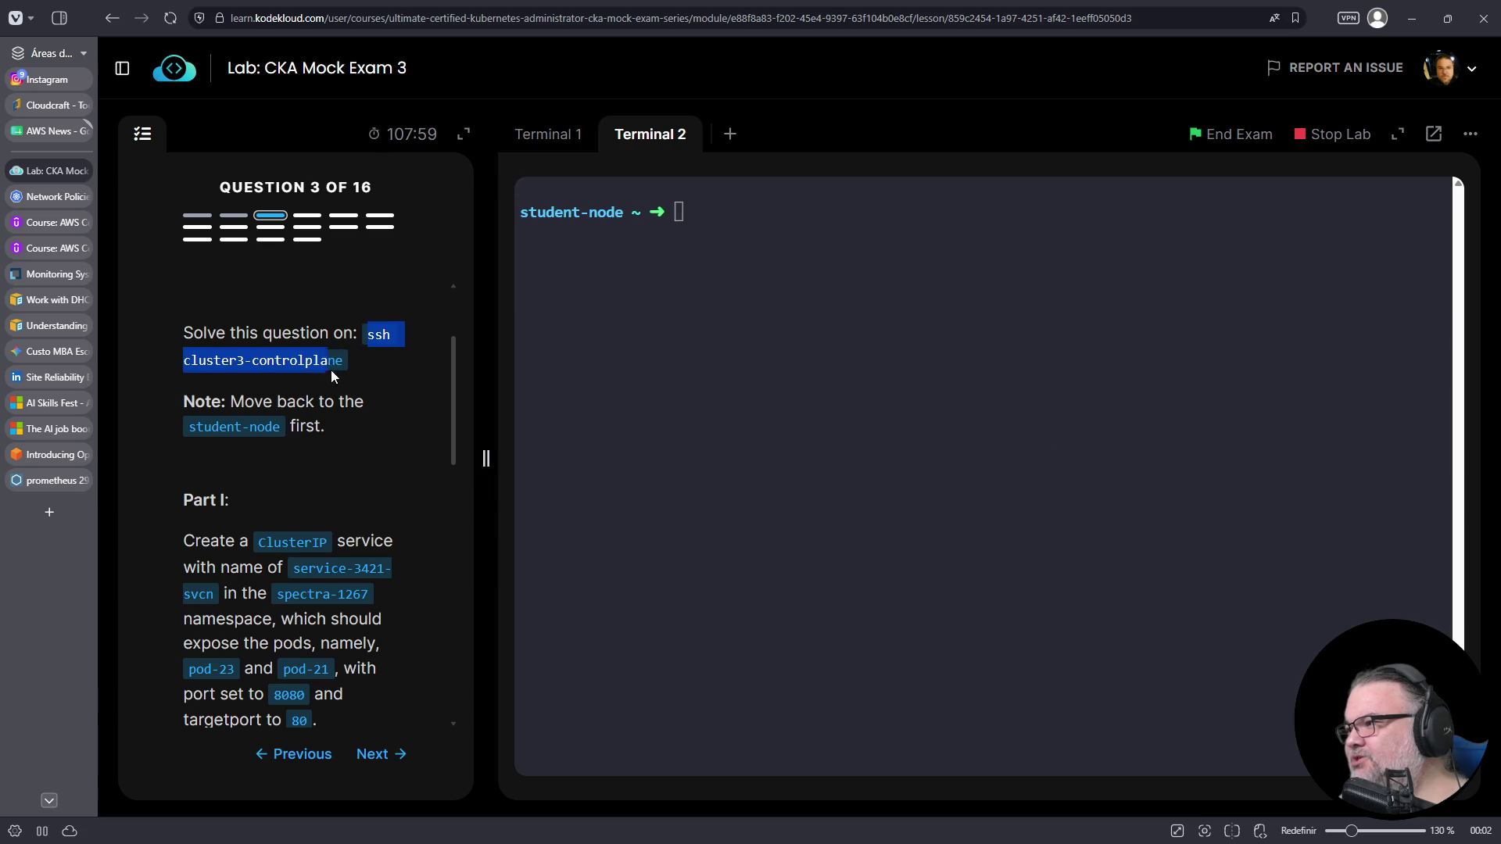
pyautogui.scroll(1, 319, 368)
pyautogui.rightClick(317, 368)
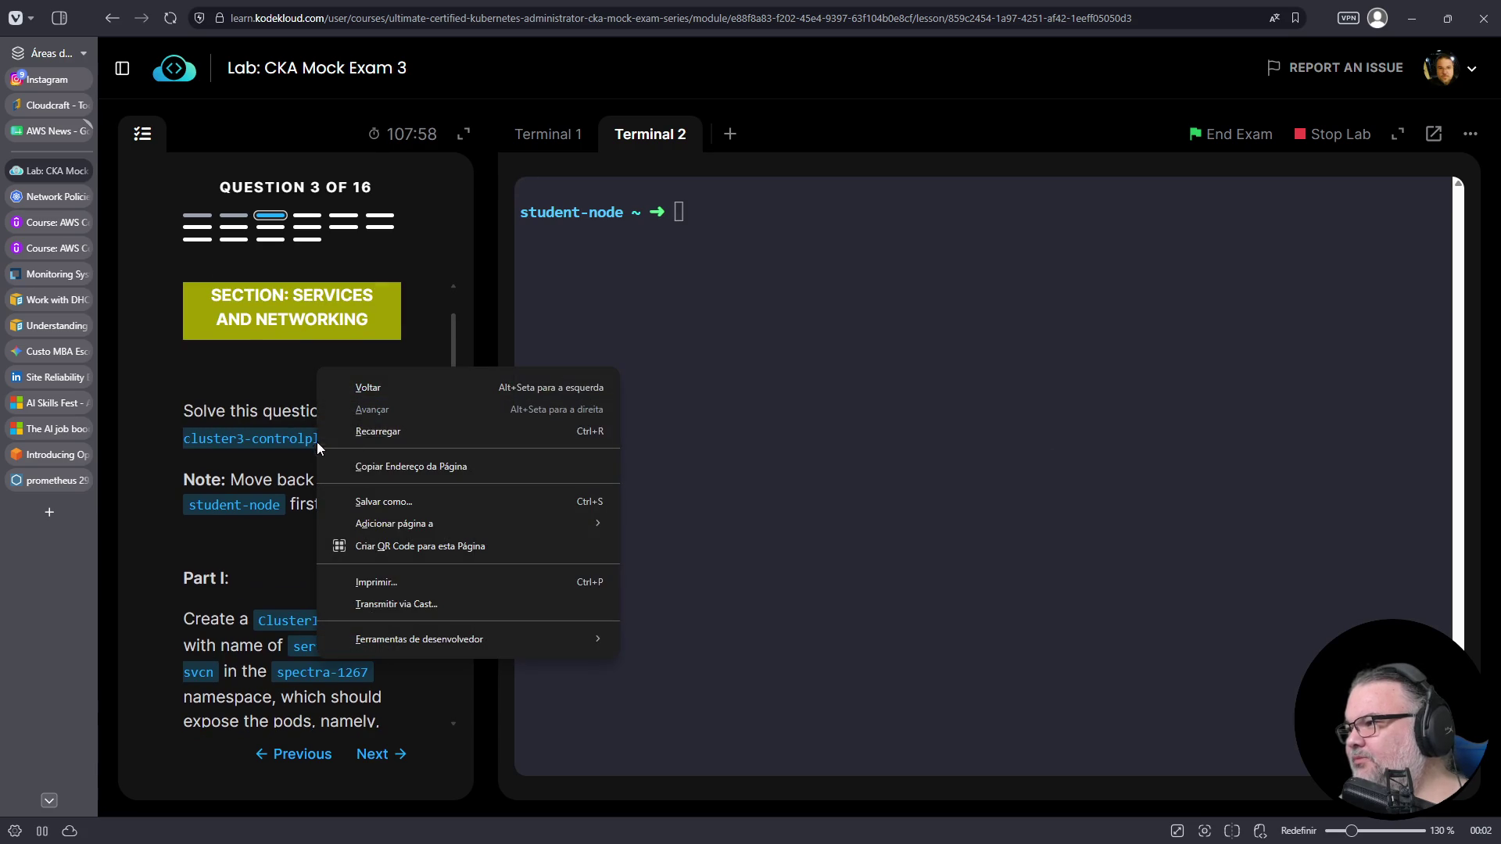
pyautogui.rightClick(256, 439)
pyautogui.click(362, 415)
pyautogui.moveTo(362, 415); pyautogui.dragTo(372, 425)
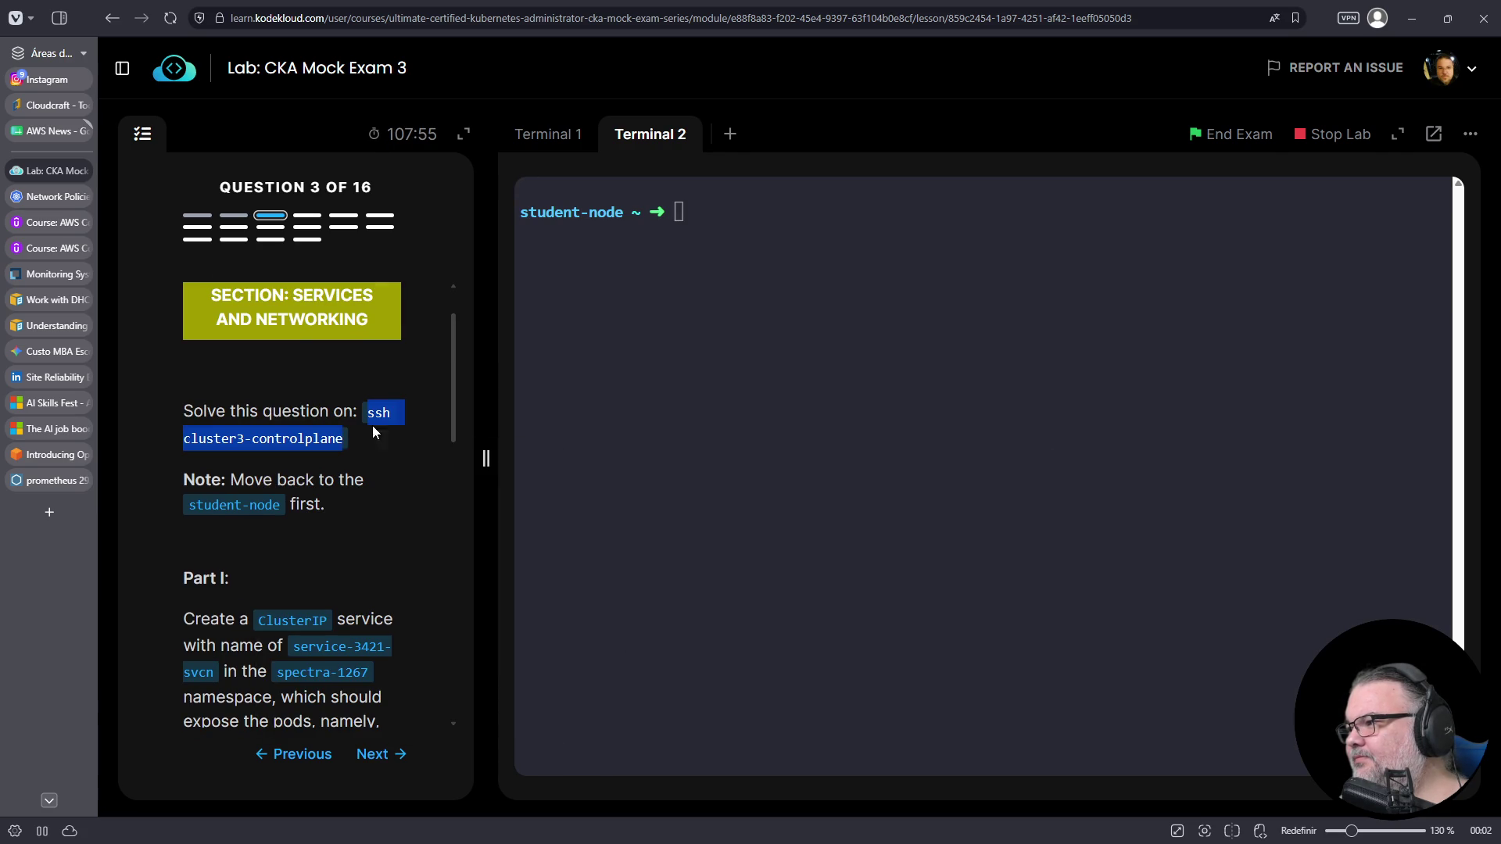
pyautogui.rightClick(318, 438)
pyautogui.click(339, 453)
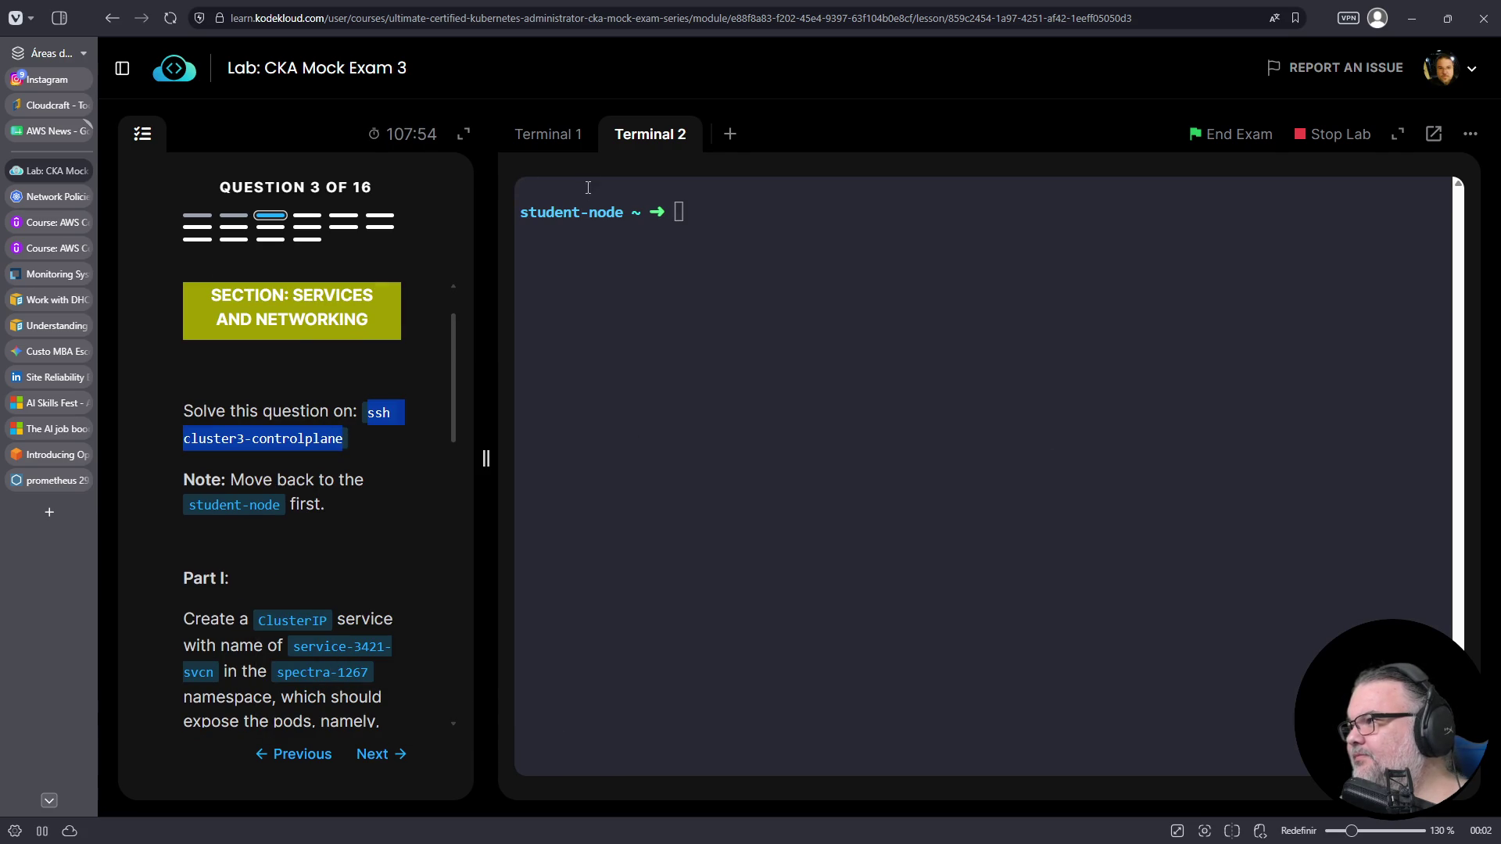
pyautogui.rightClick(739, 292)
pyautogui.click(787, 447)
pyautogui.press('Return')
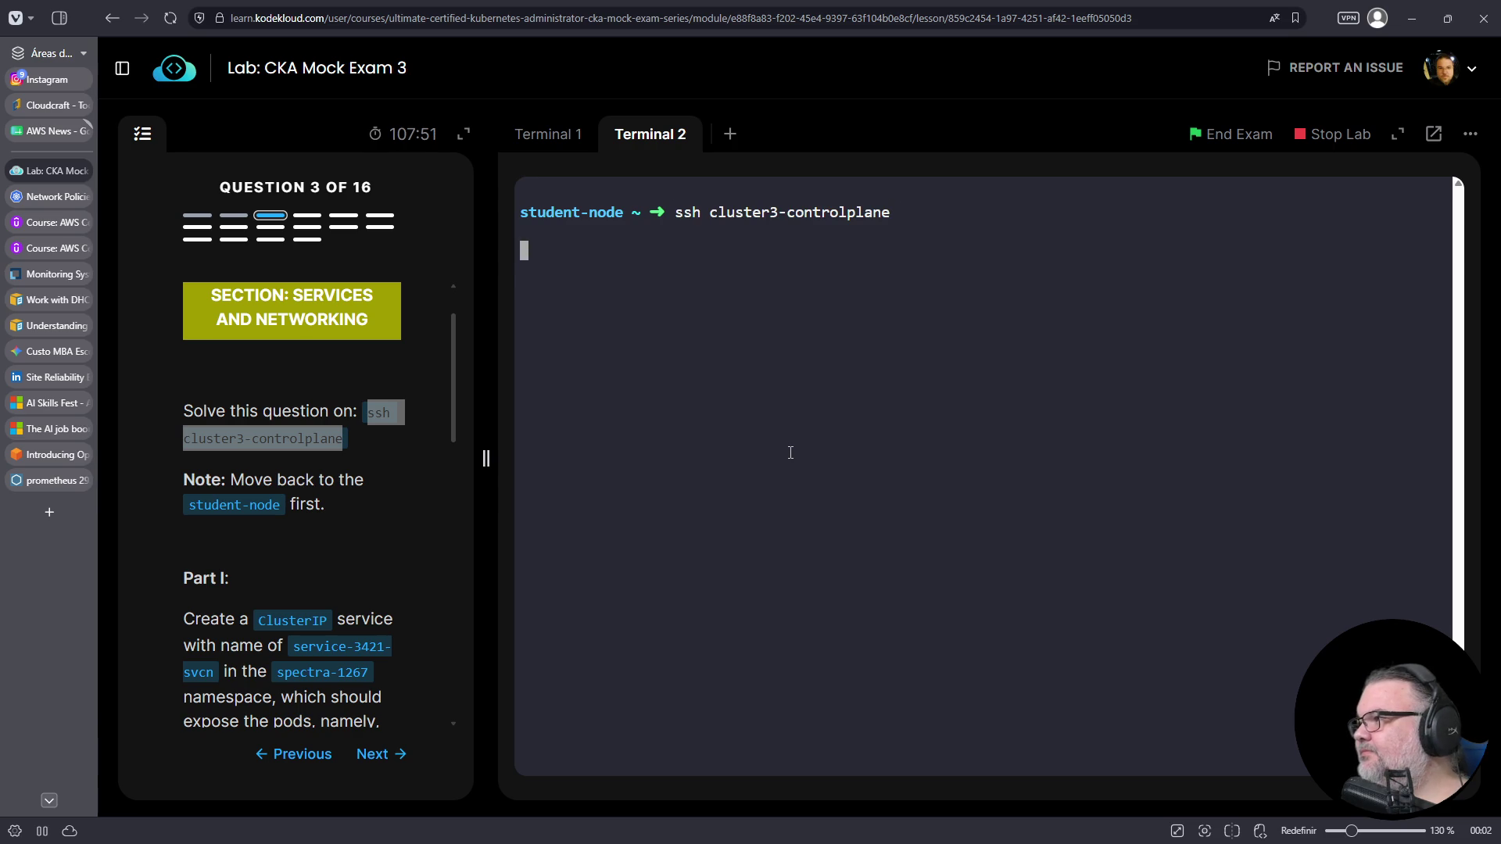
# - Run `k -n spectra-1267 get pods --show-labels` to list the pods and their labels
pyautogui.write('k -n')
pyautogui.moveTo(276, 674); pyautogui.dragTo(374, 676)
pyautogui.rightClick(353, 674)
pyautogui.click(438, 448)
pyautogui.rightClick(671, 454)
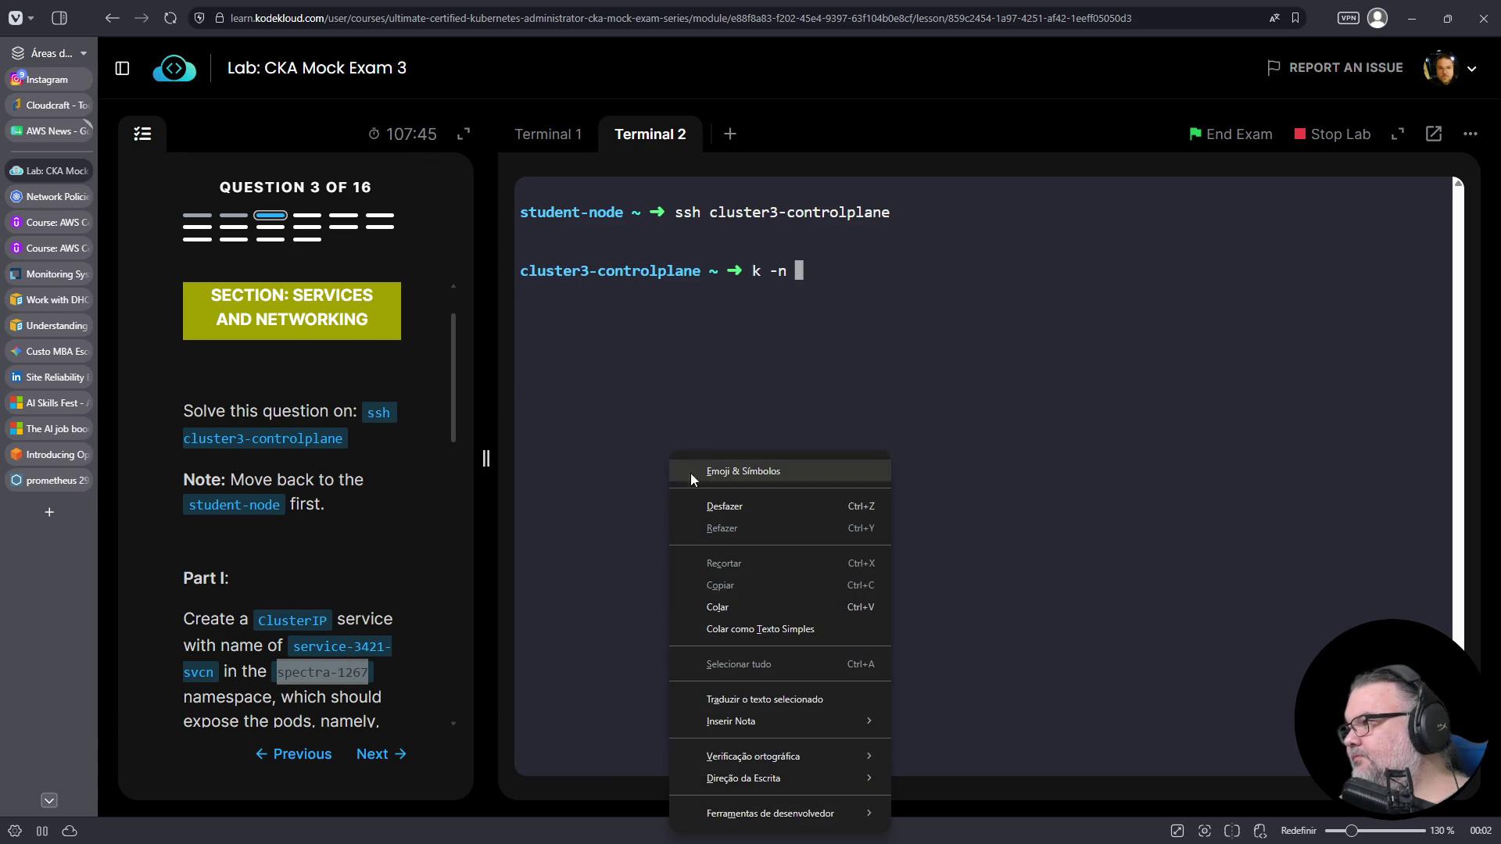
pyautogui.click(721, 602)
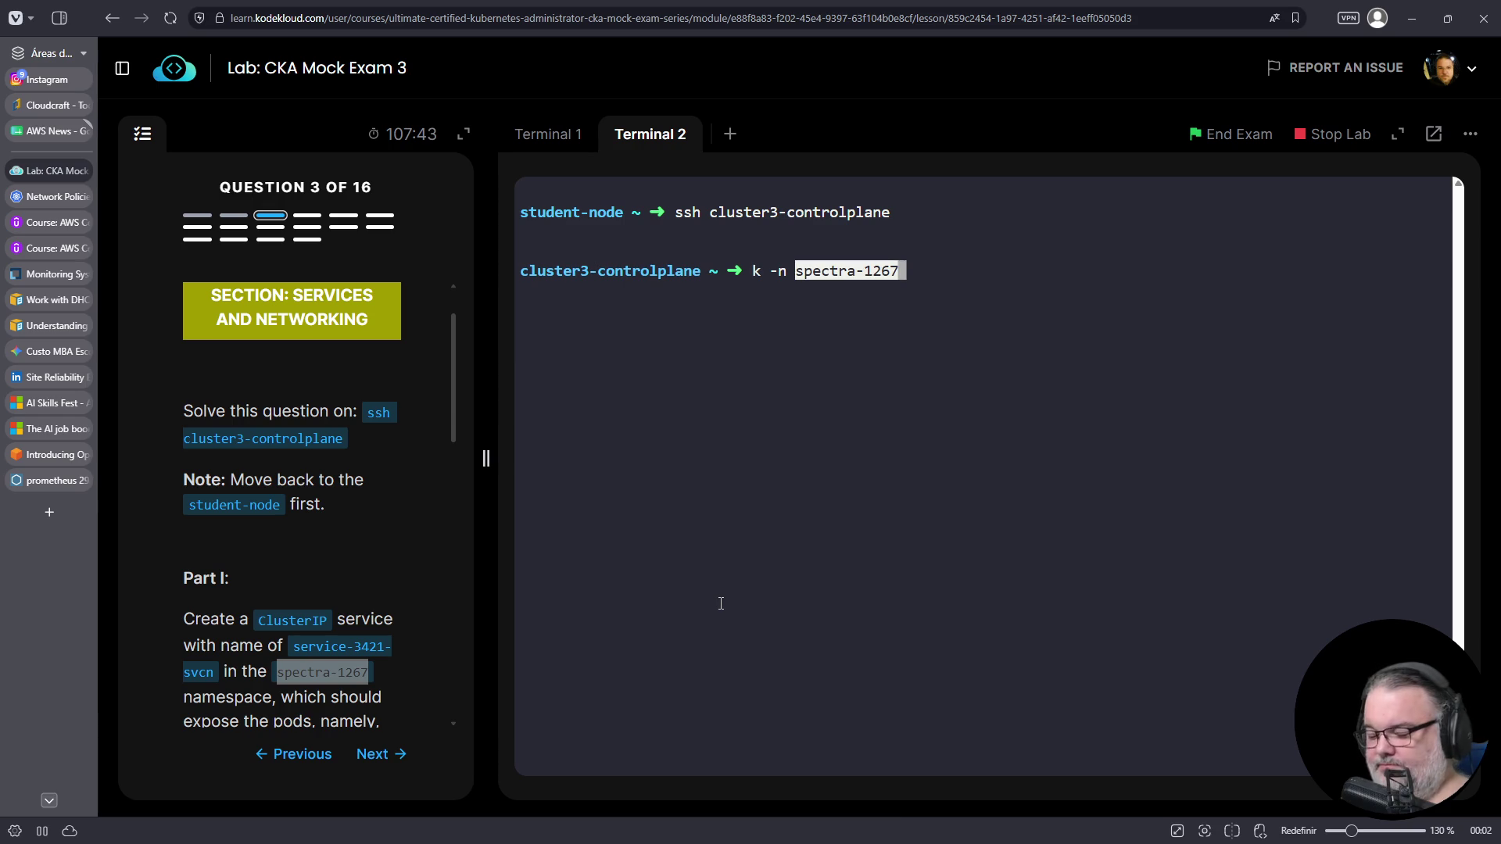
pyautogui.write('get pods --s')
pyautogui.write('how-labels')
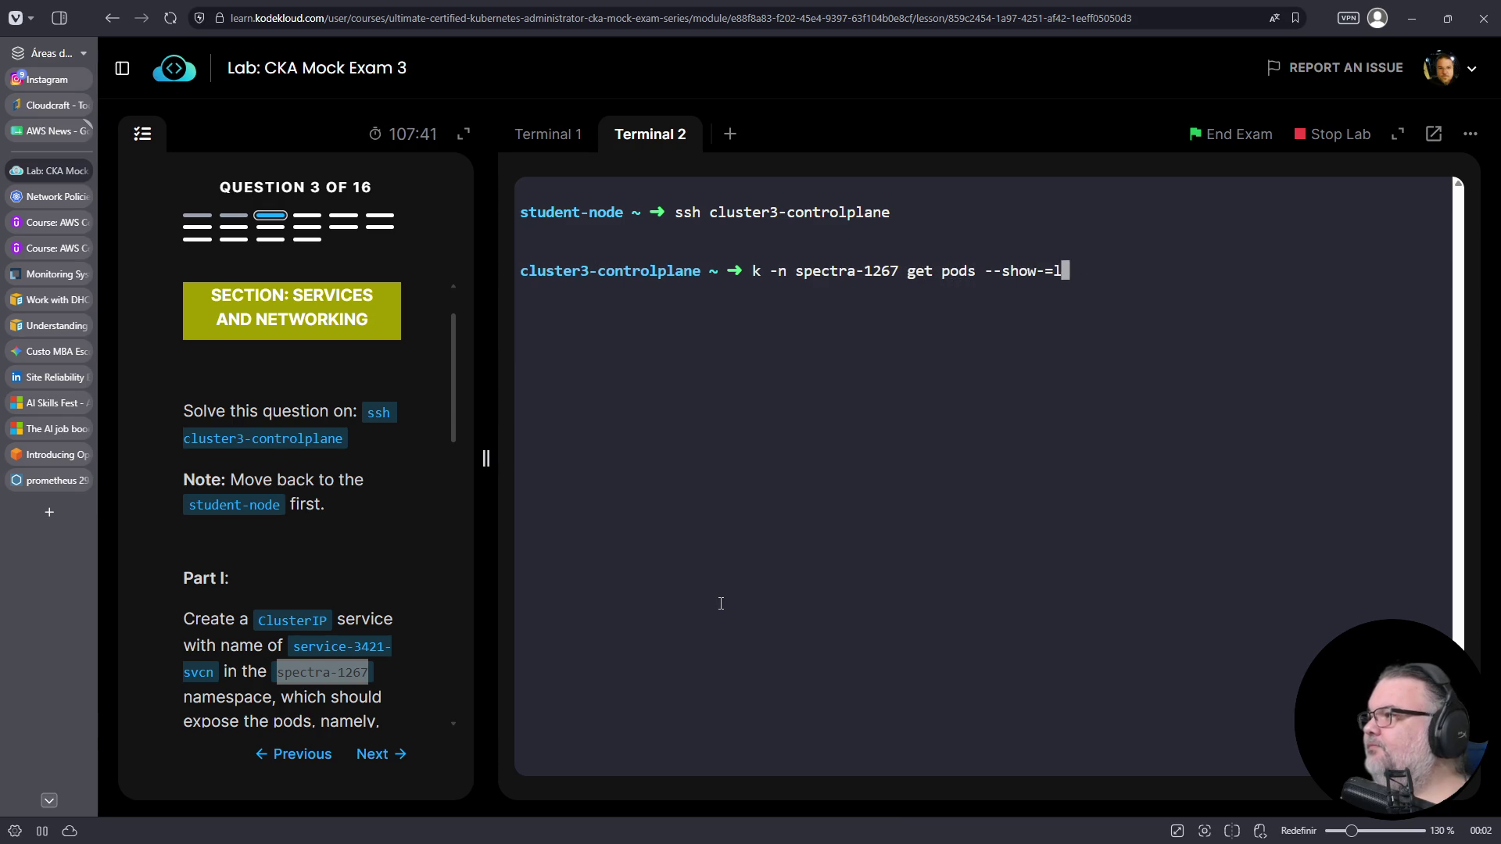
pyautogui.press('BackSpace')
pyautogui.press('BackSpace')
pyautogui.press('BackSpace')
pyautogui.write('=la')
pyautogui.press('BackSpace')
pyautogui.press('BackSpace')
pyautogui.press('BackSpace')
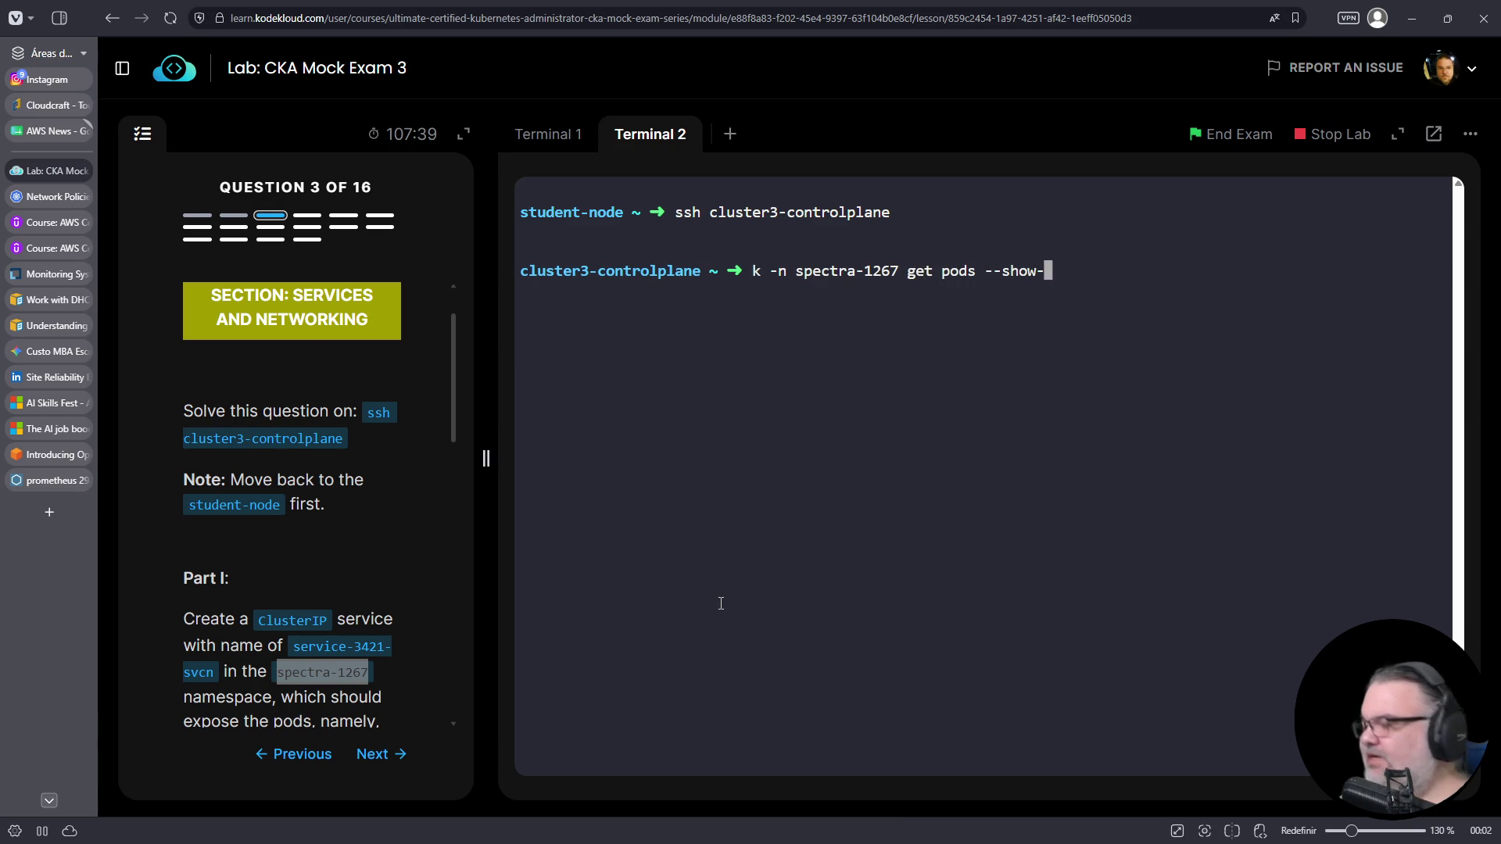
pyautogui.write('labels')
pyautogui.press('Return')
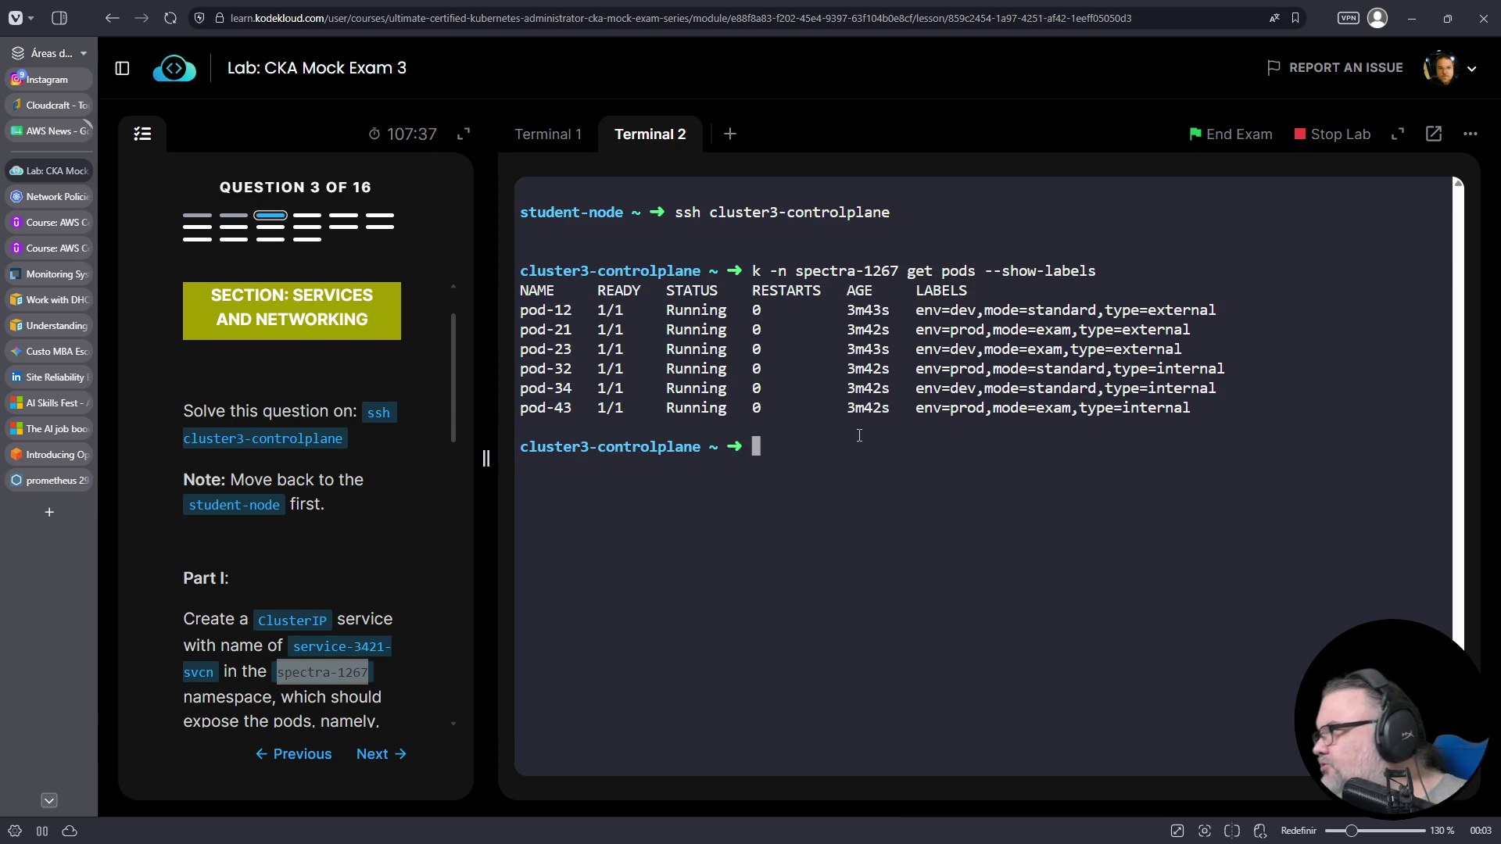
# - Compare the pods' labels, finding mode=exam on pod-21, pod-23 and pod-43 and their env values
pyautogui.tripleClick(562, 334)
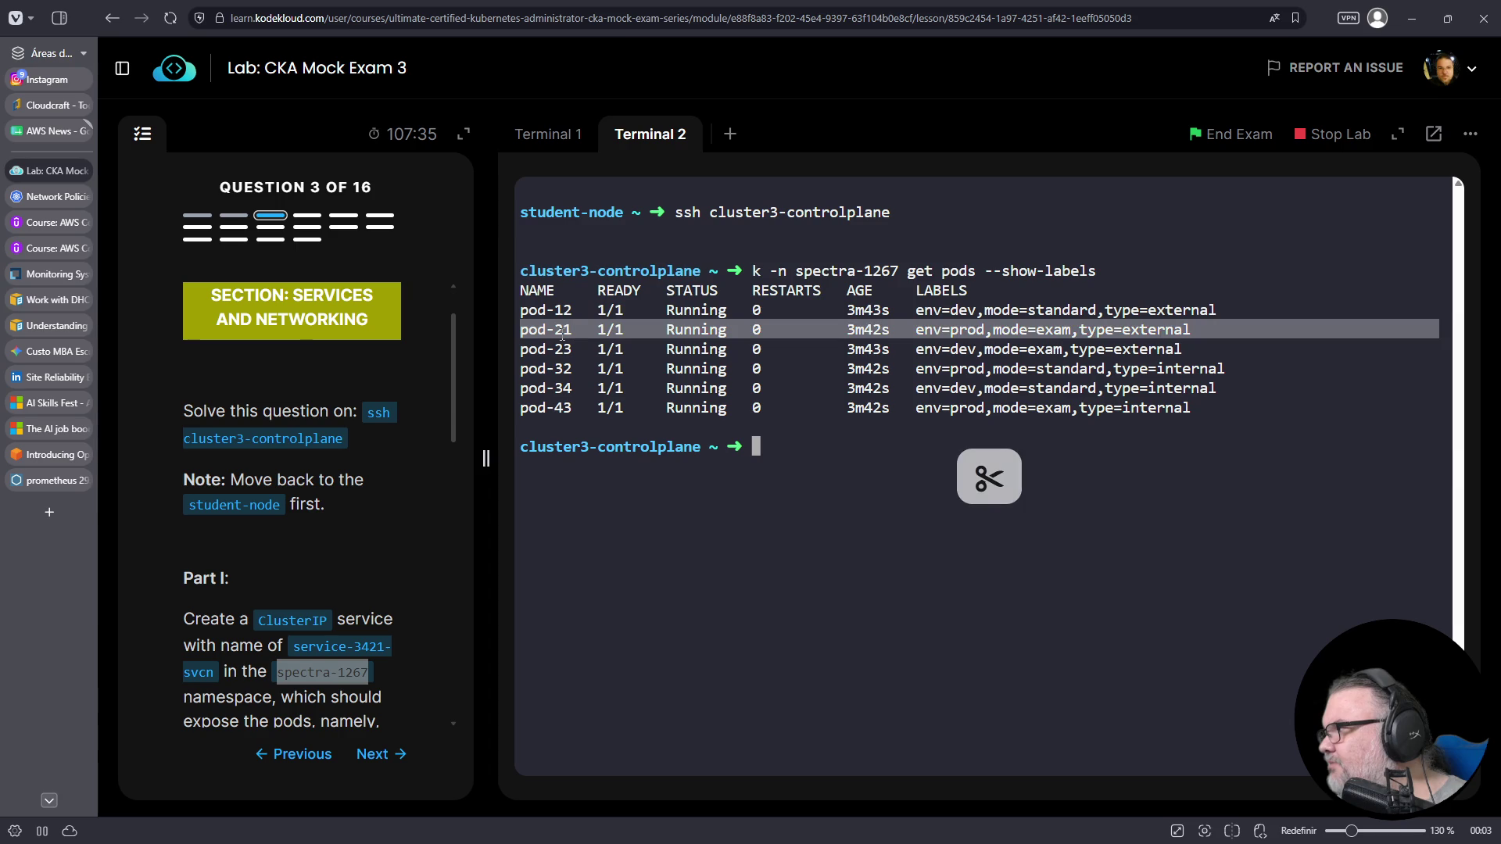
pyautogui.doubleClick(1032, 329)
pyautogui.doubleClick(1014, 349)
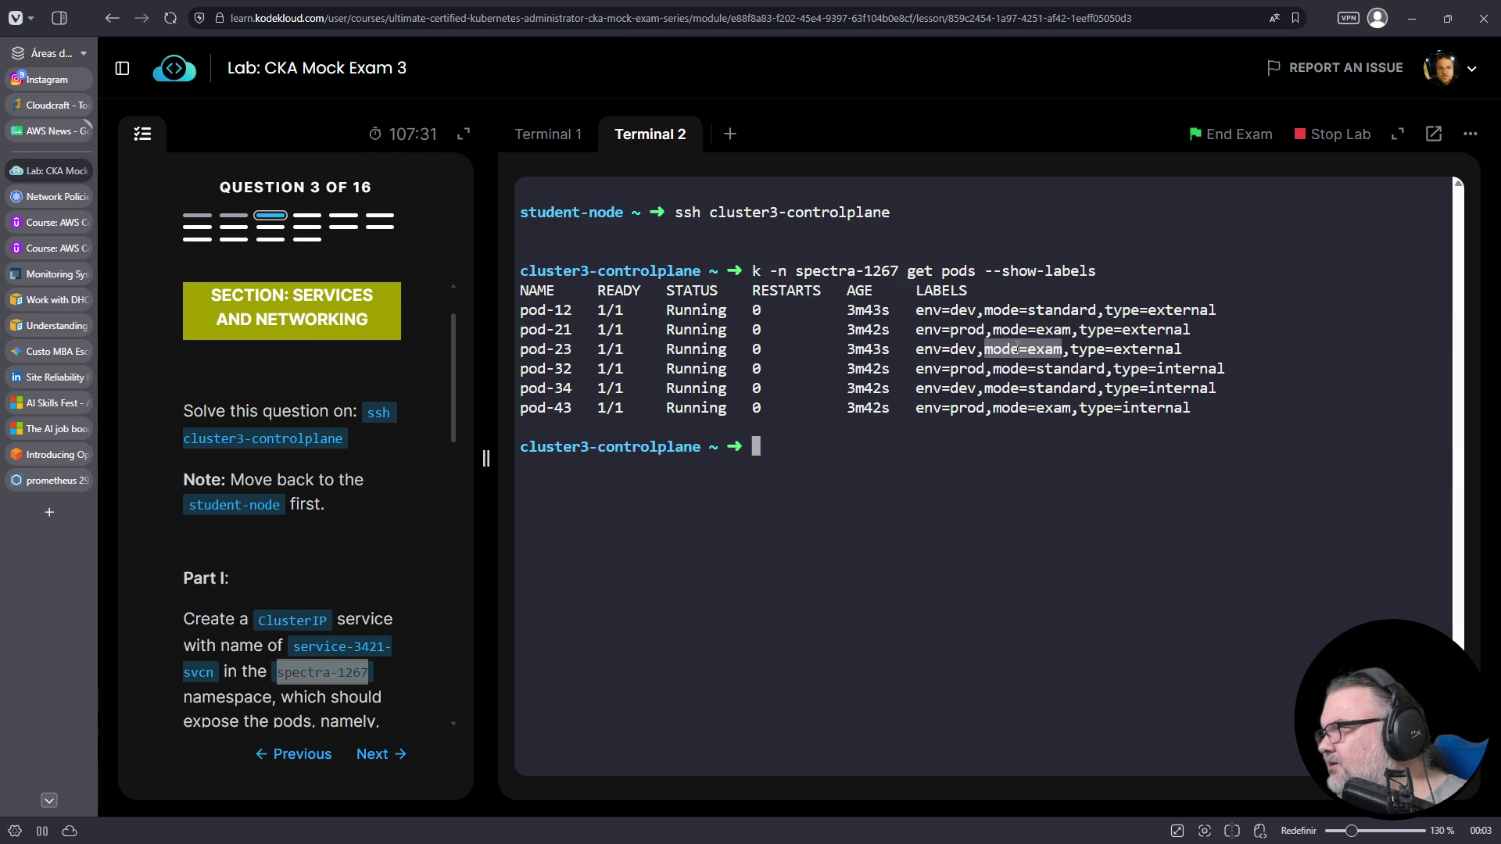
pyautogui.doubleClick(1019, 408)
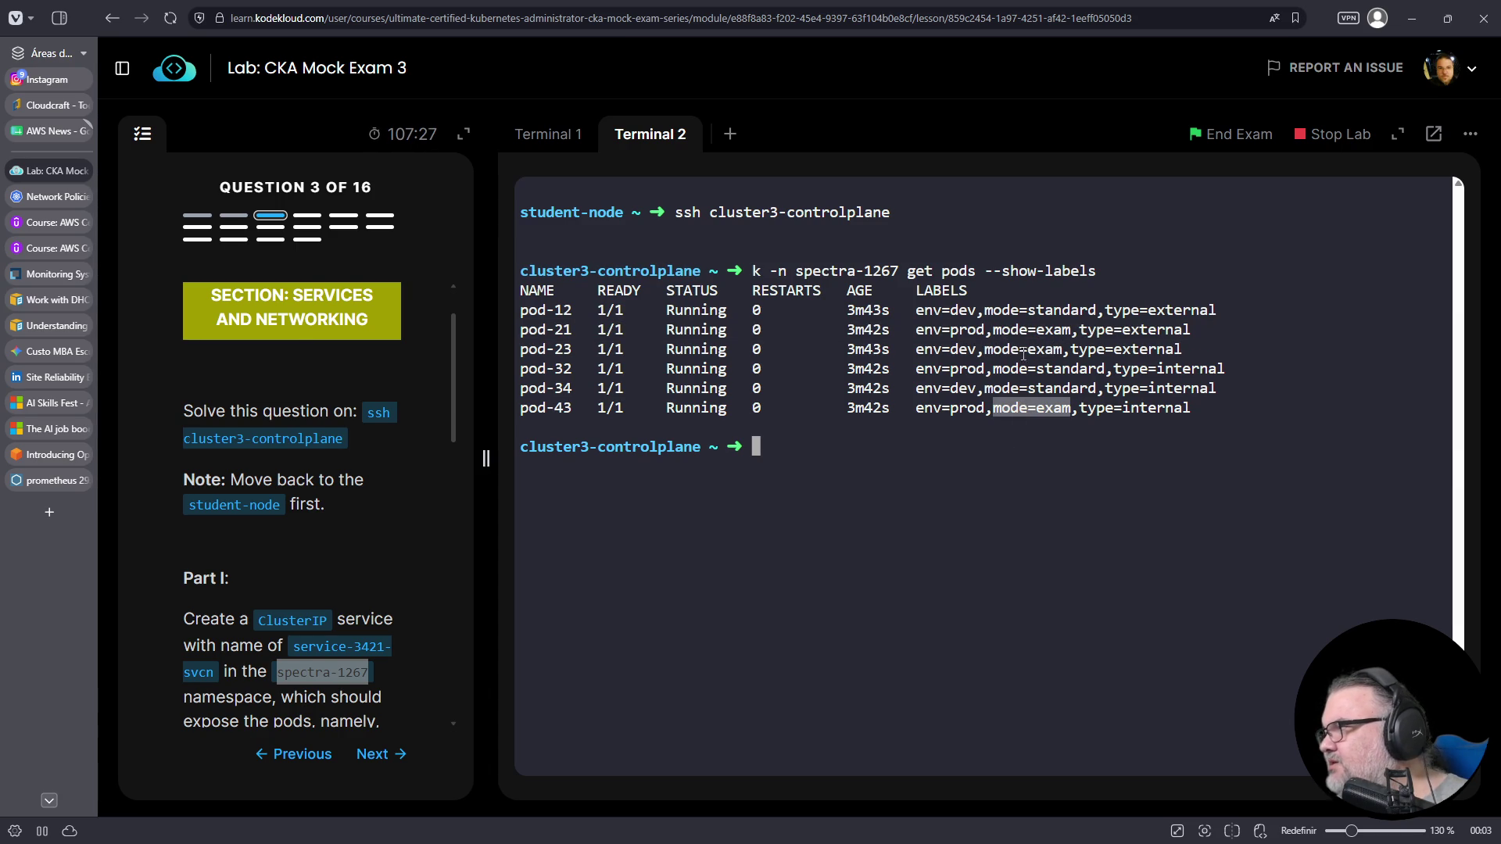
pyautogui.doubleClick(949, 329)
pyautogui.doubleClick(946, 348)
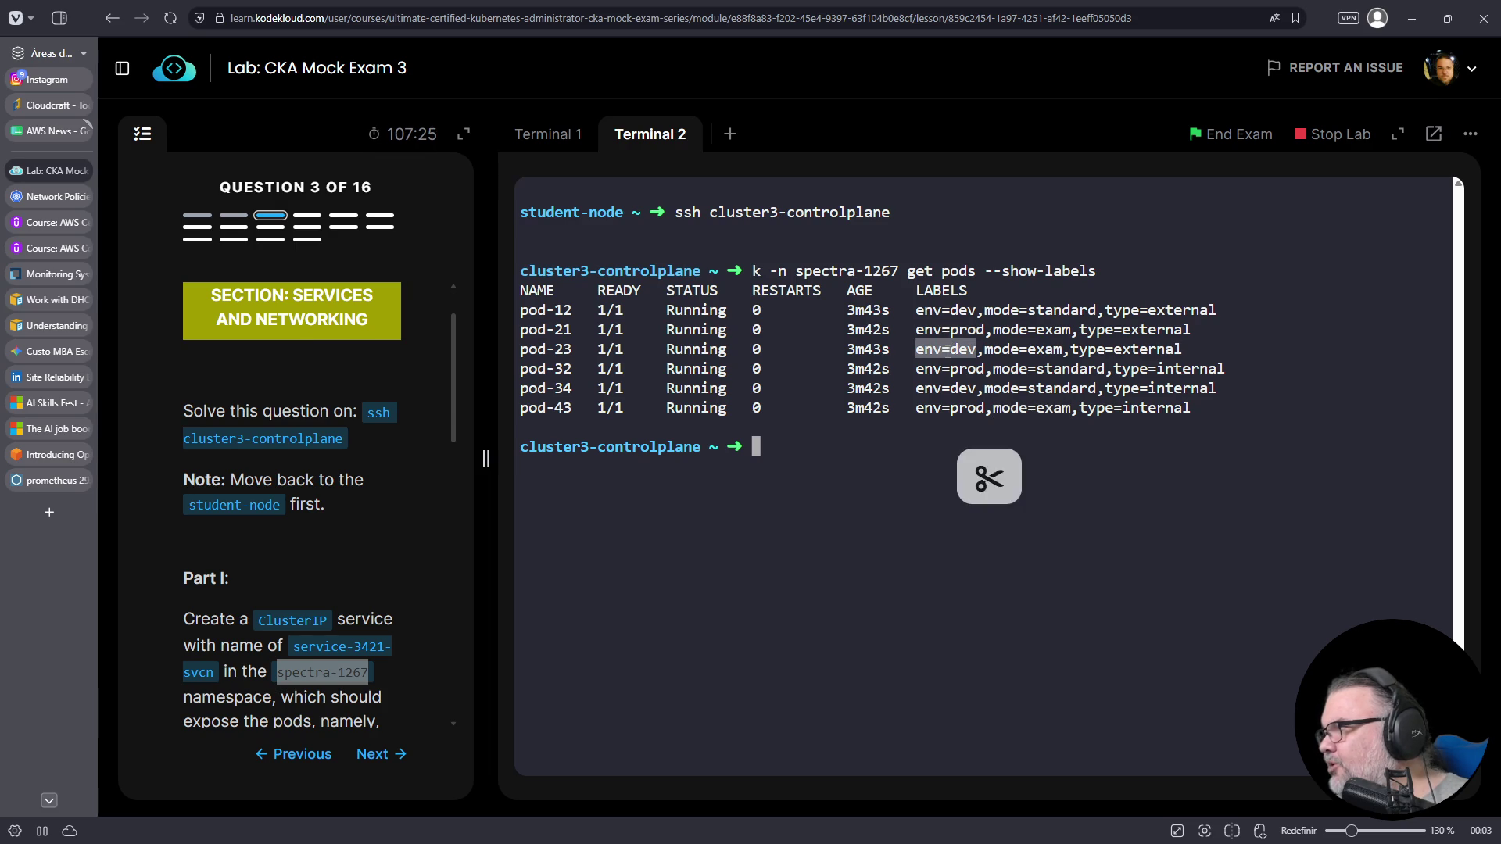
pyautogui.moveTo(1213, 339)
pyautogui.mouseDown()
pyautogui.moveTo(1027, 349)
pyautogui.moveTo(863, 330)
pyautogui.mouseUp()
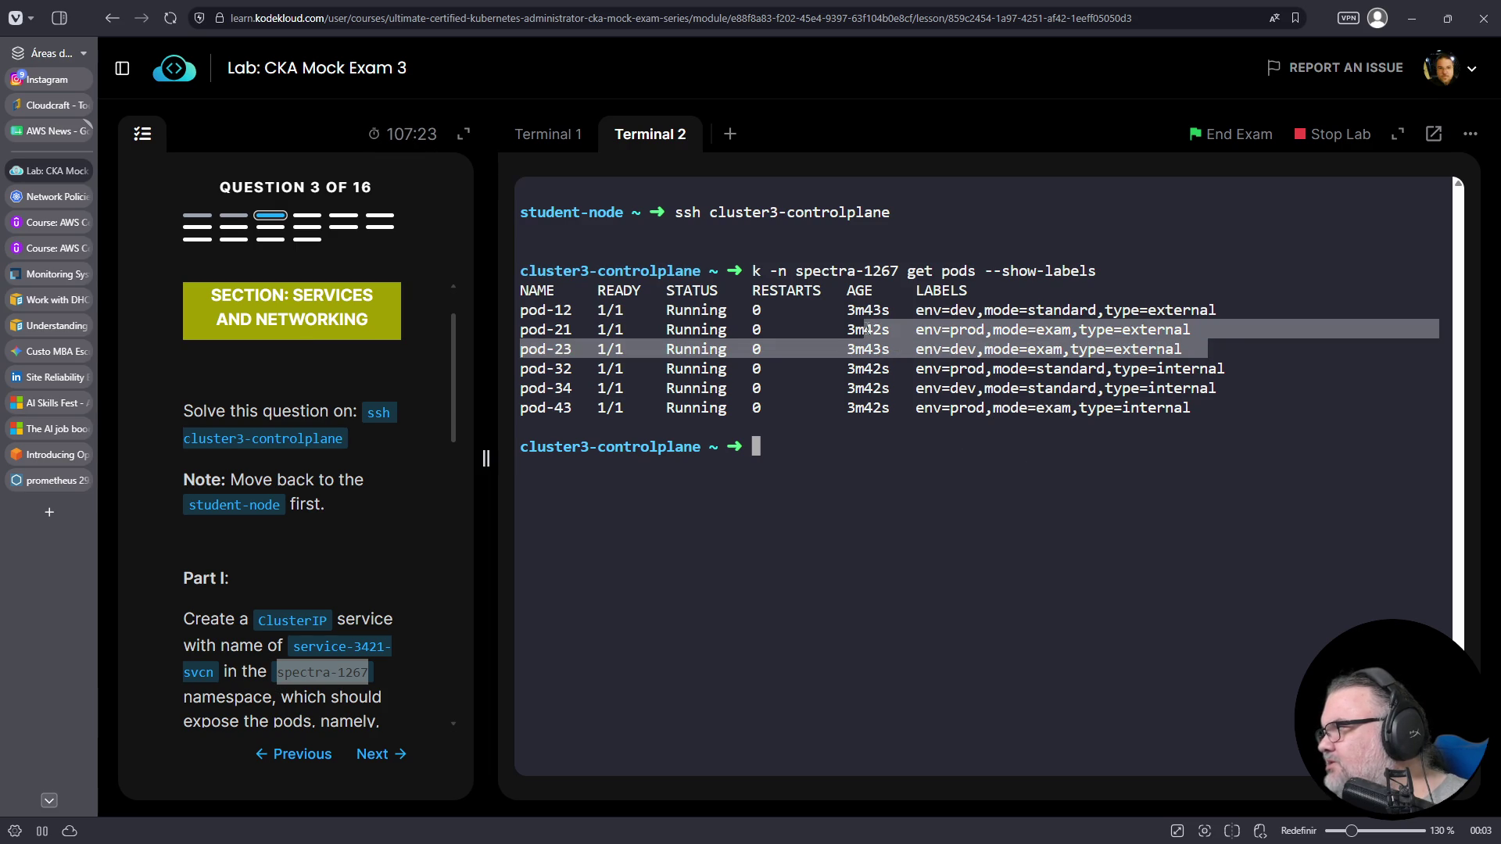
# - Review the task checklist, copy pod-21's mode=exam label, and go back to Terminal 1
pyautogui.scroll(-6, 407, 539)
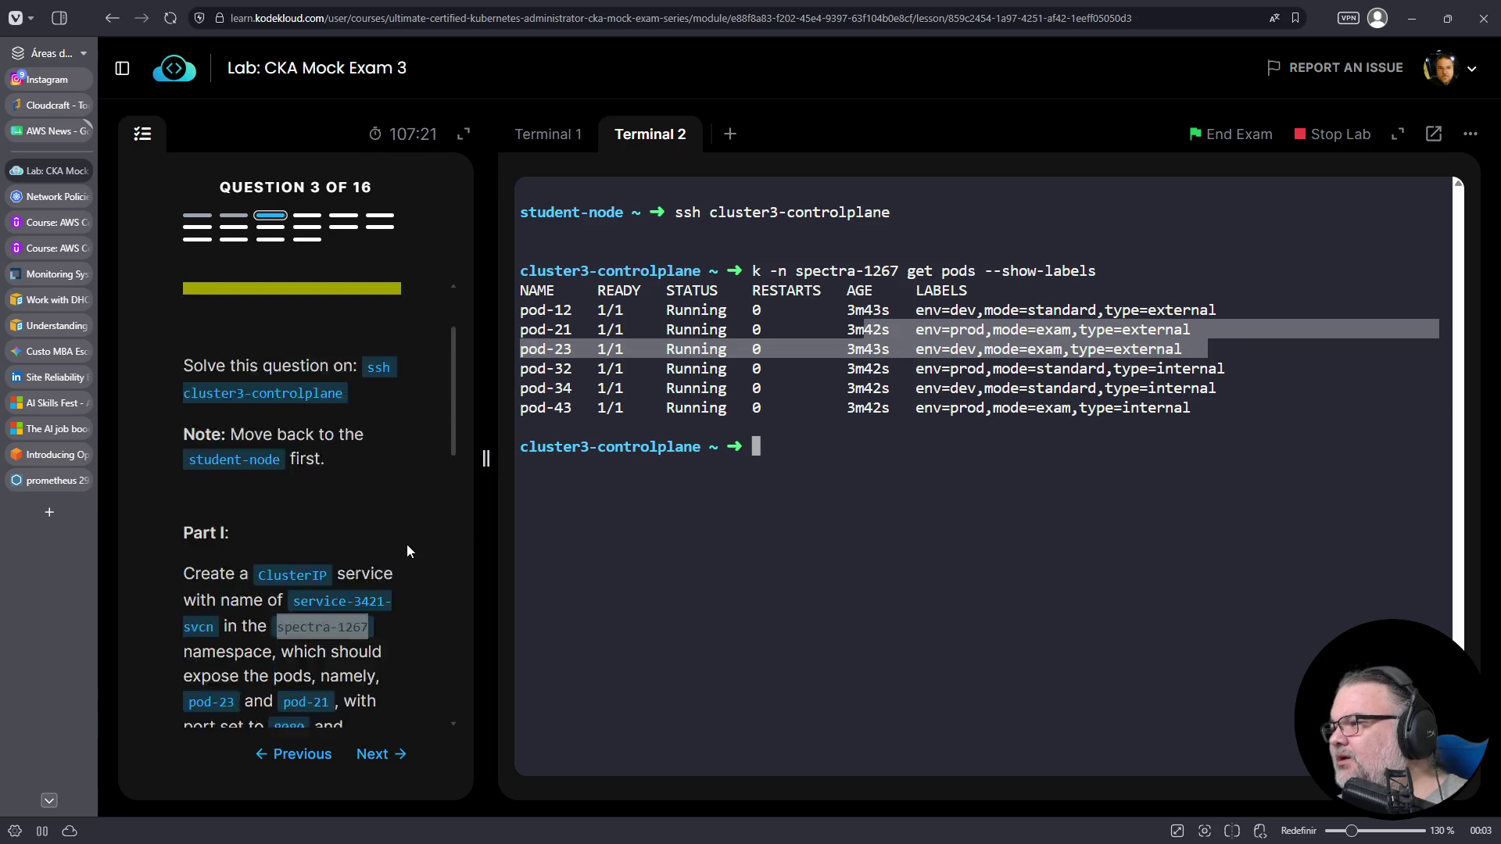
pyautogui.scroll(1, 407, 532)
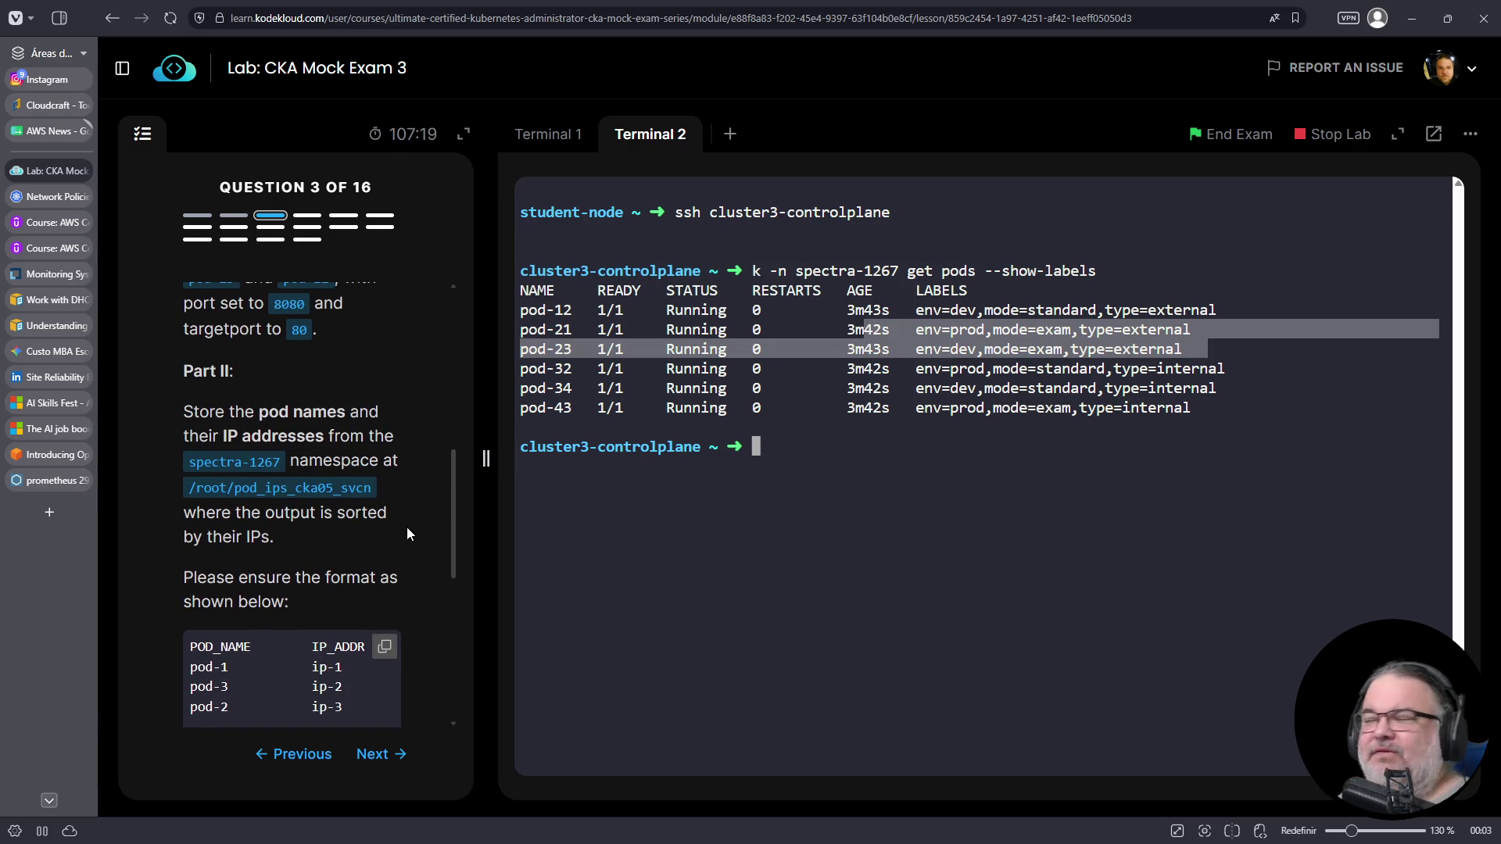
pyautogui.scroll(-1, 407, 535)
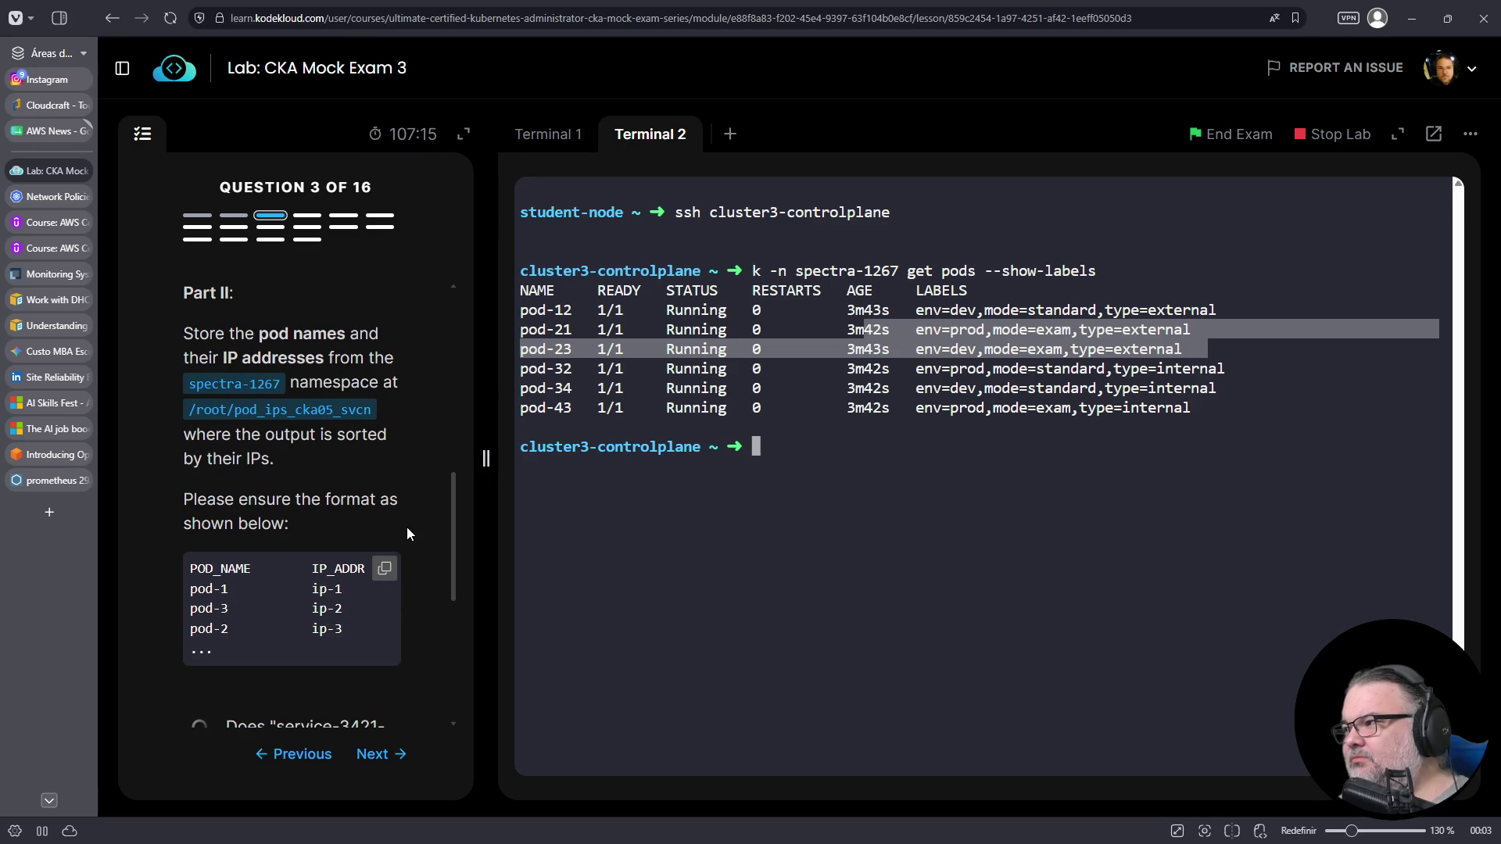
pyautogui.scroll(3, 407, 530)
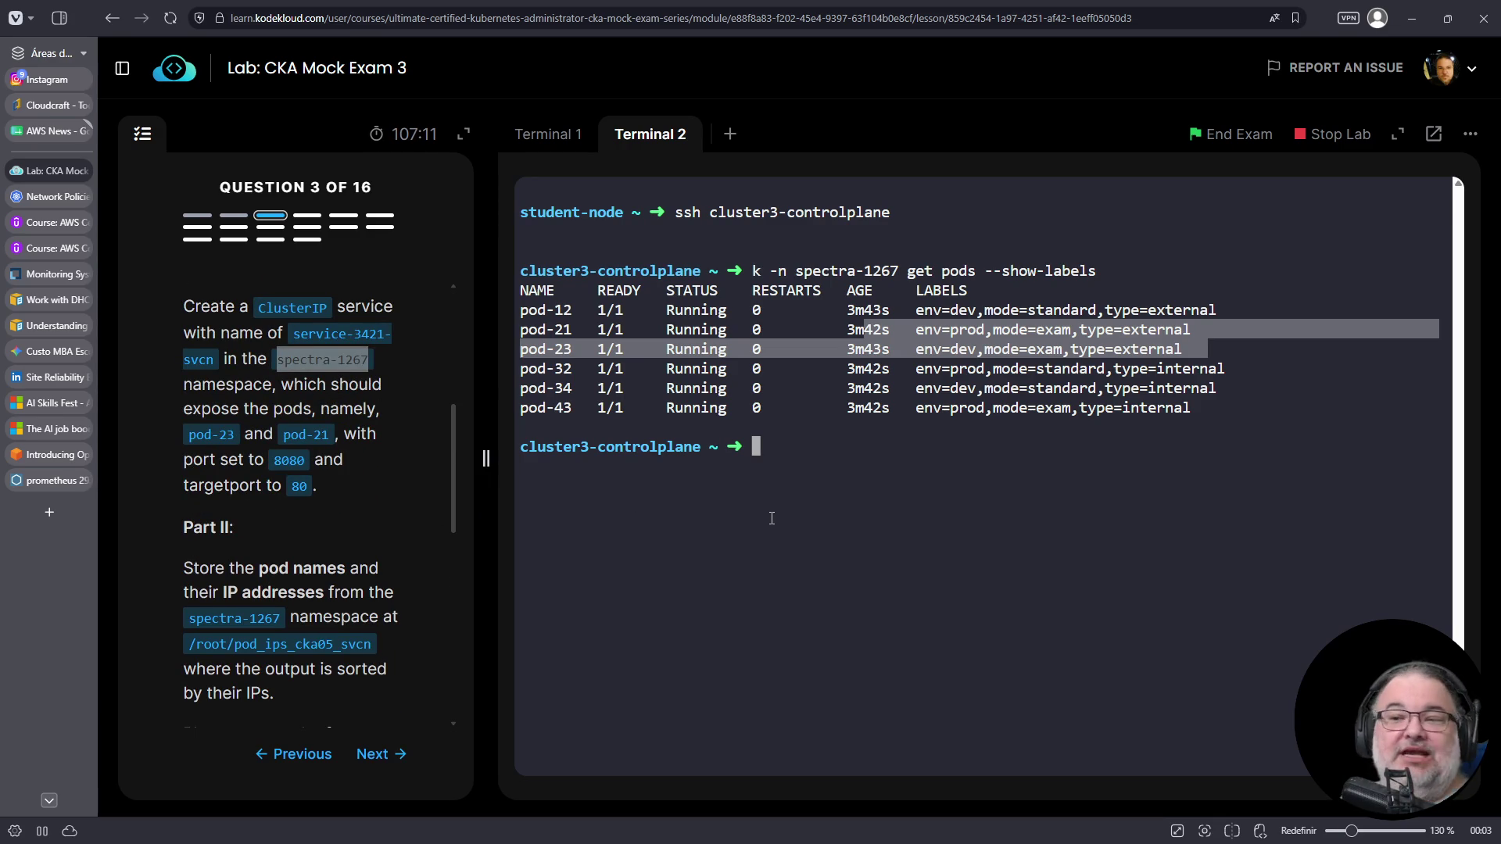
pyautogui.scroll(-10, 354, 563)
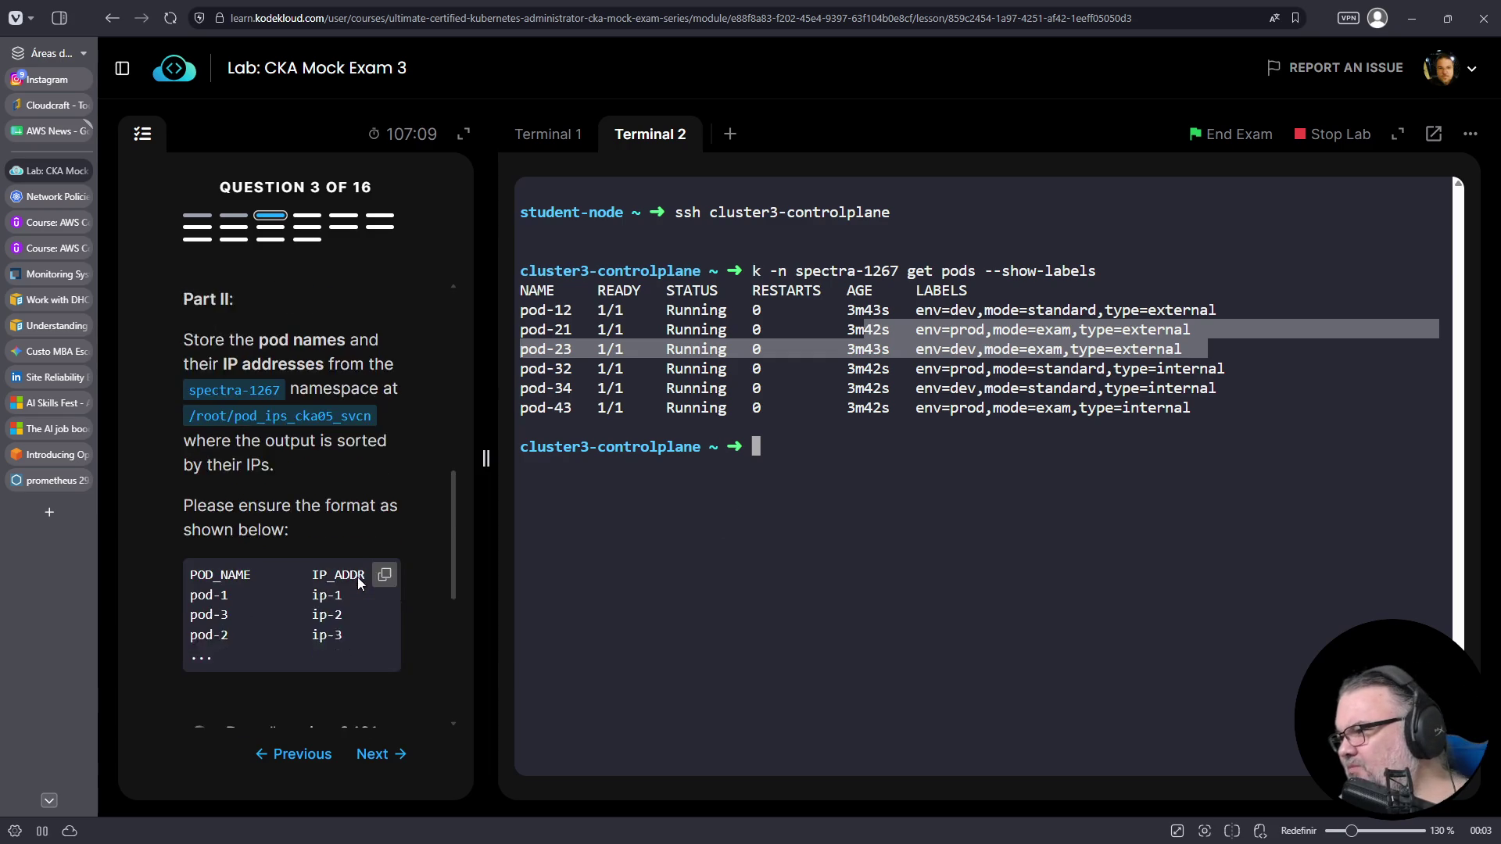
pyautogui.scroll(-1, 359, 578)
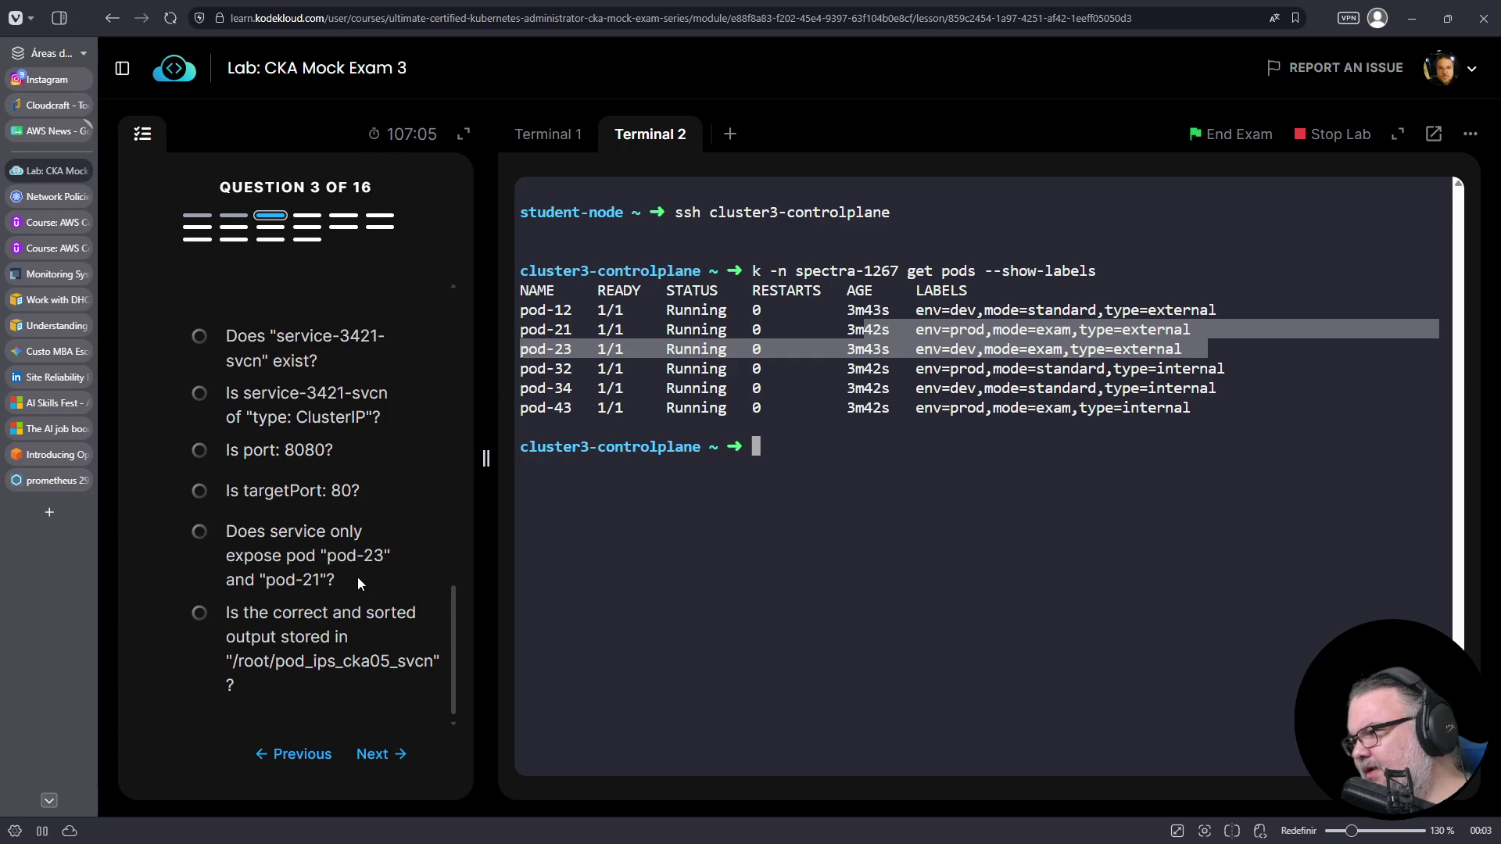
pyautogui.scroll(4, 358, 577)
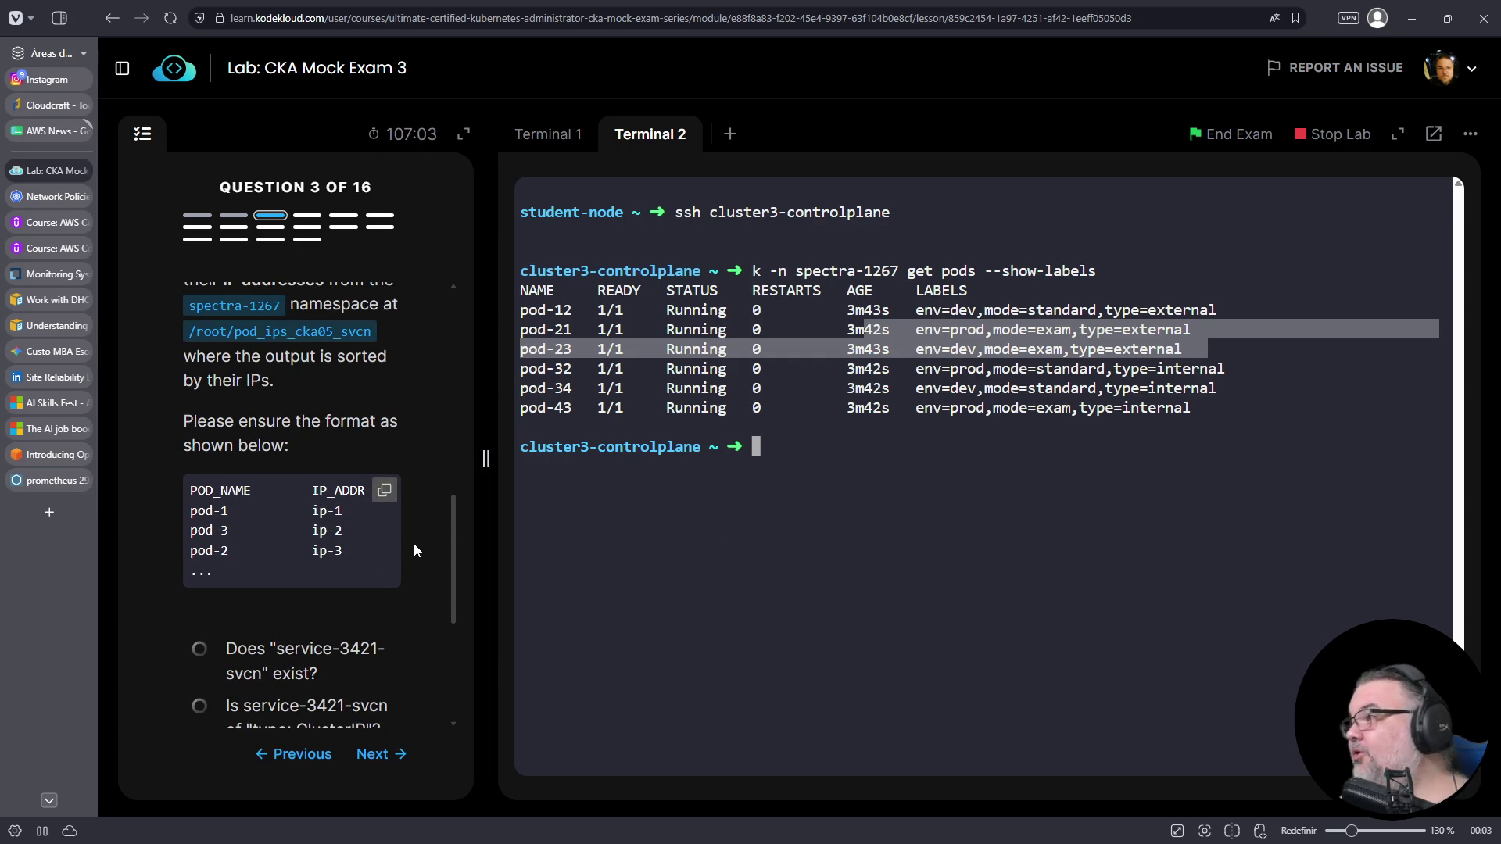
pyautogui.click(833, 447)
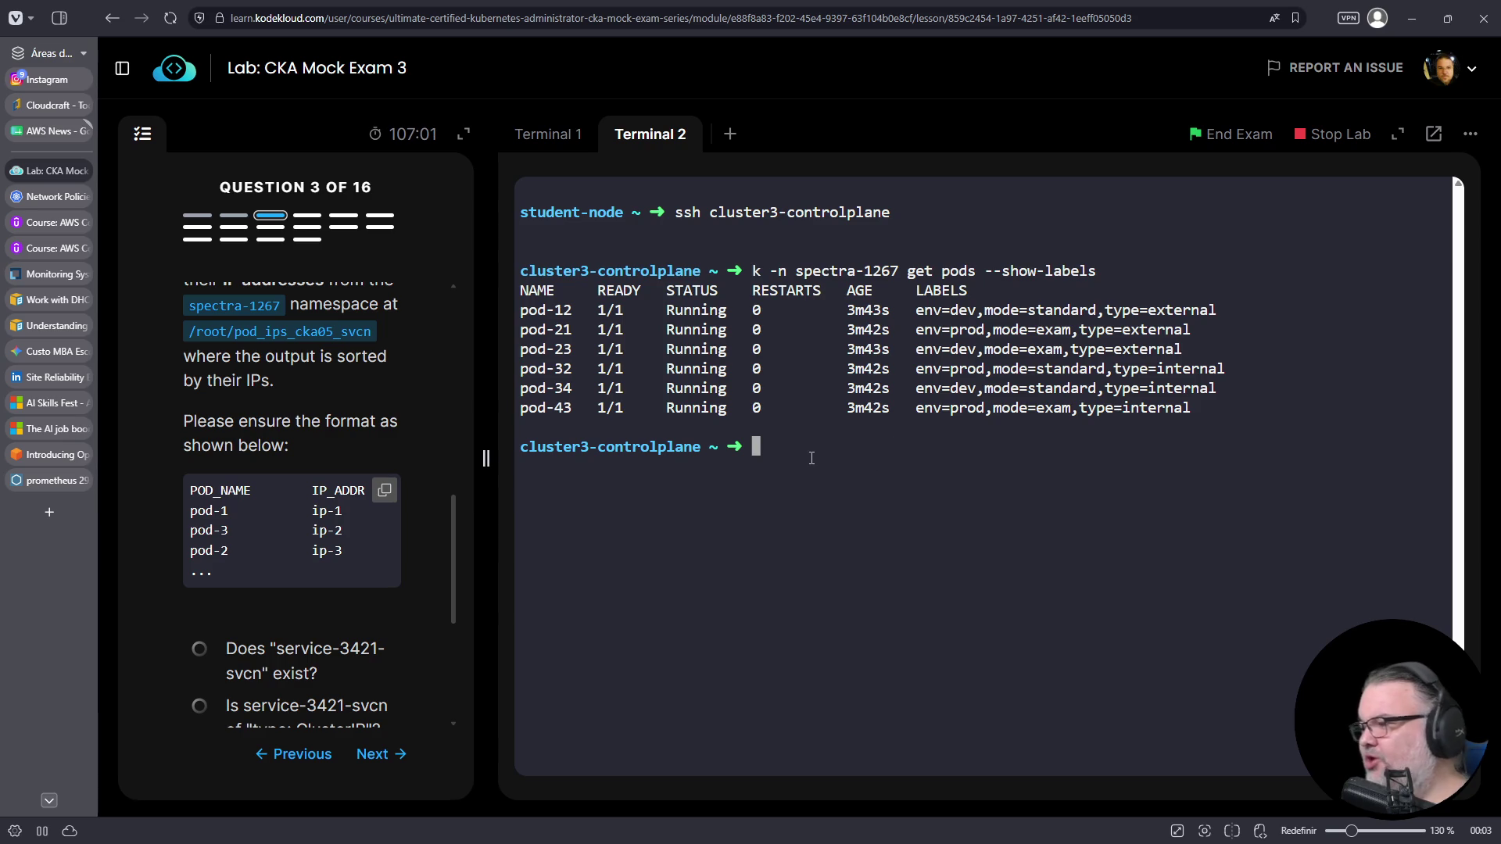
pyautogui.write('v im')
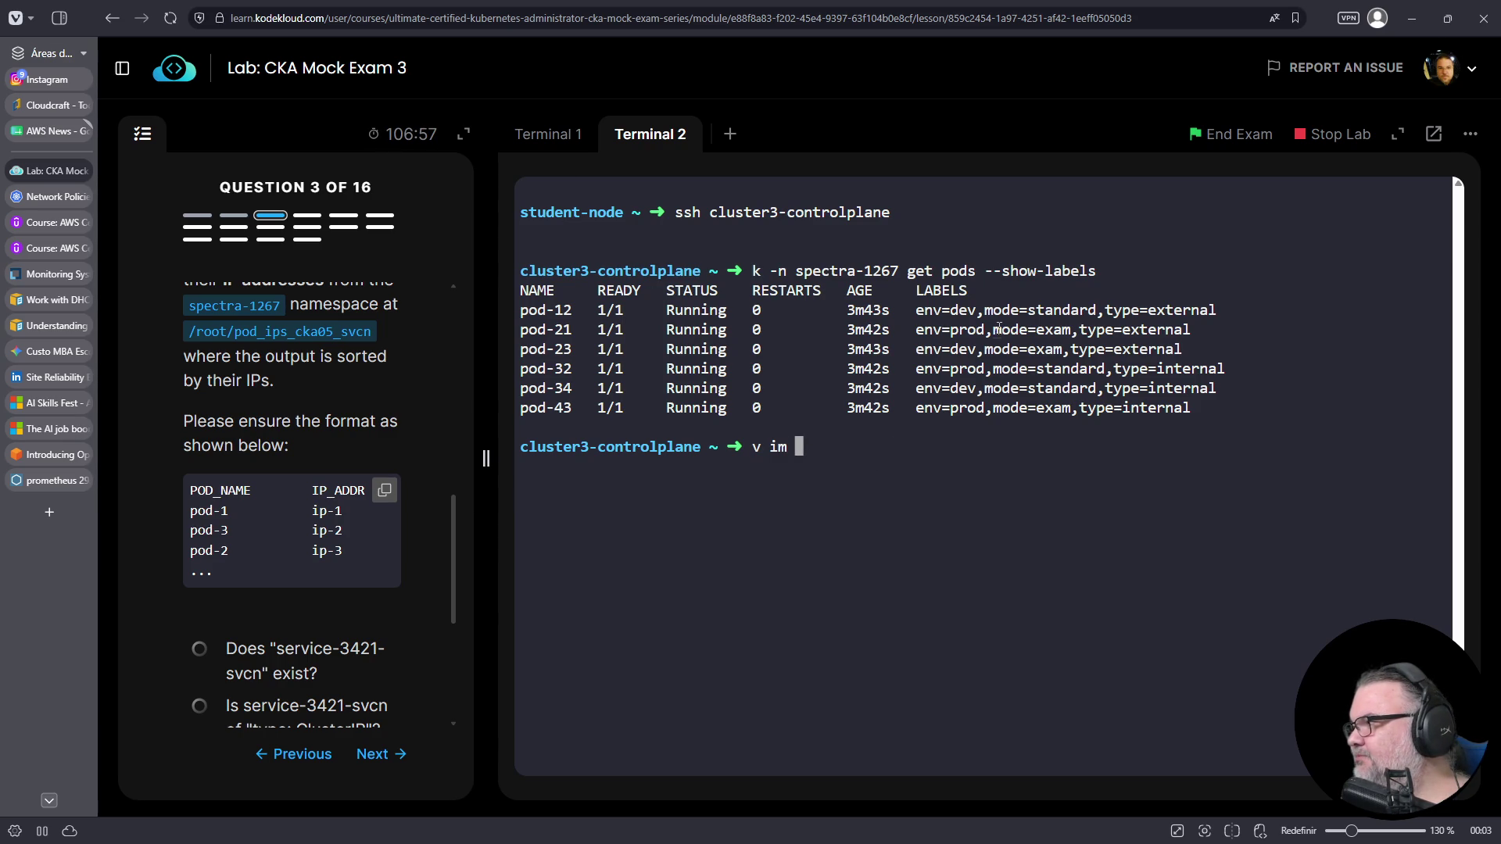
pyautogui.moveTo(993, 330); pyautogui.dragTo(1070, 329)
pyautogui.rightClick(1046, 329)
pyautogui.click(537, 149)
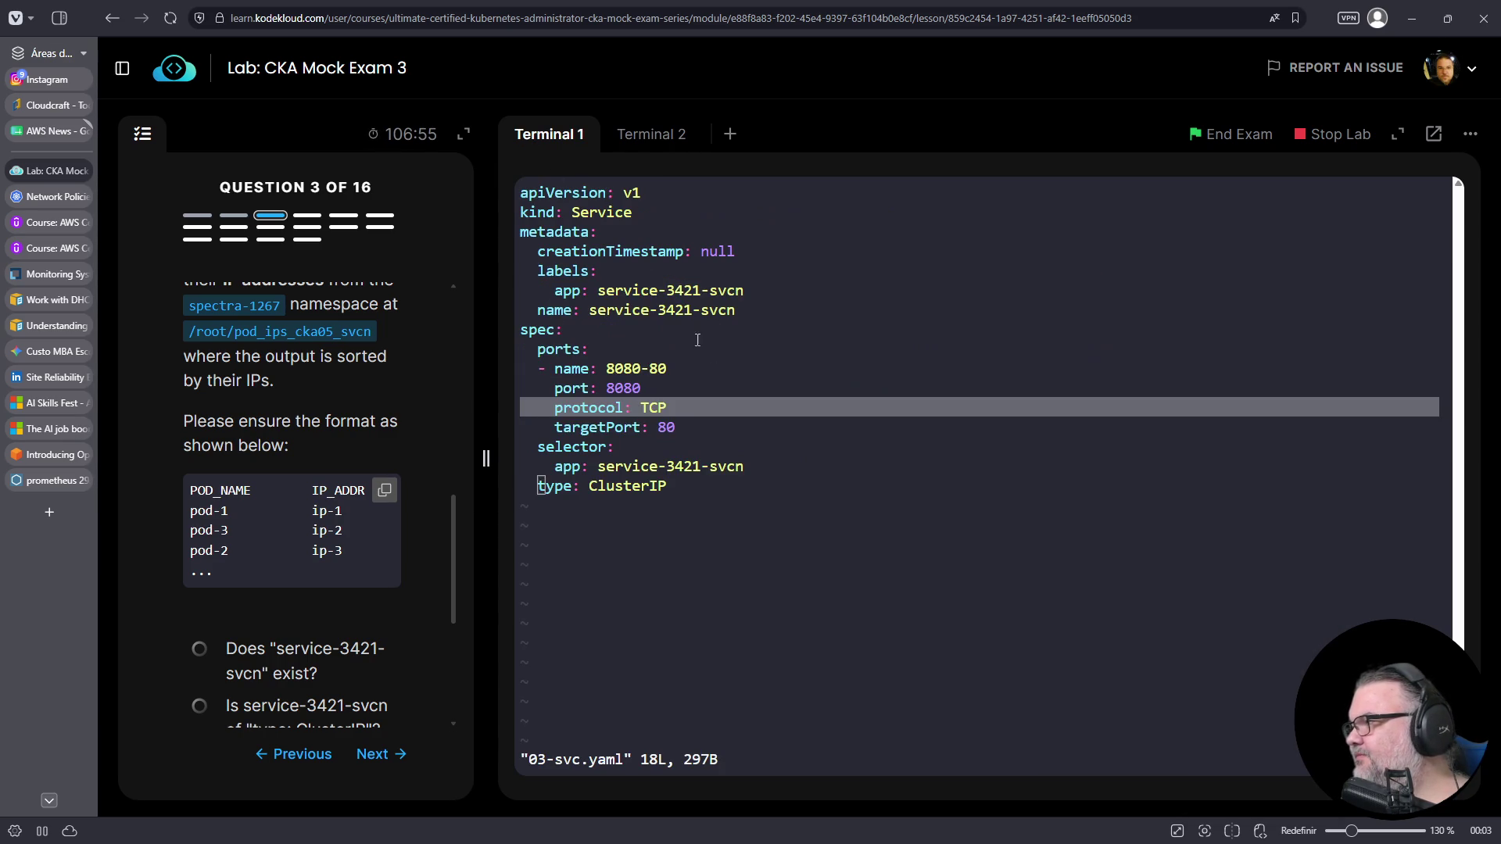
# - Replace the selector app: service-3421-svcn with mode: exam in 03-svc.yaml and save with :wq
pyautogui.press('k')
pyautogui.press('k')
pyautogui.write('jwimode: exam')
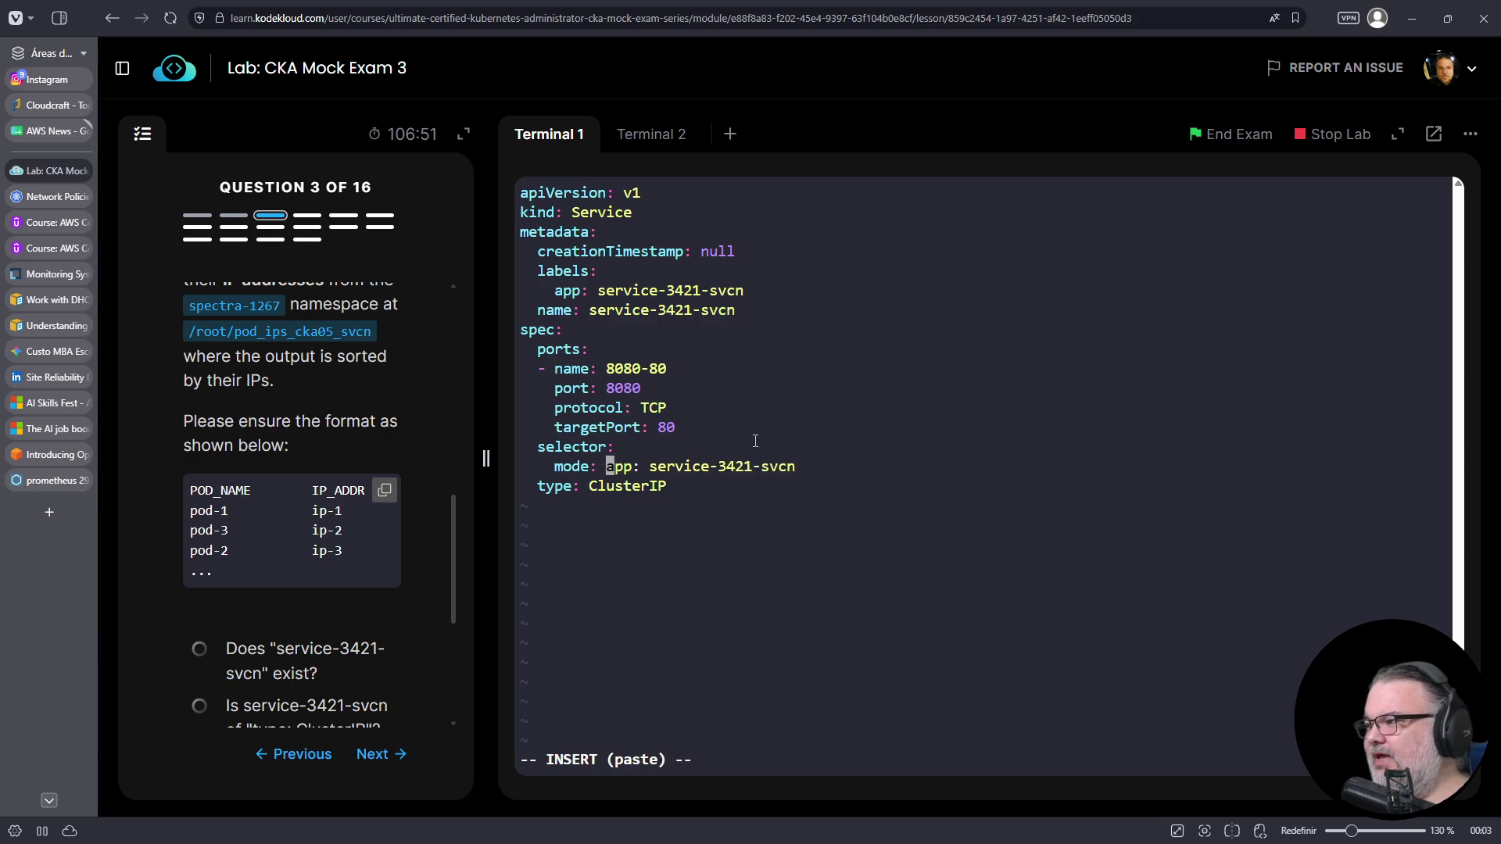
pyautogui.press('Escape')
pyautogui.write('lD:wq')
pyautogui.press('Return')
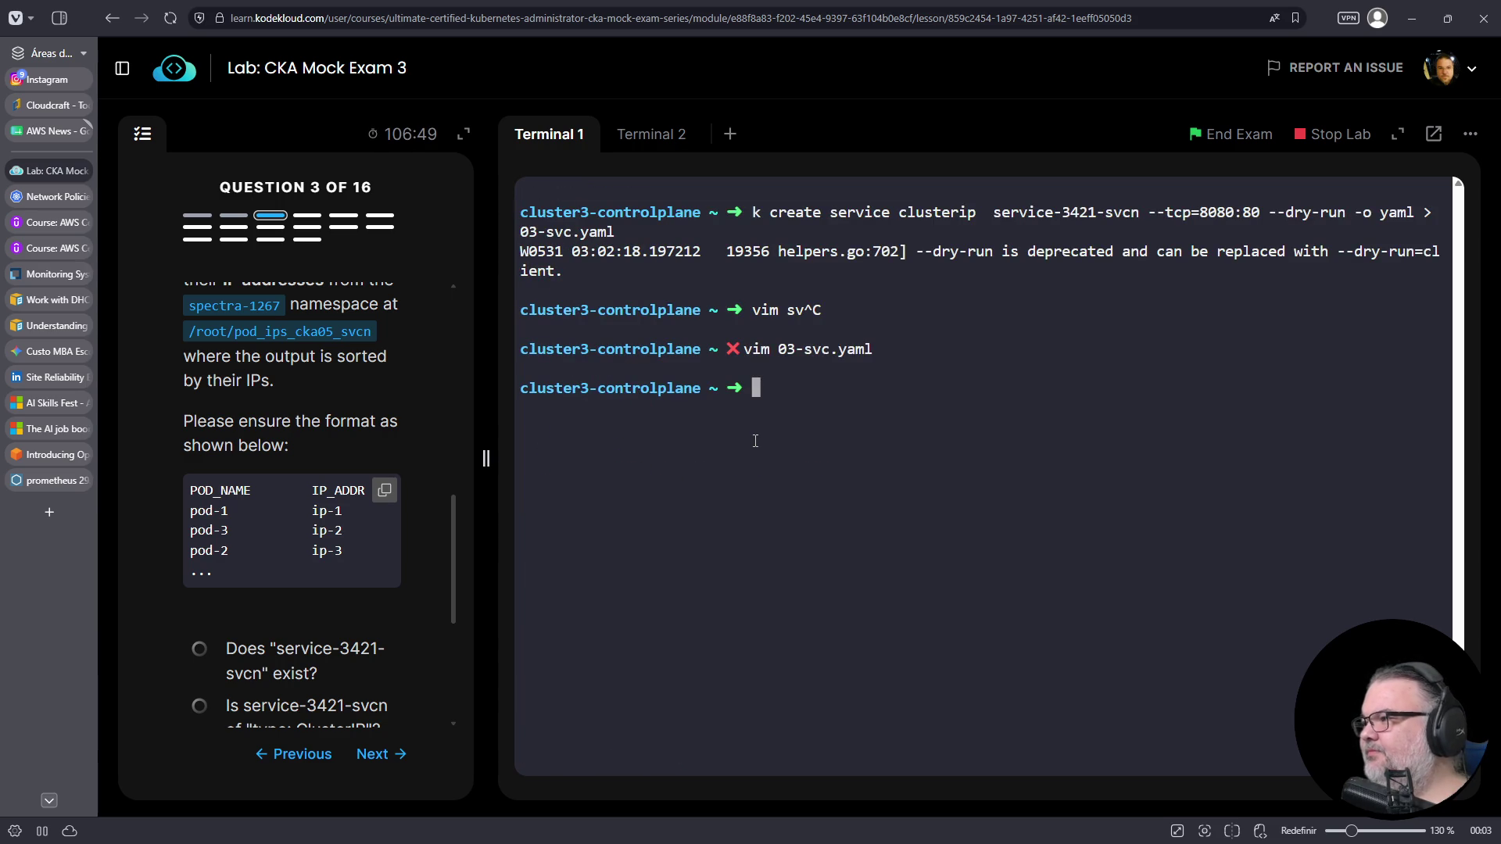
# - Apply the manifest with `k replace -f 03-svc.yaml` and list the services in spectra-1267
pyautogui.write('k replace -f 03-svc.yaml')
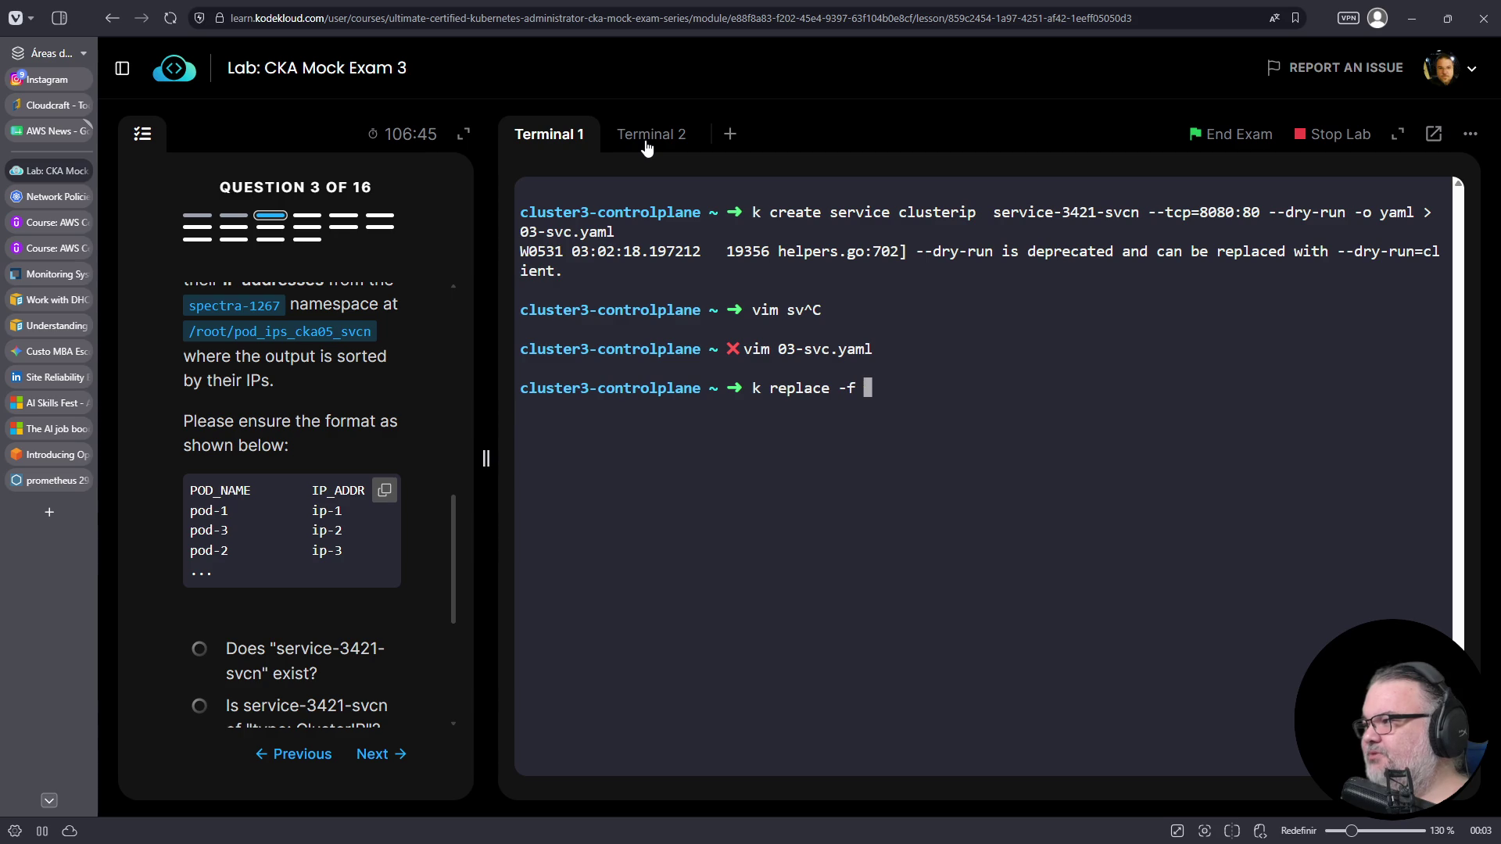
pyautogui.press('Return')
pyautogui.press('Up')
pyautogui.press('Up')
pyautogui.press('Up')
pyautogui.press('Down')
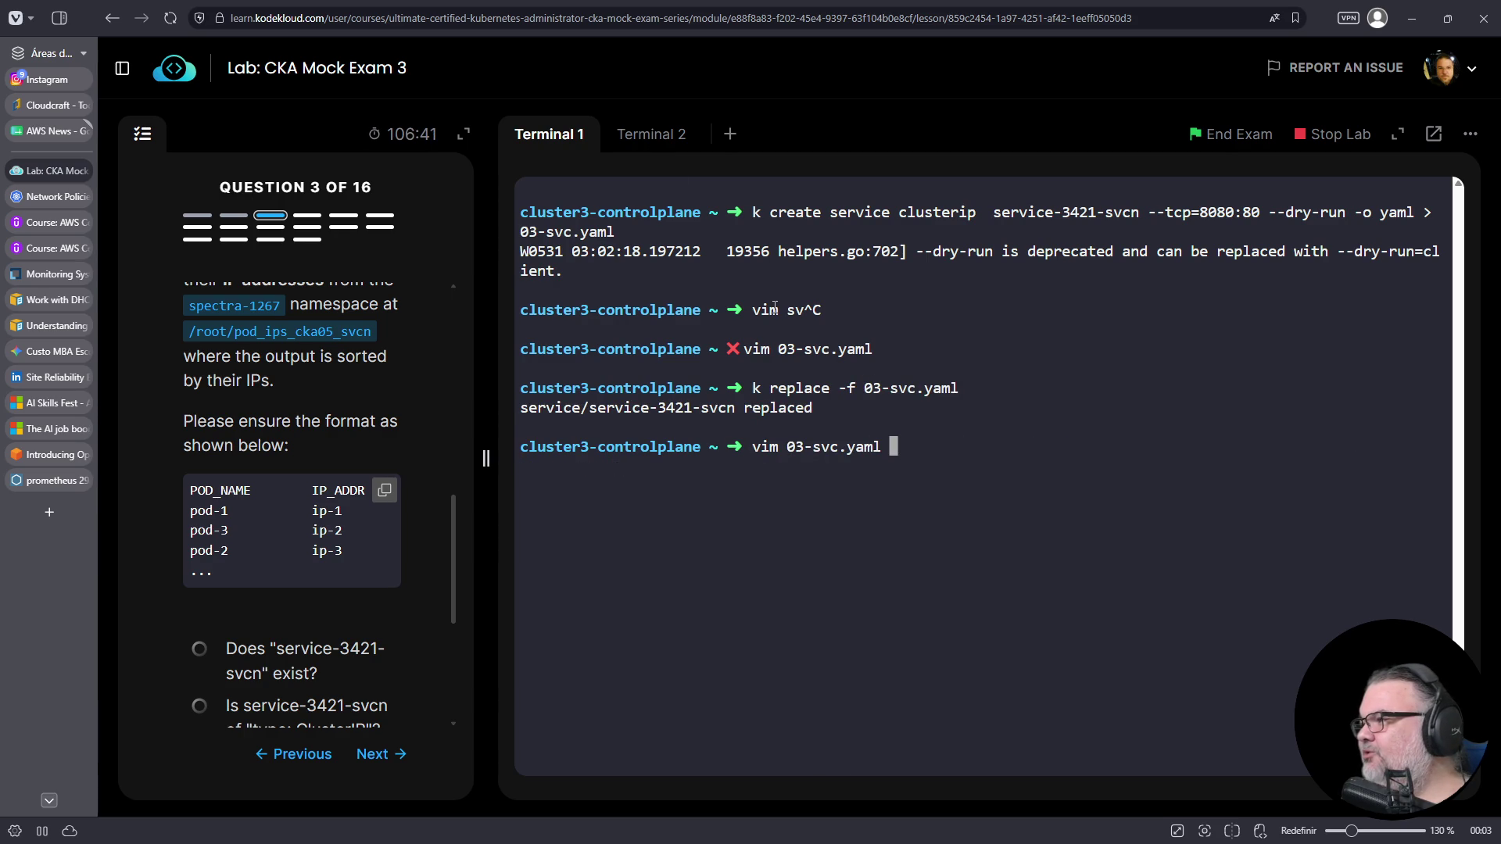
pyautogui.press('Up')
pyautogui.press('Up')
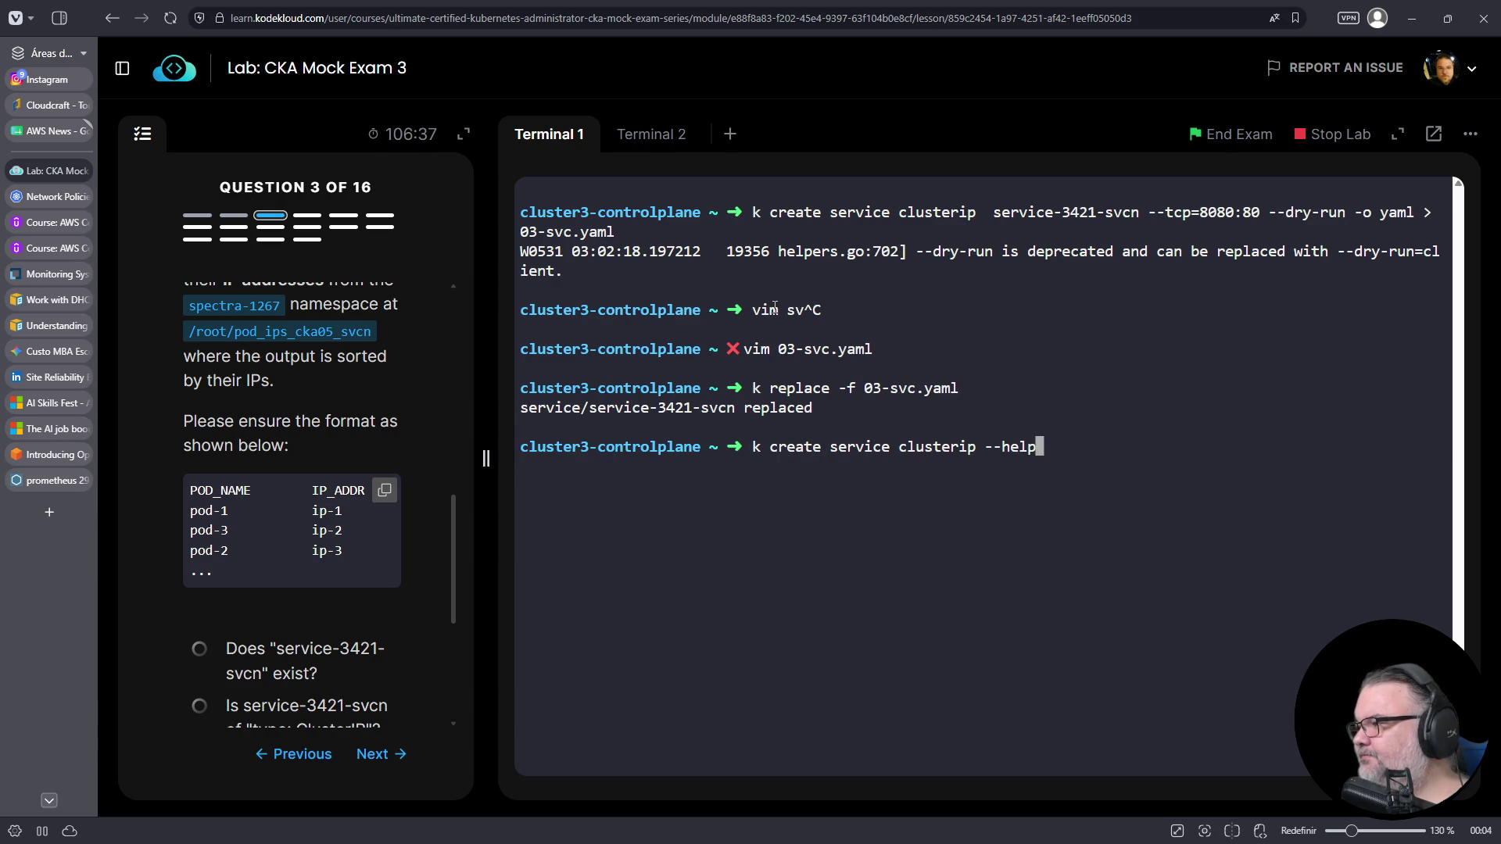
pyautogui.press('Up')
pyautogui.press('BackSpace')
pyautogui.press('BackSpace')
pyautogui.press('BackSpace')
pyautogui.press('Up')
pyautogui.press('BackSpace')
pyautogui.press('BackSpace')
pyautogui.press('BackSpace')
pyautogui.press('BackSpace')
pyautogui.write('svc')
pyautogui.press('Return')
# - Reopen 03-svc.yaml in vim and add a namespace: line under metadata
pyautogui.press('Up')
pyautogui.press('Left')
pyautogui.press('Left')
pyautogui.press('Left')
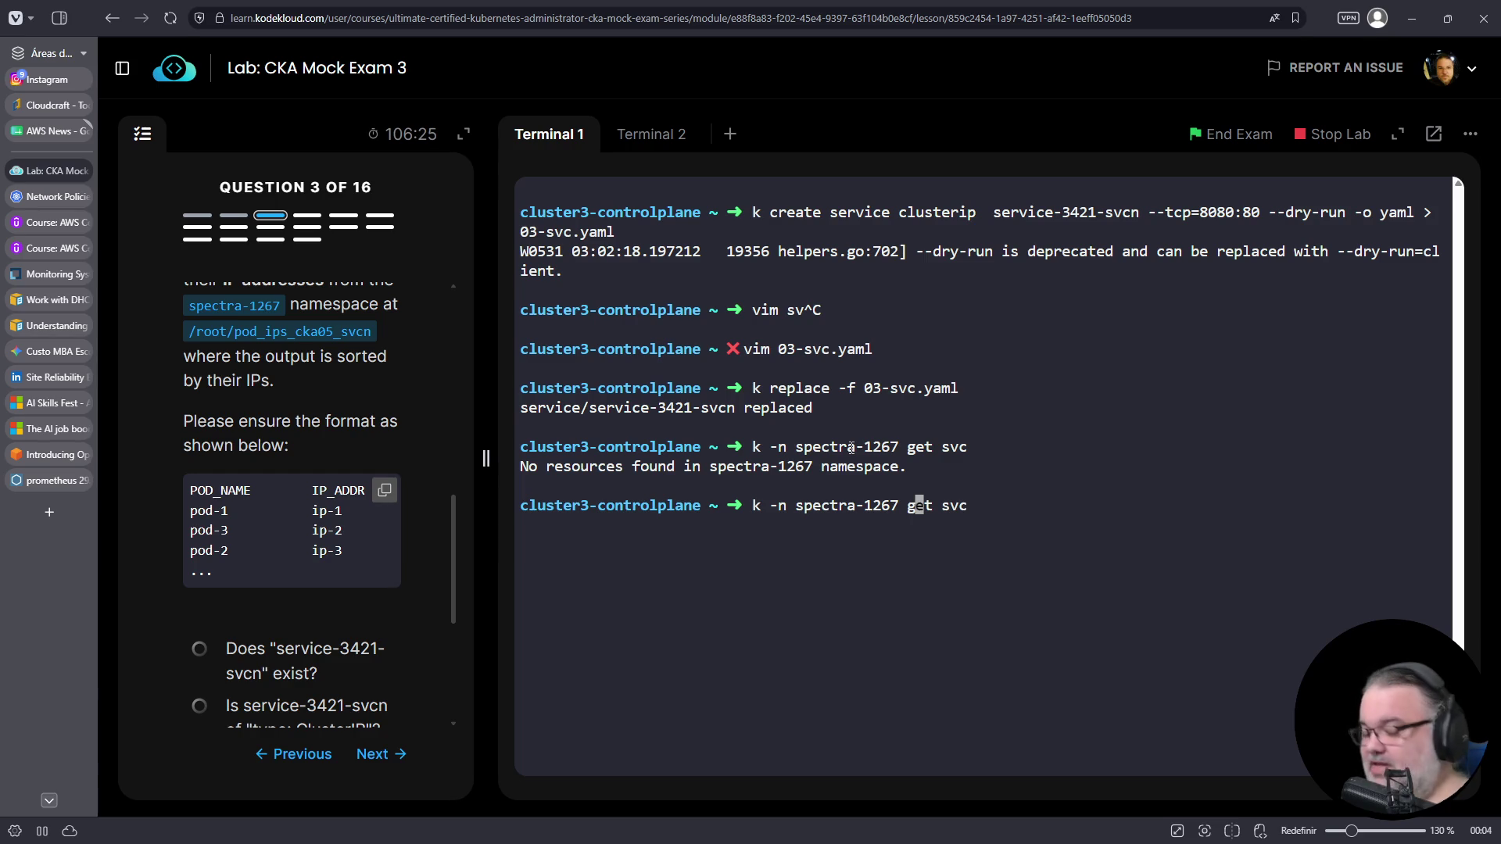
pyautogui.hotkey('ctrl', 'c')
pyautogui.write('vim 03-svc.yaml')
pyautogui.press('Return')
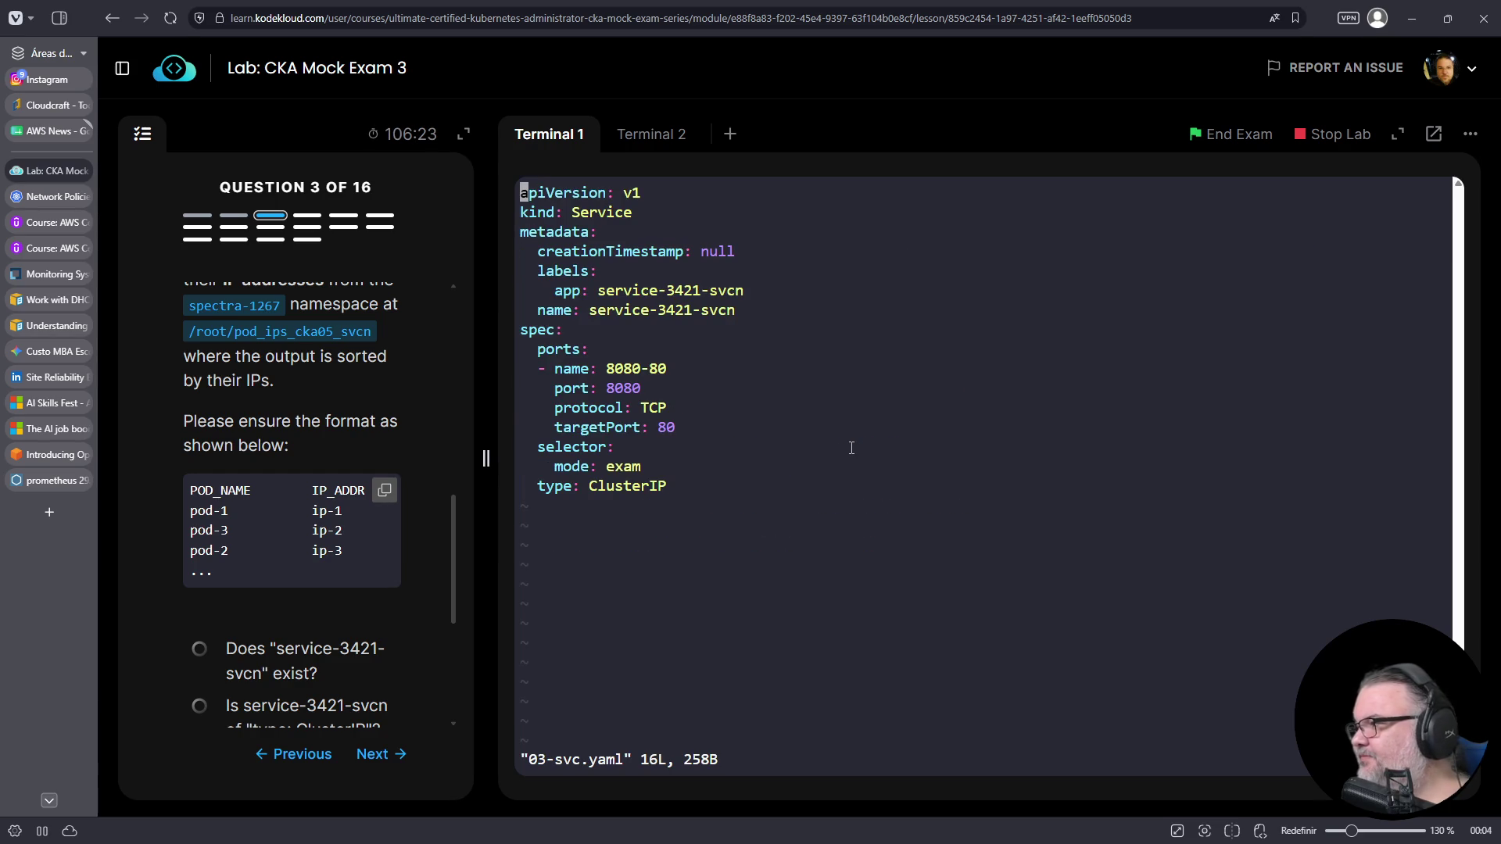
pyautogui.press('Down')
pyautogui.press('Down')
pyautogui.press('Down')
pyautogui.press('Up')
pyautogui.write('onamespace:')
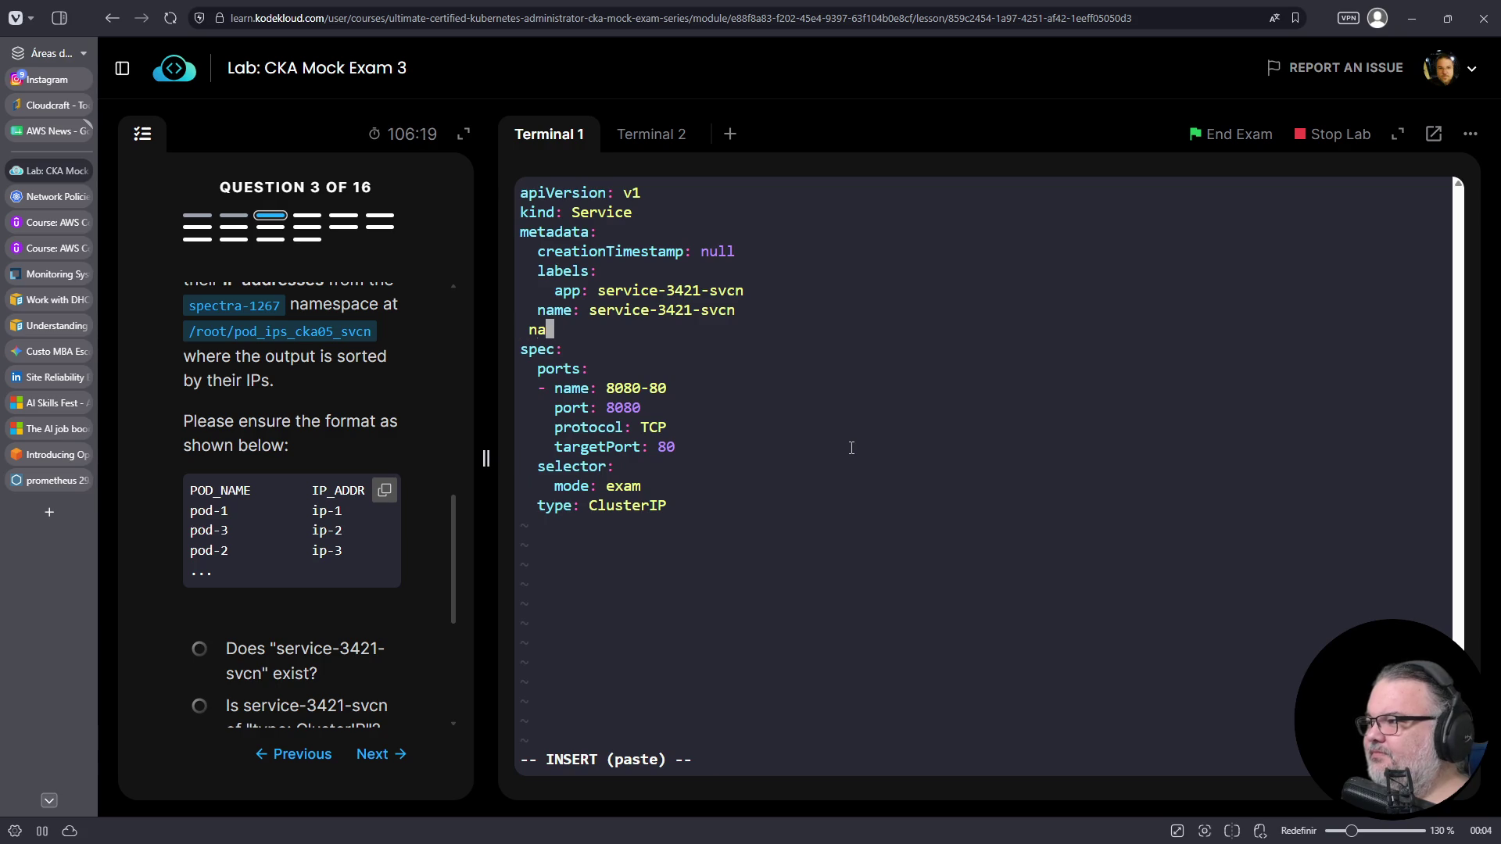
pyautogui.hotkey('ctrl', 't')
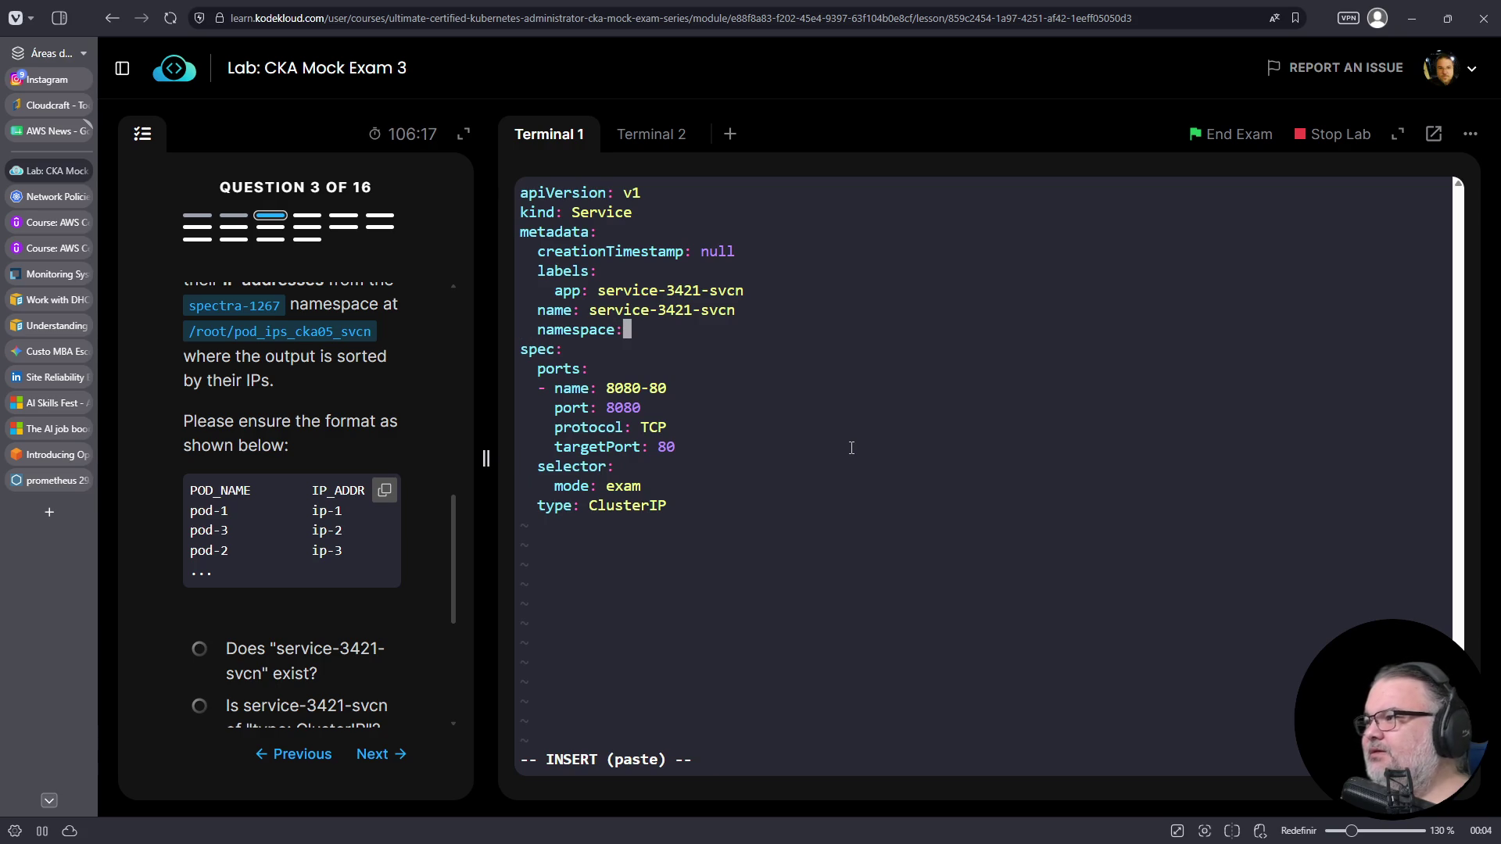
pyautogui.write('i')
# - Fill in spectra-1267 as the namespace, copied from the task, and save the manifest with :wq
pyautogui.scroll(3, 339, 407)
pyautogui.moveTo(280, 541); pyautogui.dragTo(189, 541)
pyautogui.rightClick(212, 542)
pyautogui.click(235, 560)
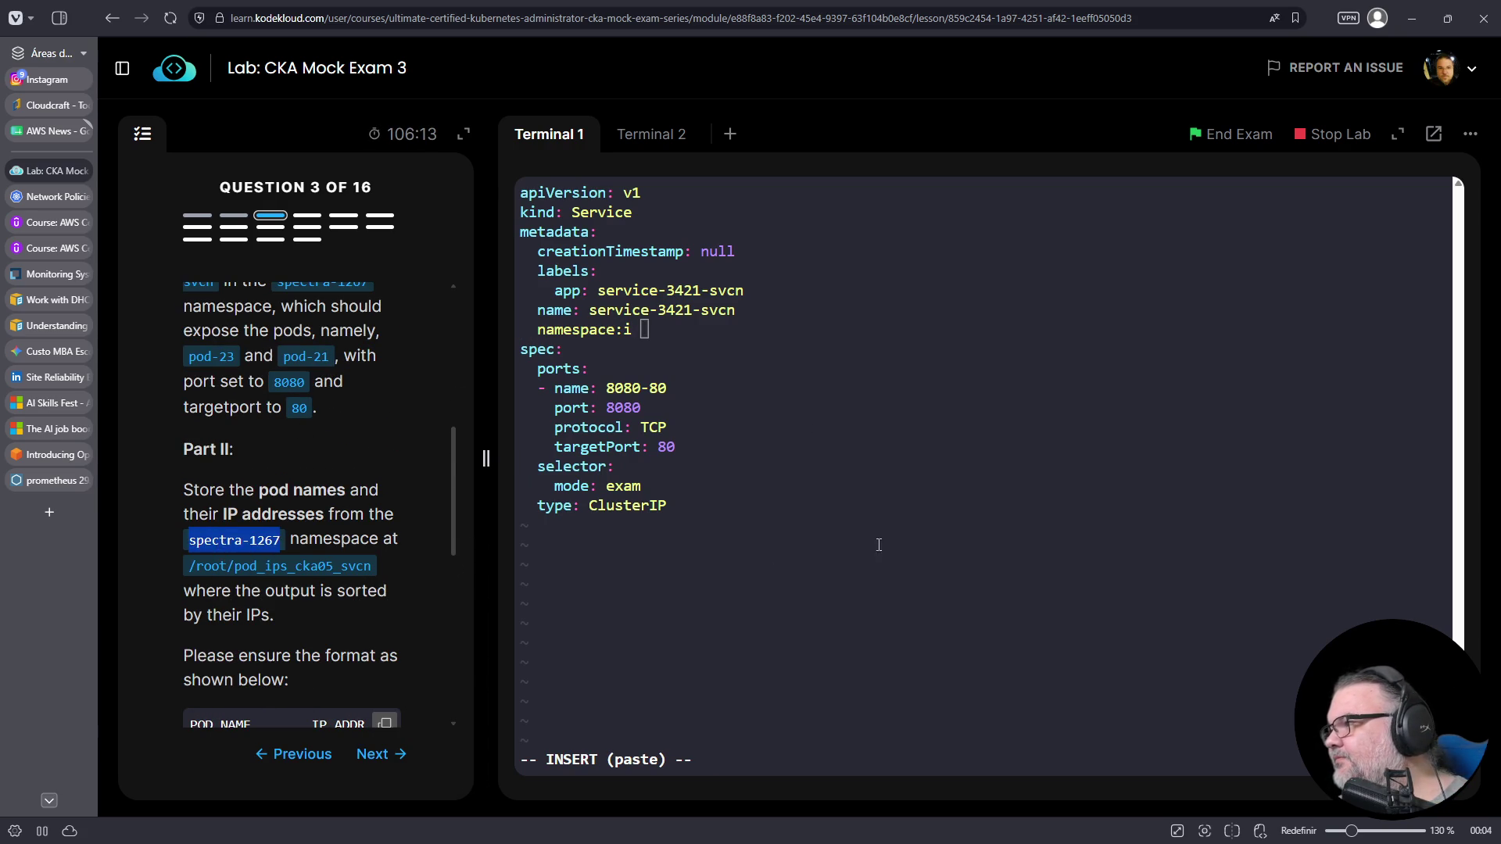
pyautogui.press('BackSpace')
pyautogui.press('BackSpace')
pyautogui.rightClick(861, 543)
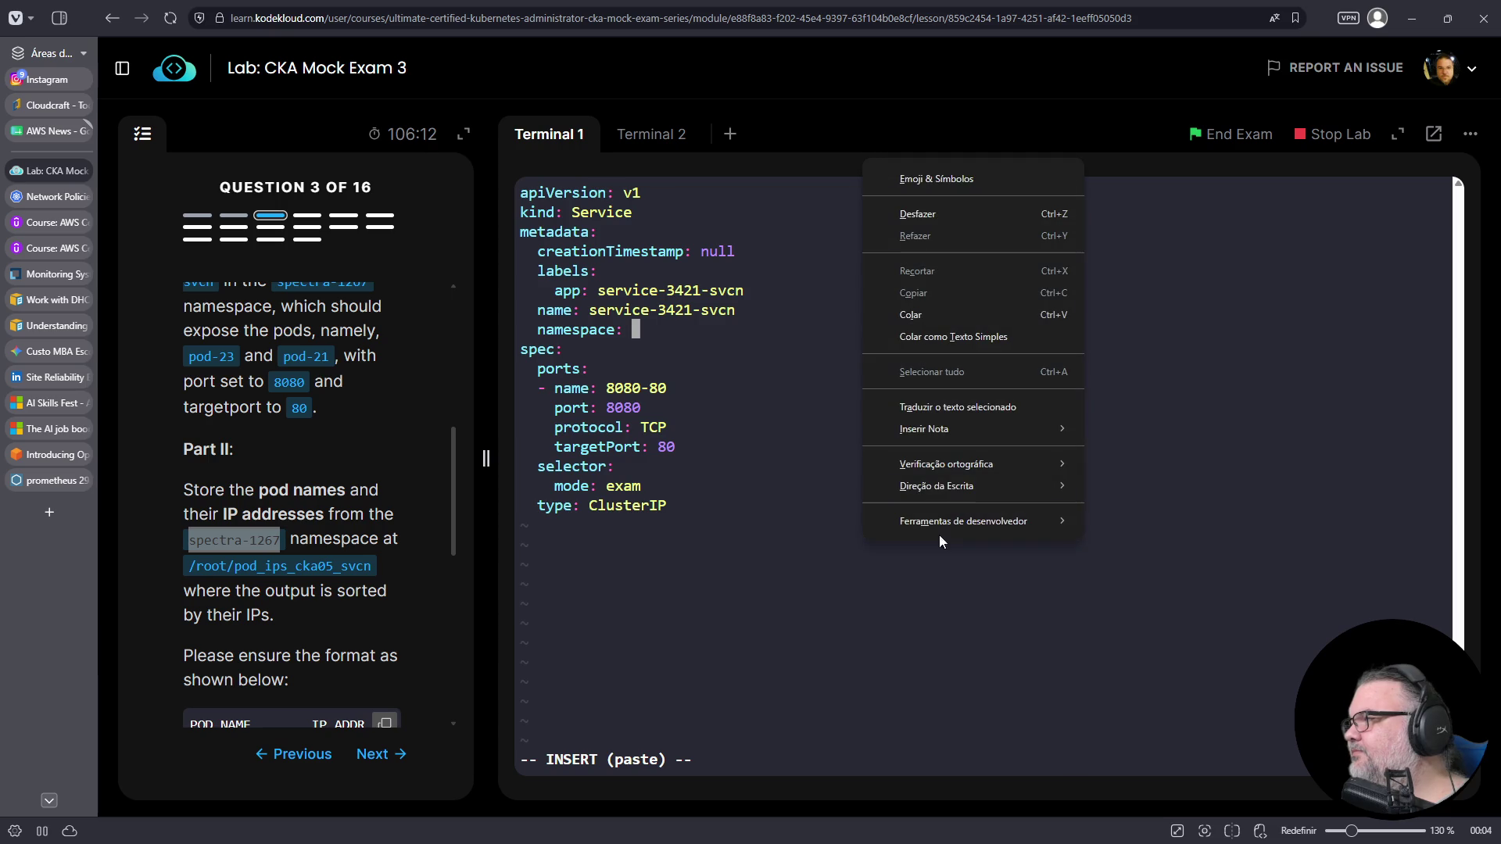
pyautogui.click(943, 317)
pyautogui.press('Escape')
pyautogui.write(':wq')
pyautogui.press('Return')
pyautogui.press('Up')
pyautogui.press('Up')
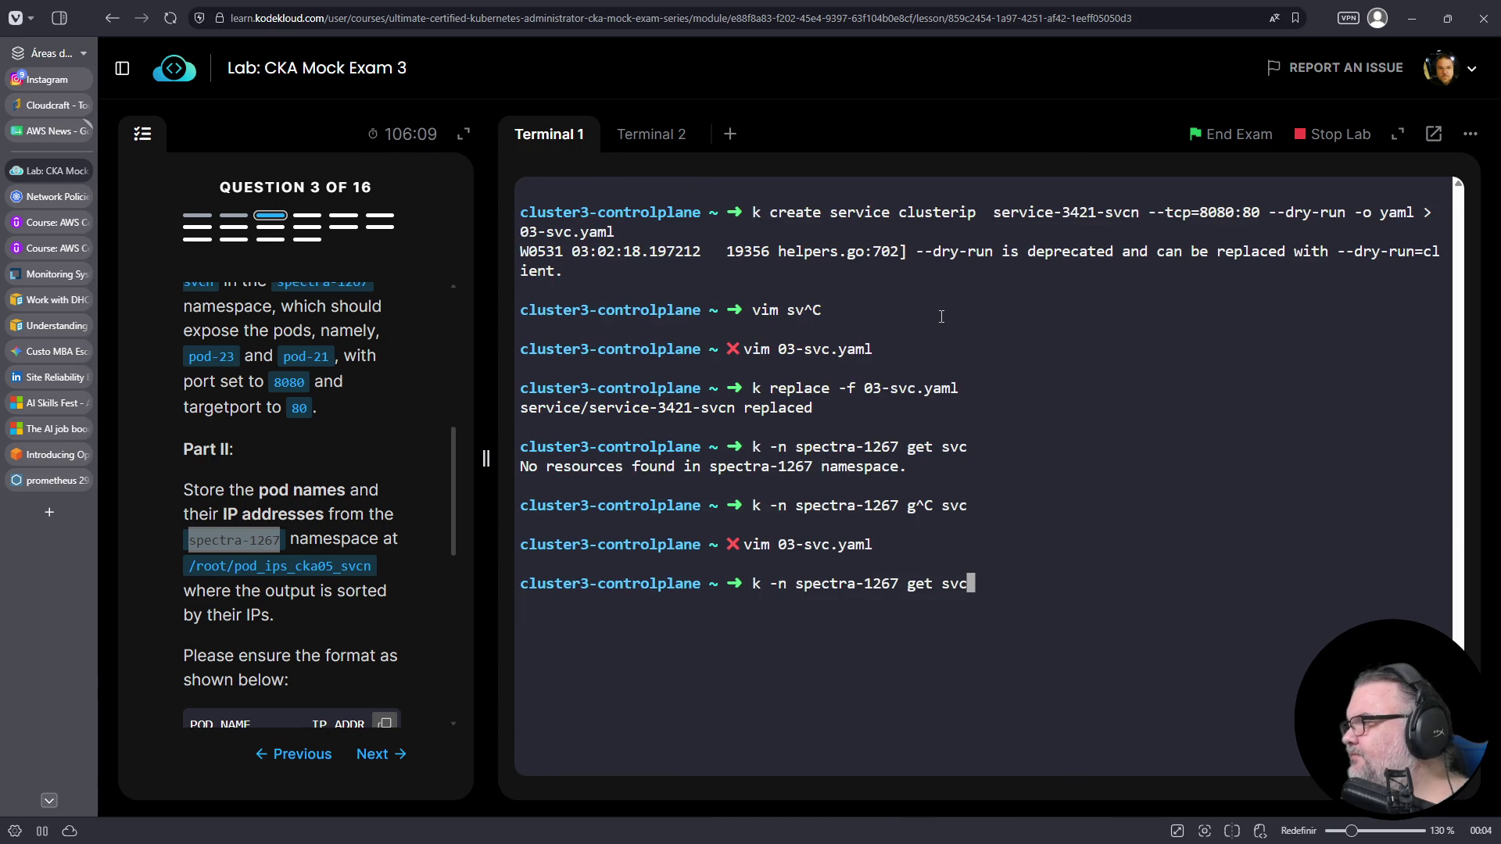
# - Reapply the service manifest with the namespace set and list services in spectra-1267
pyautogui.hotkey('ctrl', 'l')
pyautogui.press('Return')
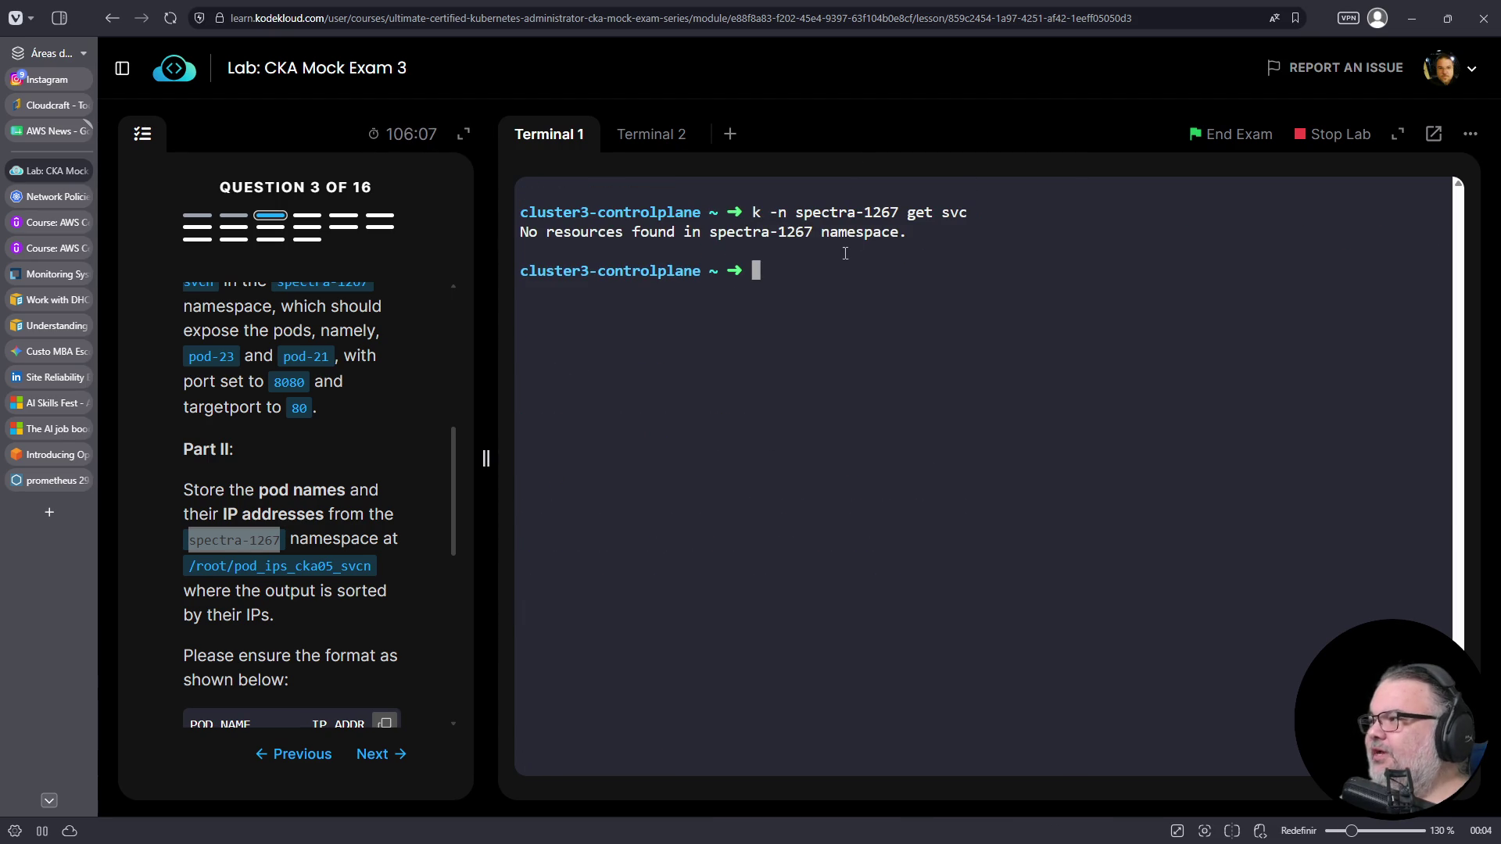
pyautogui.press('Up')
pyautogui.press('Right')
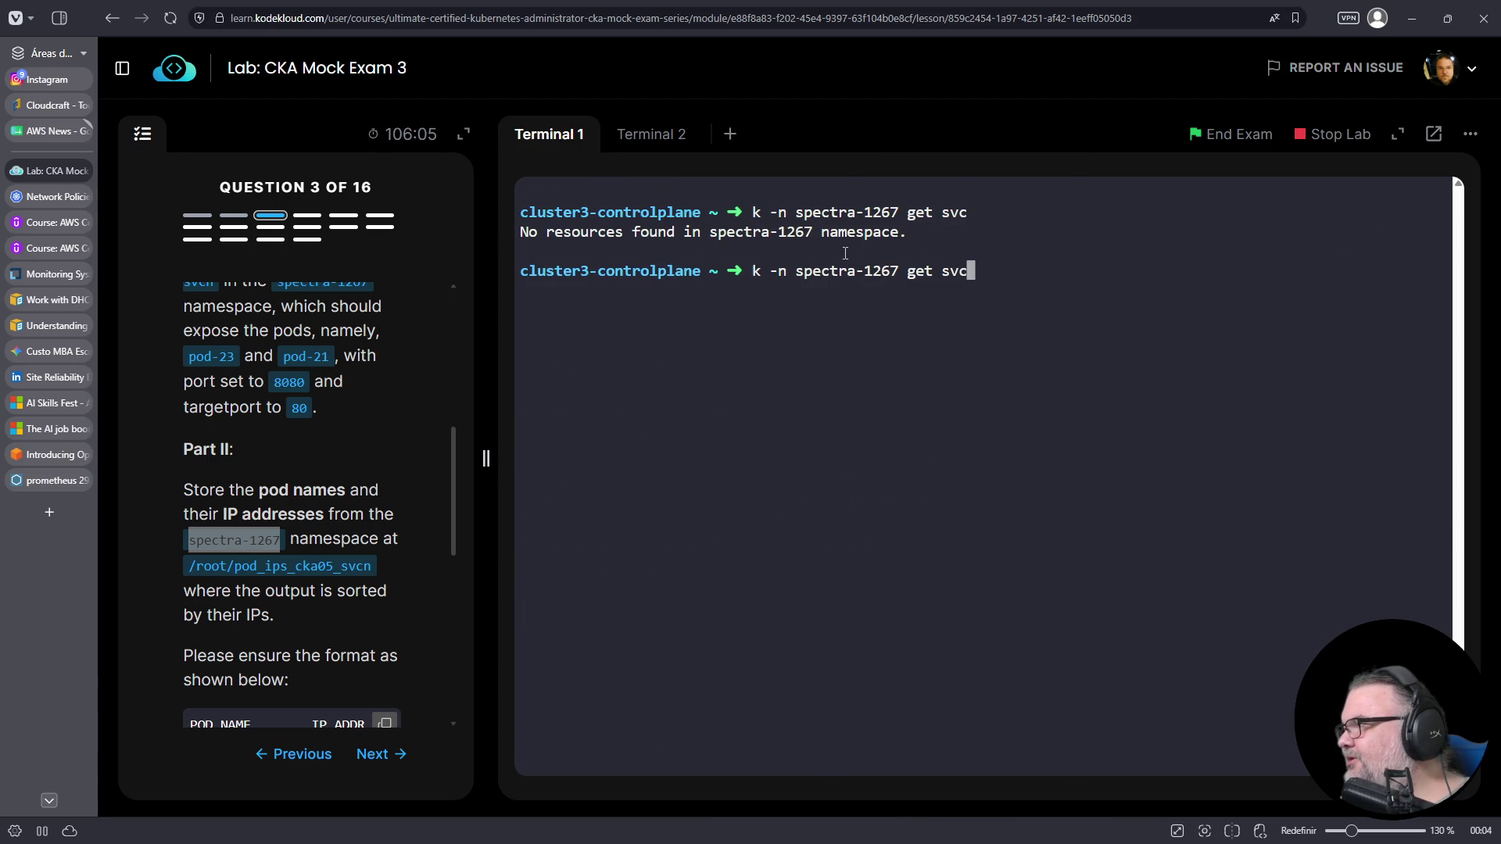
pyautogui.press('Up')
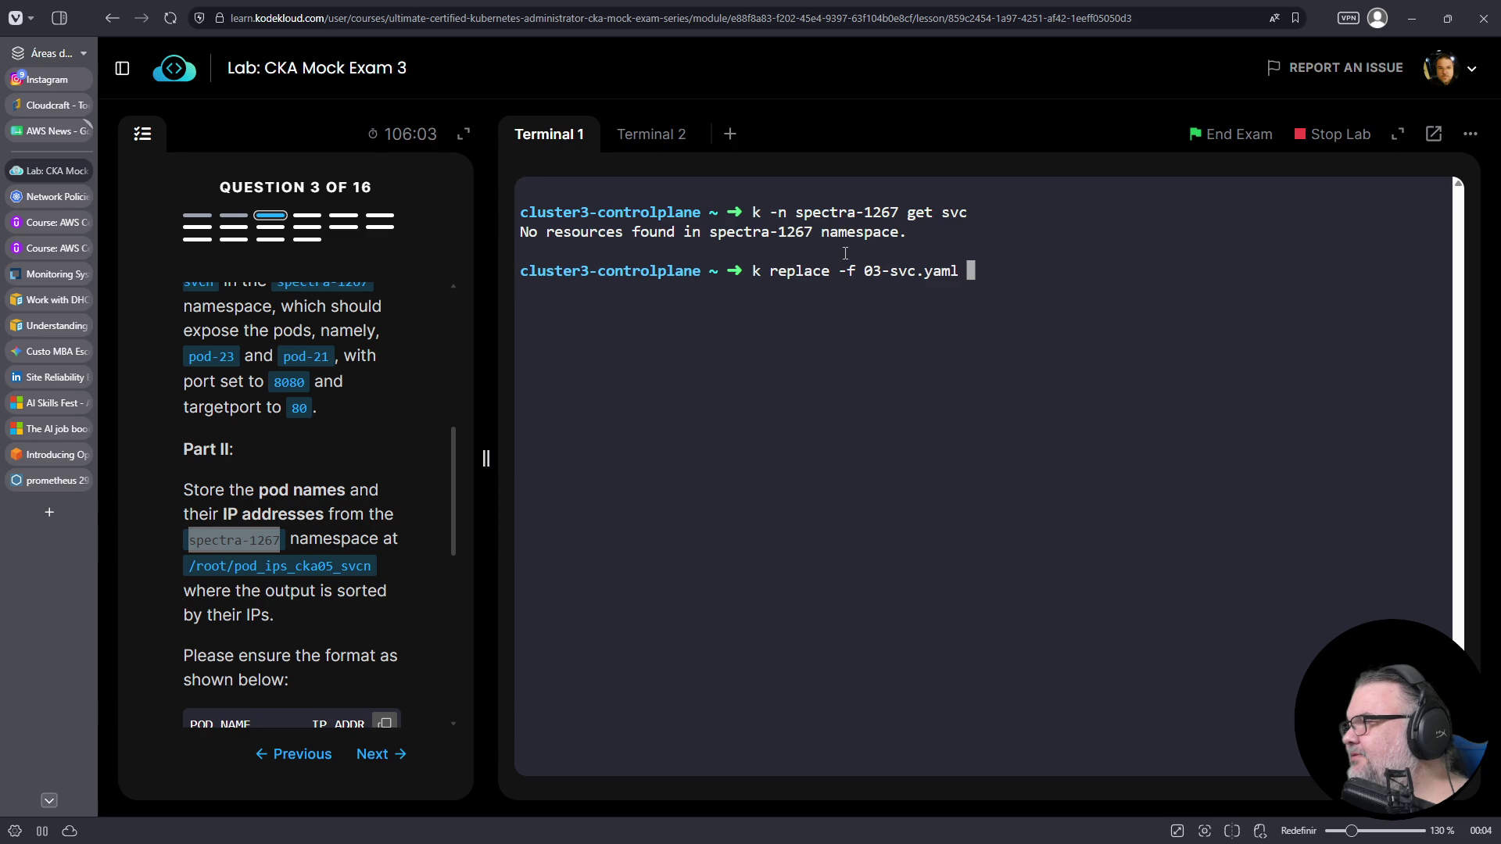
pyautogui.press('Return')
pyautogui.press('Up')
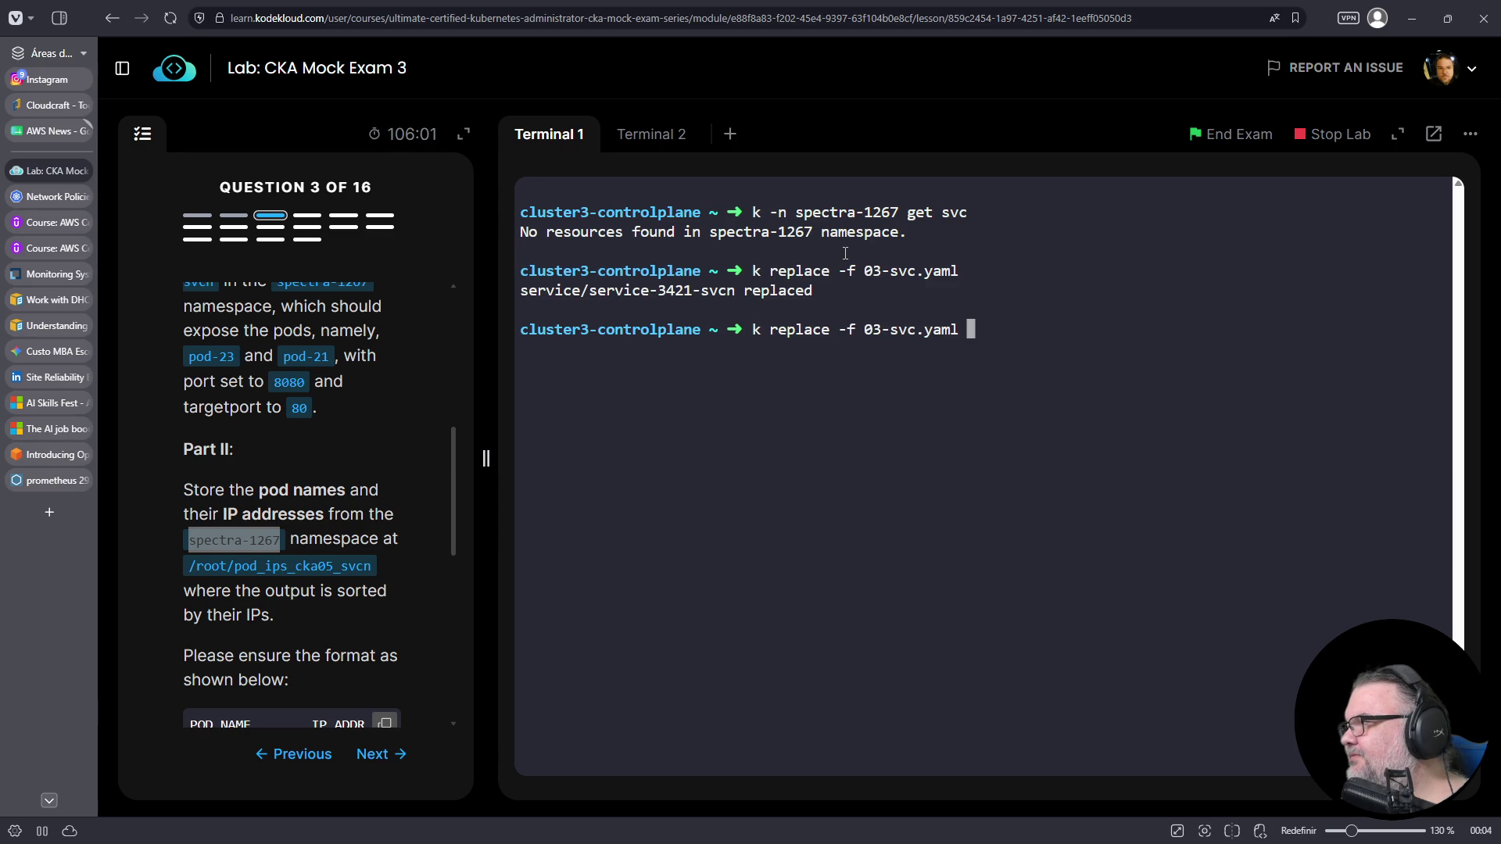
pyautogui.press('Up')
pyautogui.press('Return')
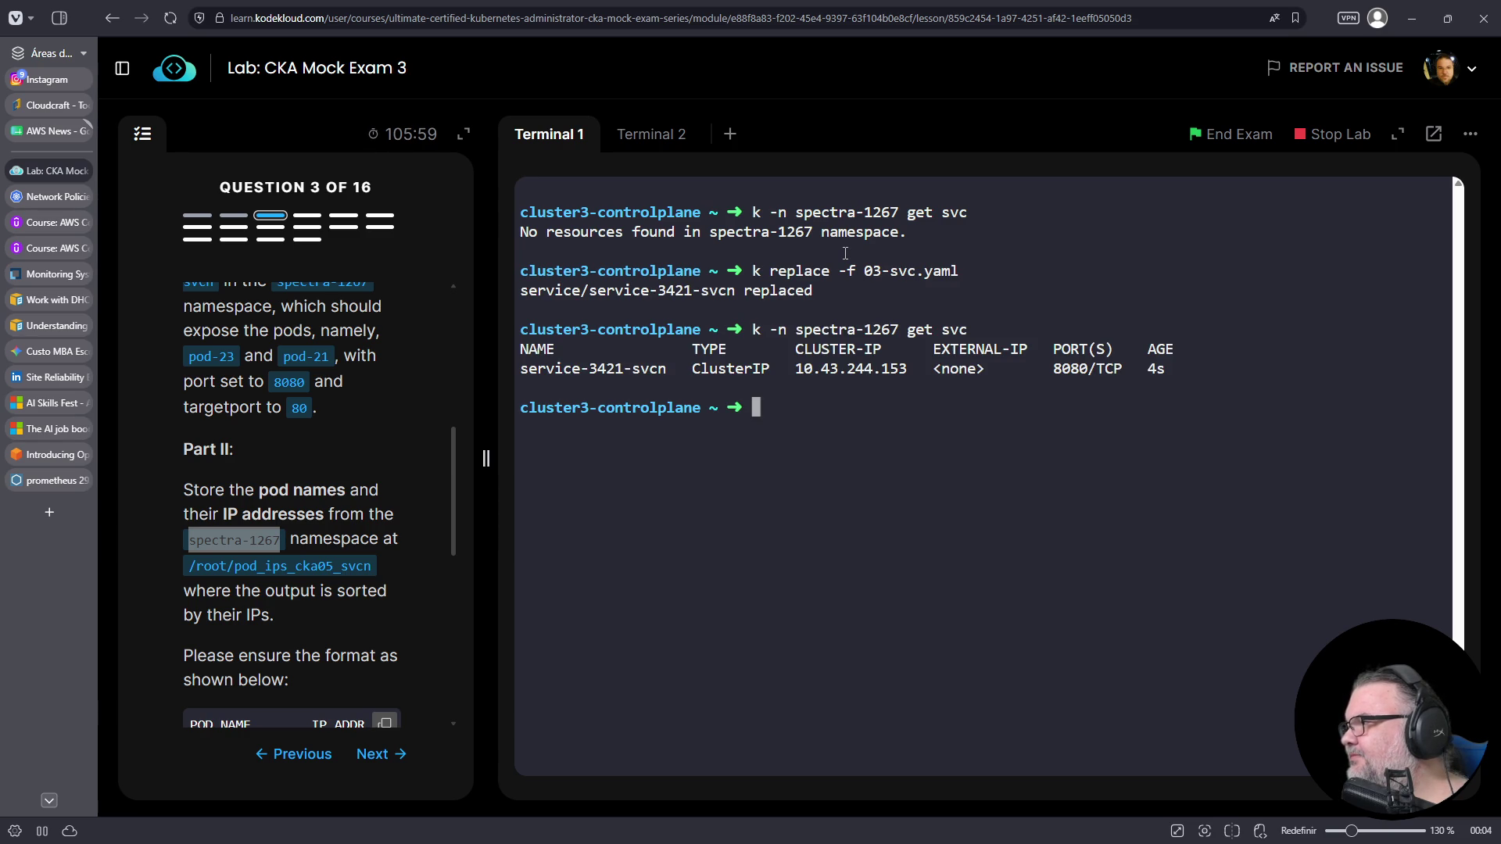
# - List the endpoints of service-3421-svcn, showing three pod endpoints on port 80
pyautogui.doubleClick(575, 373)
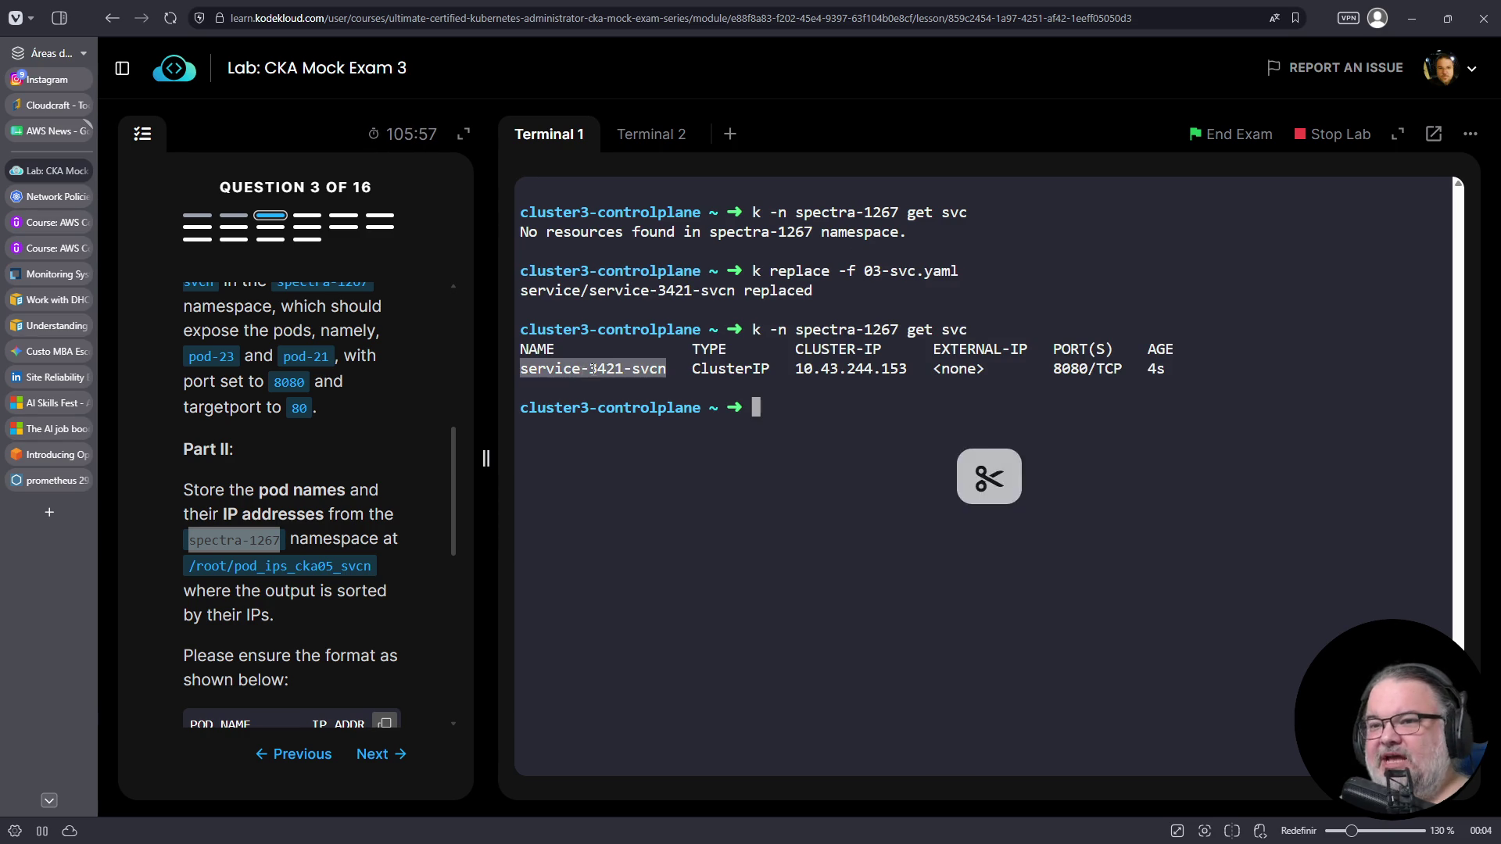
pyautogui.doubleClick(860, 368)
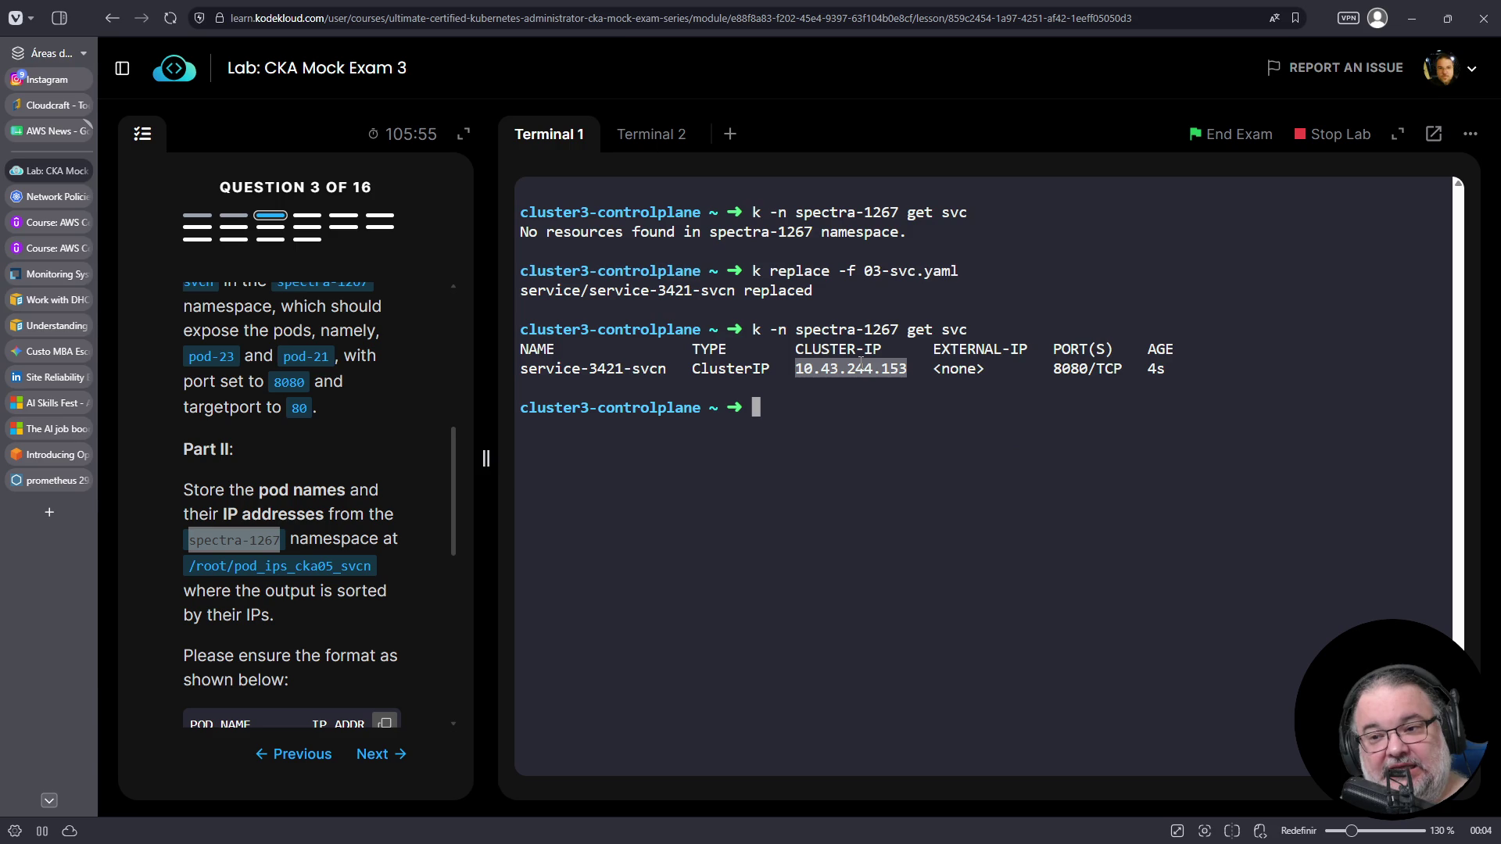
pyautogui.press('Up')
pyautogui.press('BackSpace')
pyautogui.press('BackSpace')
pyautogui.press('BackSpace')
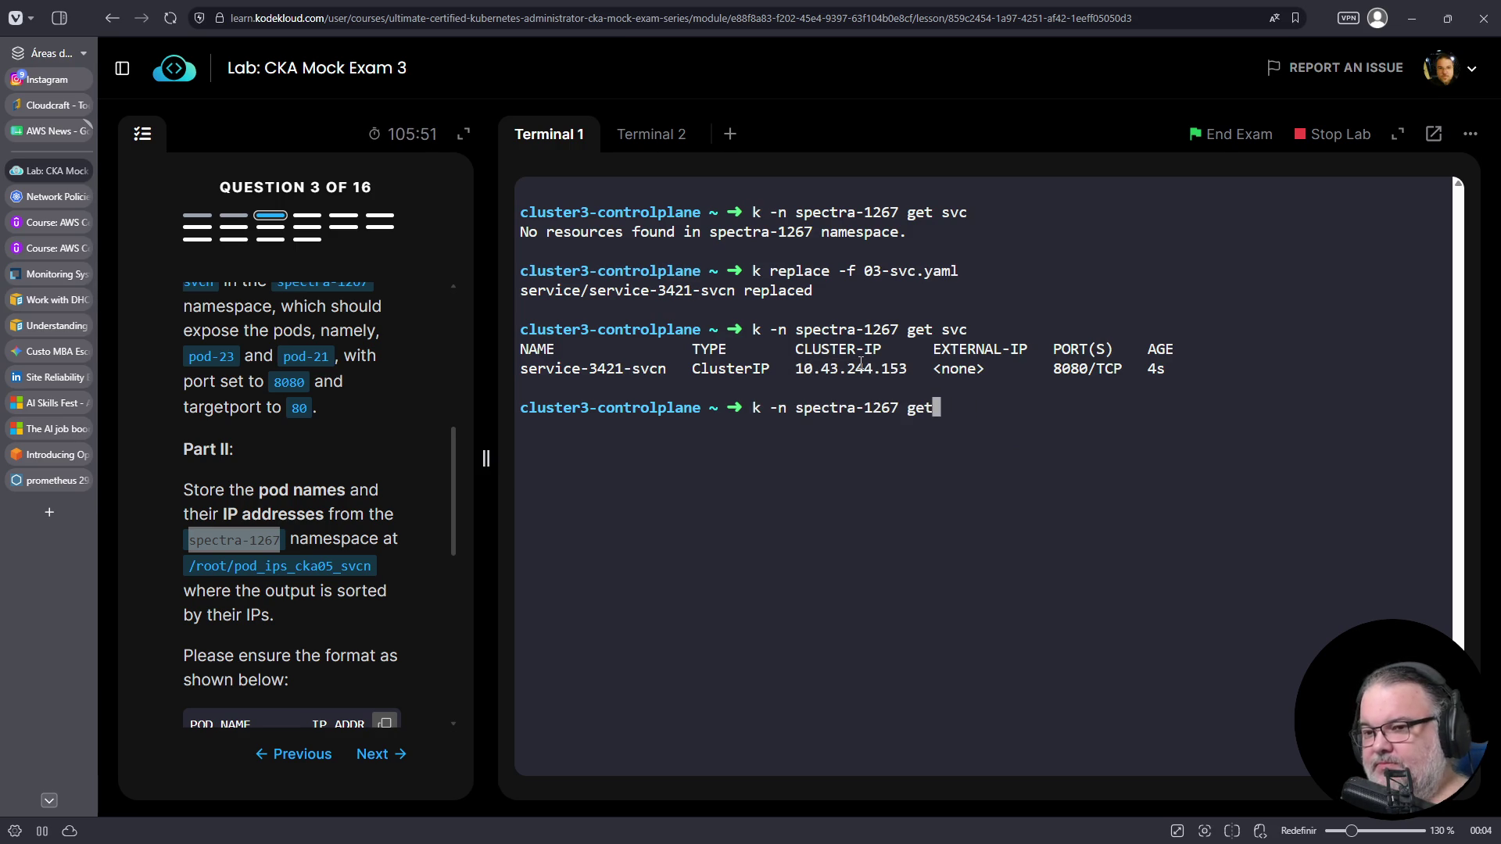
pyautogui.write('endpoints')
pyautogui.press('Left')
pyautogui.press('Left')
pyautogui.press('Left')
pyautogui.press('Right')
pyautogui.press('Right')
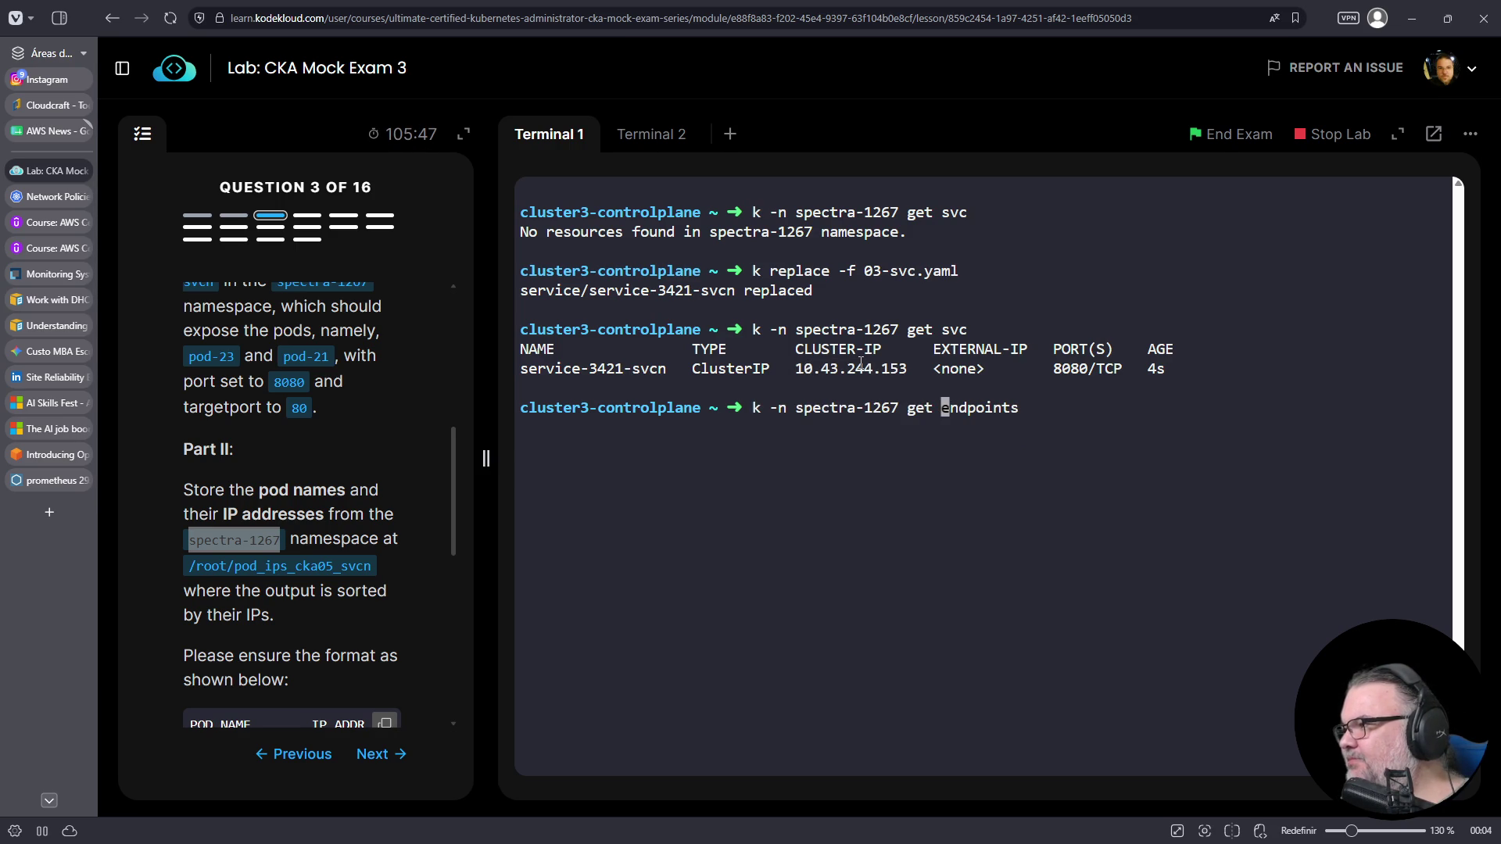
pyautogui.press('Return')
pyautogui.tripleClick(757, 448)
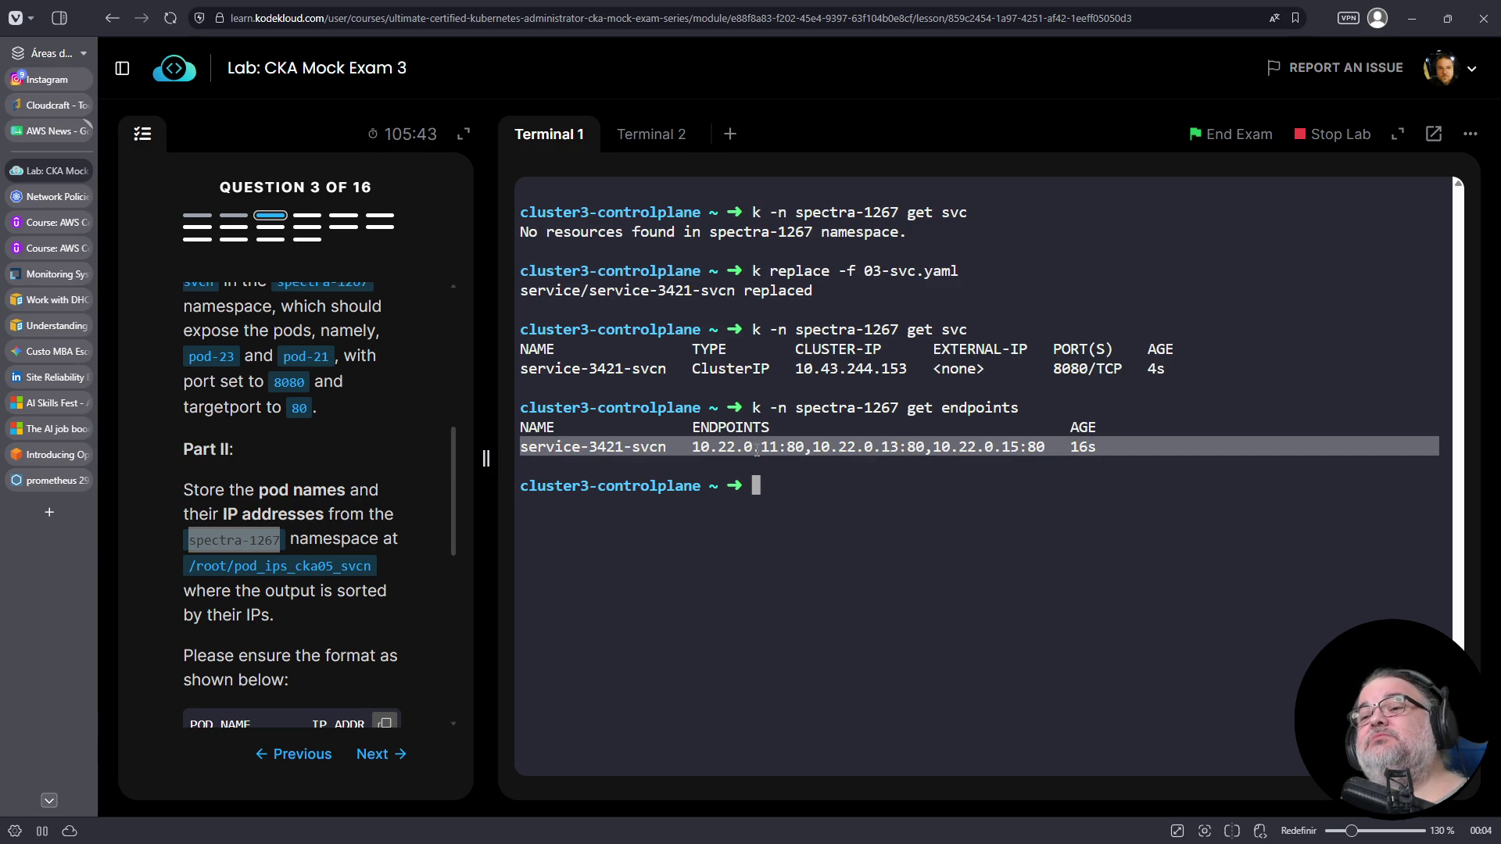
# - Copy pod-21's type=external label from the pod-labels terminal and return to the service terminal
pyautogui.click(661, 141)
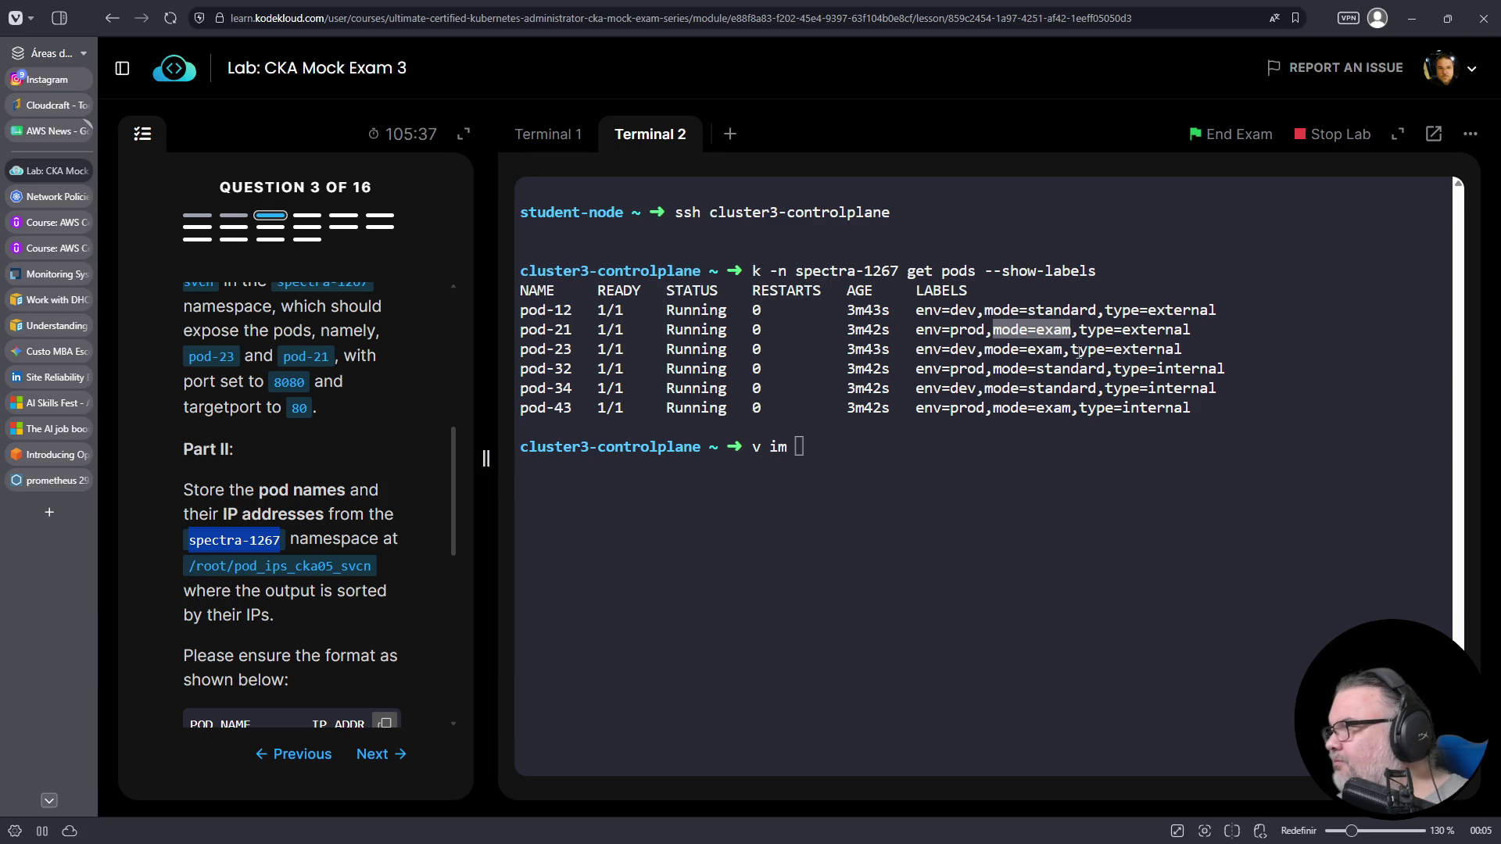
pyautogui.doubleClick(1128, 330)
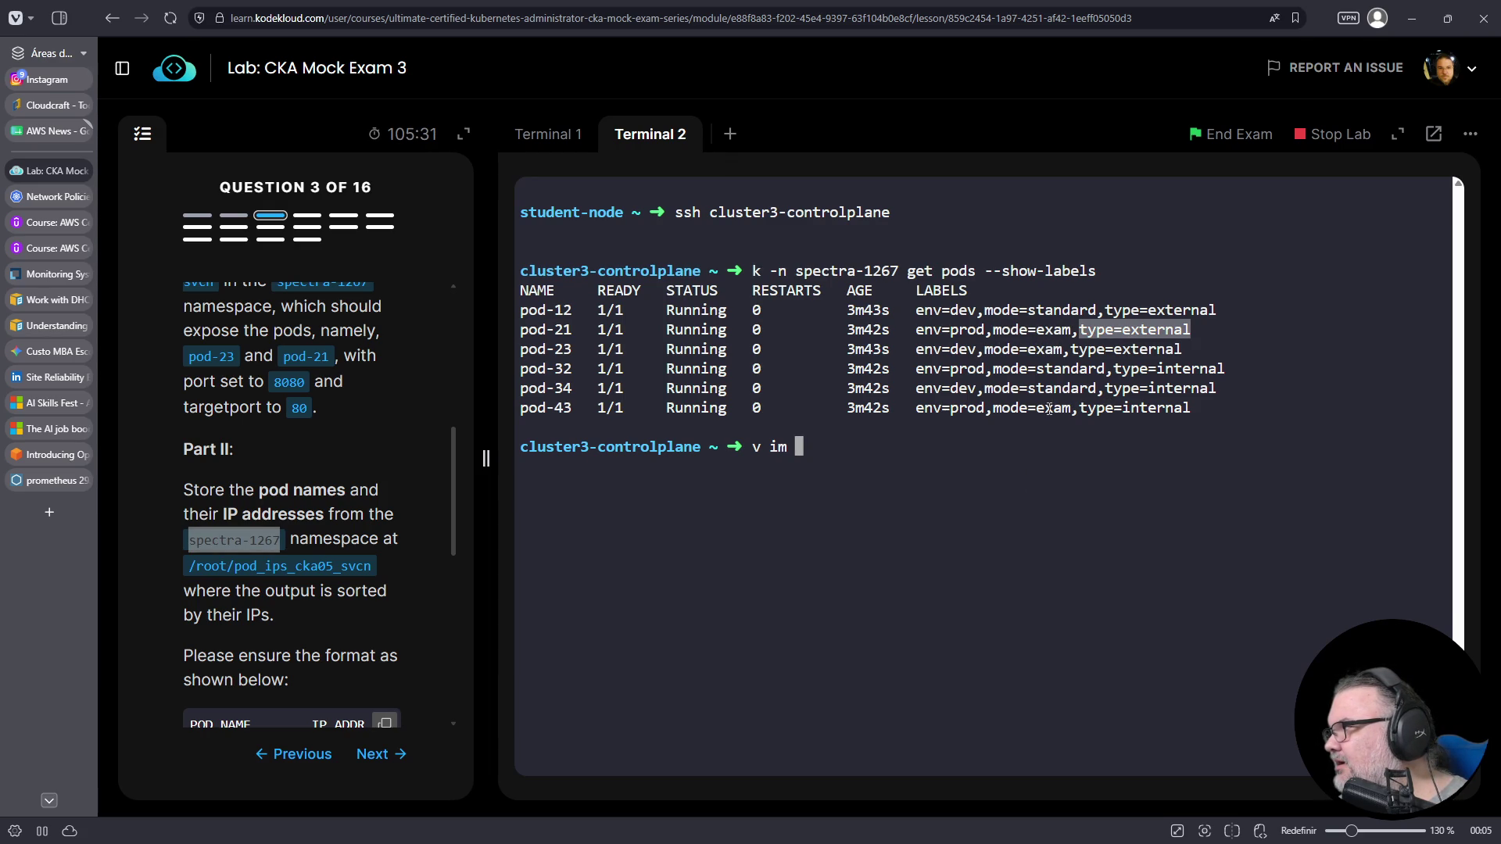
pyautogui.moveTo(1079, 329); pyautogui.dragTo(1193, 330)
pyautogui.rightClick(1156, 333)
pyautogui.click(1251, 467)
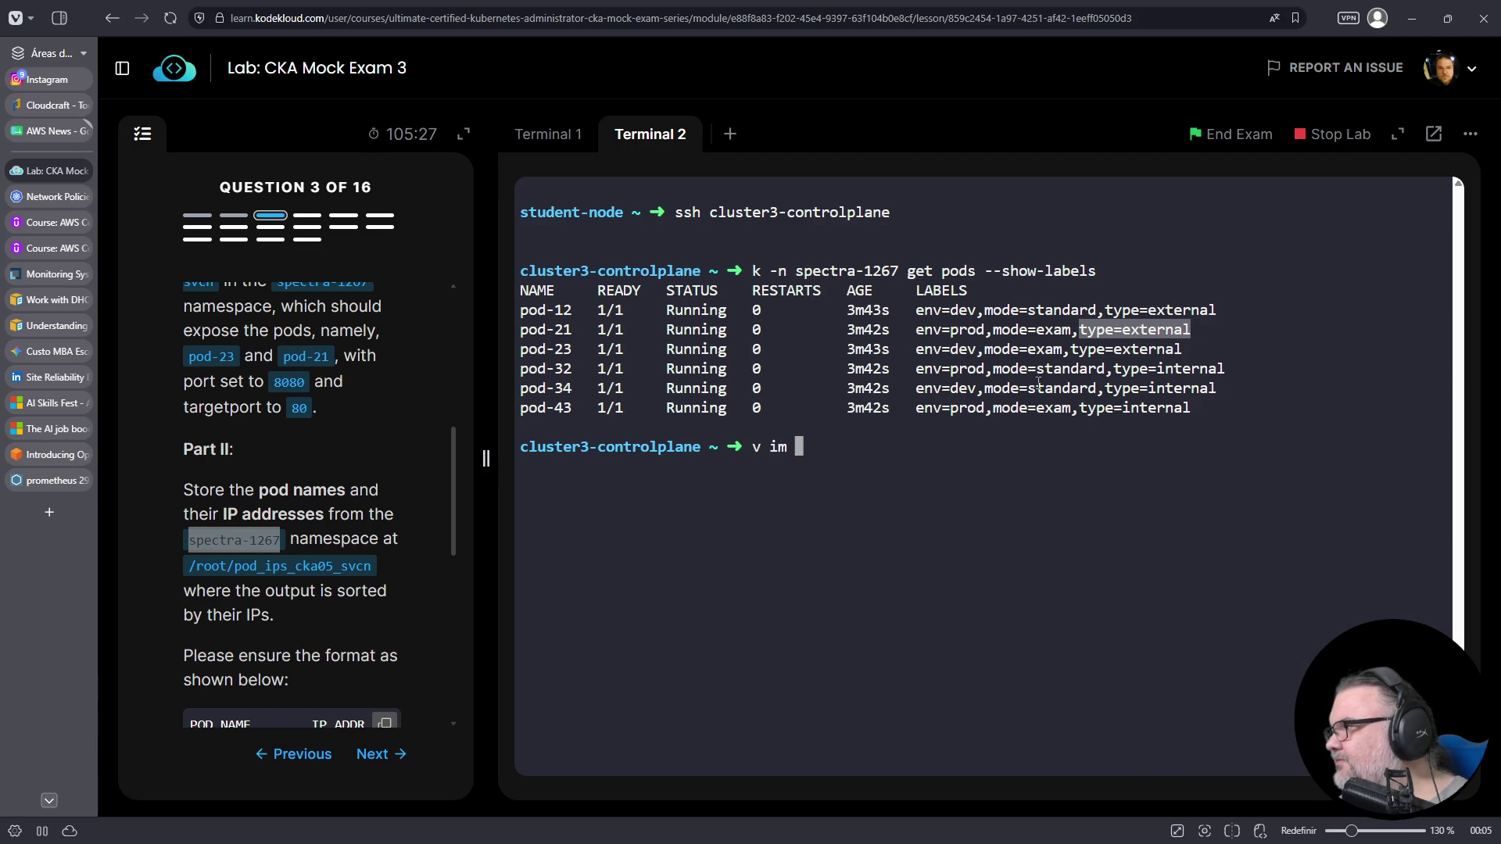
pyautogui.click(550, 139)
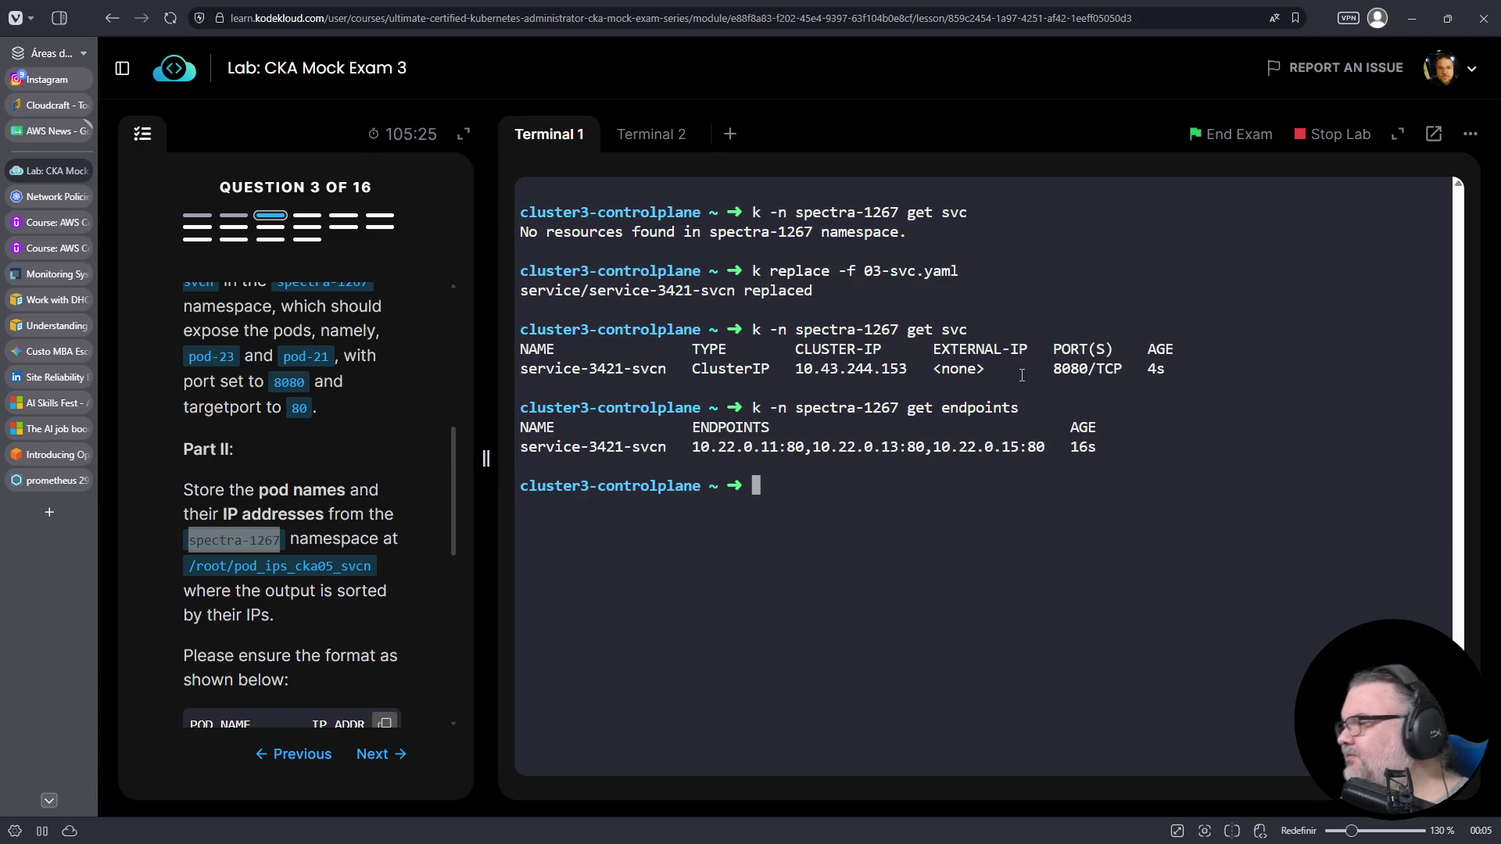
pyautogui.press('Up')
pyautogui.press('Up')
# - Add 'type: external' under mode: exam in 03-svc.yaml's selector and save the file
pyautogui.hotkey('ctrl', 'c')
pyautogui.write('vim 03-svc.yaml')
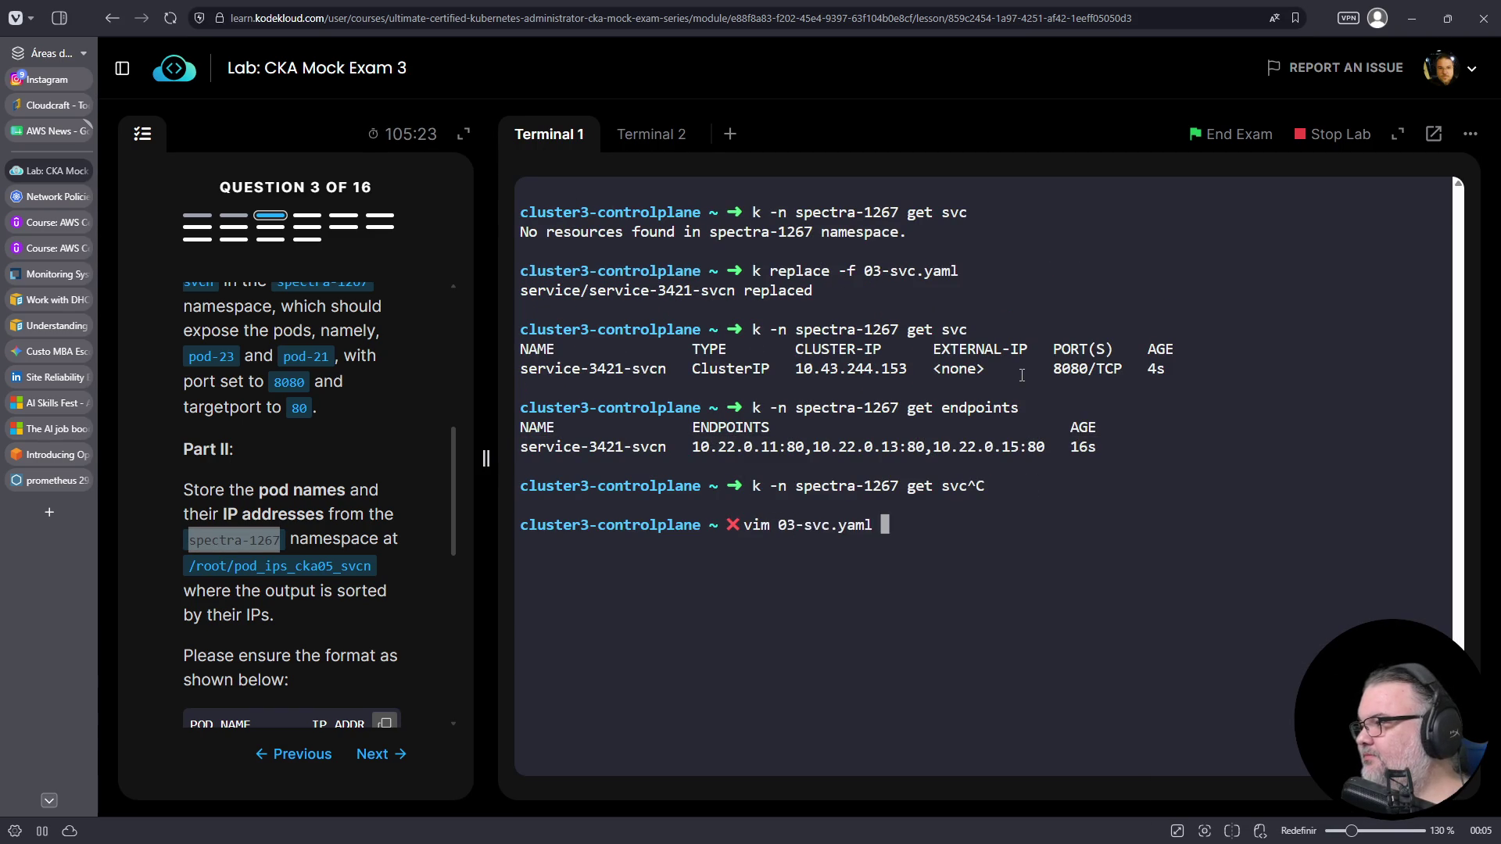
pyautogui.press('Return')
pyautogui.press('Down')
pyautogui.press('Down')
pyautogui.press('Down')
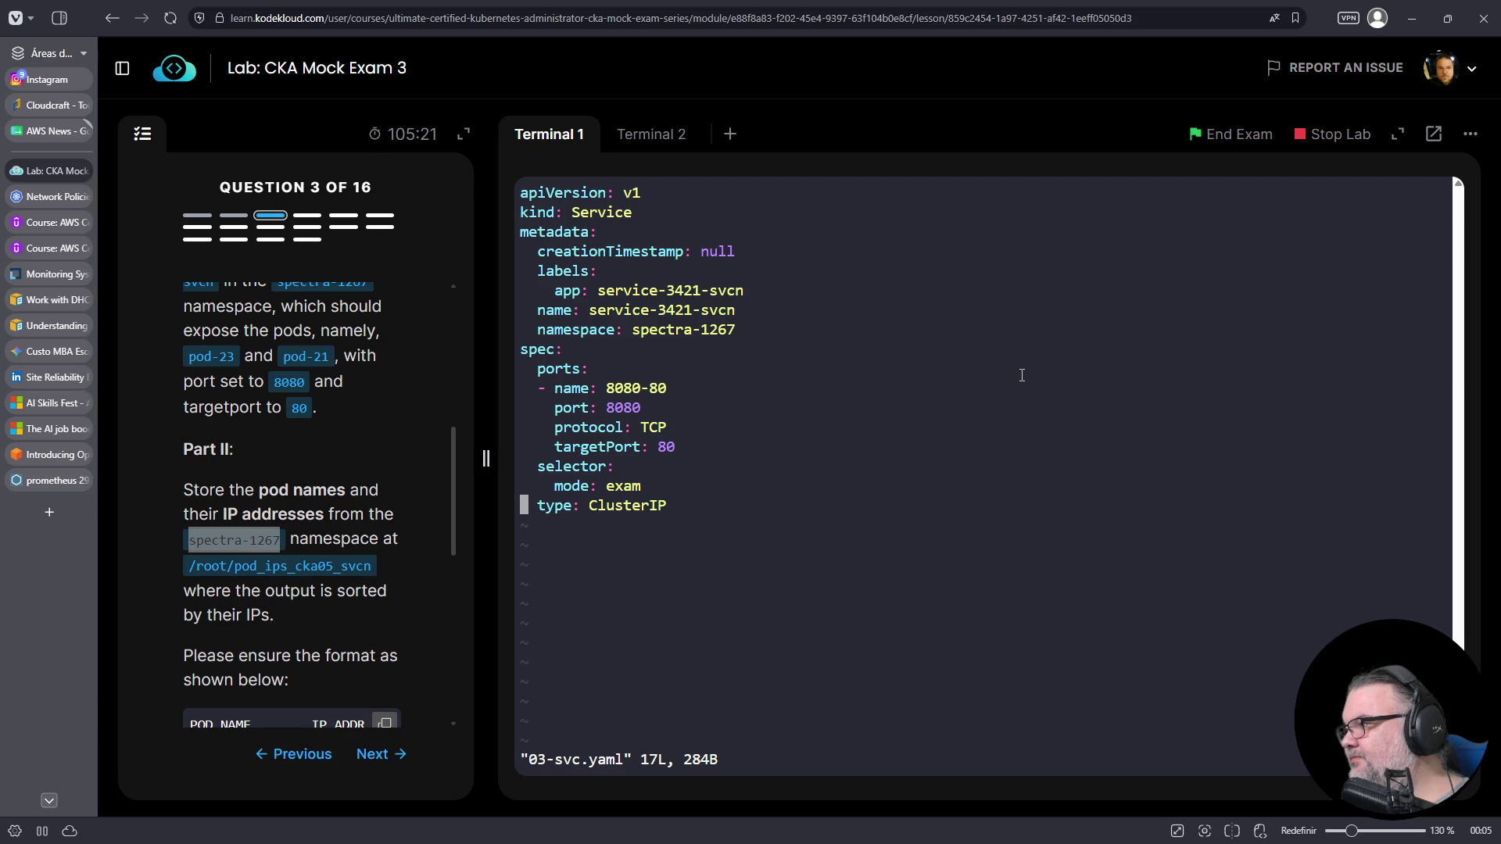
pyautogui.press('Up')
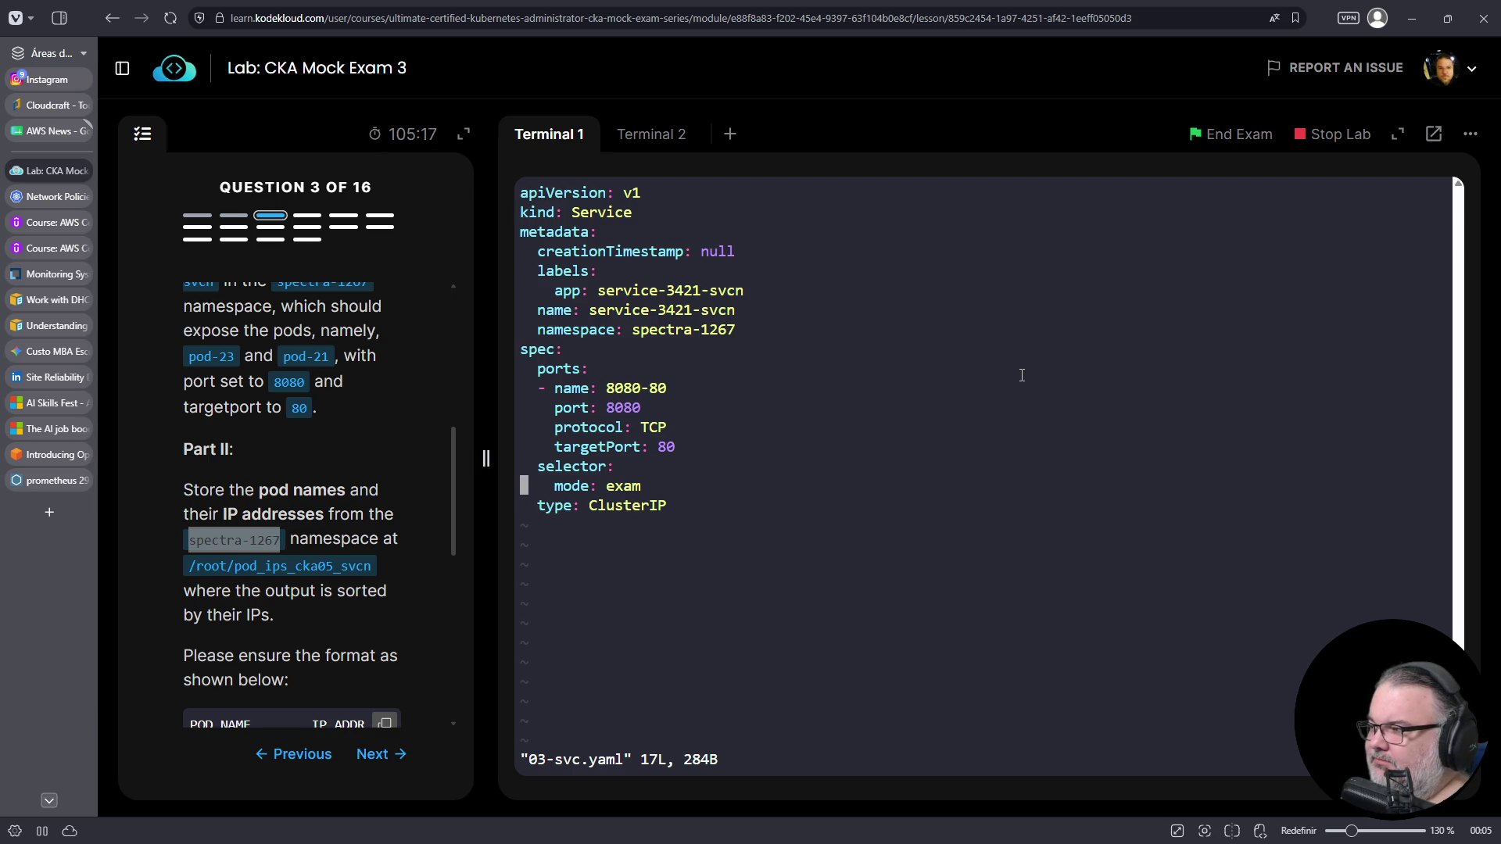
pyautogui.press('o')
pyautogui.rightClick(976, 372)
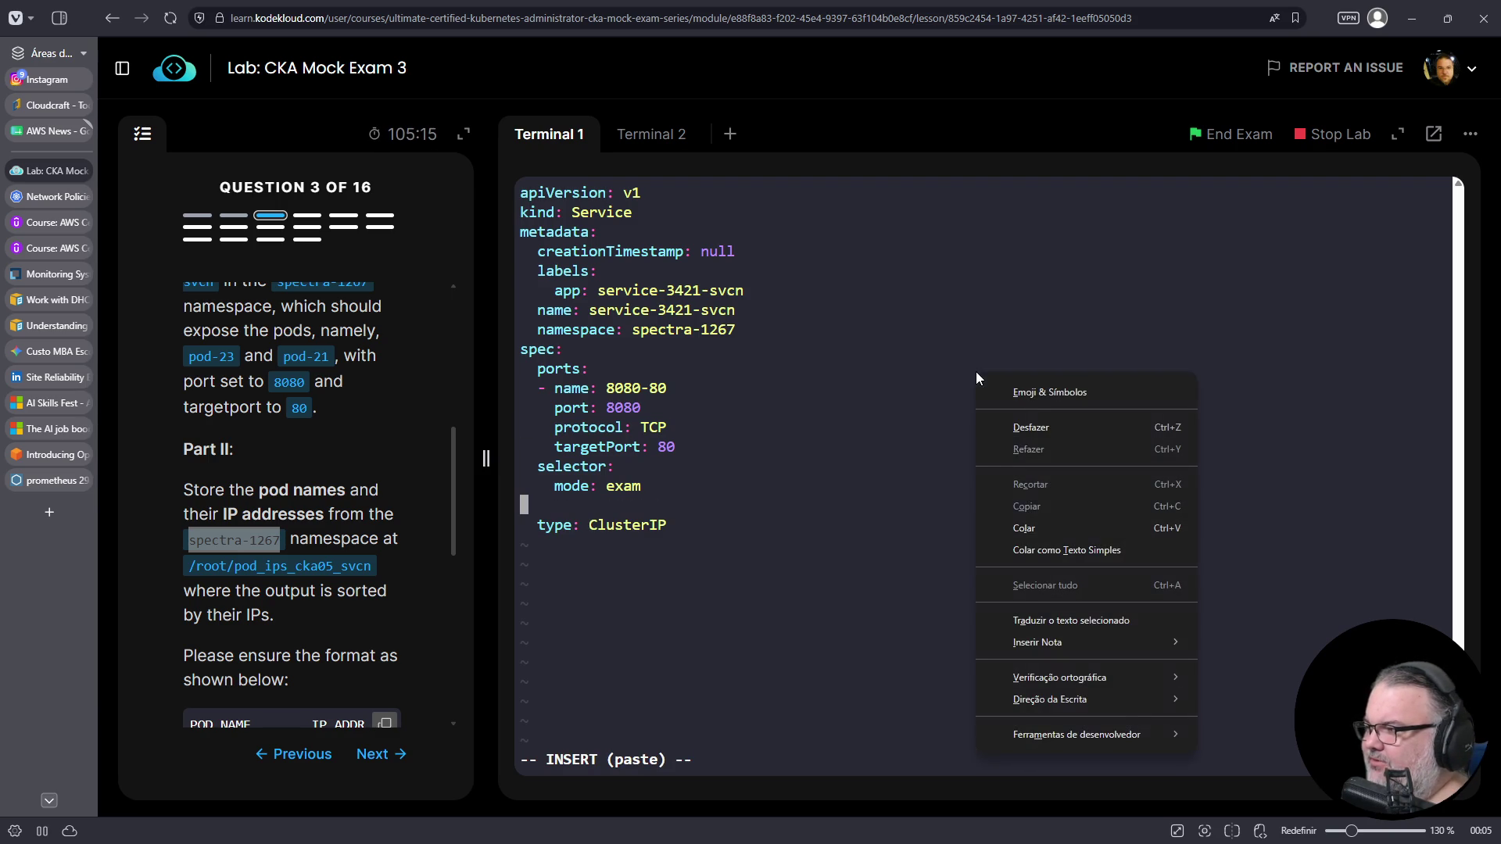
pyautogui.click(1029, 522)
pyautogui.press('Home')
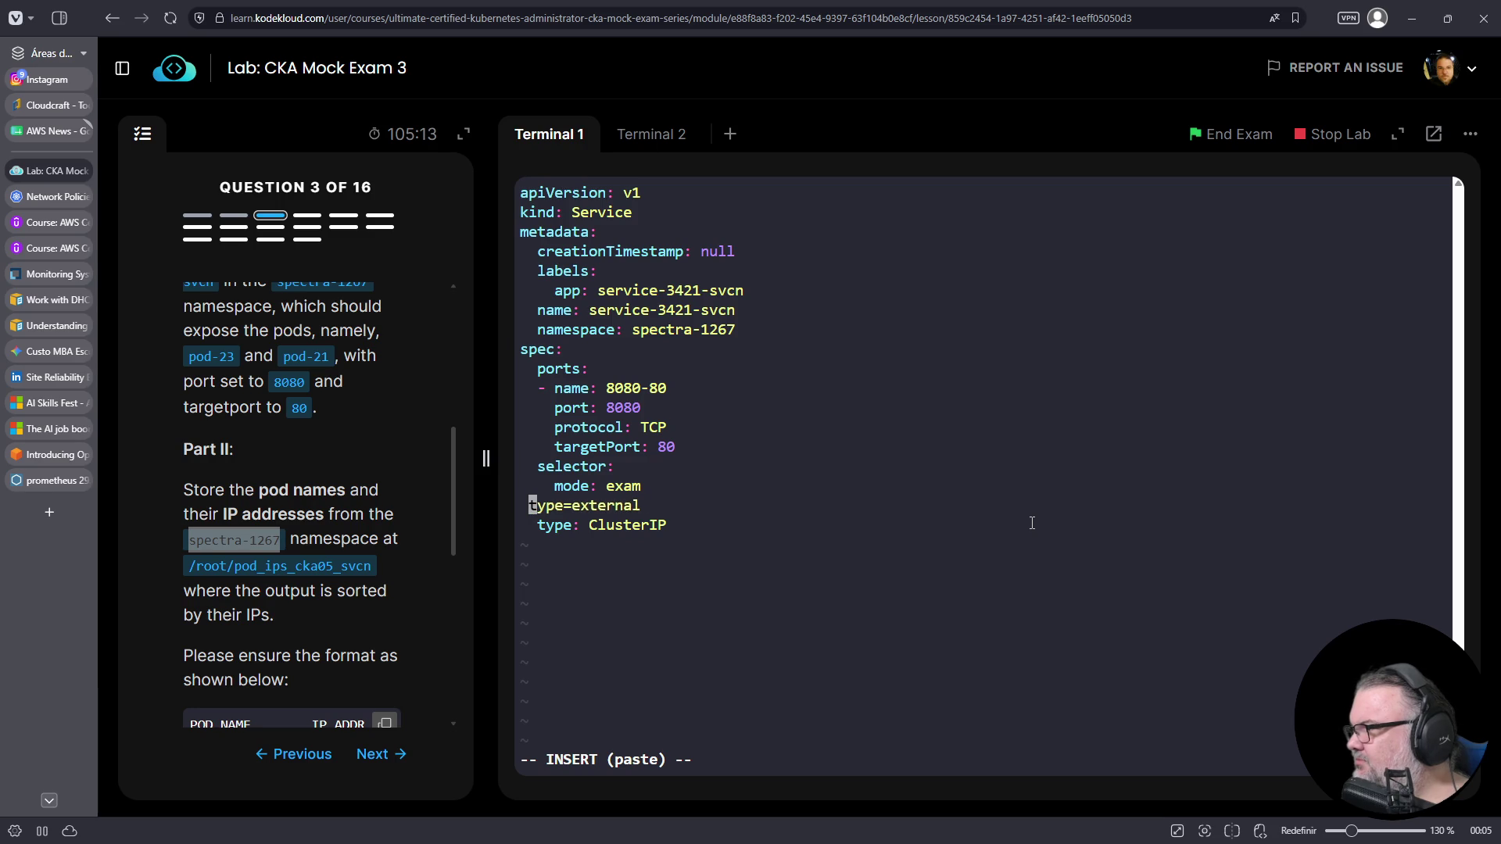
pyautogui.press('Right')
pyautogui.press('Right')
pyautogui.press('Right')
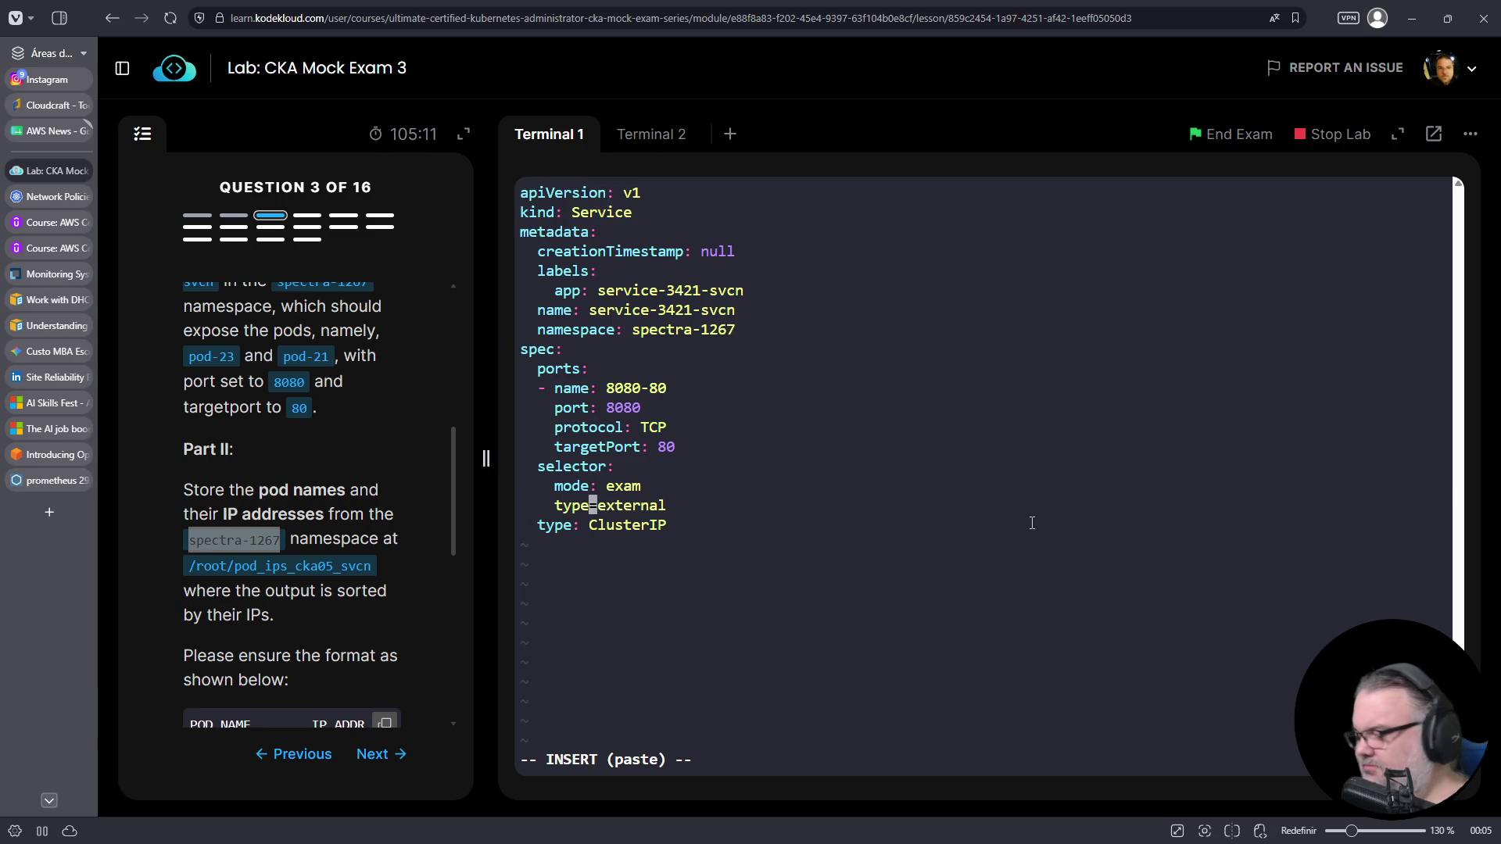
pyautogui.press('Delete')
pyautogui.write(':')
pyautogui.press('Escape')
pyautogui.write(':wq')
pyautogui.press('Return')
# - Reapply 03-svc.yaml with k replace and confirm service-3421-svcn now has two endpoints
pyautogui.write('k replace -f 03-svc.yaml')
pyautogui.press('Return')
pyautogui.write('vim 03-svc.yaml')
pyautogui.hotkey('ctrl', 'u')
pyautogui.press('Up')
pyautogui.press('Up')
pyautogui.press('Up')
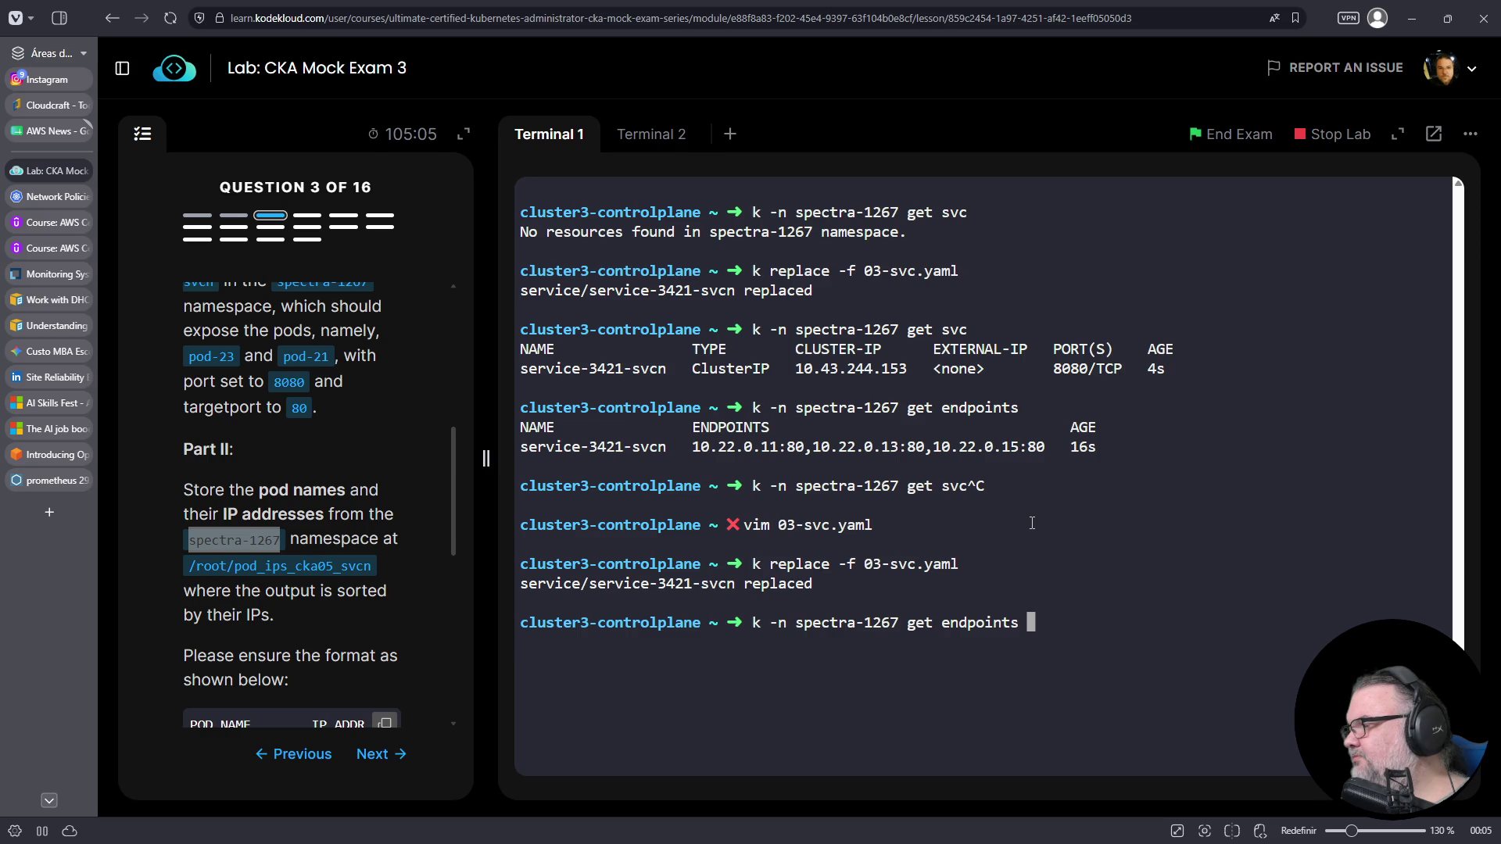
pyautogui.press('Return')
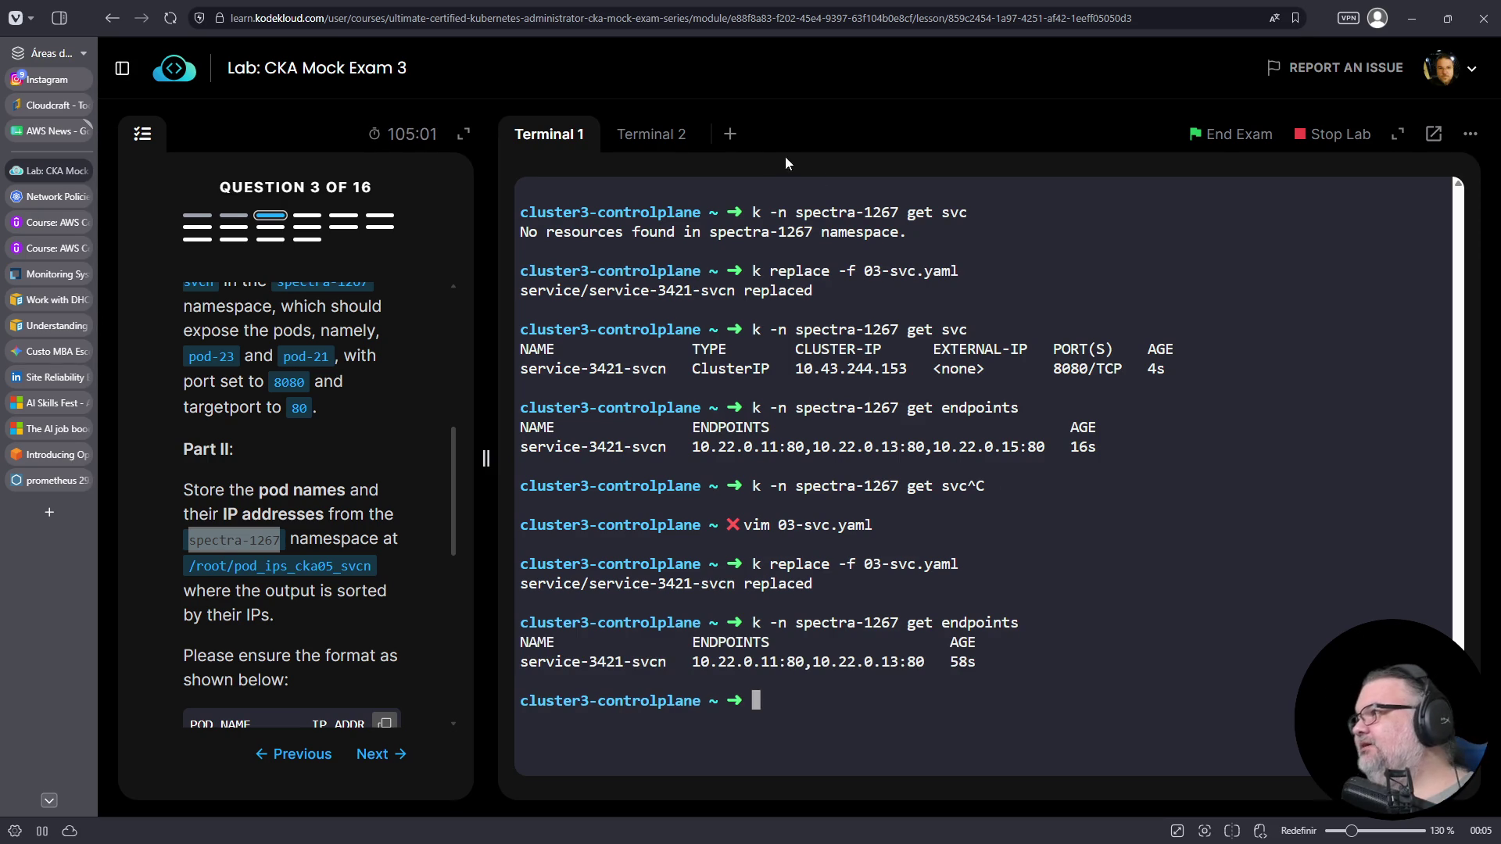
pyautogui.click(635, 141)
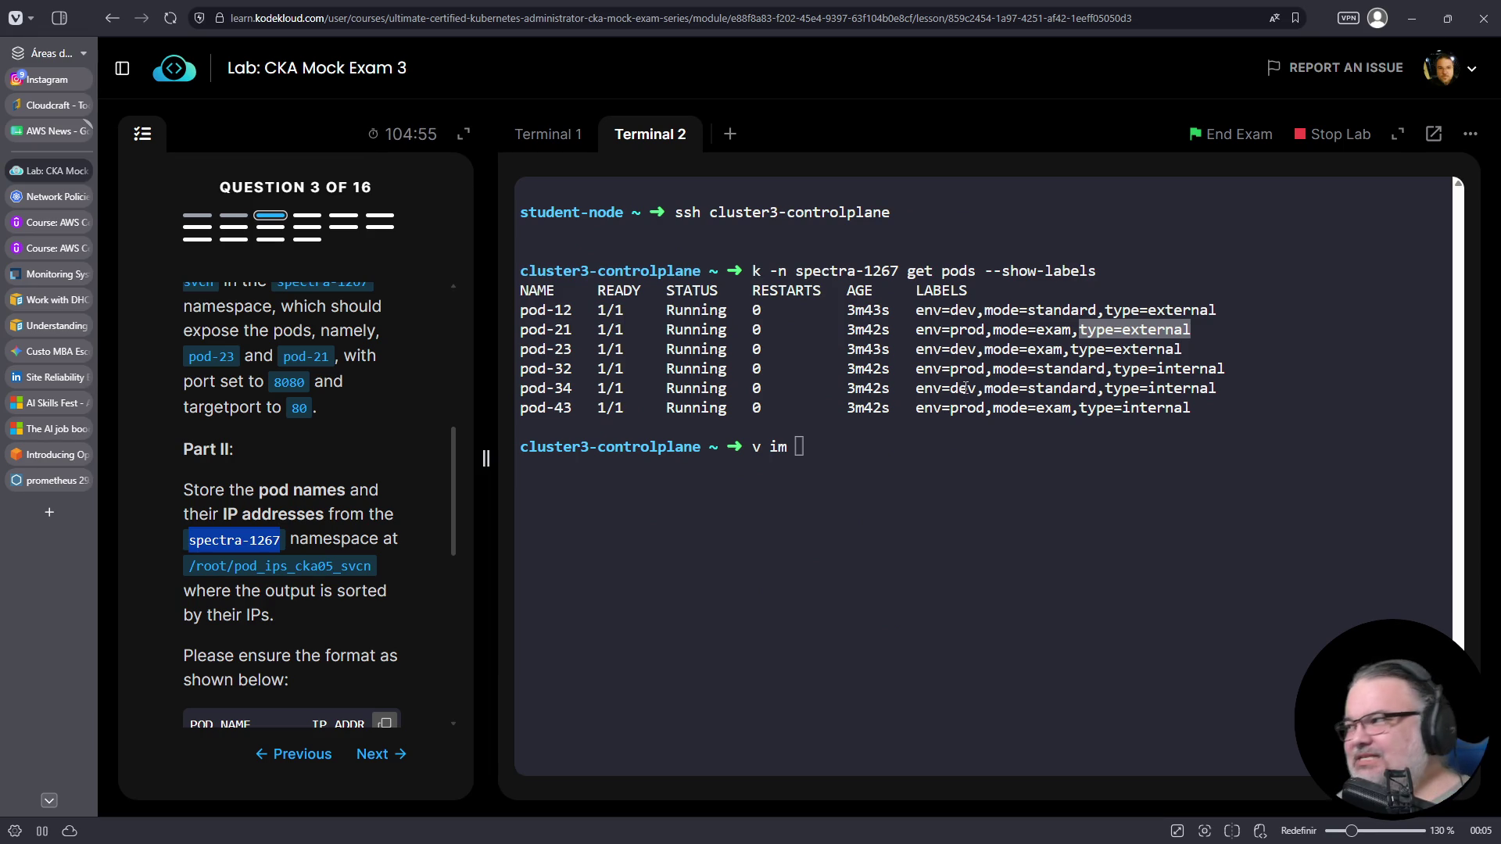
# - Return to the working terminal, review its earlier output, and cancel the recalled replace command
pyautogui.click(543, 143)
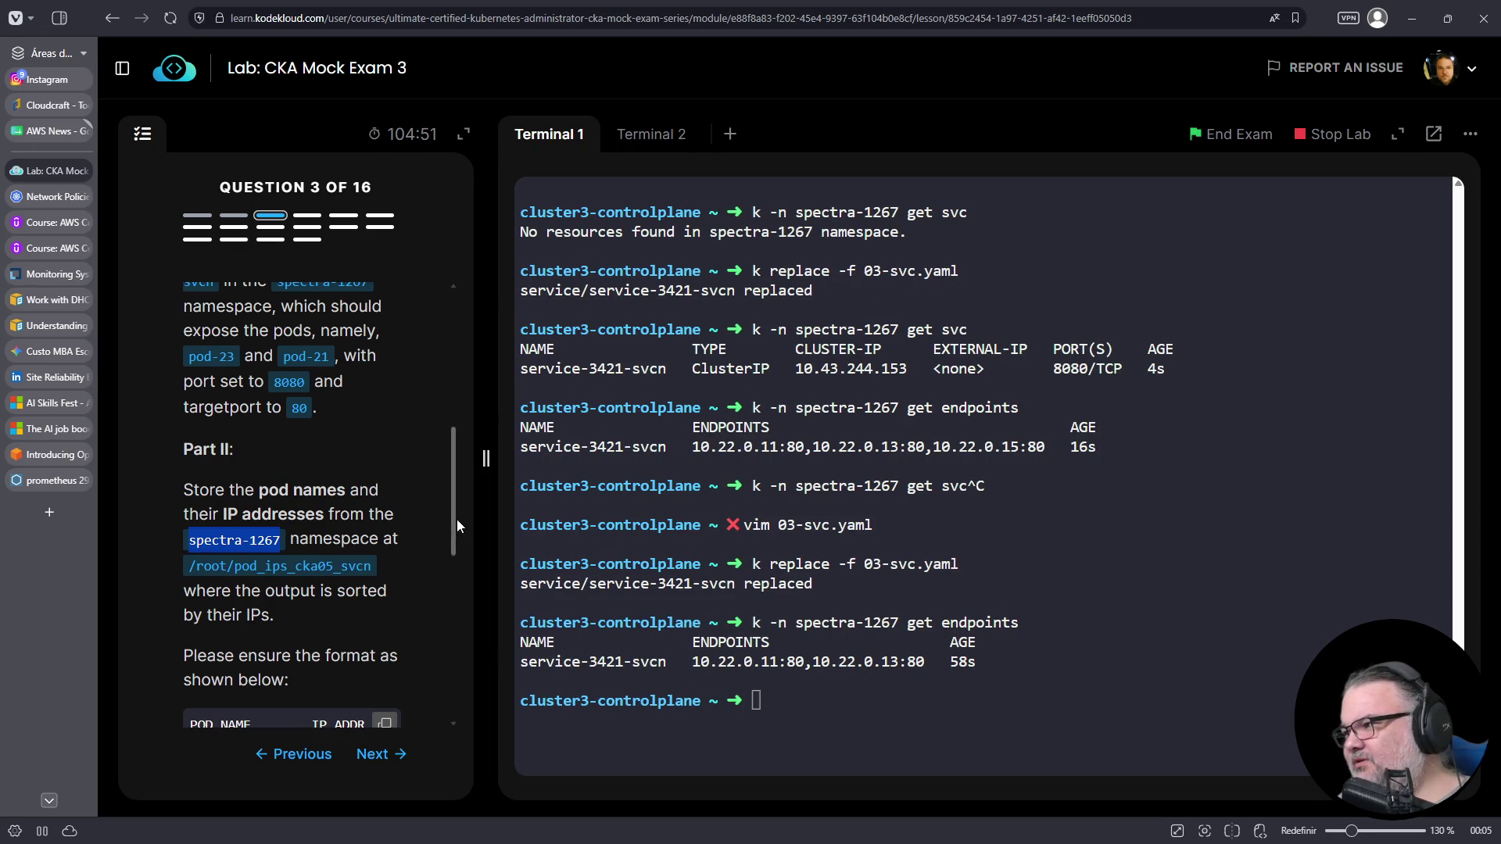
pyautogui.scroll(-5, 430, 531)
pyautogui.scroll(3, 429, 527)
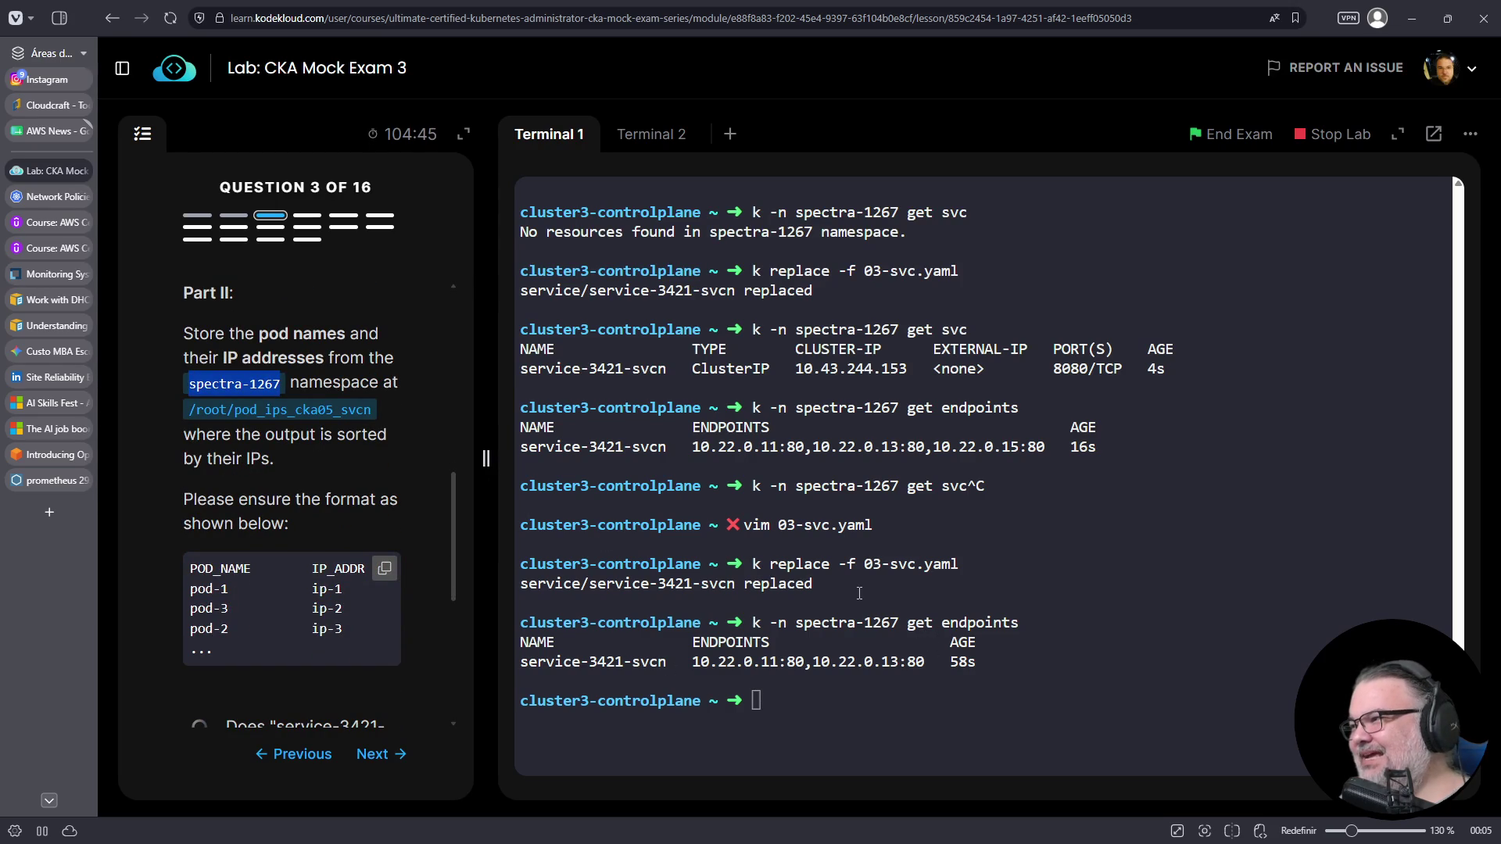
pyautogui.click(898, 598)
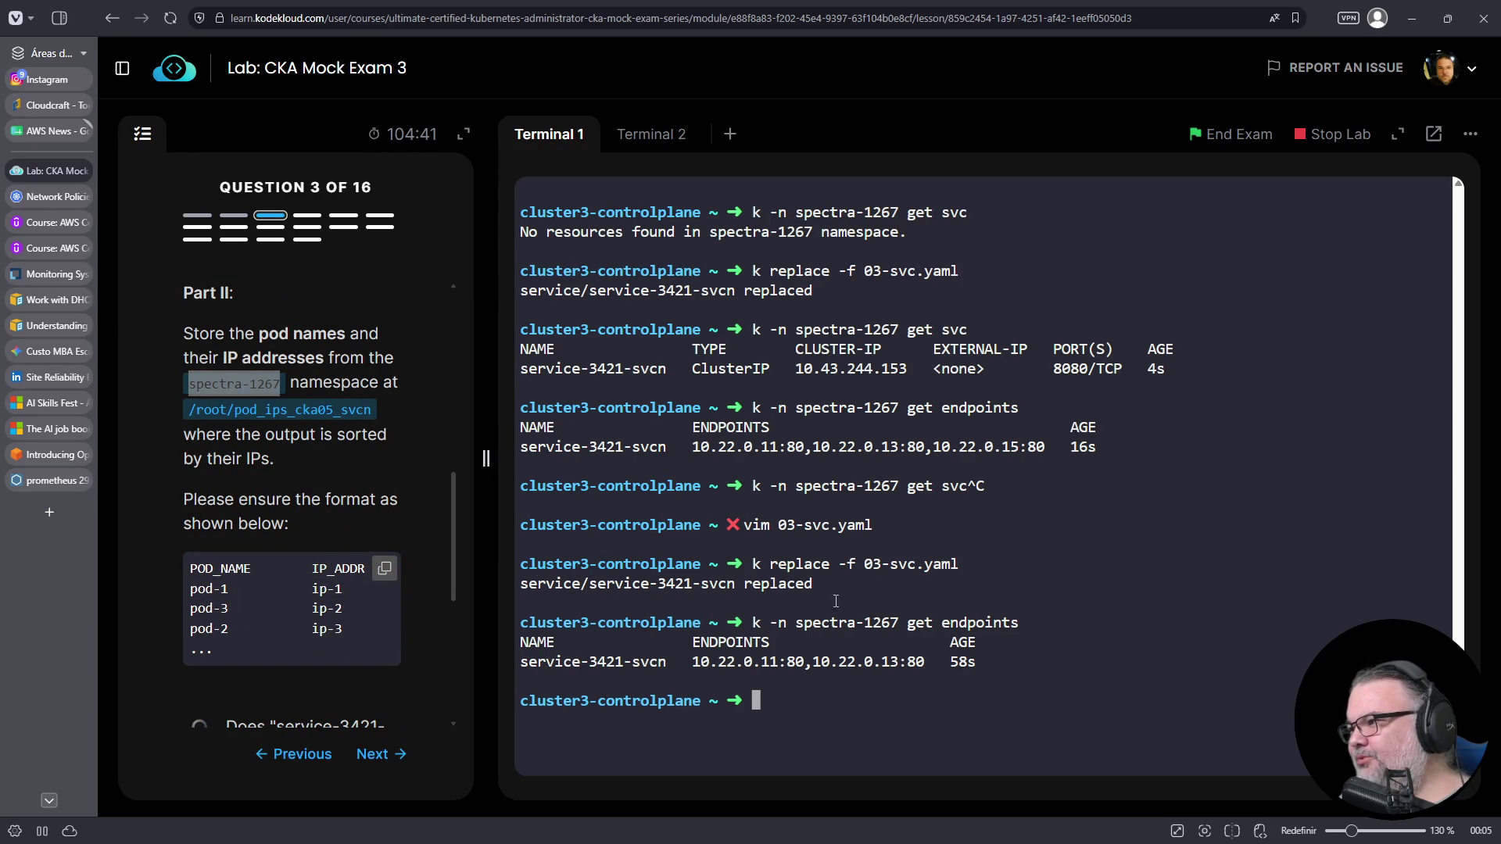
pyautogui.scroll(-1, 278, 484)
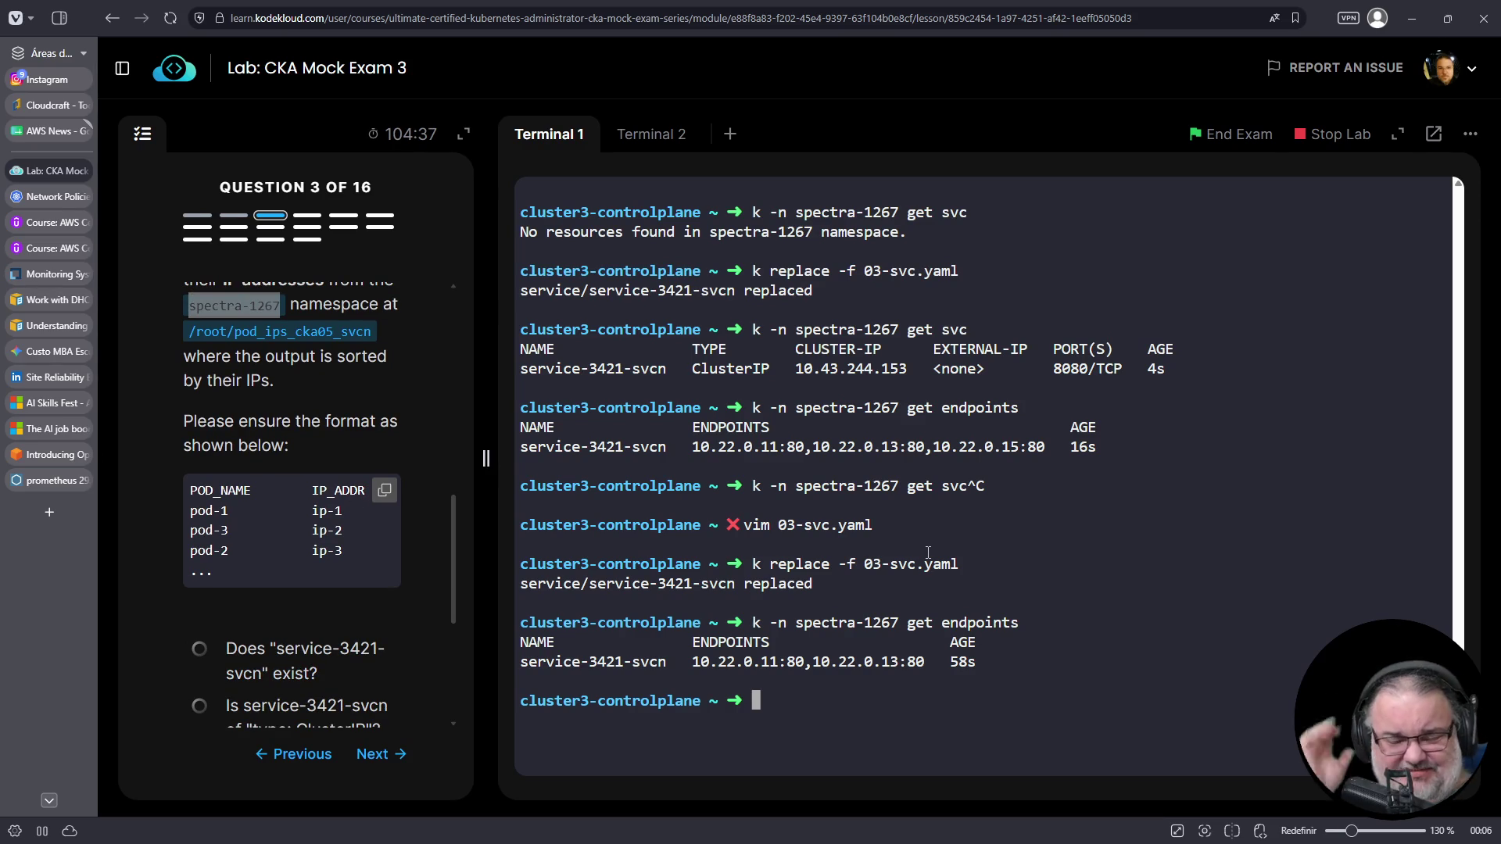
pyautogui.press('Up')
pyautogui.press('Up')
pyautogui.press('Up')
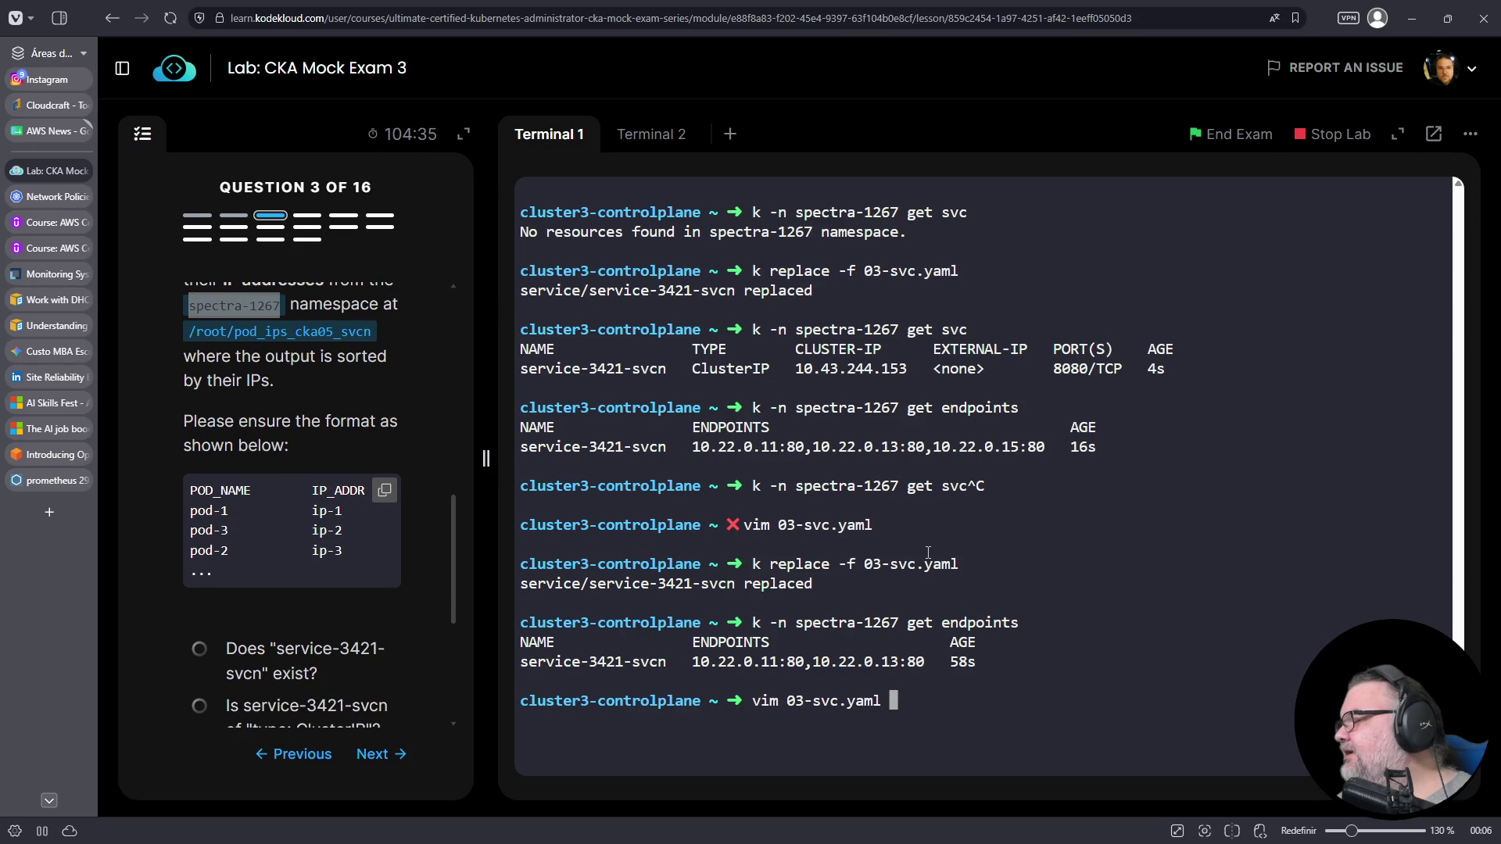
pyautogui.press('Down')
pyautogui.press('Left')
pyautogui.press('Left')
pyautogui.press('Left')
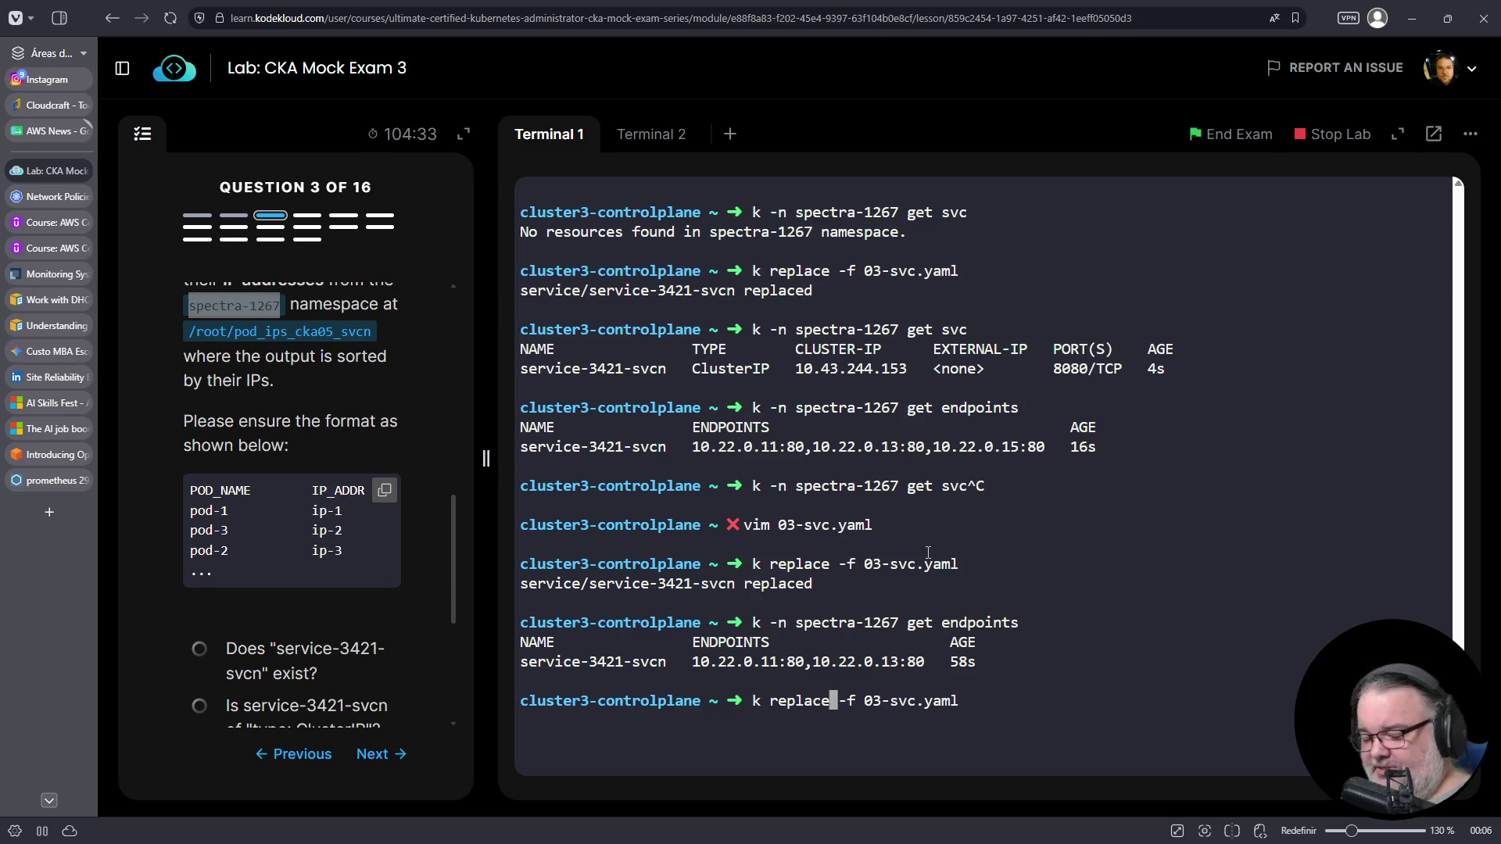
pyautogui.hotkey('ctrl', 'c')
# - List all pods in spectra-1267 with k -n spectra-1267 get pods
pyautogui.write('k -n')
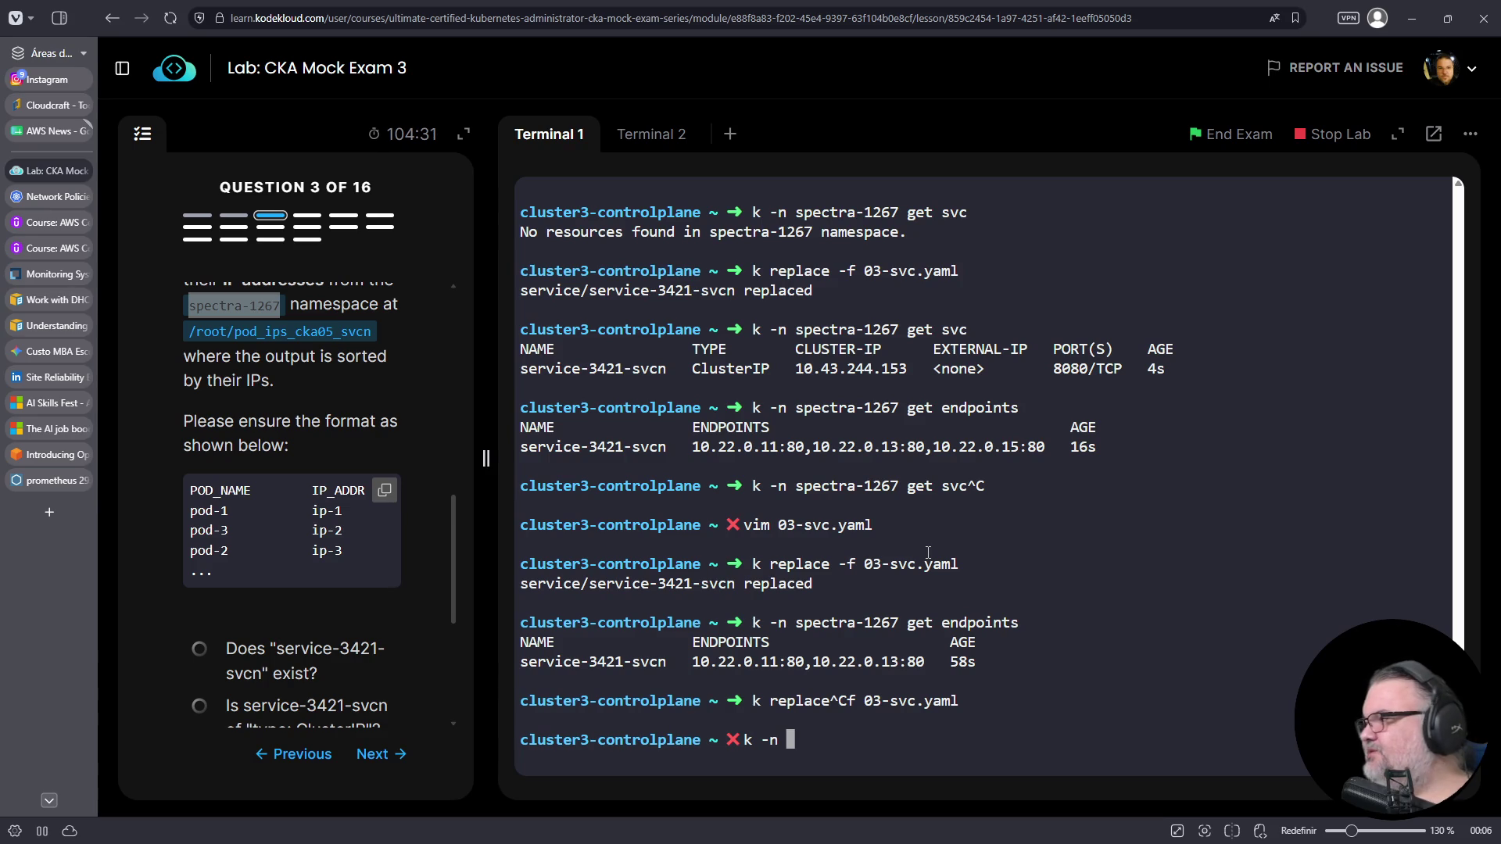
pyautogui.press('Up')
pyautogui.press('Up')
pyautogui.press('Up')
pyautogui.press('Down')
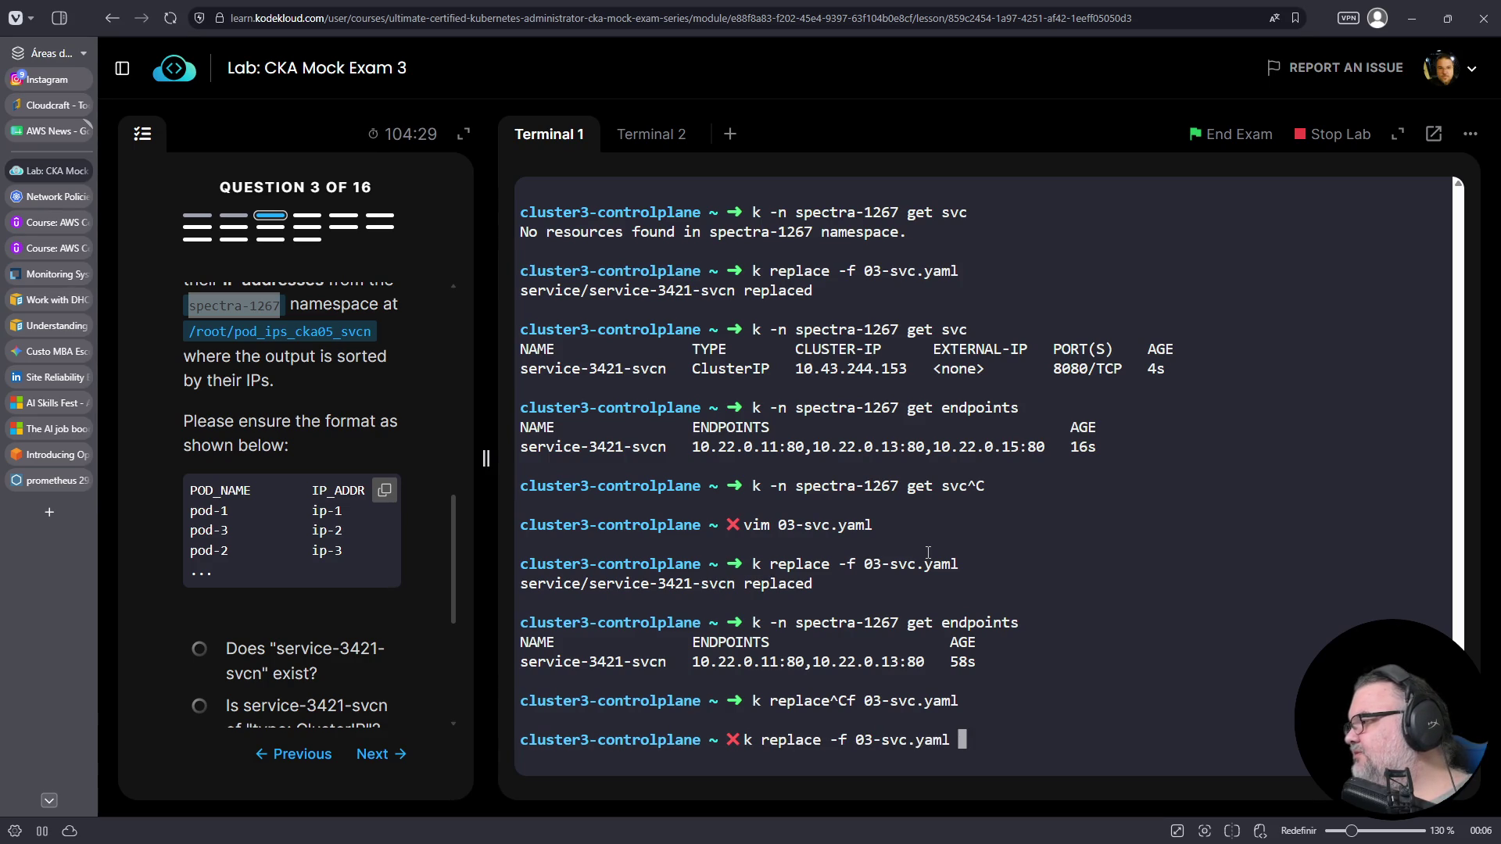
pyautogui.press('Up')
pyautogui.press('Up')
pyautogui.press('Up')
pyautogui.press('BackSpace')
pyautogui.press('BackSpace')
pyautogui.press('BackSpace')
pyautogui.write('pods')
pyautogui.press('Return')
pyautogui.press('Up')
pyautogui.press('Left')
pyautogui.press('Left')
pyautogui.press('Left')
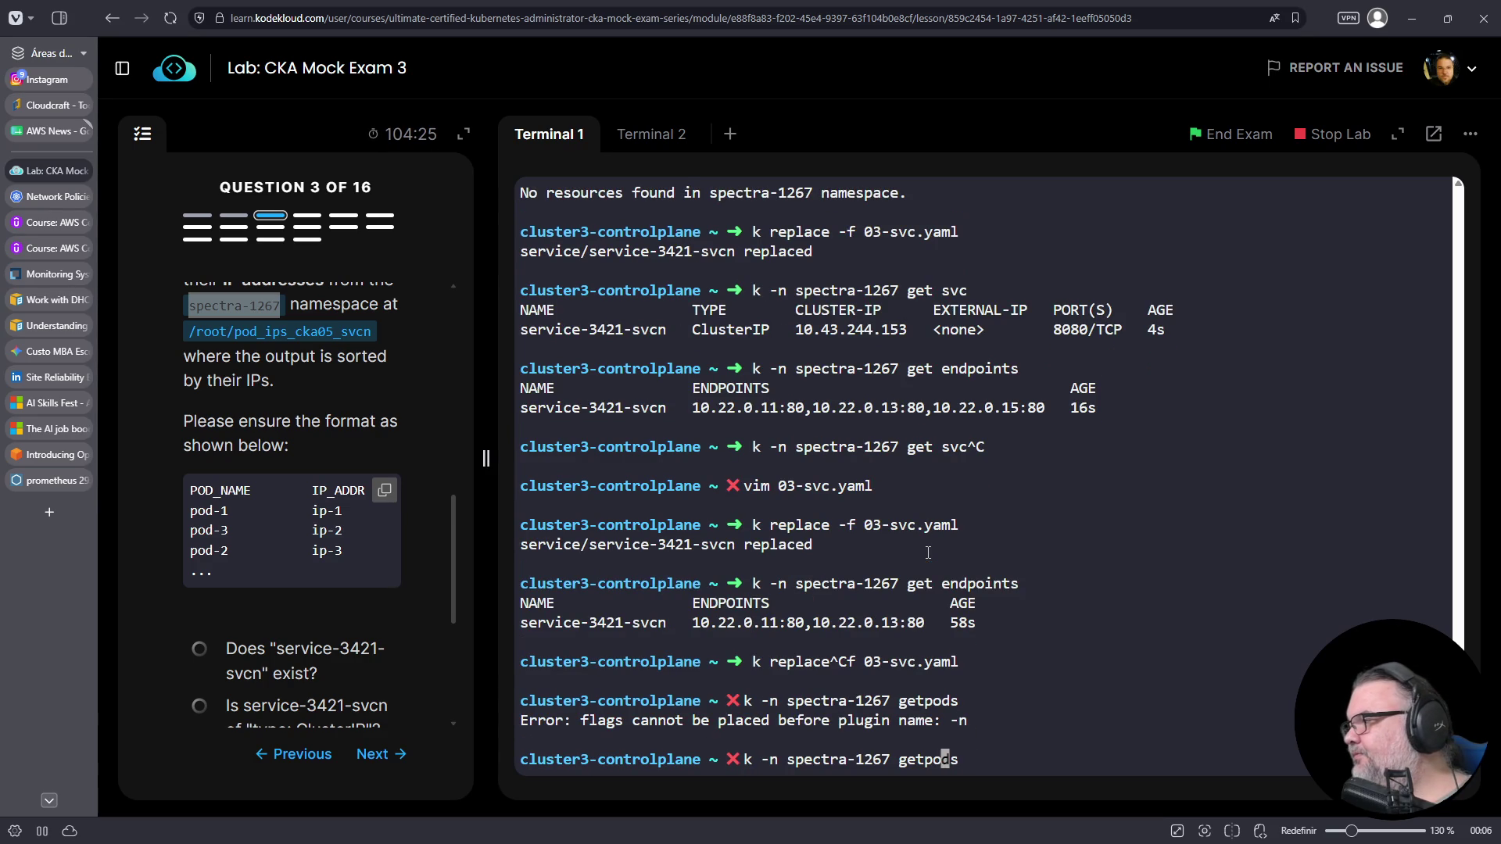
pyautogui.press('Left')
pyautogui.press('Return')
# - Filter spectra-1267 pods by the copied labels mode=exam,type=external, returning pod-21 and pod-23
pyautogui.press('Up')
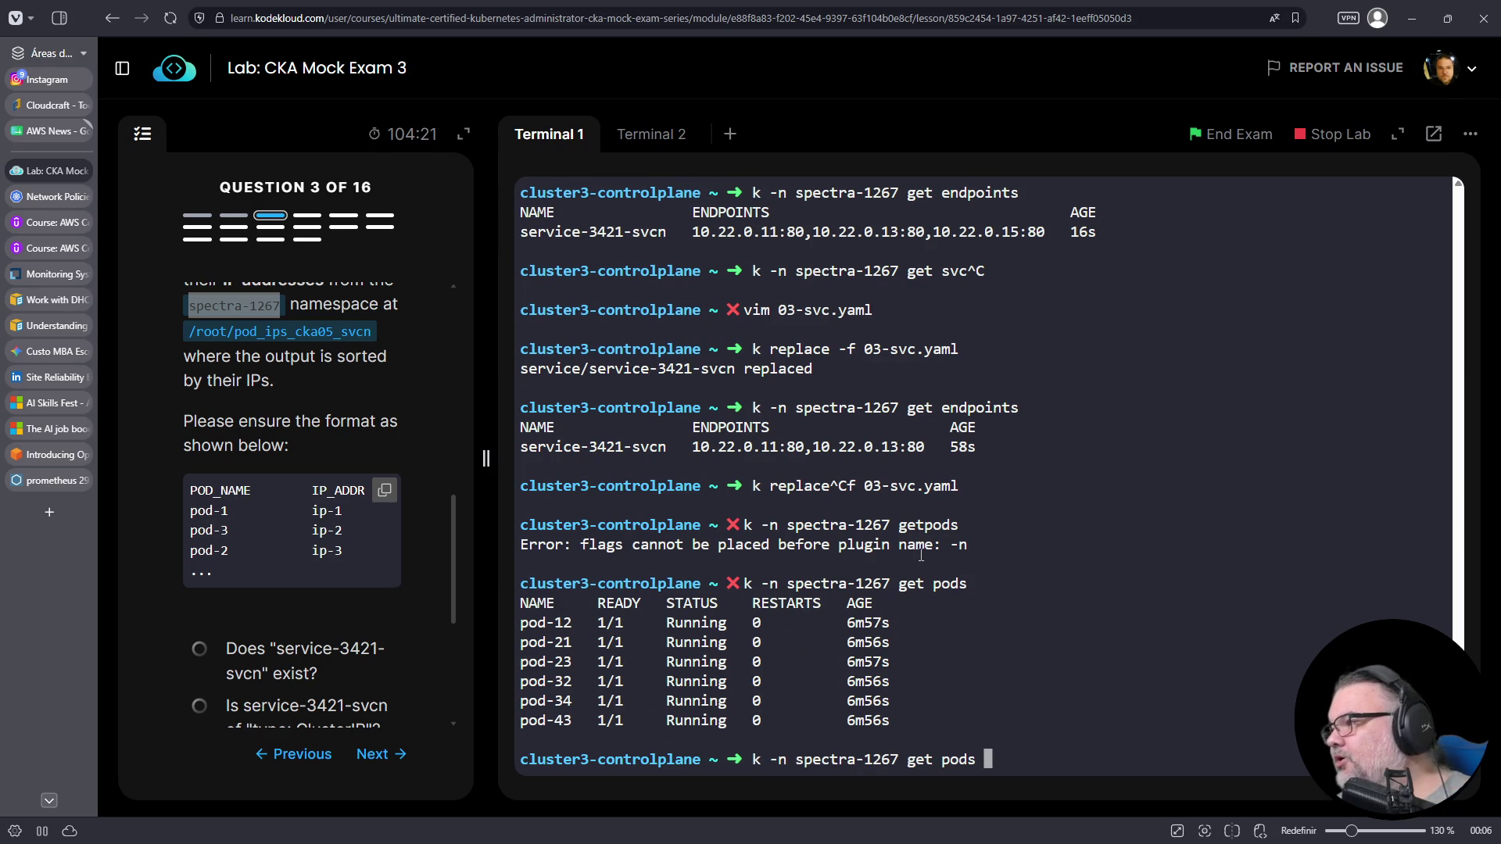
pyautogui.write('-l')
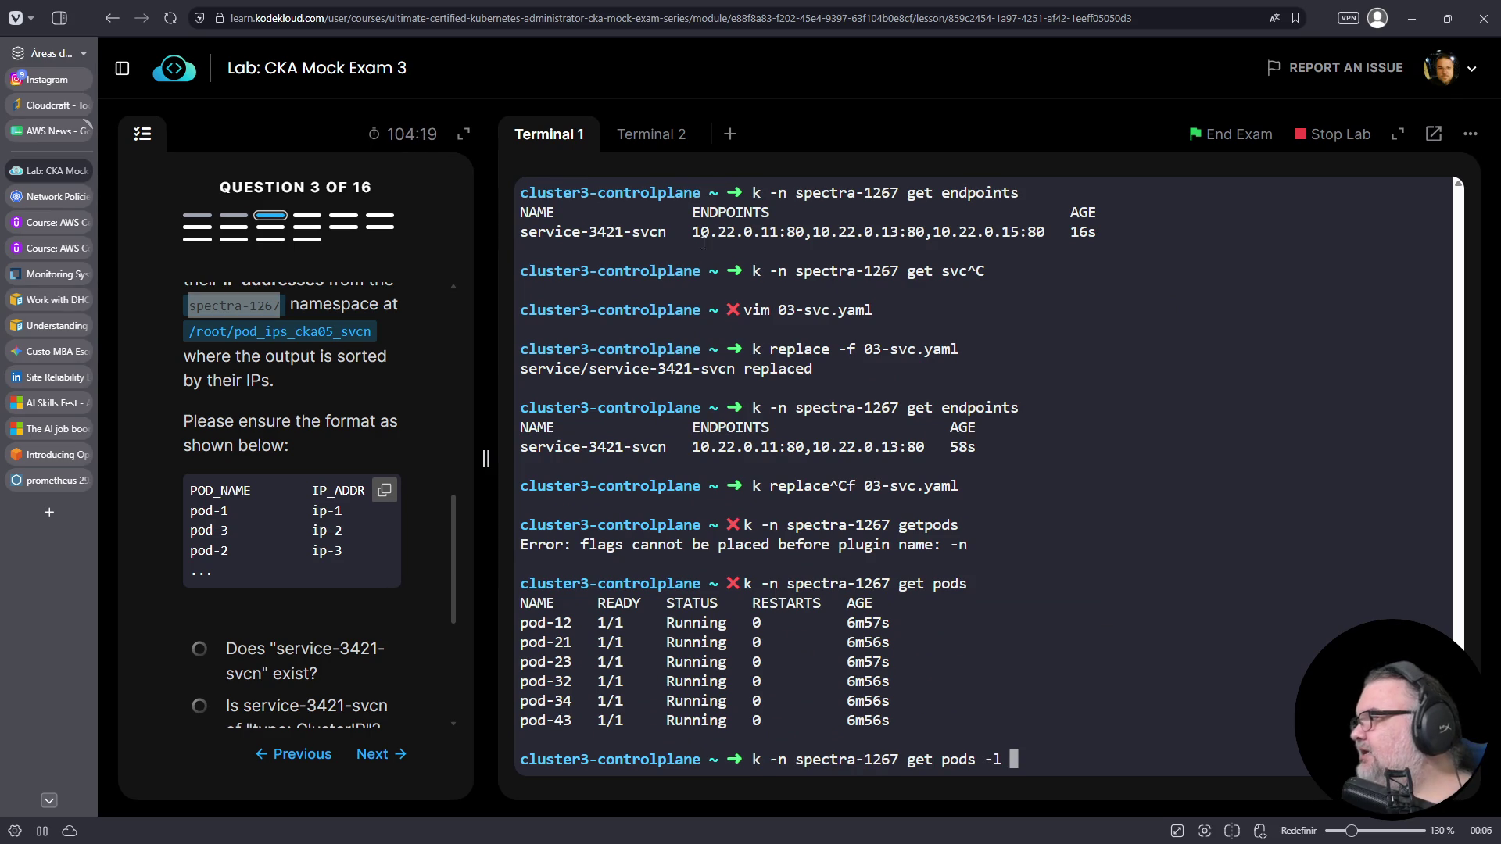
pyautogui.click(646, 144)
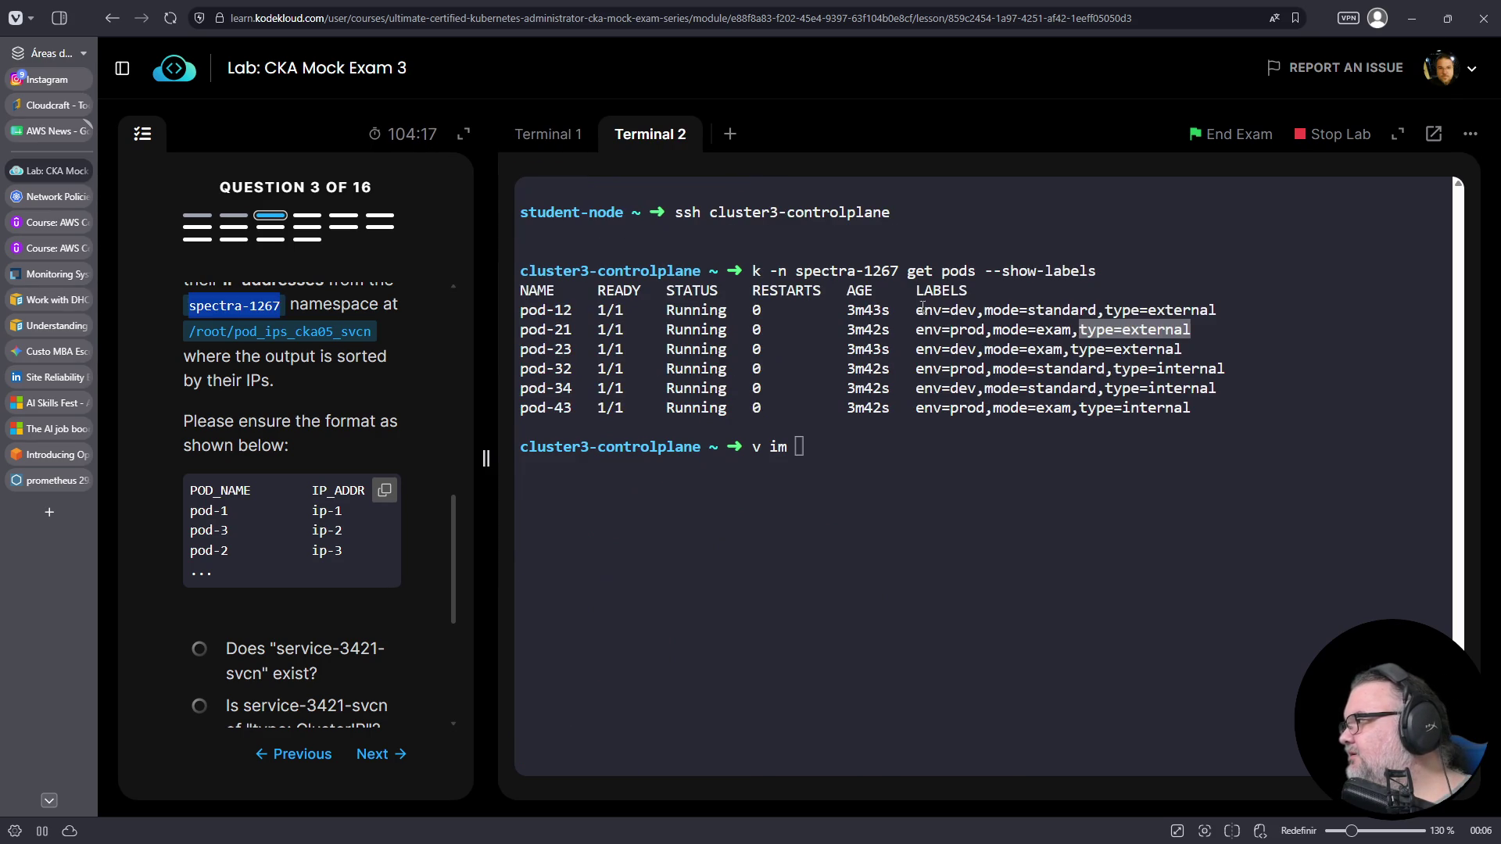
pyautogui.moveTo(985, 350); pyautogui.dragTo(1186, 349)
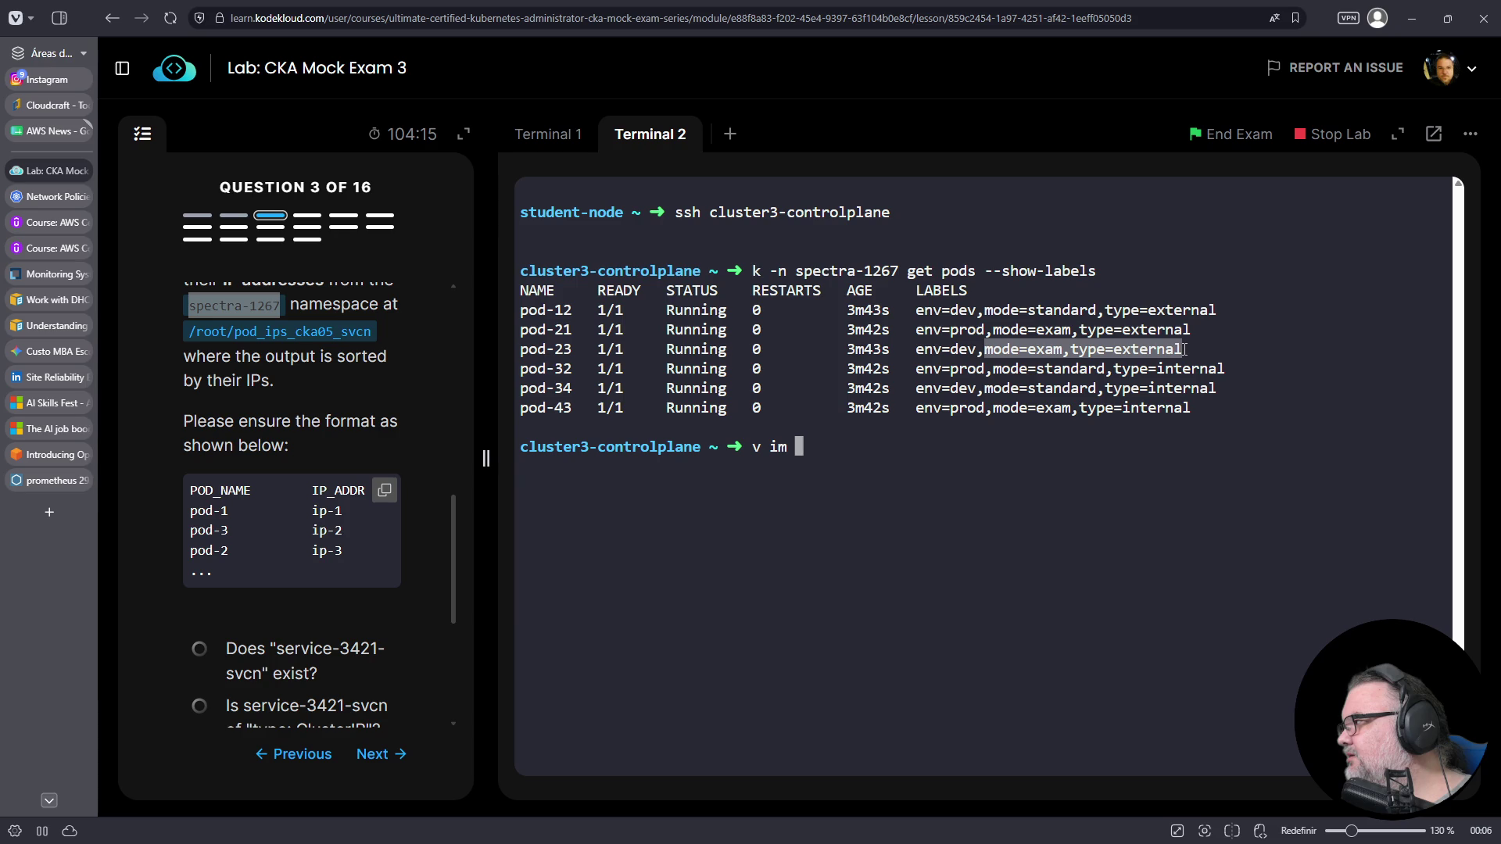
pyautogui.rightClick(1185, 350)
pyautogui.click(1168, 472)
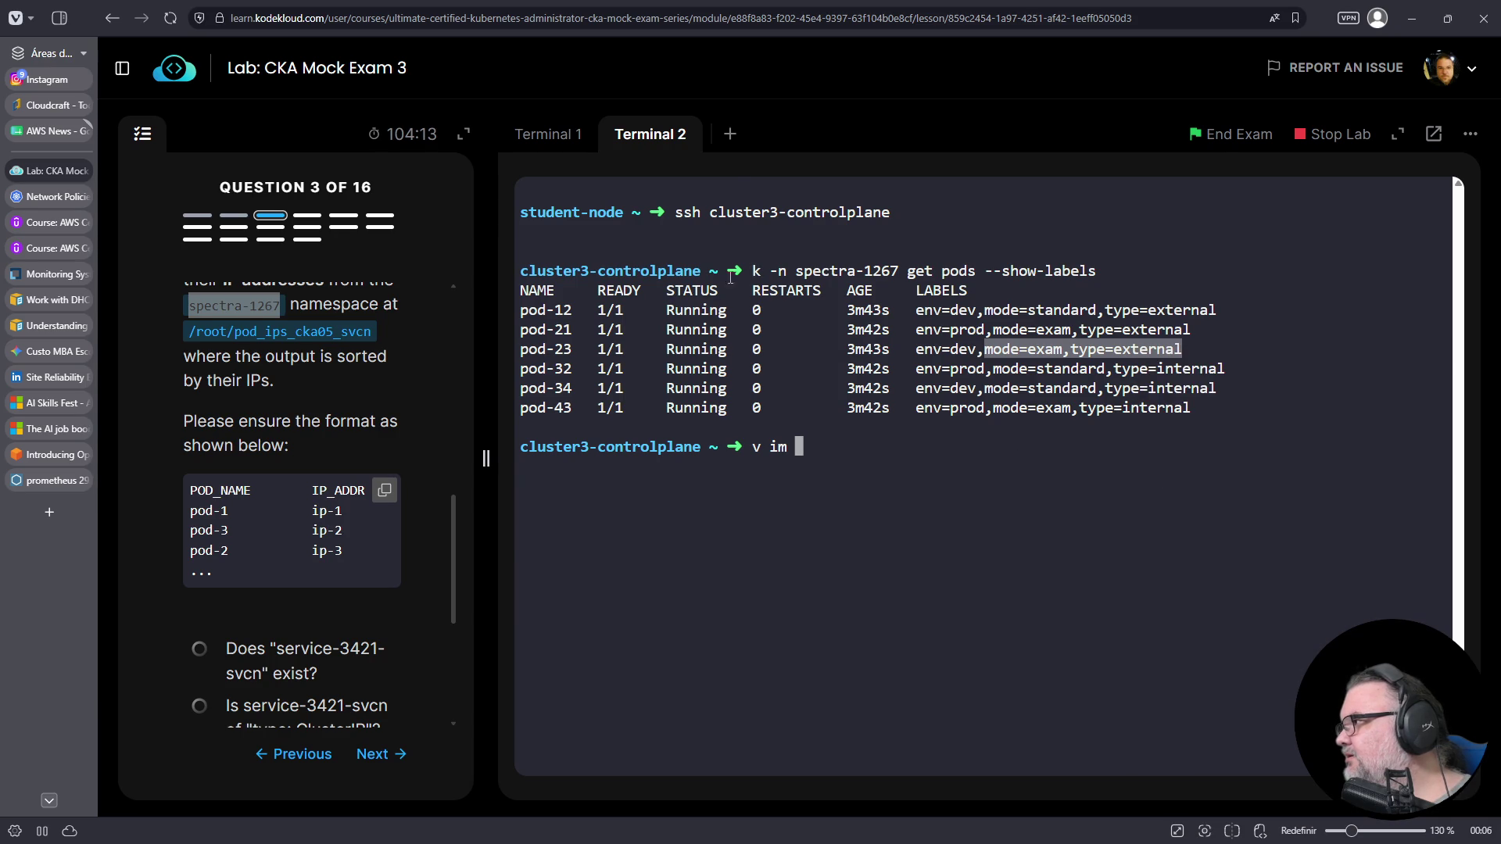
pyautogui.click(554, 146)
pyautogui.rightClick(1056, 508)
pyautogui.click(1063, 490)
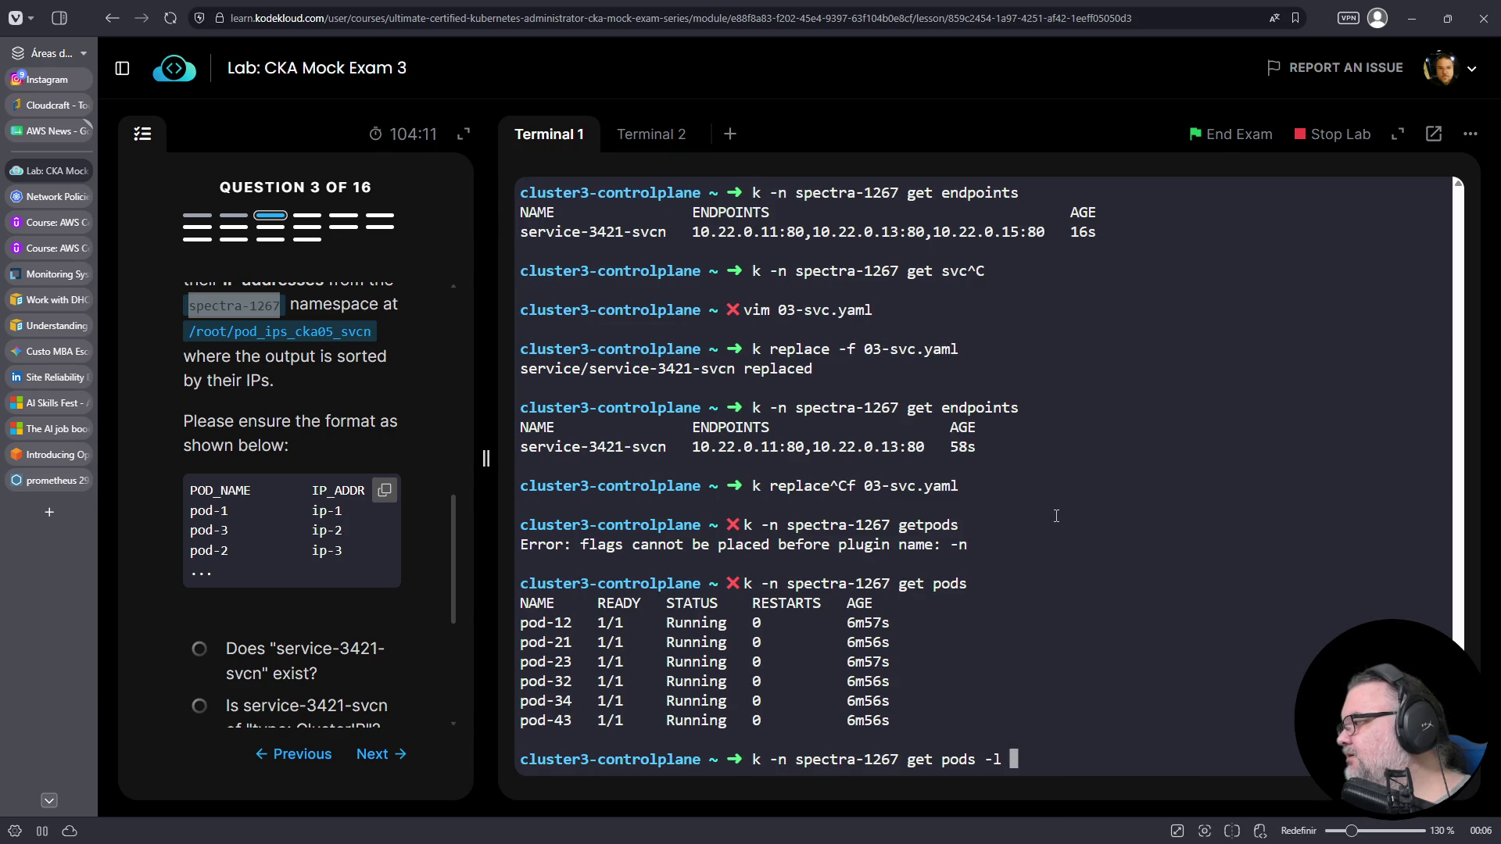
pyautogui.press('Return')
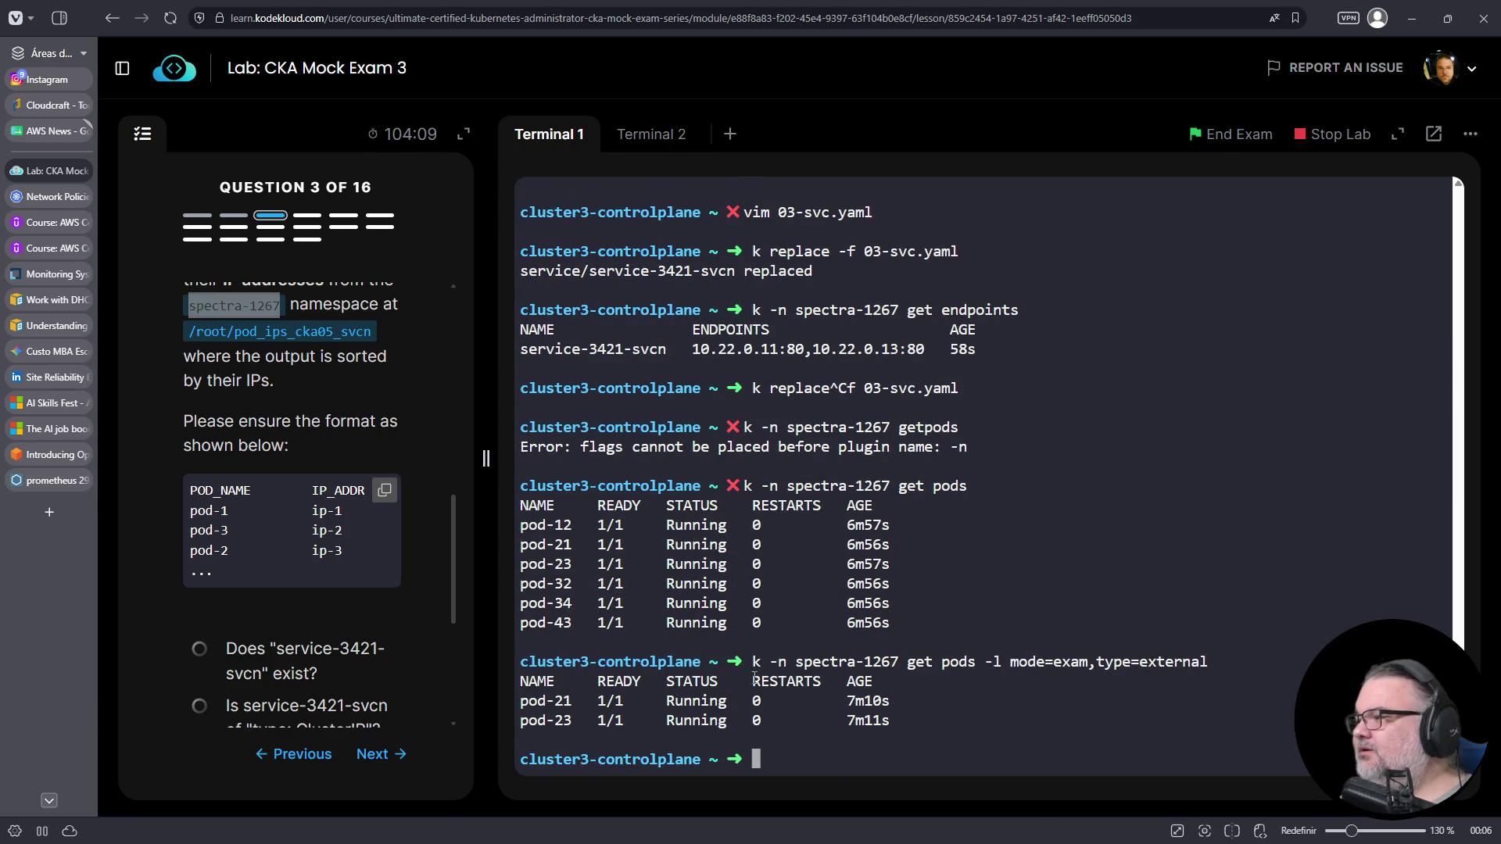
pyautogui.press('Up')
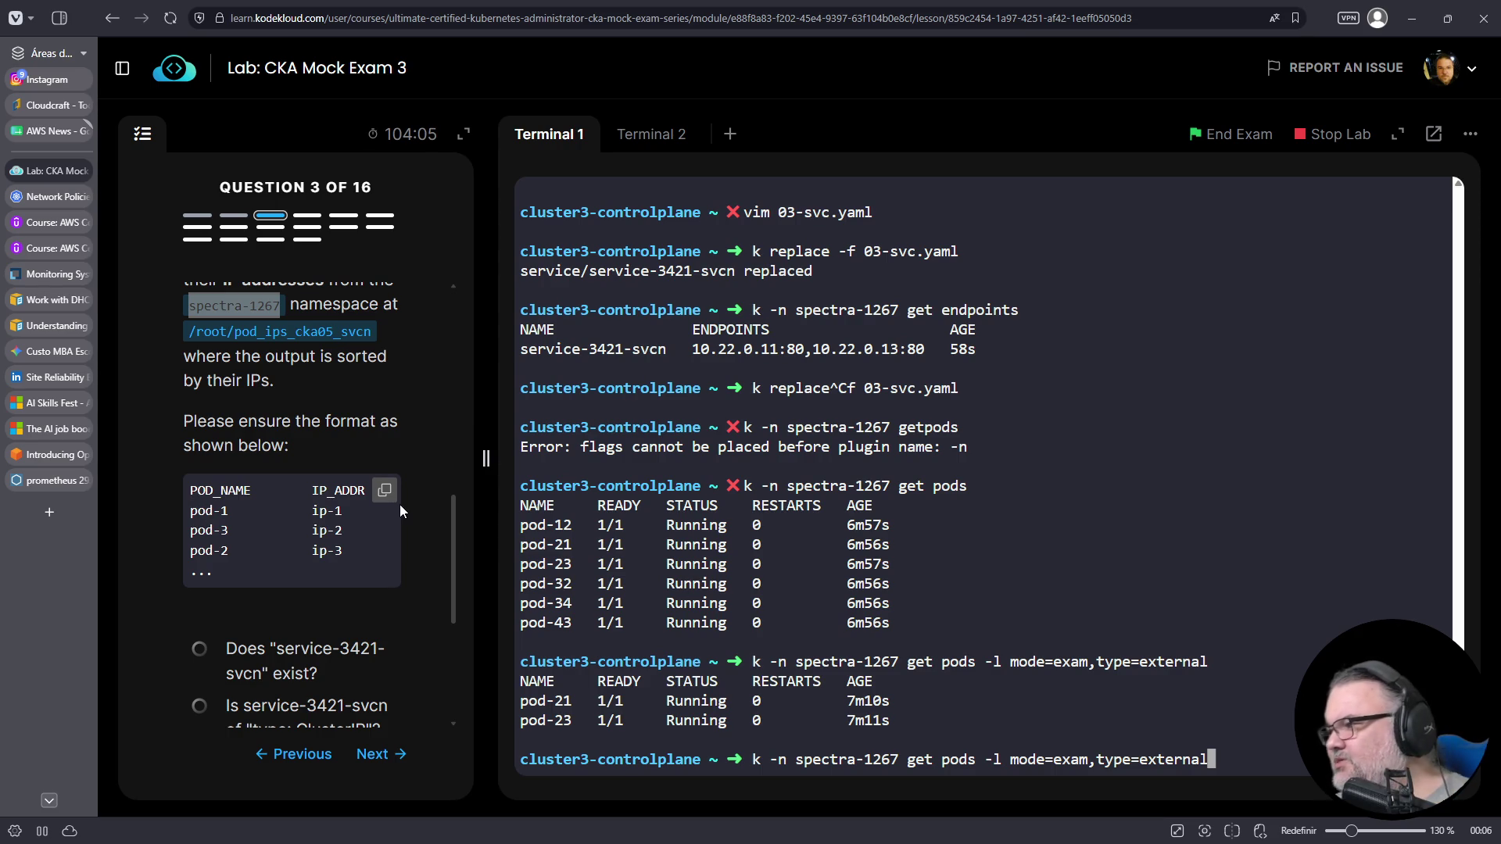
pyautogui.write(' -o custom-')
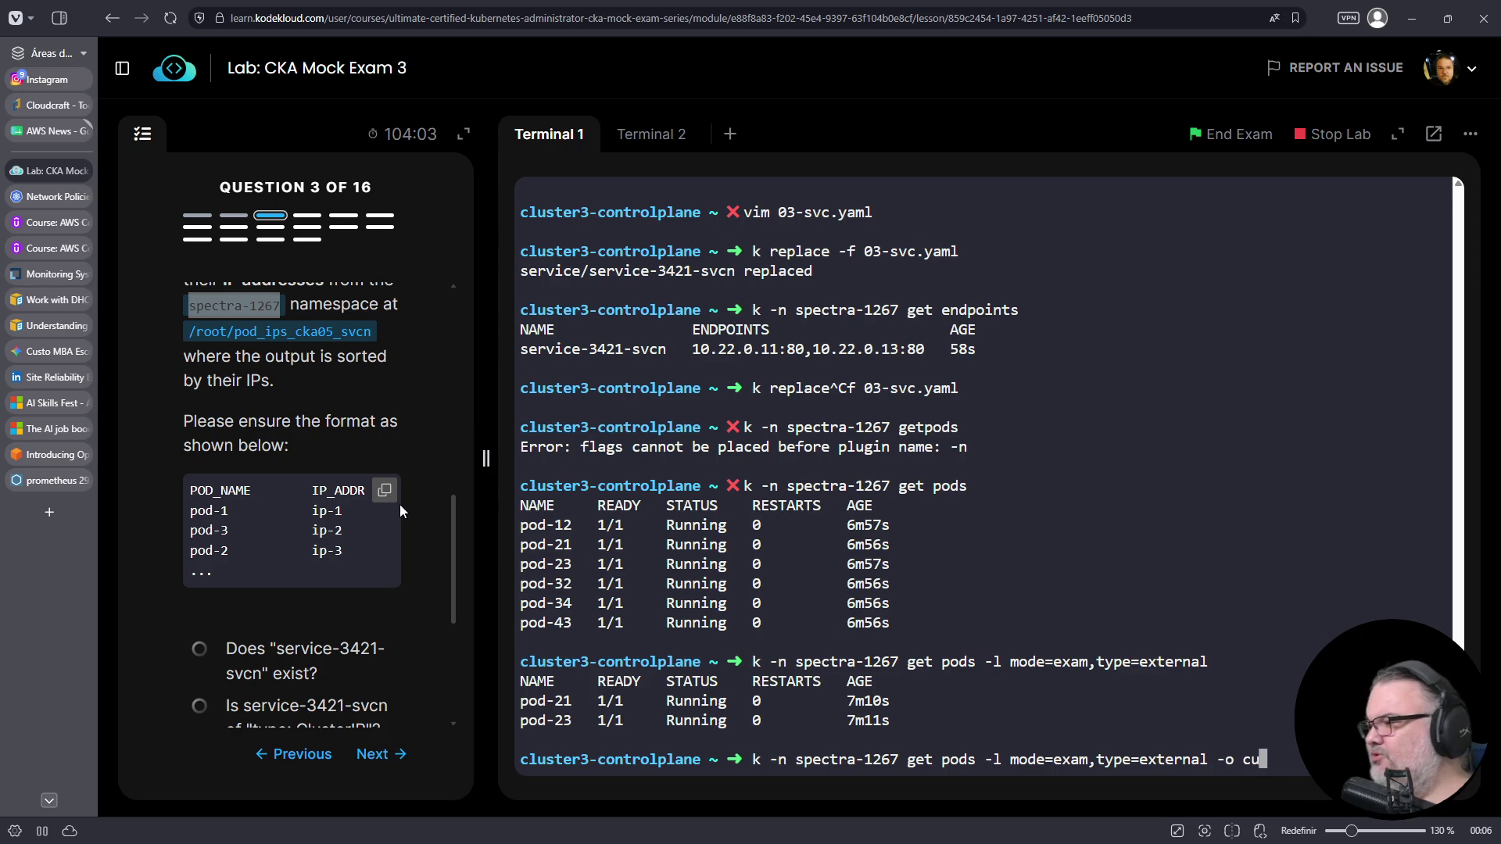
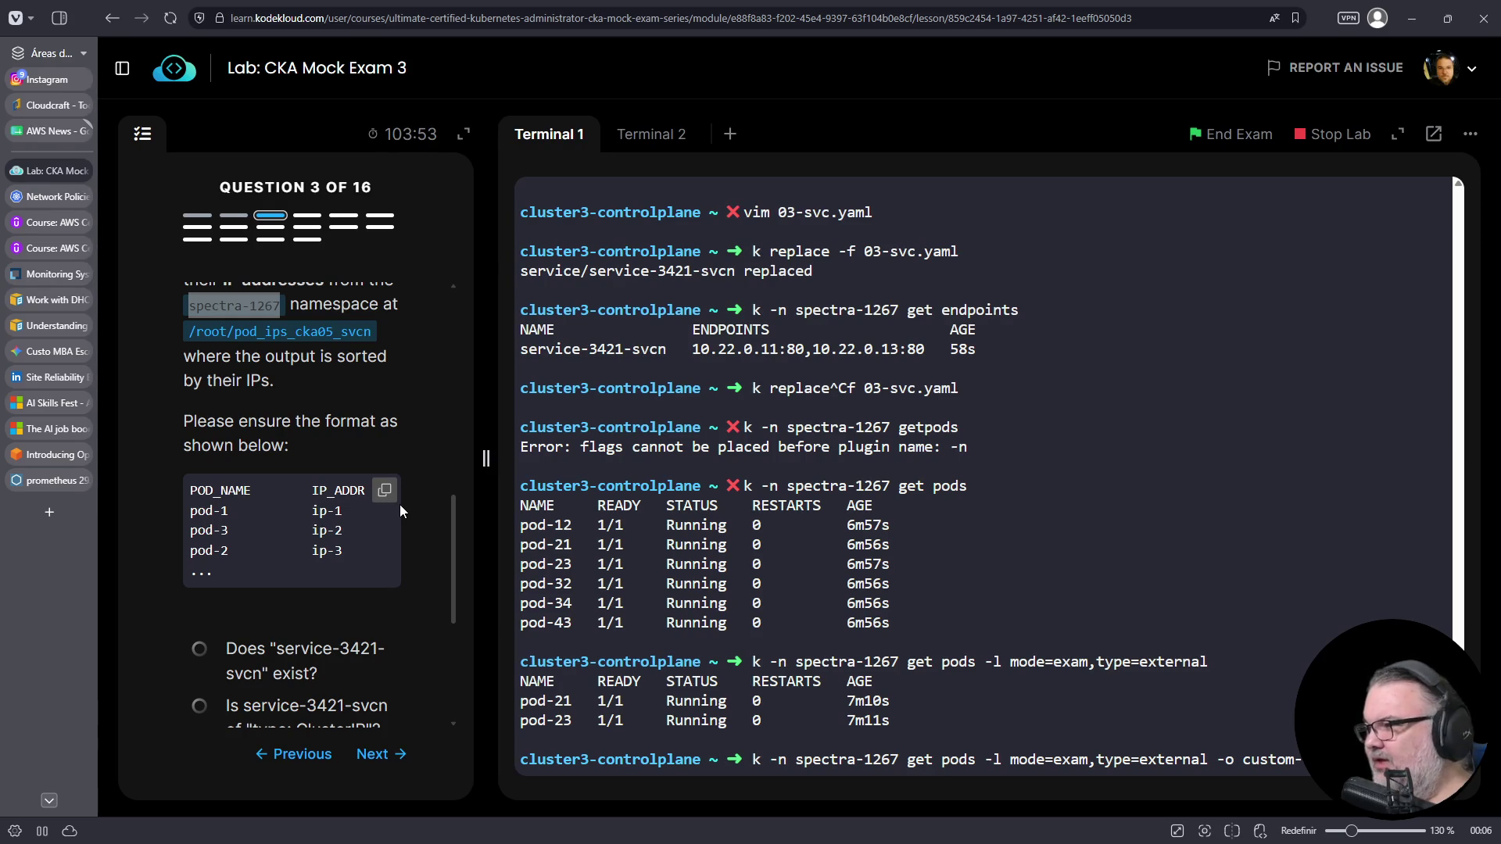
# - Insert ',IP_ADDR=' after POD_NAME= in the custom-columns spec, then go to Terminal 2
pyautogui.press('Right')
pyautogui.press('Right')
pyautogui.press('Right')
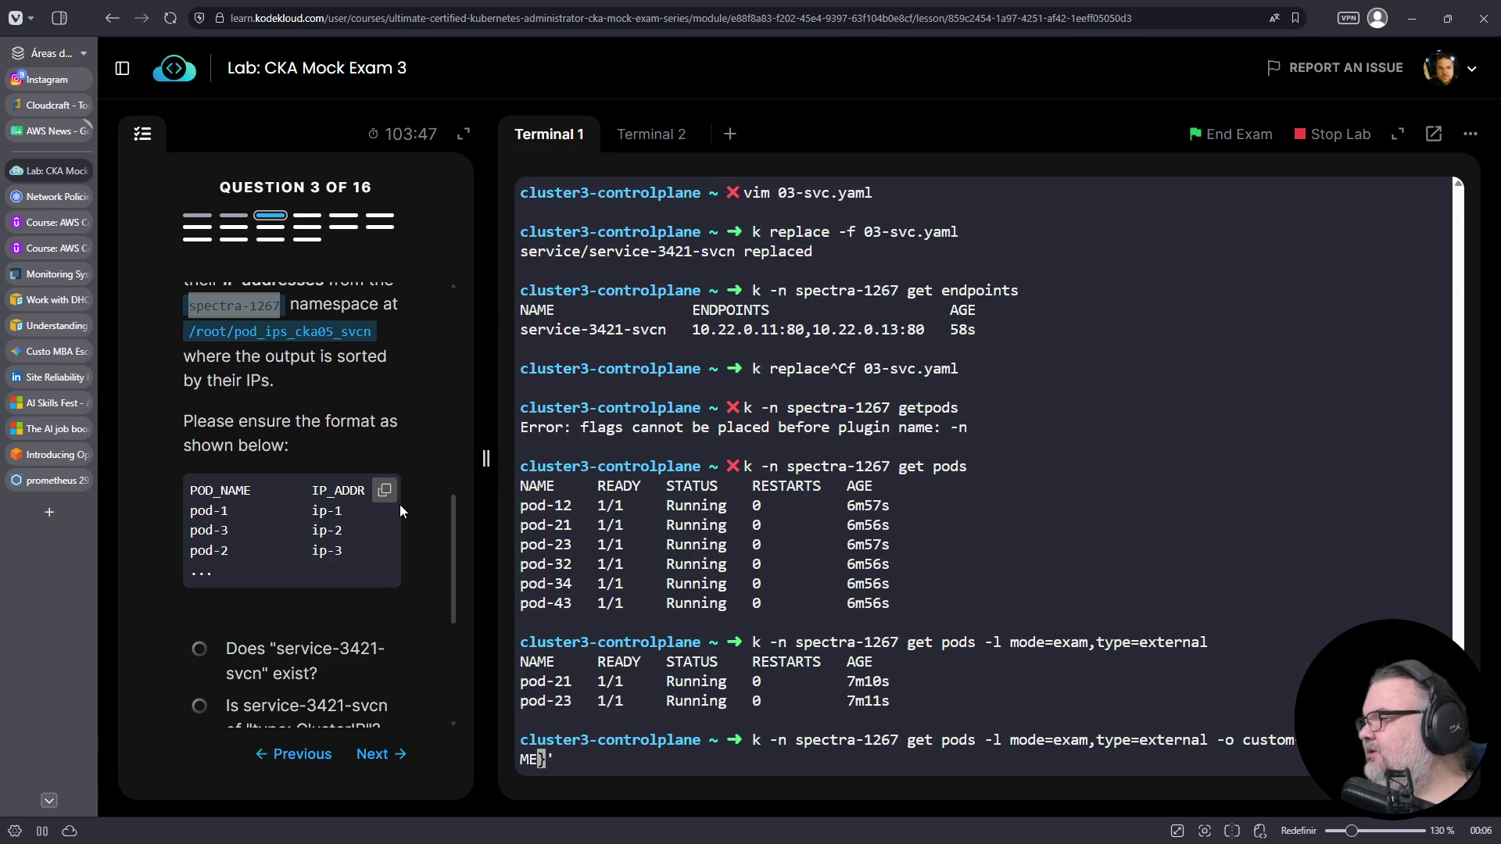
pyautogui.write('=,')
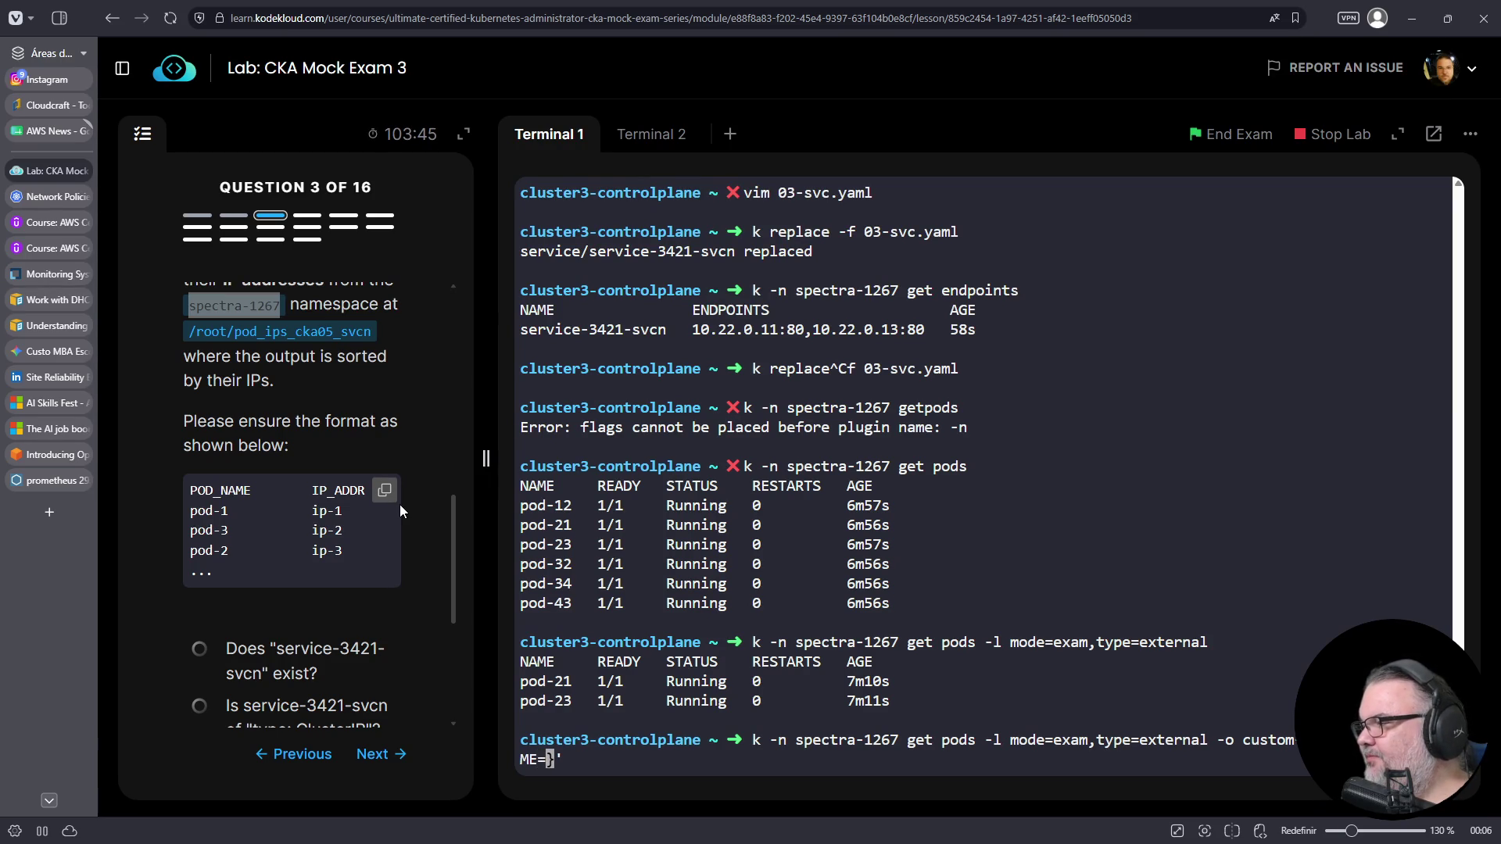
pyautogui.write('IP_ADDR')
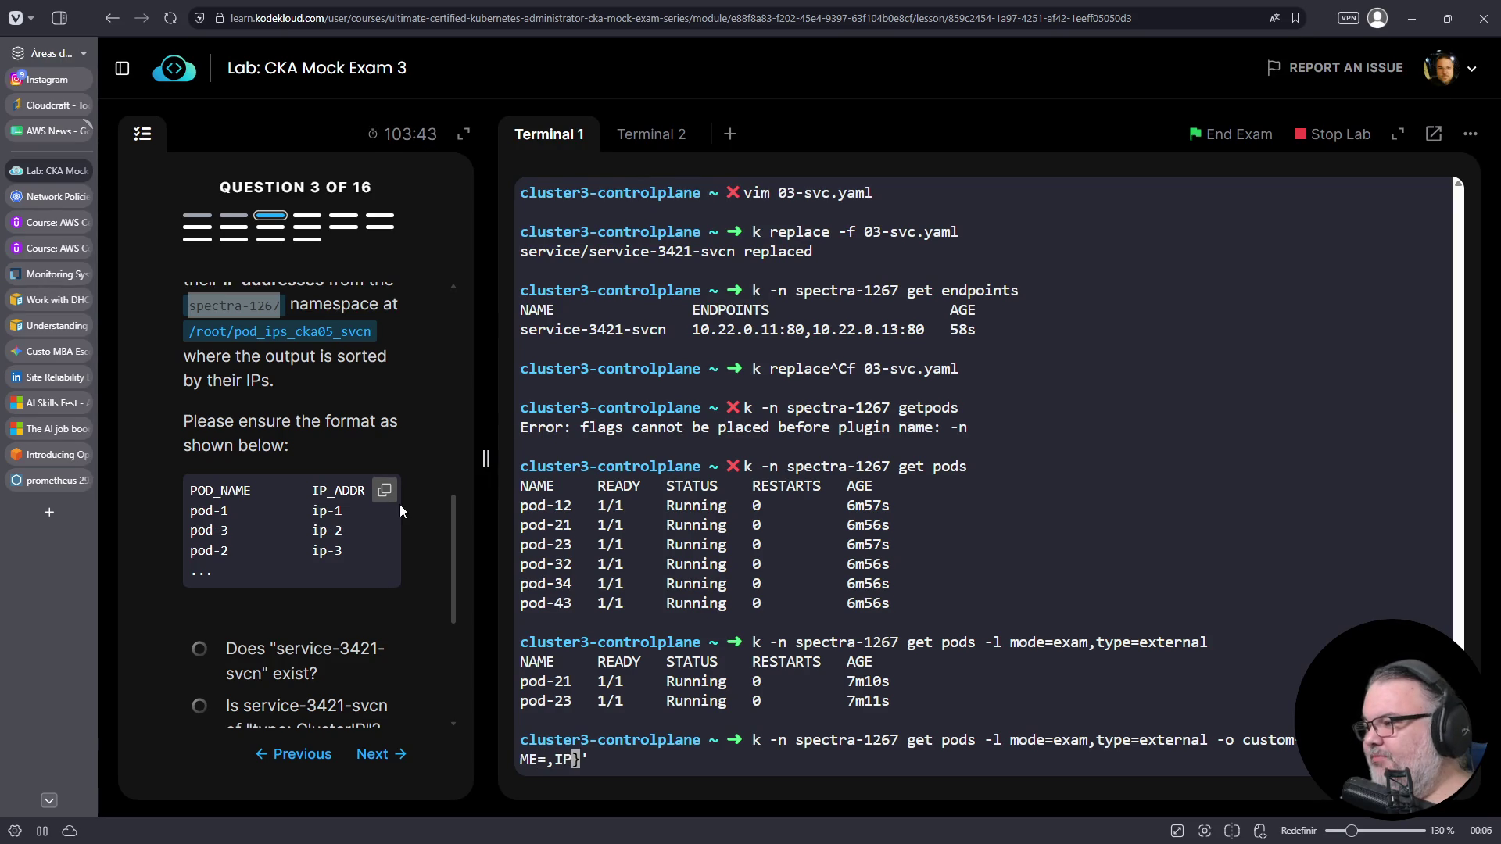
pyautogui.write('=')
pyautogui.hotkey('ctrl', 'Left')
pyautogui.hotkey('ctrl', 'Left')
pyautogui.press('Right')
pyautogui.press('Right')
pyautogui.press('Right')
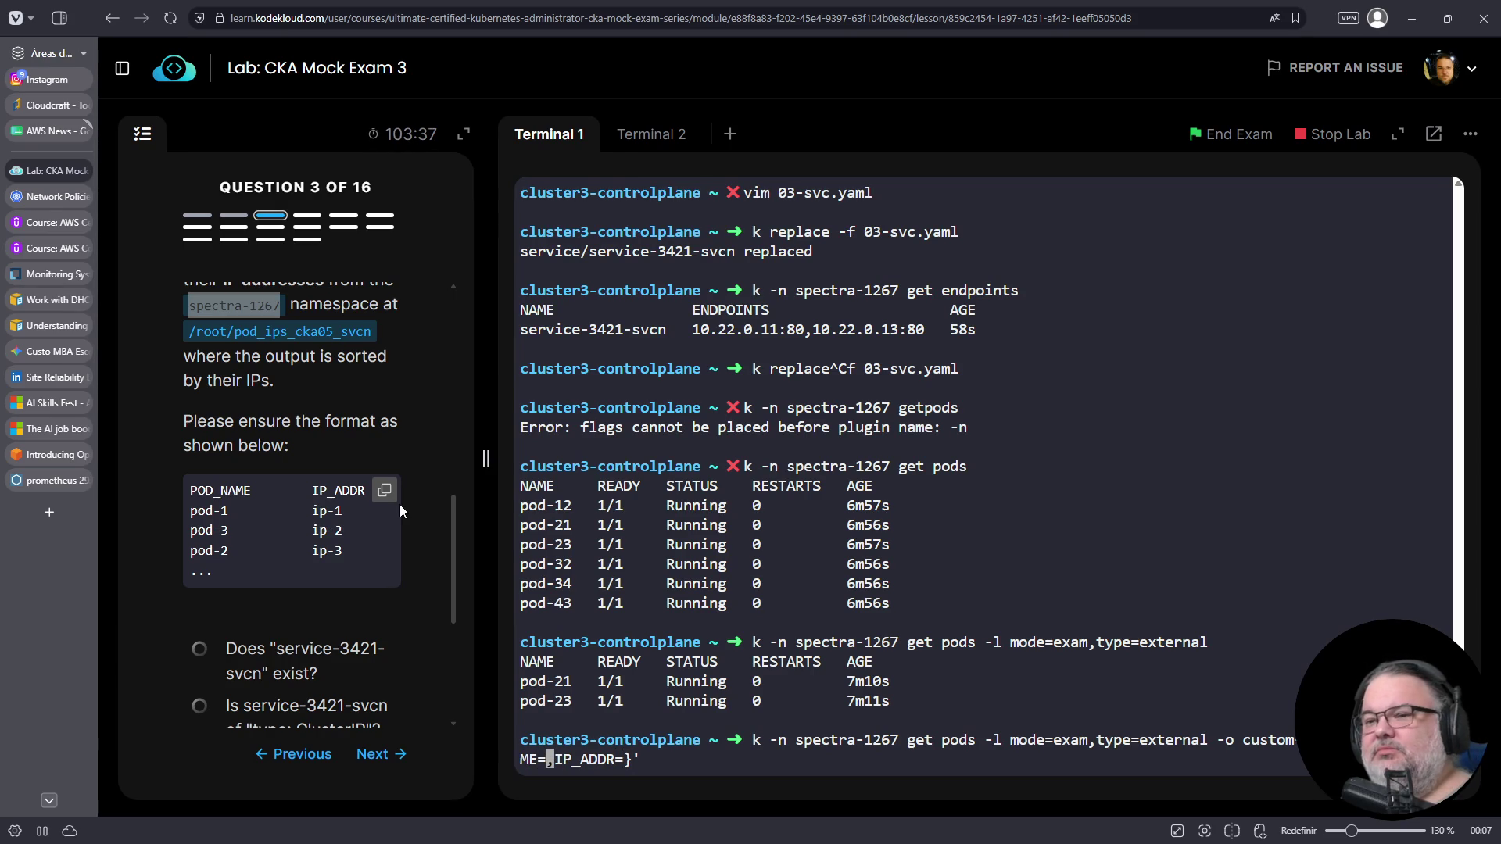
pyautogui.click(653, 134)
pyautogui.click(743, 326)
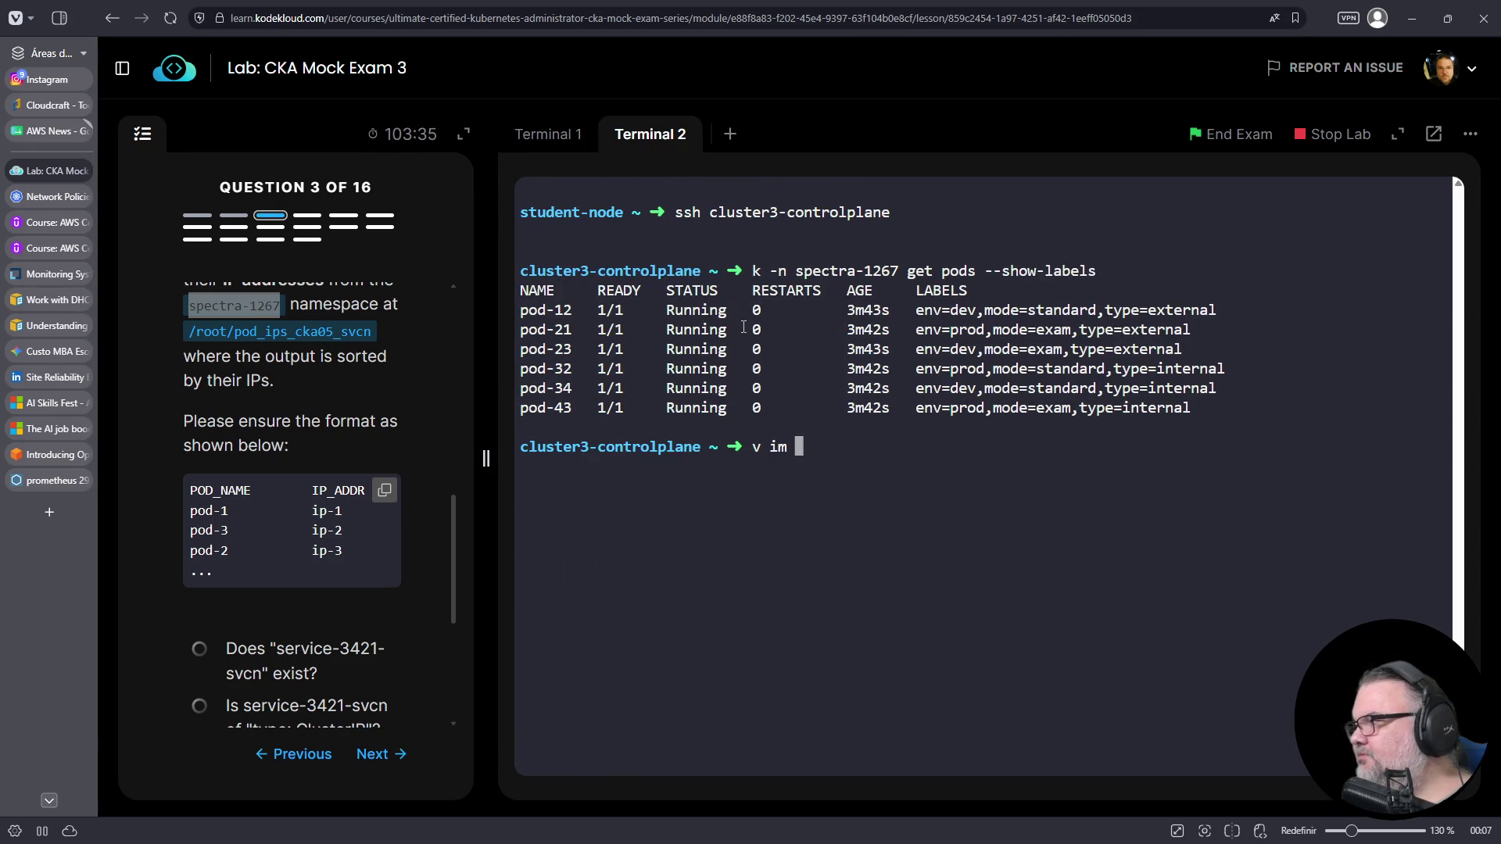
# - Run 'k -n spectra-1267 get pods pod-23 -o yaml', fixing the missing space after pods
pyautogui.press('Up')
pyautogui.press('BackSpace')
pyautogui.press('BackSpace')
pyautogui.press('BackSpace')
pyautogui.press('BackSpace')
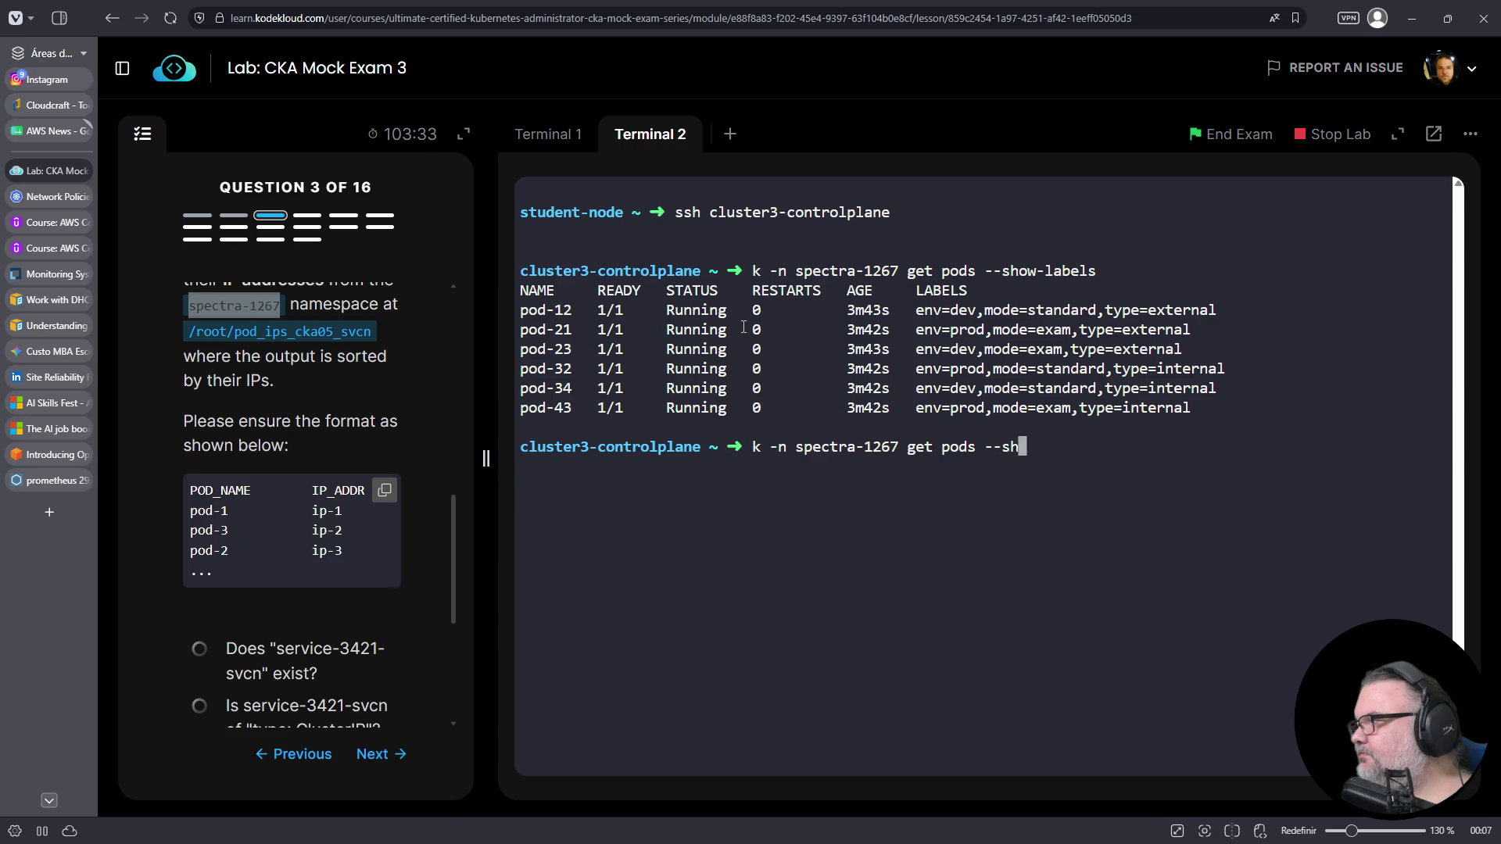
pyautogui.write('póds')
pyautogui.press('BackSpace')
pyautogui.press('BackSpace')
pyautogui.press('BackSpace')
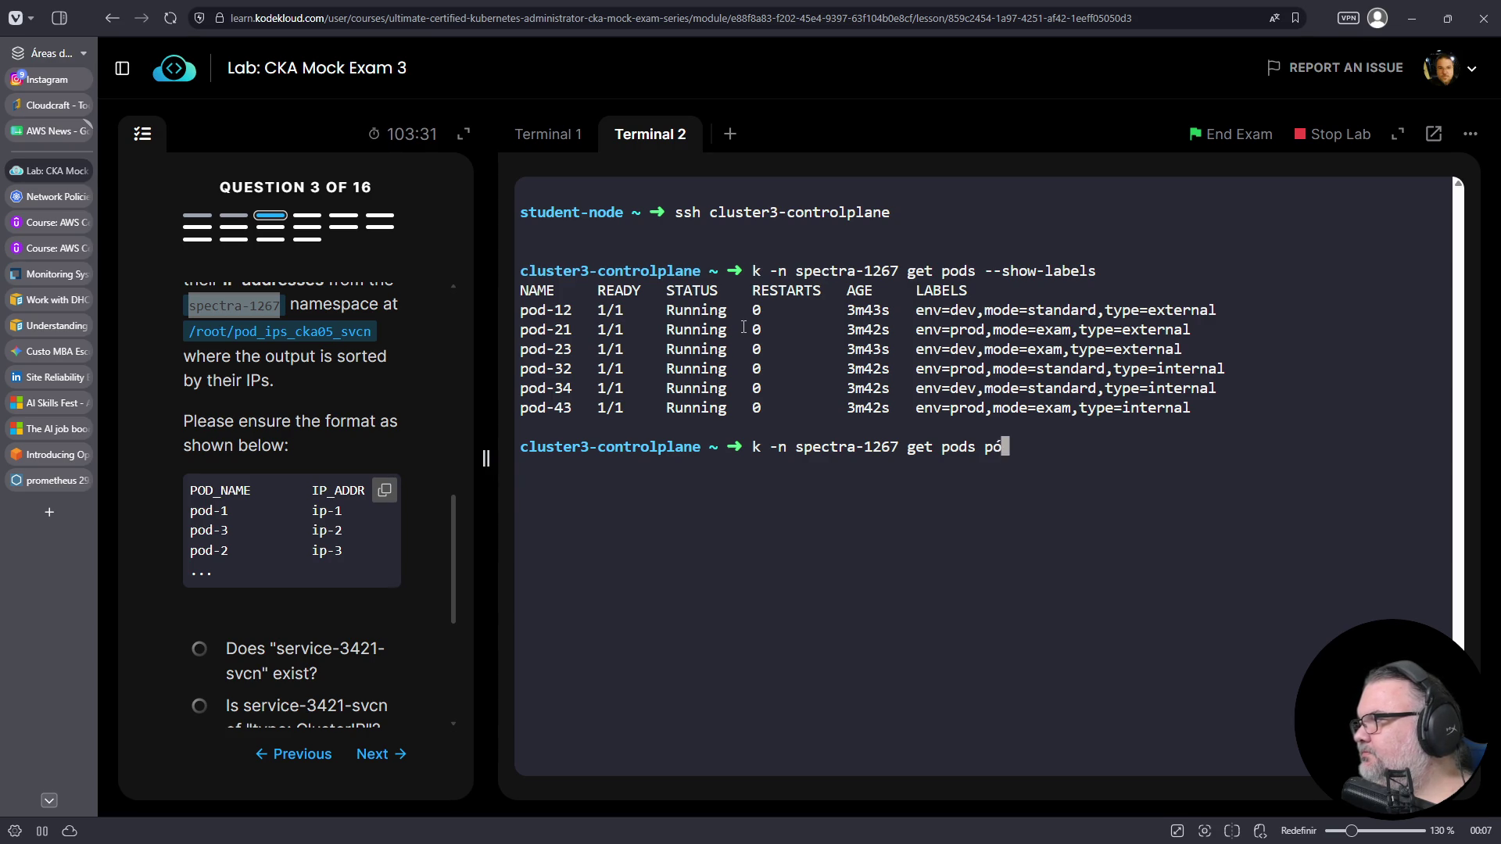
pyautogui.write('pod-23 -o yaml')
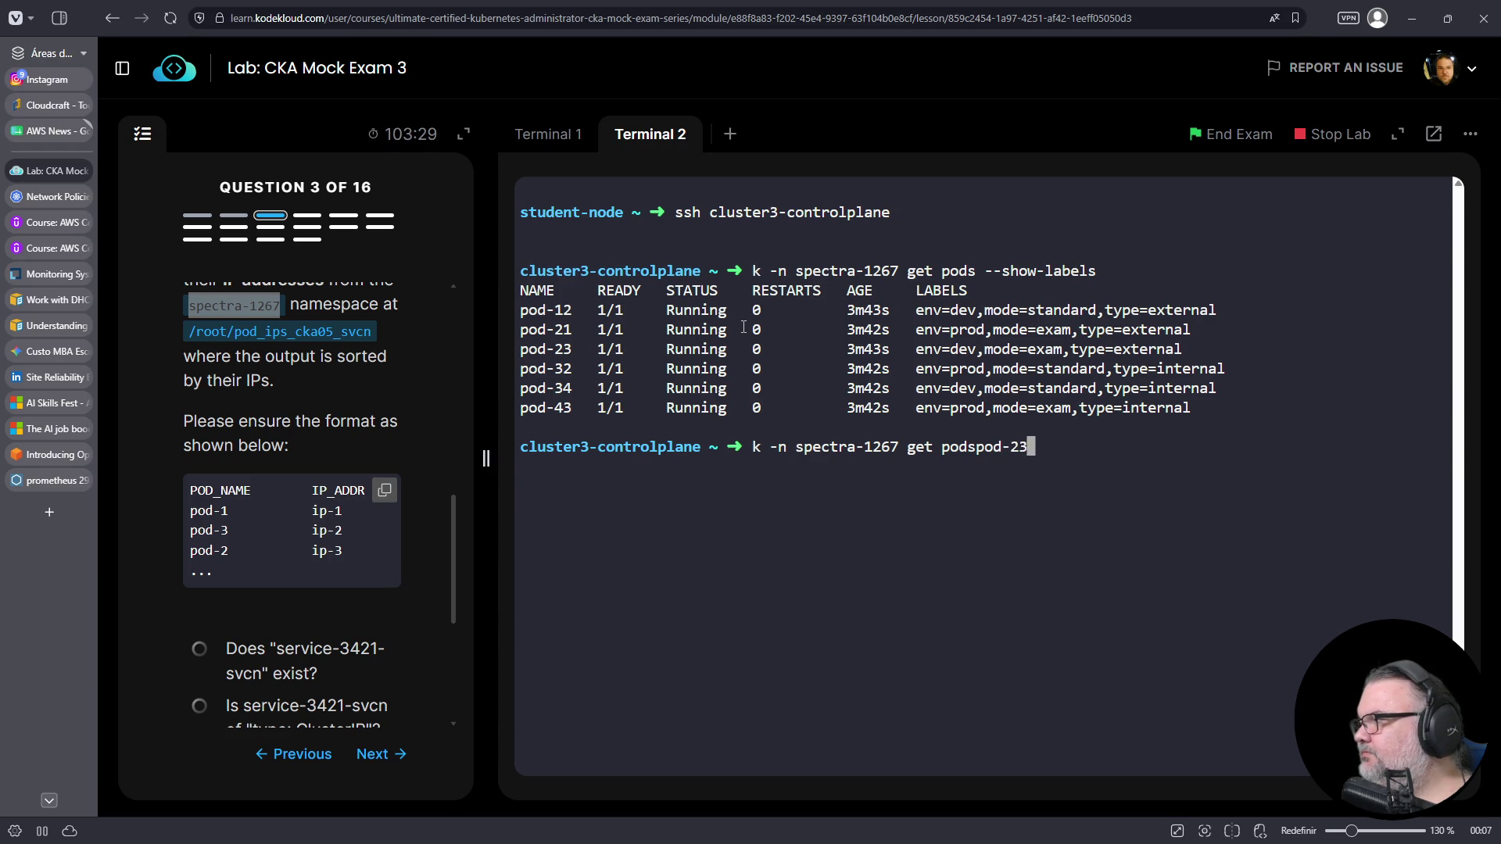
pyautogui.press('Return')
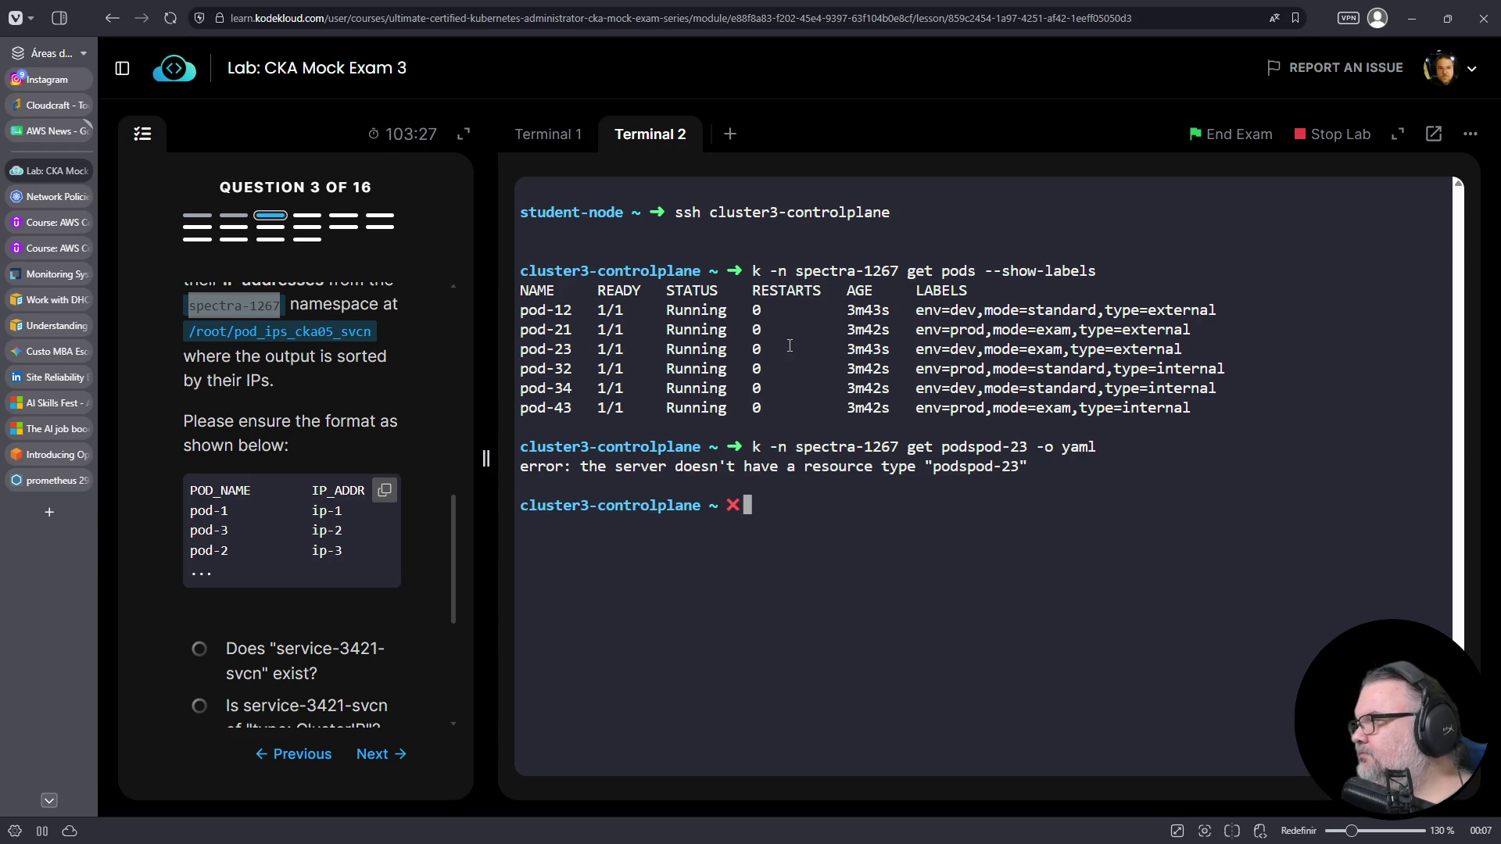
pyautogui.press('Up')
pyautogui.press('Left')
pyautogui.press('Left')
pyautogui.press('Left')
pyautogui.press('Right')
pyautogui.press('Right')
pyautogui.press('Right')
pyautogui.press('Return')
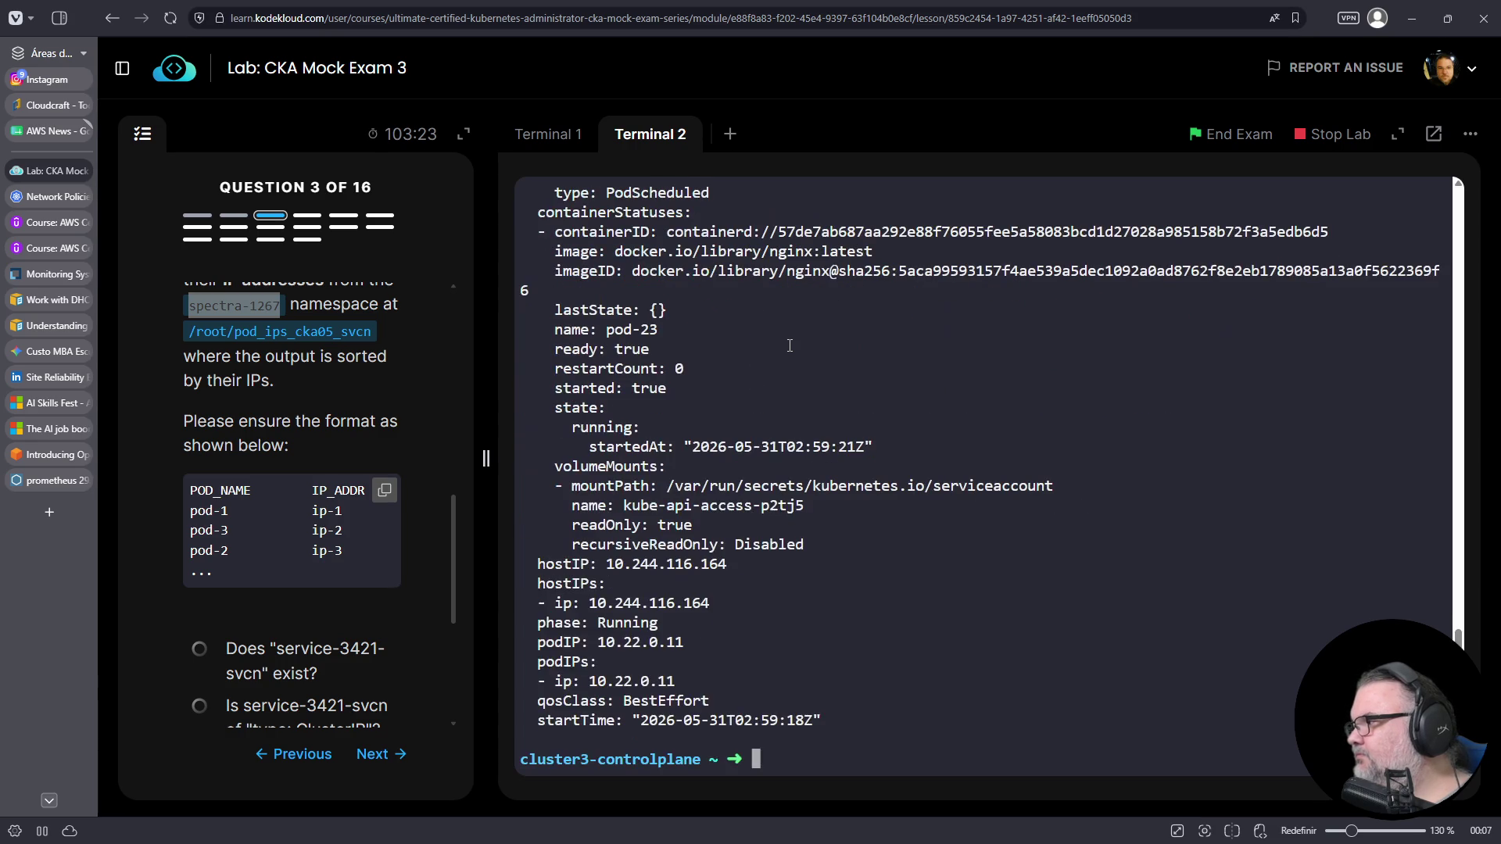
# - Locate pod-23's podIP field (10.22.0.11) in the YAML, then return to Terminal 1
pyautogui.scroll(15, 771, 206)
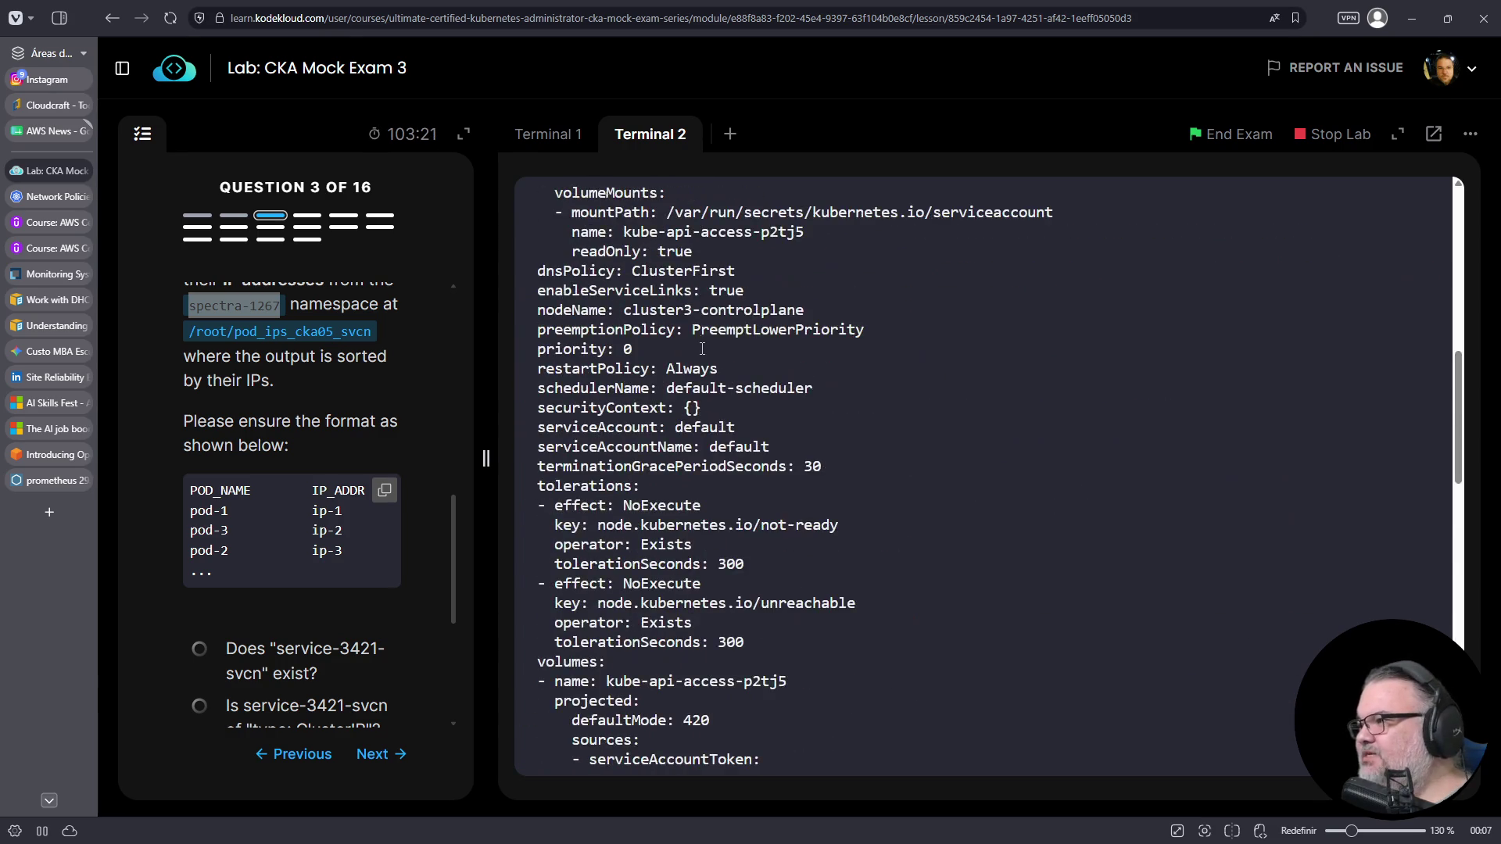
pyautogui.scroll(-10, 702, 349)
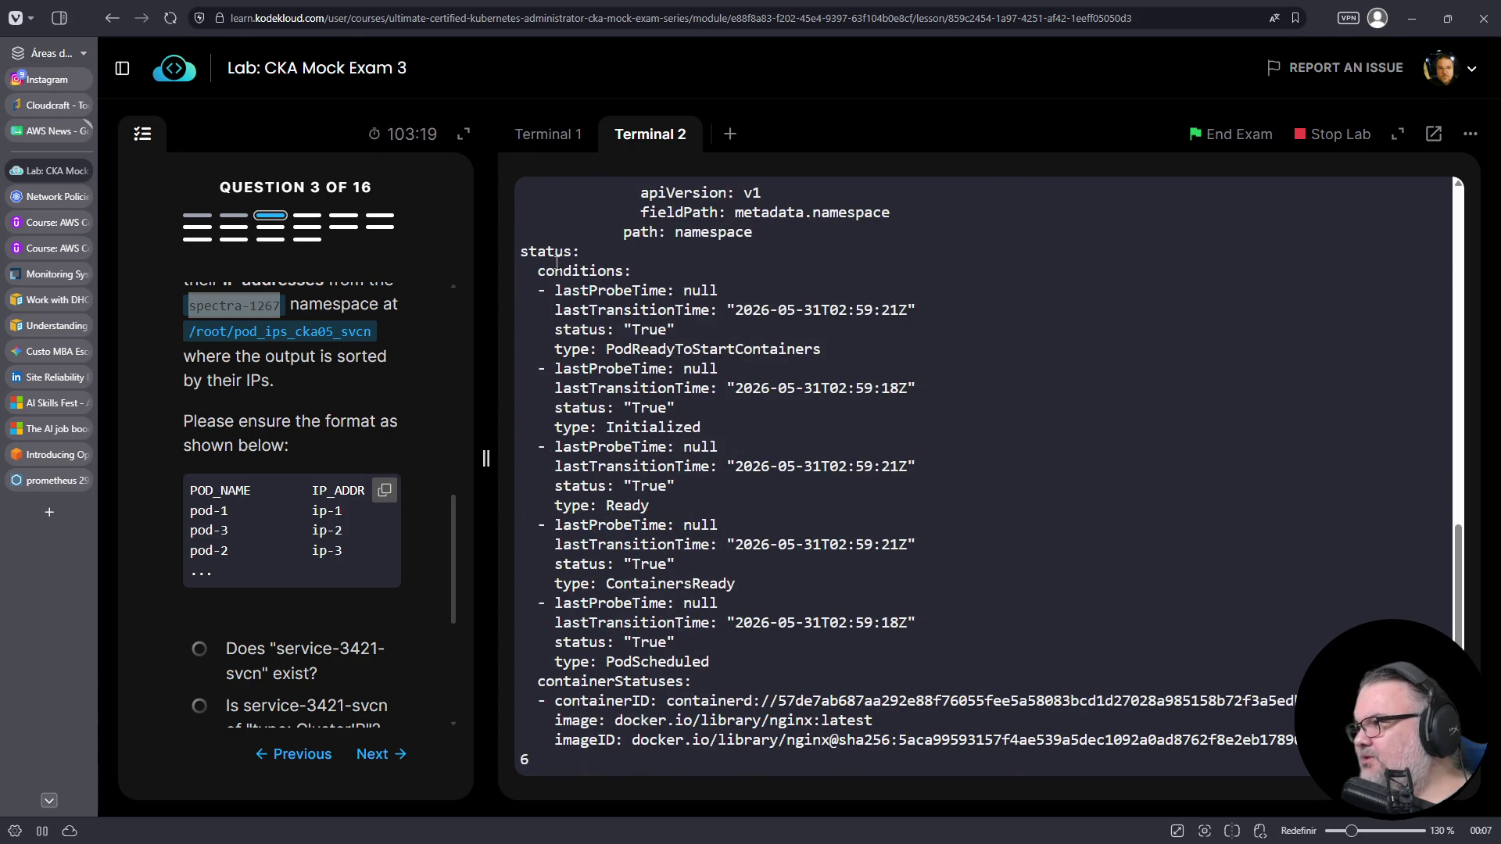
pyautogui.scroll(-5, 621, 426)
pyautogui.scroll(-2, 605, 622)
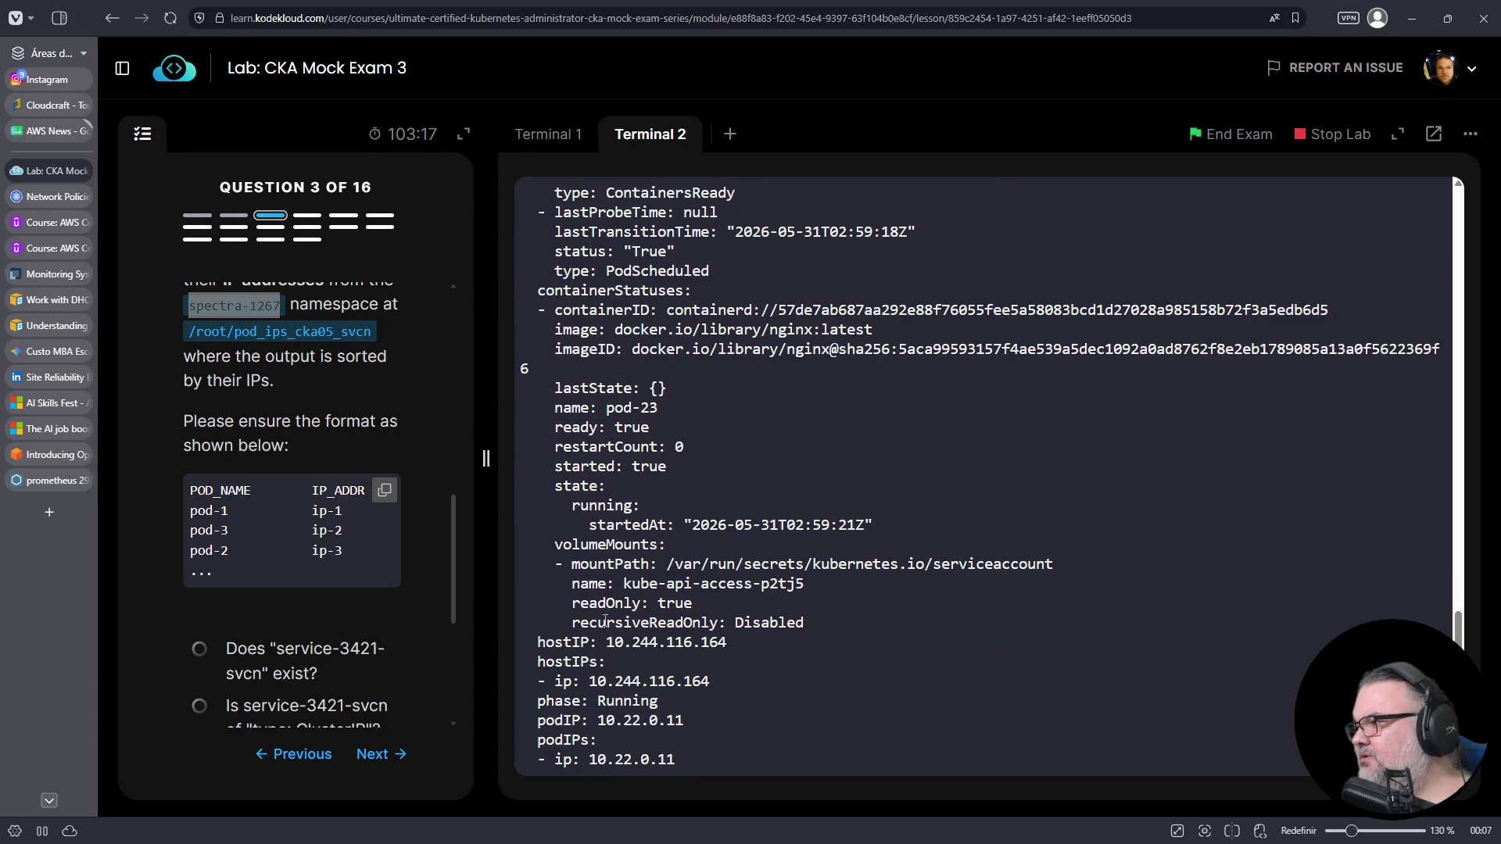
pyautogui.scroll(-2, 562, 539)
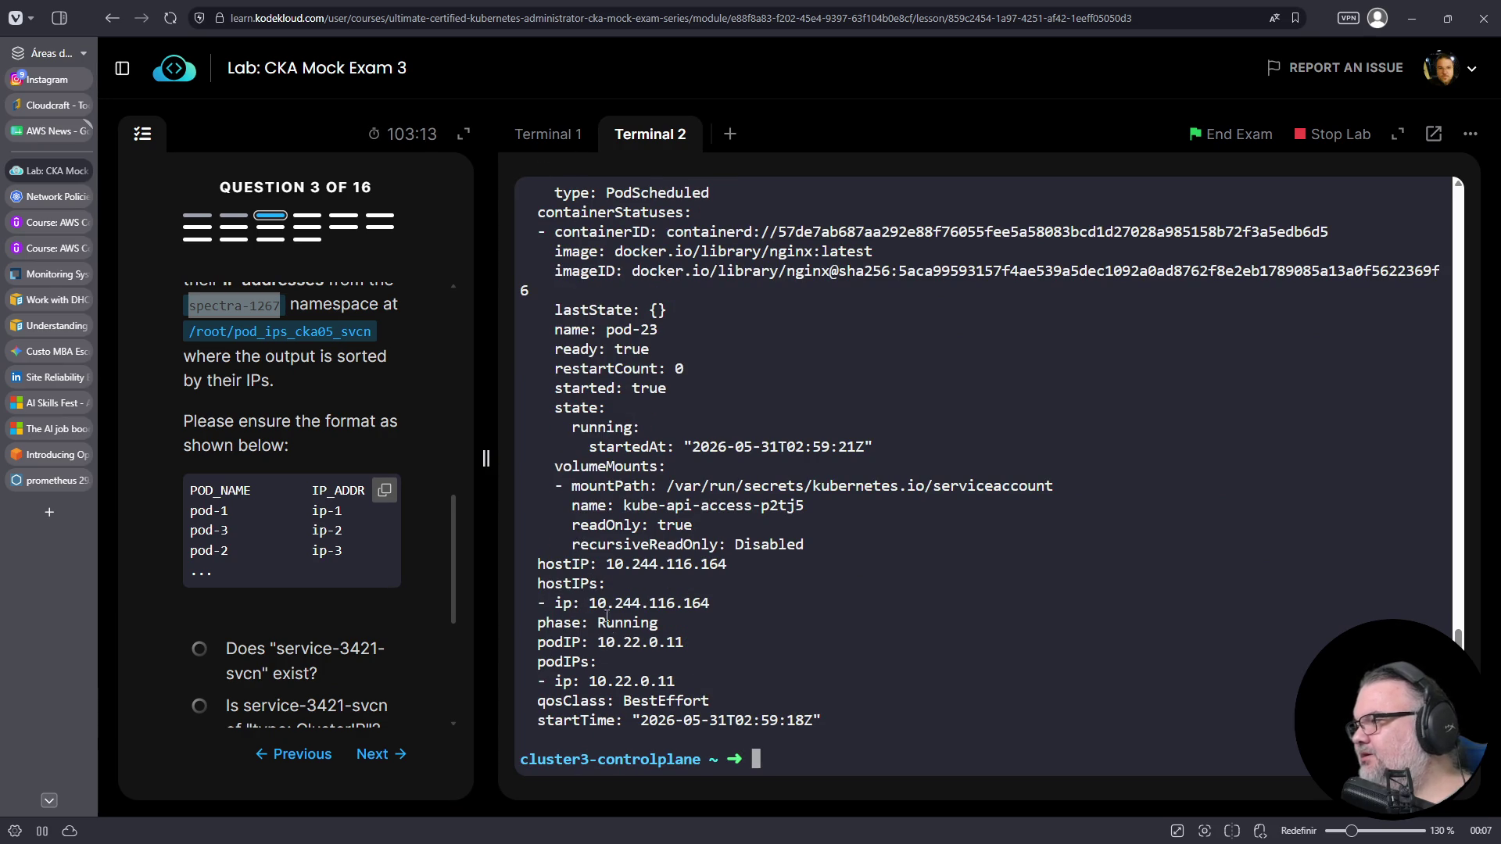
pyautogui.tripleClick(577, 643)
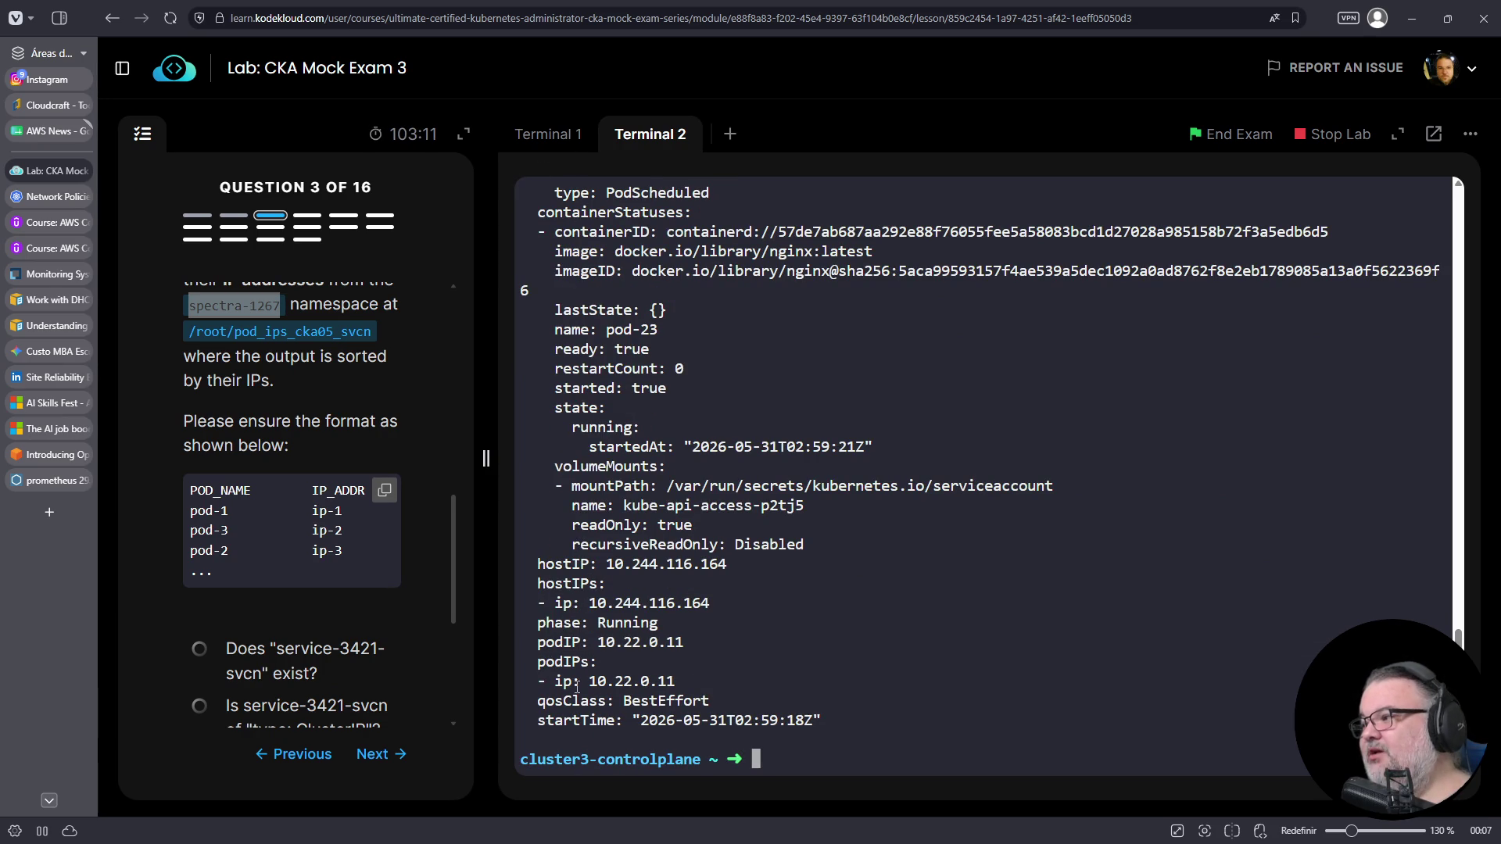
pyautogui.doubleClick(549, 666)
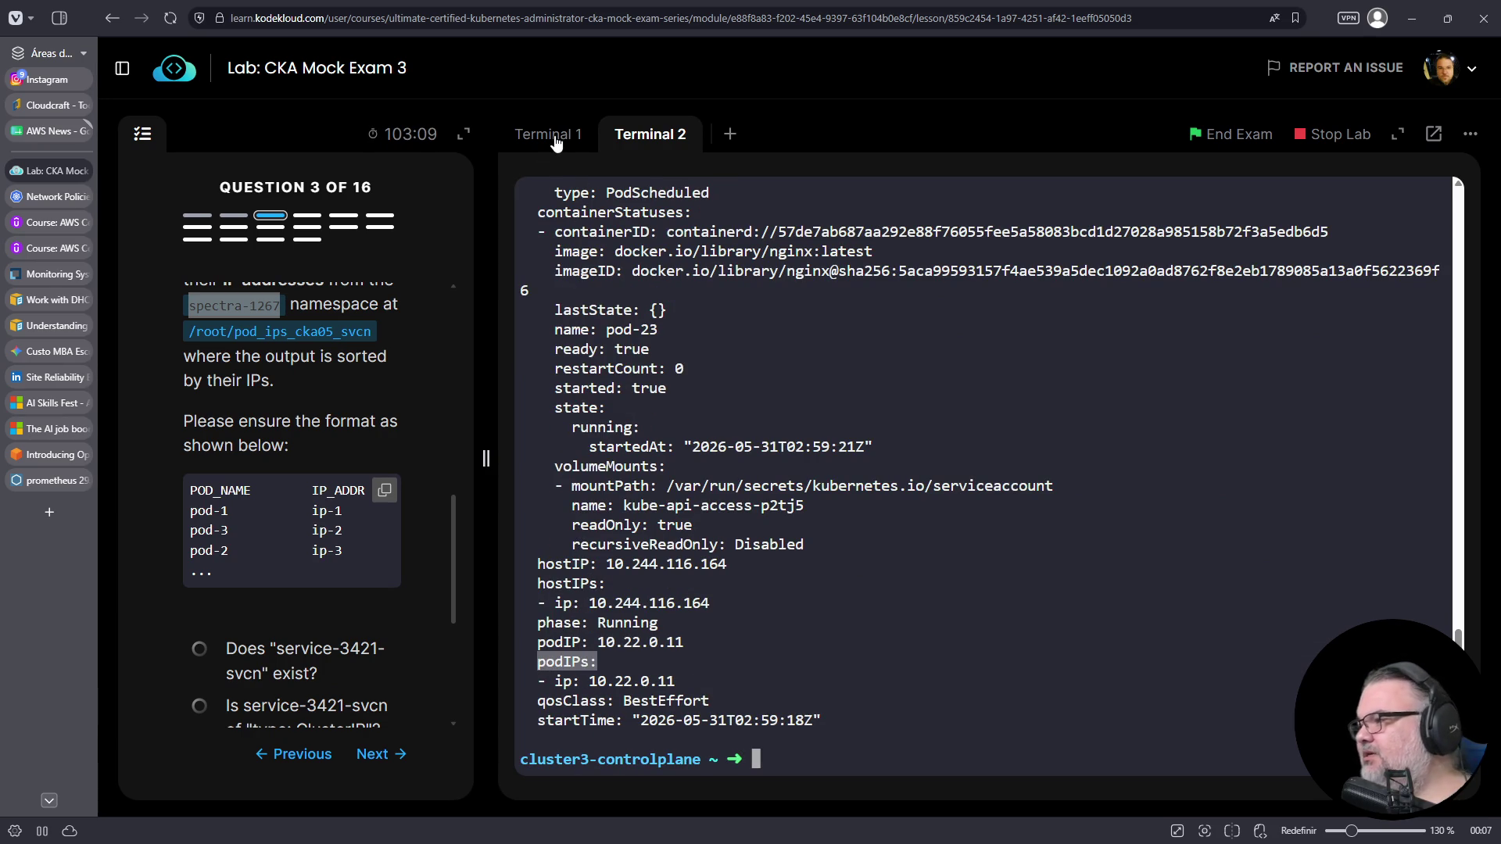
pyautogui.click(551, 136)
pyautogui.click(919, 378)
pyautogui.press('Right')
pyautogui.press('Right')
pyautogui.press('Right')
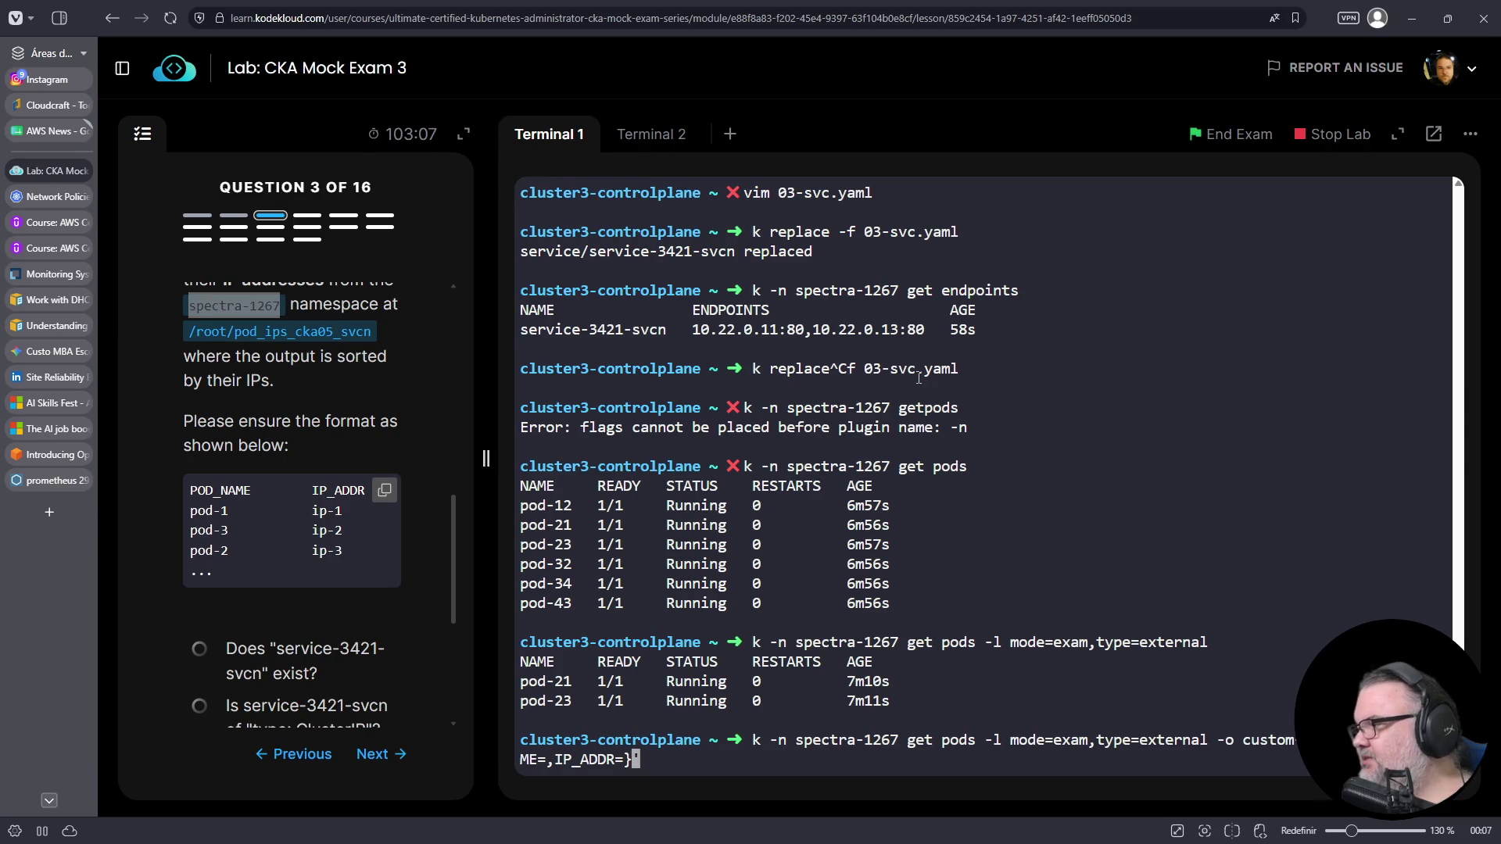
# - Map IP_ADDR to .status.podIP and POD_NAME to .metadata.name, then run the query
pyautogui.write('.status.')
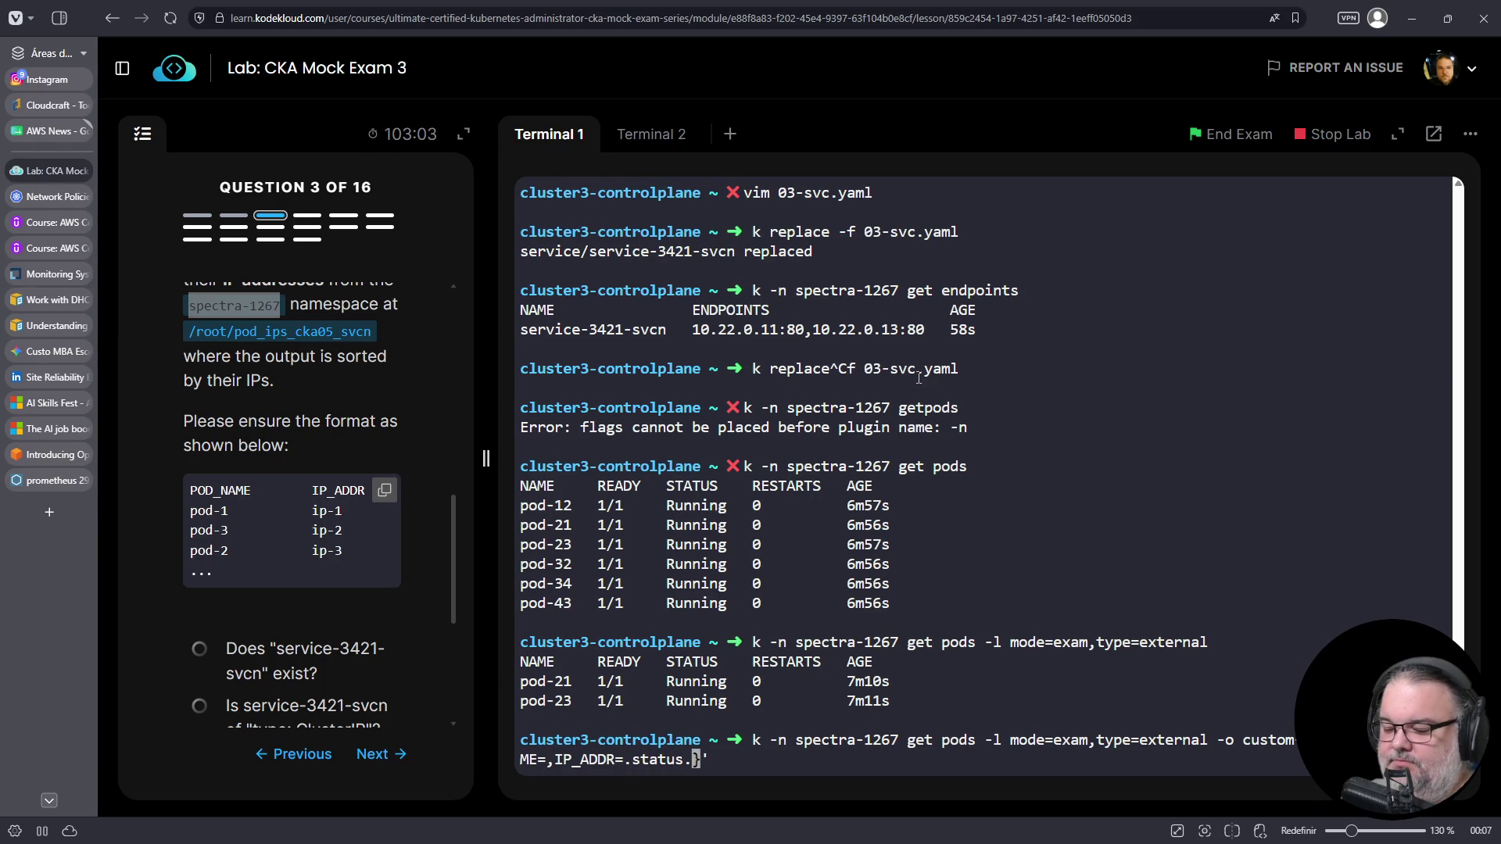
pyautogui.write('podIP')
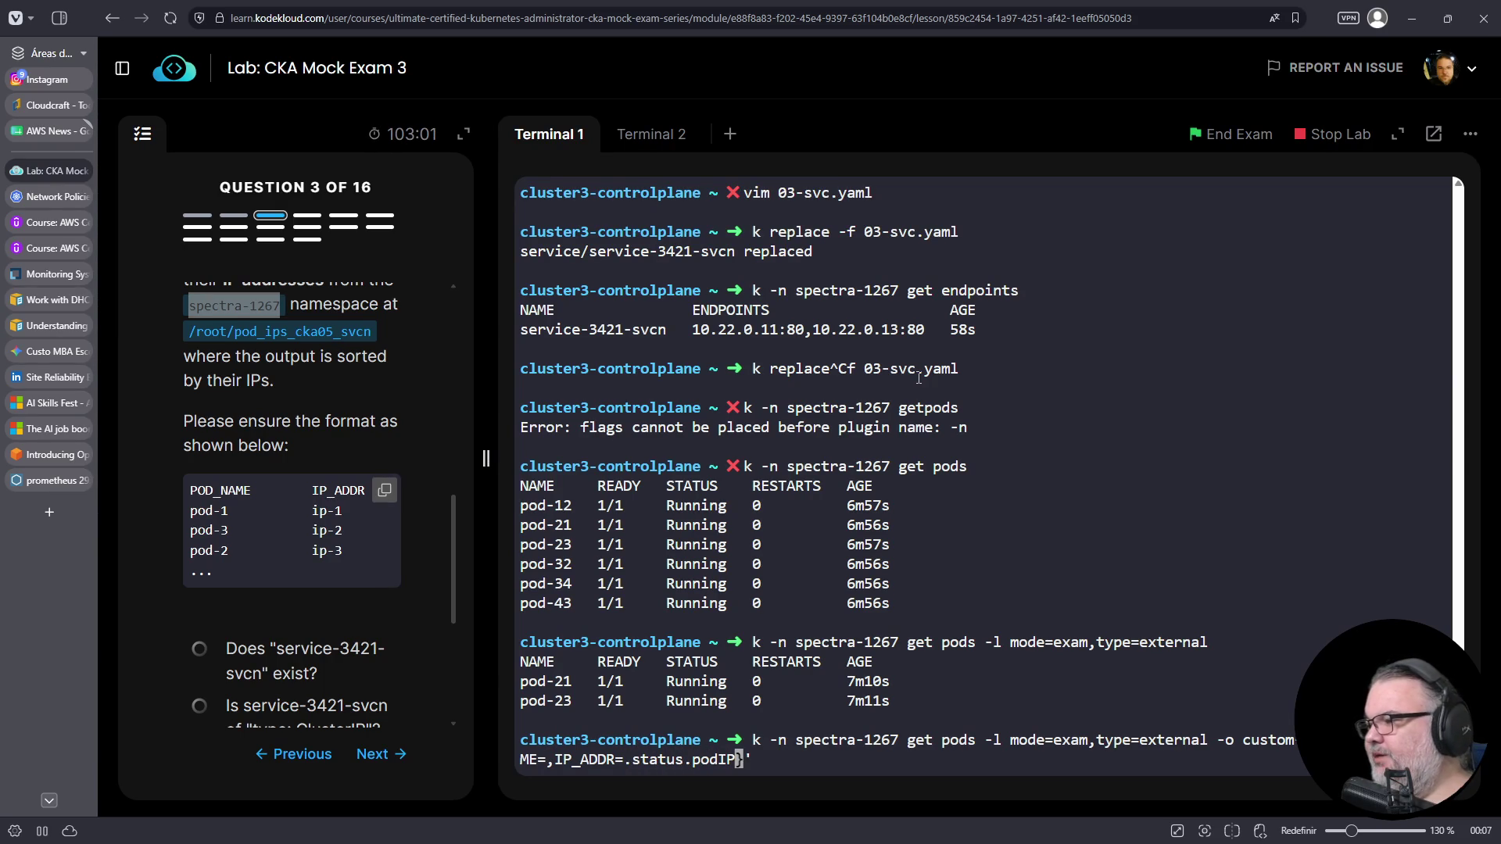
pyautogui.click(651, 134)
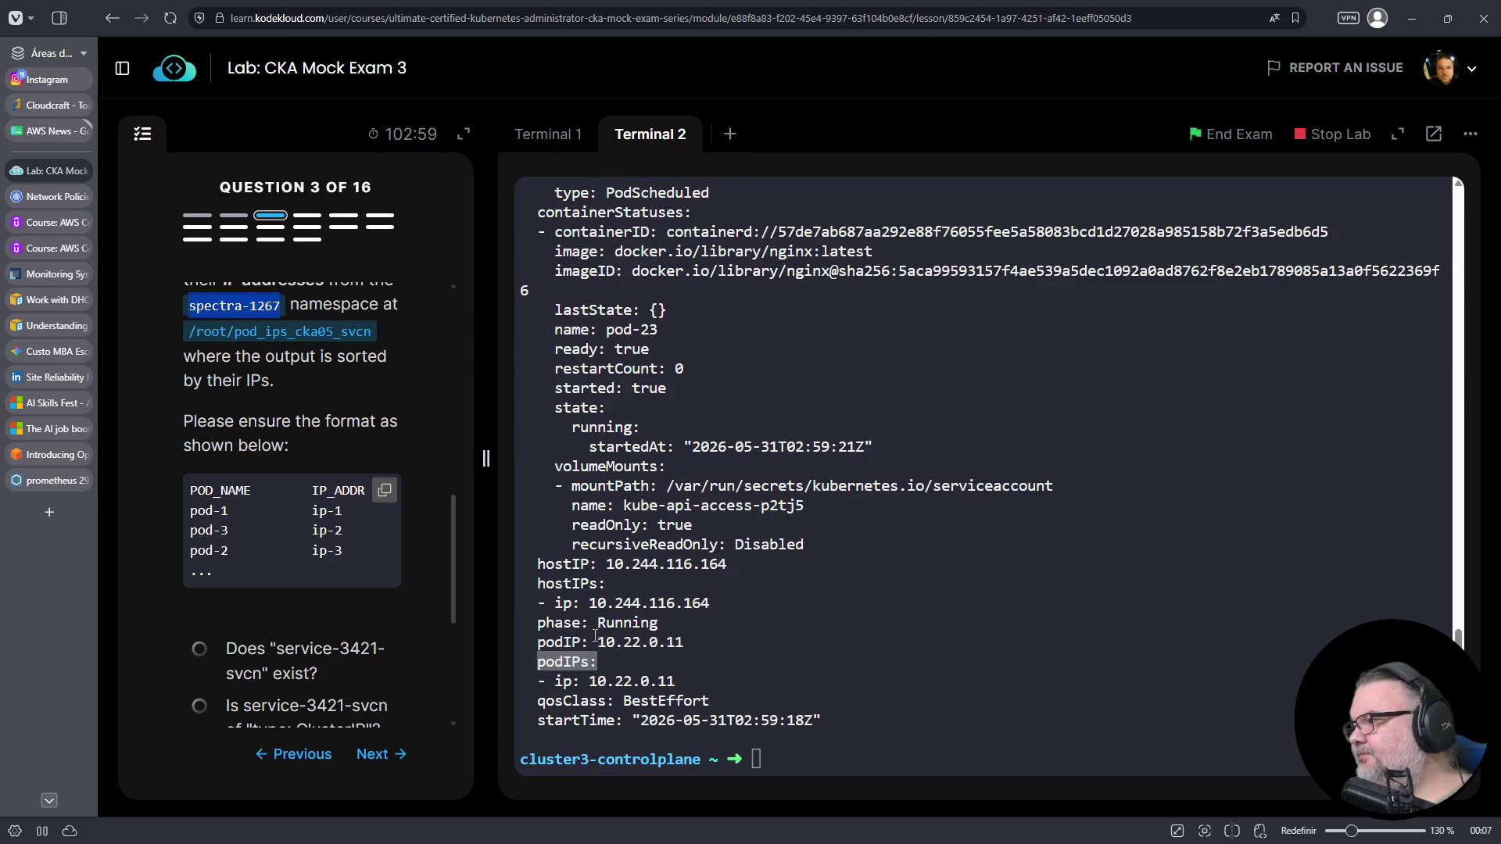
pyautogui.click(583, 143)
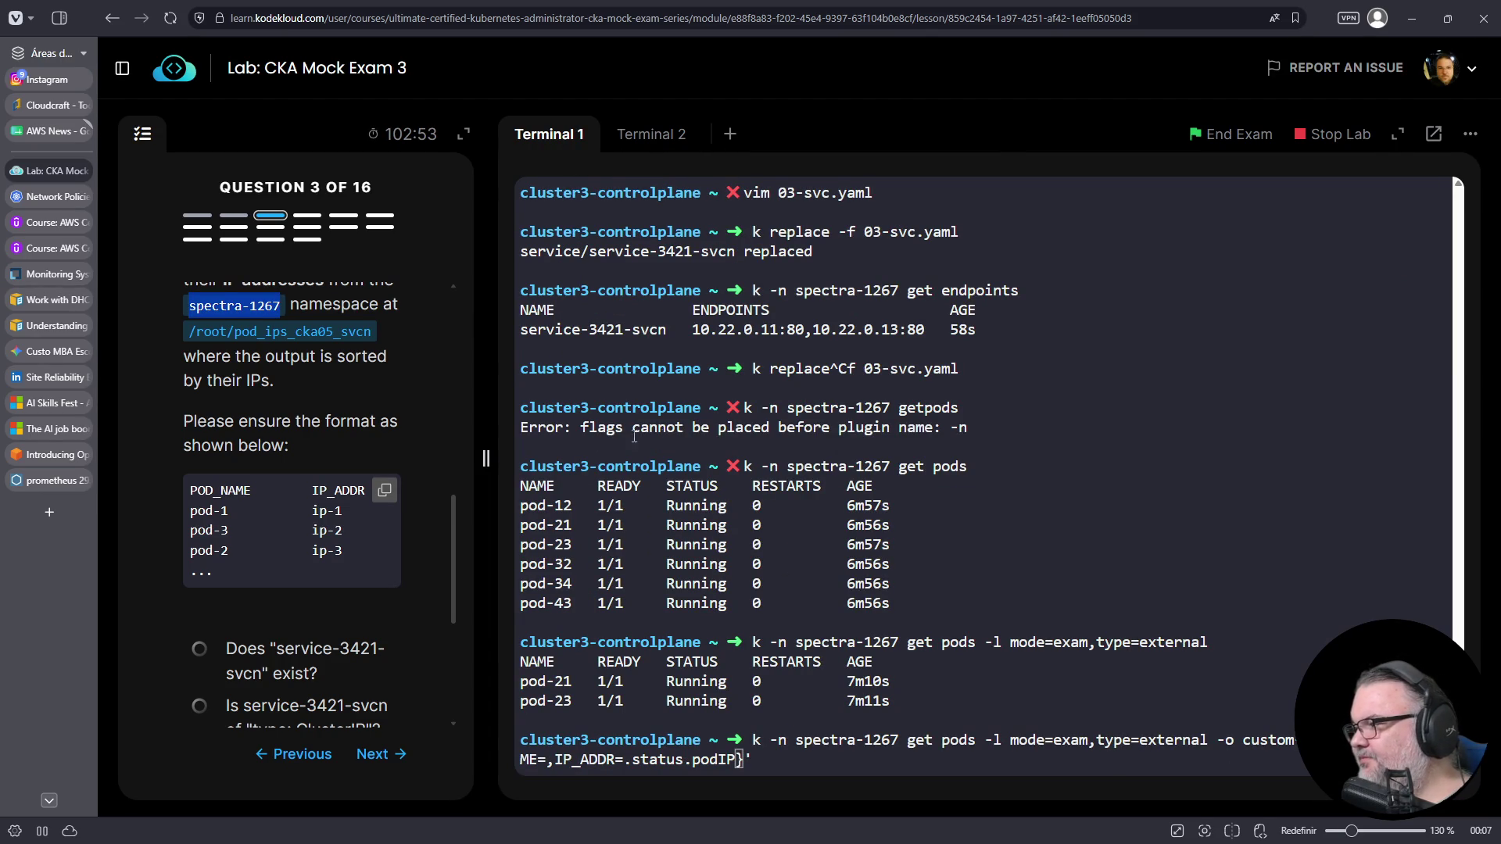
pyautogui.click(918, 569)
pyautogui.press('Left')
pyautogui.press('Left')
pyautogui.press('Left')
pyautogui.press('Left')
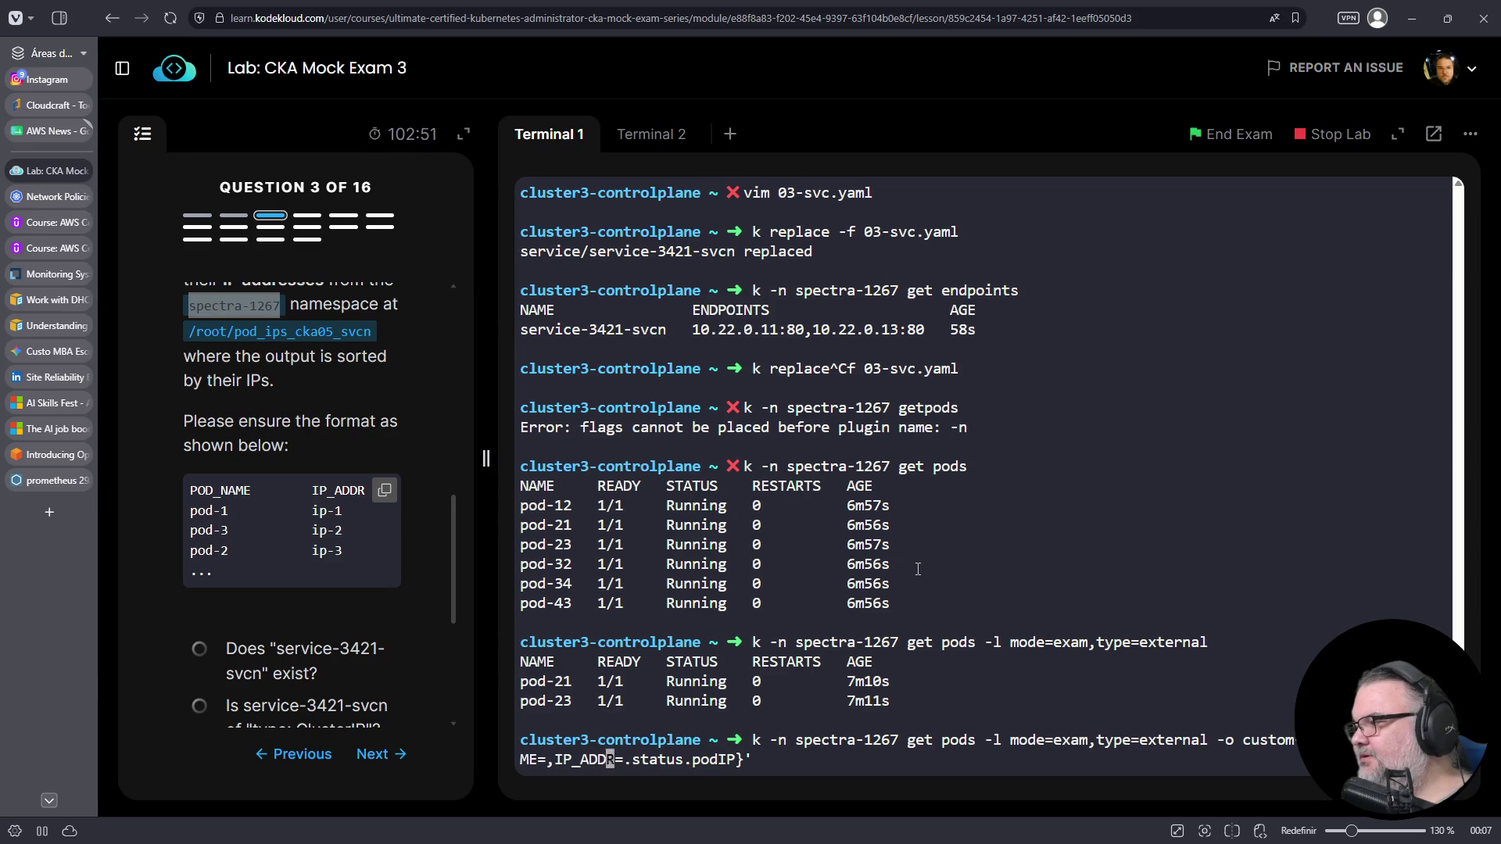
pyautogui.press('Right')
pyautogui.press('Right')
pyautogui.press('Right')
pyautogui.write('.metadata.name')
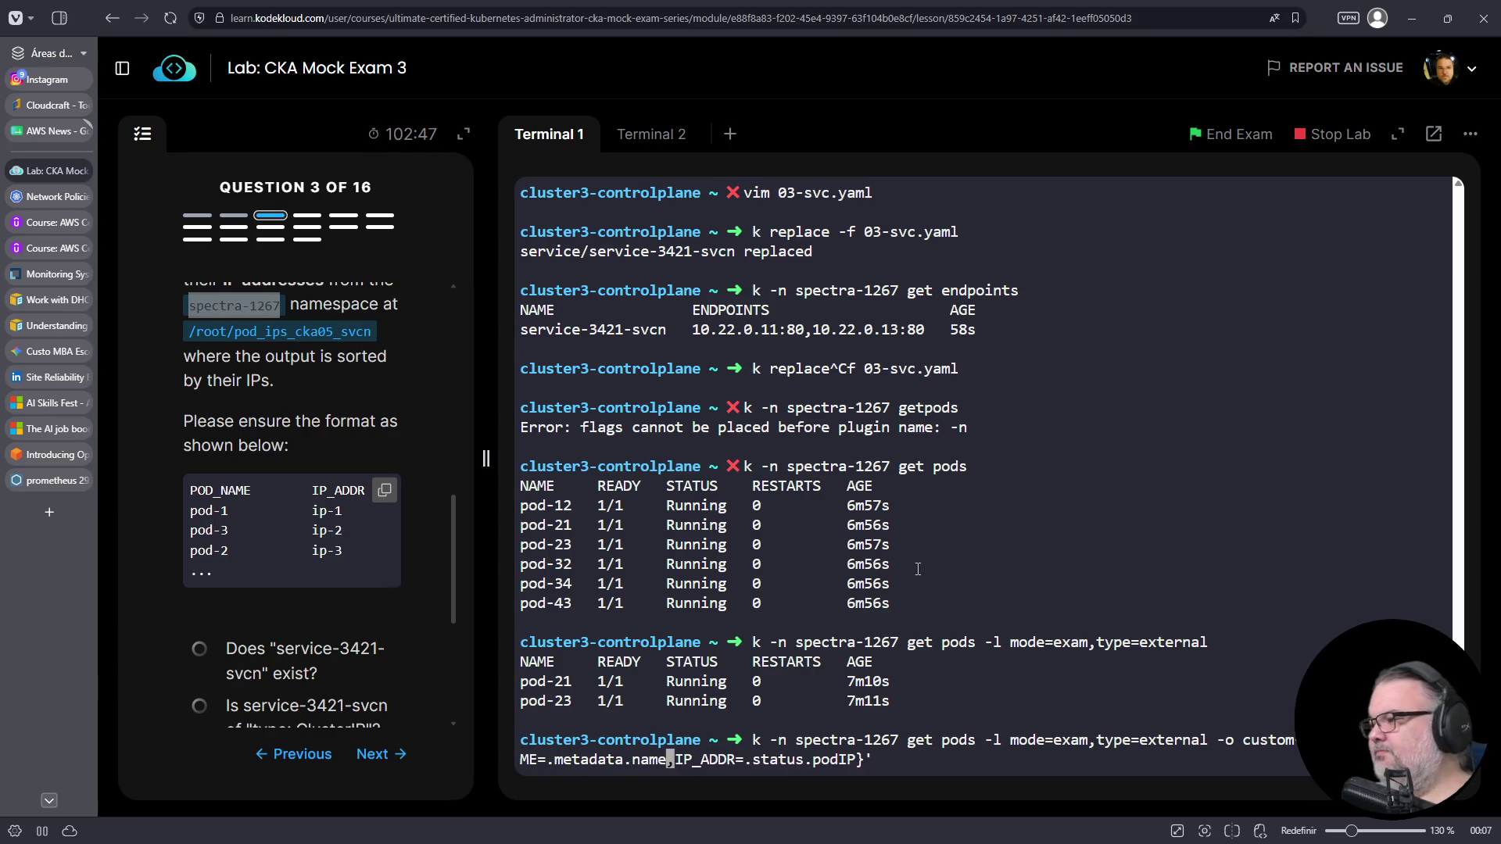
pyautogui.press('Return')
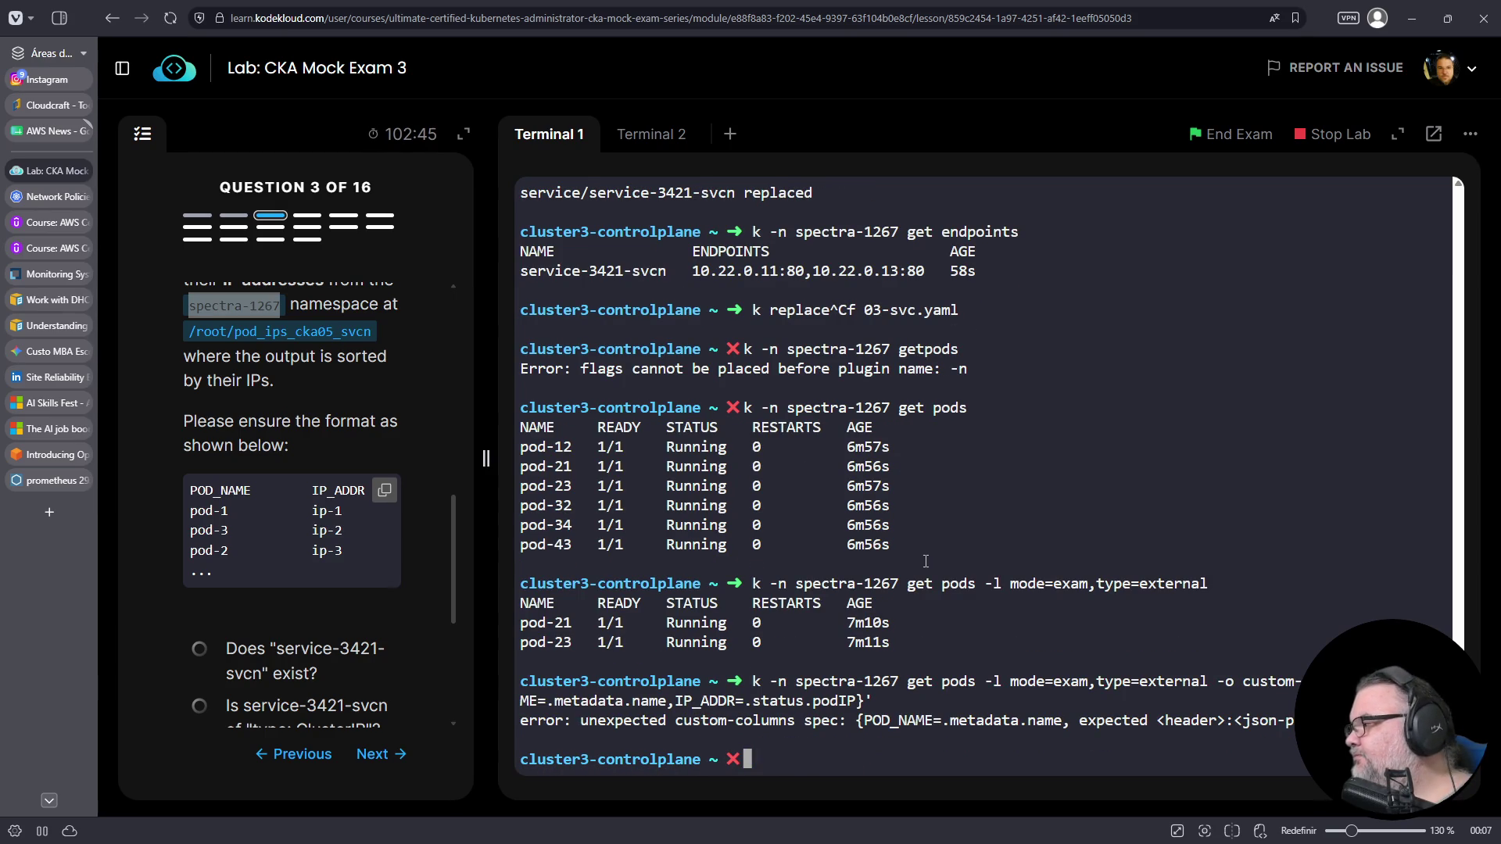
# - Change both column separators from '=' to ':' and rerun; the query still errors
pyautogui.press('Up')
pyautogui.press('Left')
pyautogui.press('Left')
pyautogui.press('Left')
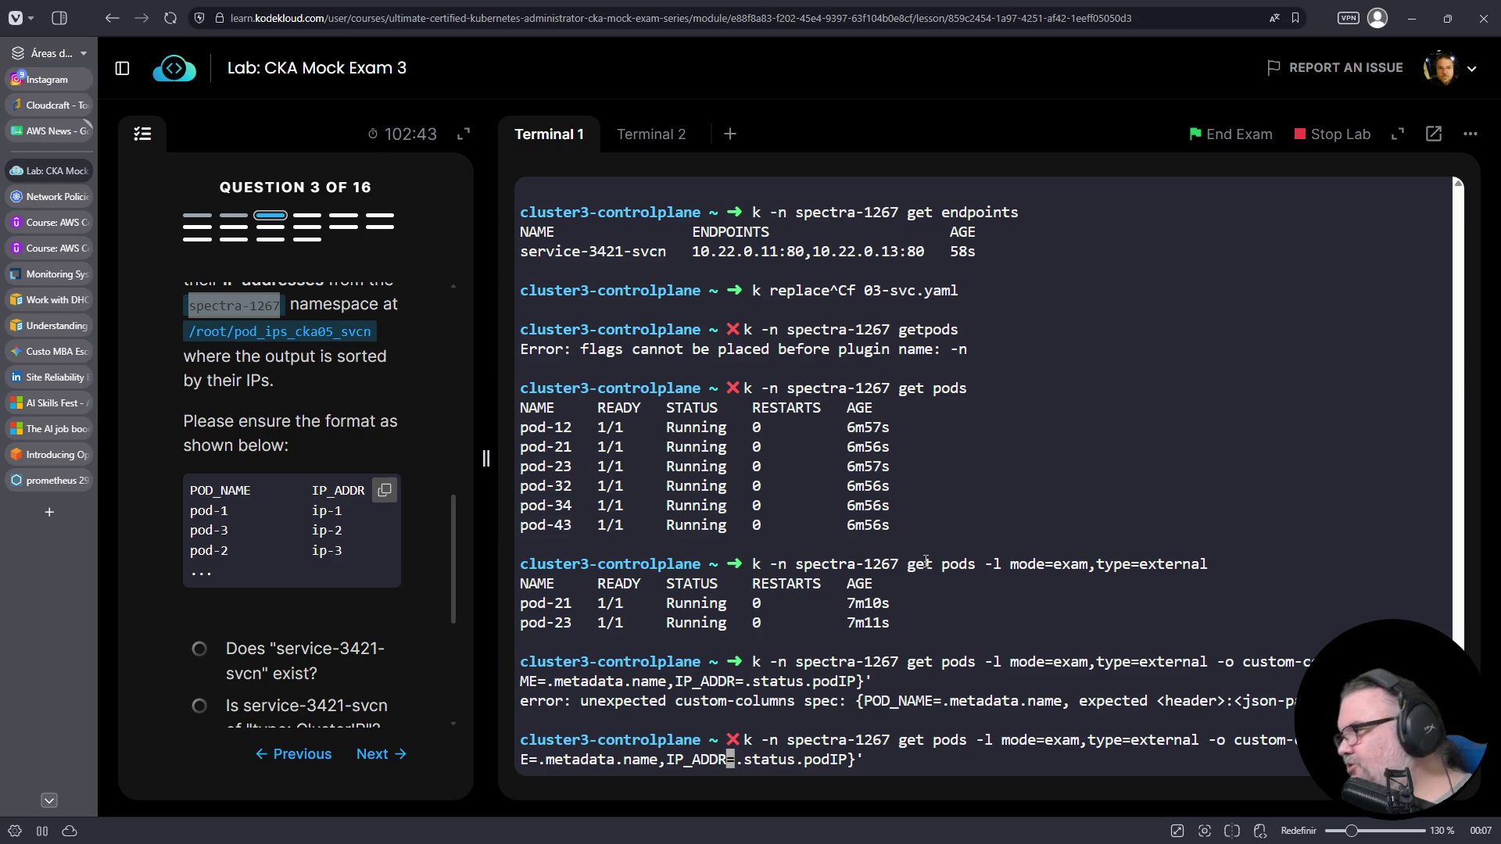
pyautogui.write(':')
pyautogui.press('Delete')
pyautogui.press('Left')
pyautogui.press('Left')
pyautogui.press('Left')
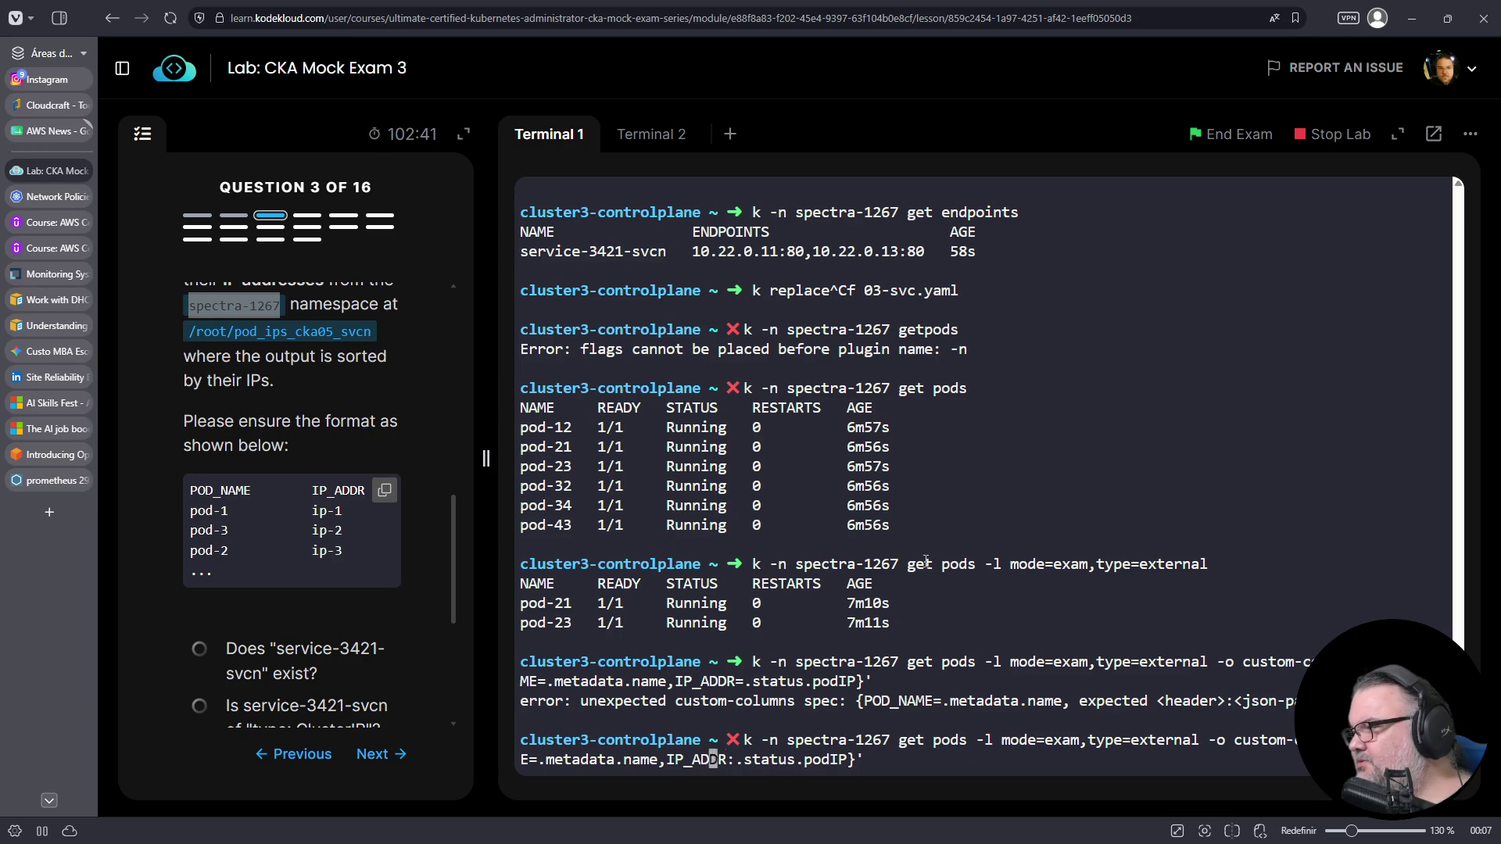
pyautogui.press('Left')
pyautogui.press('Left')
pyautogui.press('Left')
pyautogui.write(':')
pyautogui.press('Delete')
pyautogui.press('Return')
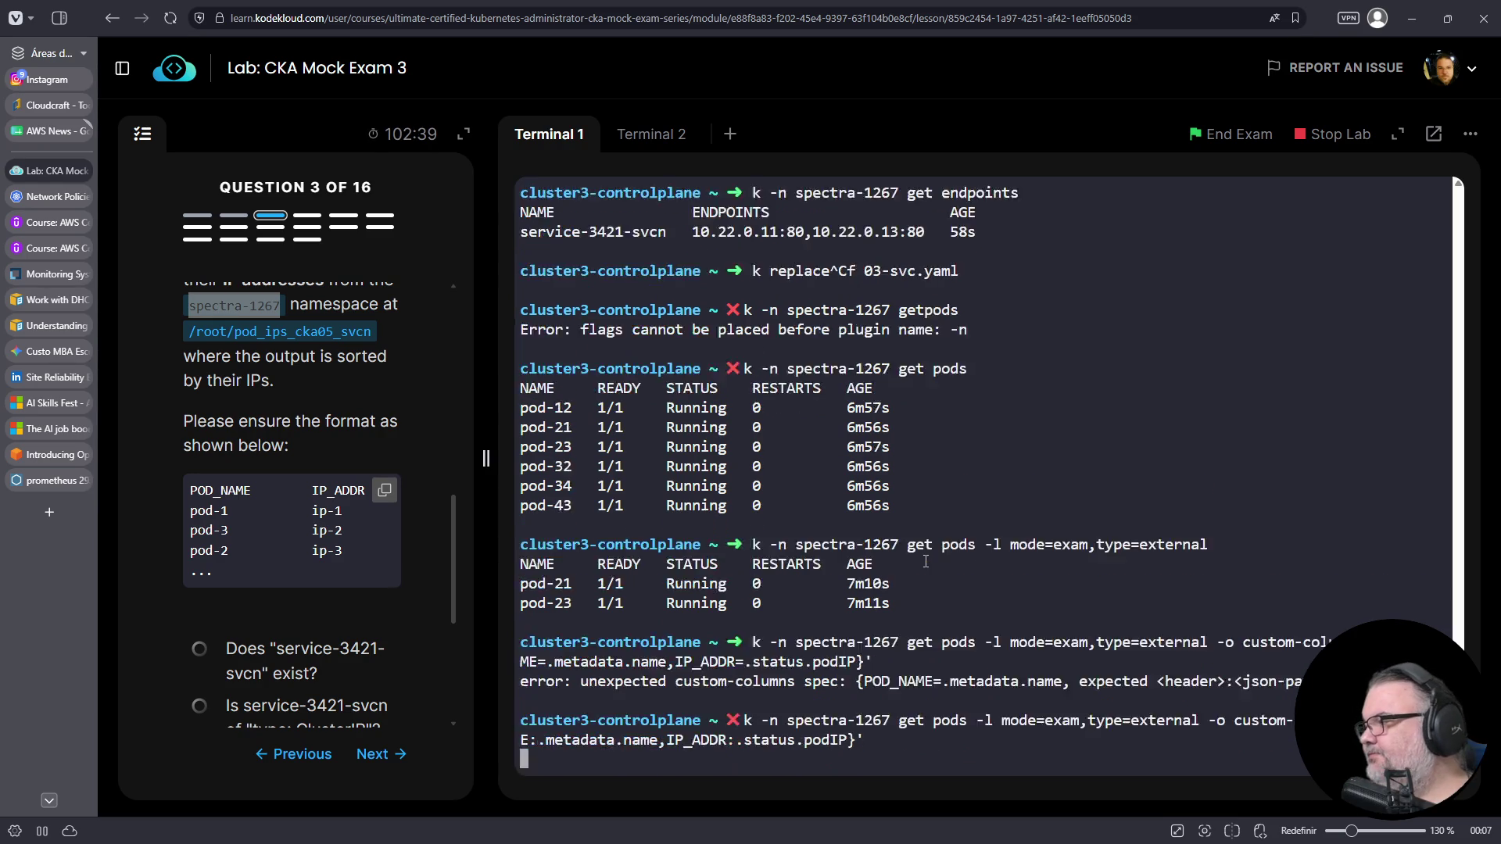
pyautogui.press('Up')
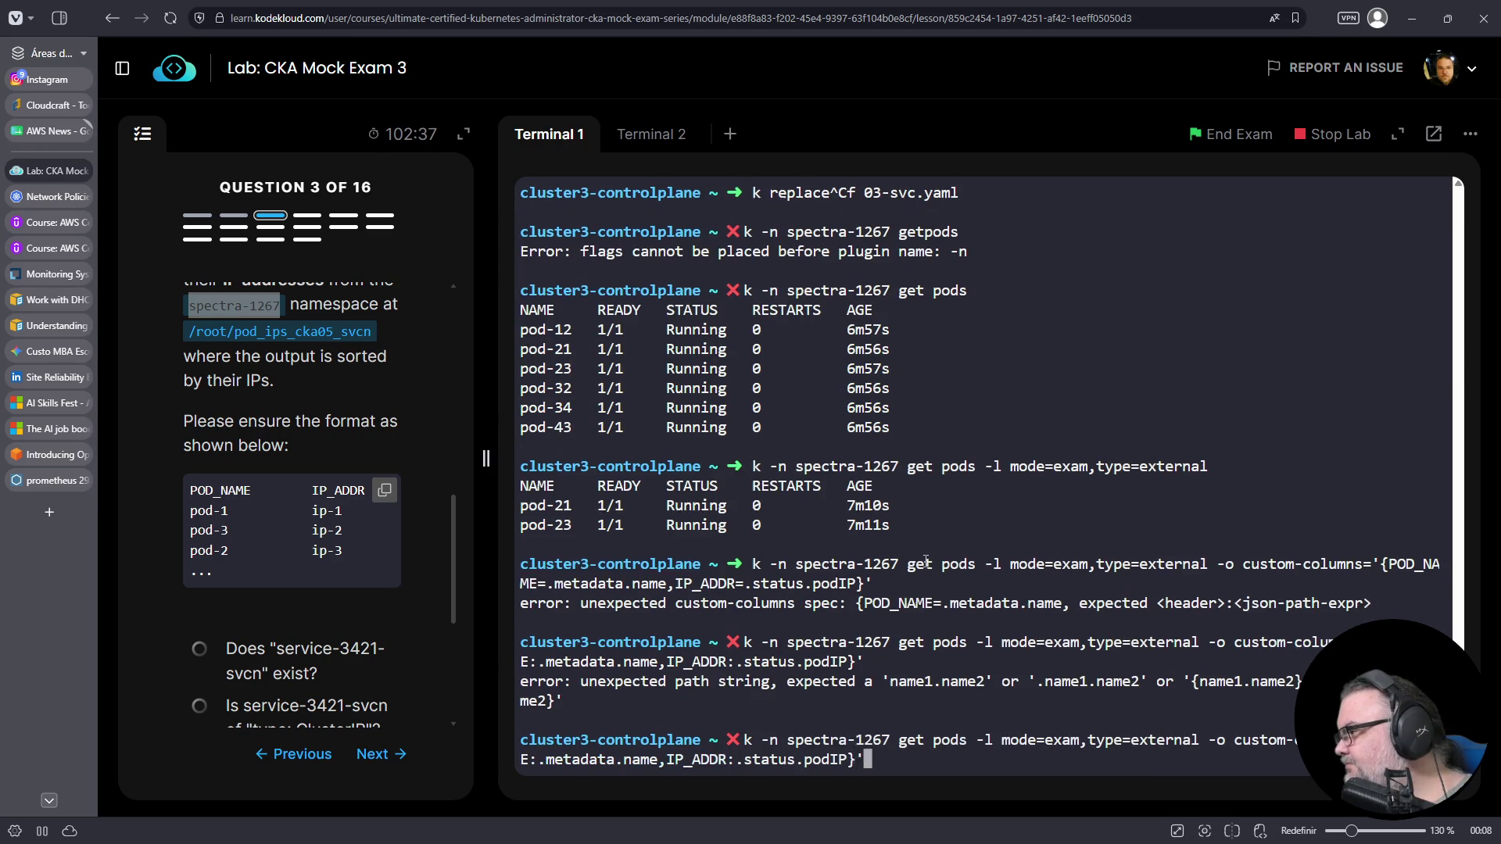
pyautogui.press('Left')
pyautogui.press('Left')
pyautogui.press('Left')
pyautogui.press('Left')
pyautogui.press('Left')
pyautogui.press('Left')
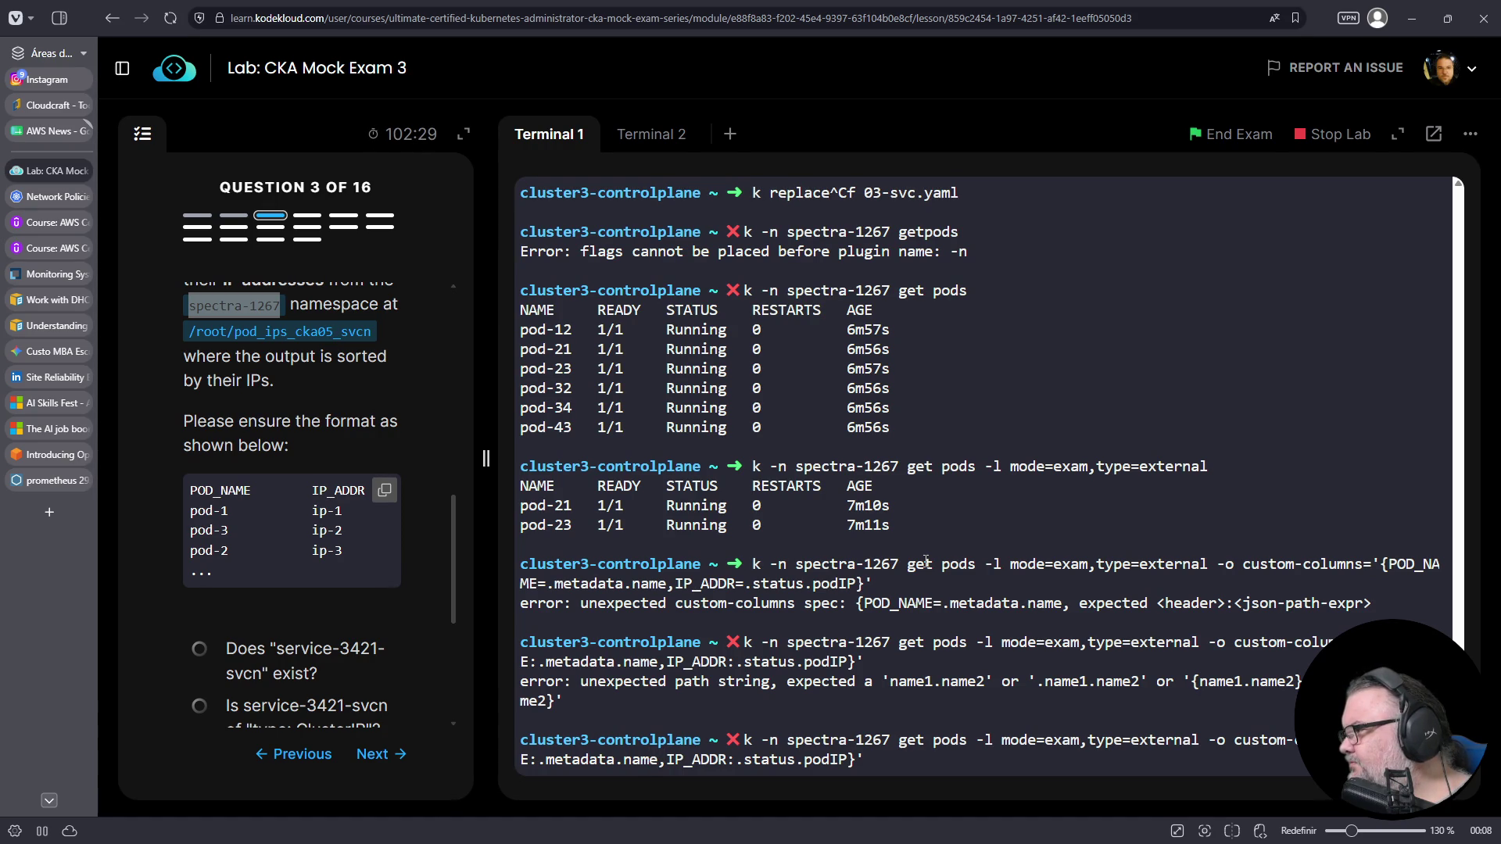
pyautogui.press('Return')
pyautogui.click(40, 196)
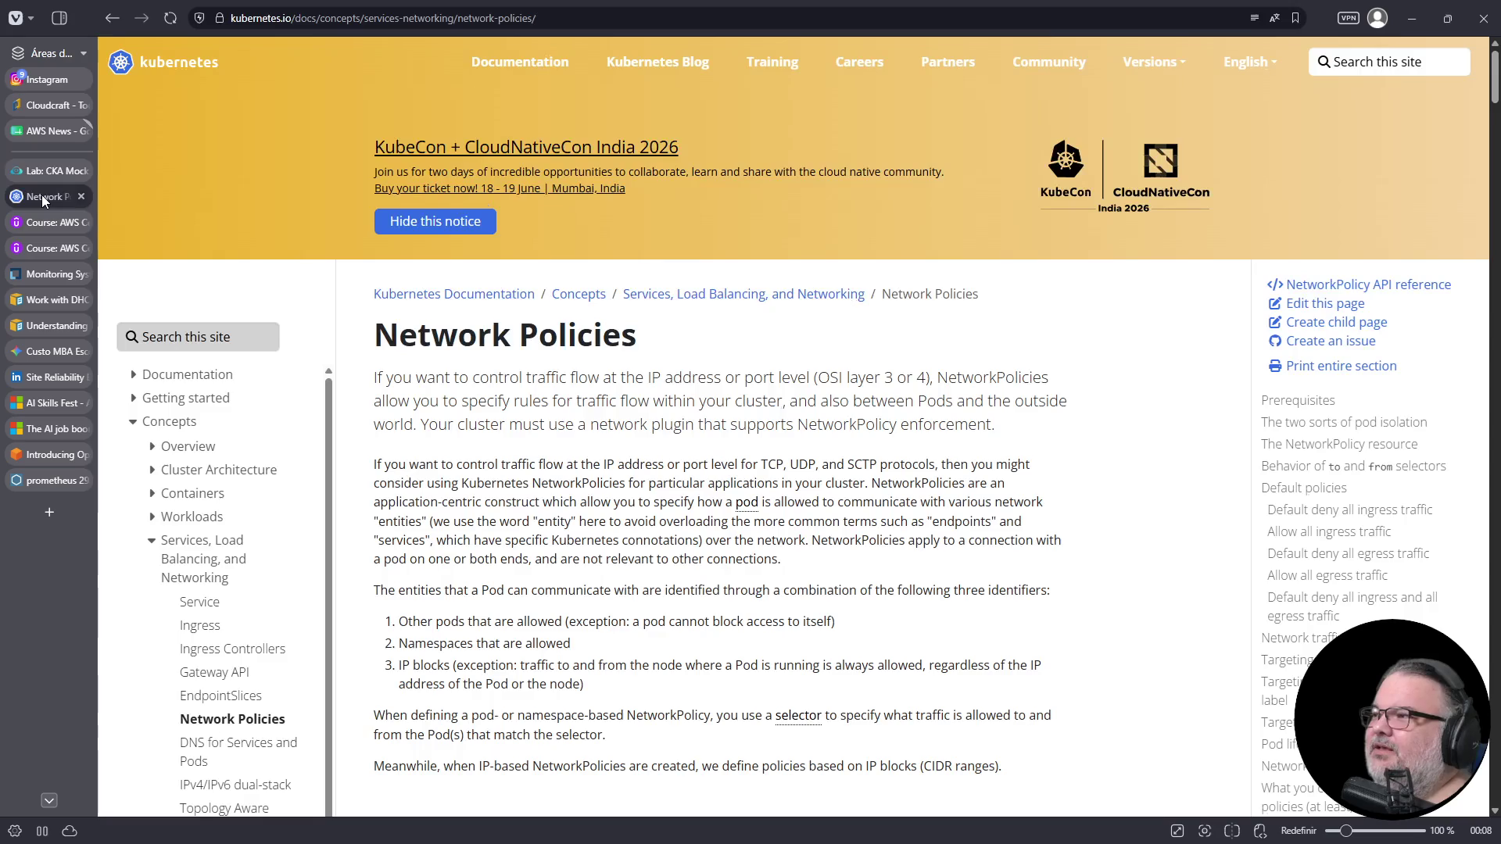
# - Search the docs for 'kubectl custom columns' and read the Custom columns example, then return to the lab
pyautogui.click(221, 343)
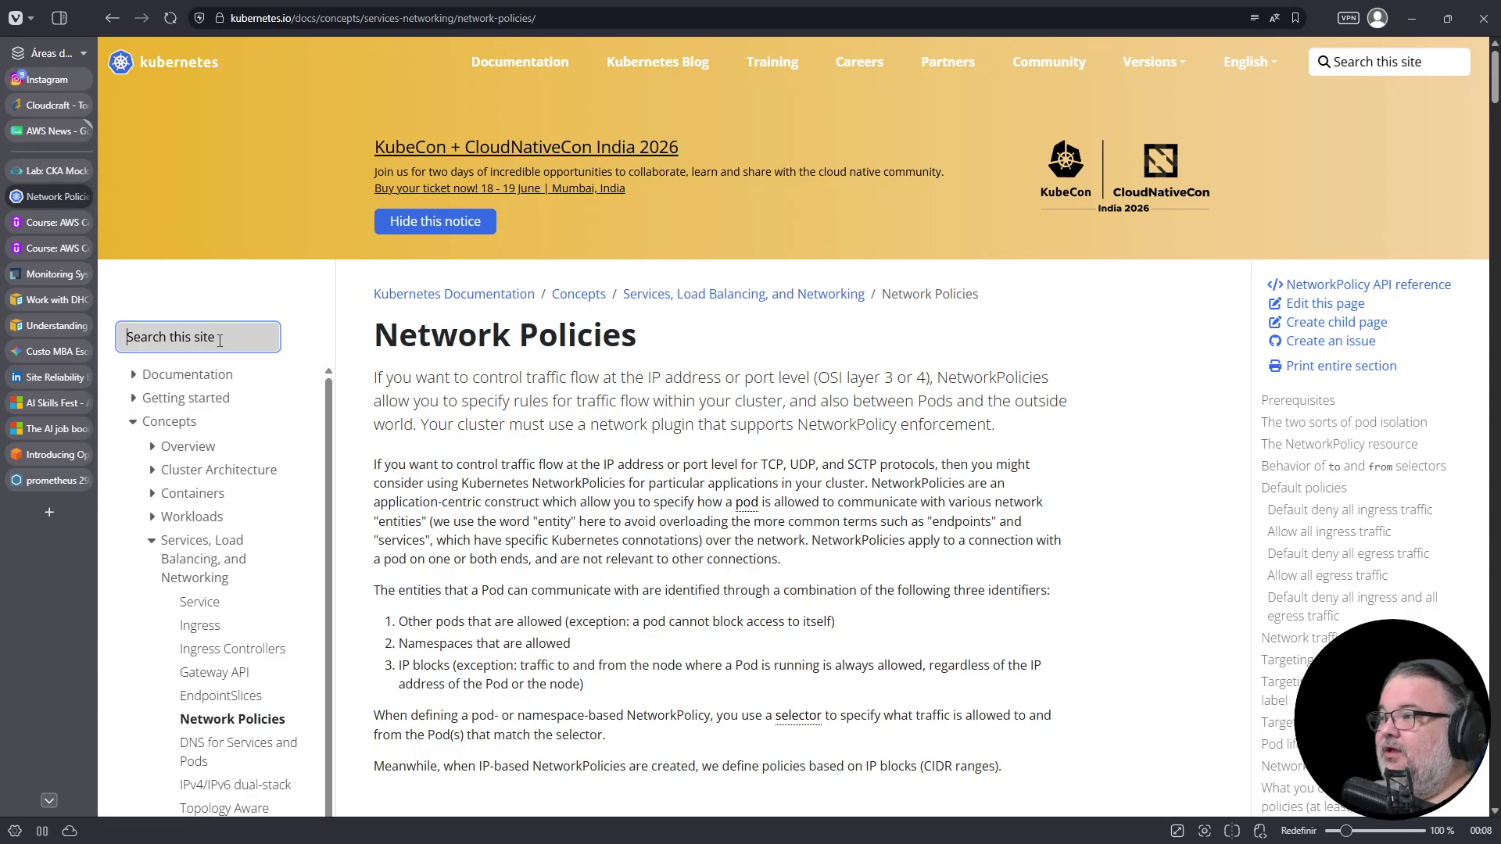
pyautogui.write('kubect')
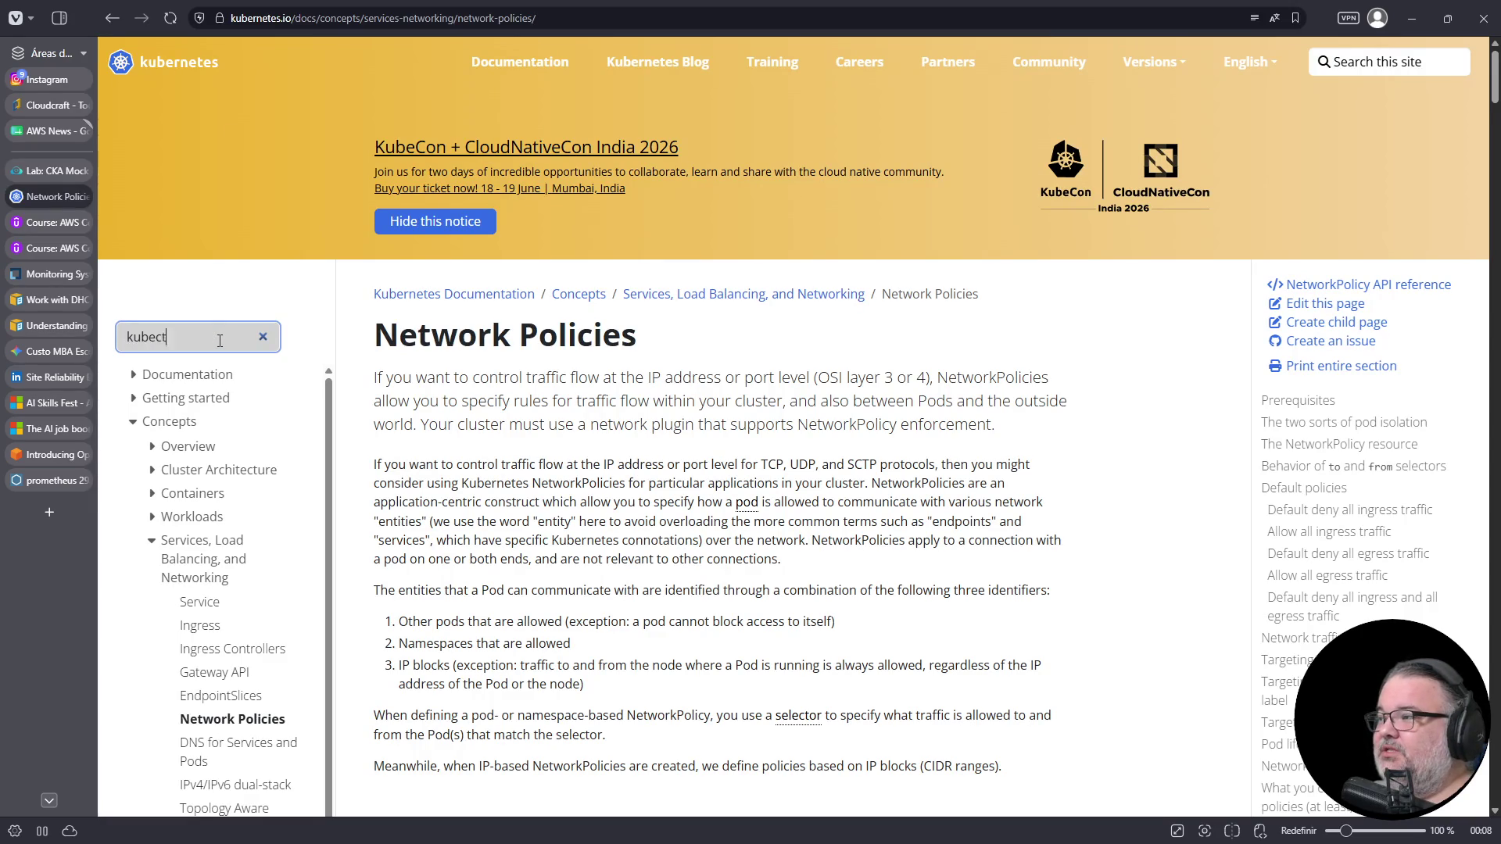
pyautogui.write('l custom columns')
pyautogui.press('Return')
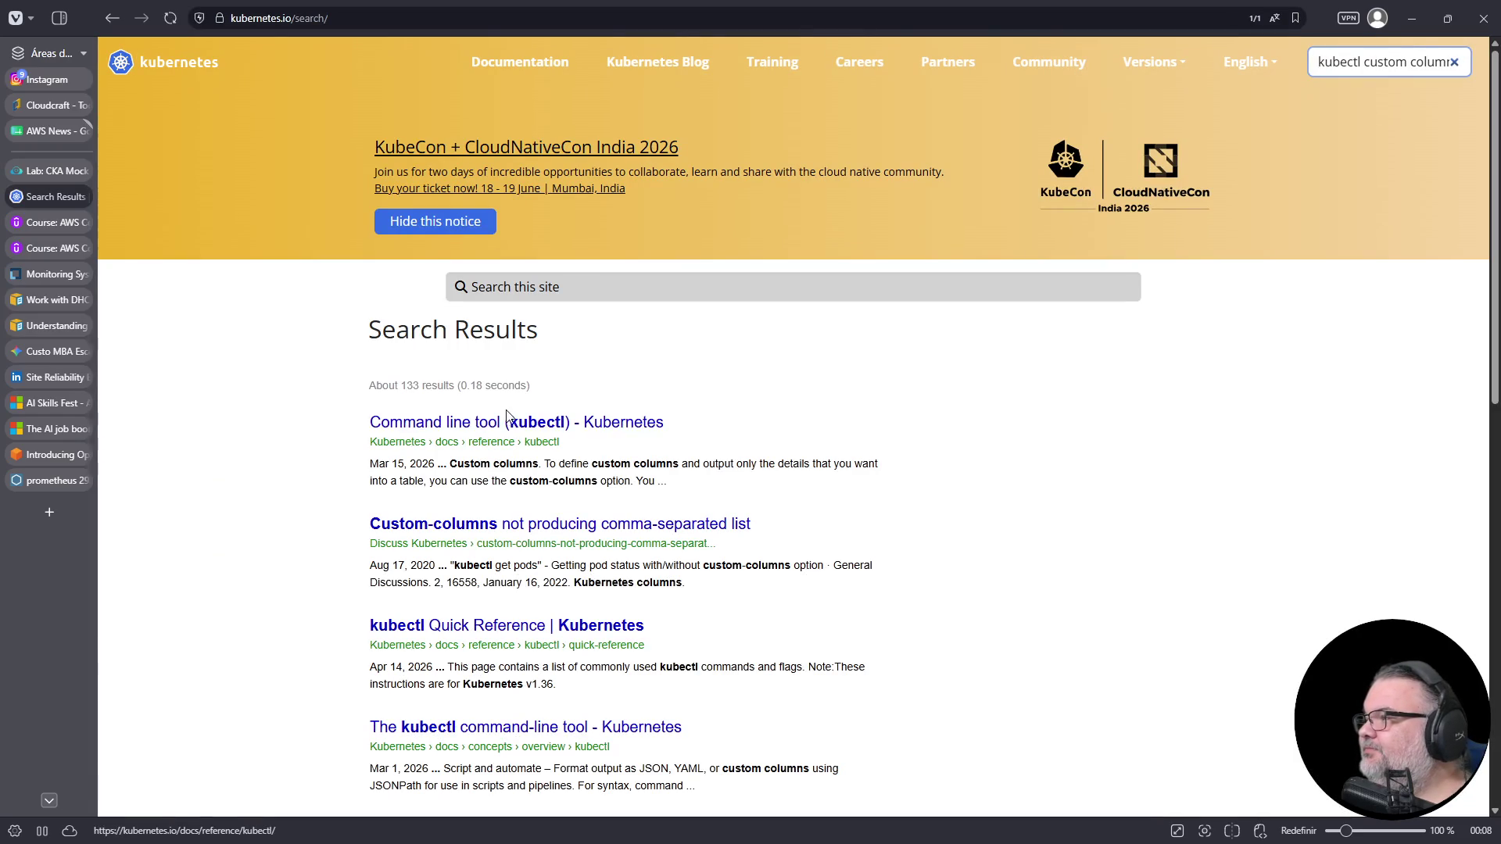
pyautogui.click(512, 426)
pyautogui.hotkey('ctrl', 'f')
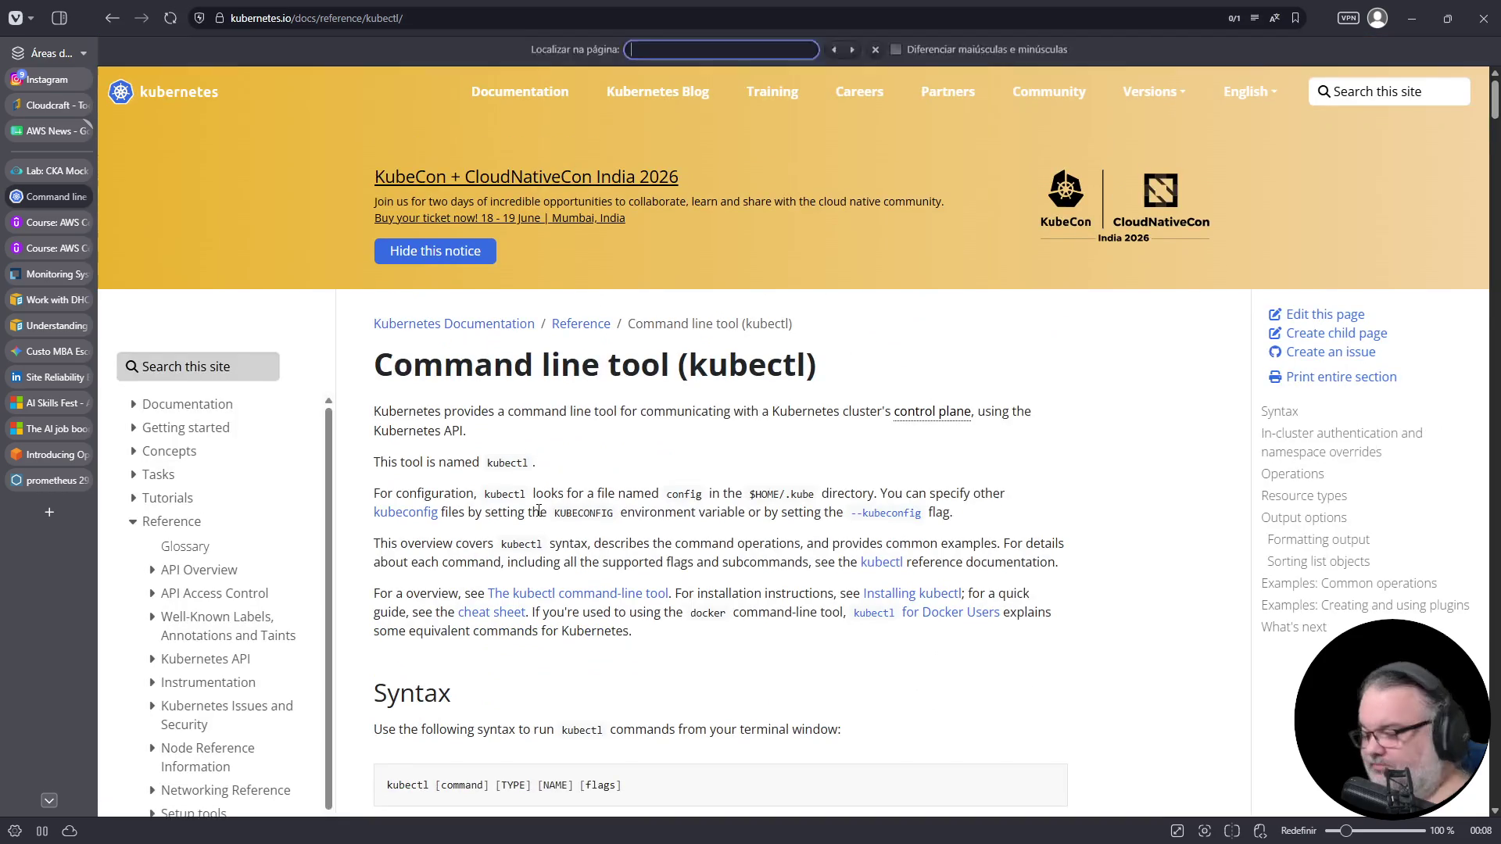
pyautogui.write('custom-columns')
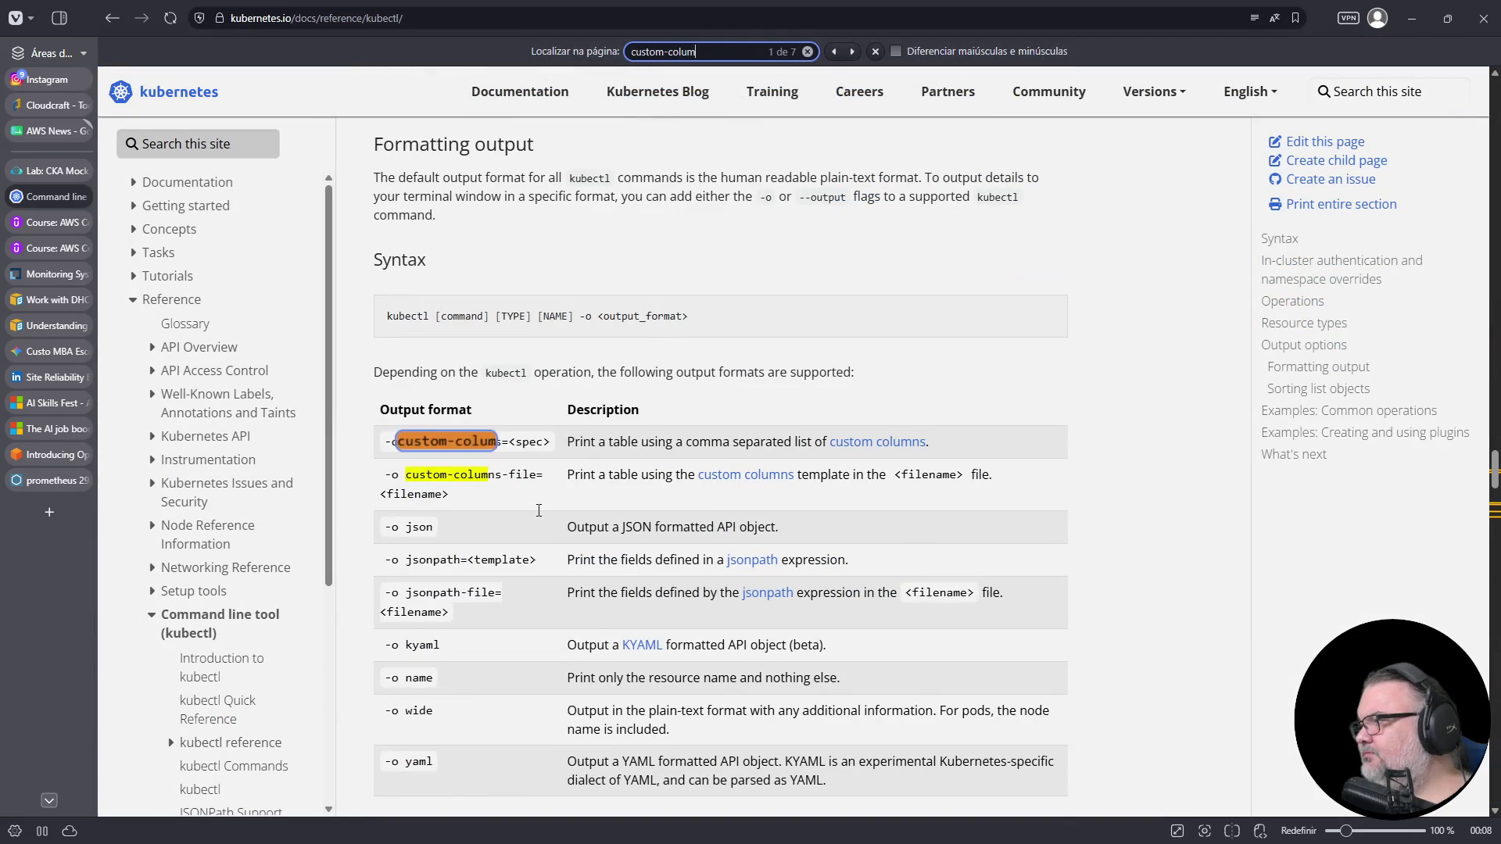
pyautogui.click(880, 445)
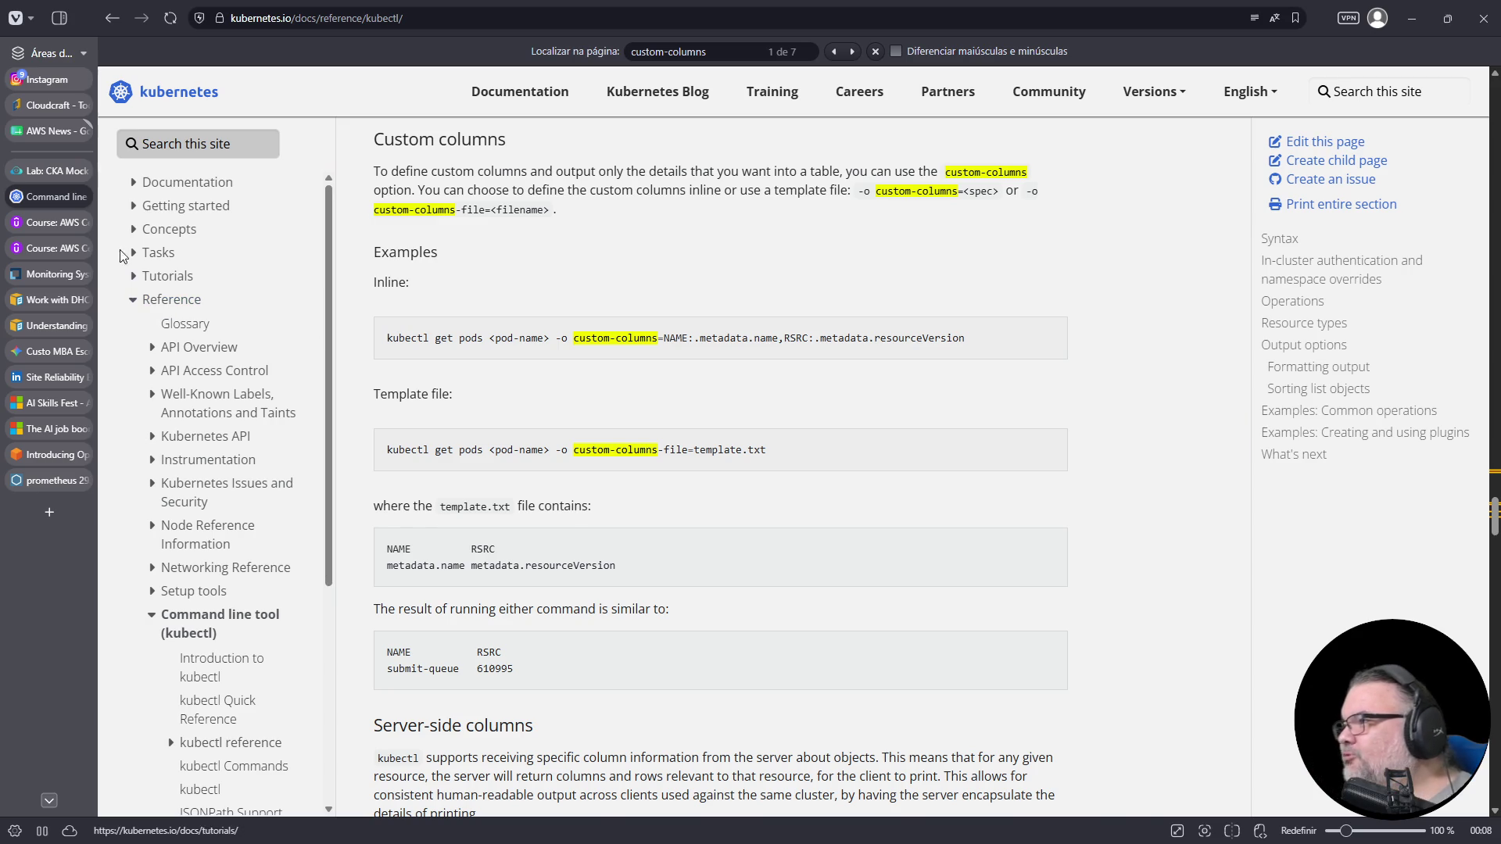
pyautogui.click(50, 172)
pyautogui.press('Up')
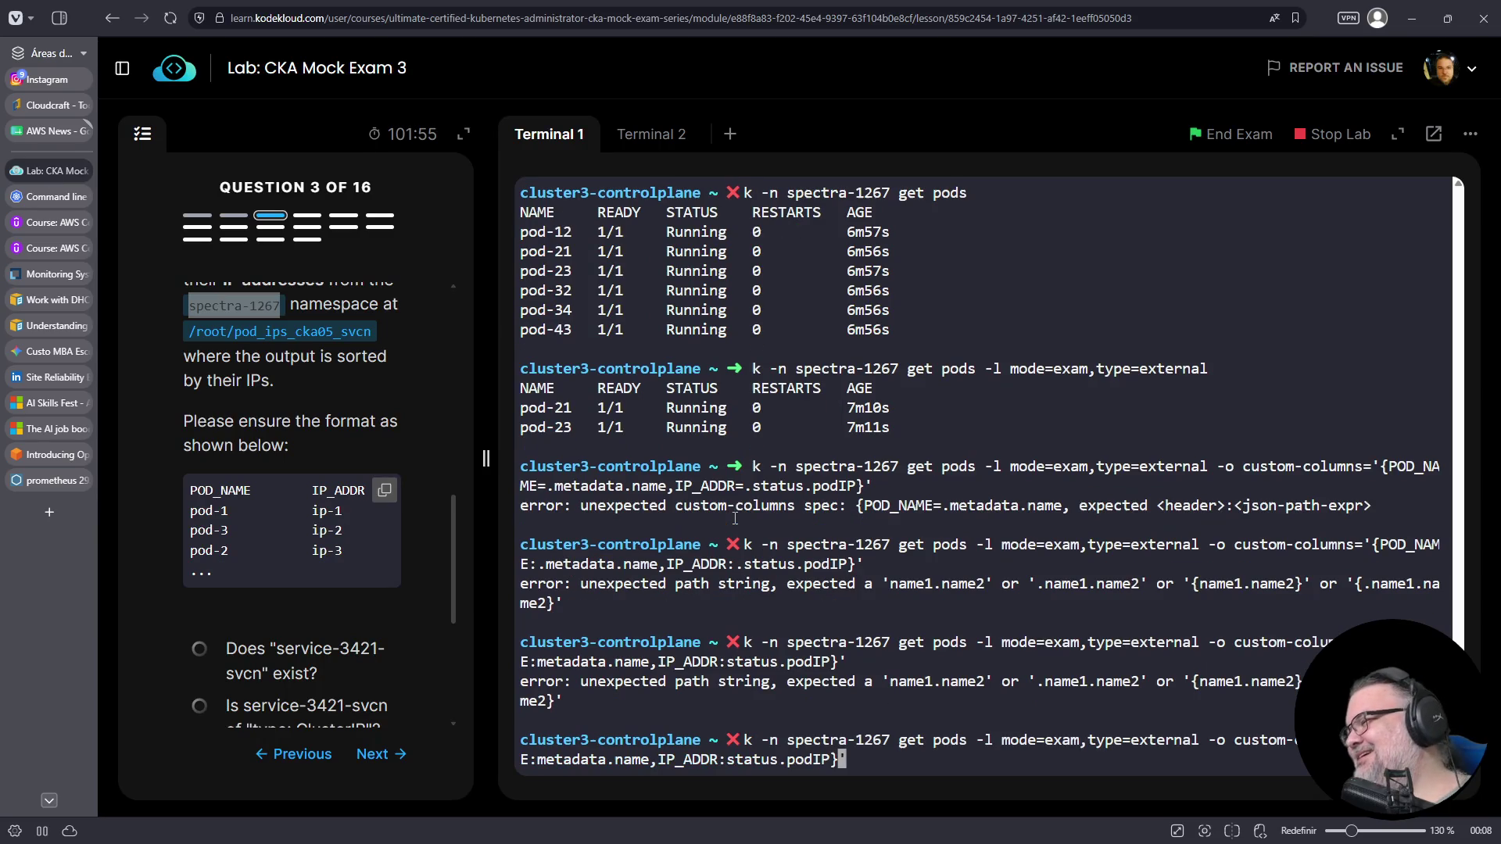
# - Remove the braces around the custom-columns spec and rerun, listing pod-21 and pod-23 with IPs
pyautogui.press('Left')
pyautogui.press('Left')
pyautogui.press('Left')
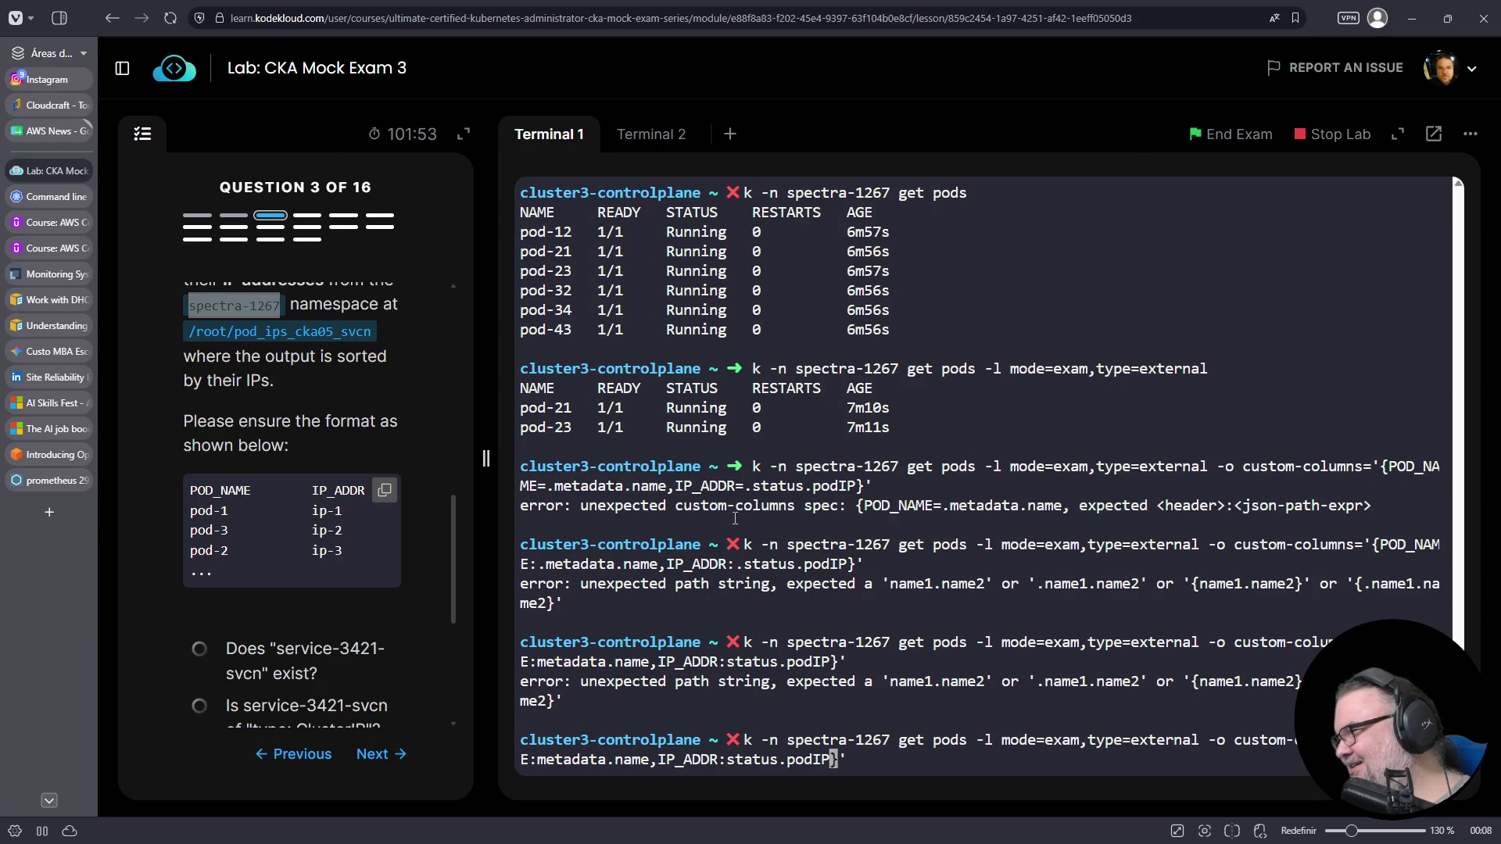
pyautogui.press('Delete')
pyautogui.press('Left')
pyautogui.press('Left')
pyautogui.press('Left')
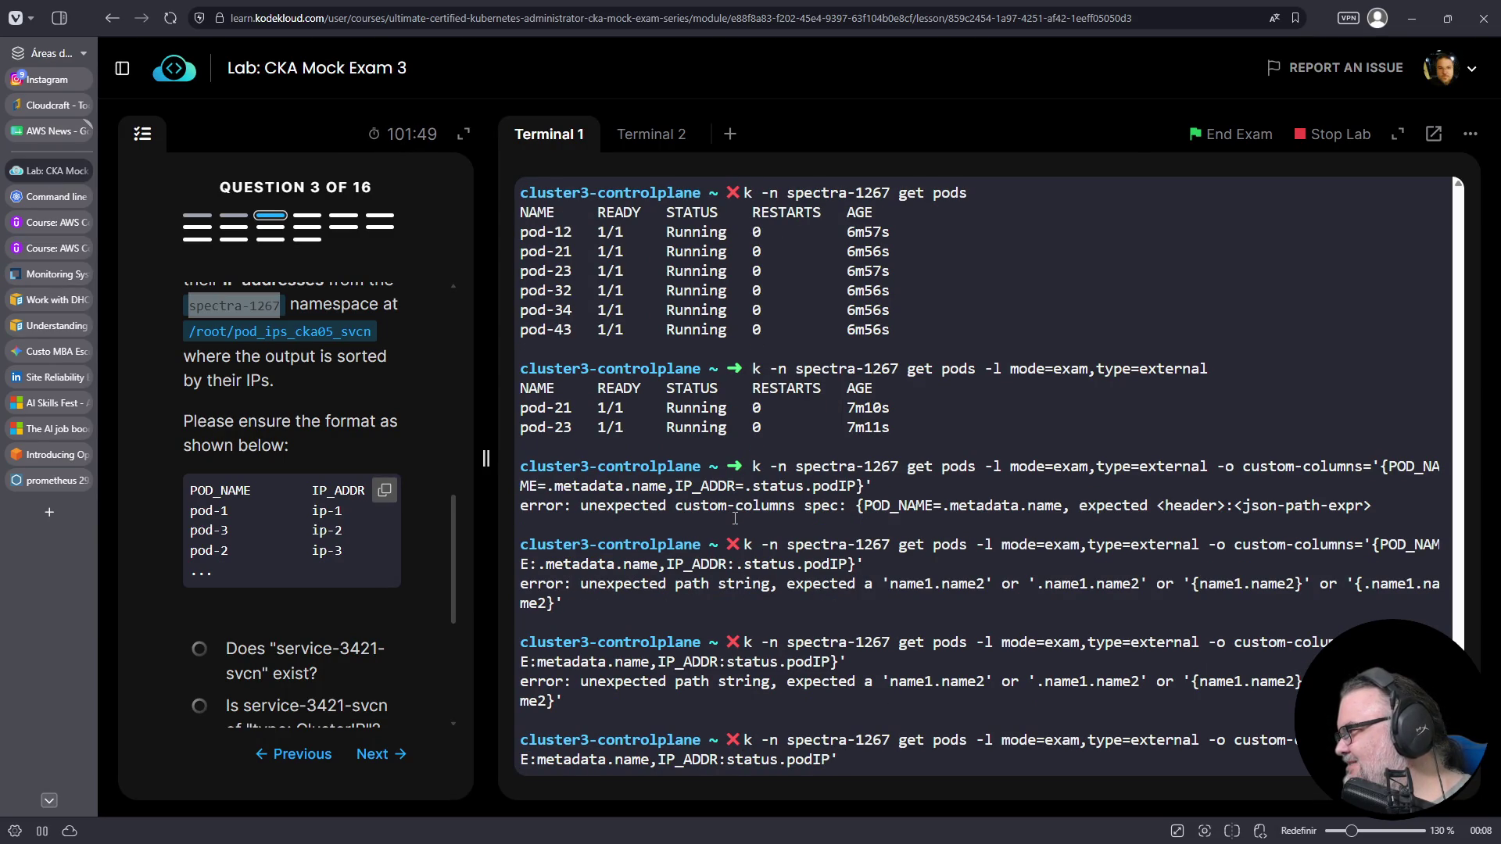
pyautogui.press('BackSpace')
pyautogui.press('Return')
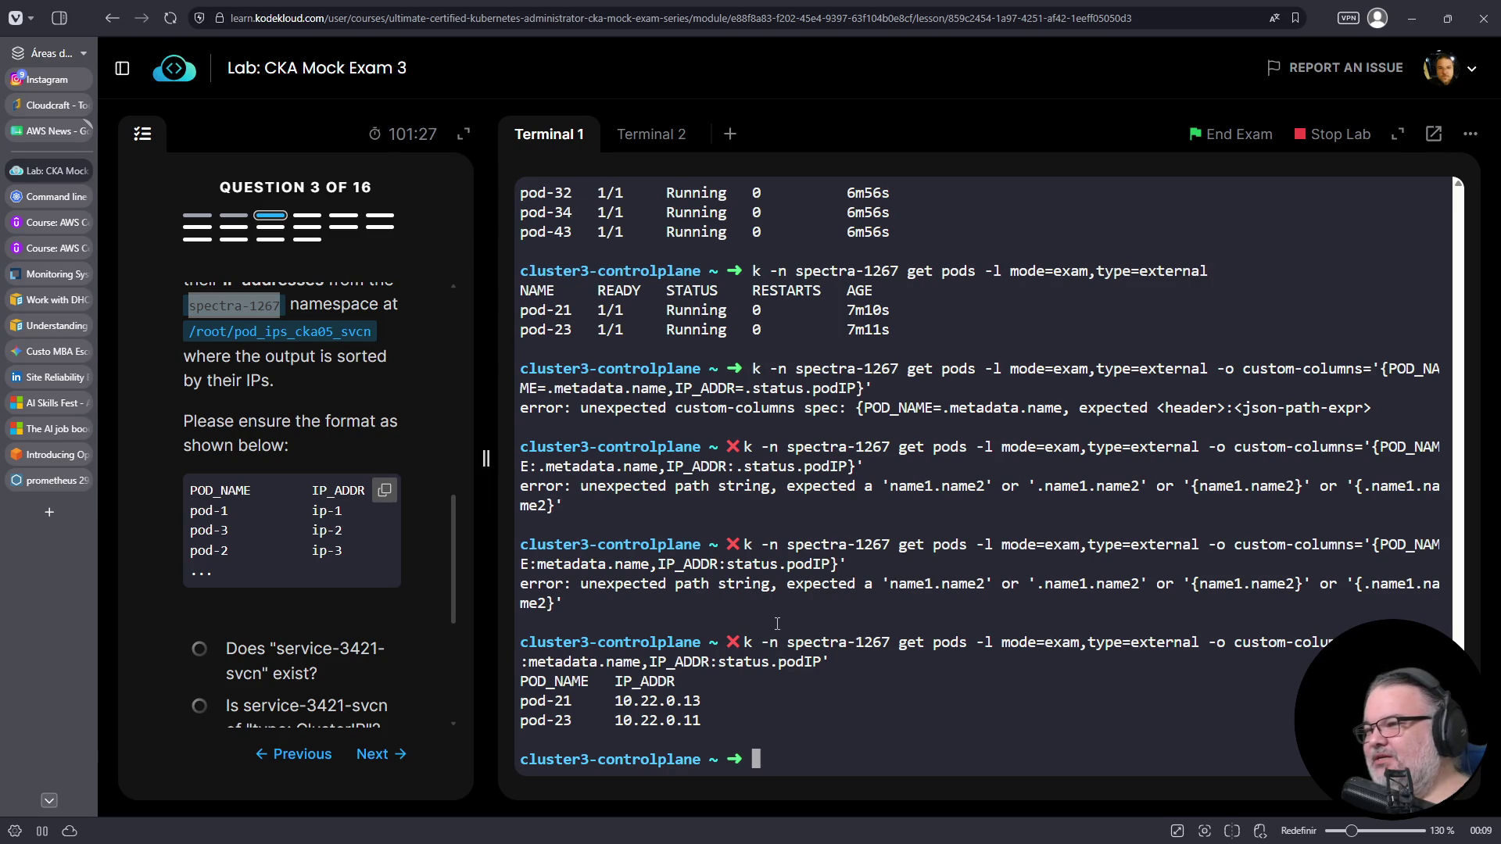
# - Recall the working command with a '>' redirect and select the output path from the question
pyautogui.press('Up')
pyautogui.write('>')
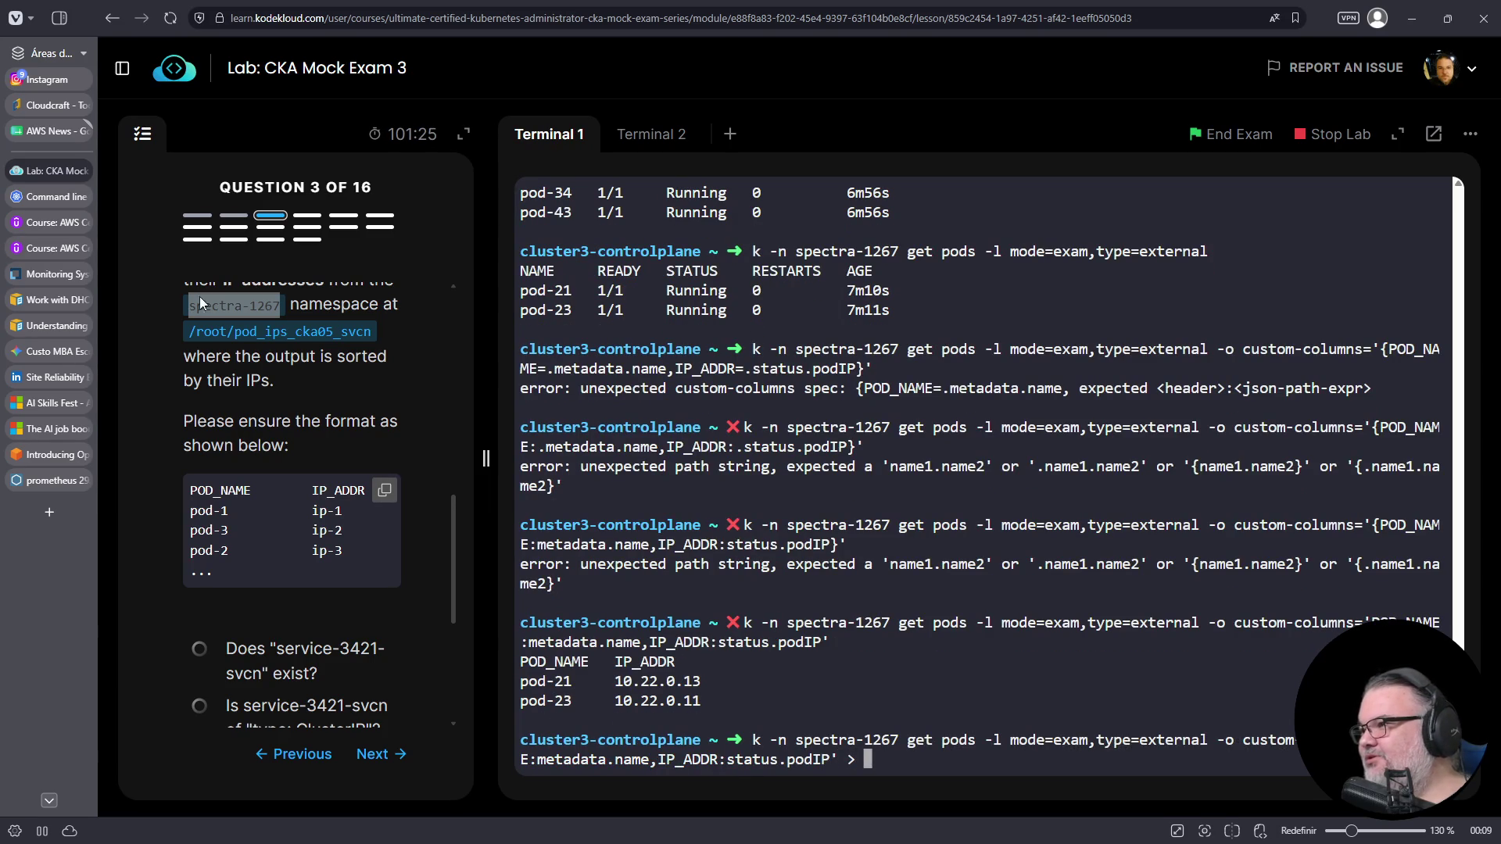
pyautogui.click(271, 338)
pyautogui.tripleClick(270, 338)
# - Write the pod name and IP listing to /root/pod_ips_cka05_svcn
pyautogui.moveTo(190, 333); pyautogui.dragTo(366, 333)
pyautogui.rightClick(355, 332)
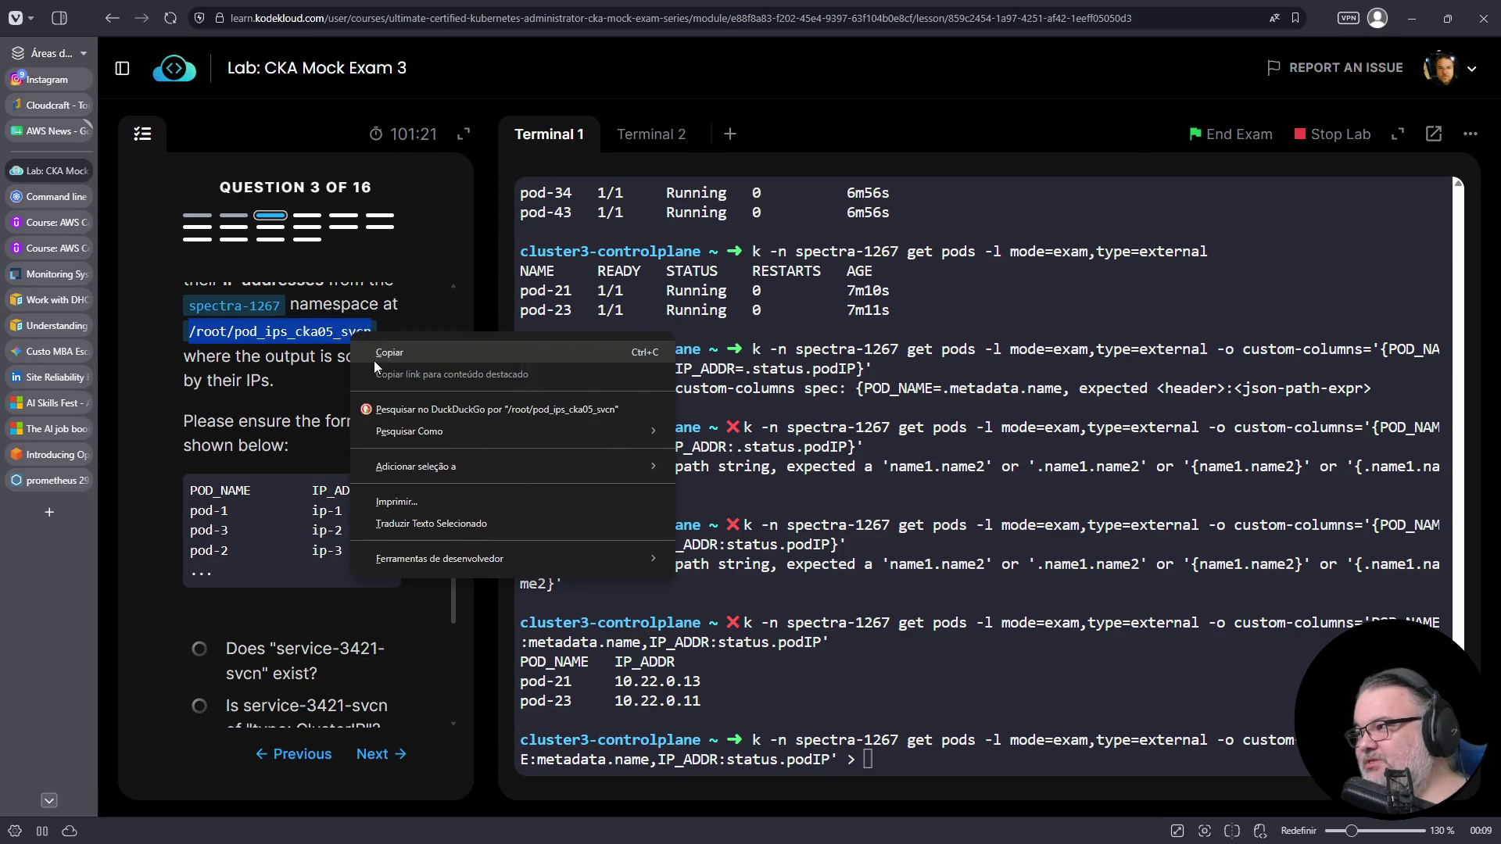
pyautogui.click(371, 346)
pyautogui.rightClick(919, 496)
pyautogui.click(964, 274)
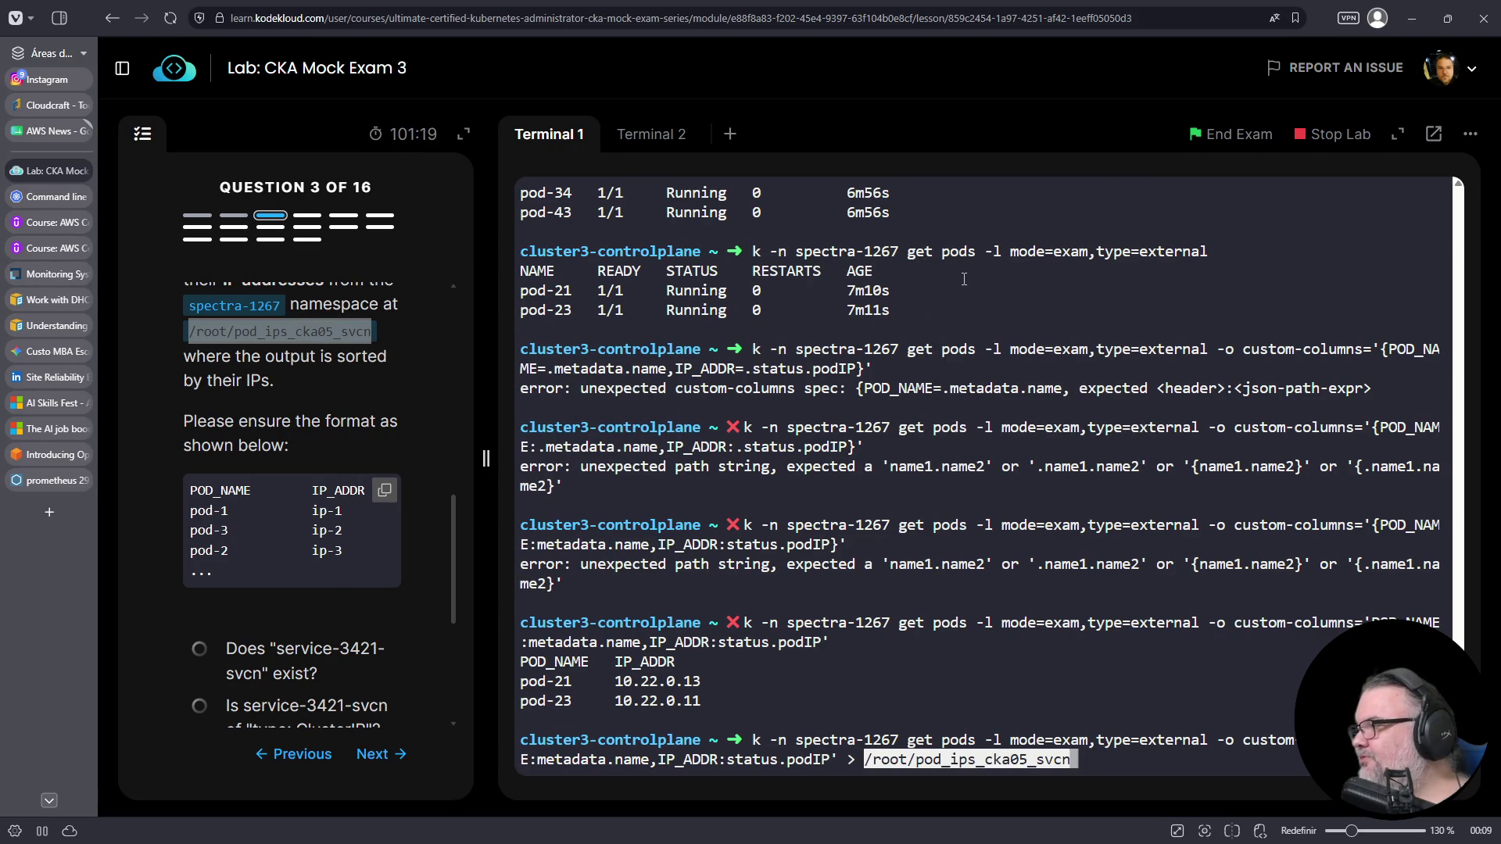
pyautogui.press('Return')
# - Reorder the file in vim so pod-23 precedes pod-21, then save and quit
pyautogui.write('vjim')
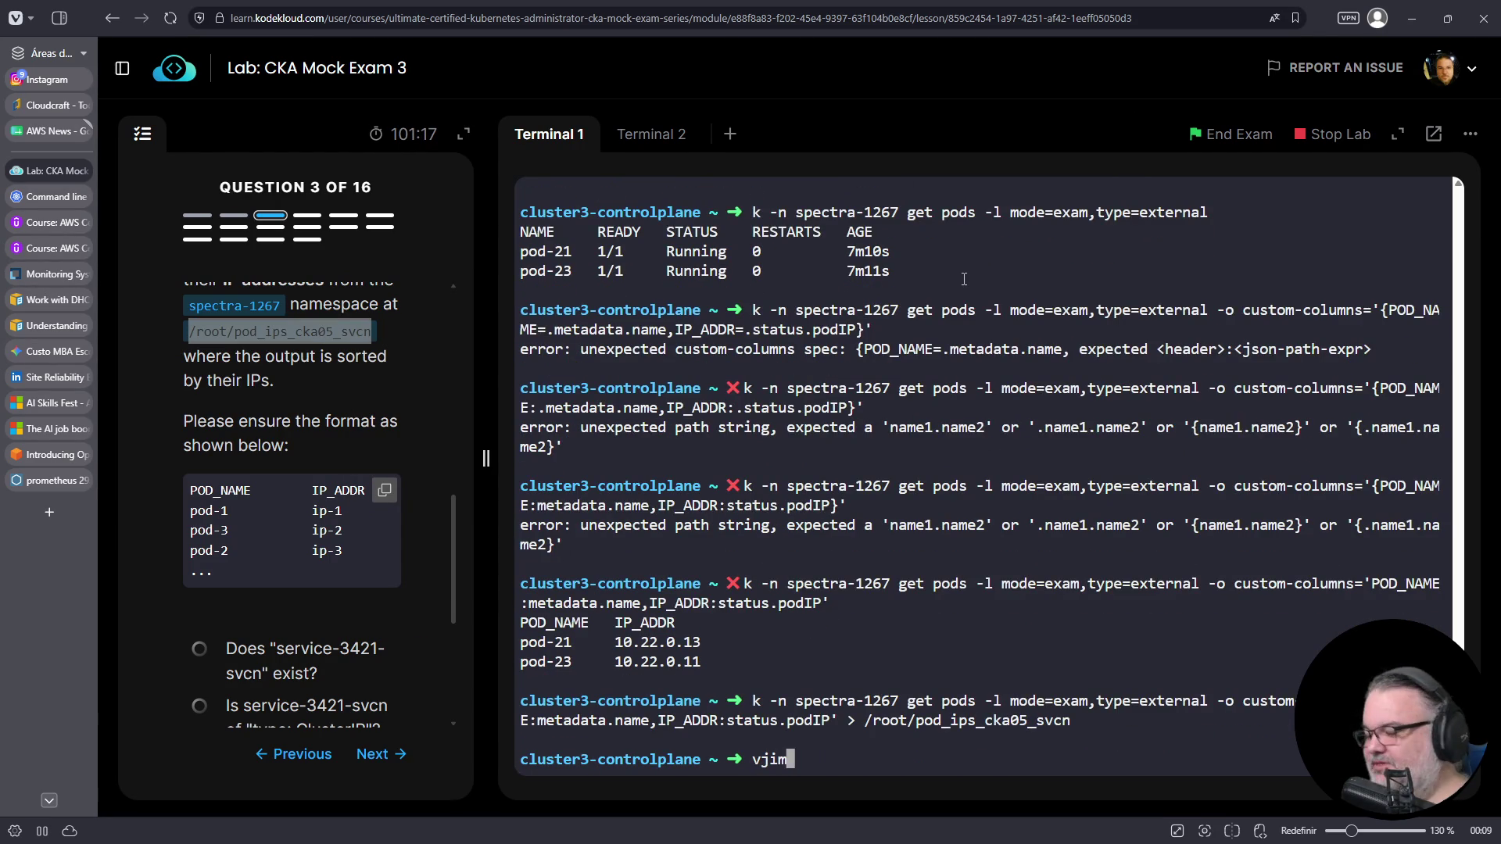
pyautogui.hotkey('ctrl', 'c')
pyautogui.write('vim')
pyautogui.rightClick(1157, 429)
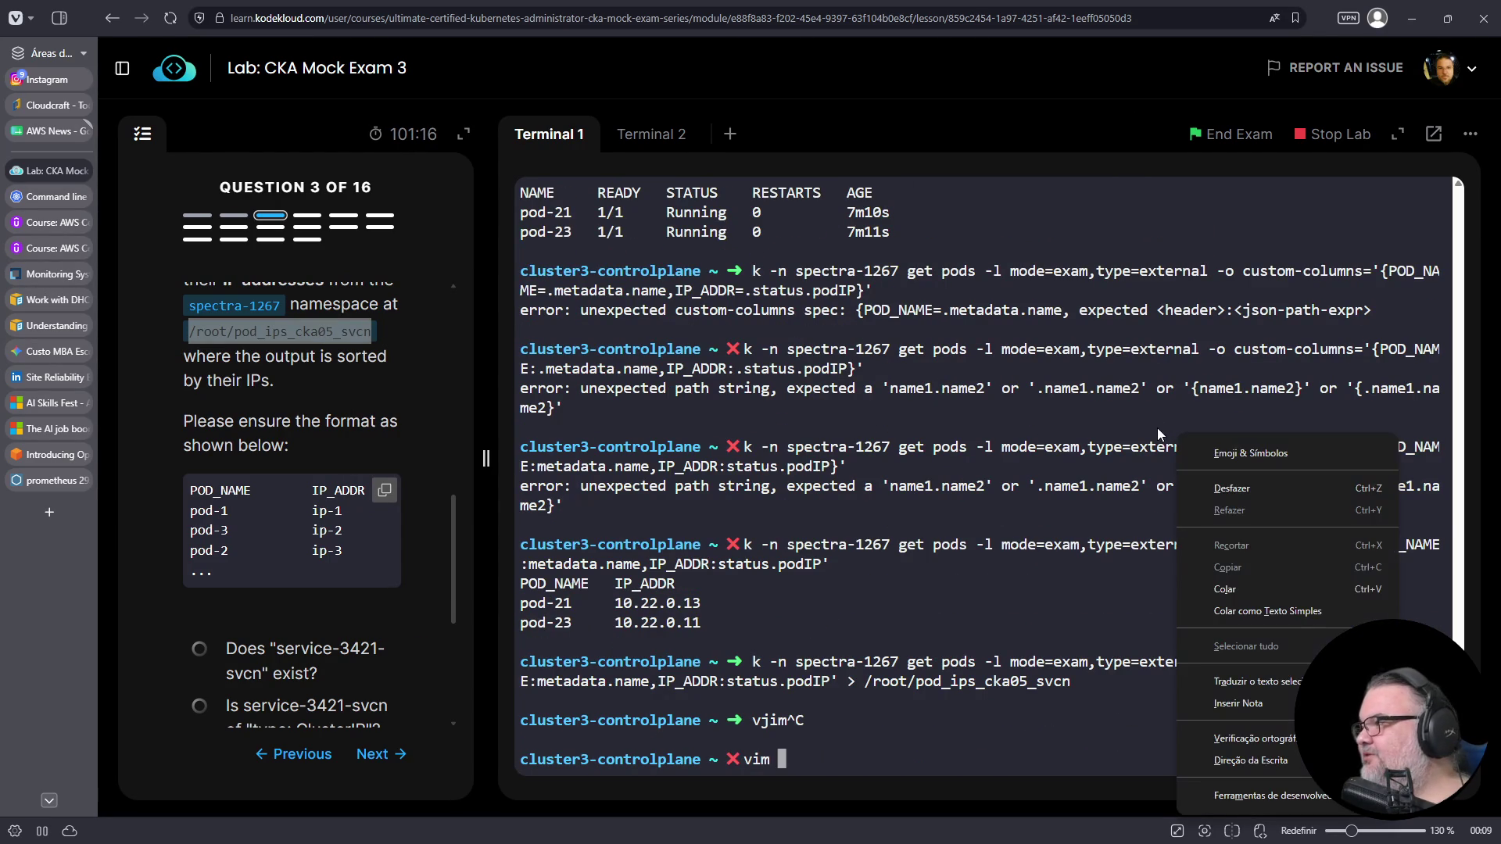
pyautogui.click(1232, 589)
pyautogui.press('Return')
pyautogui.press('j')
pyautogui.press('d')
pyautogui.press('d')
pyautogui.write('pod-21     10.22.0.13')
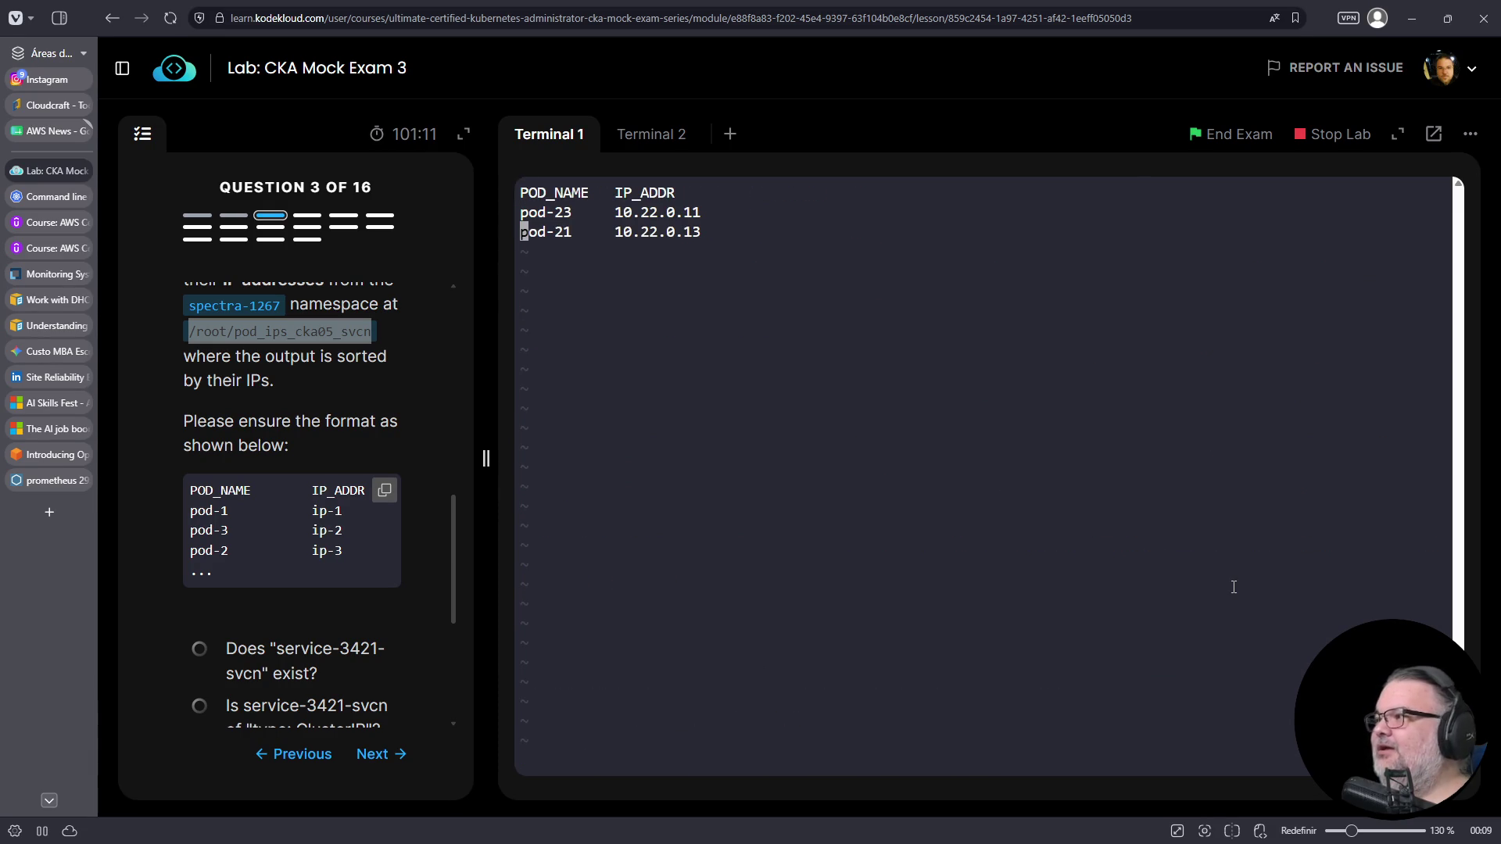
pyautogui.write(':wq')
pyautogui.press('Return')
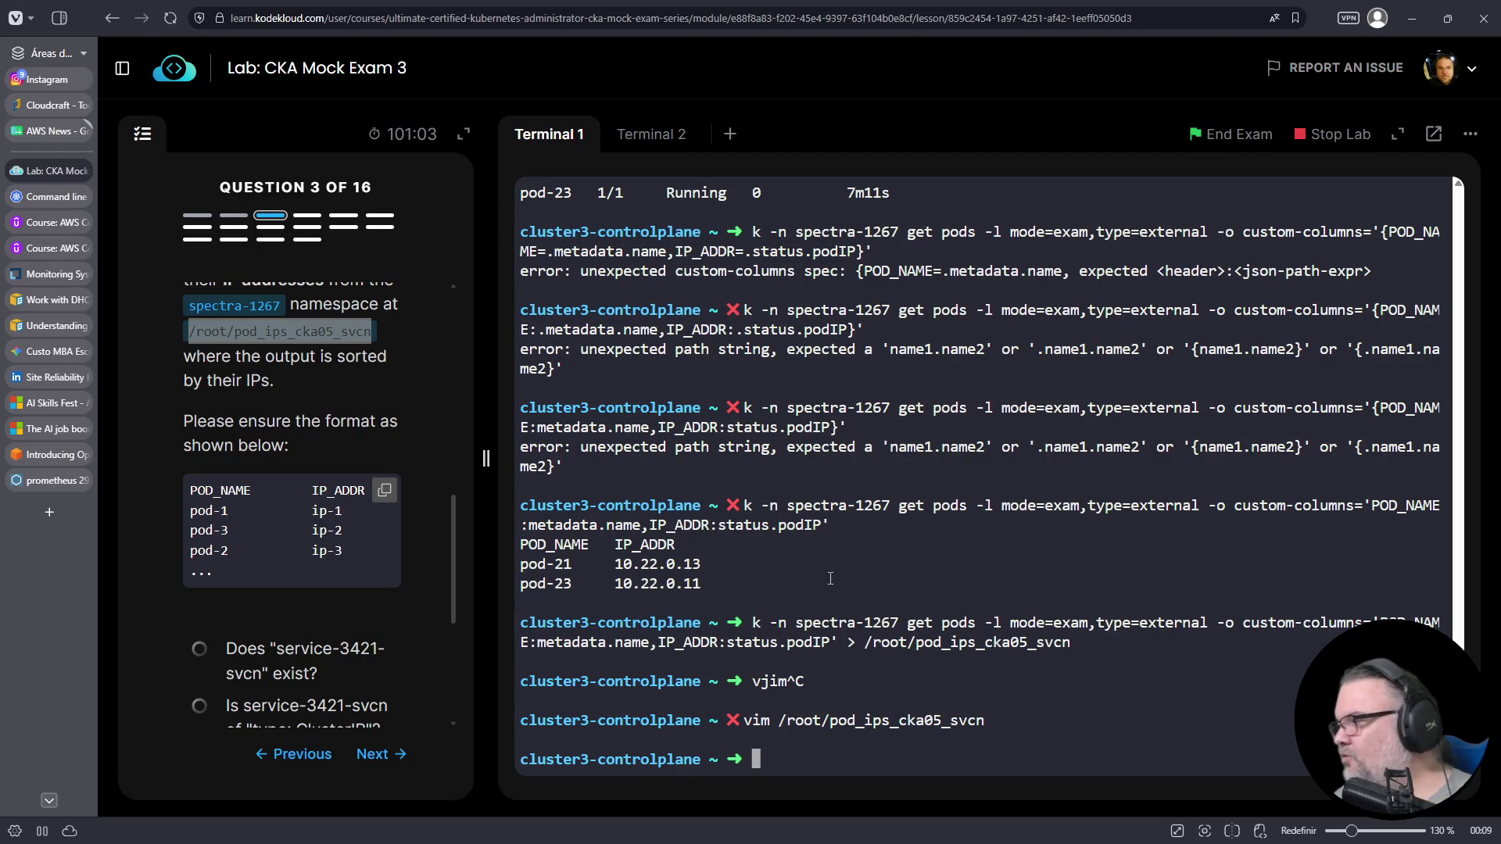
# - Display 'kubectl get pods --help' and browse its options for sorting
pyautogui.write('kubectl get pods --help')
pyautogui.press('Return')
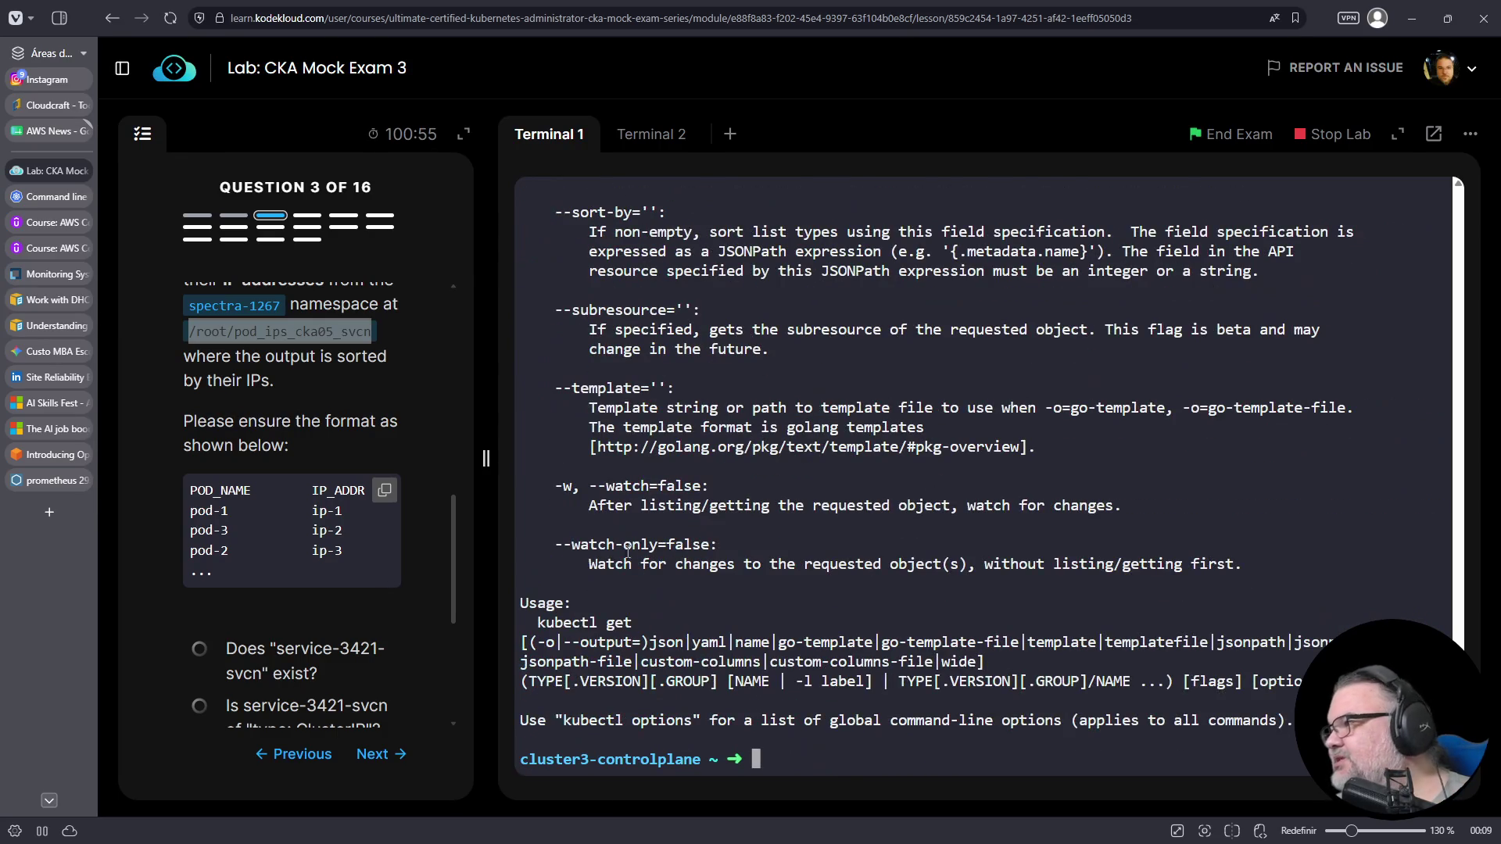
pyautogui.scroll(5, 979, 514)
pyautogui.scroll(9, 607, 534)
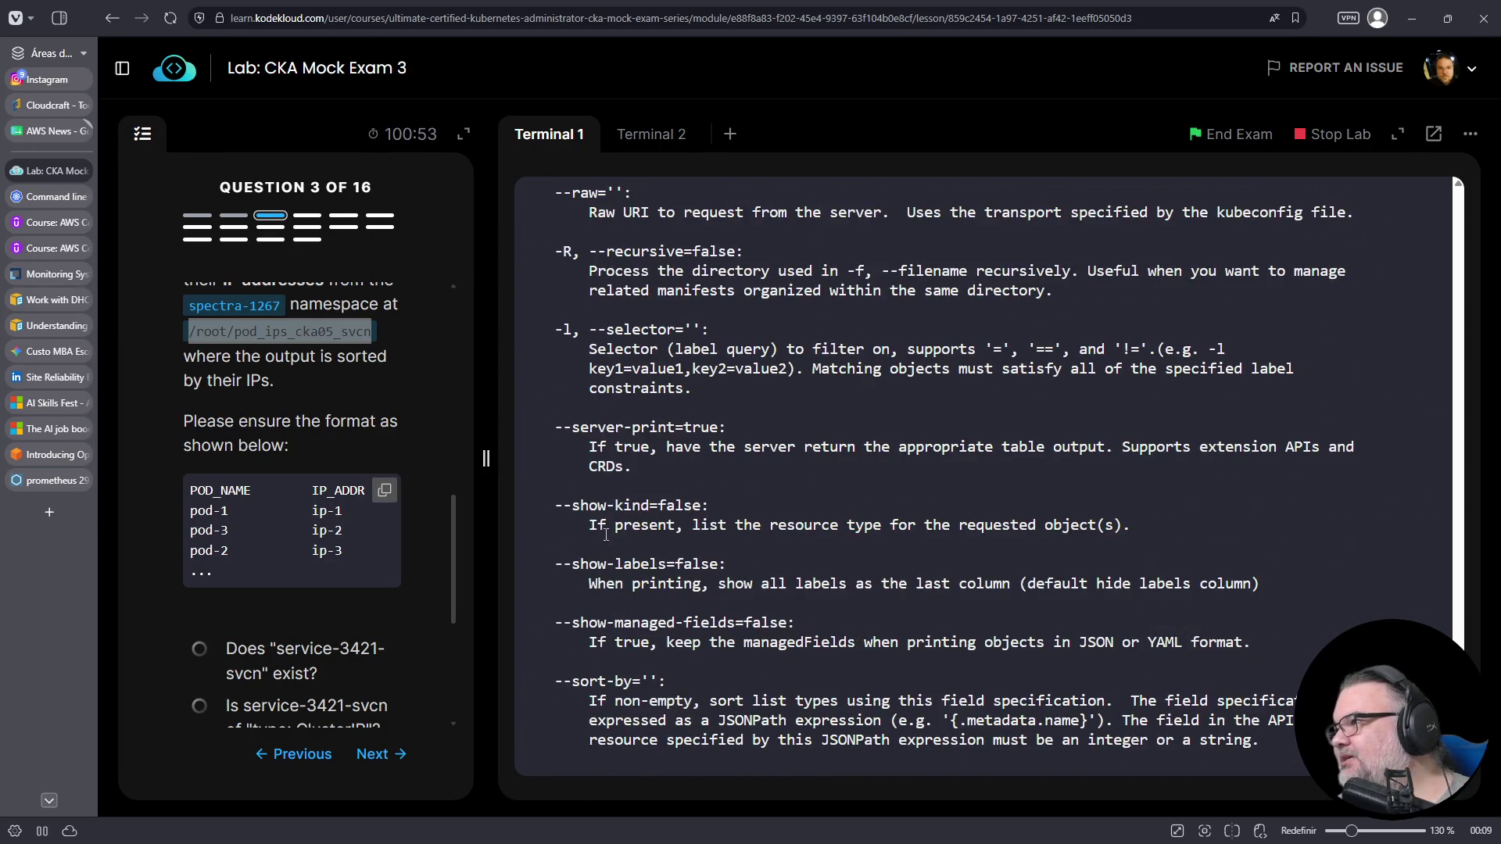
pyautogui.scroll(3, 607, 535)
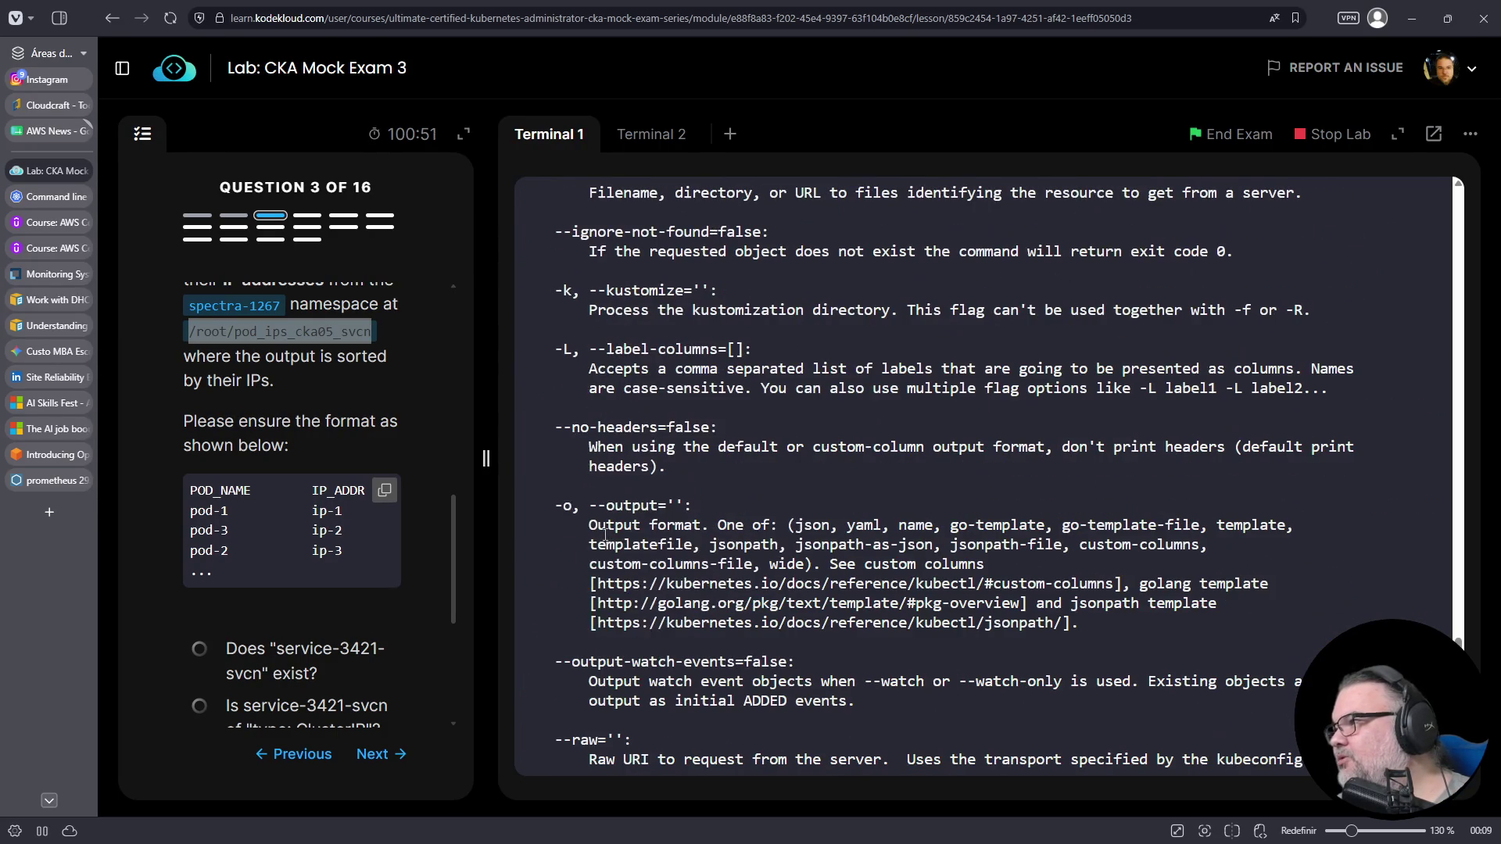
pyautogui.scroll(3, 572, 471)
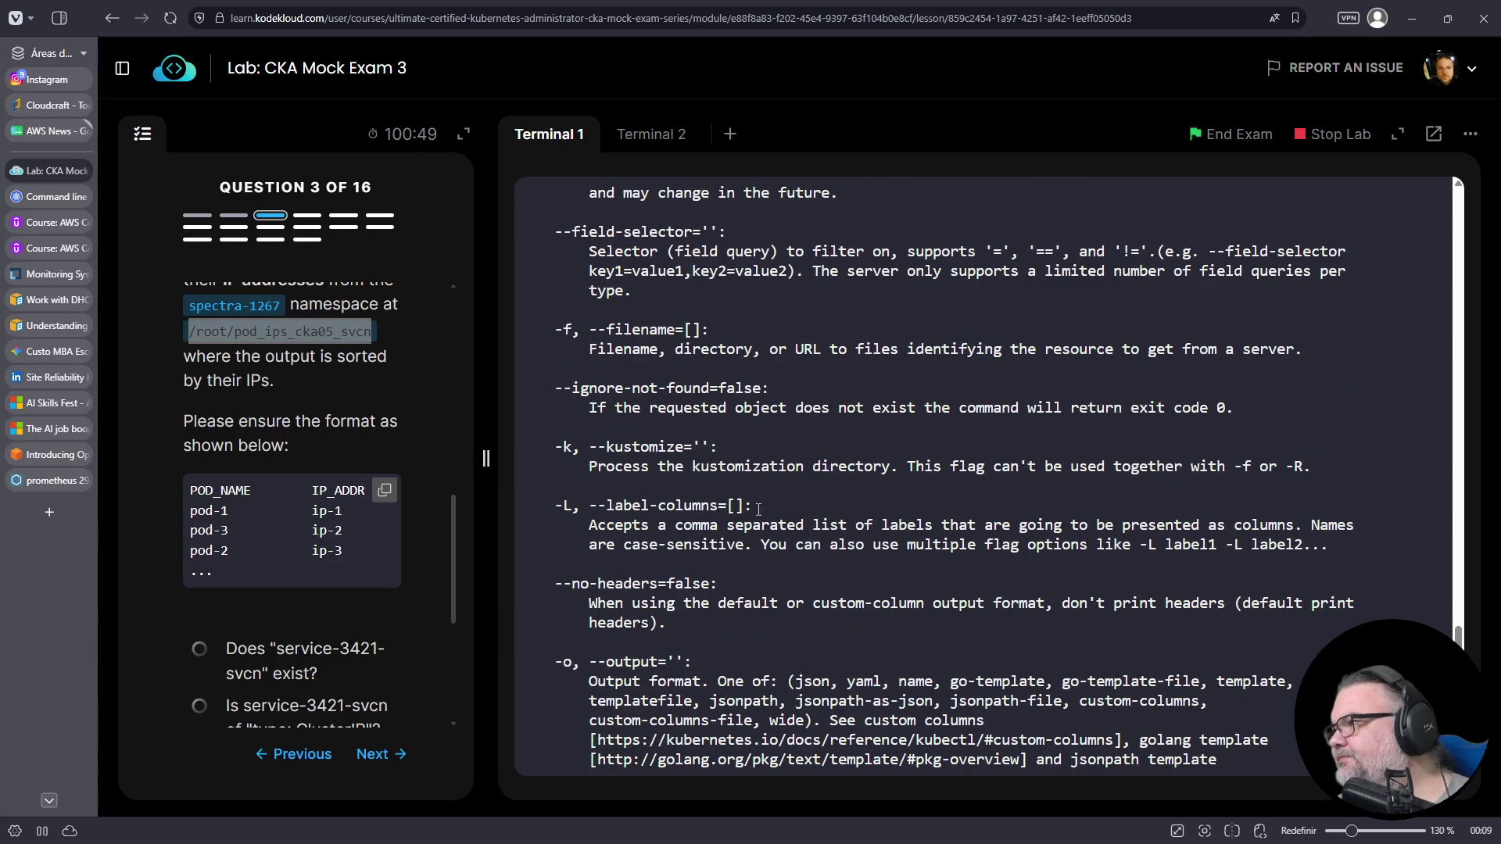
pyautogui.scroll(1, 633, 480)
pyautogui.scroll(1, 638, 373)
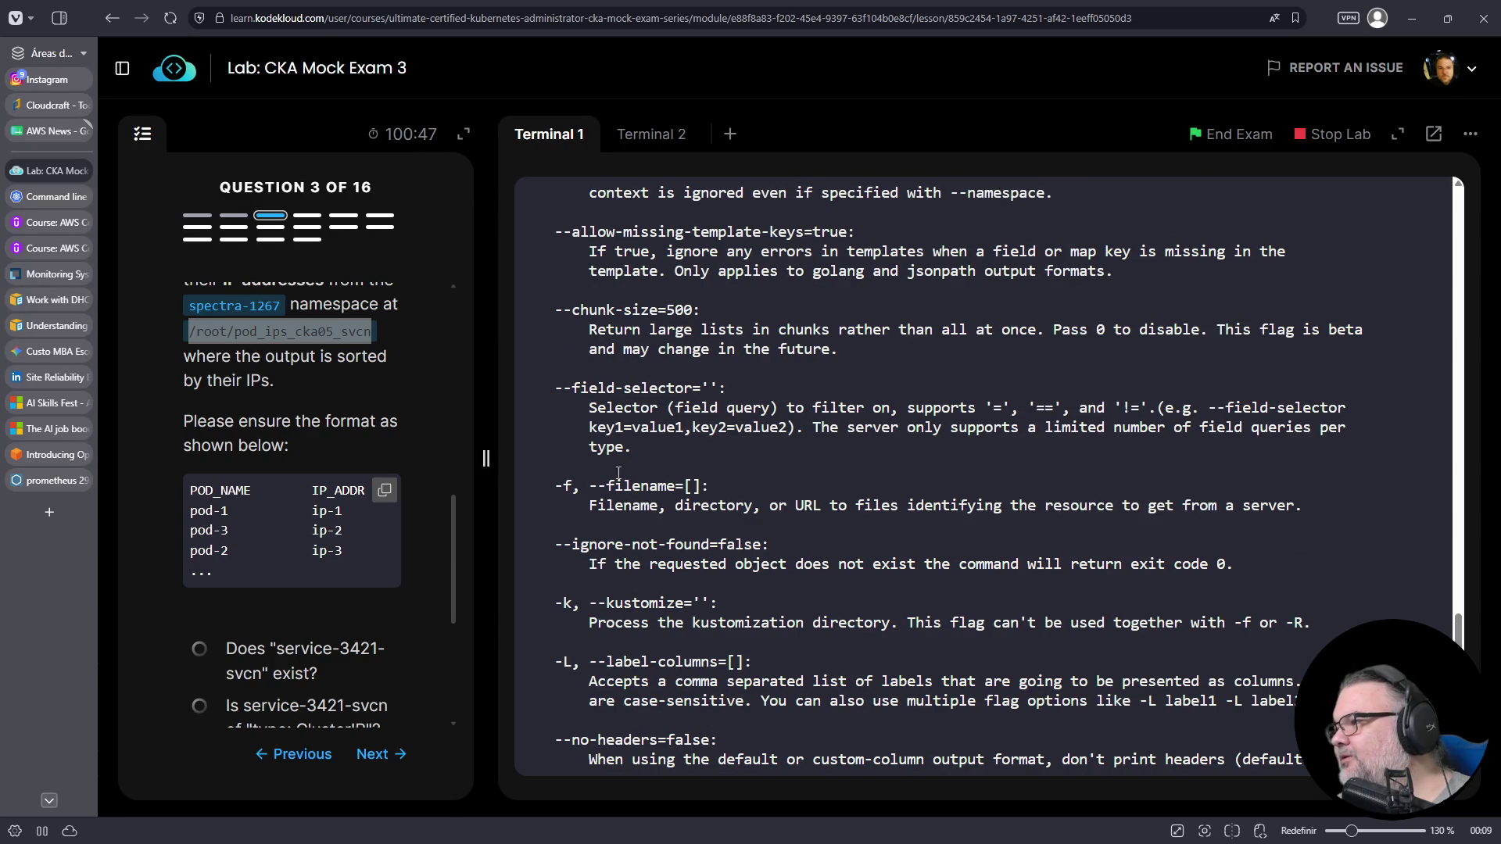
pyautogui.scroll(3, 626, 663)
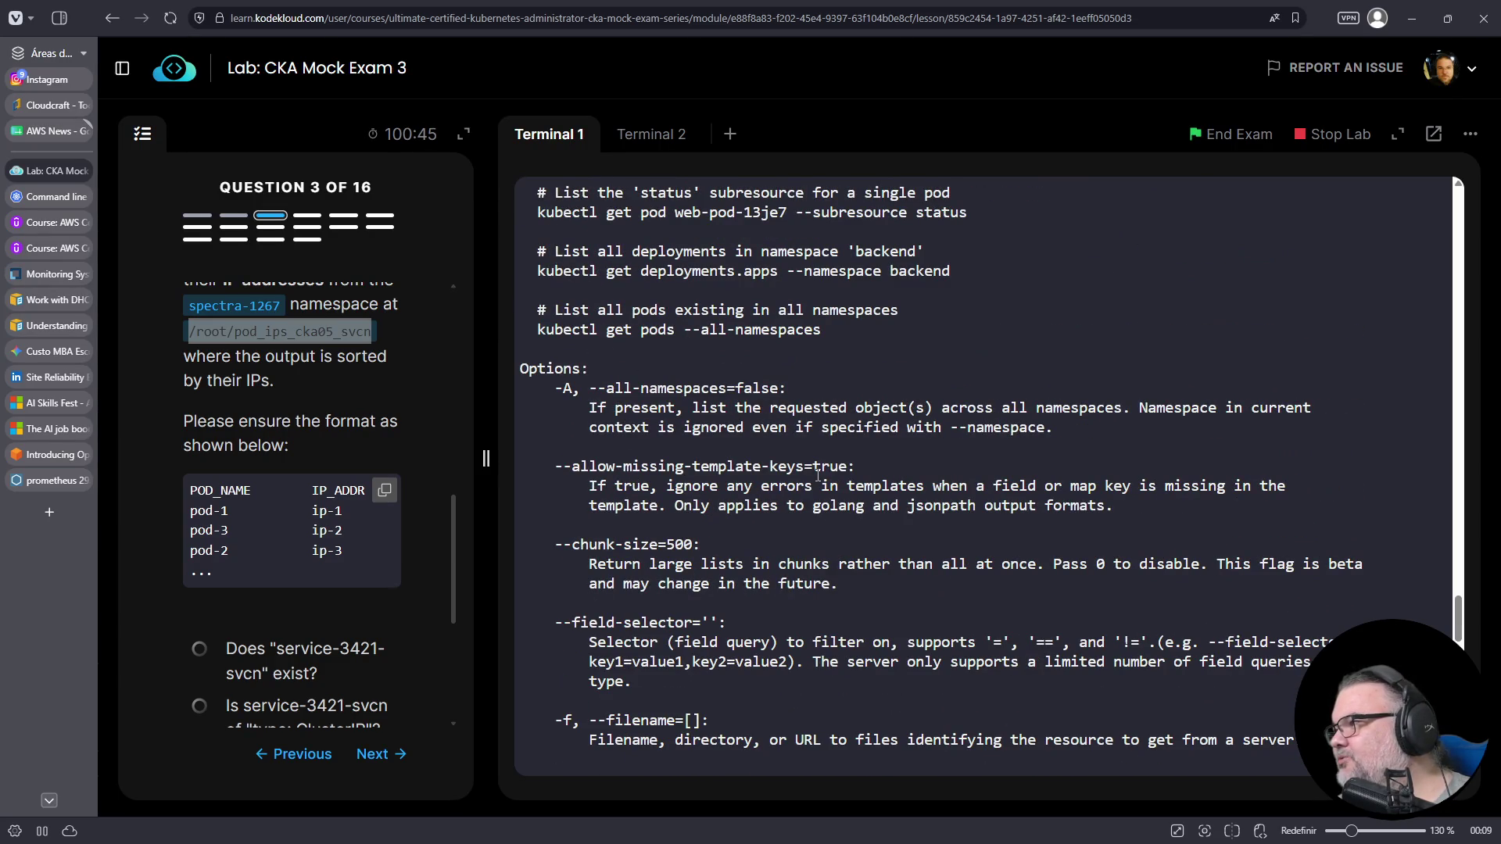
pyautogui.scroll(-4, 810, 473)
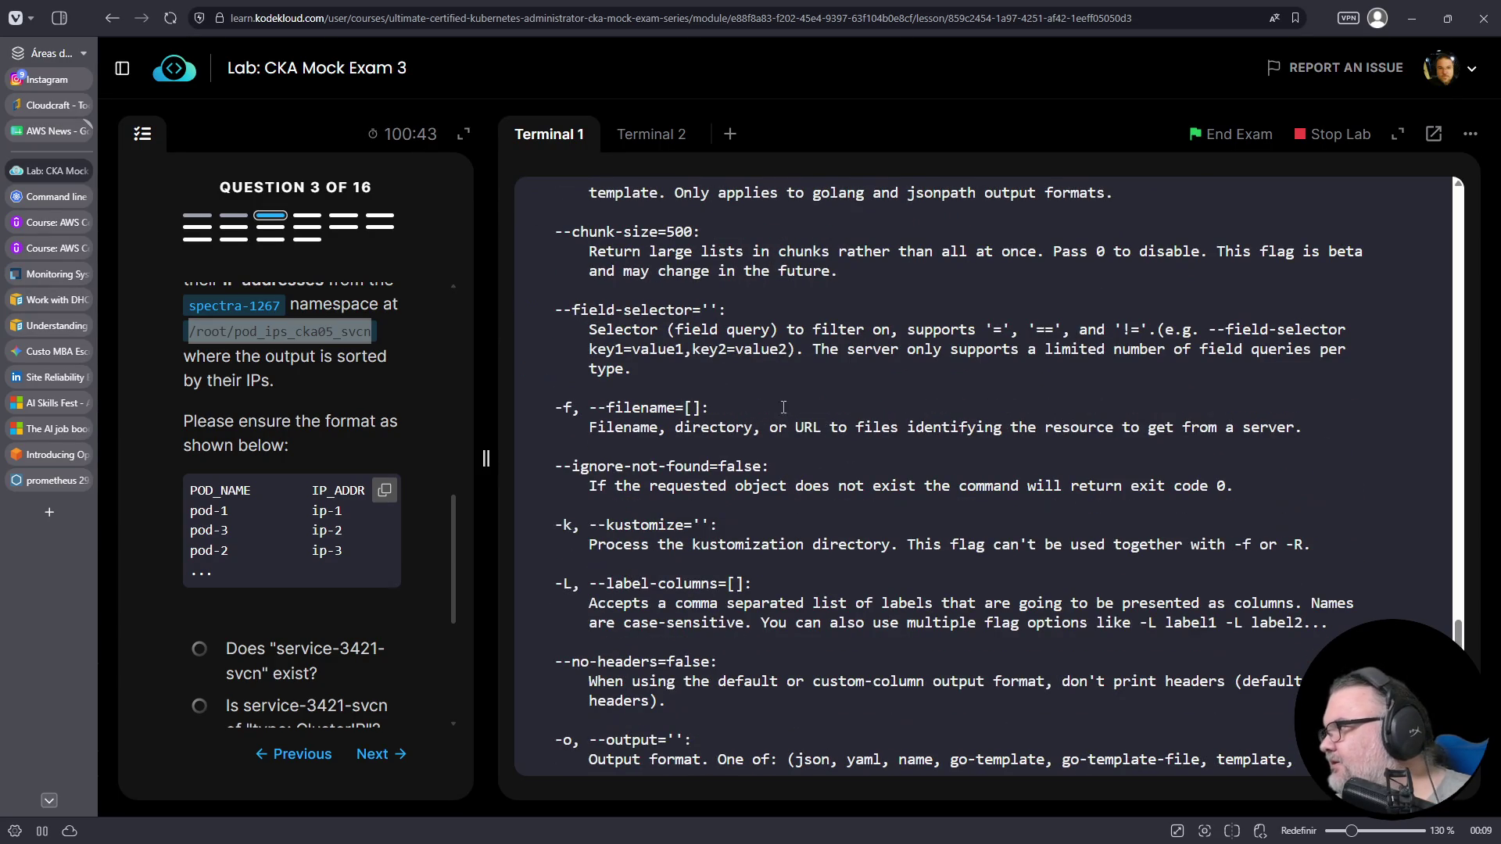
pyautogui.scroll(-1, 743, 385)
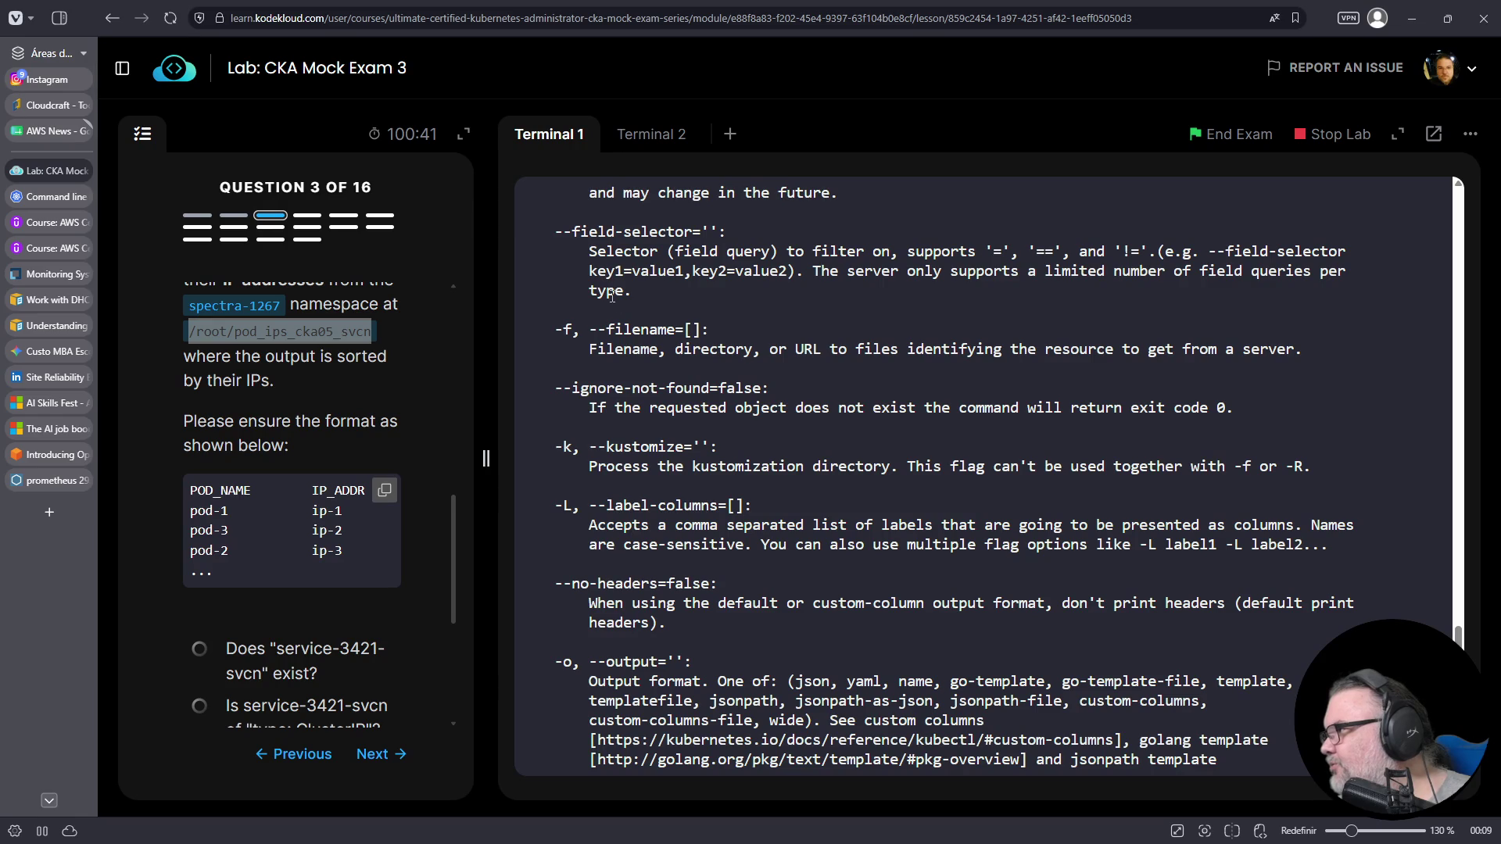
pyautogui.scroll(-2, 704, 412)
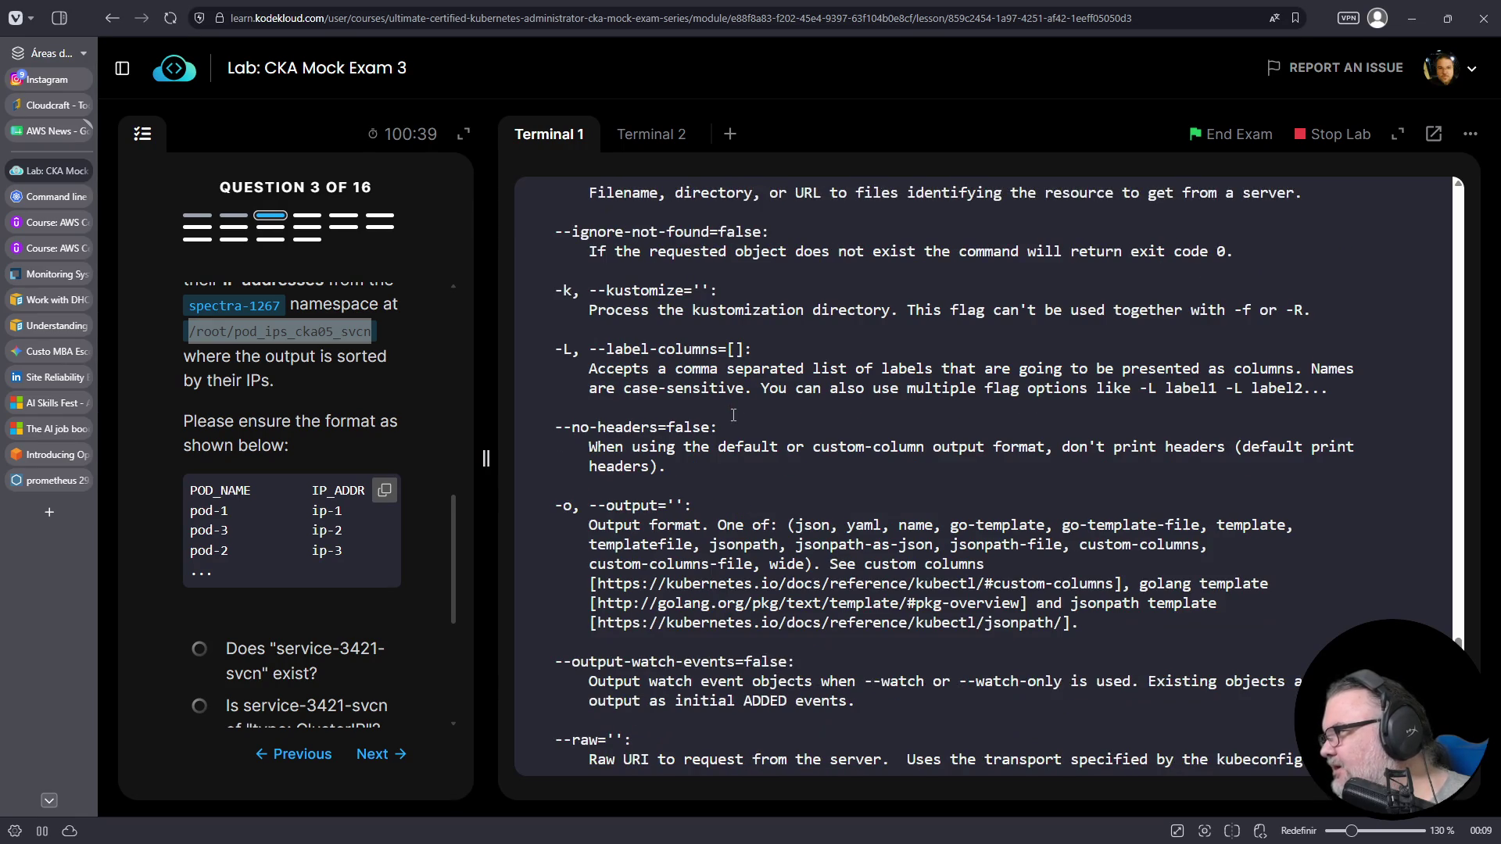
pyautogui.scroll(-2, 733, 414)
pyautogui.scroll(-3, 733, 416)
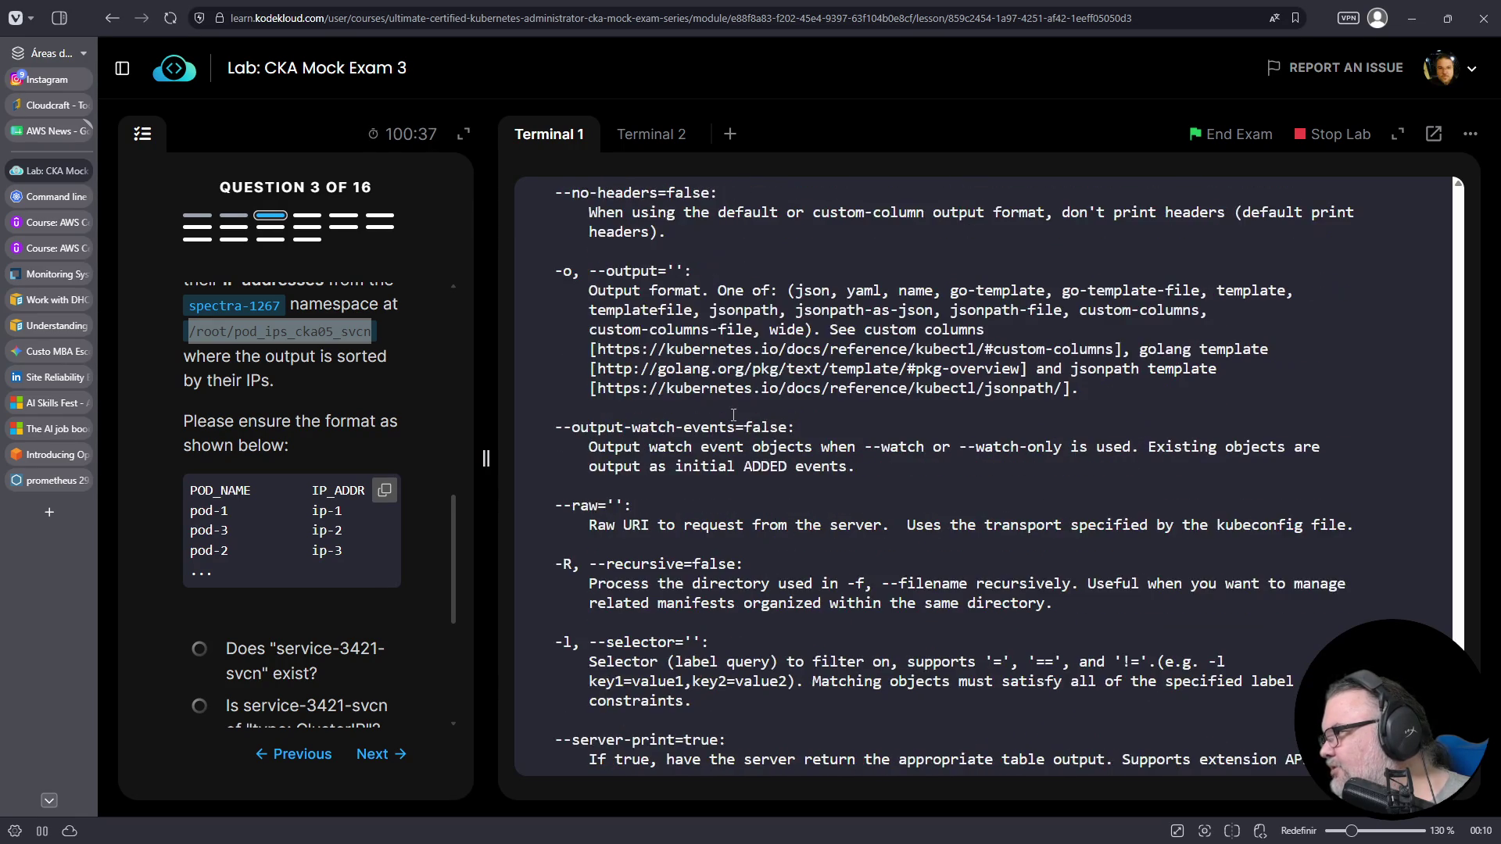
pyautogui.scroll(-1, 750, 416)
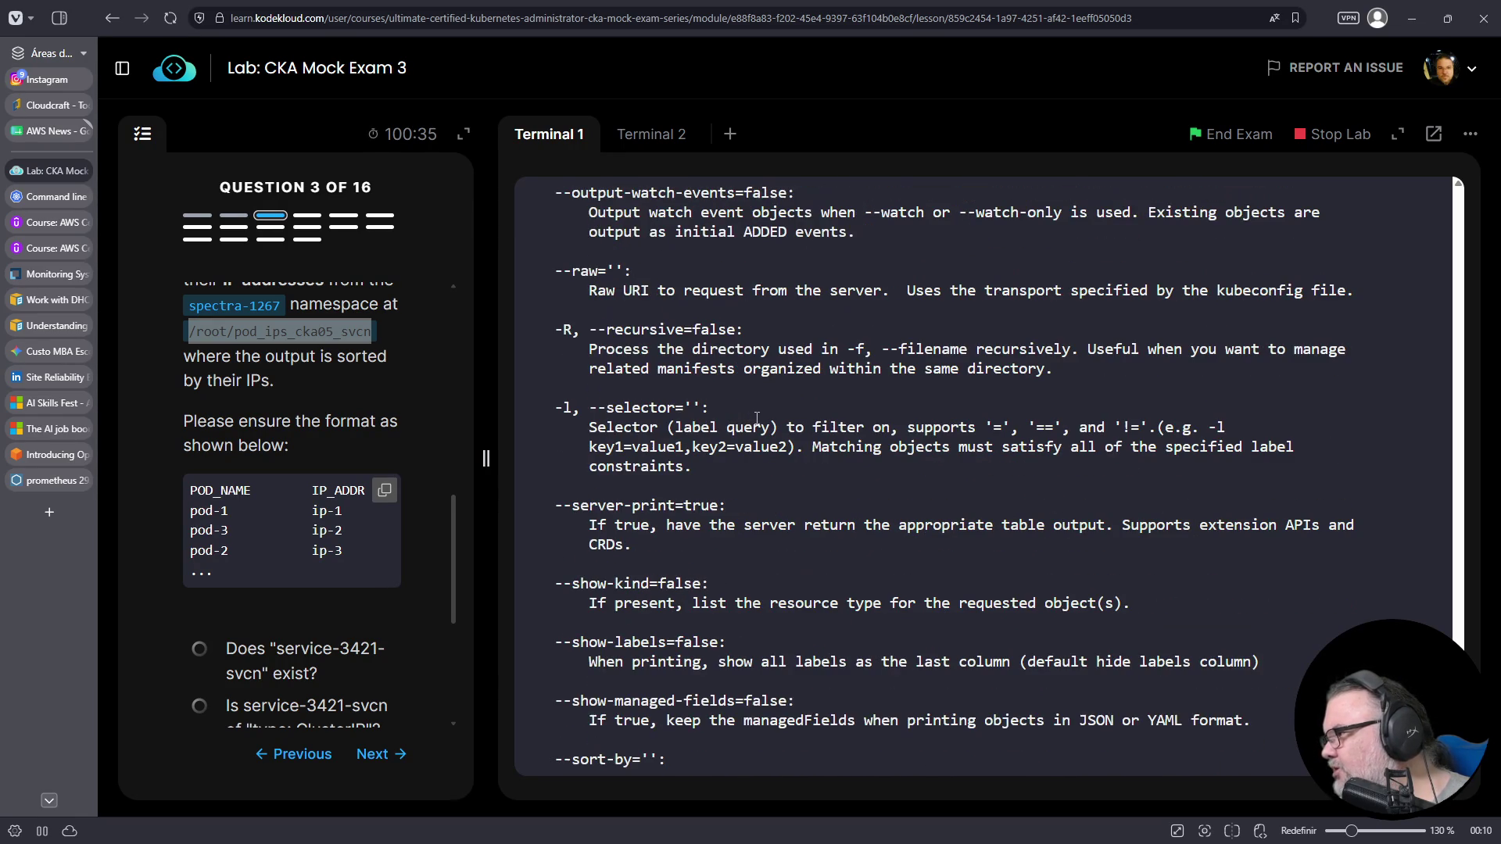
pyautogui.scroll(-3, 757, 417)
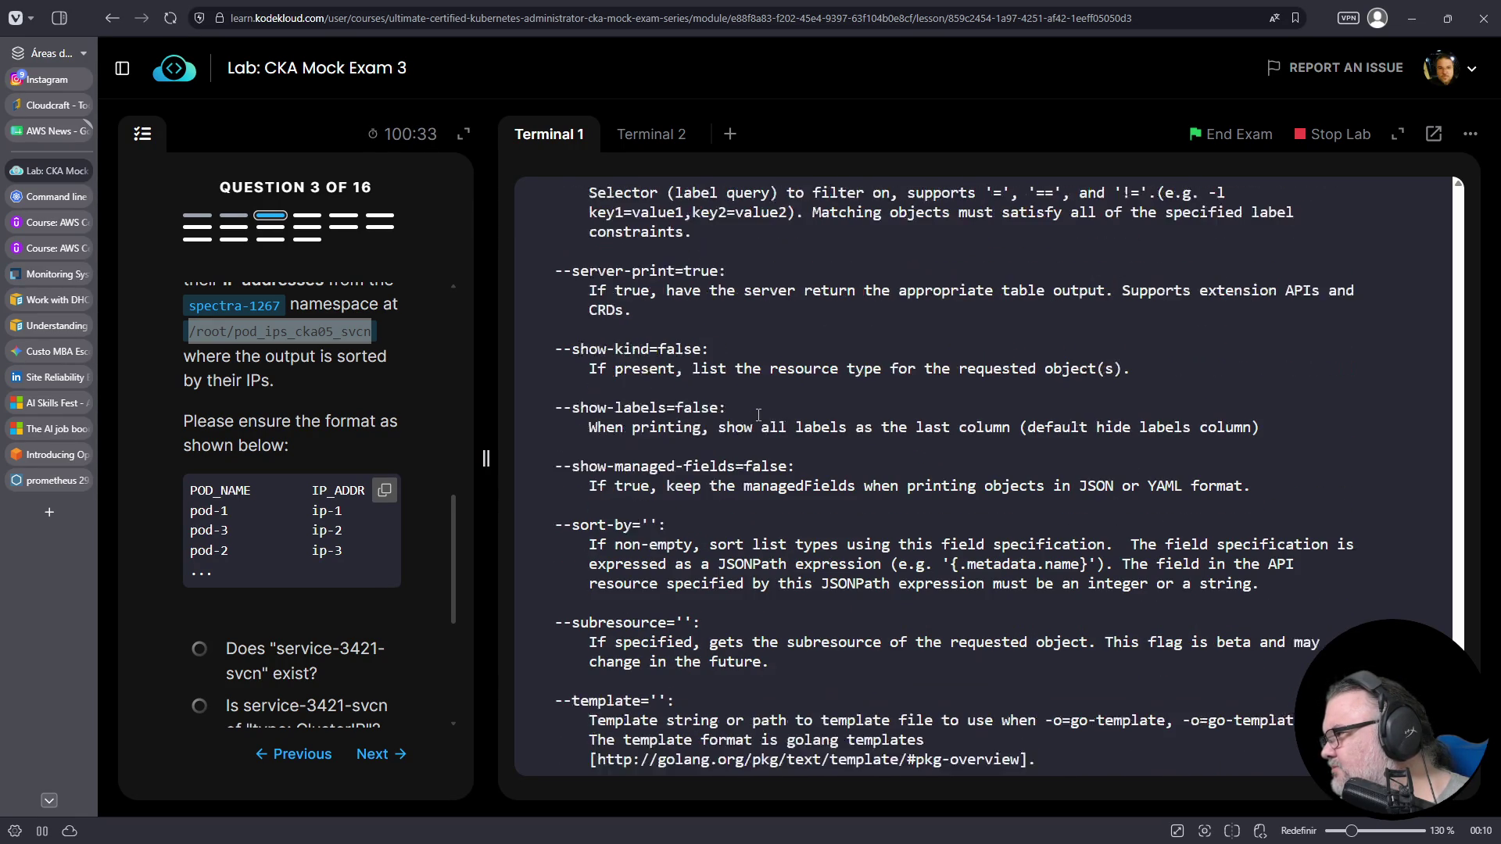
pyautogui.scroll(-2, 603, 452)
# - Copy the --sort-by option name from the help output
pyautogui.moveTo(558, 370); pyautogui.dragTo(633, 369)
pyautogui.rightClick(619, 366)
pyautogui.click(665, 495)
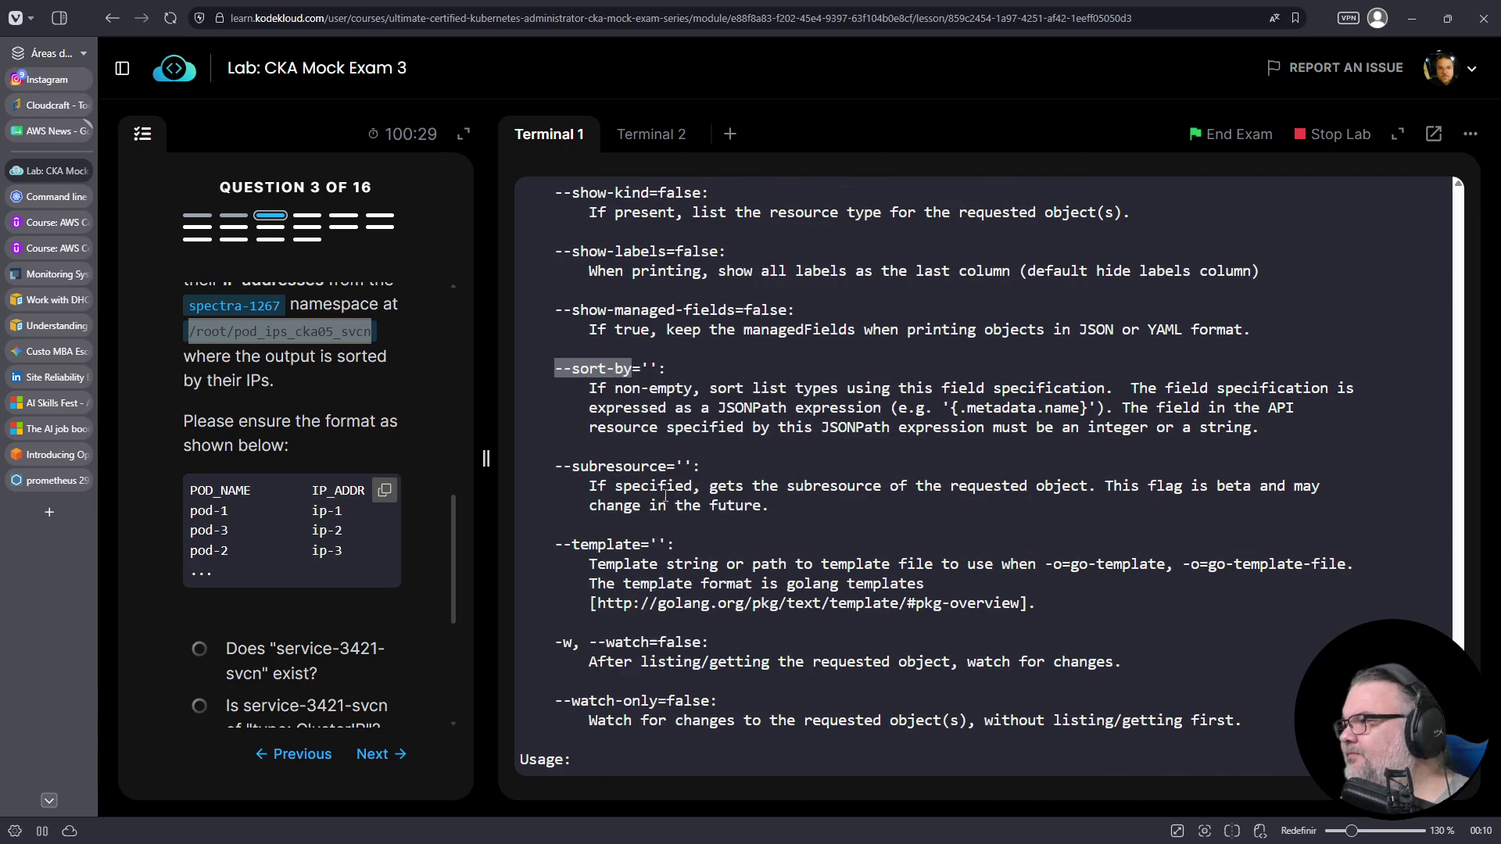
pyautogui.scroll(-2, 672, 470)
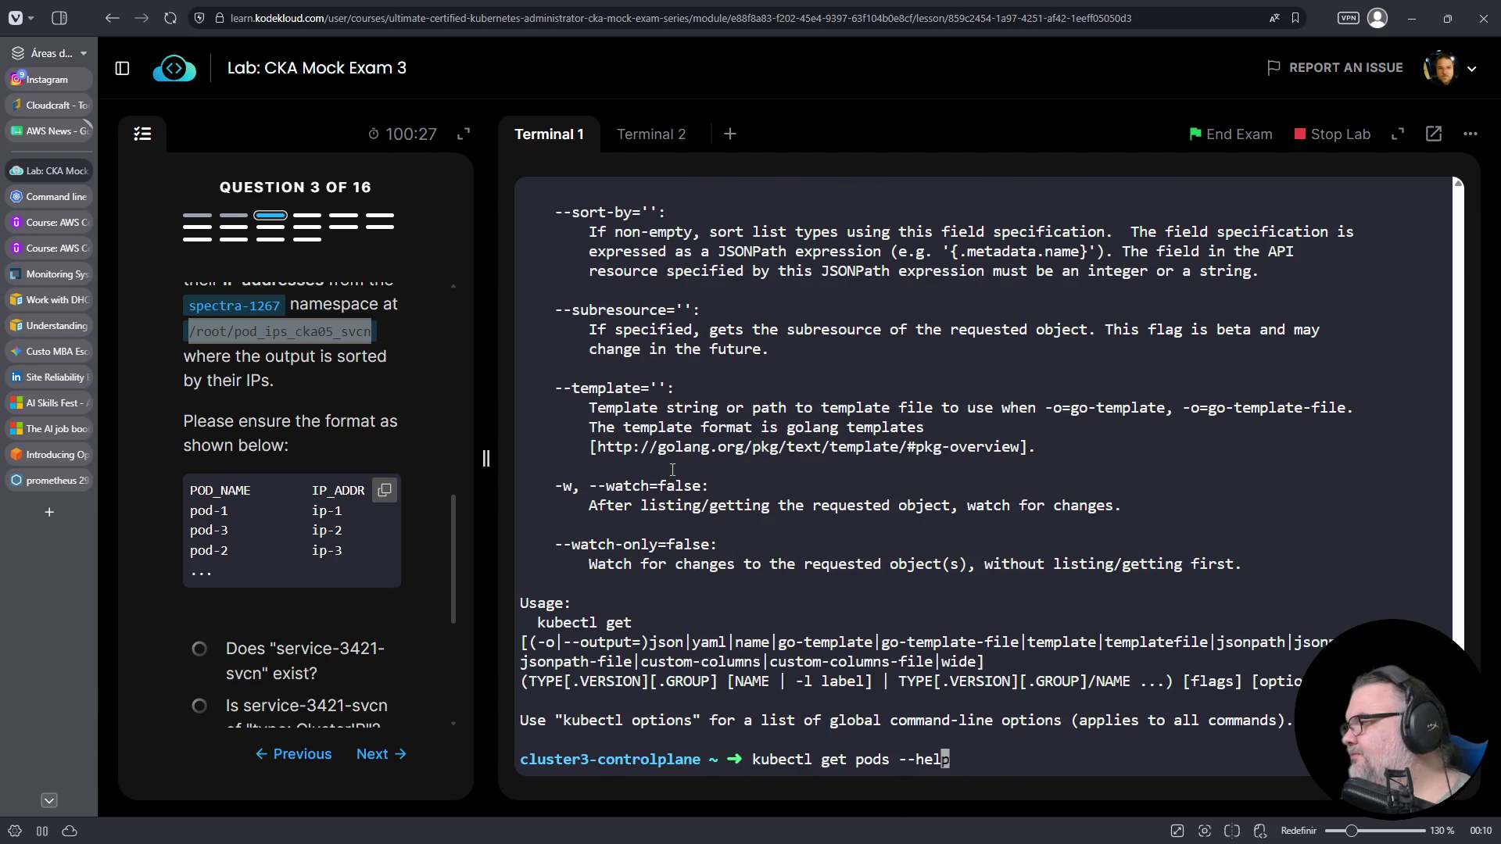
pyautogui.press('Up')
# - Recall the custom-columns command and erase its output file redirect
pyautogui.hotkey('ctrl', 'l')
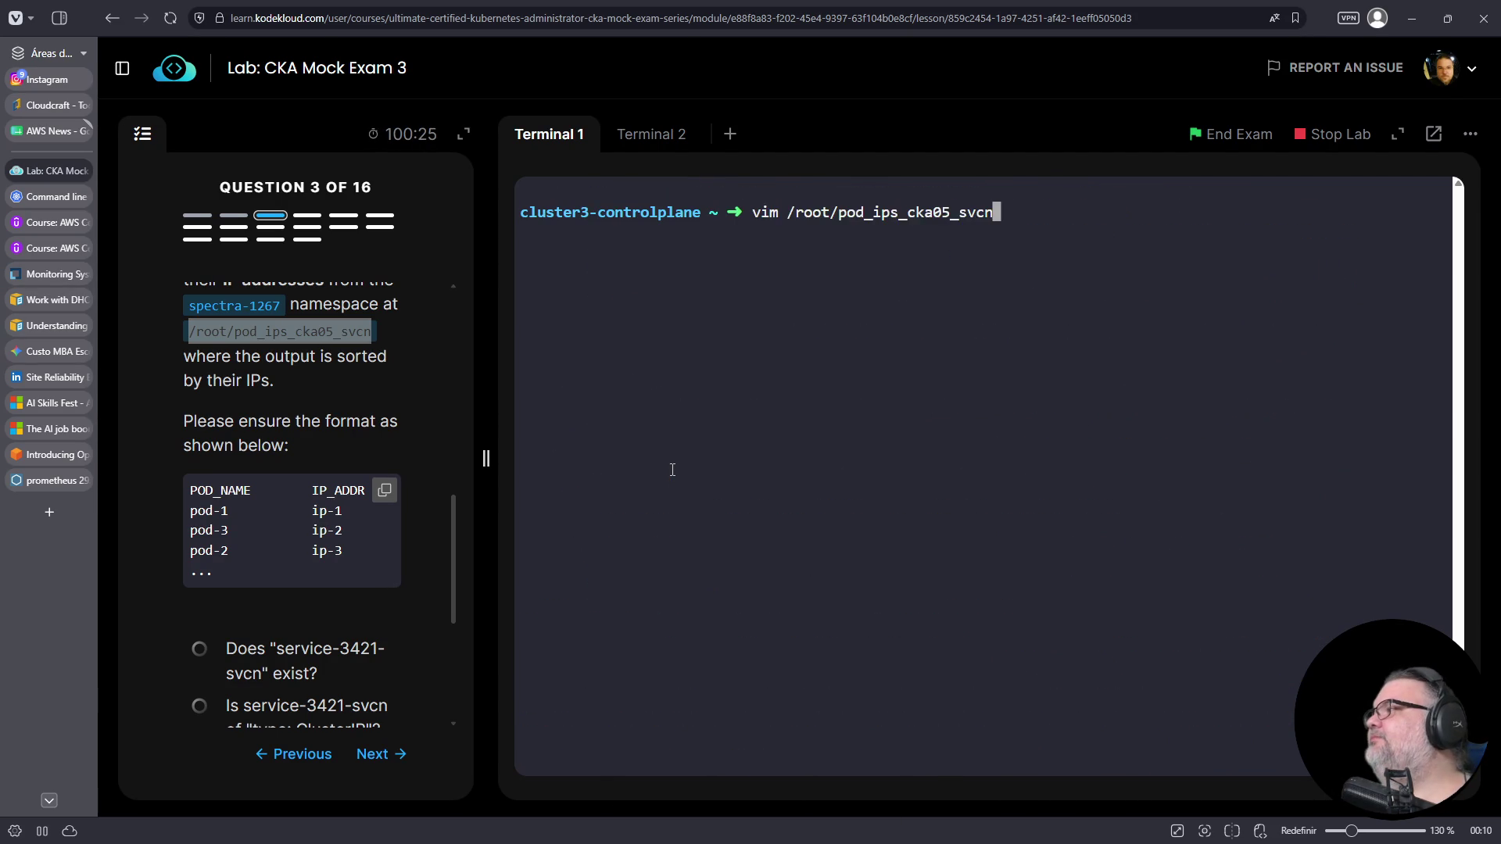
pyautogui.press('Up')
pyautogui.press('Left')
pyautogui.press('Left')
pyautogui.press('Left')
pyautogui.press('Left')
pyautogui.press('Left')
pyautogui.press('Left')
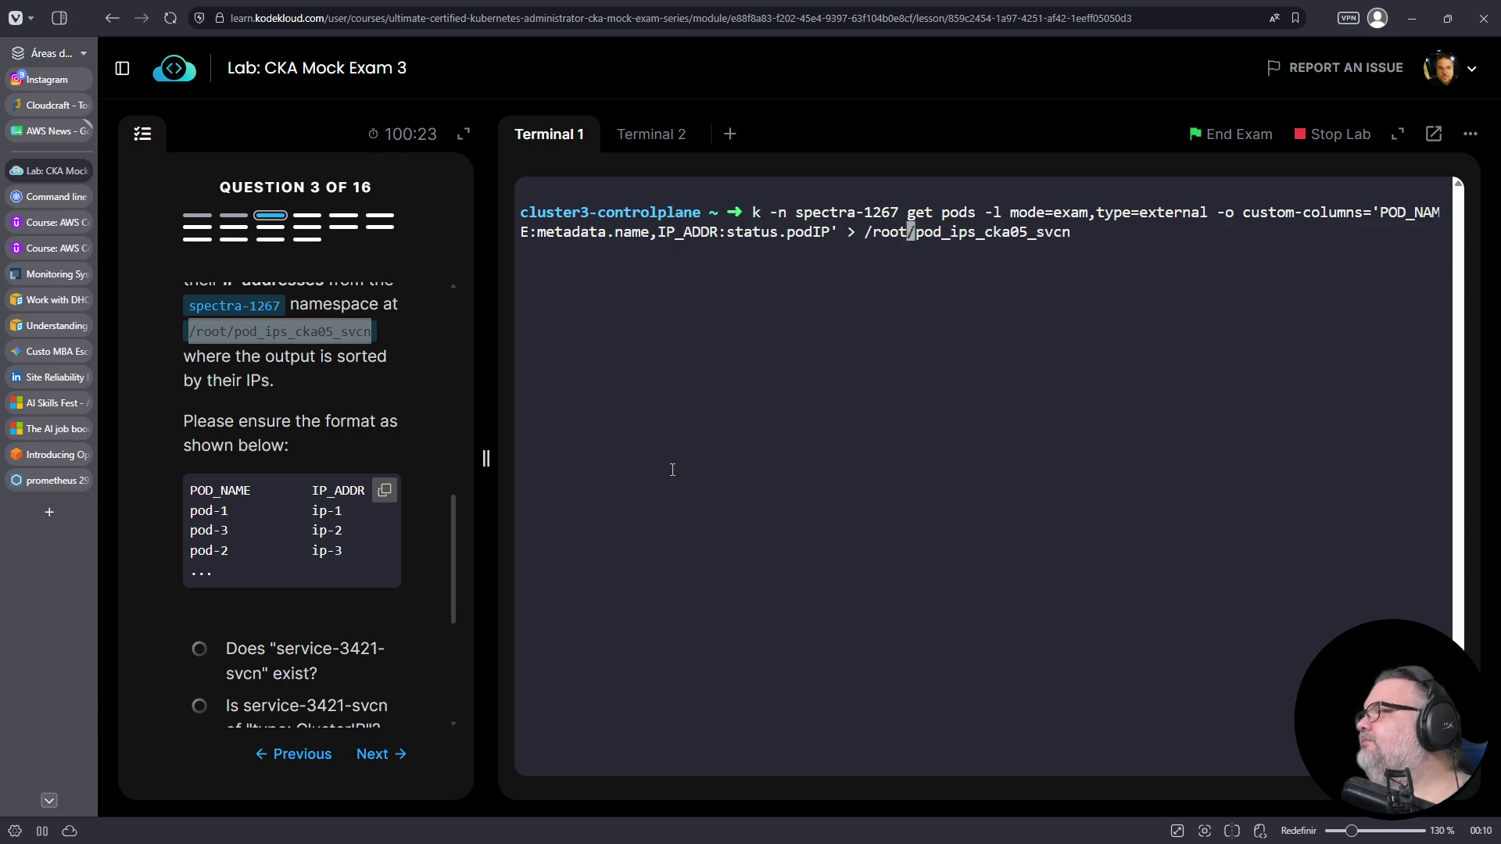
pyautogui.press('Right')
pyautogui.press('Right')
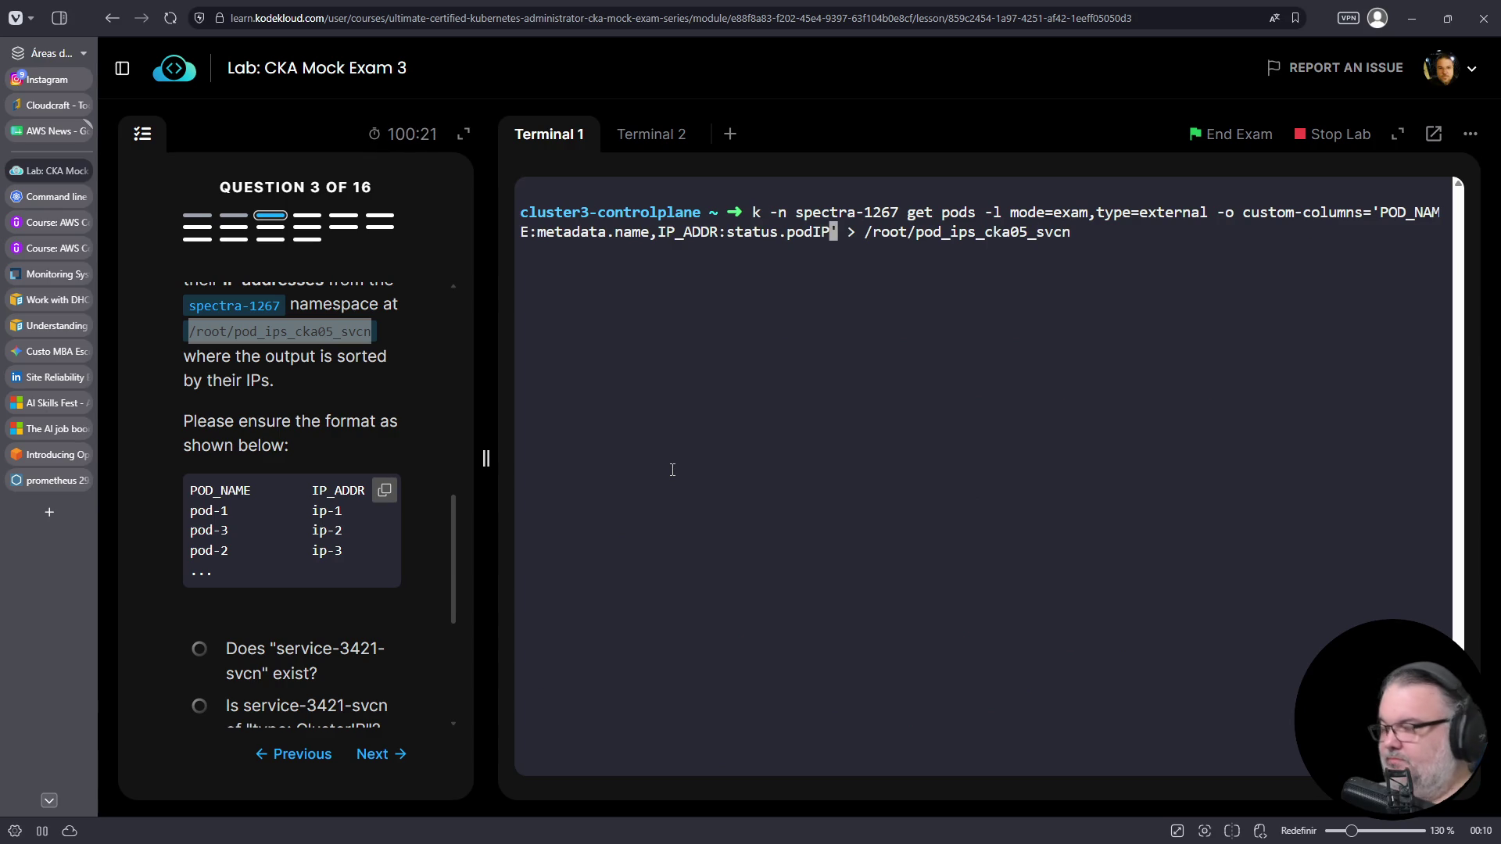
pyautogui.press('Right')
pyautogui.press('Right')
pyautogui.hotkey('ctrl', 'k')
# - Add --sort-by=status.podIP and run it, listing pod-23 (10.22.0.11) before pod-21
pyautogui.write('-')
pyautogui.rightClick(913, 514)
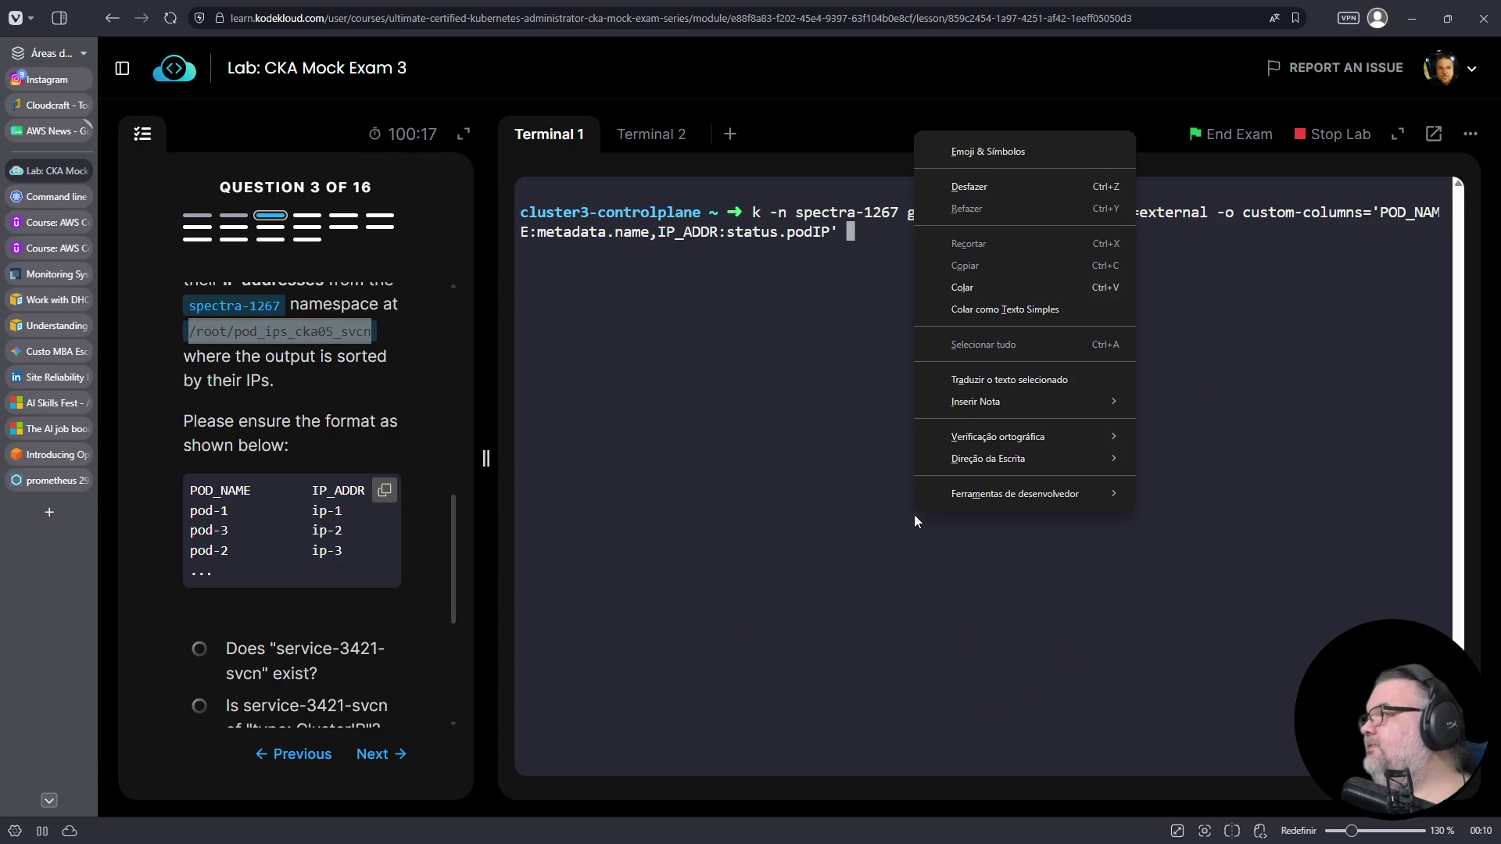
pyautogui.click(992, 284)
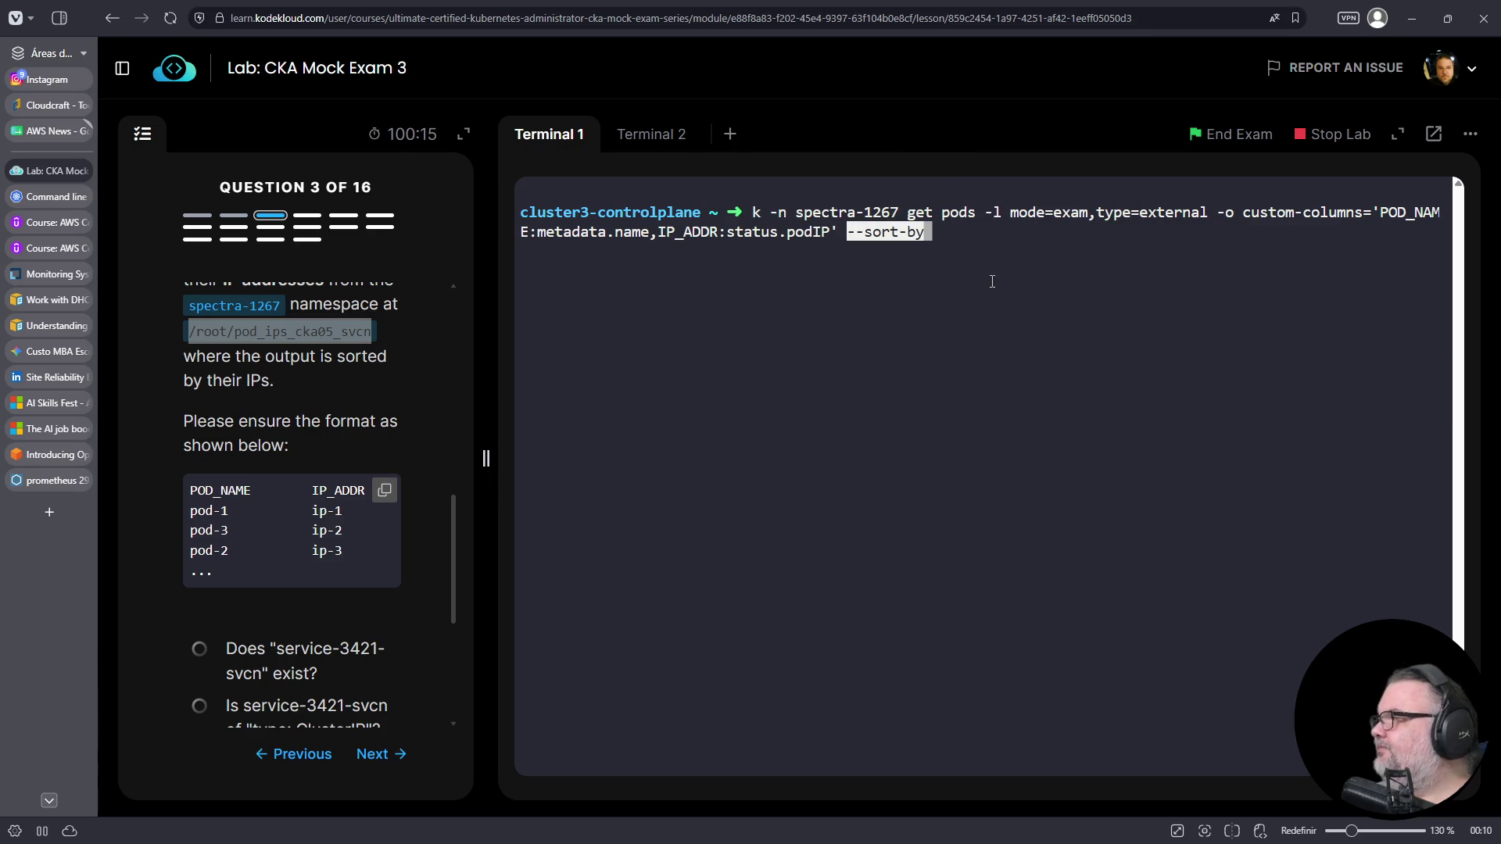
pyautogui.write('=')
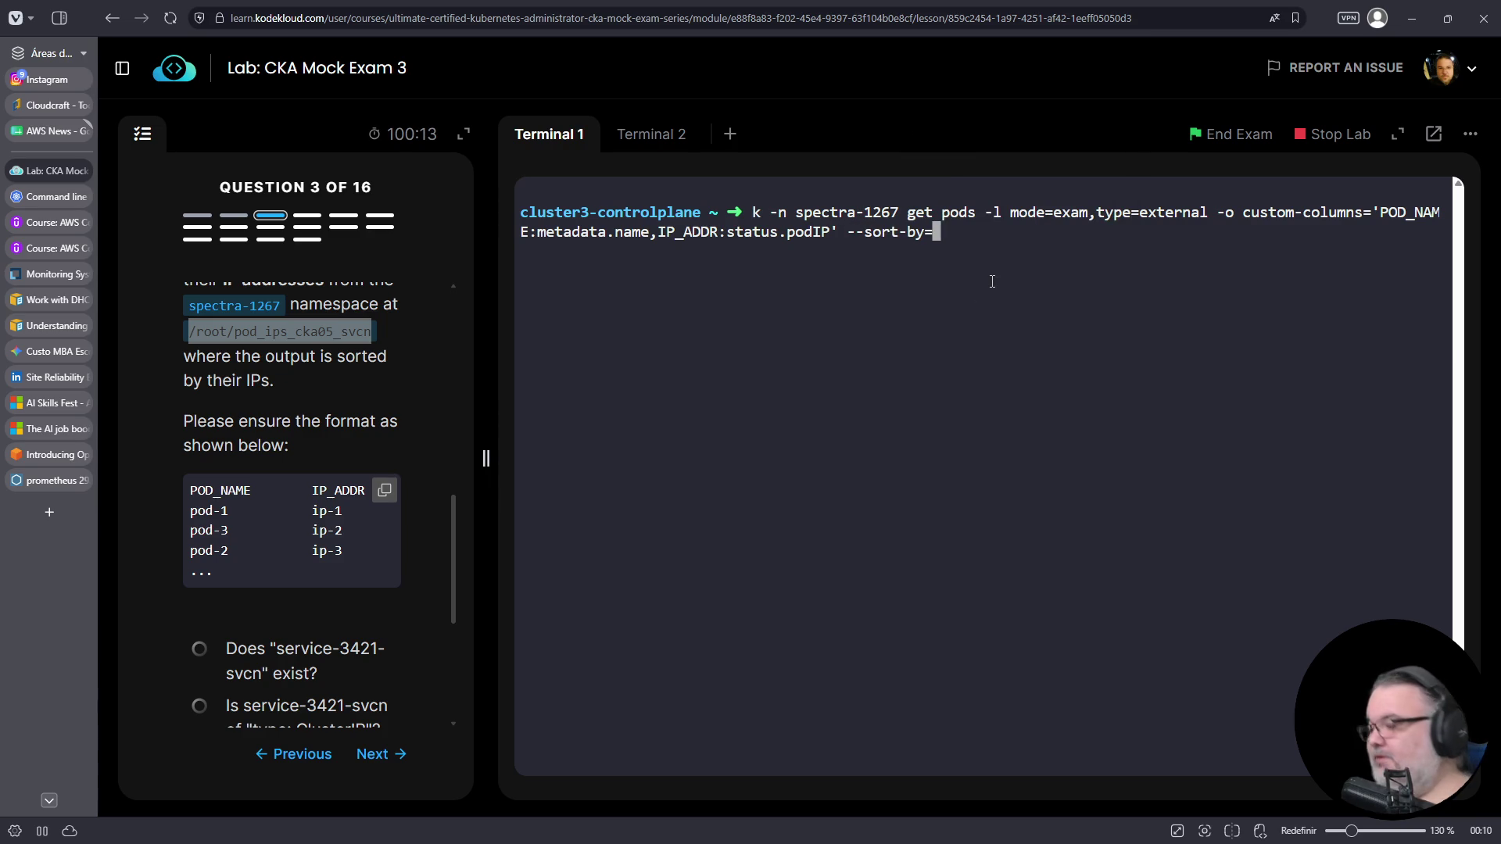
pyautogui.write('status.podI')
pyautogui.press('BackSpace')
pyautogui.press('BackSpace')
pyautogui.press('BackSpace')
pyautogui.write('odIP')
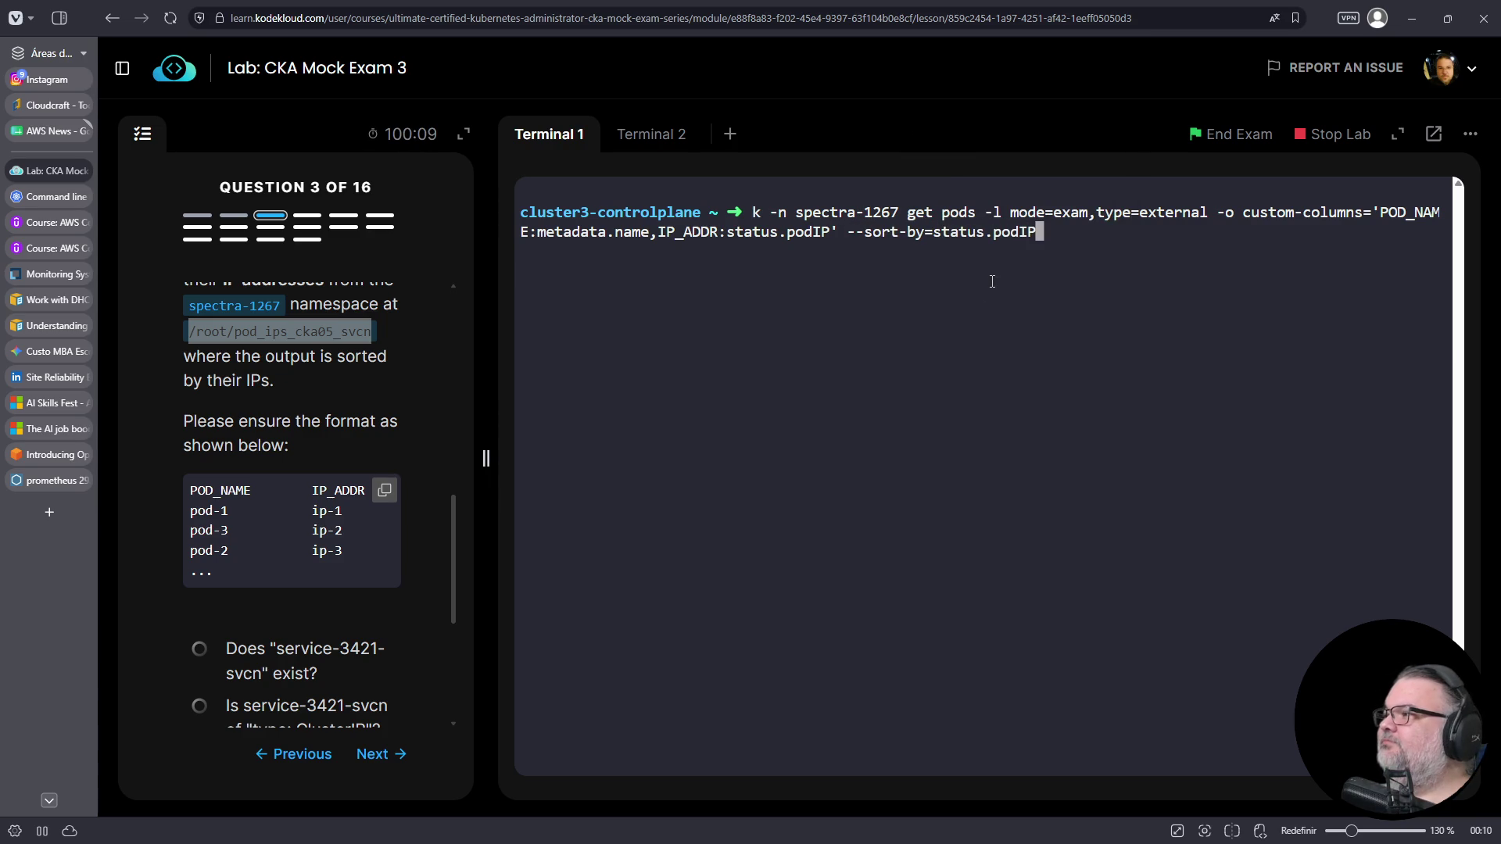
pyautogui.press('Return')
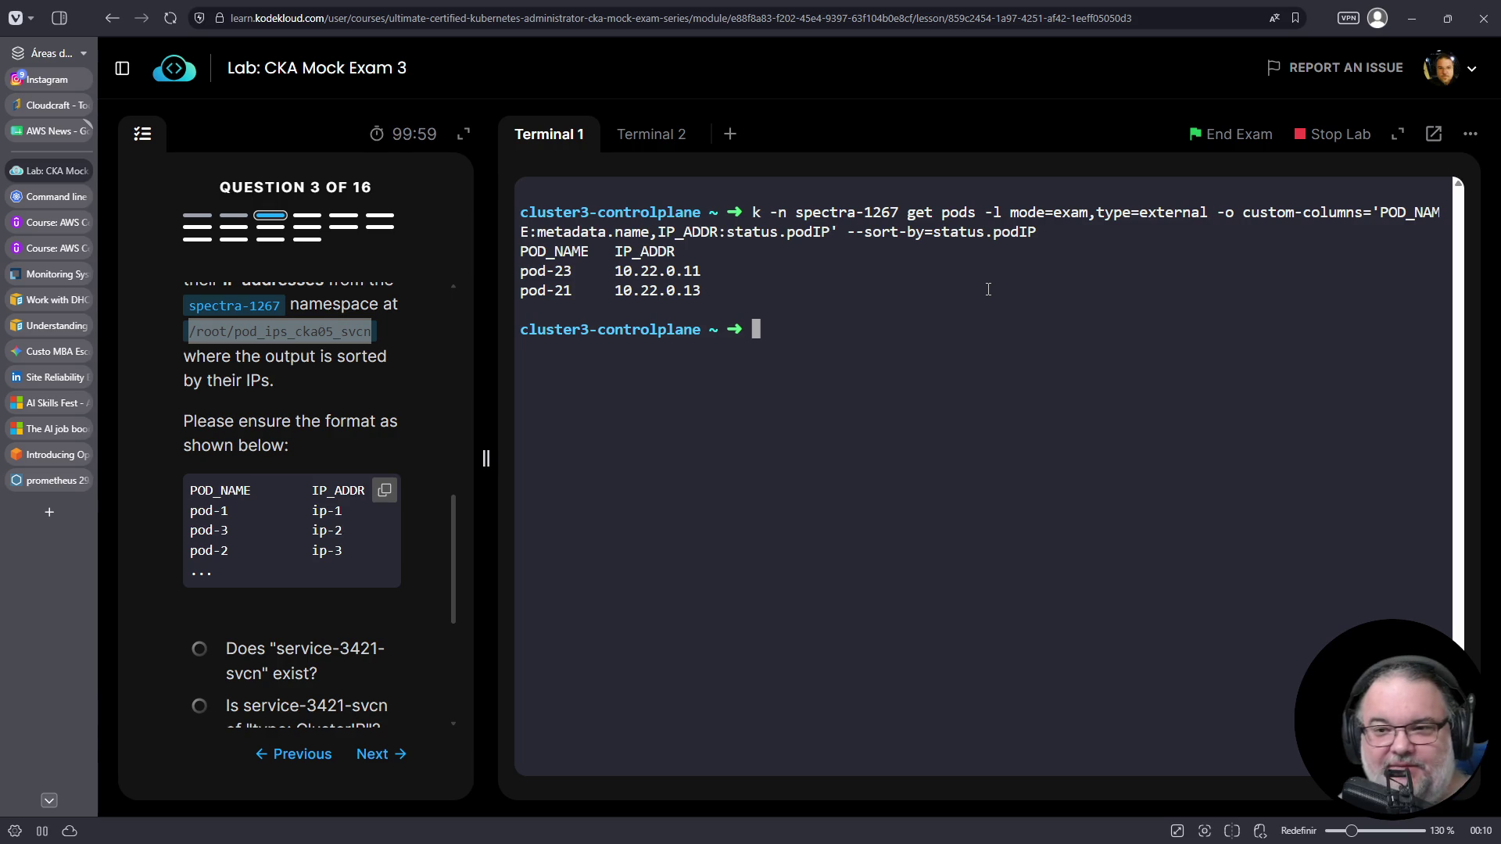
pyautogui.press('Up')
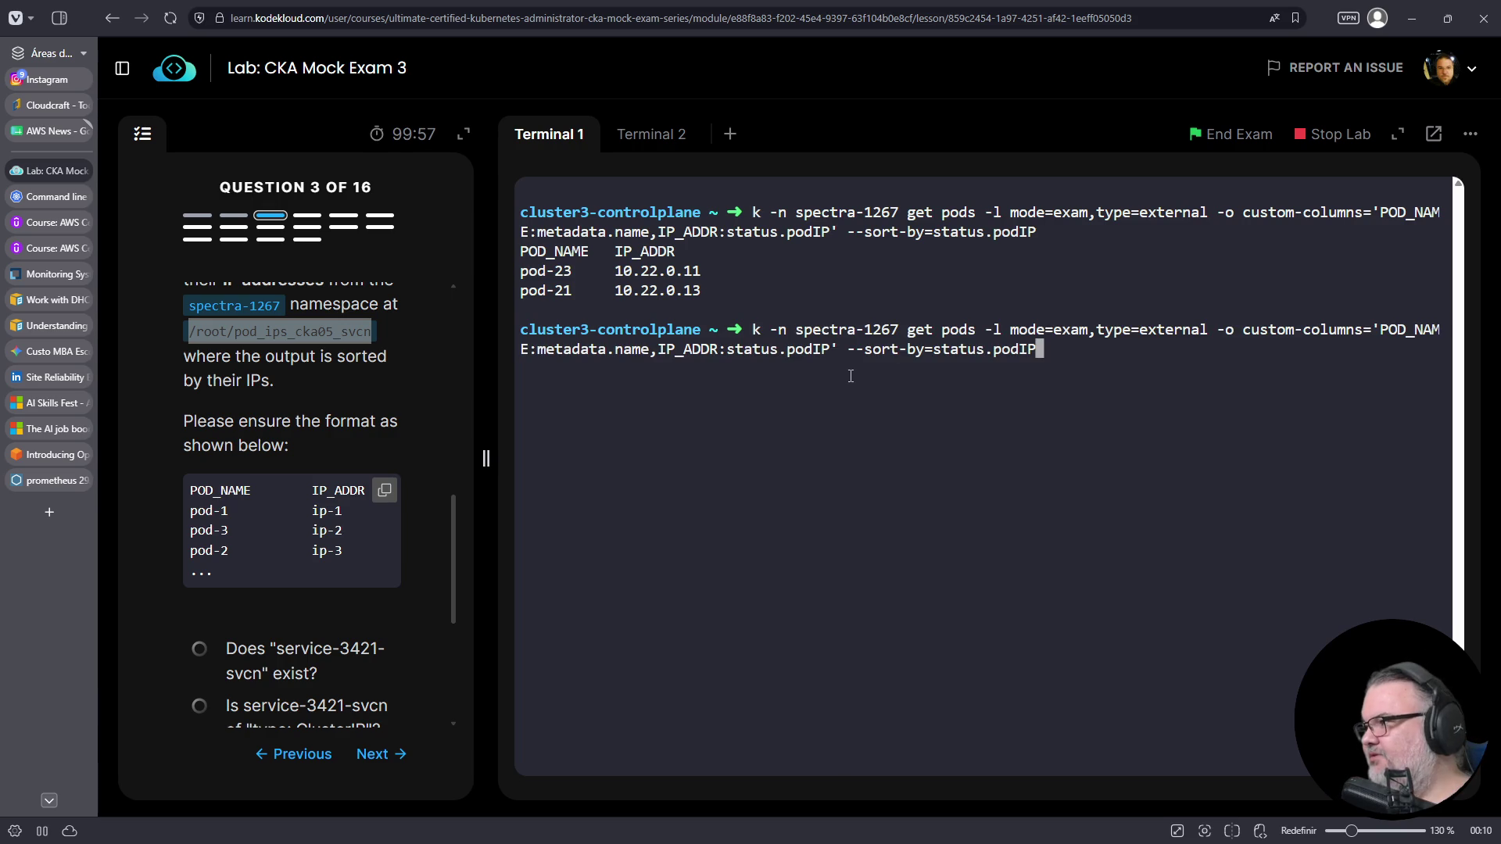
# - Redirect the IP-sorted listing into /root/pod_ips_cka05_svcn2
pyautogui.write('>')
pyautogui.scroll(10, 850, 376)
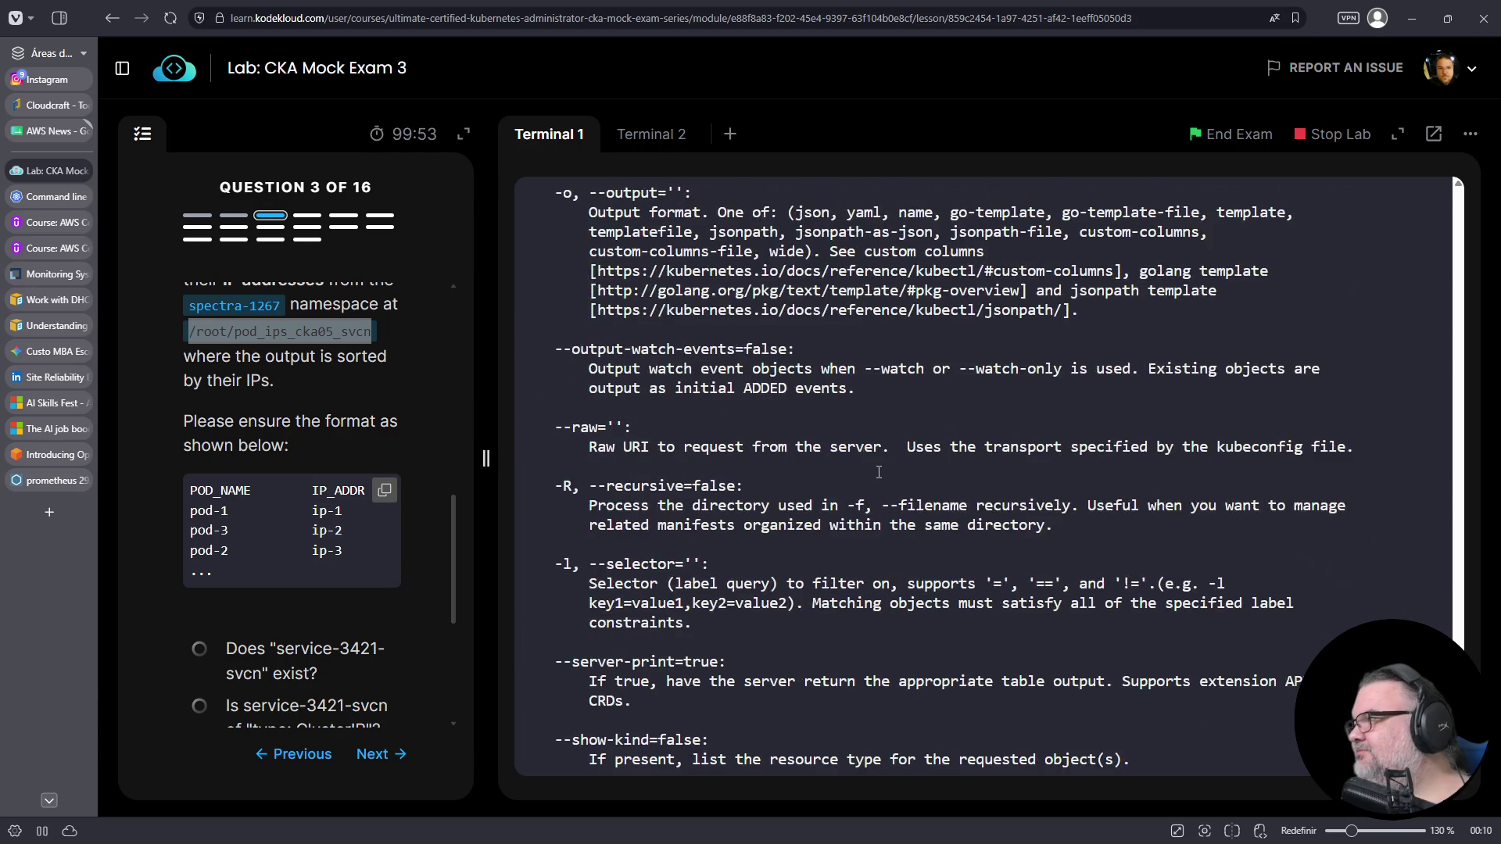
pyautogui.scroll(-10, 878, 472)
pyautogui.scroll(15, 879, 472)
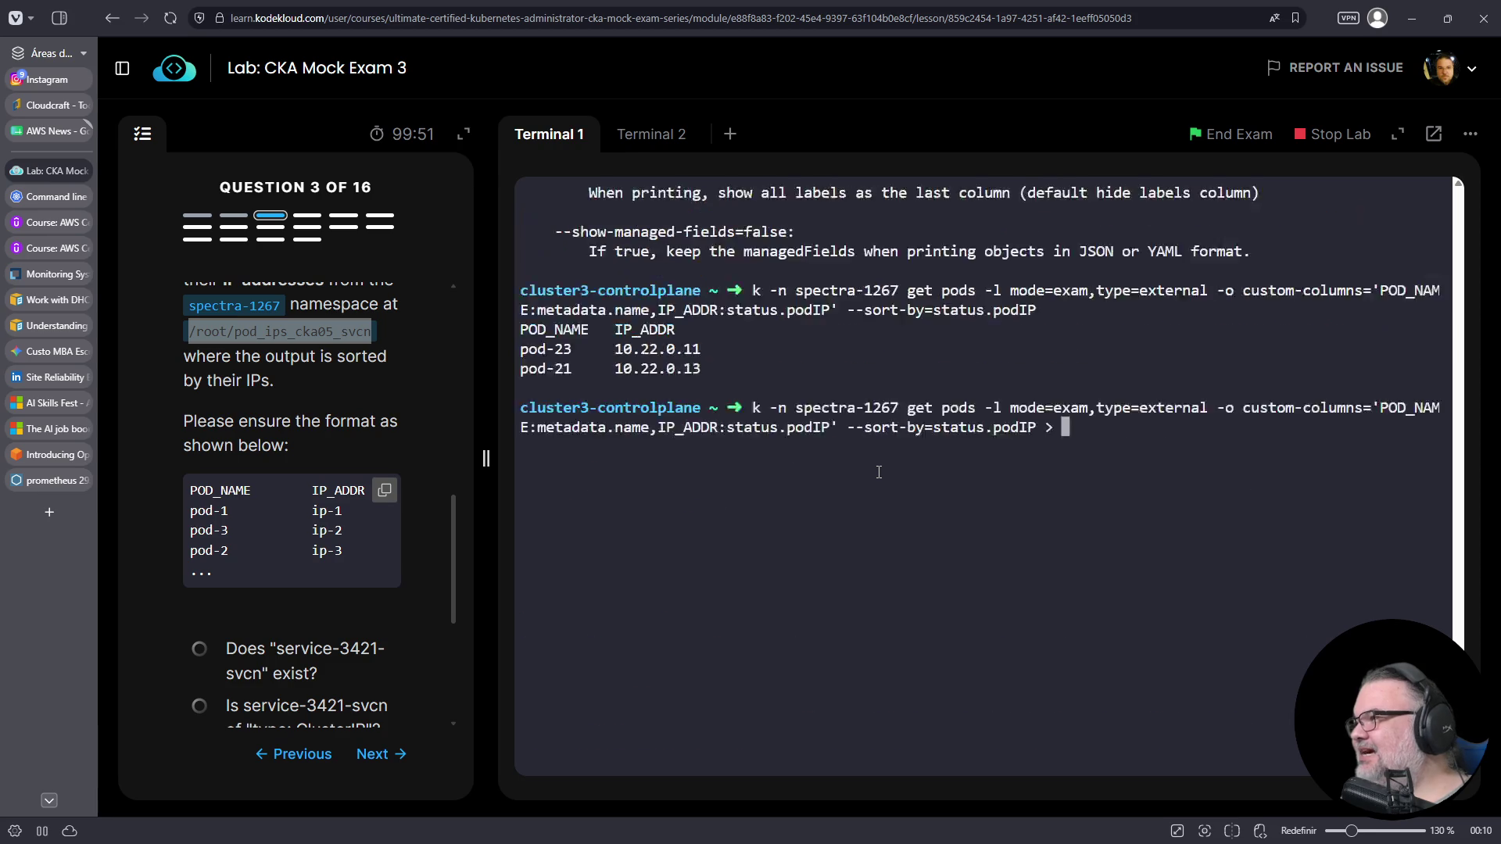
pyautogui.scroll(2, 877, 452)
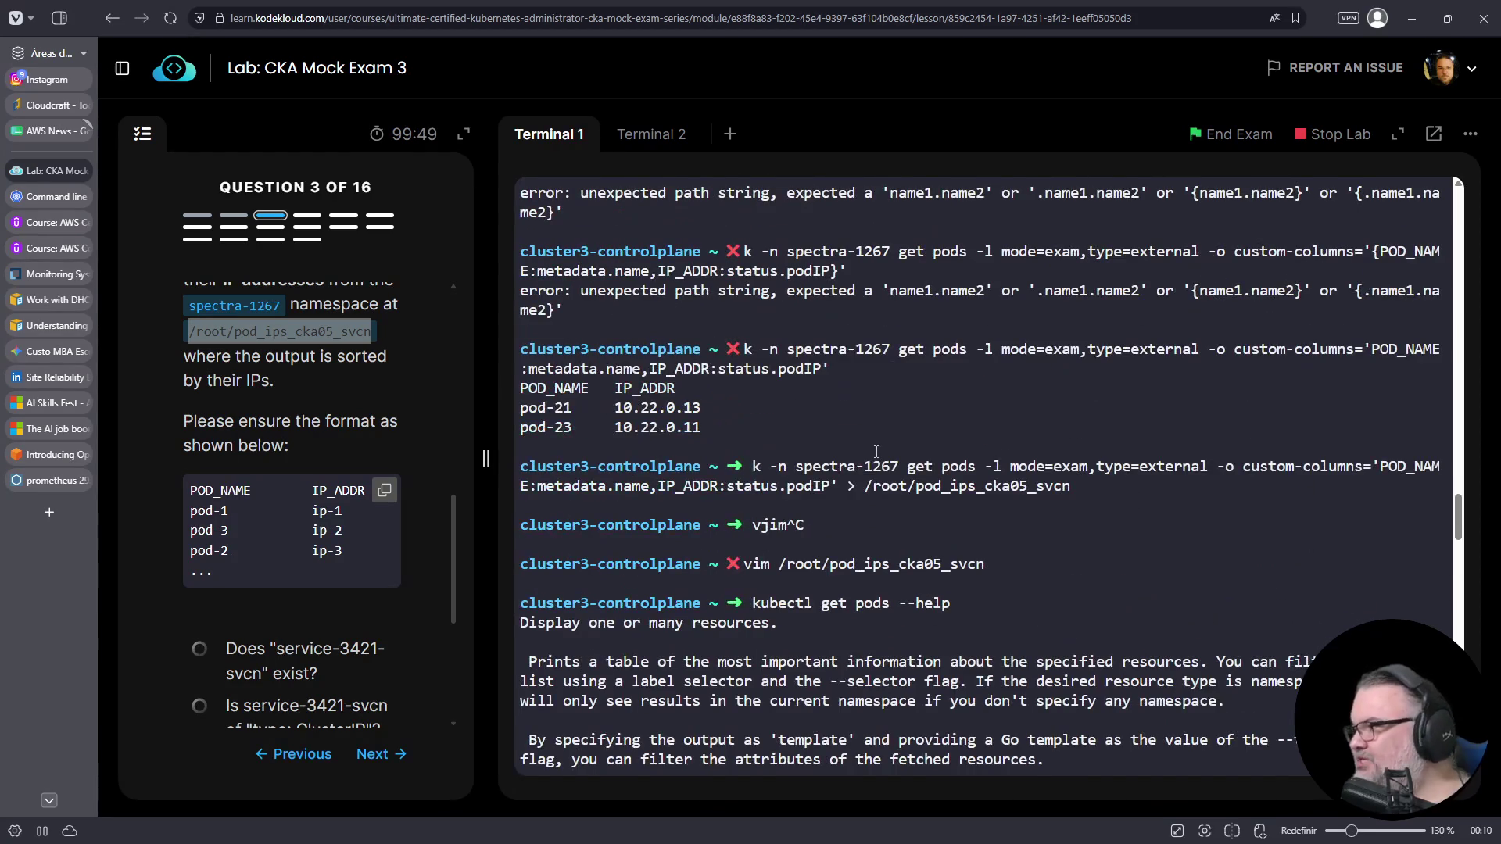
pyautogui.moveTo(865, 485); pyautogui.dragTo(1071, 486)
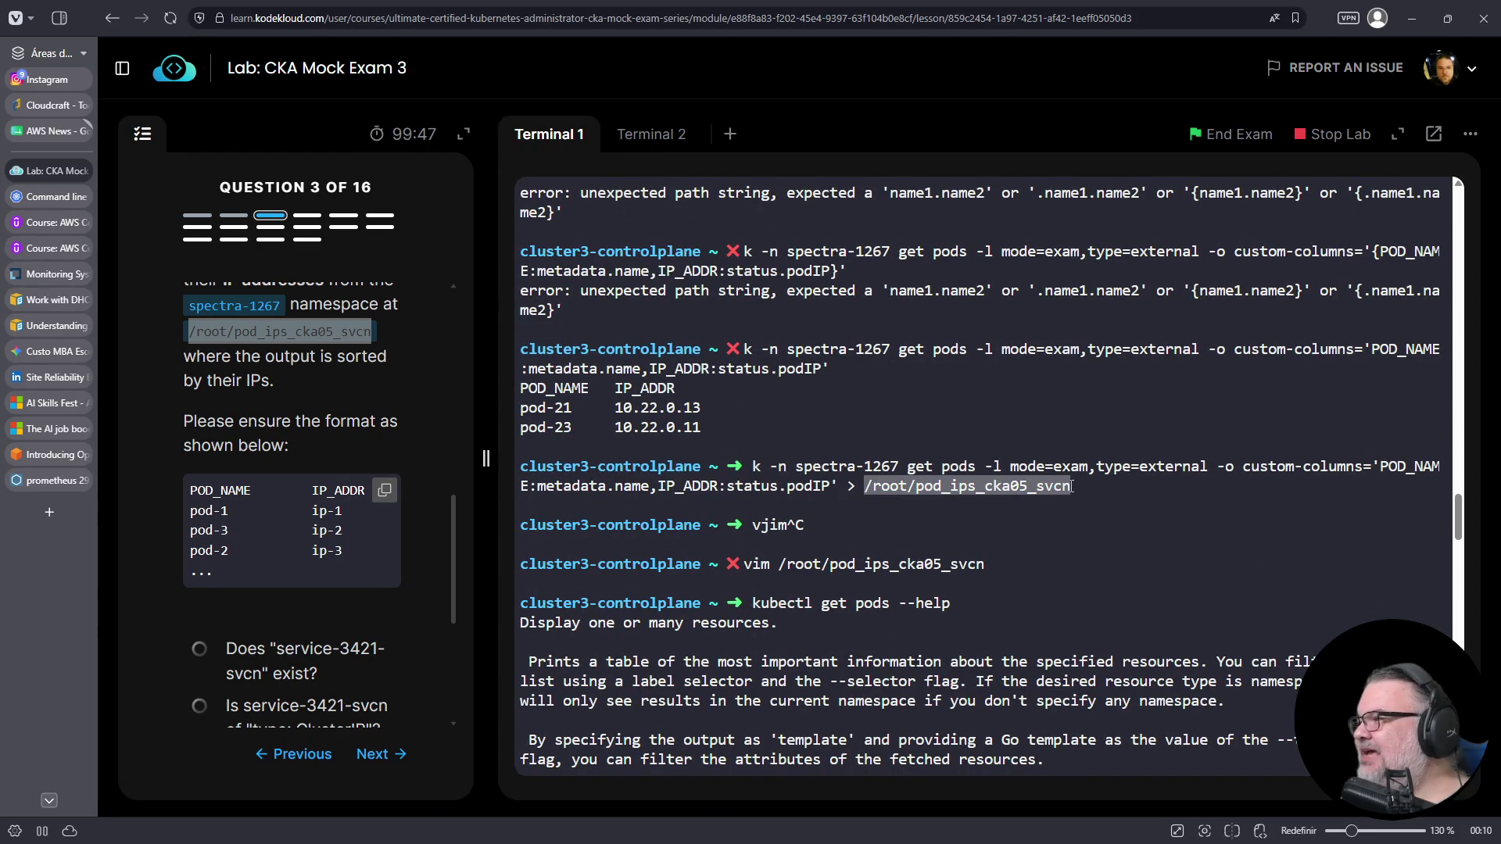
pyautogui.rightClick(1048, 486)
pyautogui.click(1081, 496)
pyautogui.scroll(-15, 1102, 491)
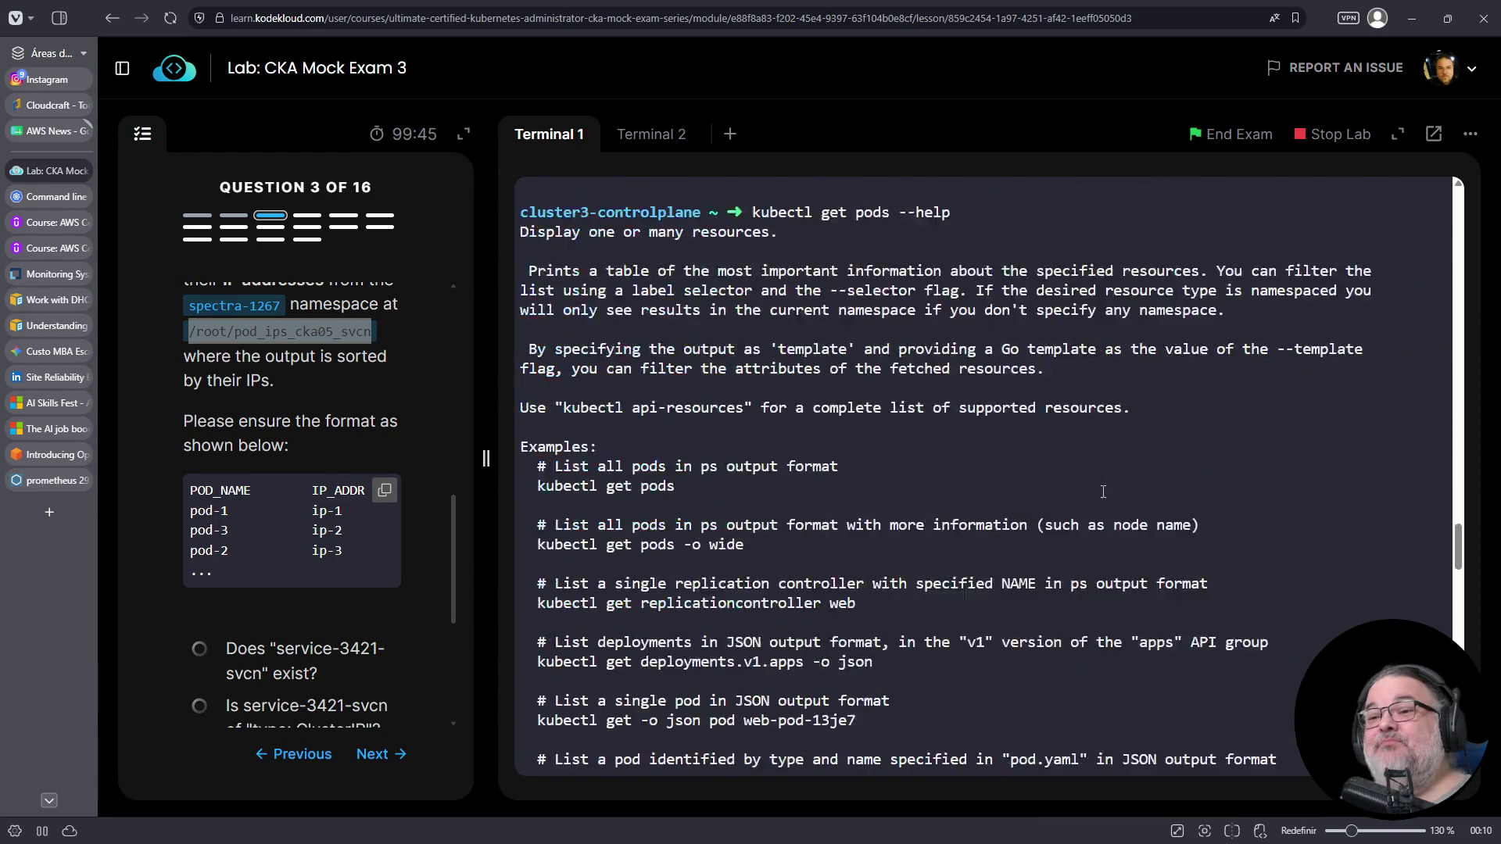
pyautogui.scroll(-20, 1102, 491)
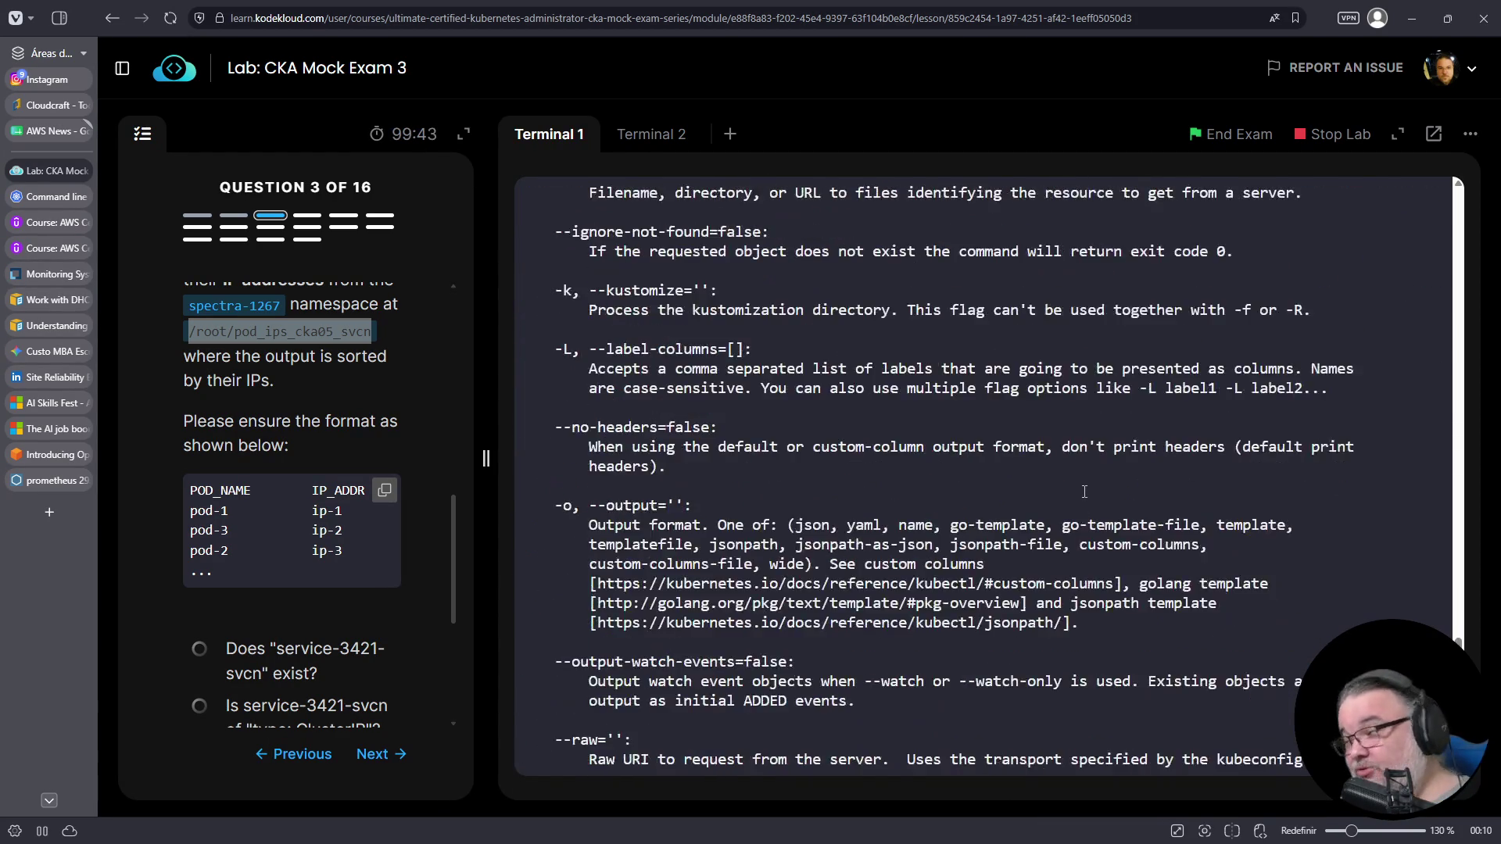
pyautogui.scroll(-3, 1078, 479)
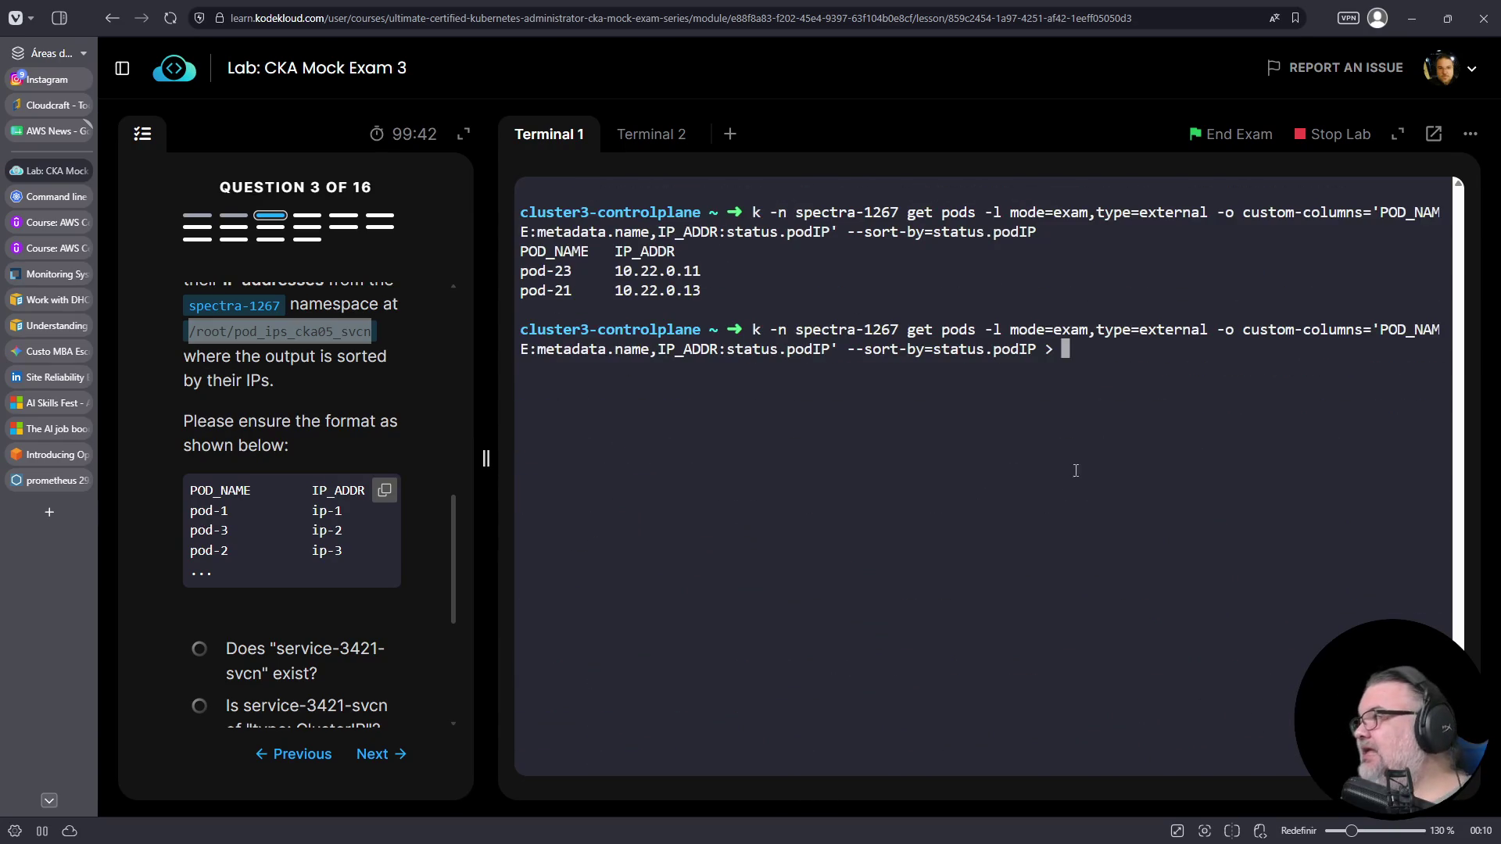
pyautogui.rightClick(1114, 450)
pyautogui.click(1165, 510)
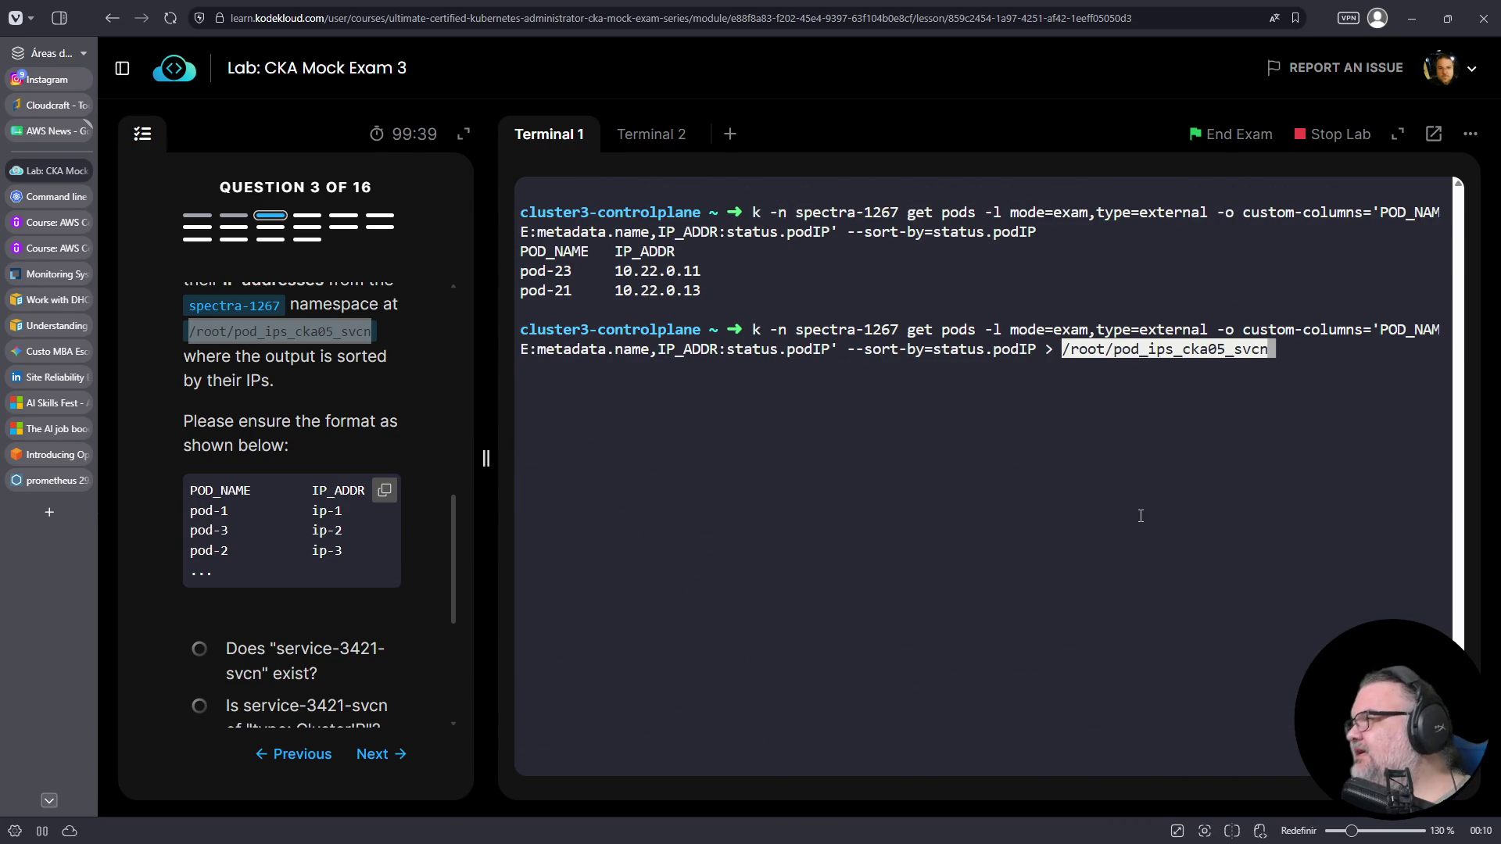
pyautogui.write('2')
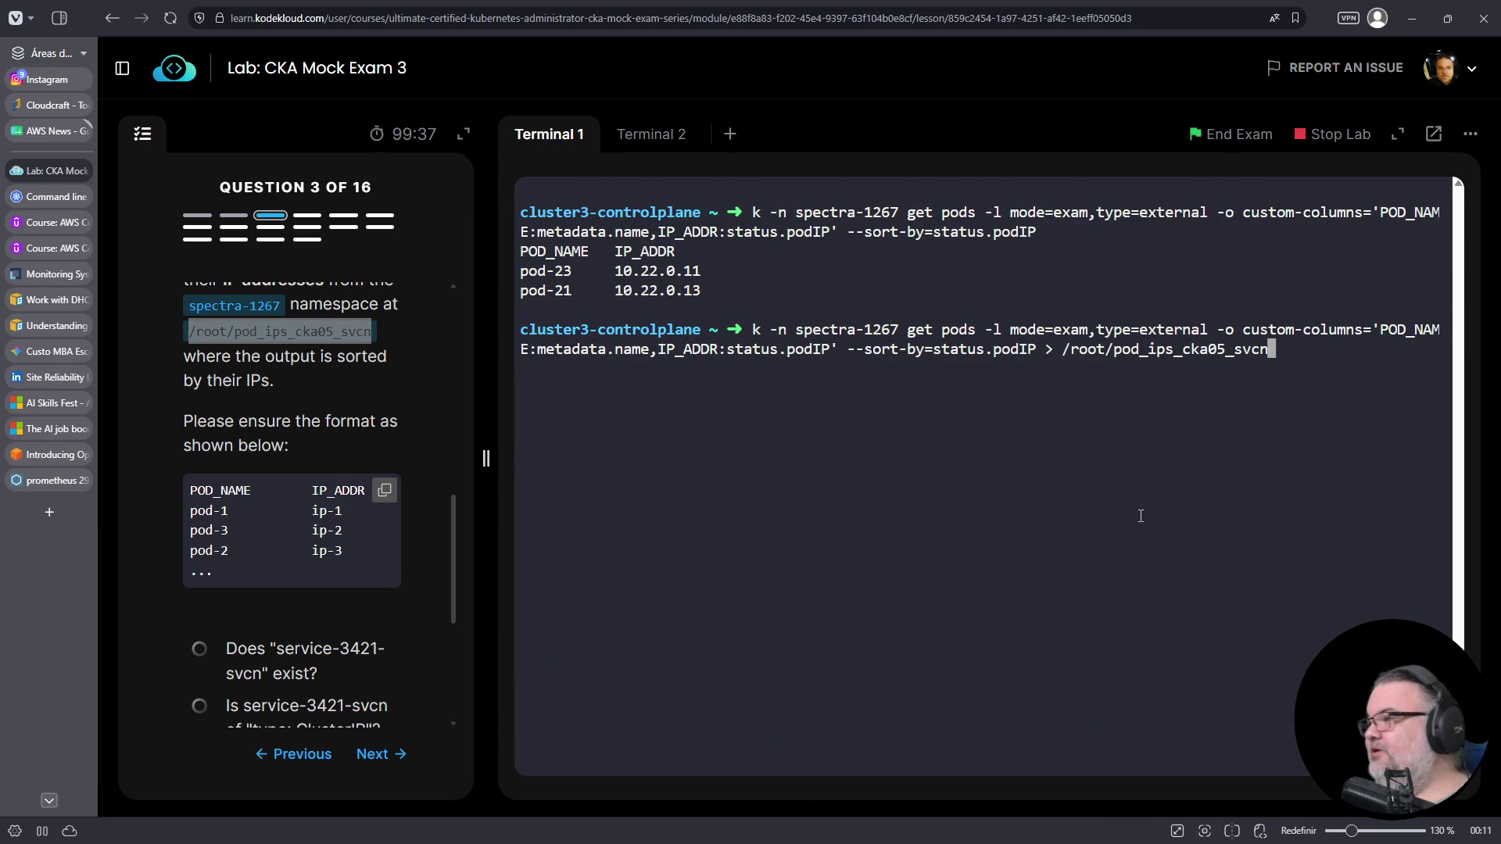
pyautogui.press('Return')
# - Run 'diff /root/pod_ips_cka05_svcn*' and confirm the two files are identical
pyautogui.write('diff /root/pod')
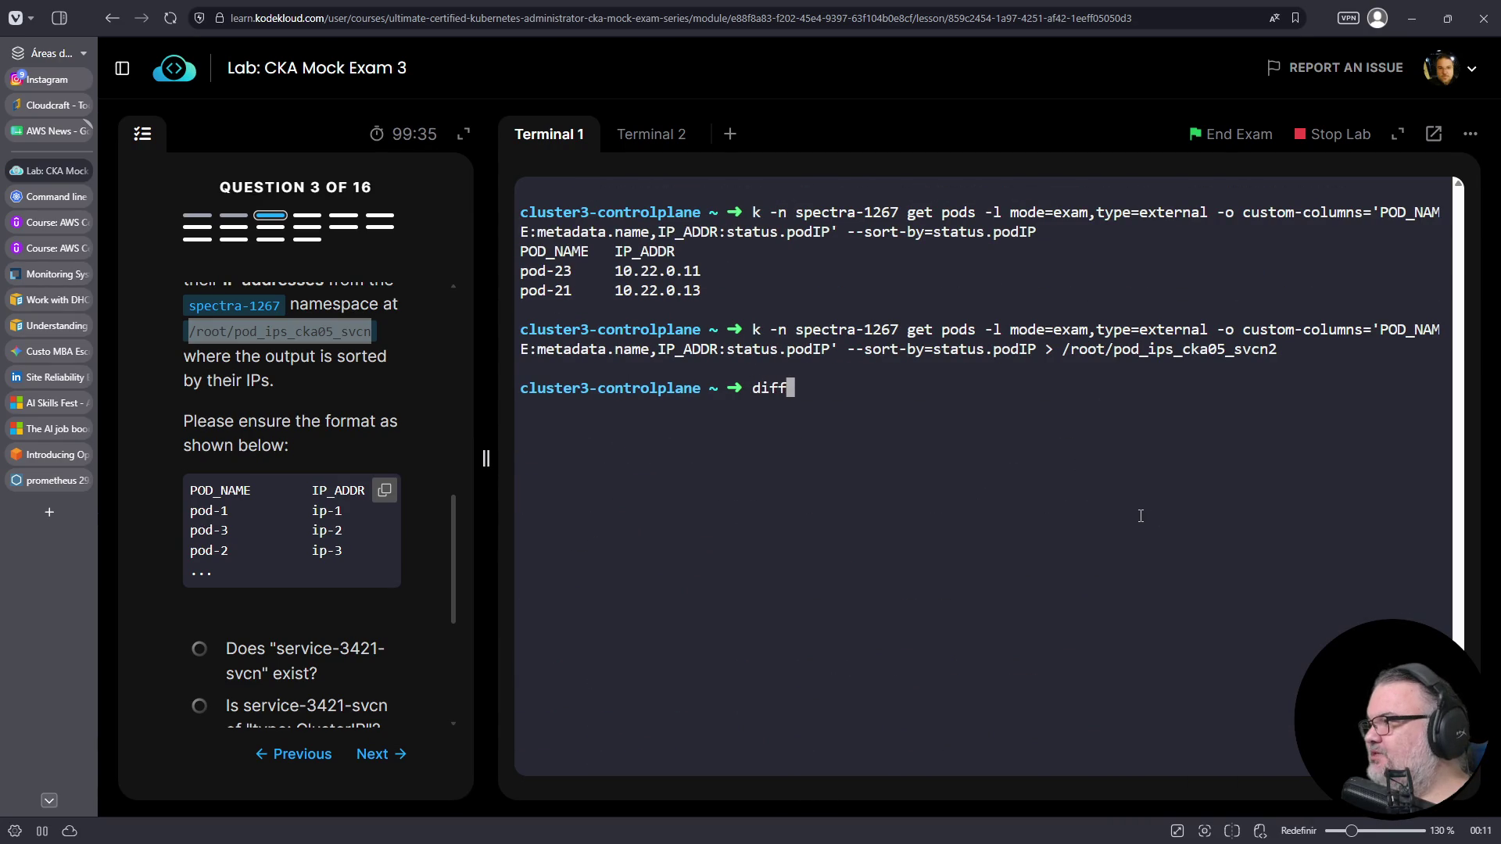
pyautogui.press('Tab')
pyautogui.write('*')
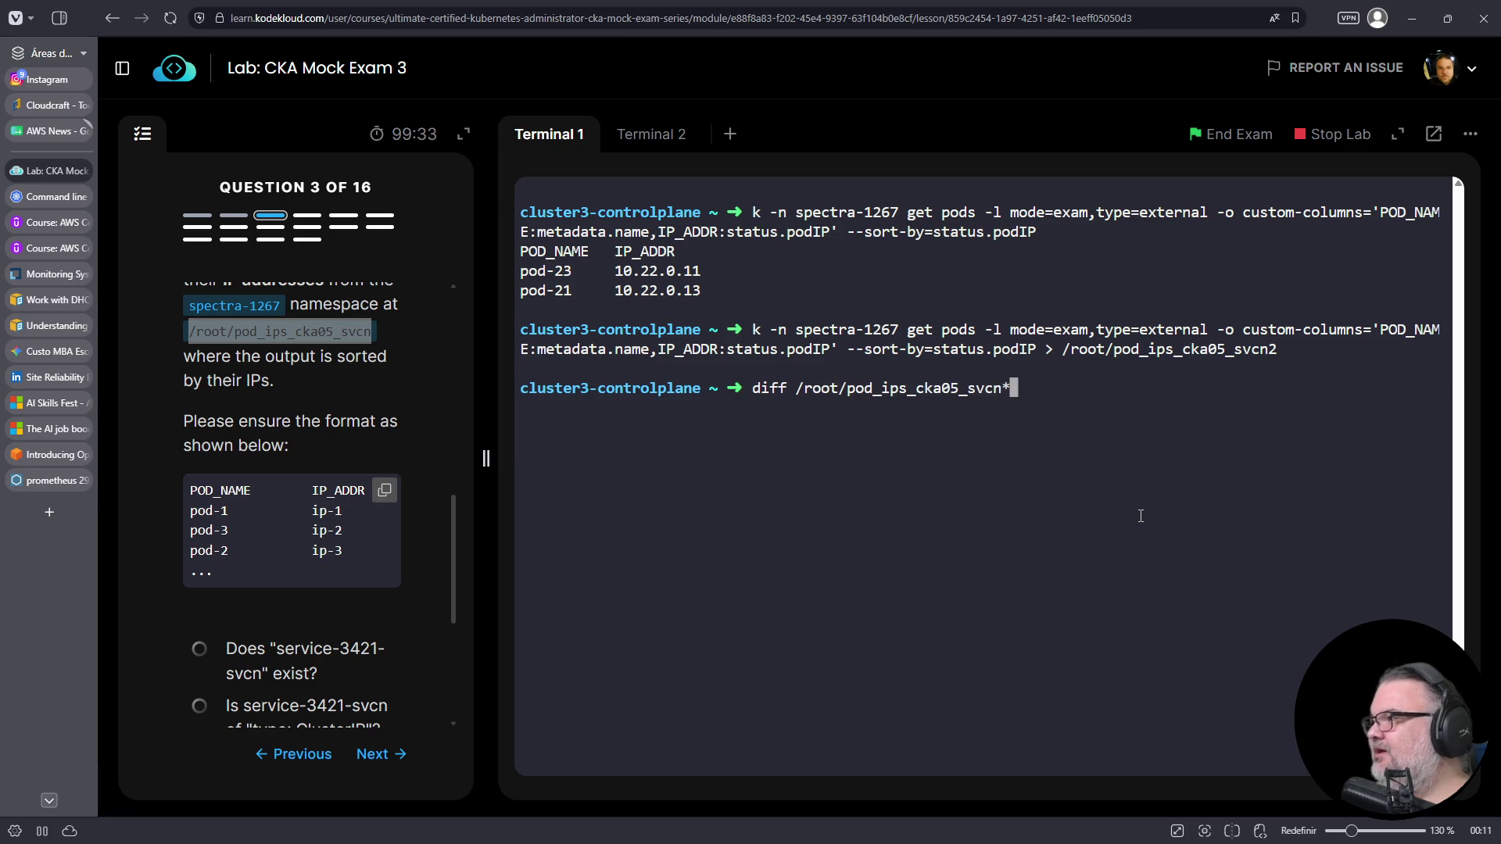
pyautogui.press('Return')
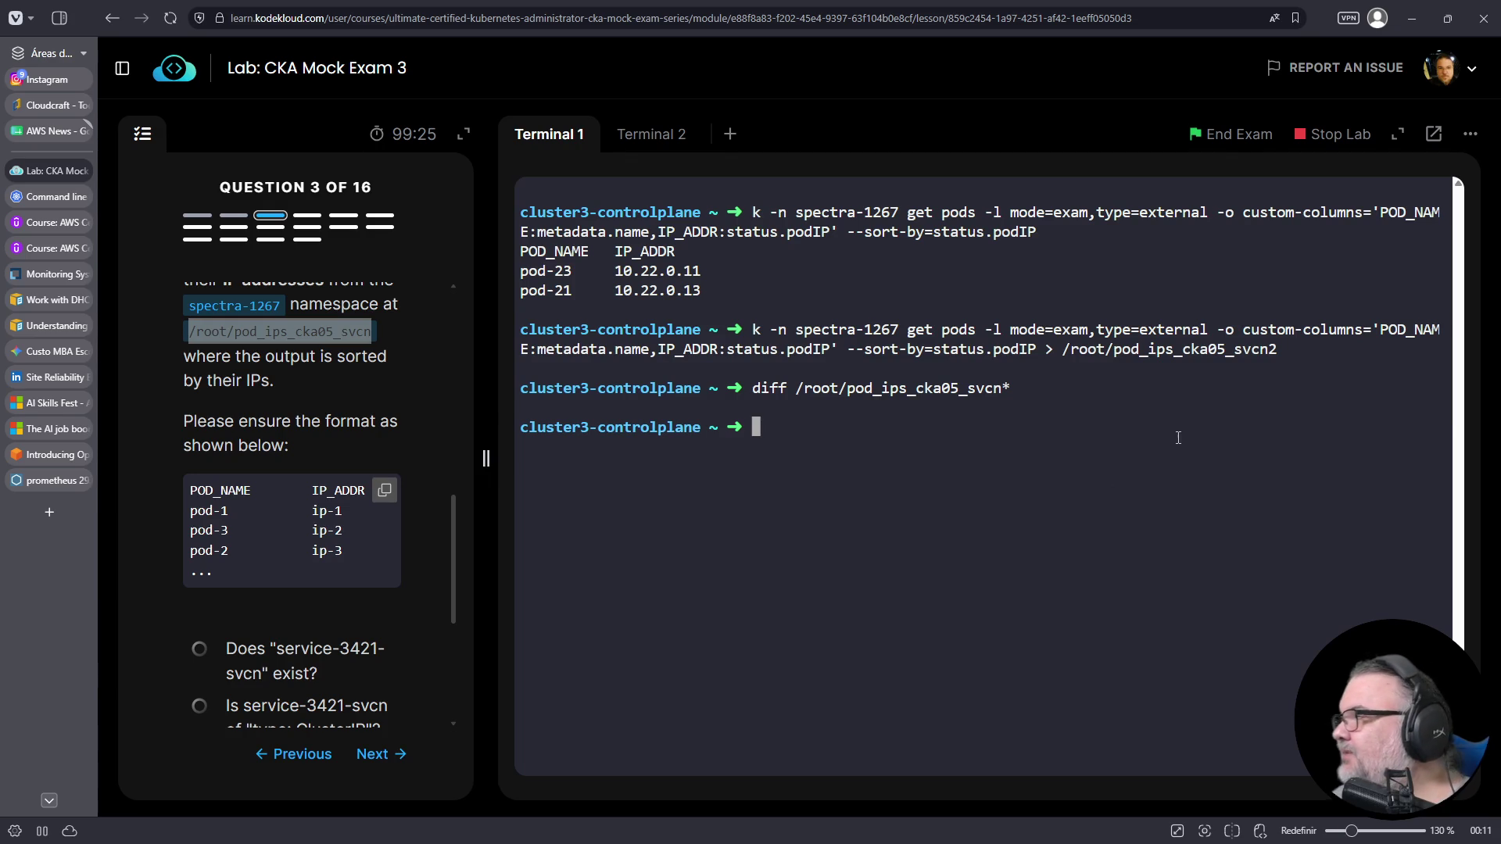
pyautogui.moveTo(849, 349); pyautogui.dragTo(1036, 350)
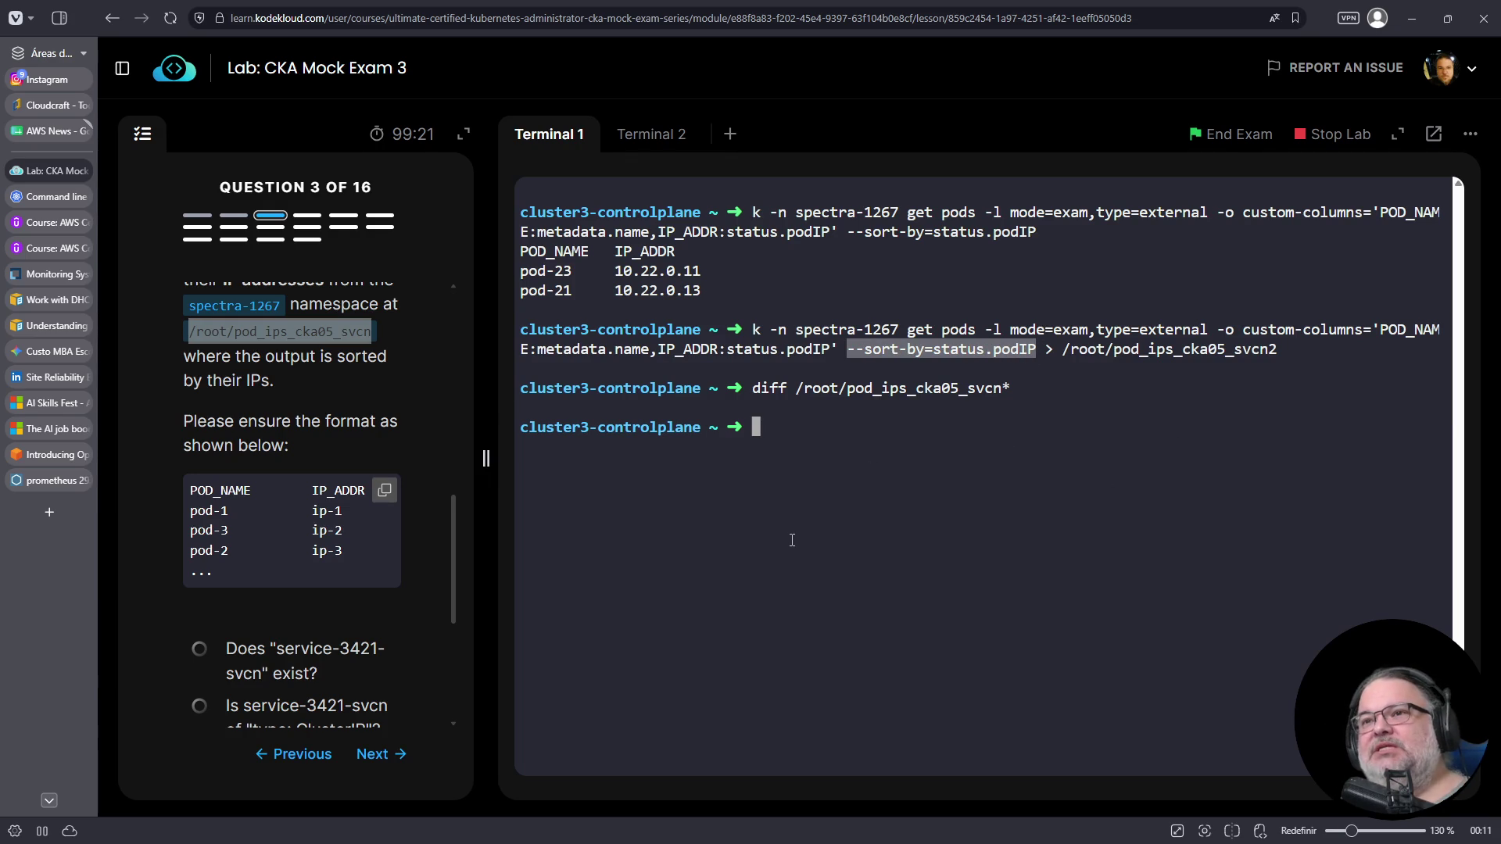
# - Advance to question 4 and log both terminals out of cluster3-controlplane
pyautogui.click(382, 755)
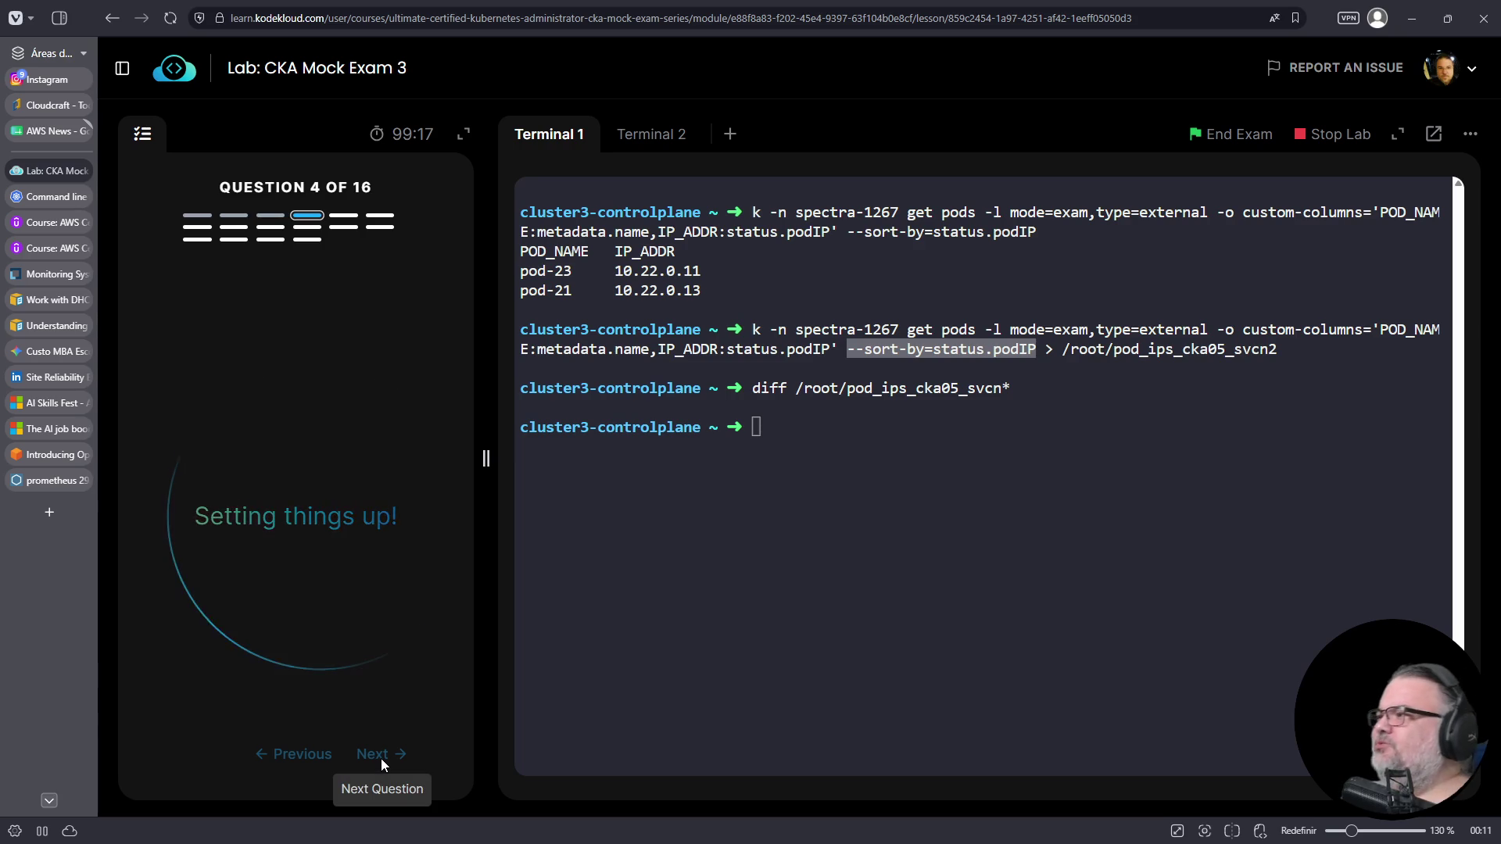
pyautogui.click(646, 541)
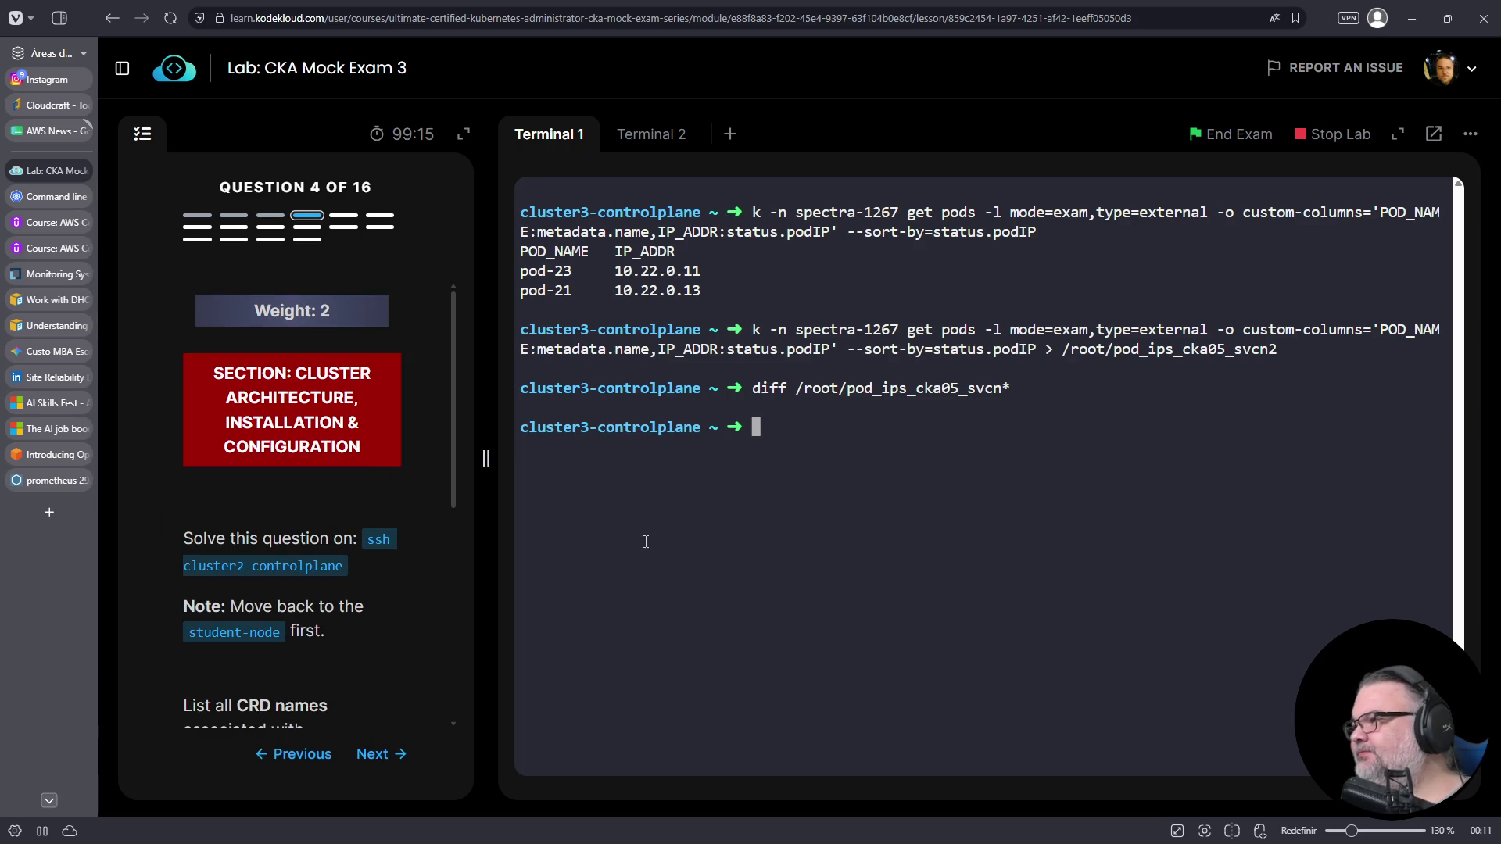
pyautogui.hotkey('ctrl', 'c')
pyautogui.hotkey('ctrl', 'd')
pyautogui.click(663, 135)
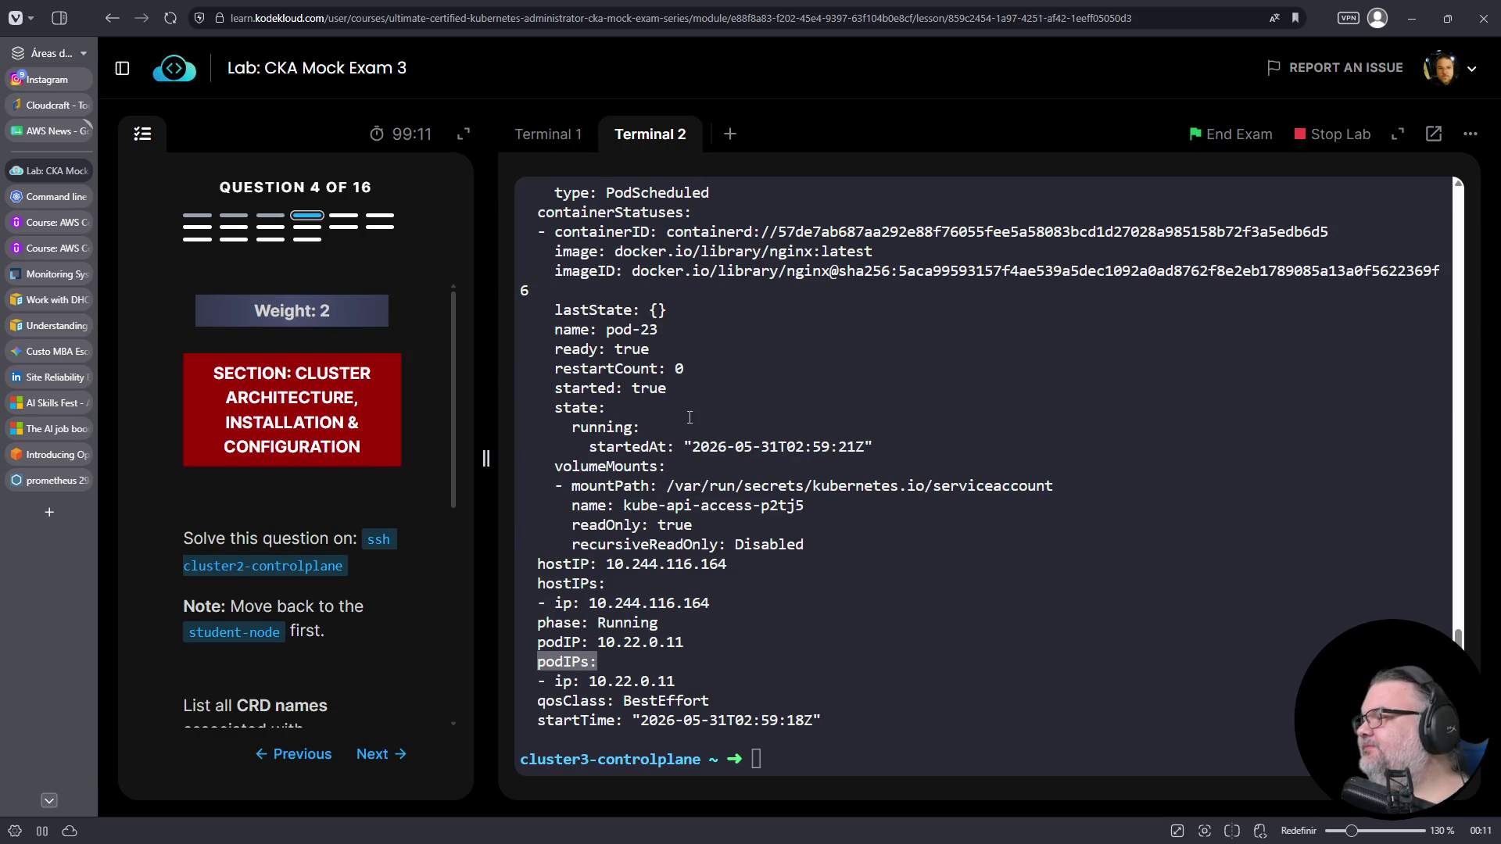
pyautogui.click(746, 455)
pyautogui.hotkey('ctrl', 'c')
pyautogui.hotkey('ctrl', 'd')
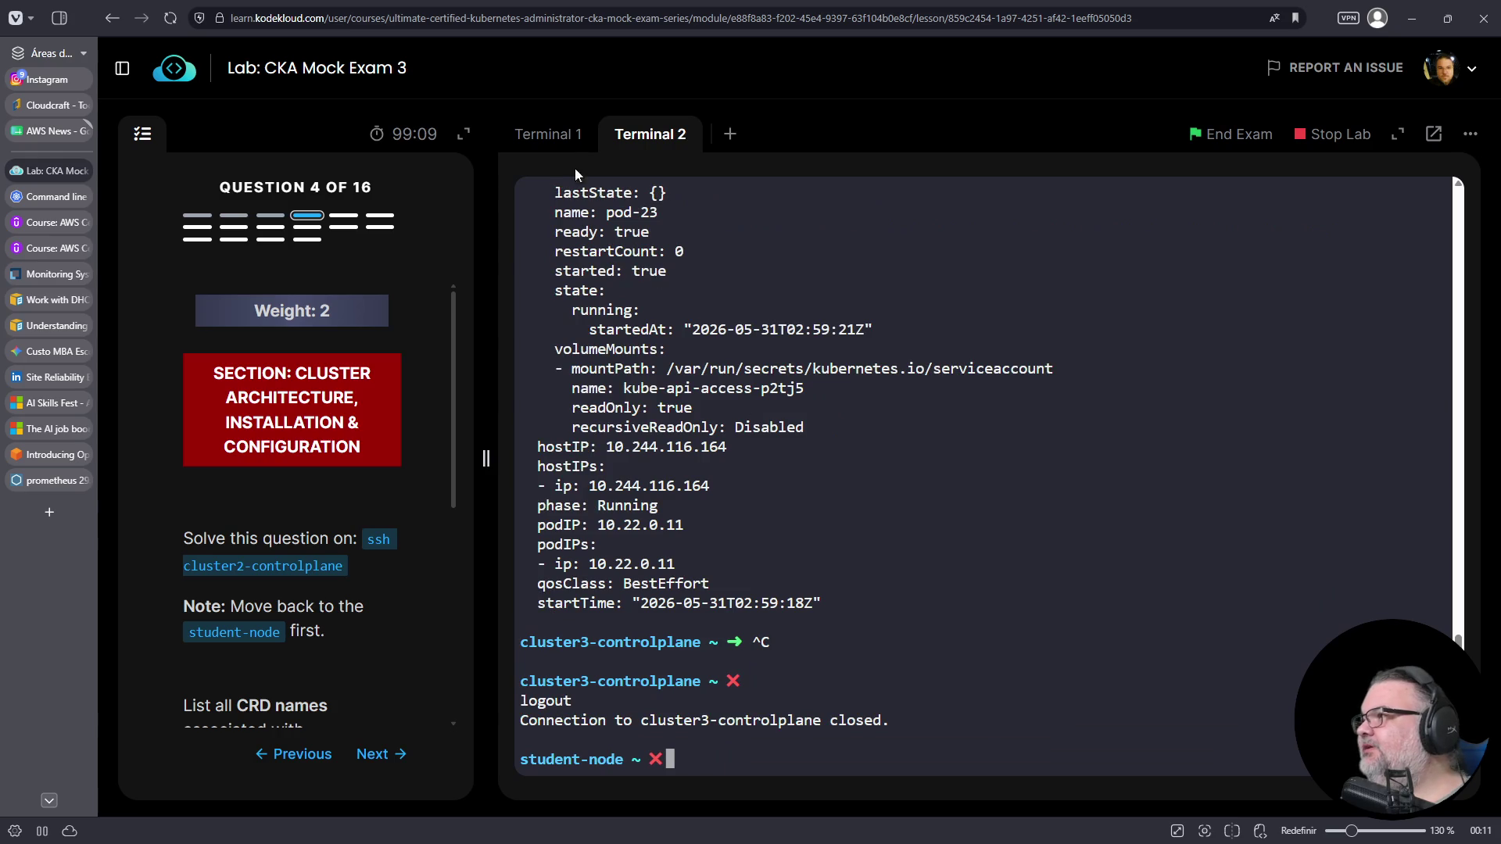
pyautogui.click(552, 134)
# - Copy 'ssh cluster2-controlplane' from the question and connect Terminal 1 with it
pyautogui.moveTo(367, 538); pyautogui.dragTo(353, 562)
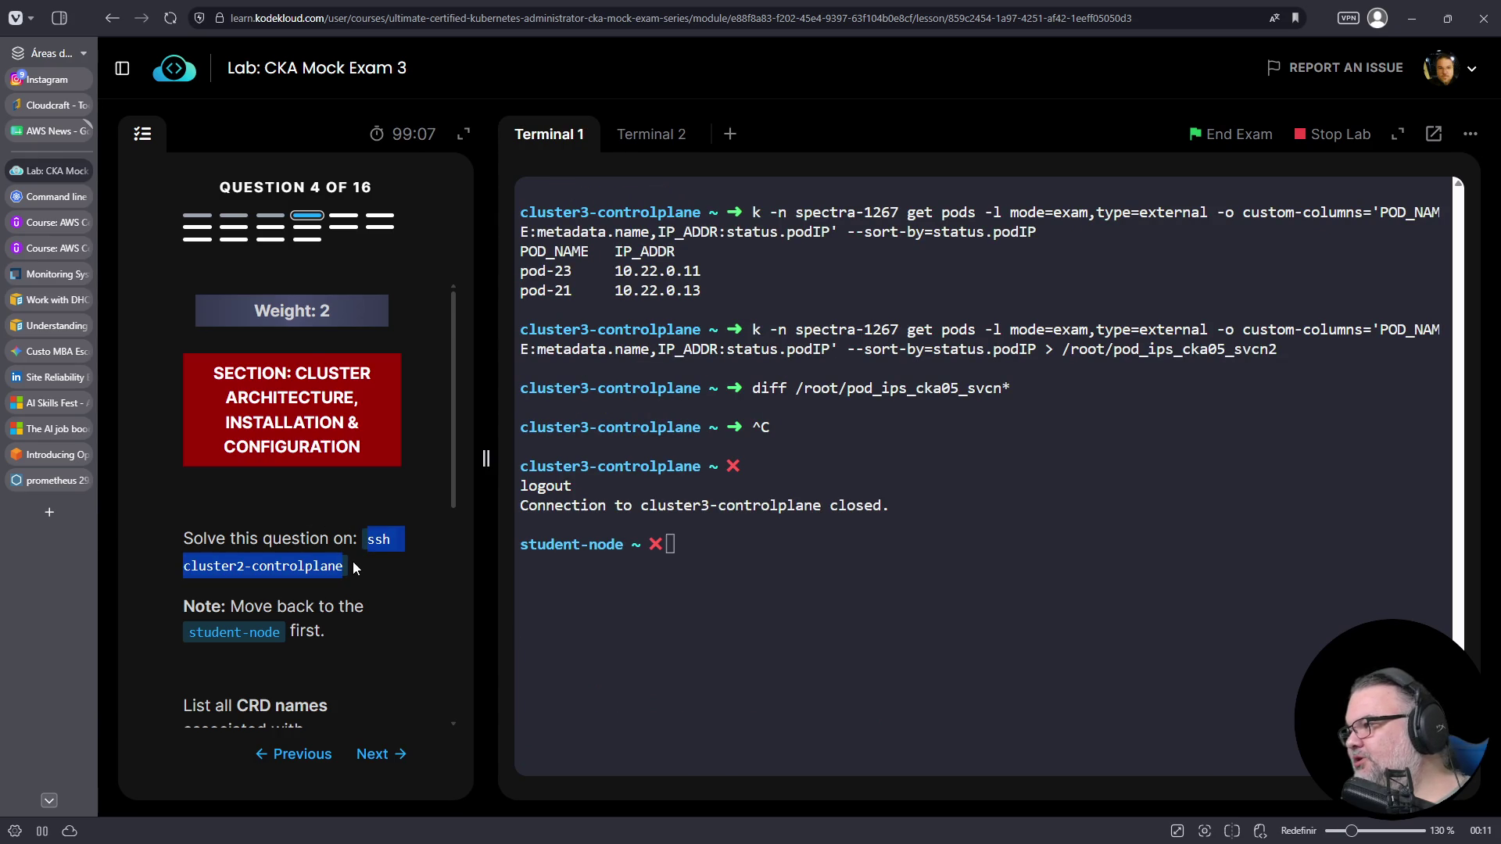
pyautogui.rightClick(318, 567)
pyautogui.click(336, 579)
pyautogui.rightClick(656, 611)
pyautogui.click(701, 386)
pyautogui.press('Return')
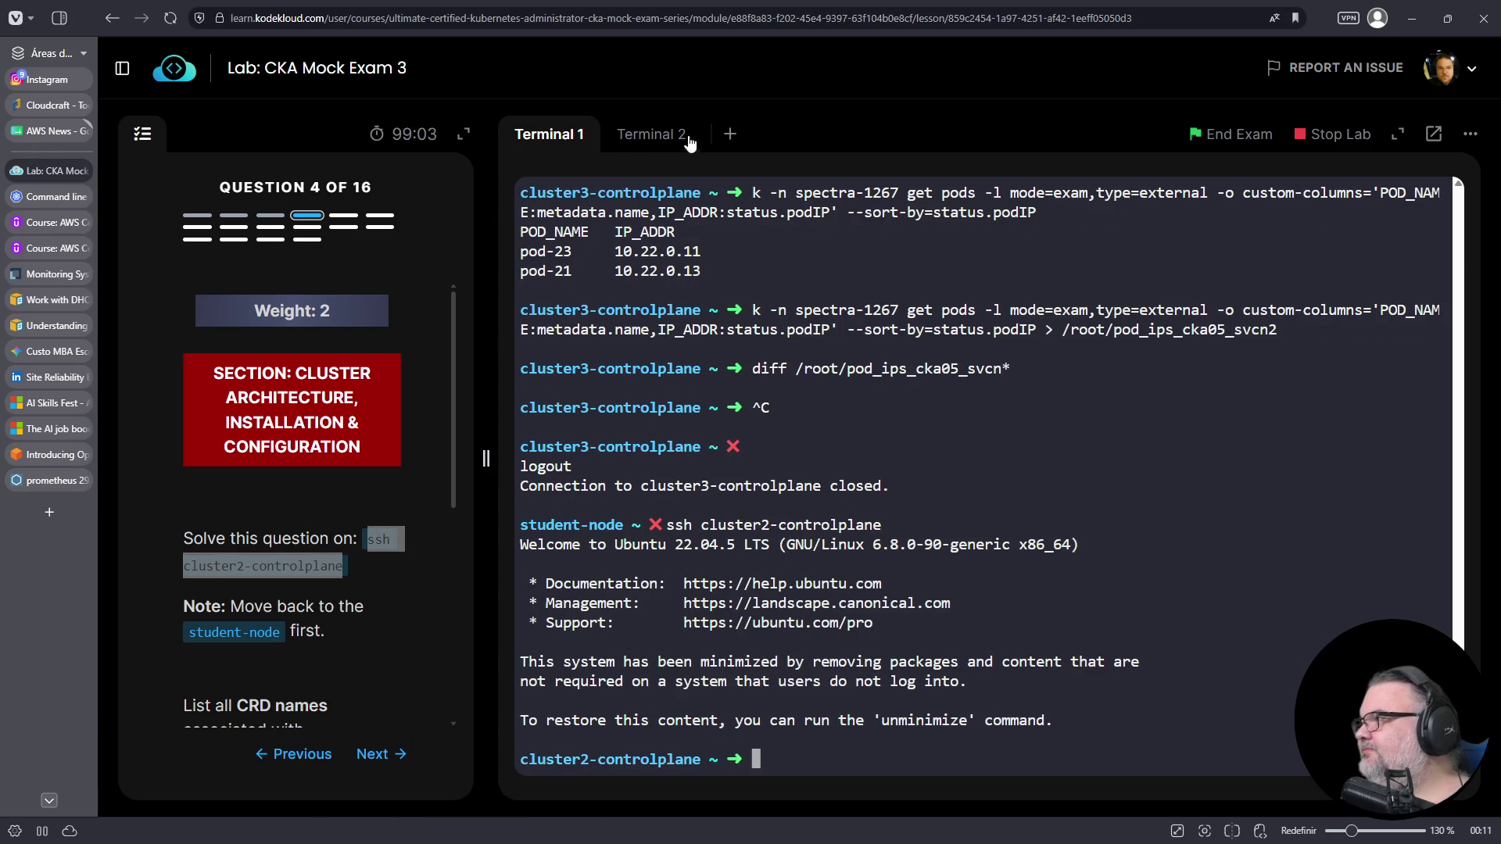
# - Connect Terminal 2 to cluster2-controlplane with the same pasted ssh command
pyautogui.click(651, 134)
pyautogui.rightClick(780, 350)
pyautogui.click(872, 503)
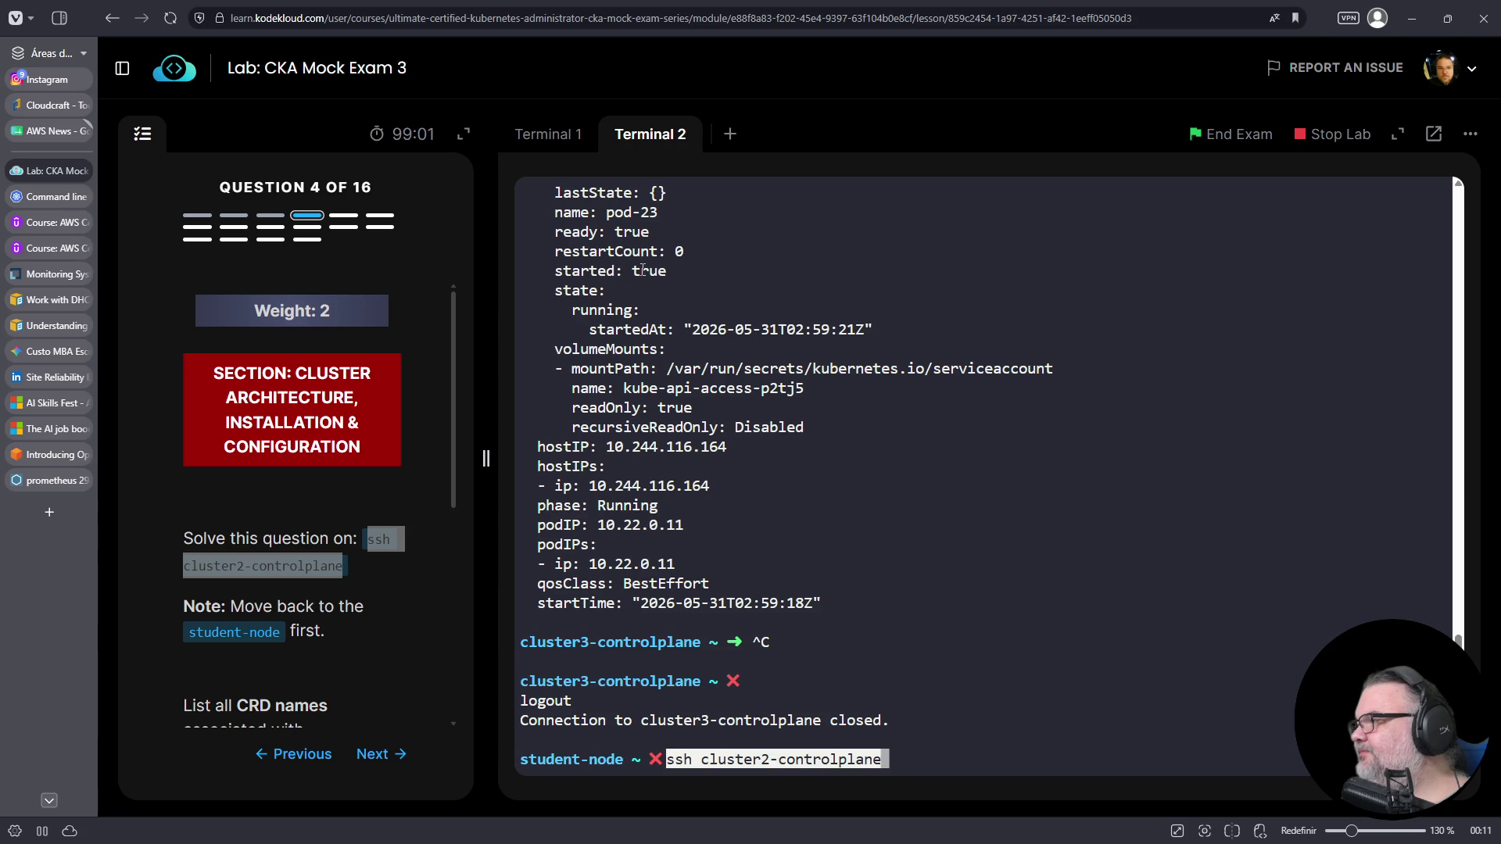
pyautogui.press('Return')
# - Clear both terminal sessions at the cluster2-controlplane prompt with Ctrl+L
pyautogui.click(548, 134)
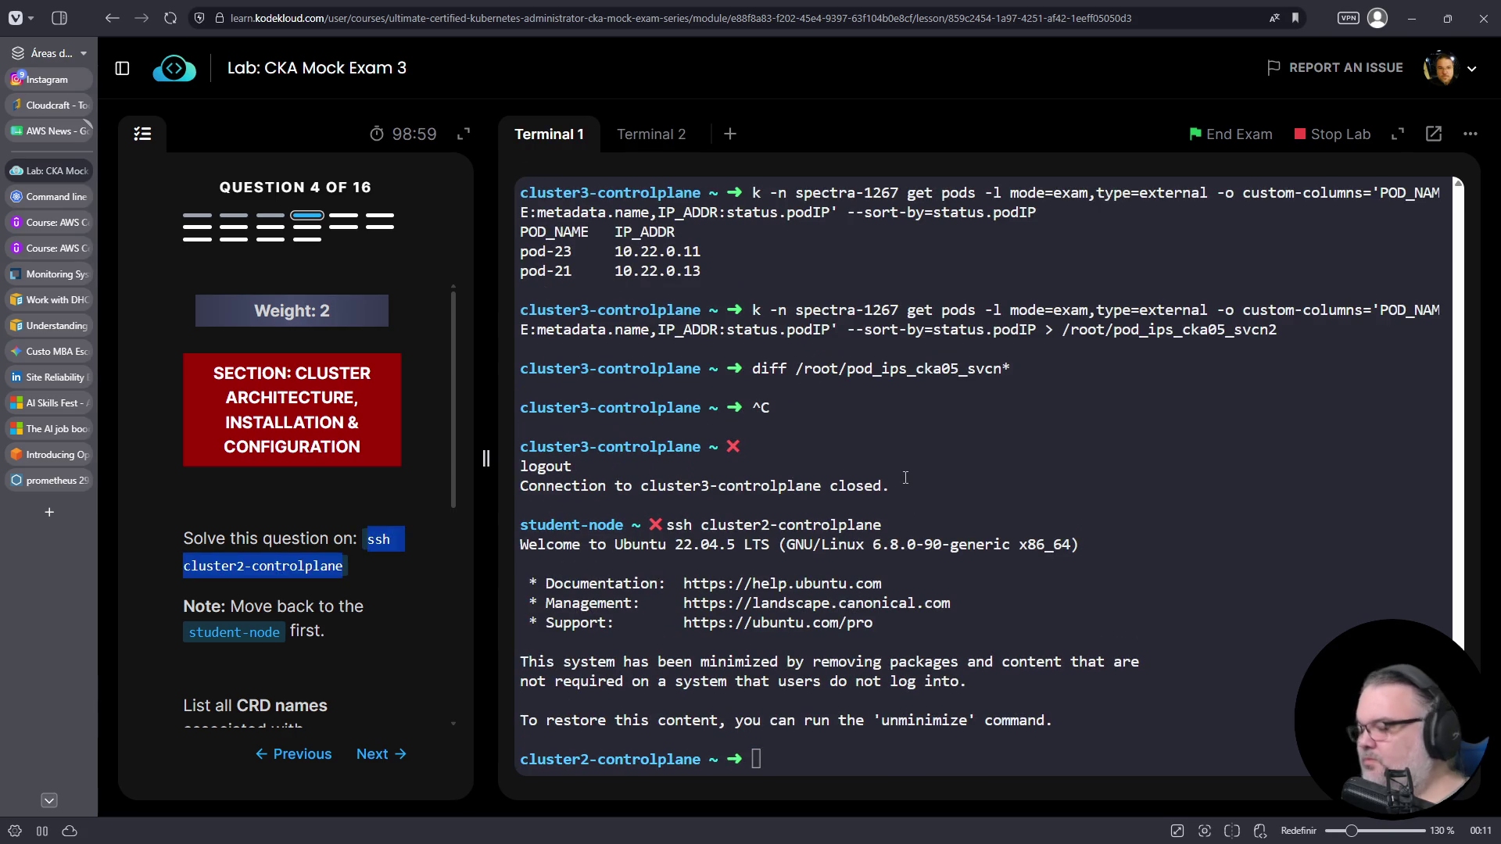
pyautogui.hotkey('ctrl', 'l')
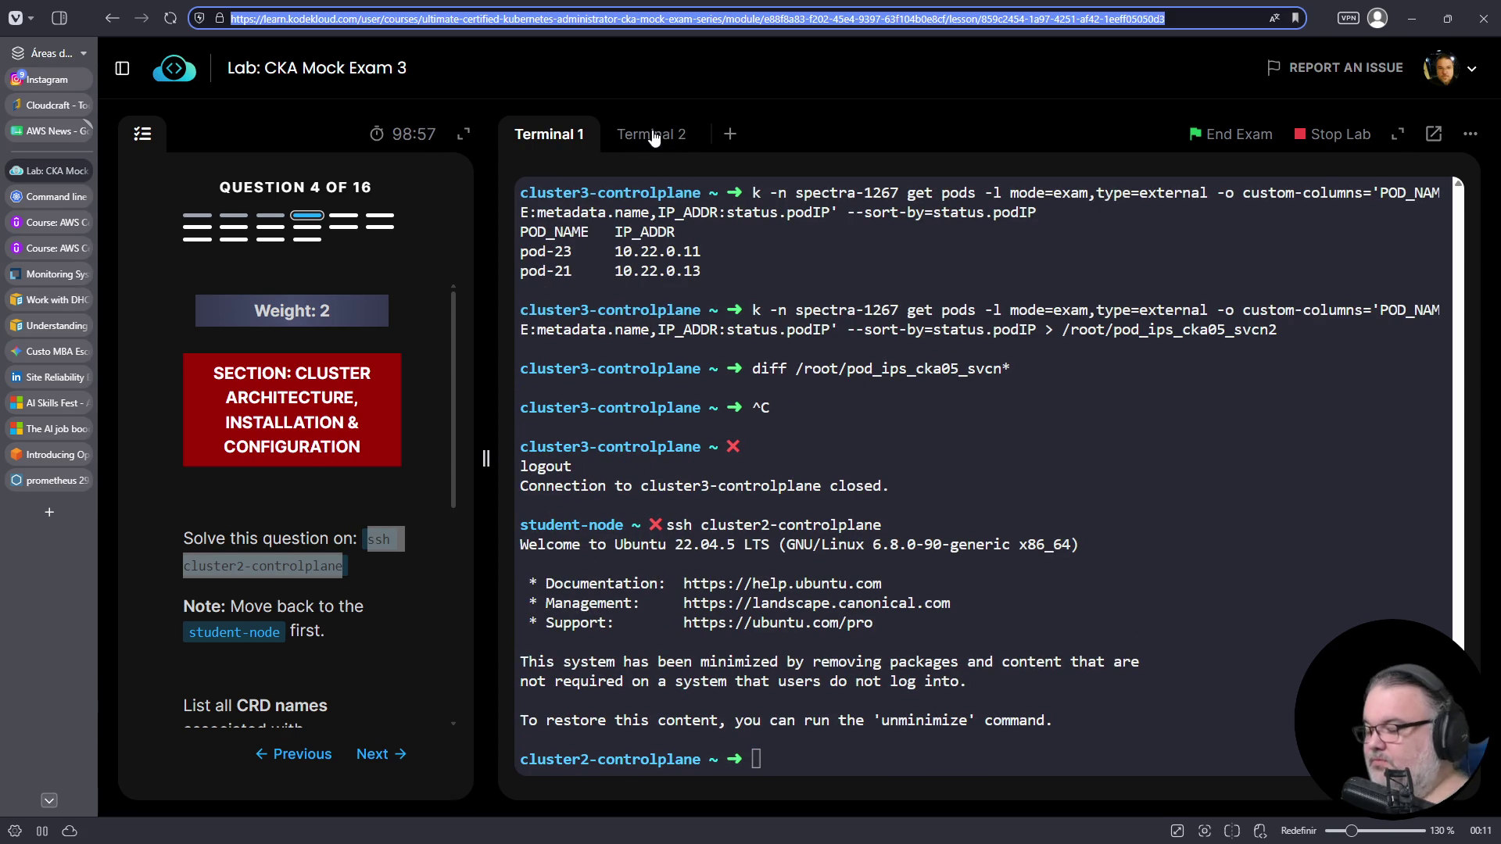
pyautogui.click(857, 489)
pyautogui.hotkey('ctrl', 'l')
pyautogui.click(860, 488)
pyautogui.hotkey('ctrl', 'l')
pyautogui.click(949, 478)
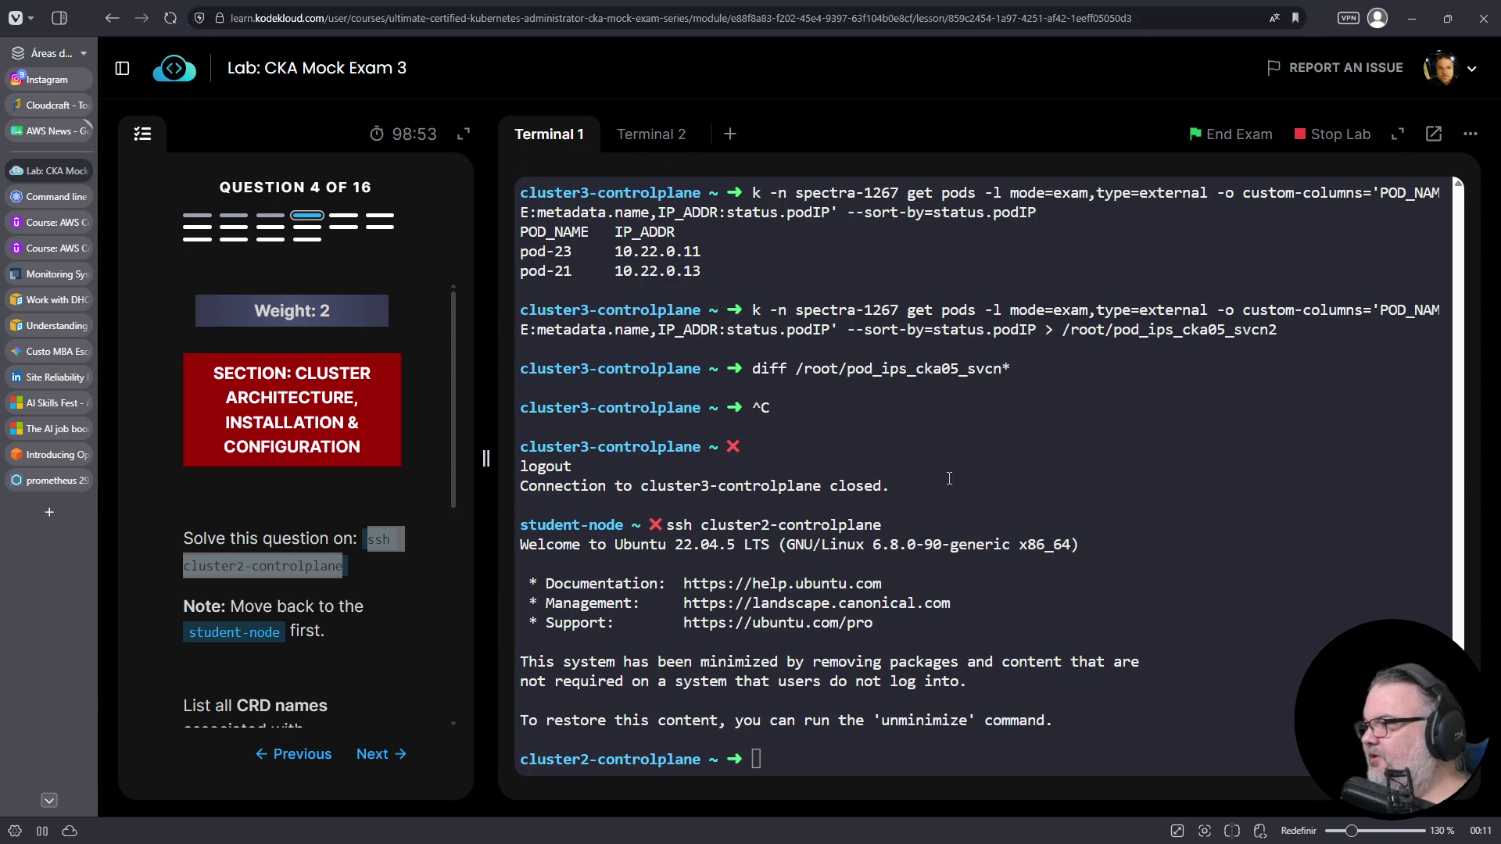
pyautogui.write('ascasc')
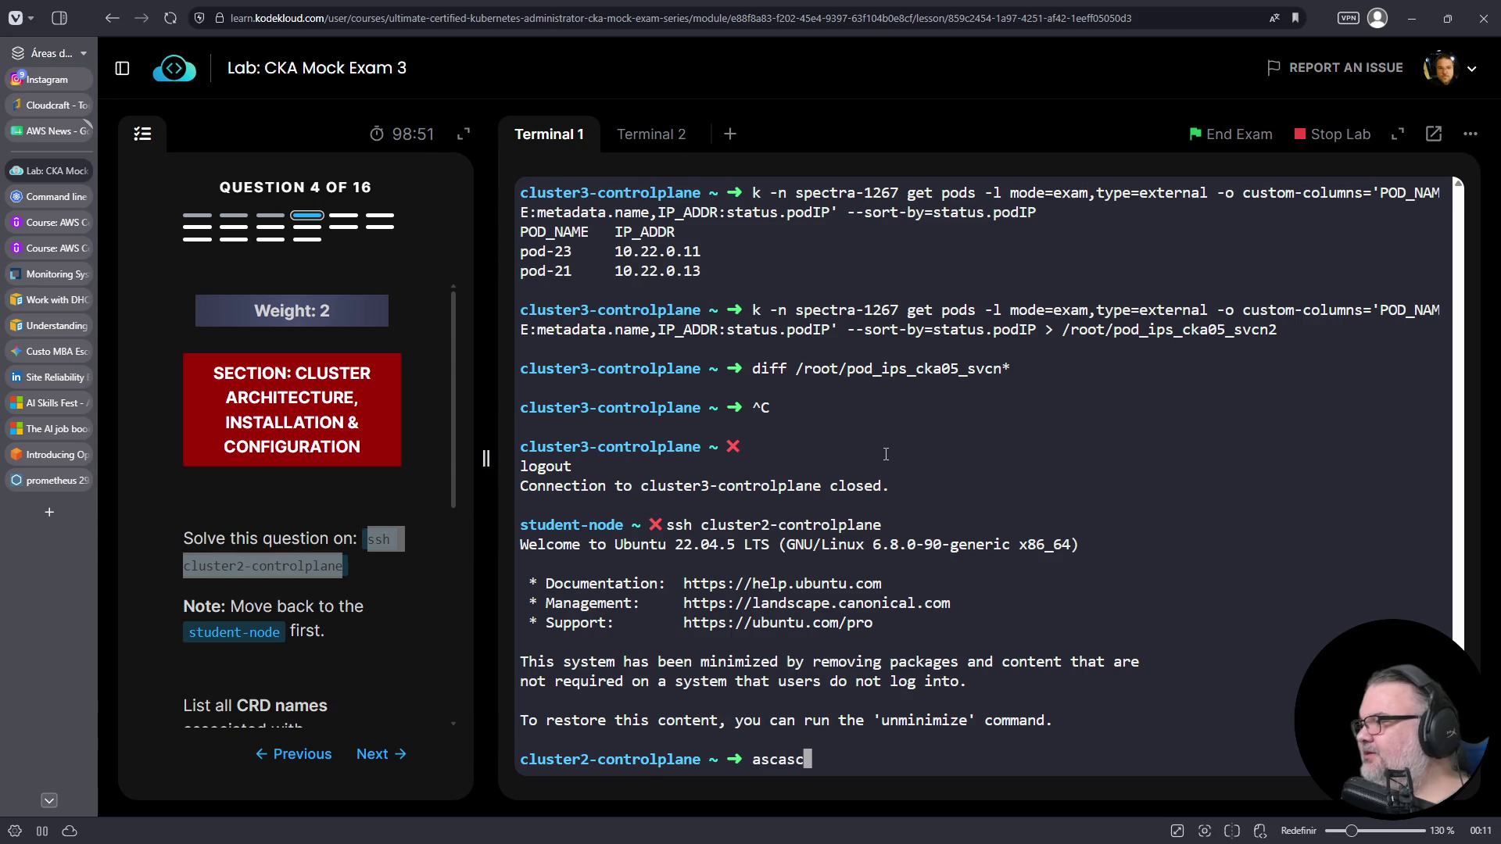
pyautogui.write('asc')
pyautogui.hotkey('ctrl', 'l')
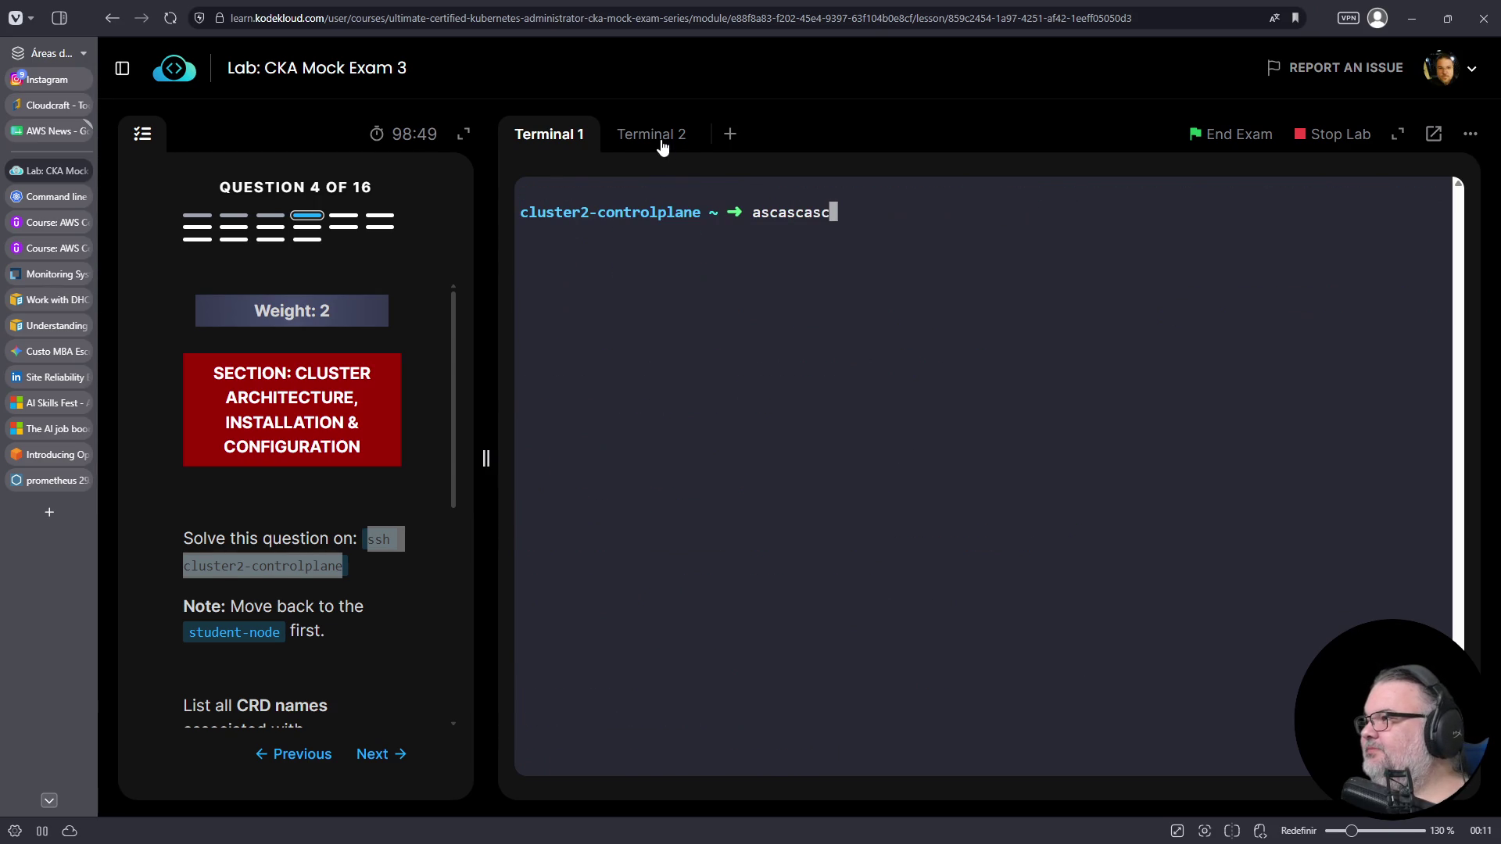
pyautogui.click(661, 143)
pyautogui.hotkey('ctrl', 'l')
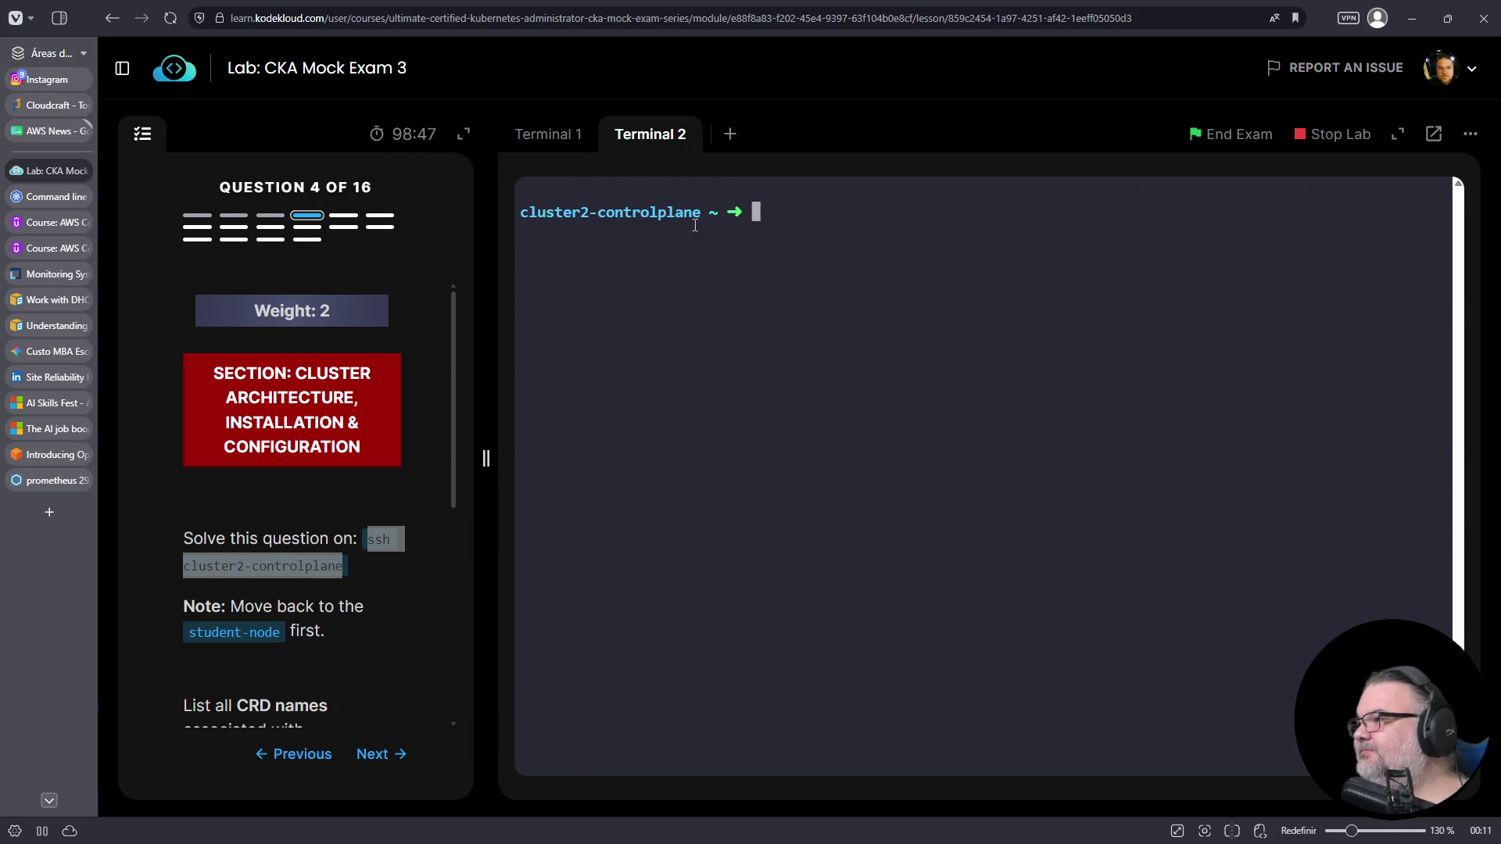
pyautogui.click(559, 135)
# - Scroll to the VerticalPodAutoscaler CRD task and run 'k get crds' on cluster2
pyautogui.scroll(-3, 302, 429)
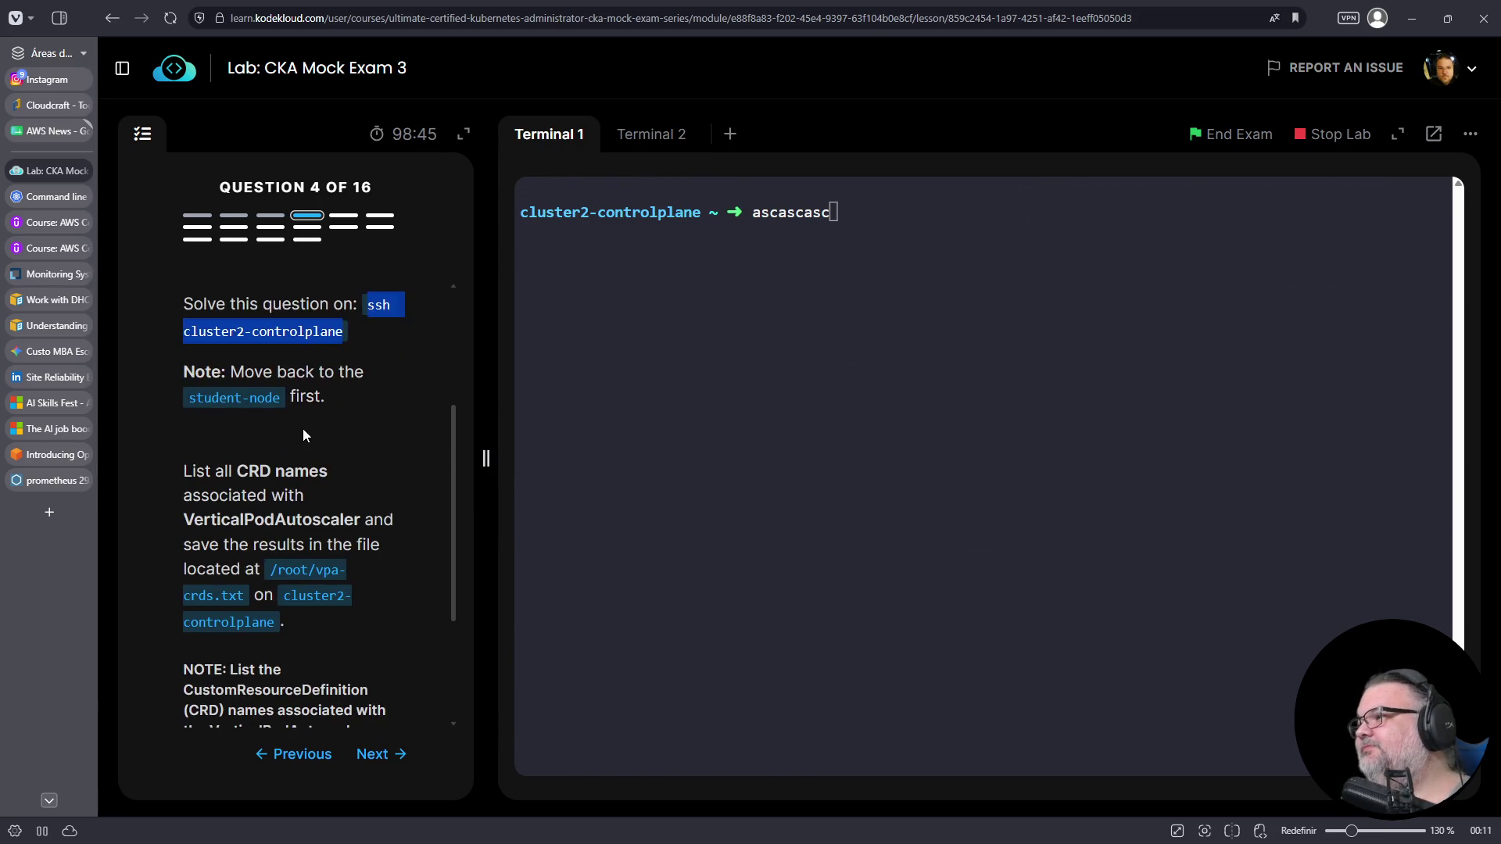
pyautogui.scroll(-2, 303, 428)
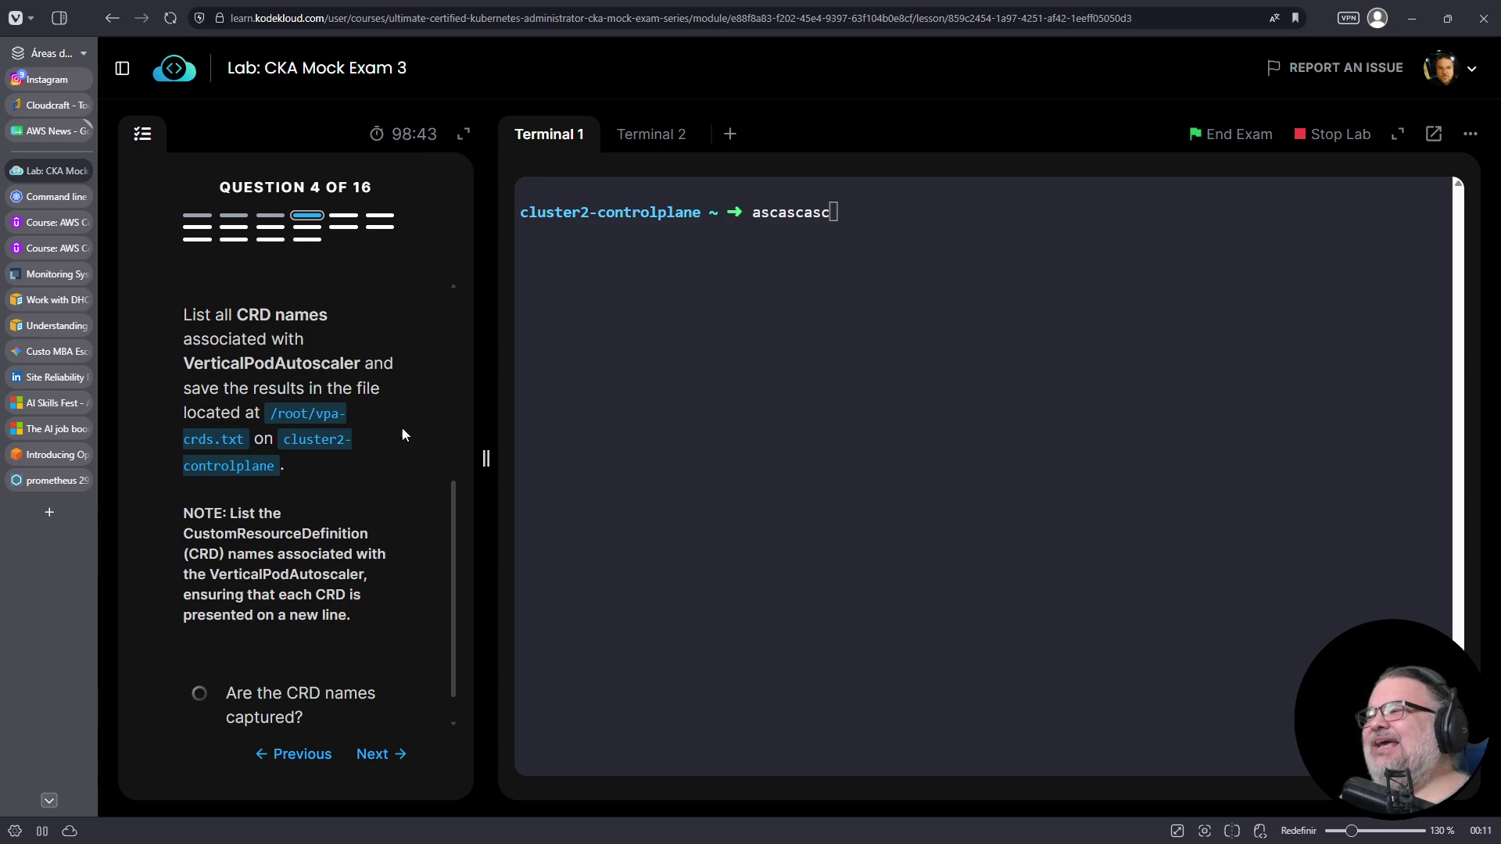
pyautogui.click(751, 268)
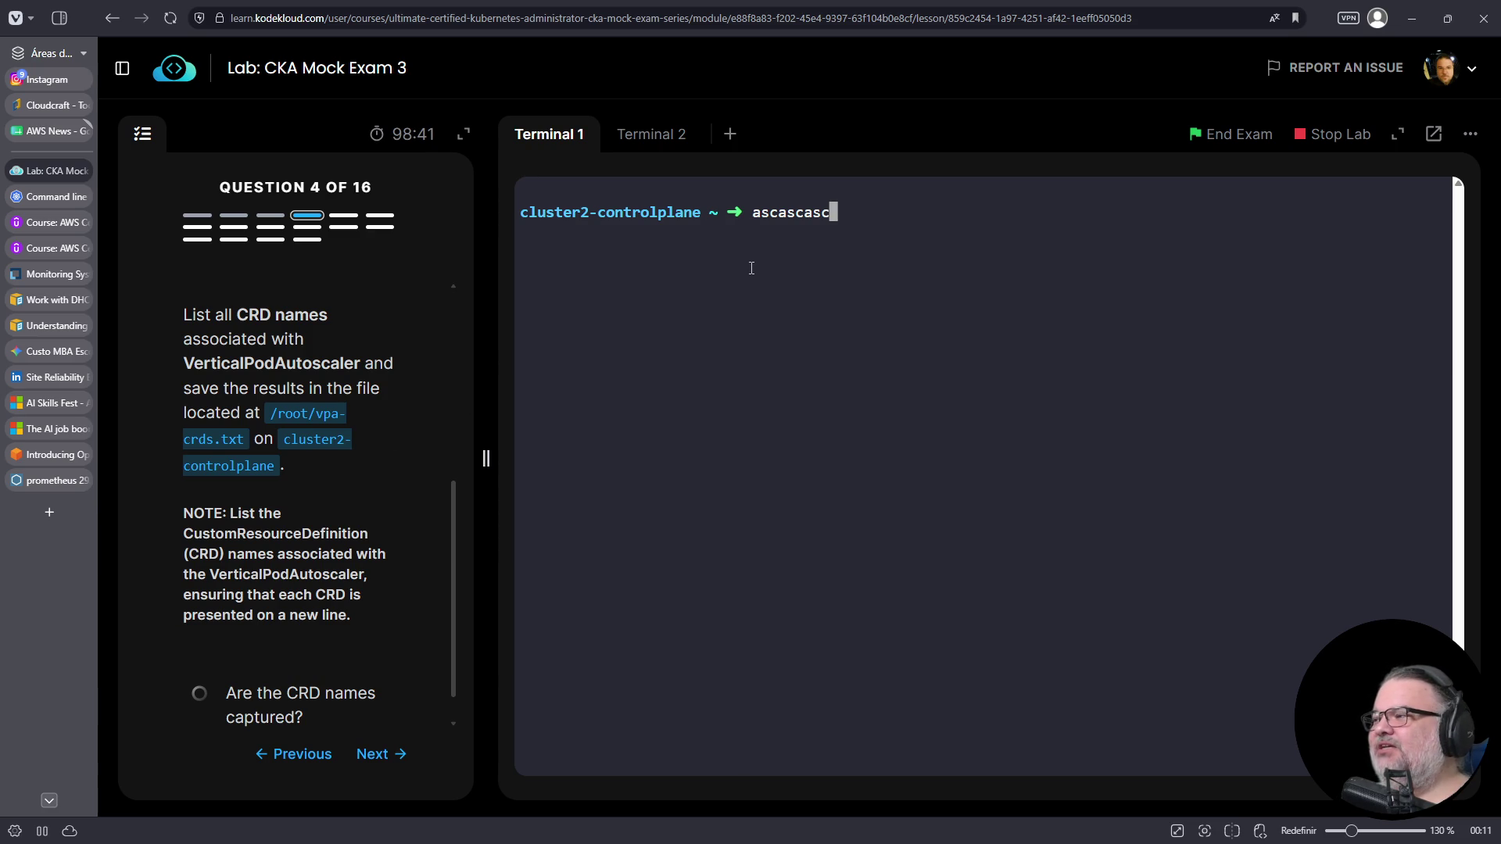
pyautogui.hotkey('ctrl', 'c')
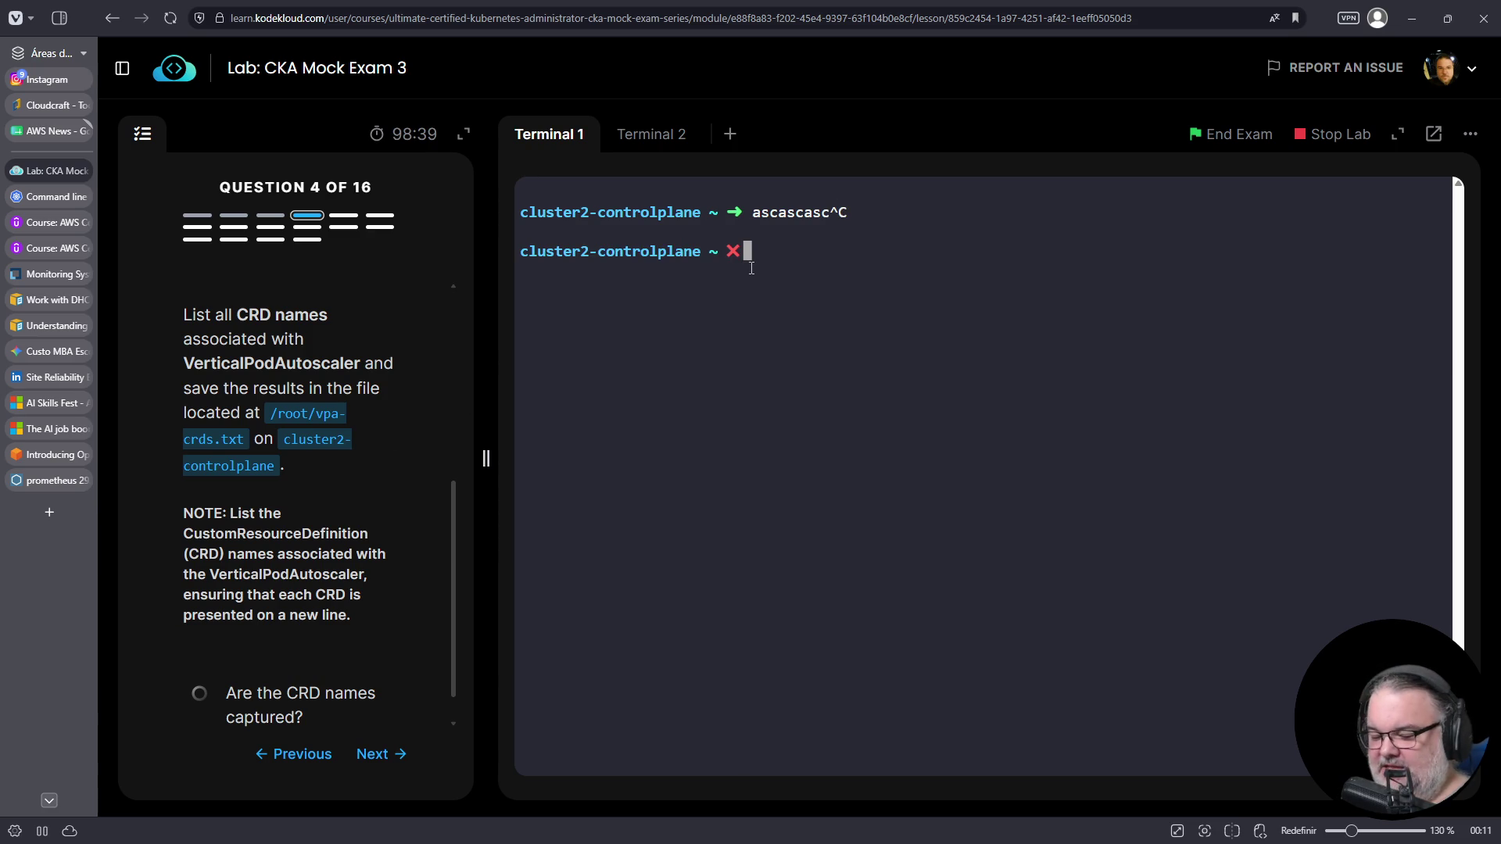
pyautogui.write('k get crds')
pyautogui.press('Return')
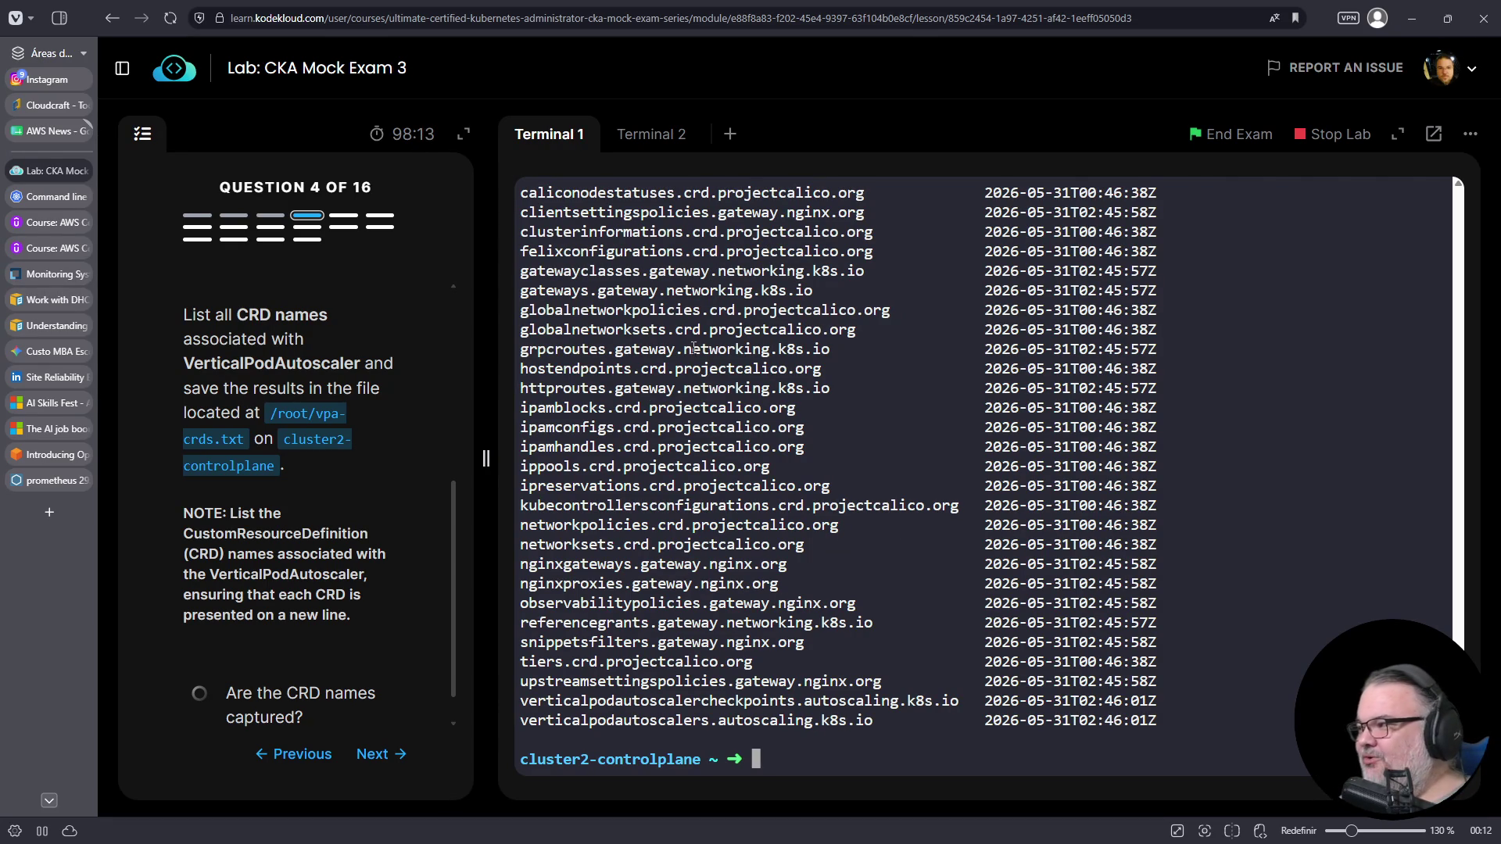
# - Filter the CRD list with 'k get crds | fgrep vertical'
pyautogui.moveTo(691, 348); pyautogui.dragTo(708, 581)
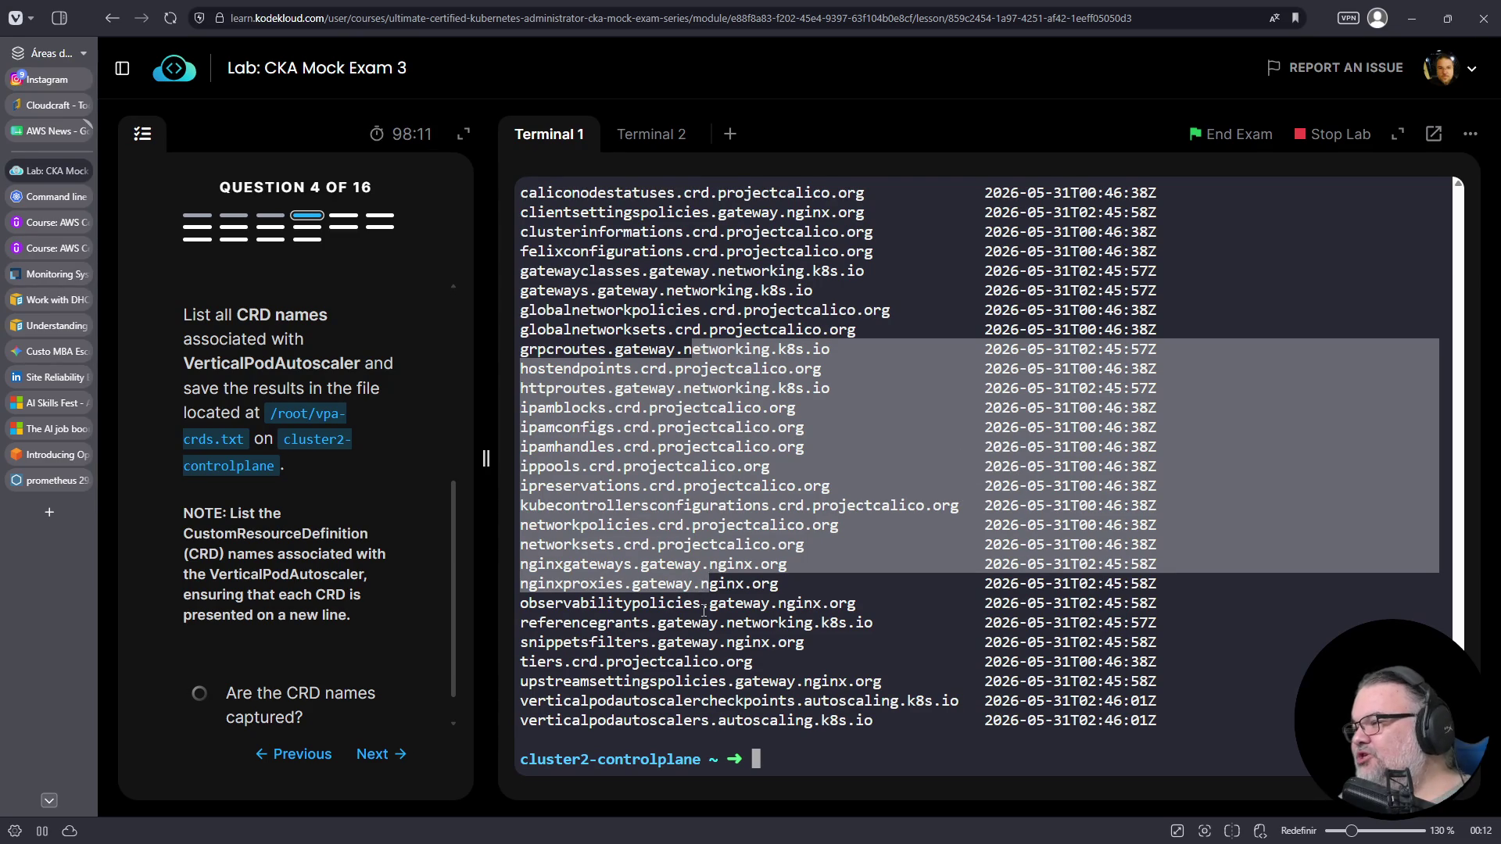
pyautogui.click(704, 609)
pyautogui.write('k get crds |')
pyautogui.press('BackSpace')
pyautogui.write('vertic')
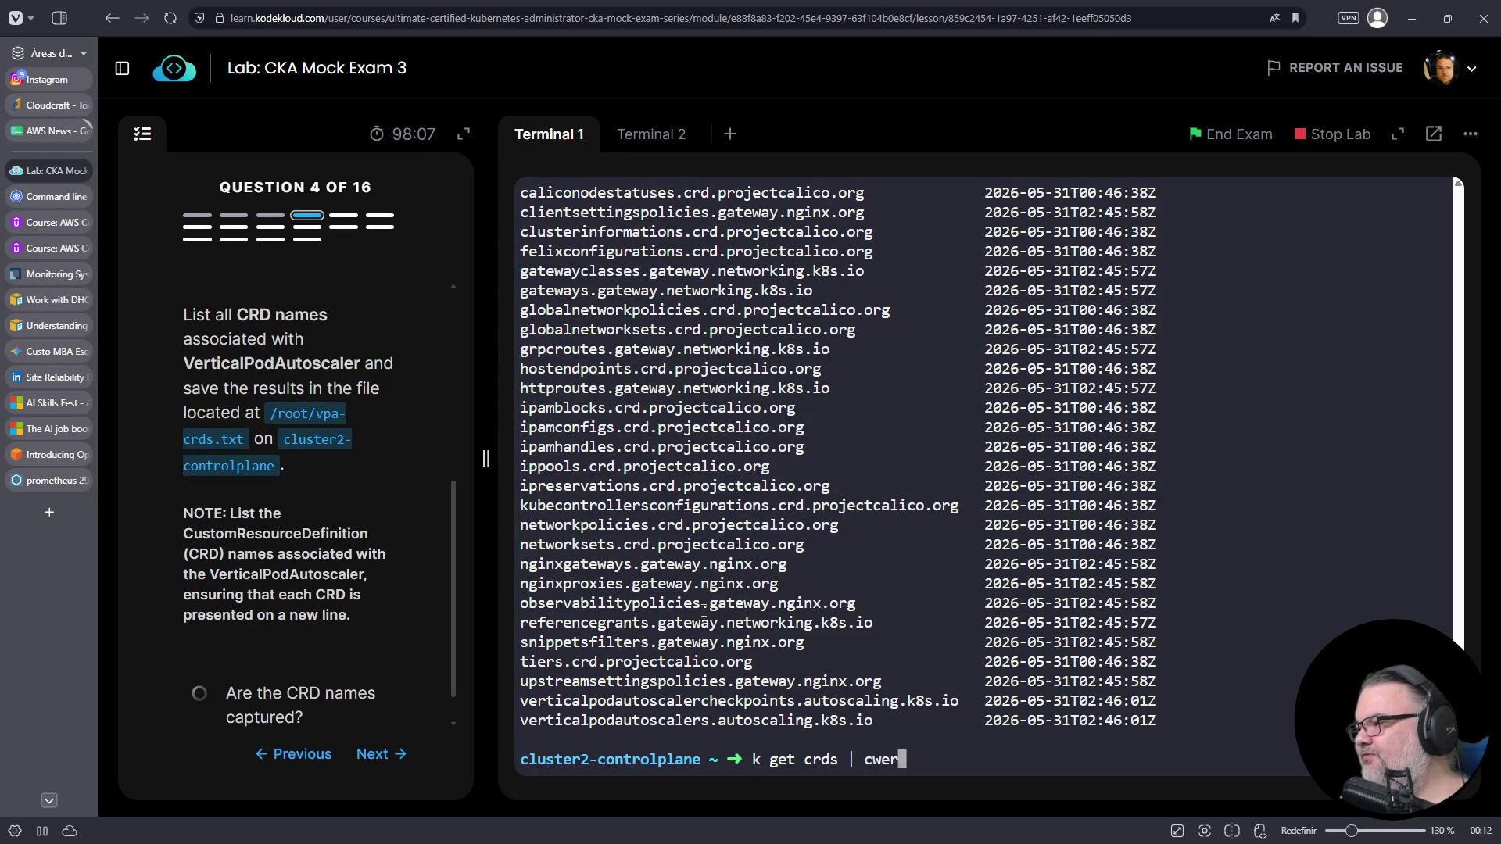
pyautogui.press('BackSpace')
pyautogui.press('BackSpace')
pyautogui.press('BackSpace')
pyautogui.press('BackSpace')
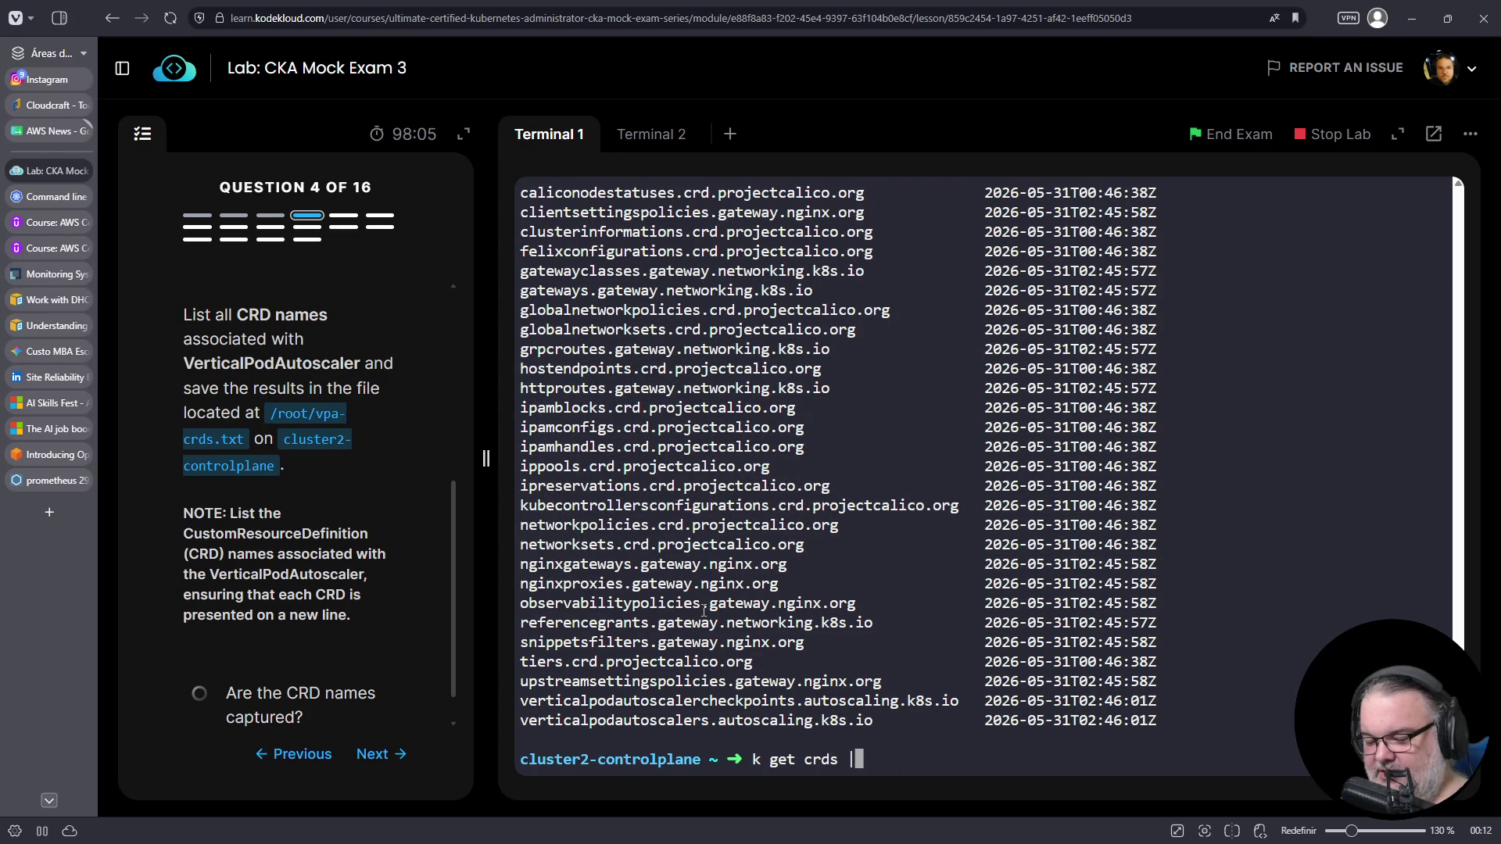
pyautogui.write('vertical')
pyautogui.press('Return')
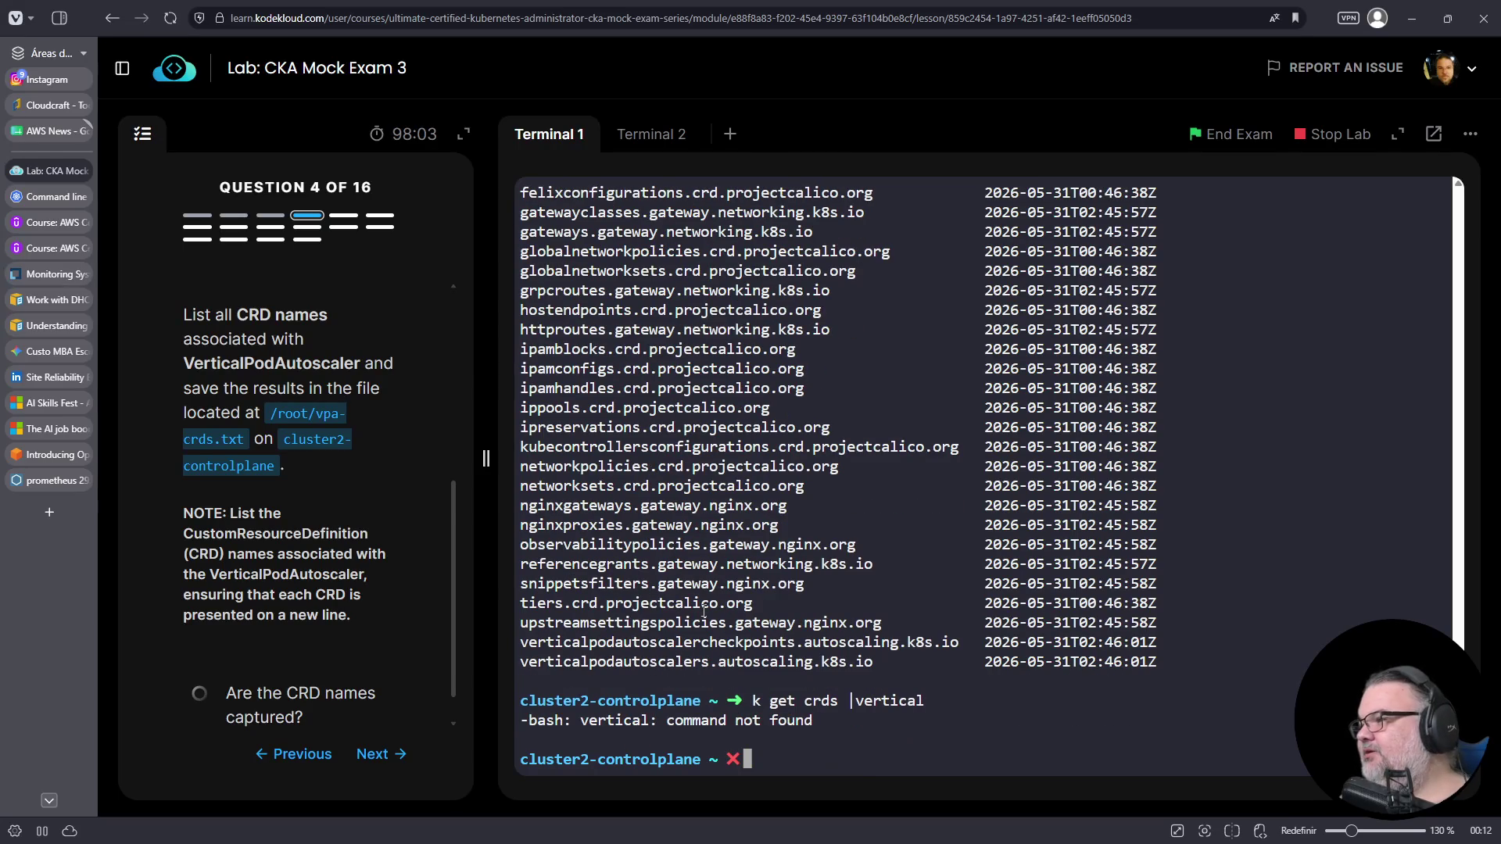
pyautogui.press('Up')
pyautogui.press('Left')
pyautogui.press('Left')
pyautogui.press('Left')
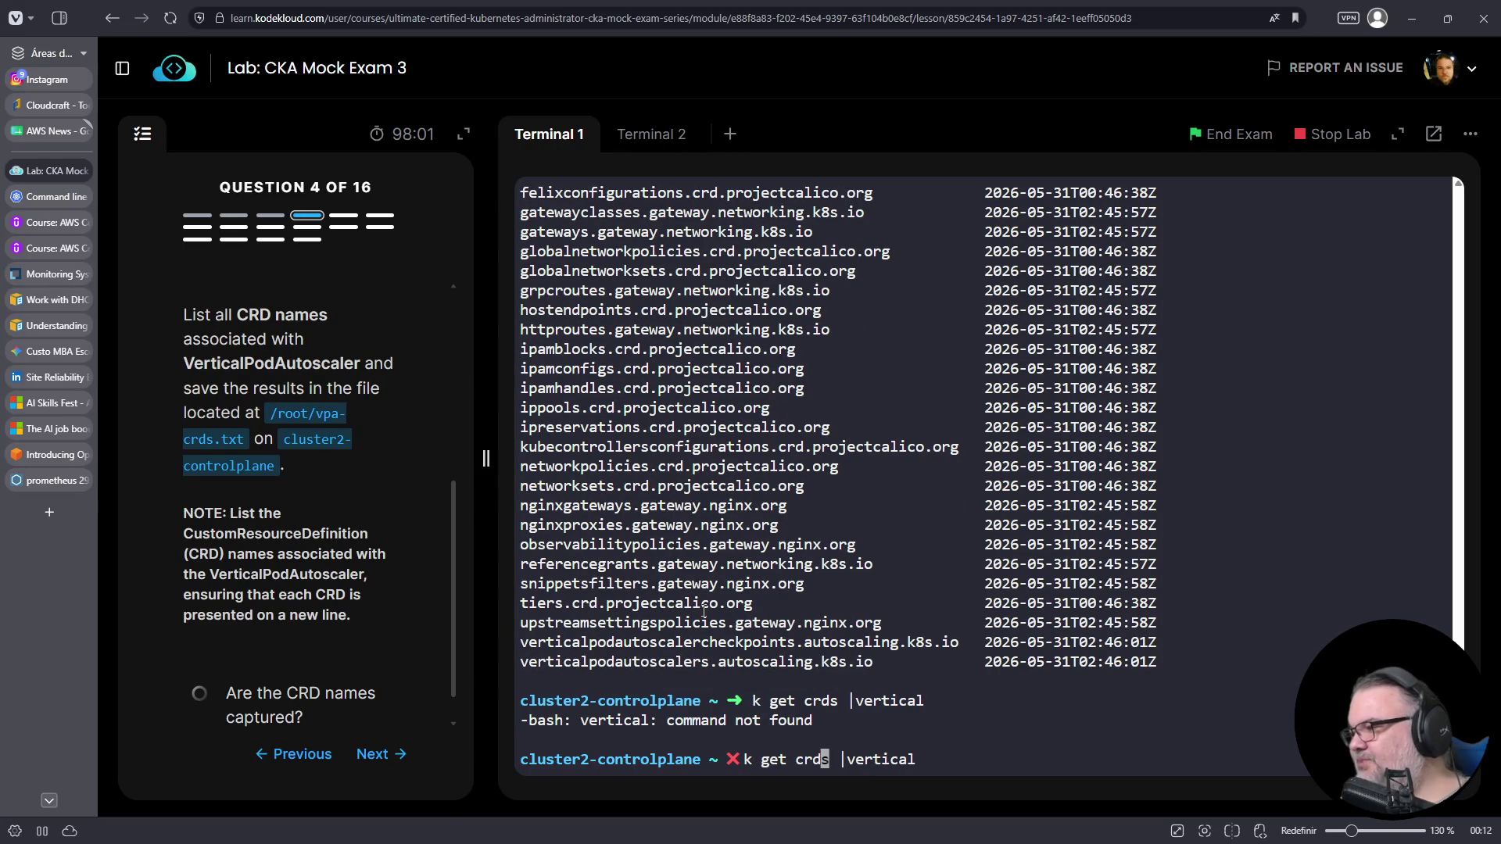
pyautogui.press('Right')
pyautogui.press('Right')
pyautogui.write('fgrep')
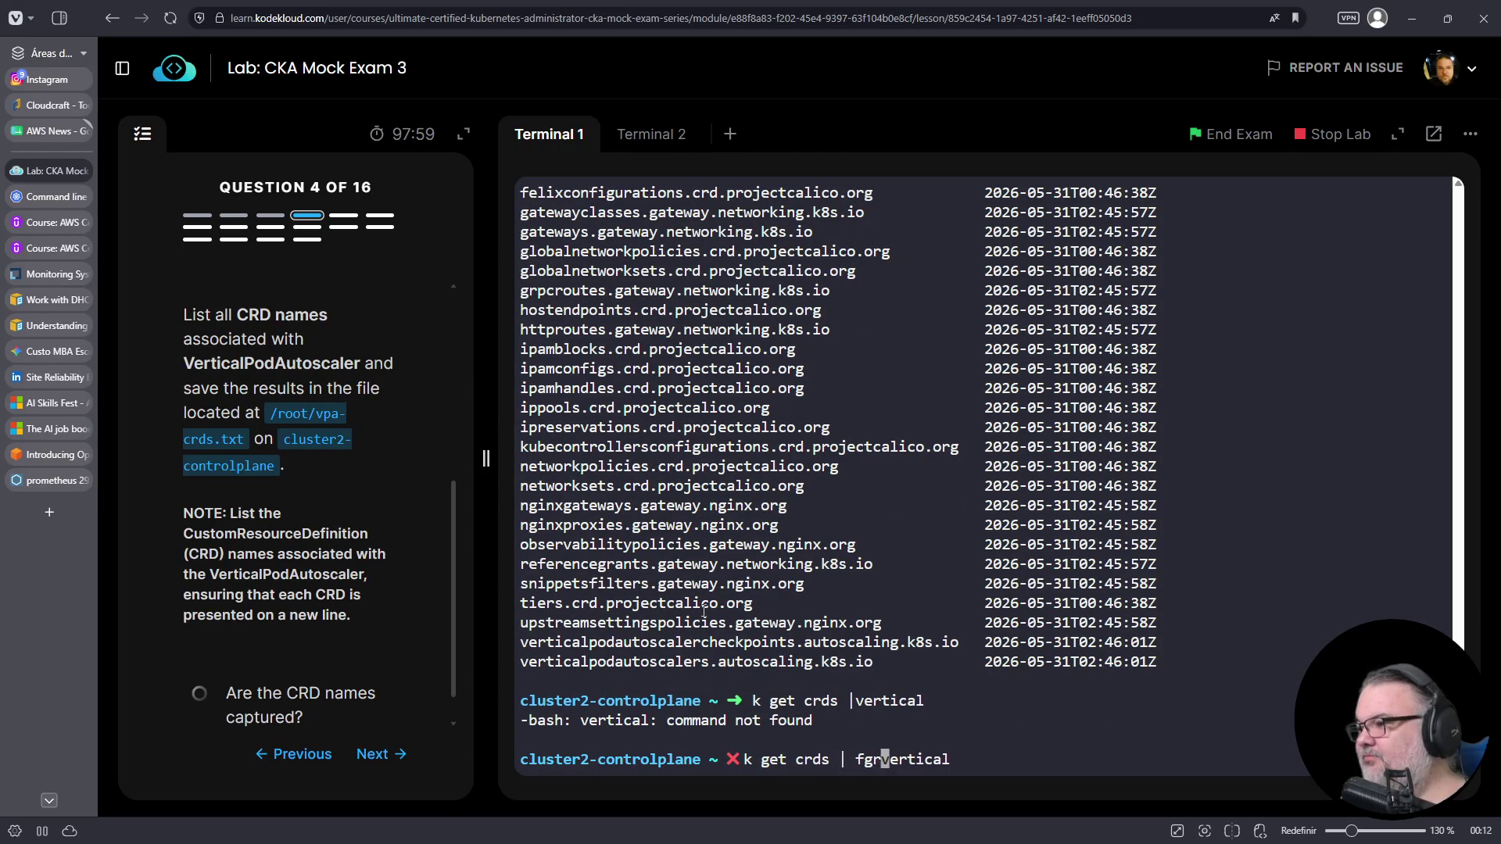
pyautogui.press('Return')
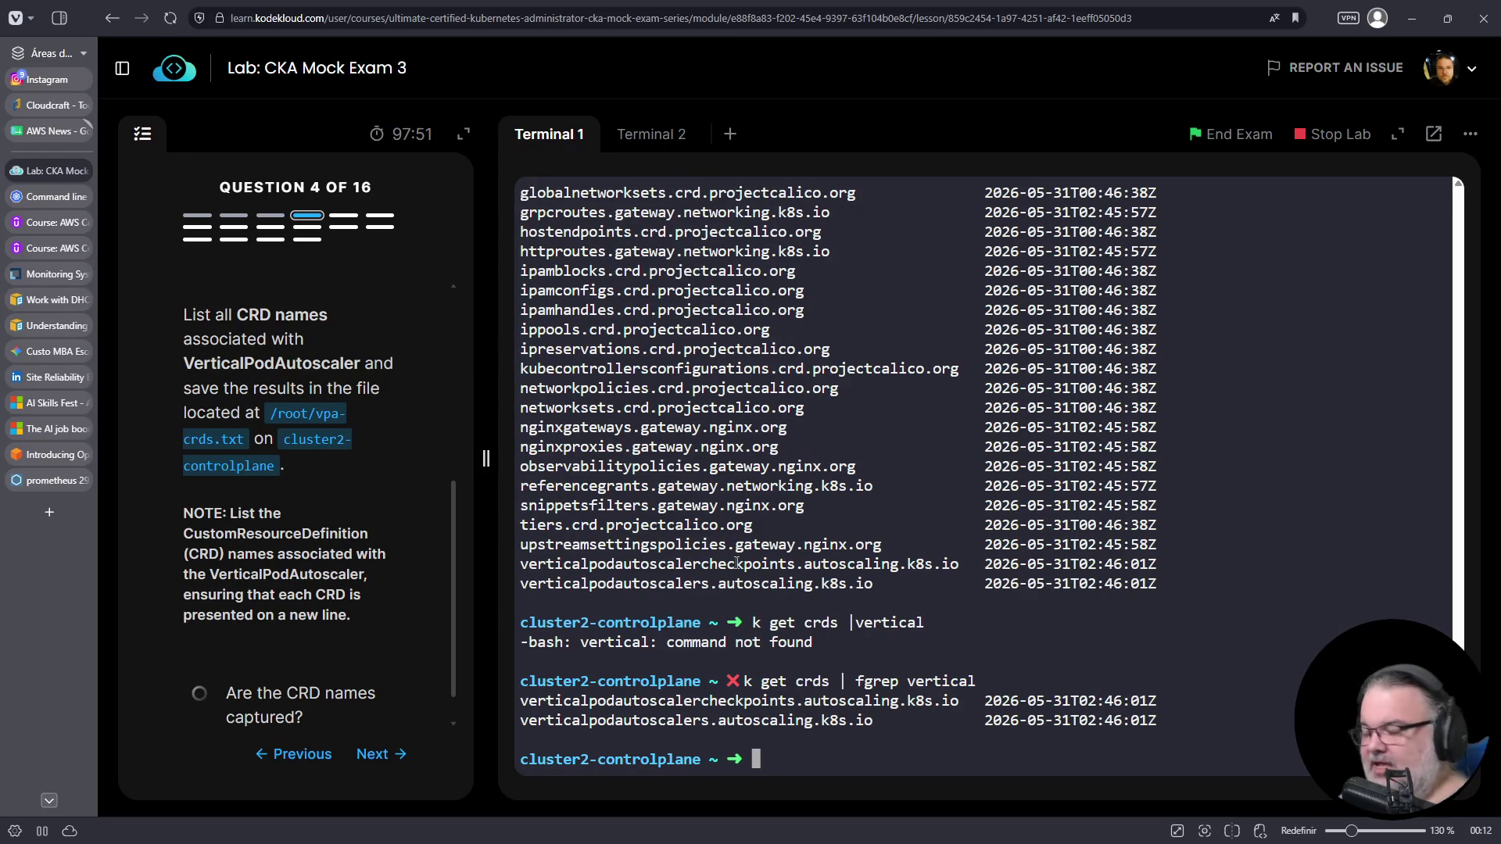
# - Rerun the CRD listing filtered with 'fgrep autoscaling' and review the two matches
pyautogui.press('Up')
pyautogui.press('BackSpace')
pyautogui.press('BackSpace')
pyautogui.press('BackSpace')
pyautogui.press('BackSpace')
pyautogui.press('BackSpace')
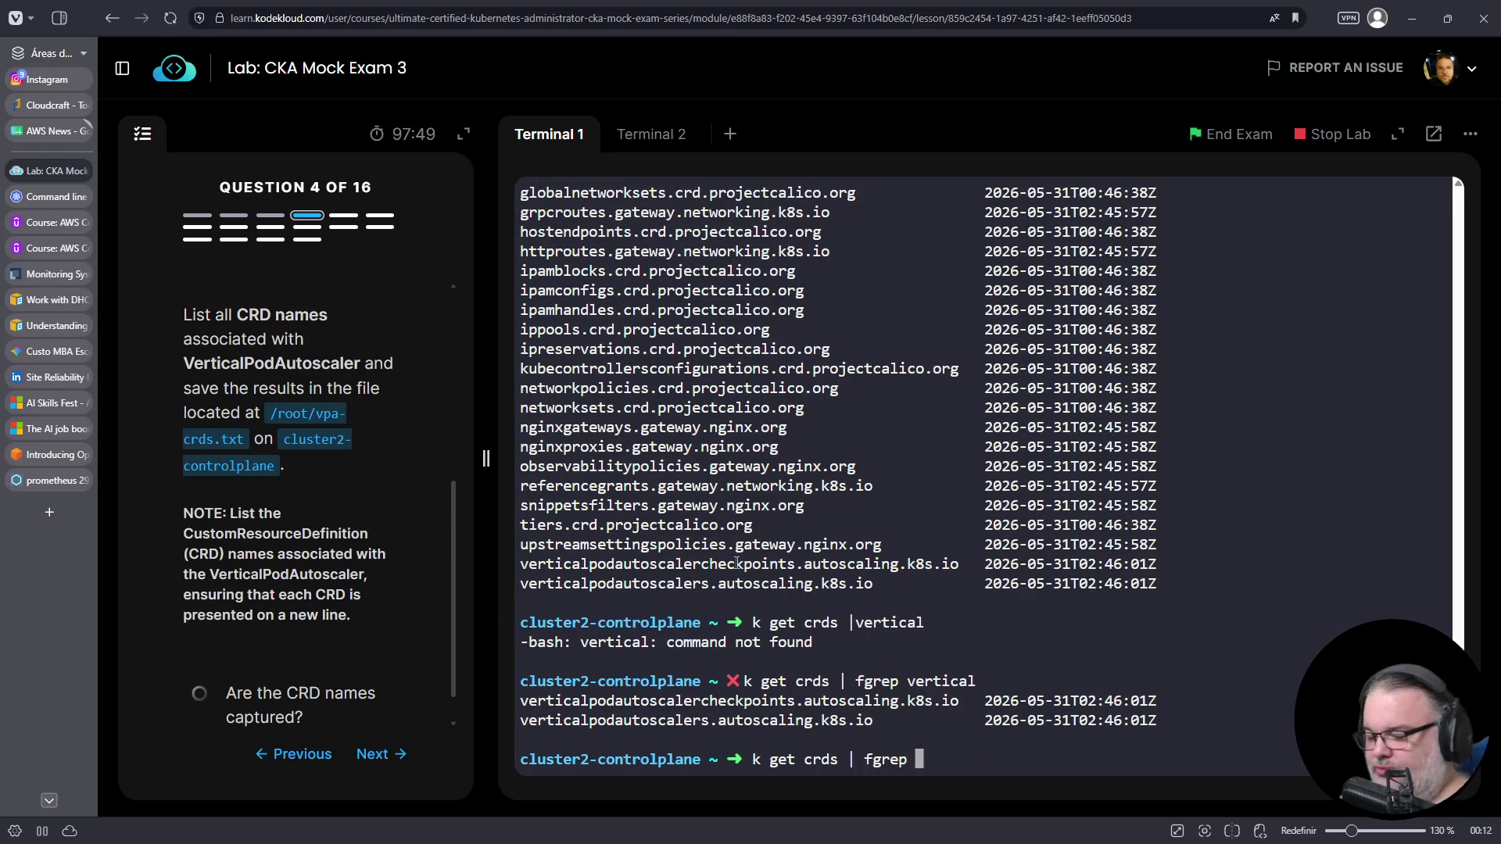
pyautogui.write('utoscaling')
pyautogui.press('Left')
pyautogui.press('Left')
pyautogui.press('Left')
pyautogui.press('Left')
pyautogui.press('Left')
pyautogui.press('Left')
pyautogui.press('Right')
pyautogui.press('Right')
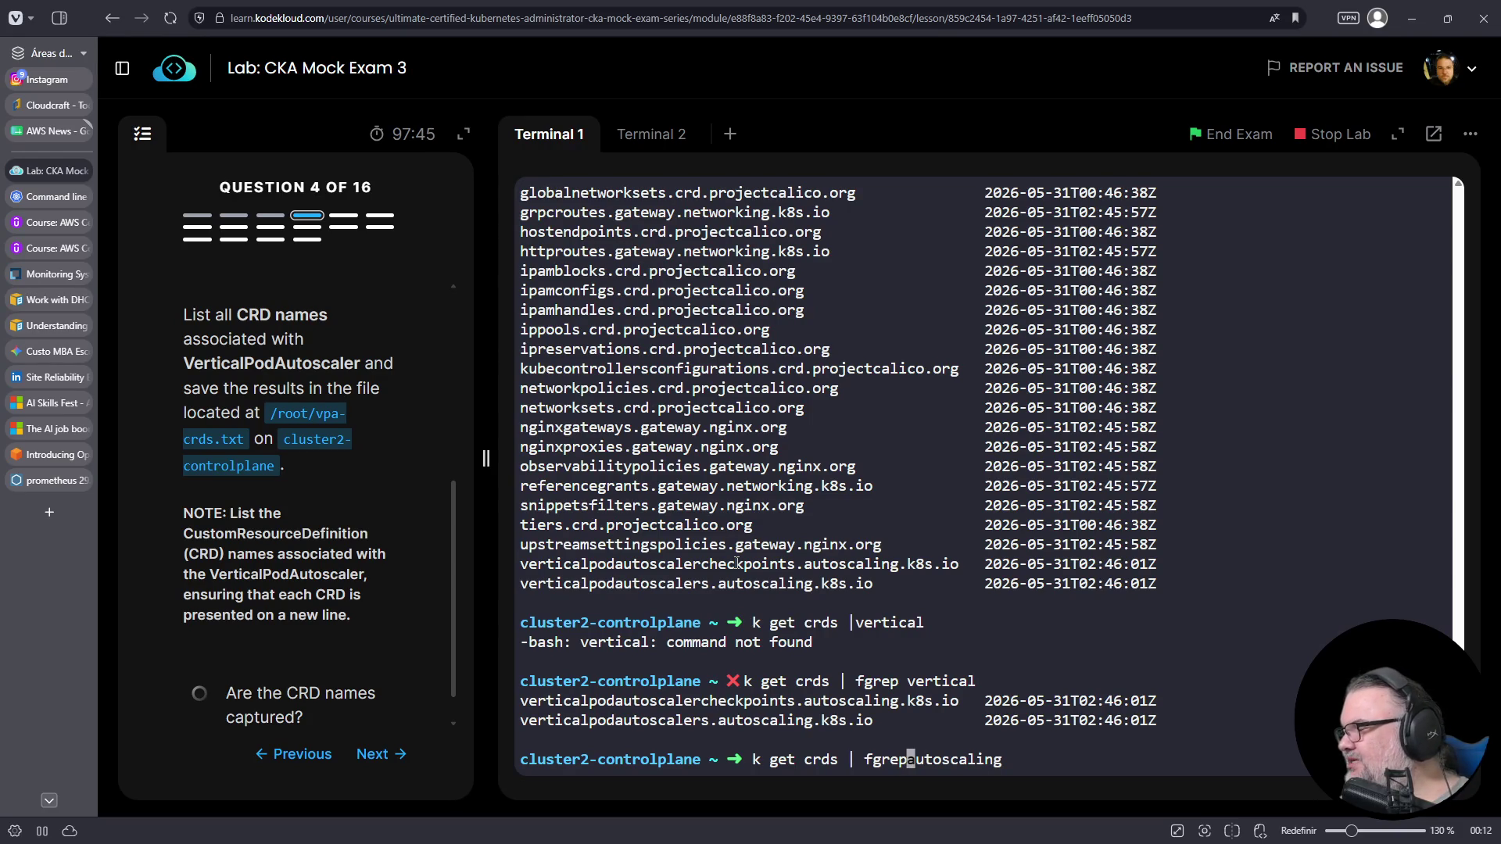
pyautogui.press('Return')
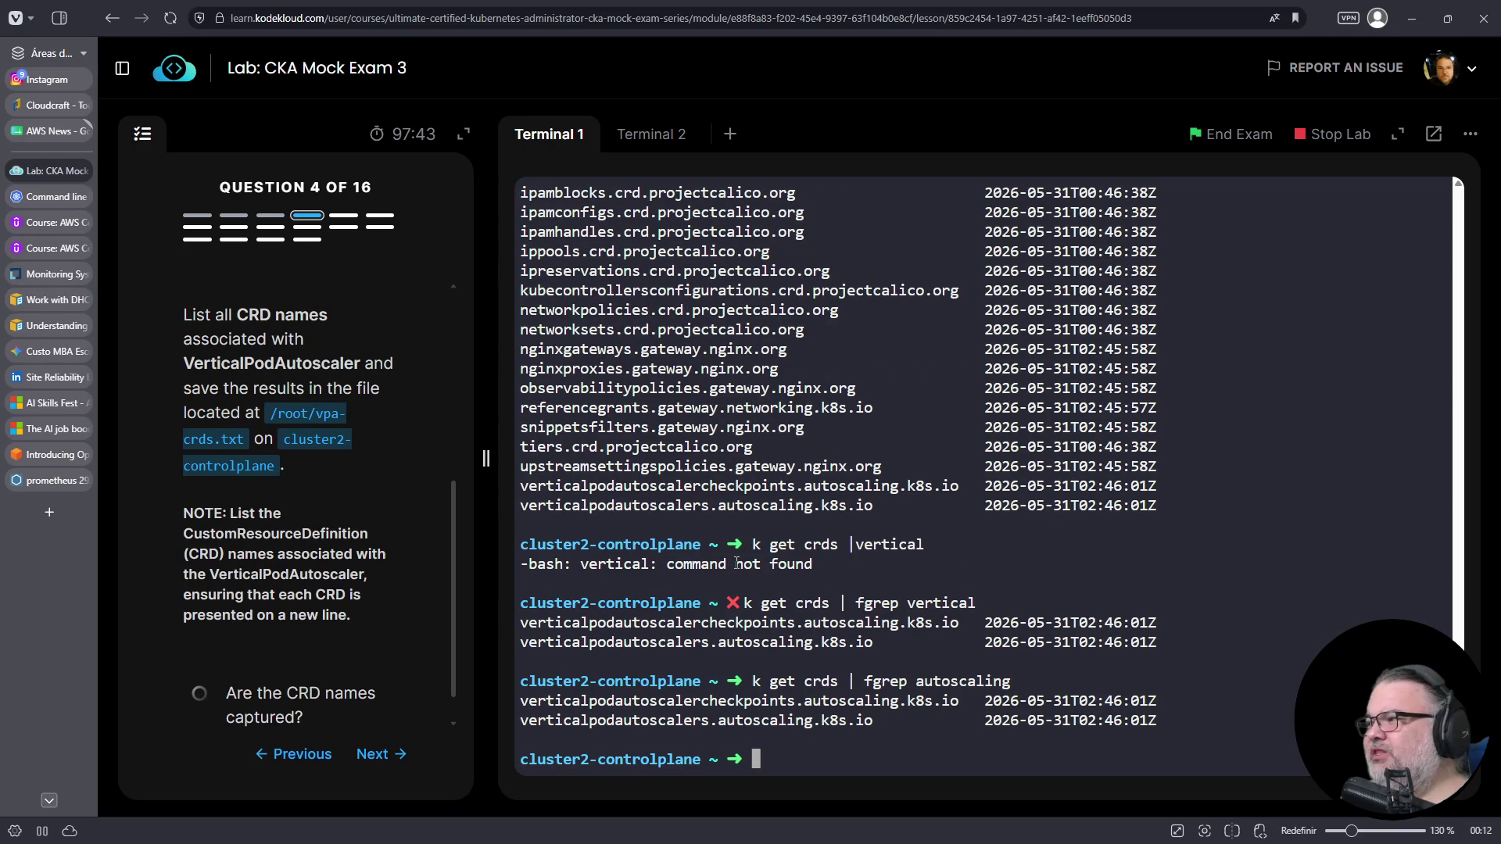
pyautogui.scroll(5, 781, 486)
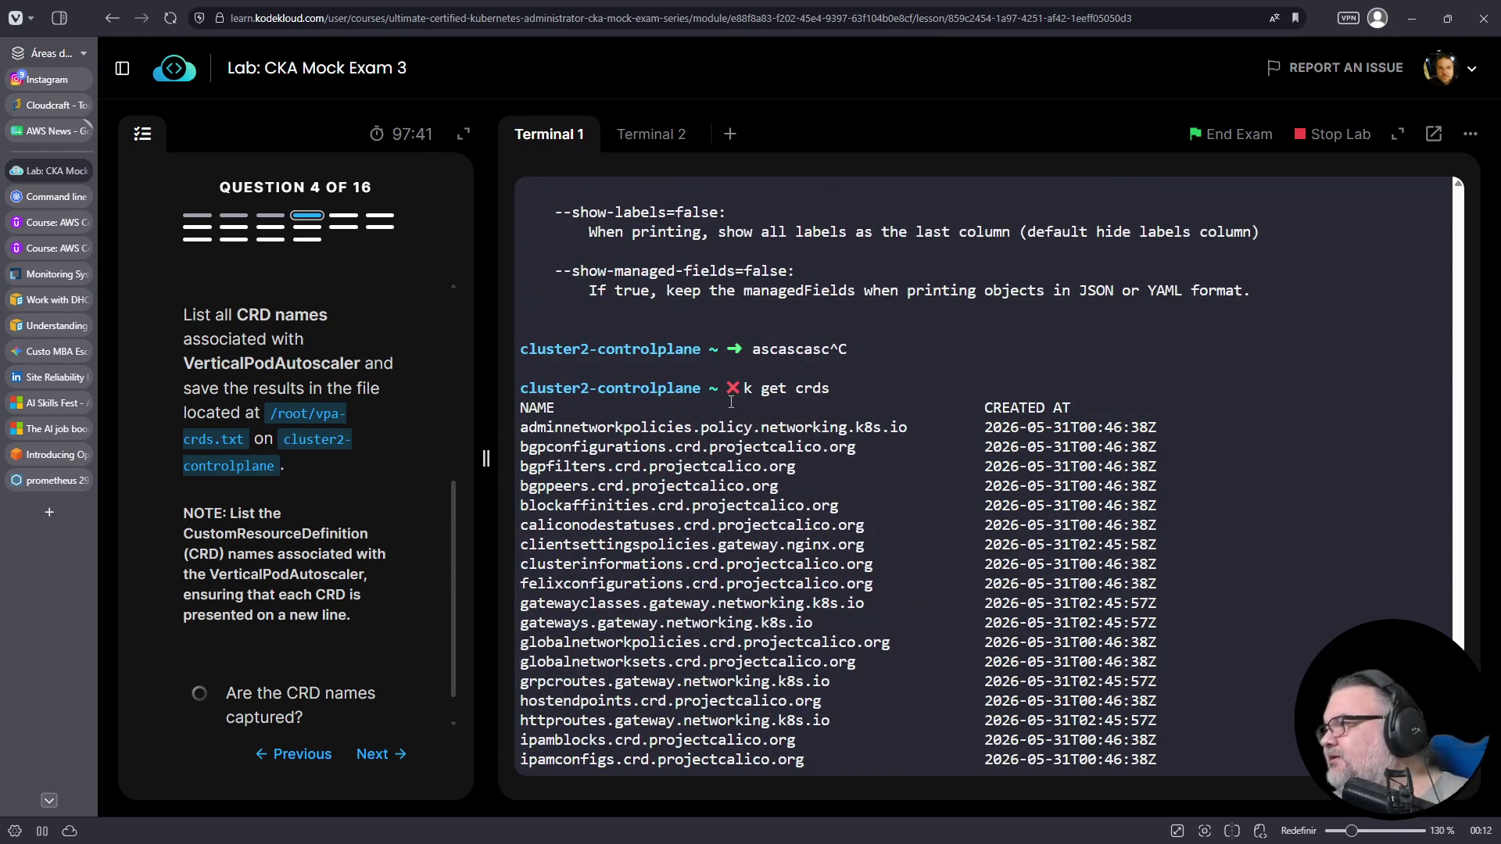
pyautogui.scroll(-4, 728, 447)
pyautogui.scroll(-3, 728, 447)
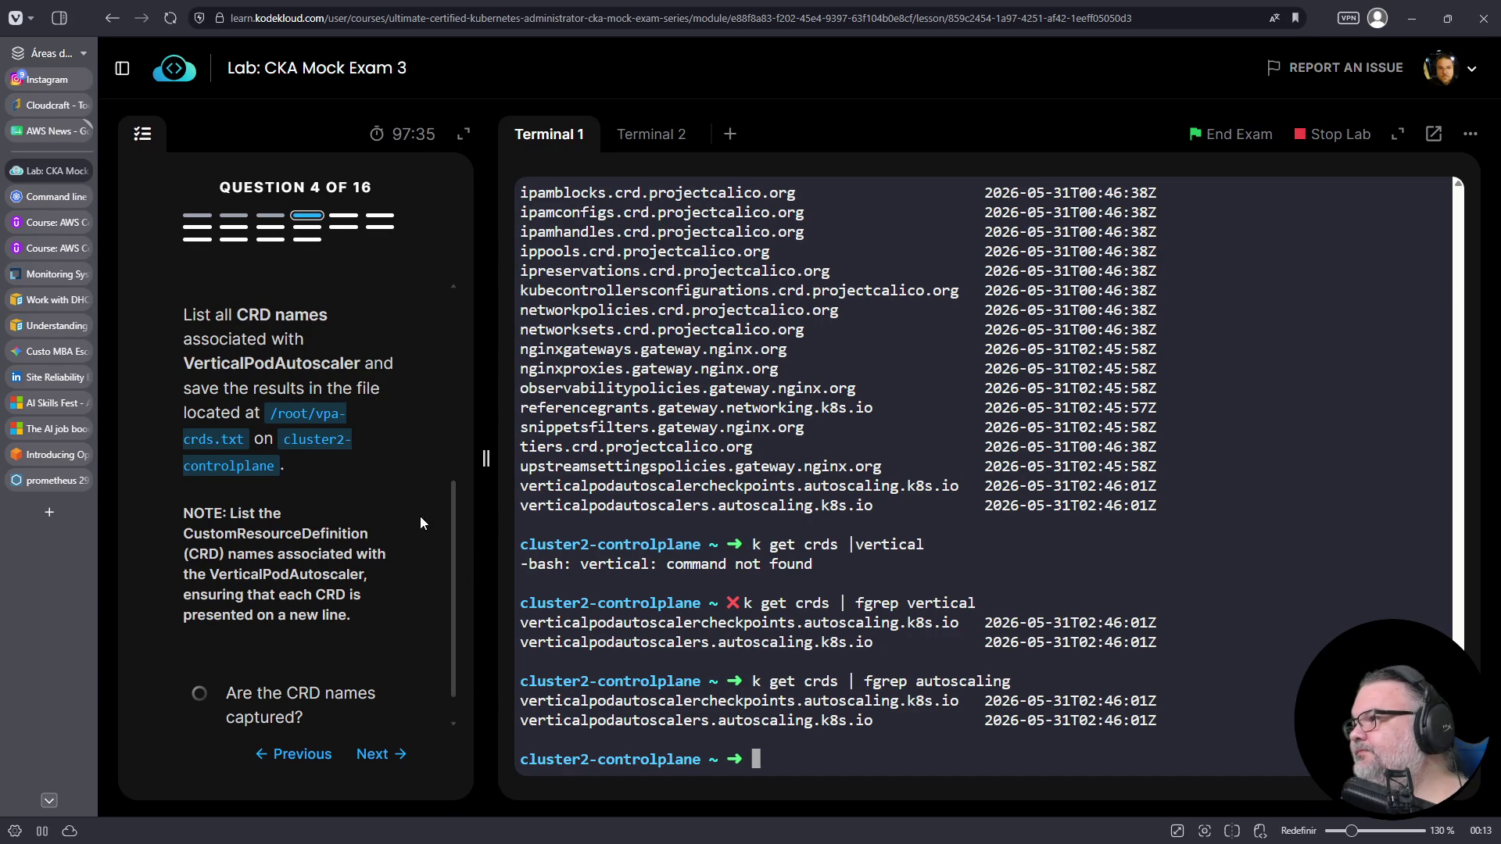
pyautogui.scroll(1, 311, 368)
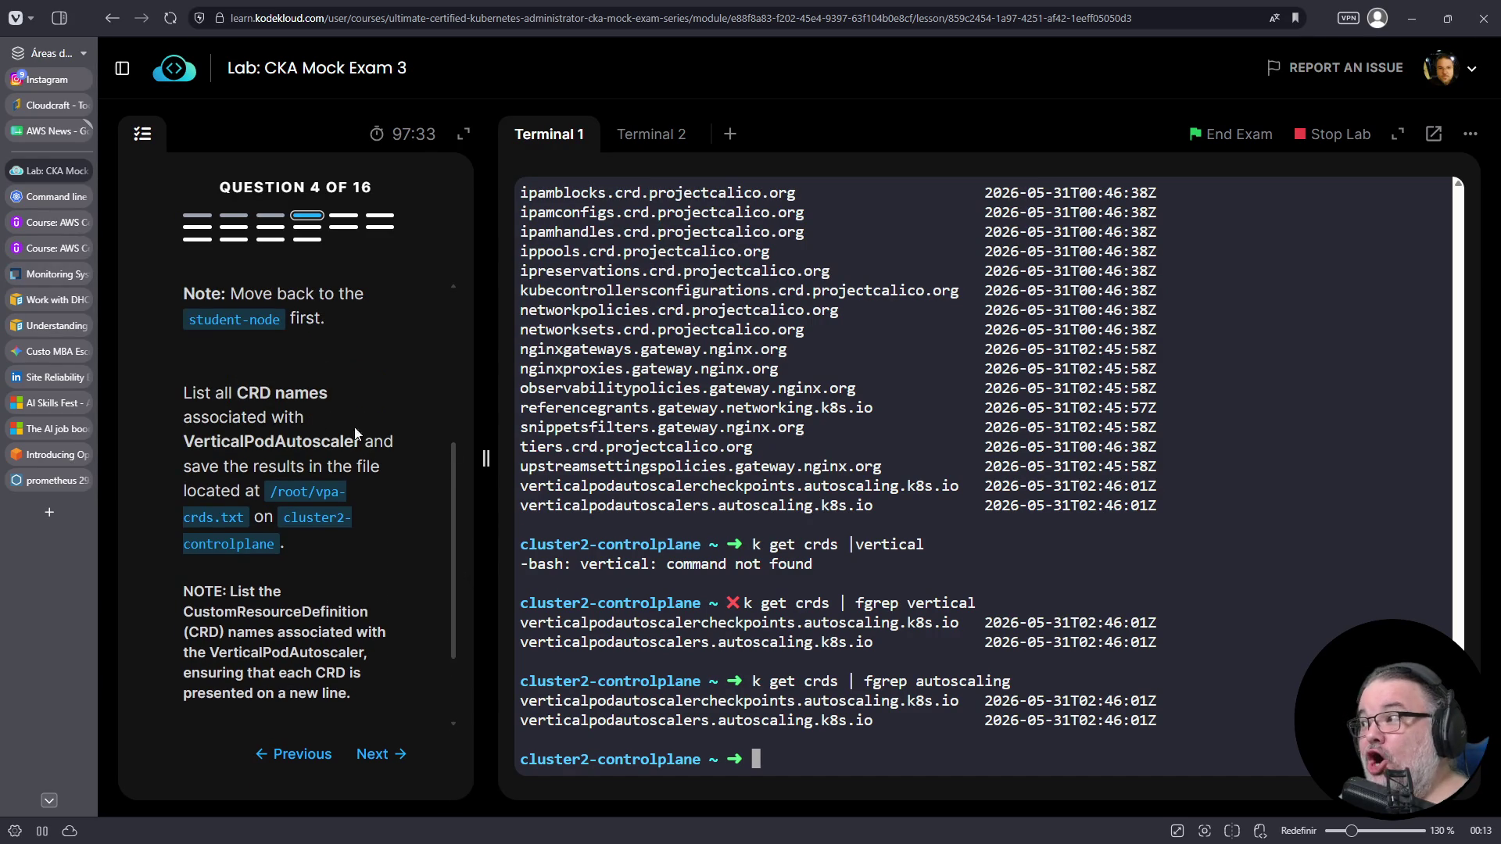
pyautogui.scroll(-1, 451, 489)
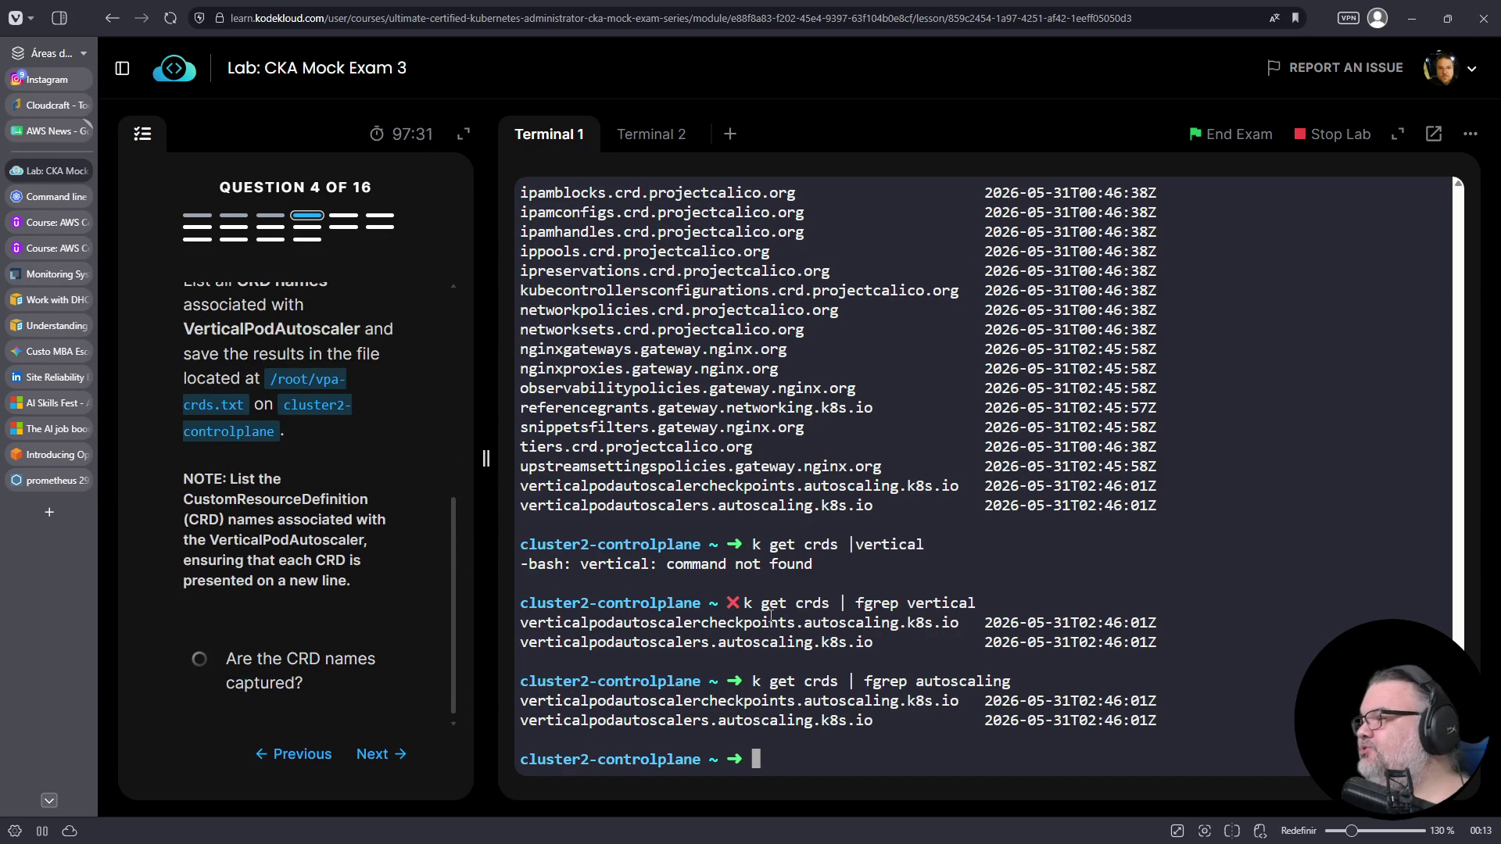
# - List bare CRD names with 'k get crds -o name --no-headers | fgrep vertical'
pyautogui.press('Up')
pyautogui.press('Up')
pyautogui.press('Up')
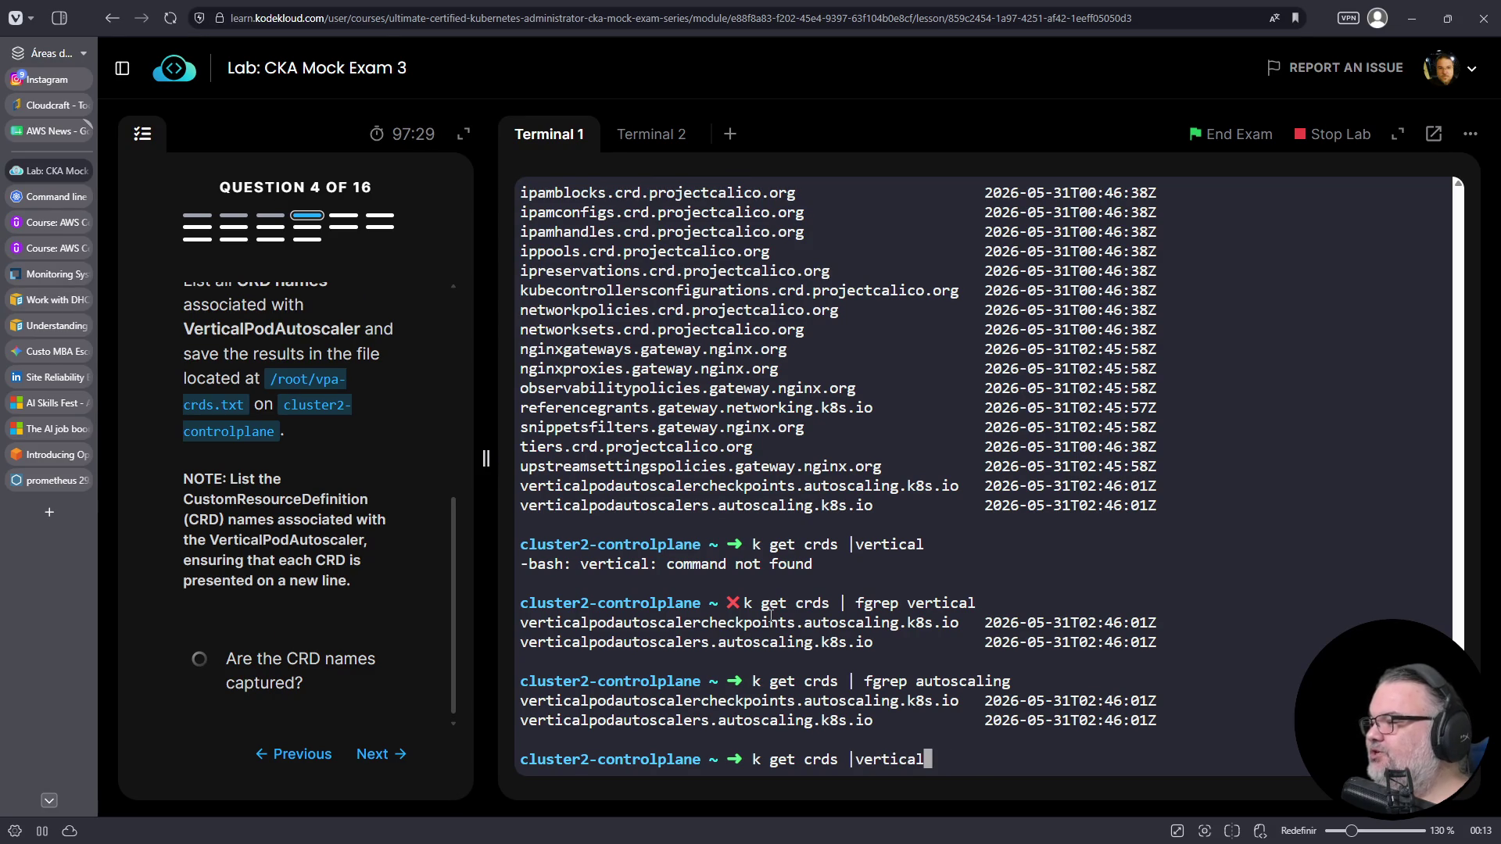
pyautogui.press('BackSpace')
pyautogui.press('BackSpace')
pyautogui.press('BackSpace')
pyautogui.write('-o name |')
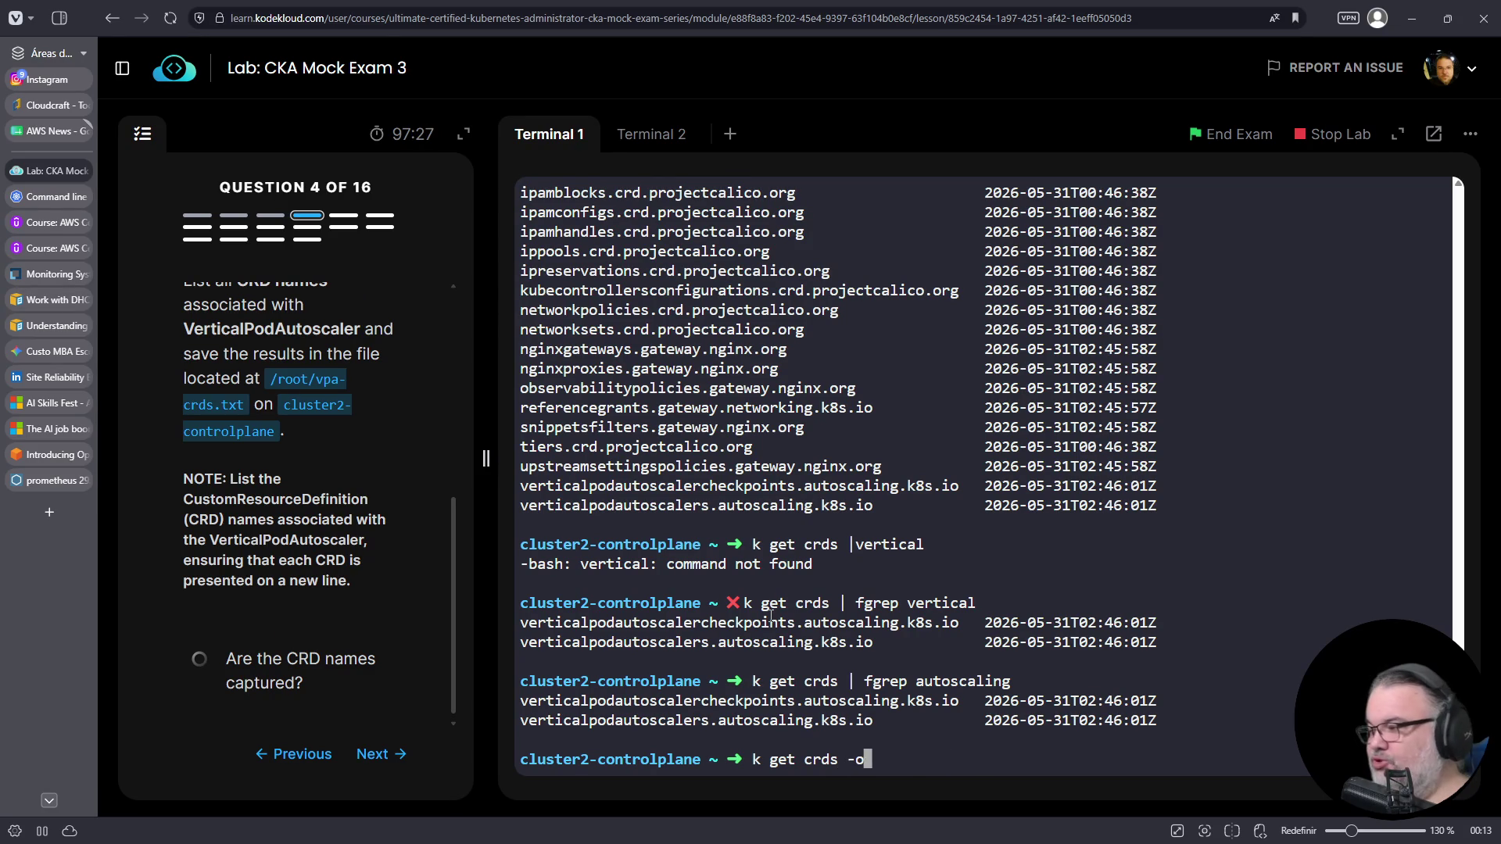
pyautogui.press('BackSpace')
pyautogui.press('BackSpace')
pyautogui.write('--no-headers | fgrep ')
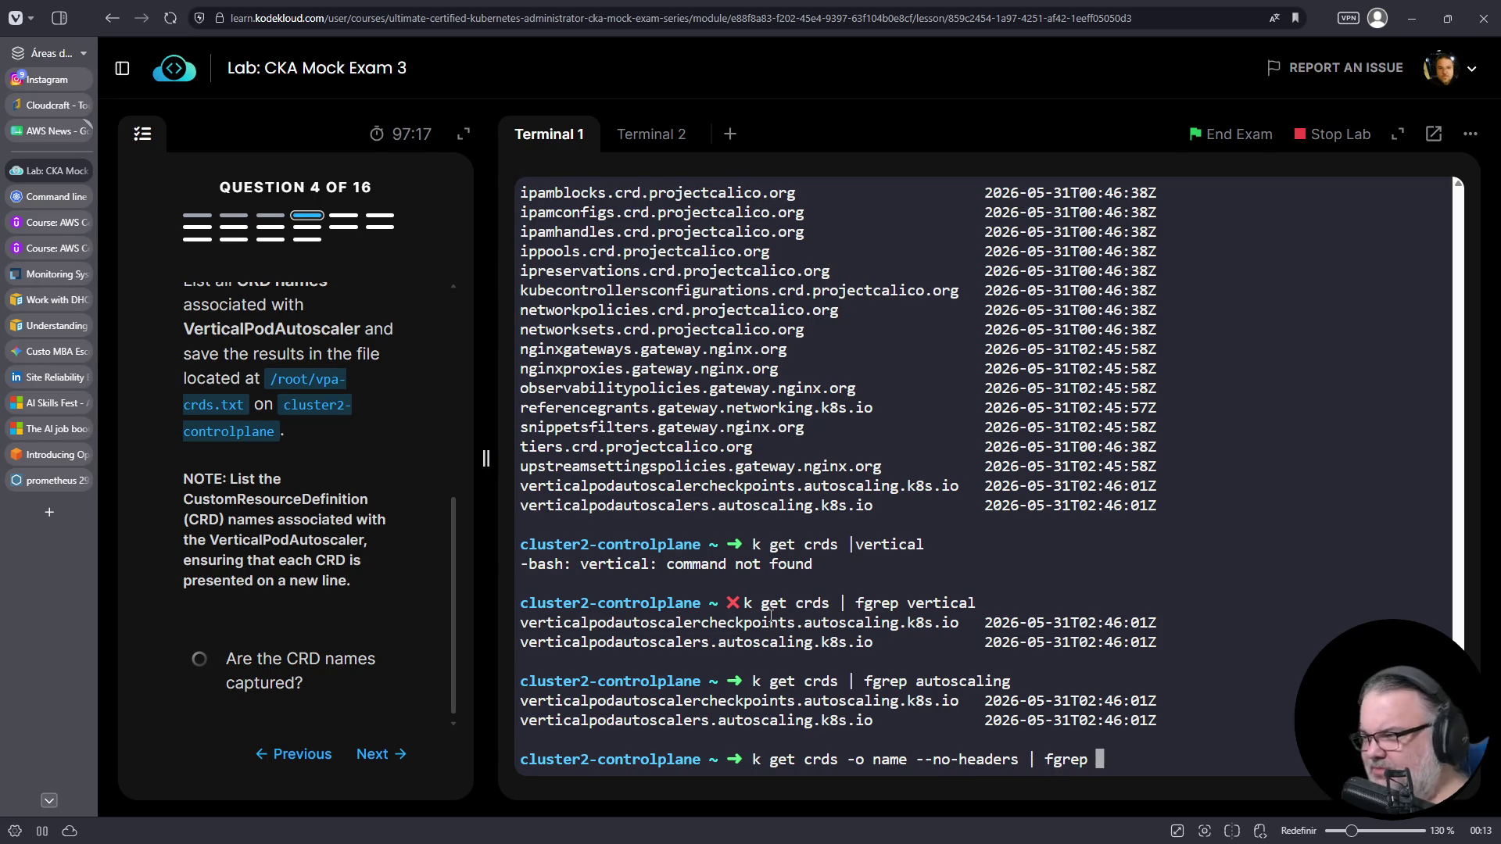
pyautogui.write('vertical')
pyautogui.press('Return')
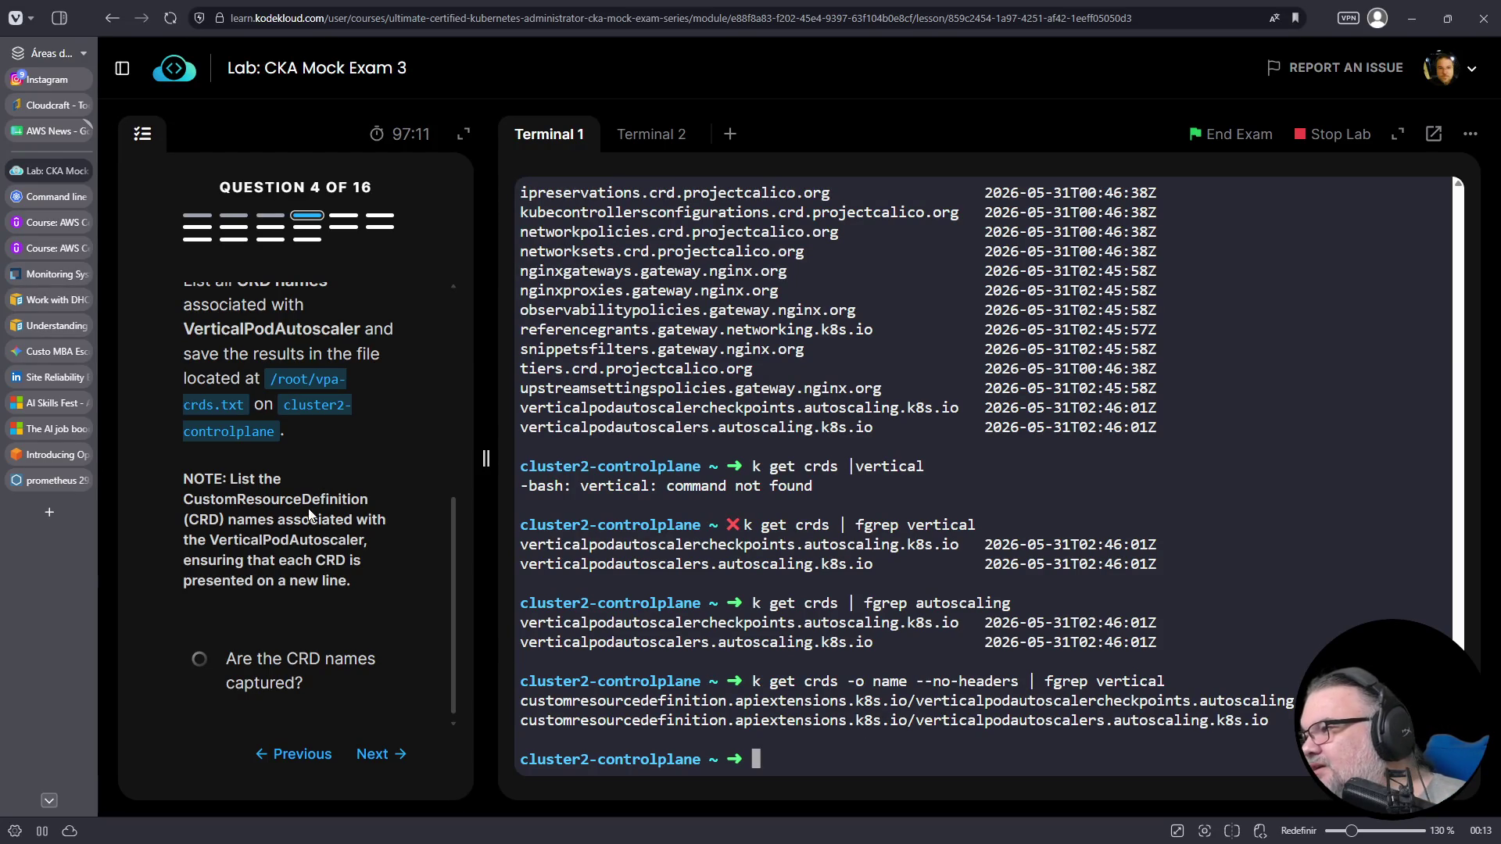
pyautogui.scroll(-1, 299, 557)
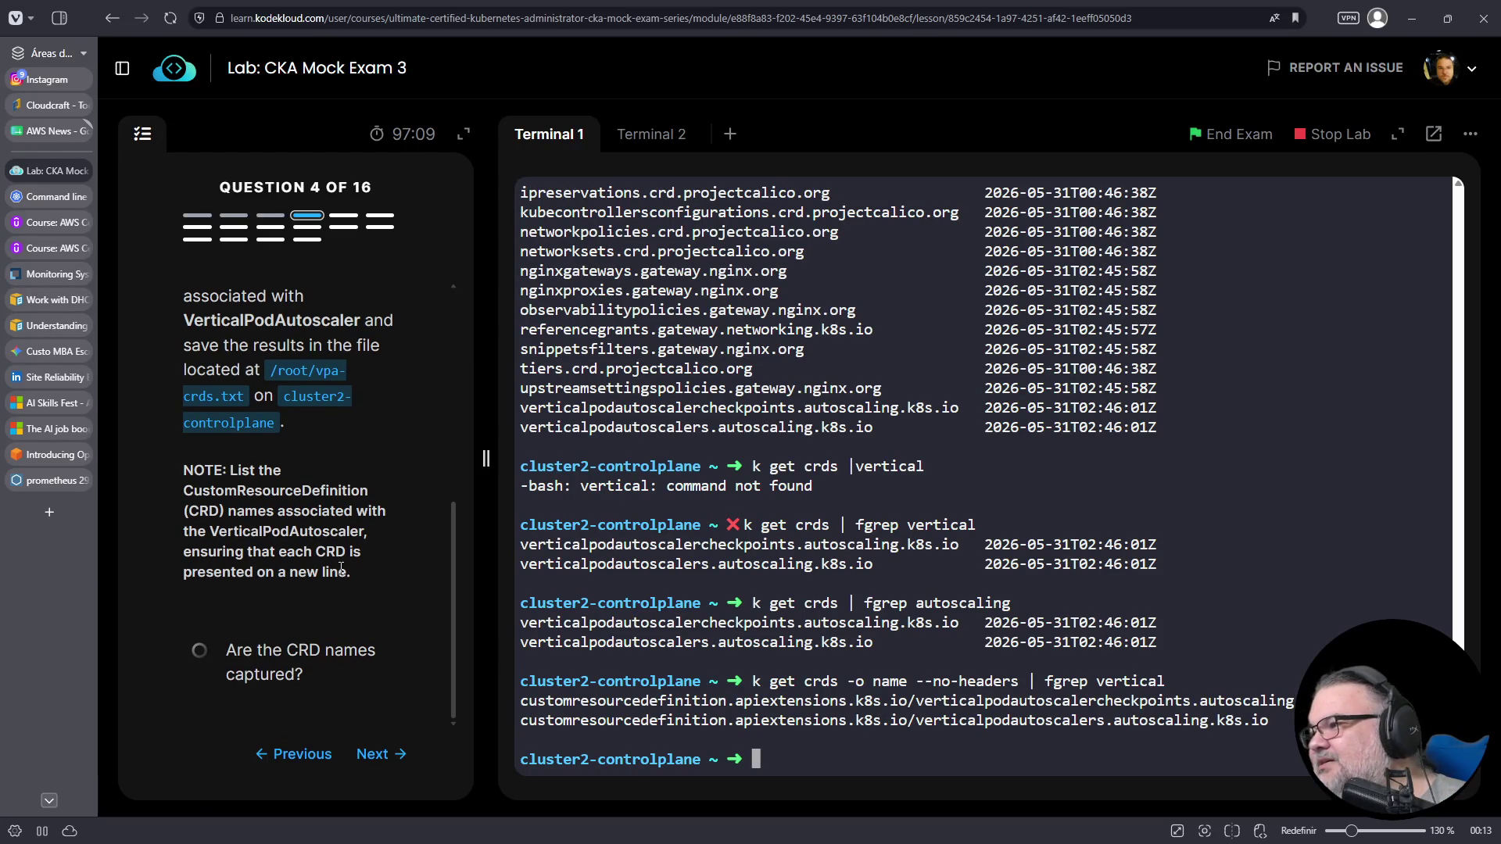
# - Append cut -d'/' to strip the prefix, trying field 1 and then field 2
pyautogui.press('Up')
pyautogui.write('| ')
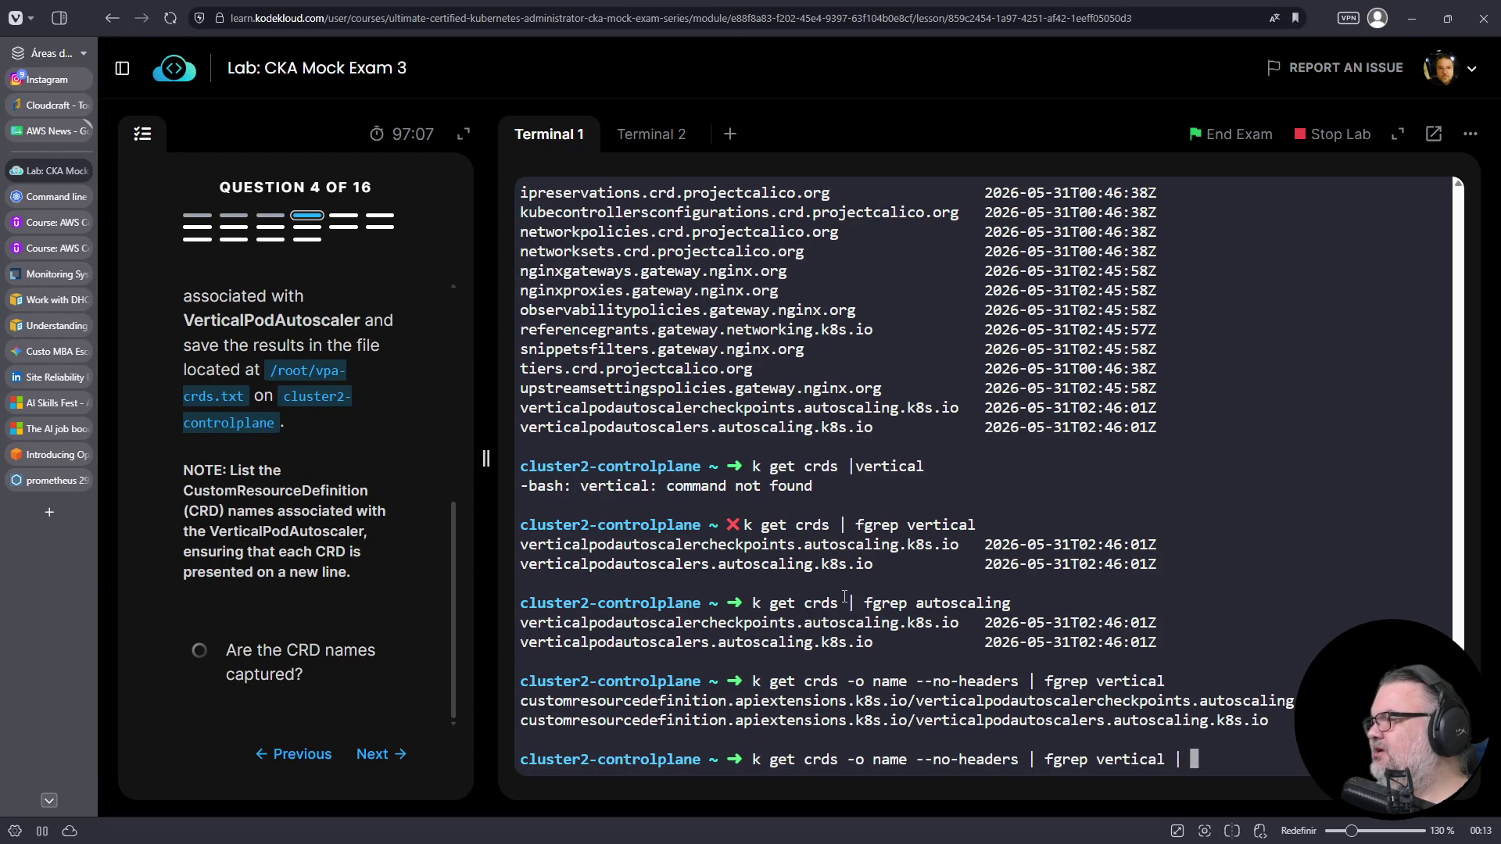
pyautogui.write('cut -f1 ')
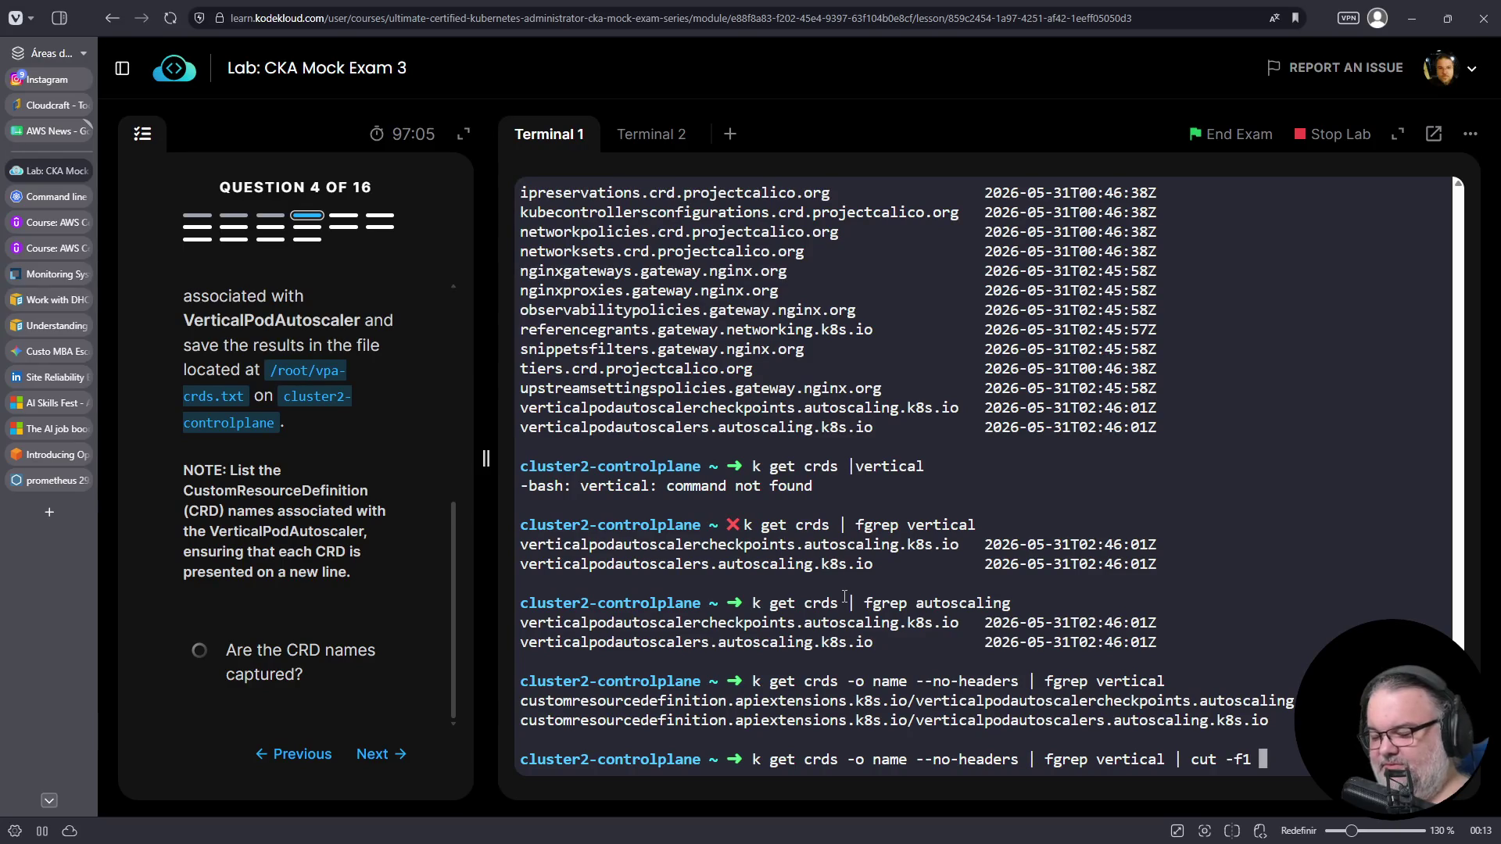
pyautogui.write("-d'/")
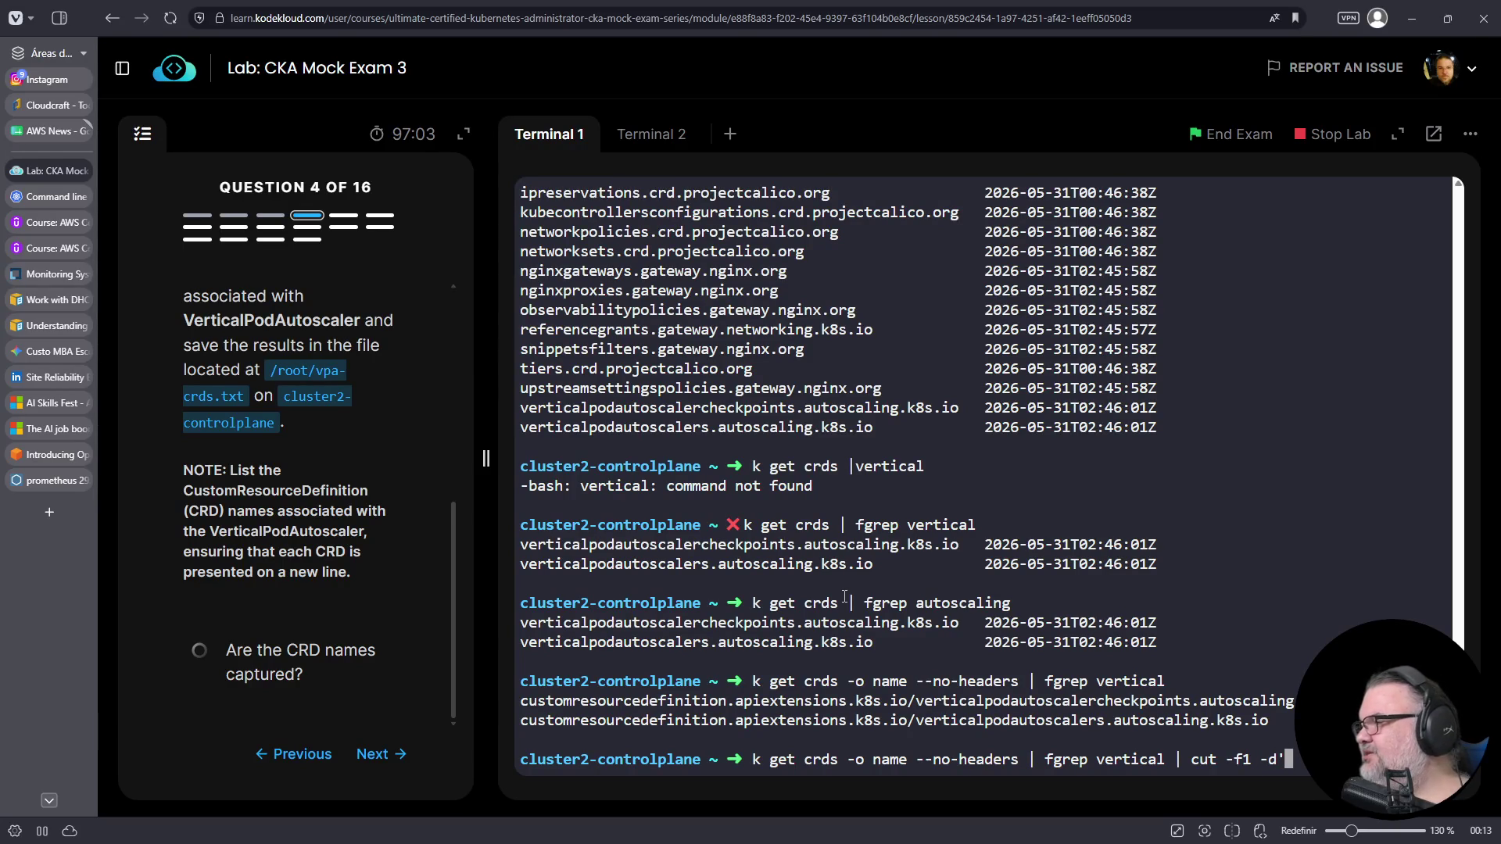
pyautogui.write("'")
pyautogui.press('Return')
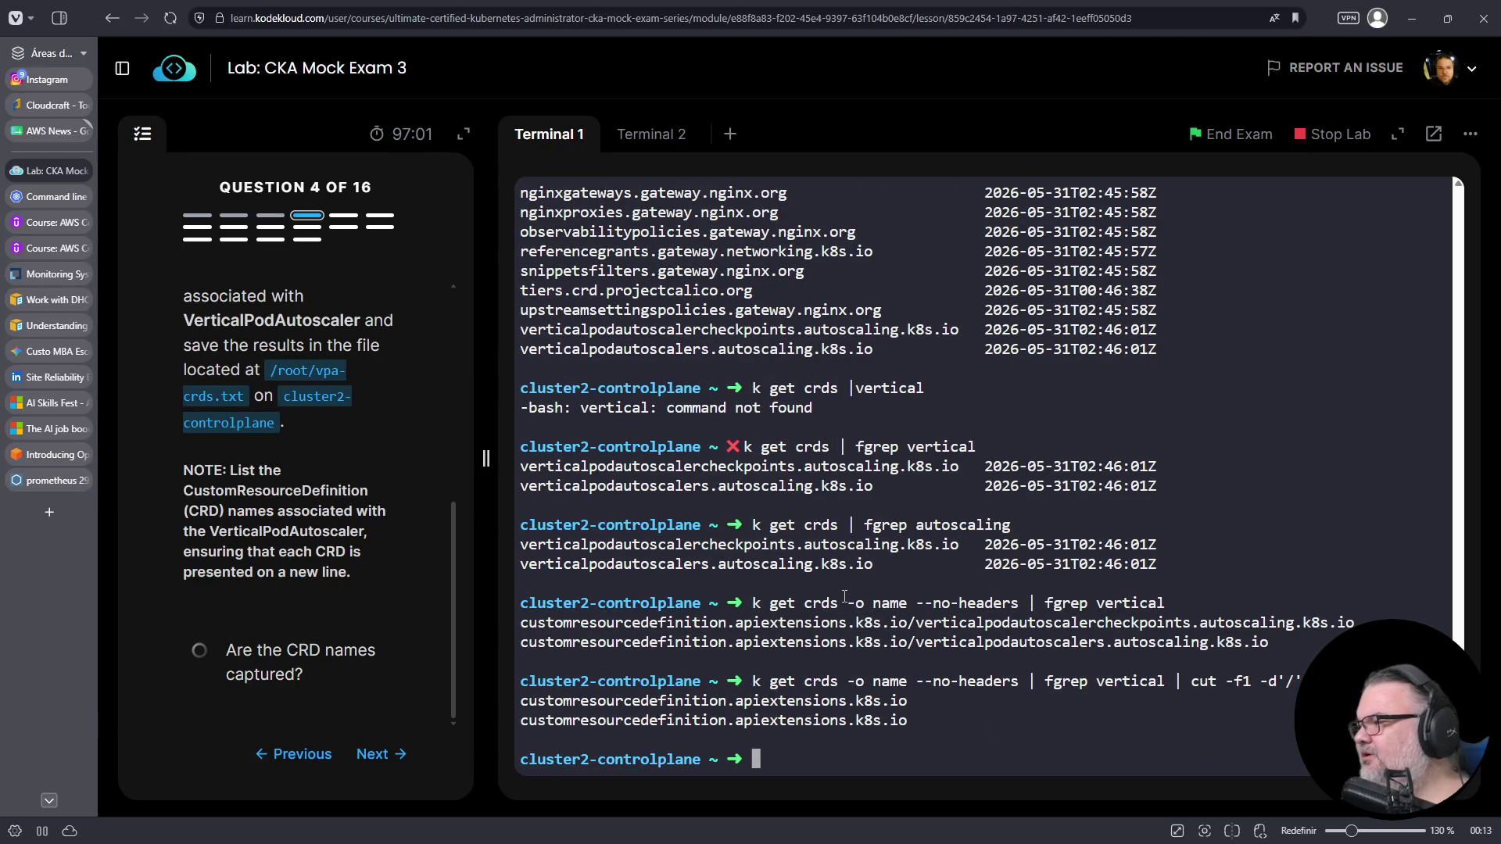
pyautogui.press('Up')
pyautogui.press('Left')
pyautogui.press('Left')
pyautogui.press('Left')
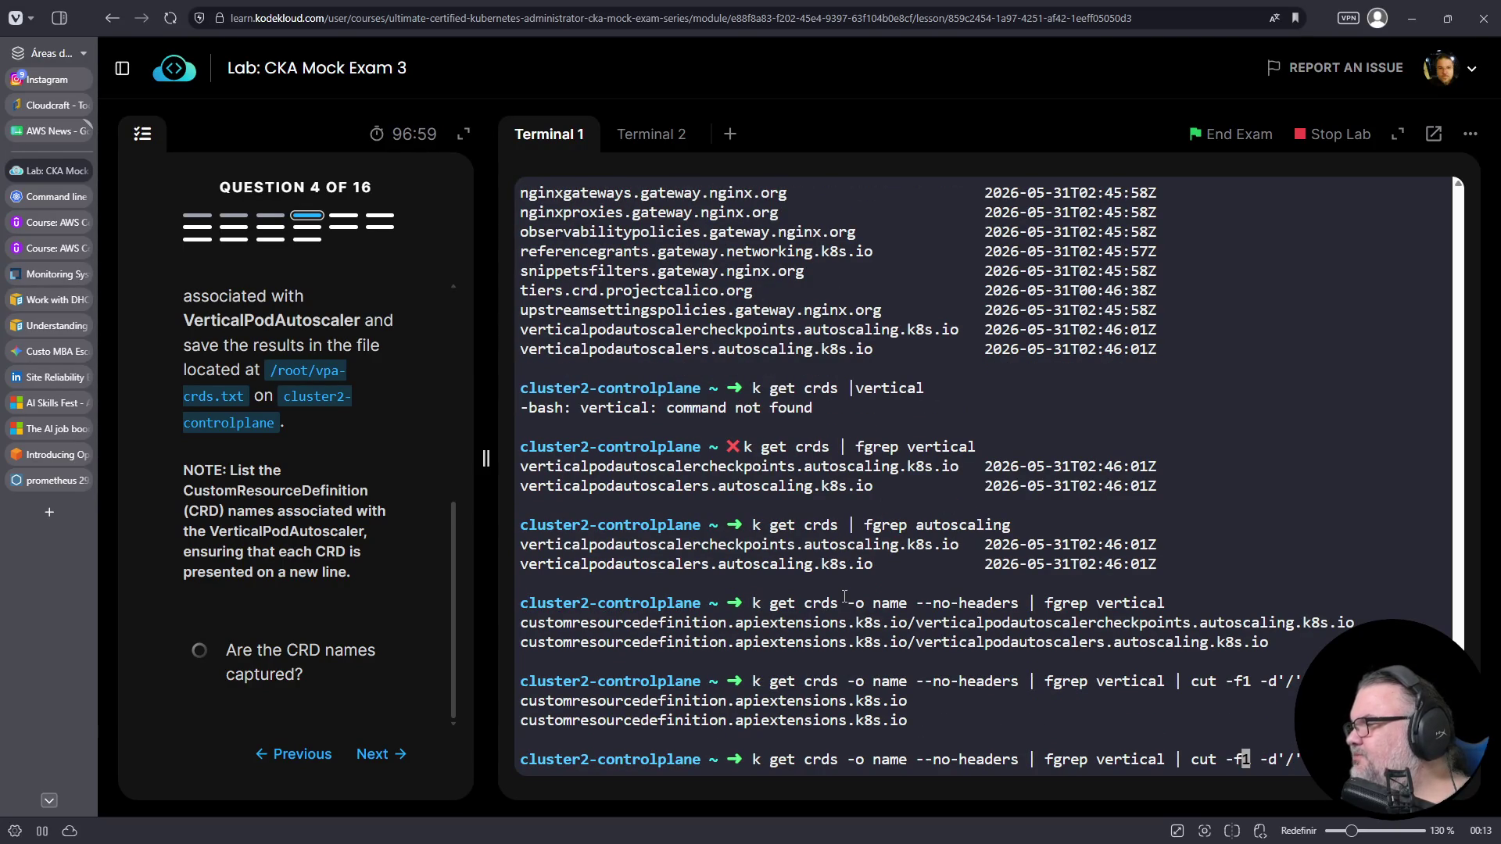
pyautogui.press('Delete')
pyautogui.write('2')
pyautogui.press('Return')
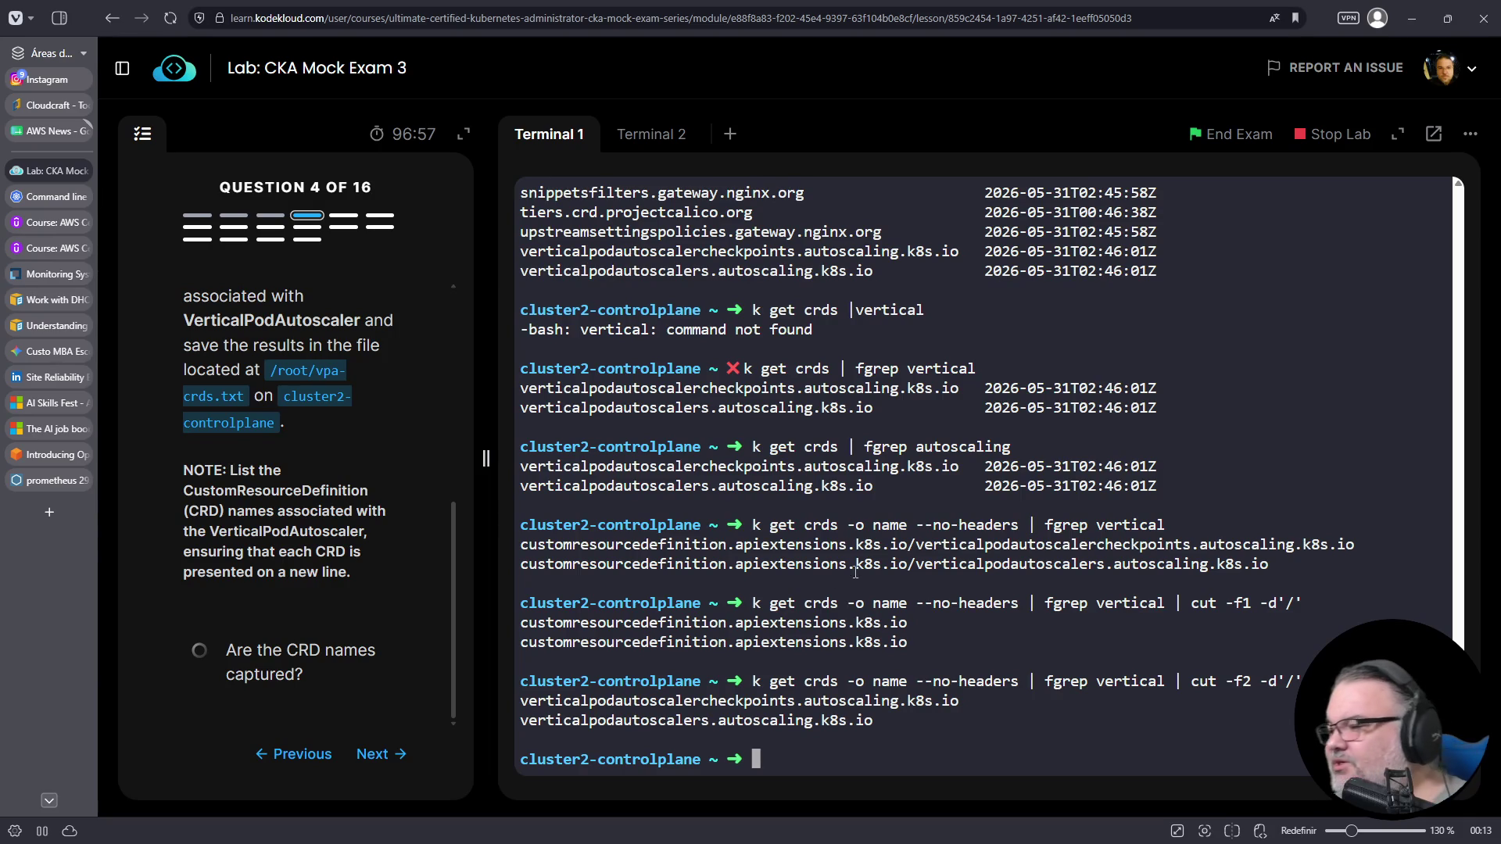
# - Redirect the cut -f2 CRD names into /root/vpa-crds.txt, then advance to question 5
pyautogui.press('Up')
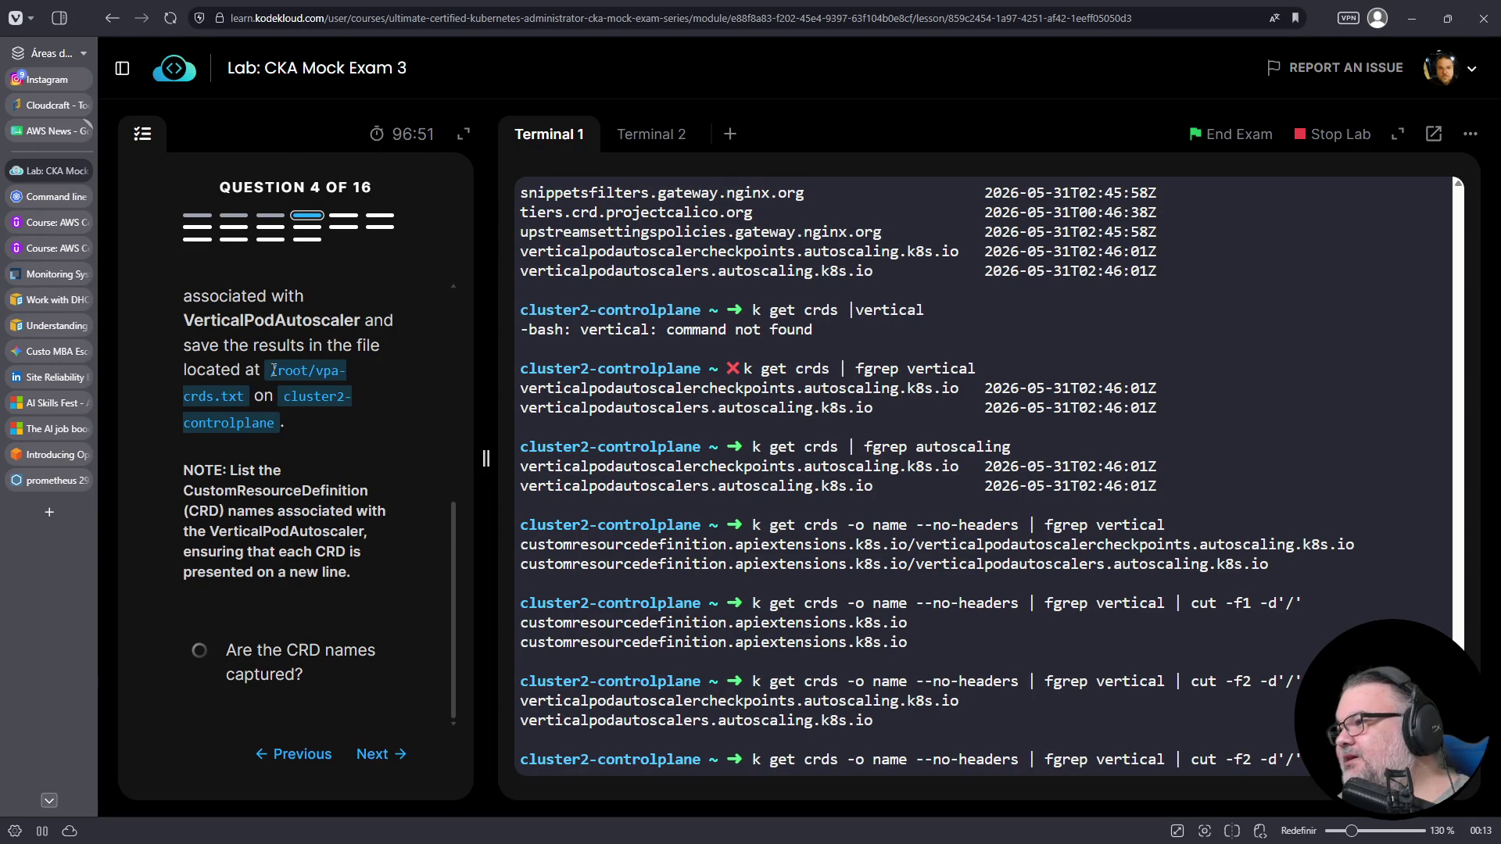
pyautogui.moveTo(272, 370); pyautogui.dragTo(248, 399)
pyautogui.rightClick(248, 404)
pyautogui.click(248, 419)
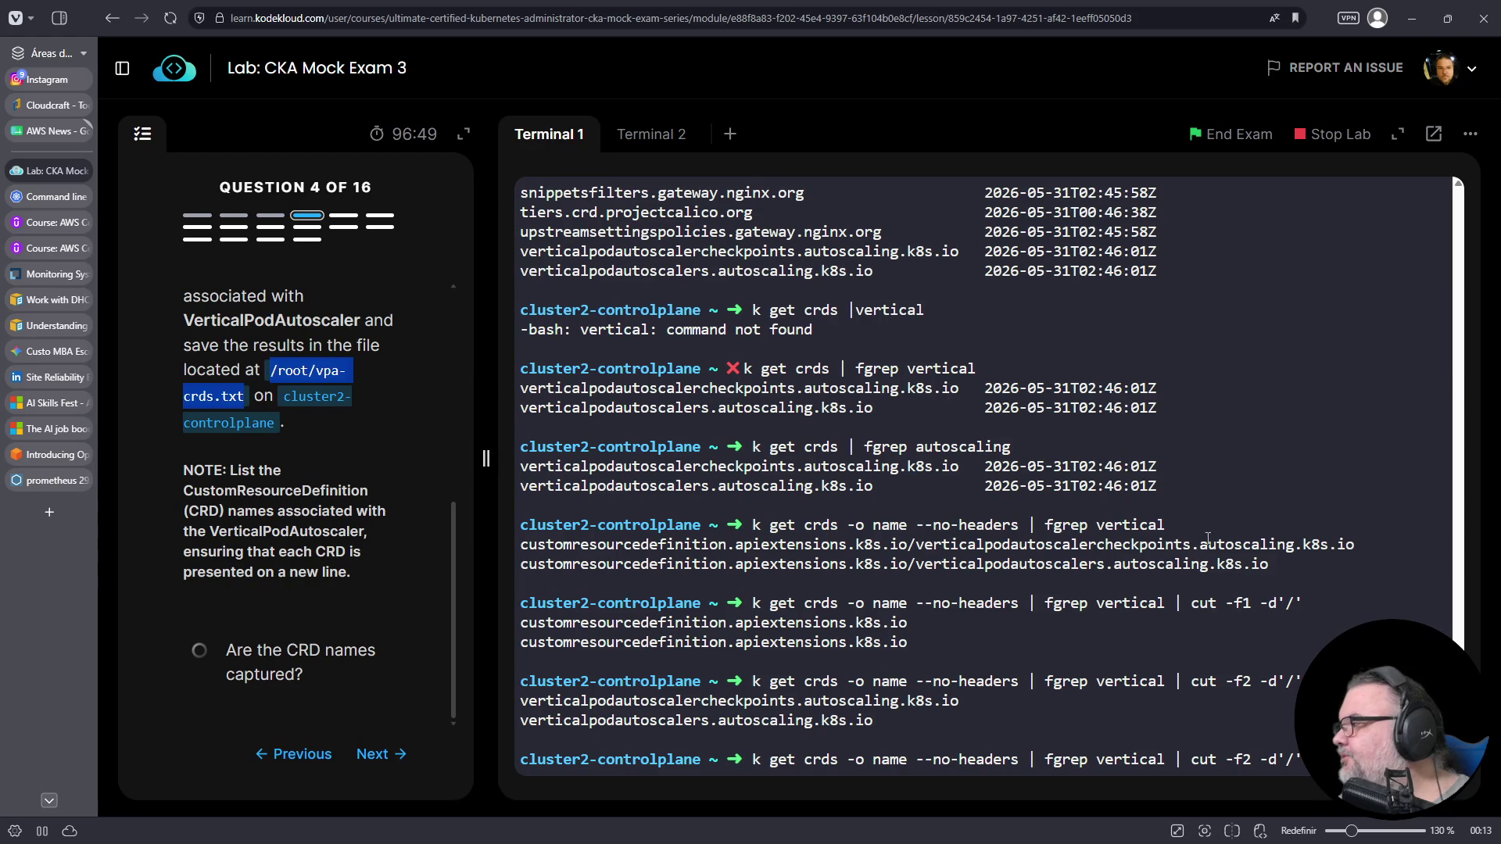
pyautogui.rightClick(1144, 261)
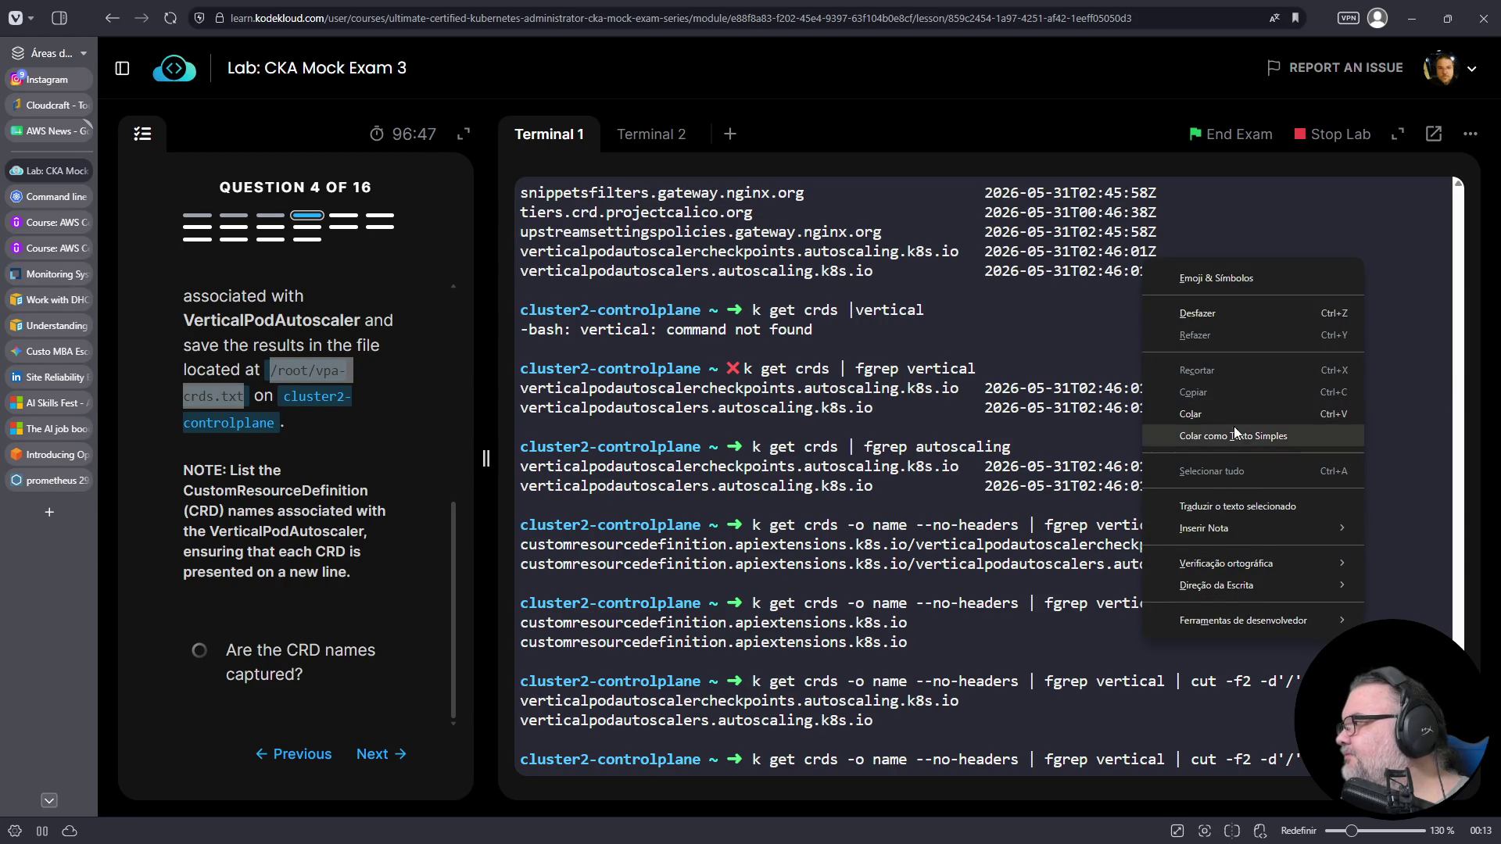
pyautogui.click(1234, 427)
pyautogui.press('Return')
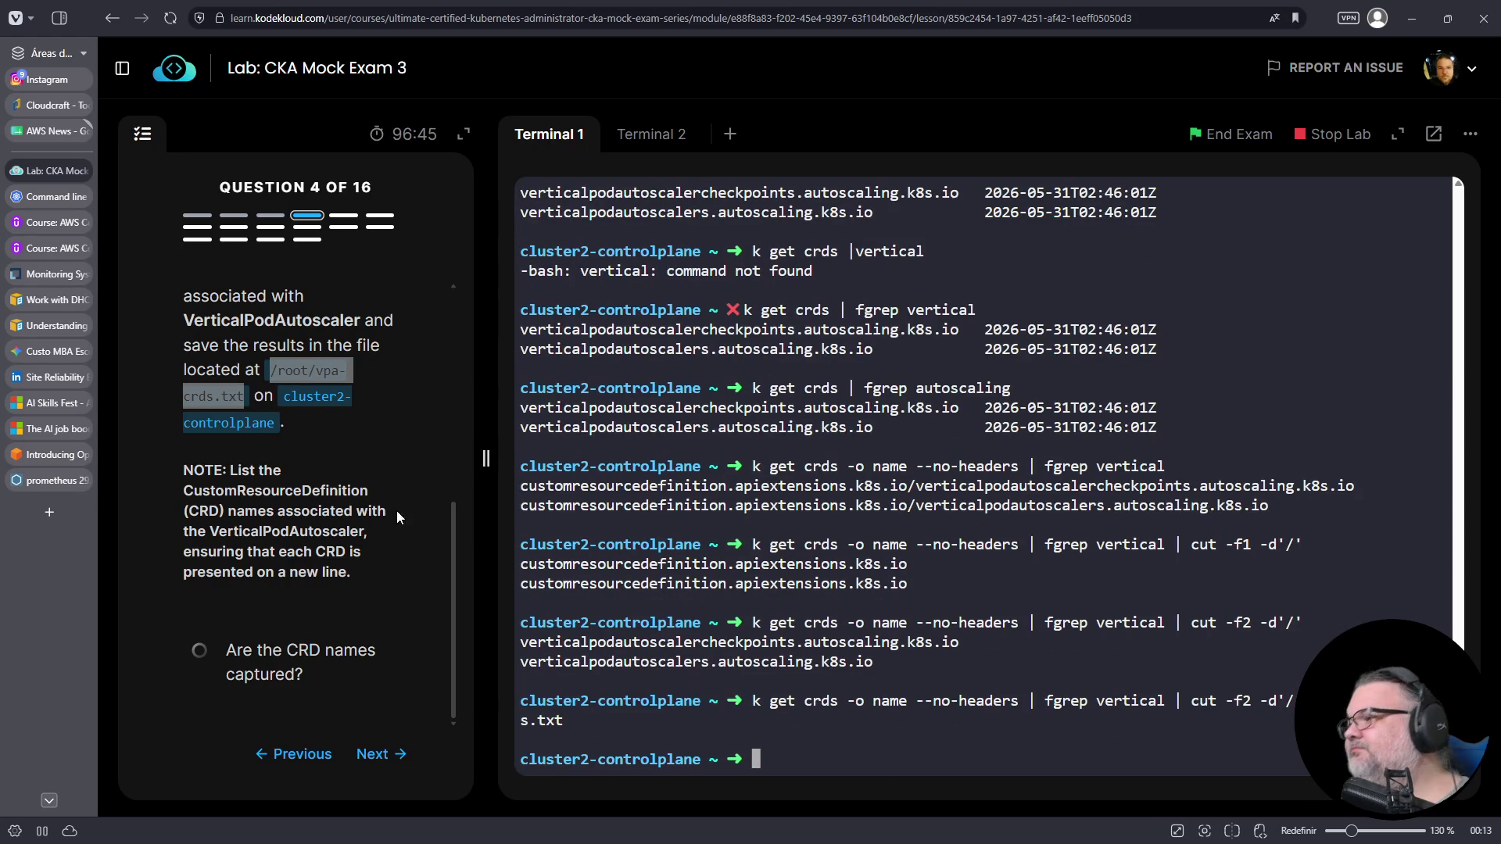
pyautogui.click(373, 755)
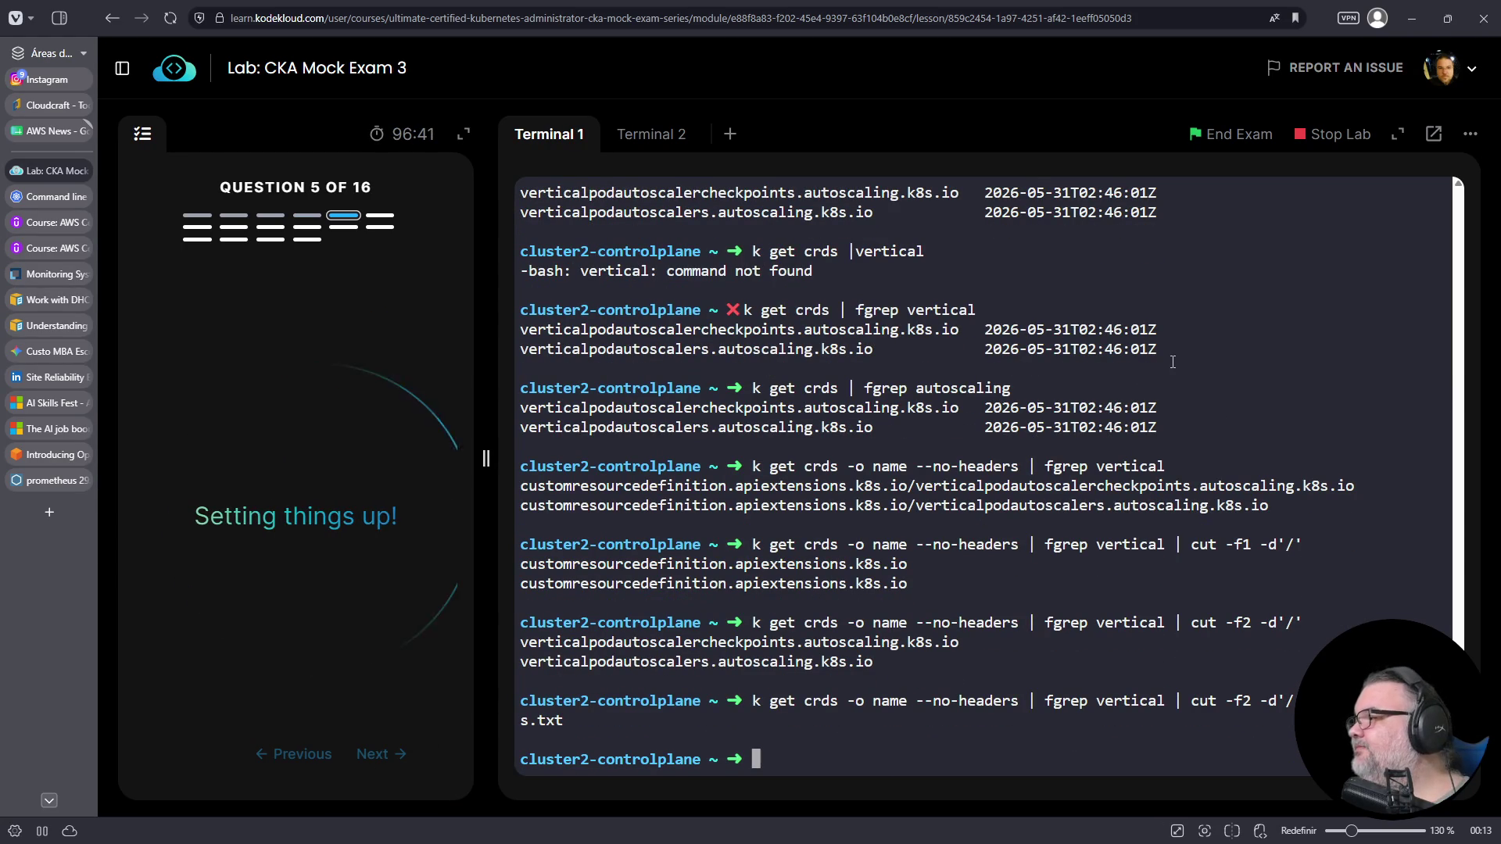
# - Log out of cluster2, ssh into cluster1-controlplane, clear the screen and scroll to the HPA task
pyautogui.hotkey('ctrl', 'c')
pyautogui.hotkey('ctrl', 'd')
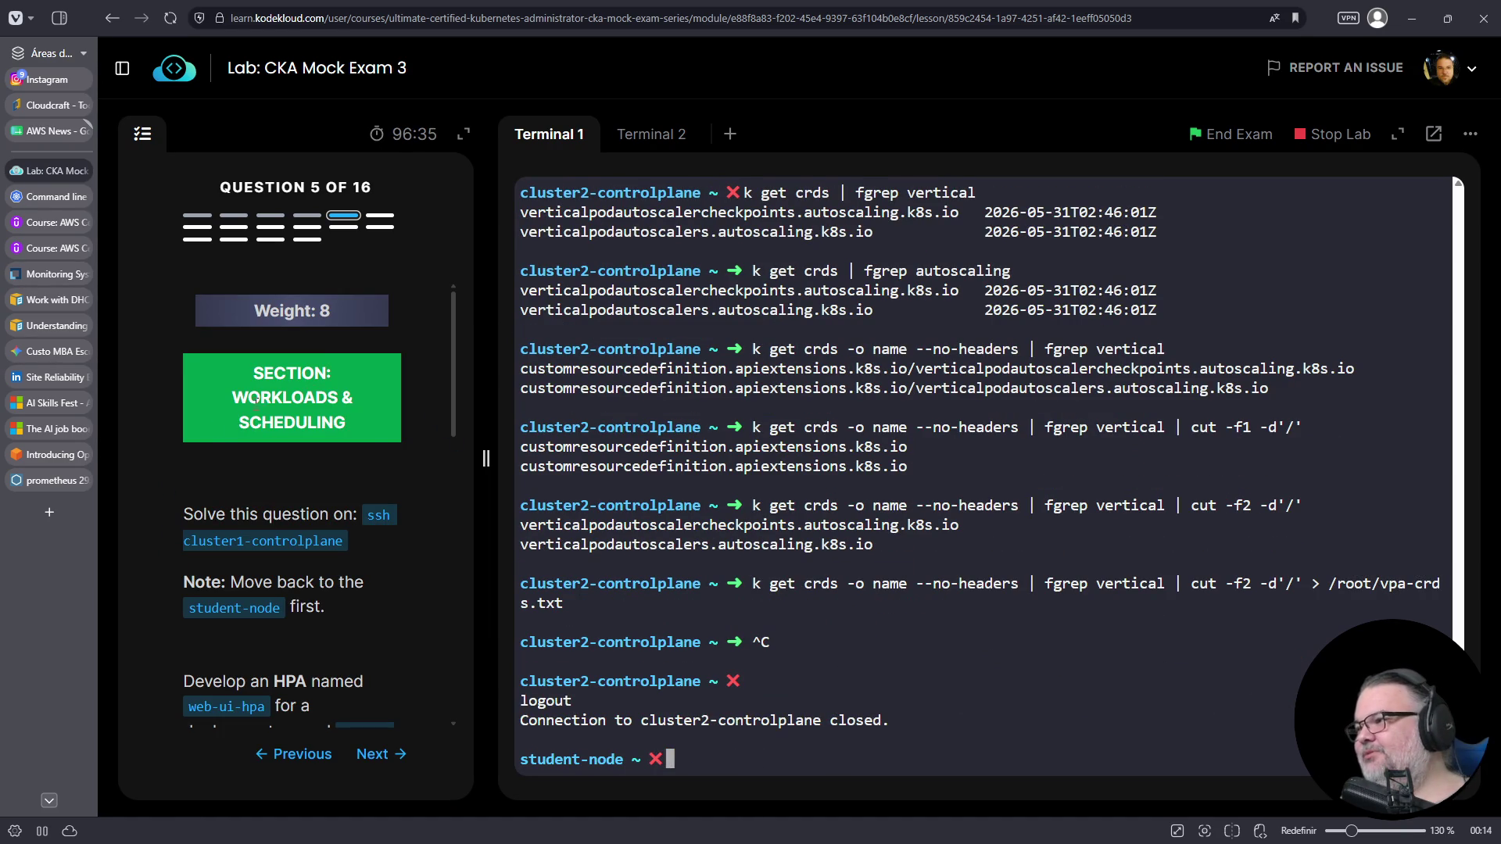
pyautogui.moveTo(361, 509)
pyautogui.mouseDown()
pyautogui.moveTo(366, 526)
pyautogui.moveTo(324, 541)
pyautogui.moveTo(348, 543)
pyautogui.mouseUp()
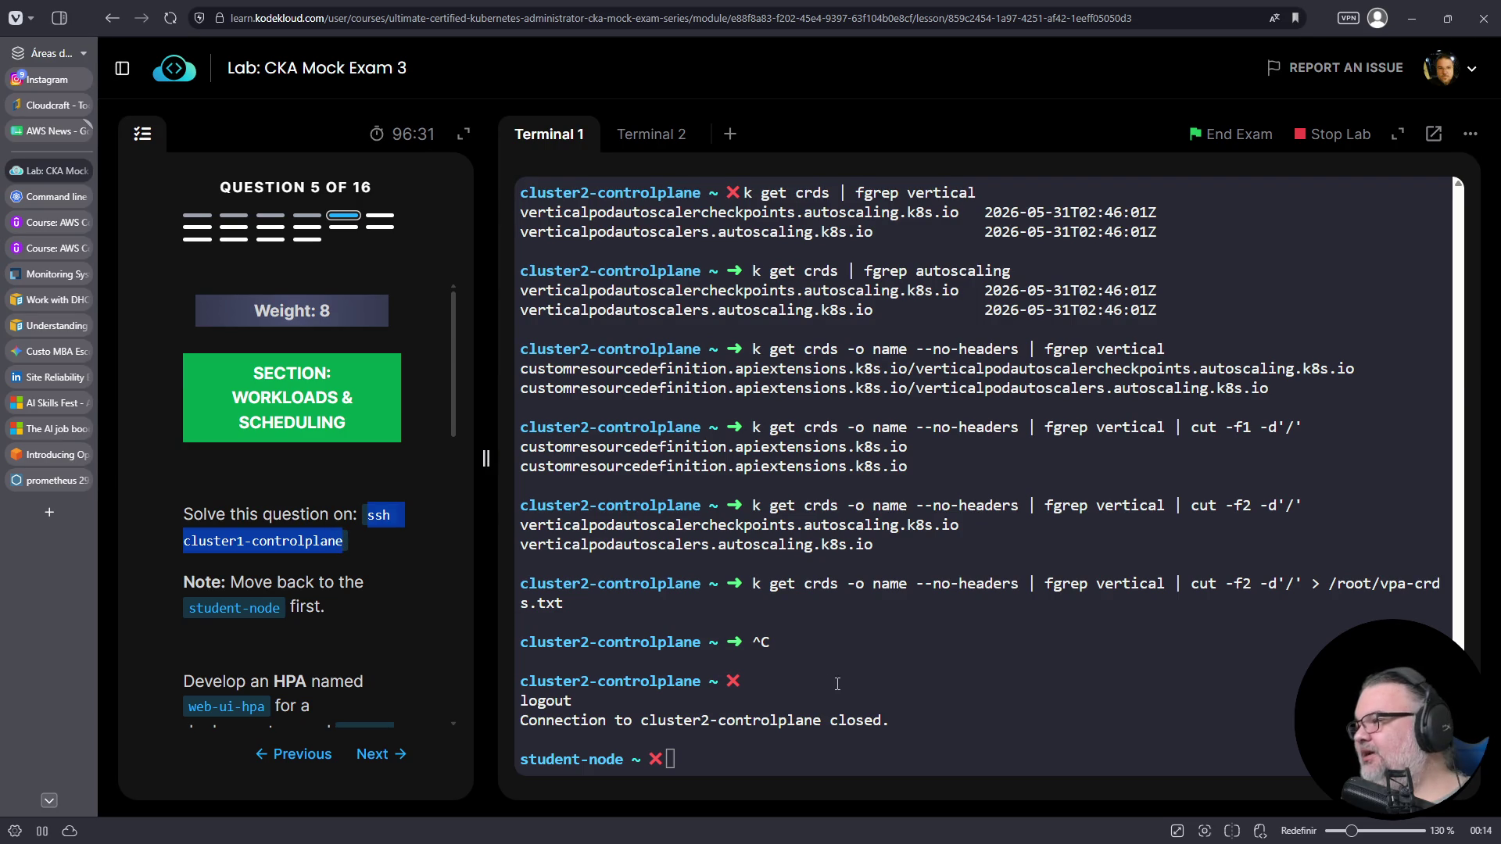
pyautogui.rightClick(881, 285)
pyautogui.click(927, 437)
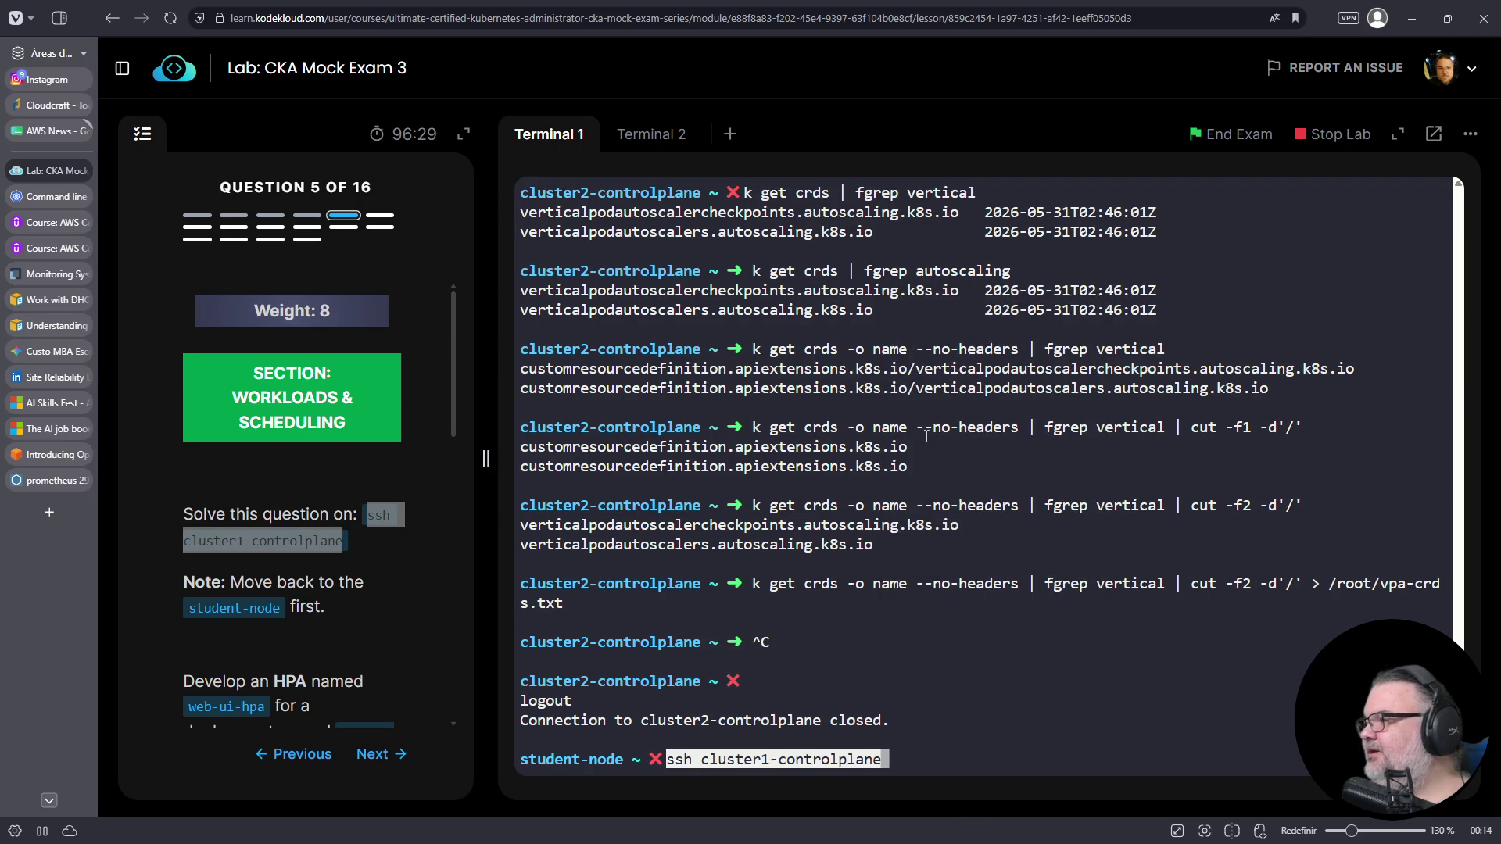
pyautogui.press('Return')
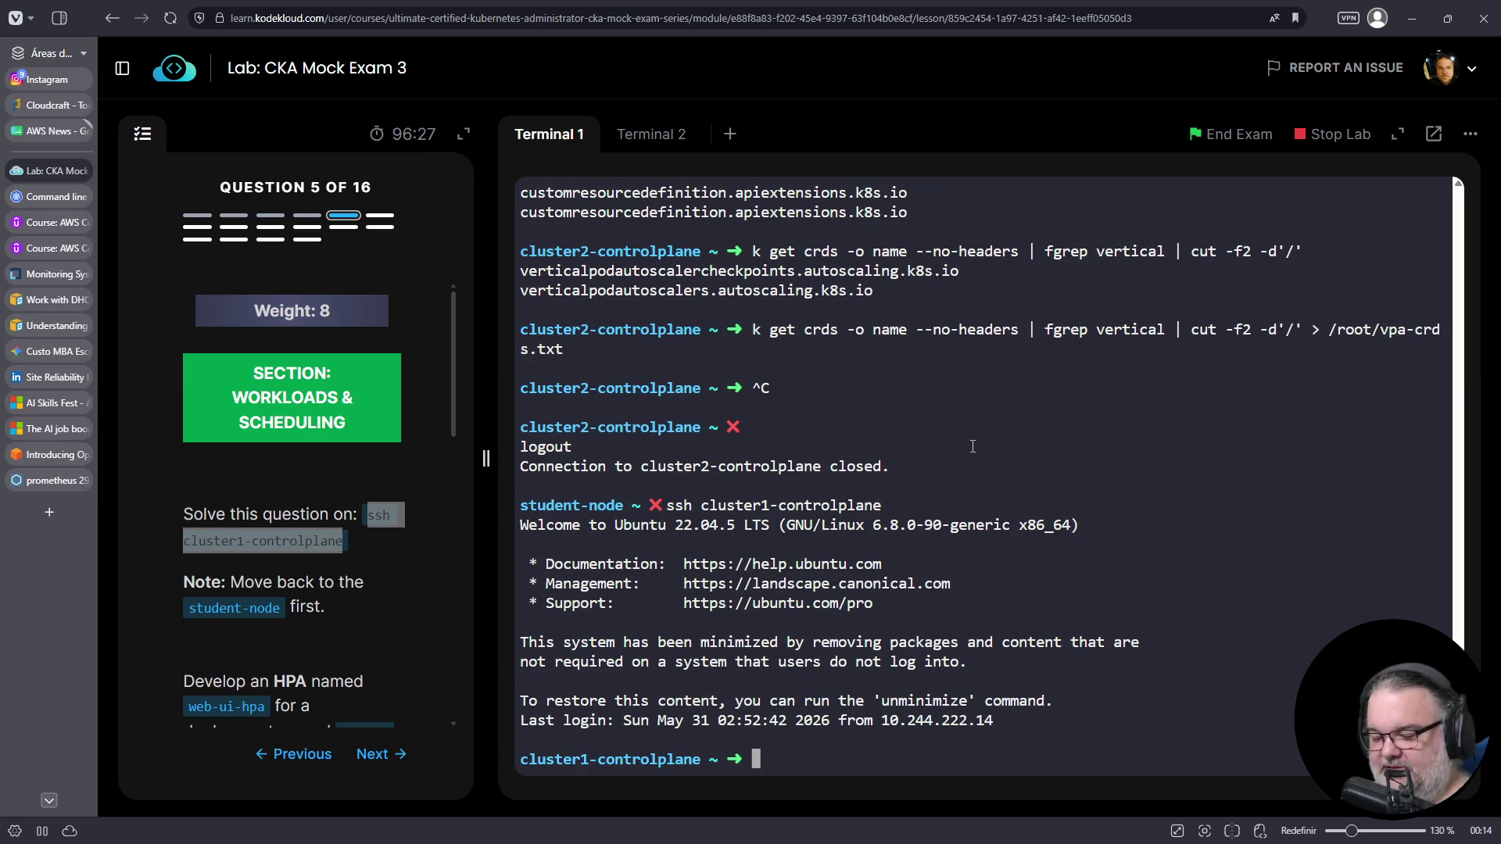
pyautogui.hotkey('ctrl', 'l')
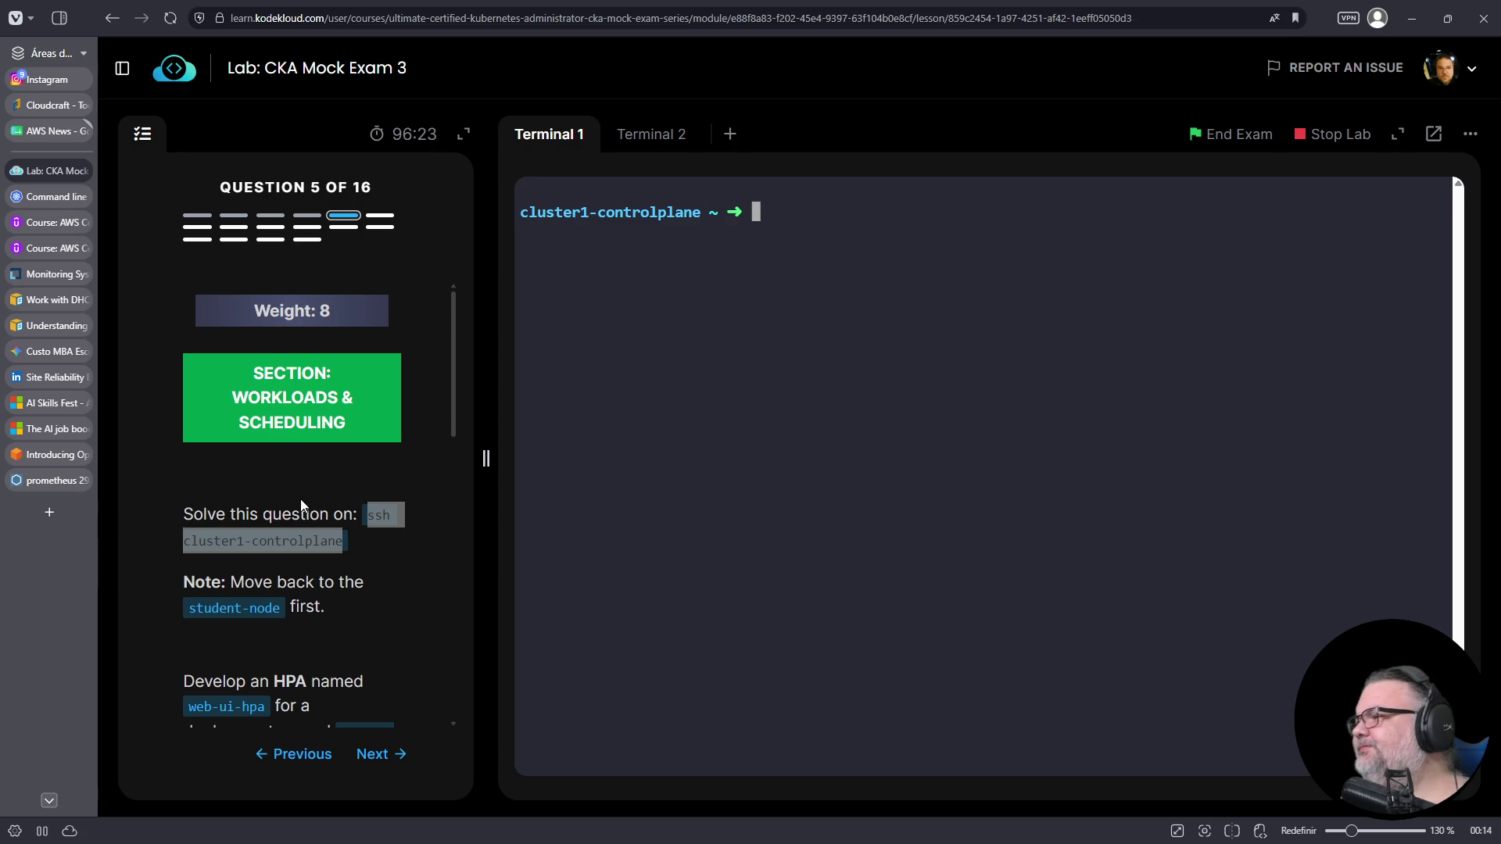
pyautogui.scroll(-2, 391, 532)
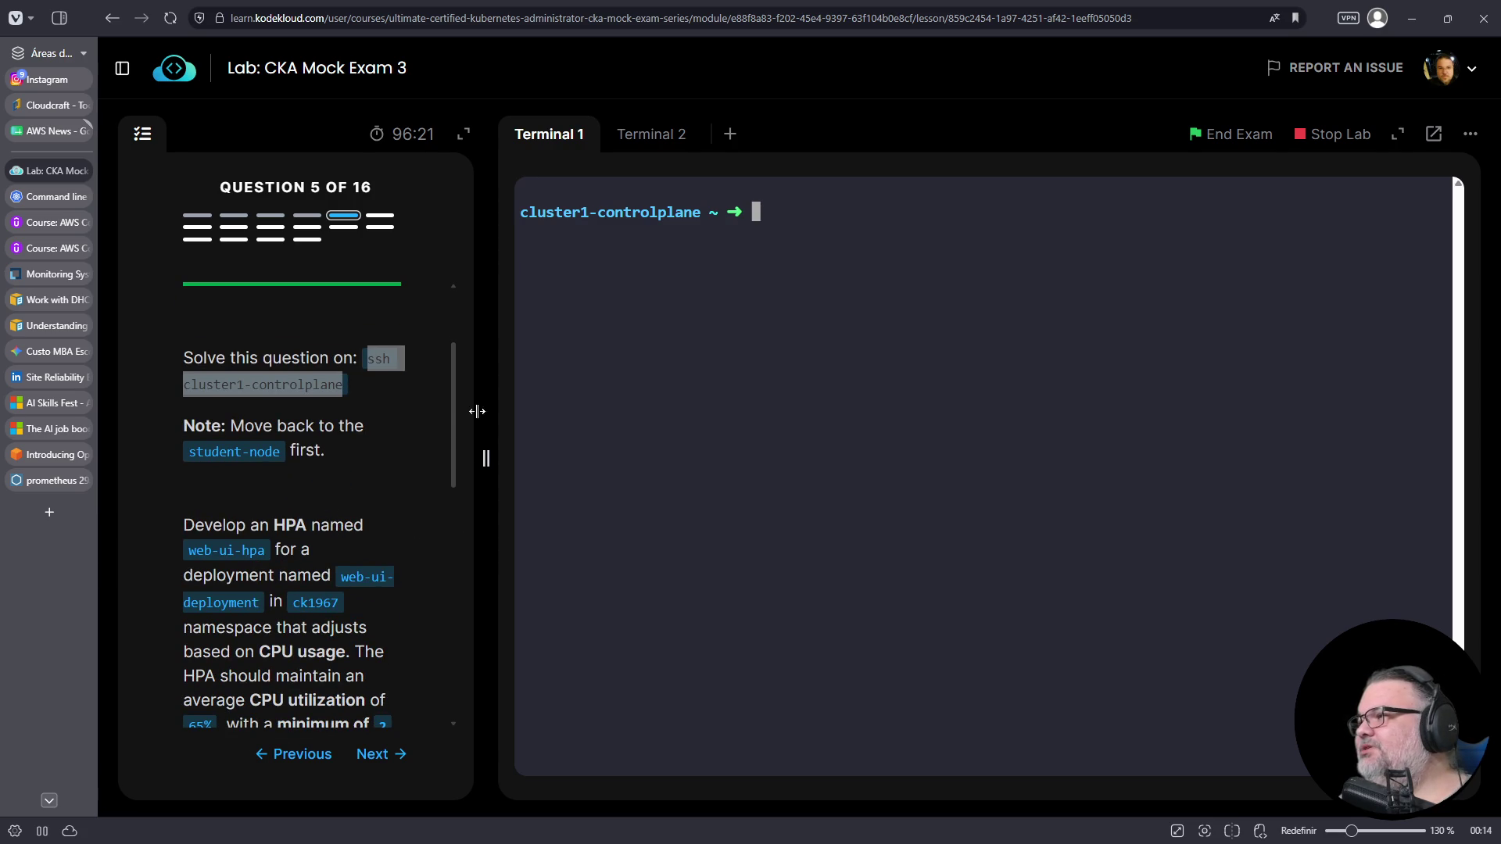
pyautogui.scroll(-2, 375, 457)
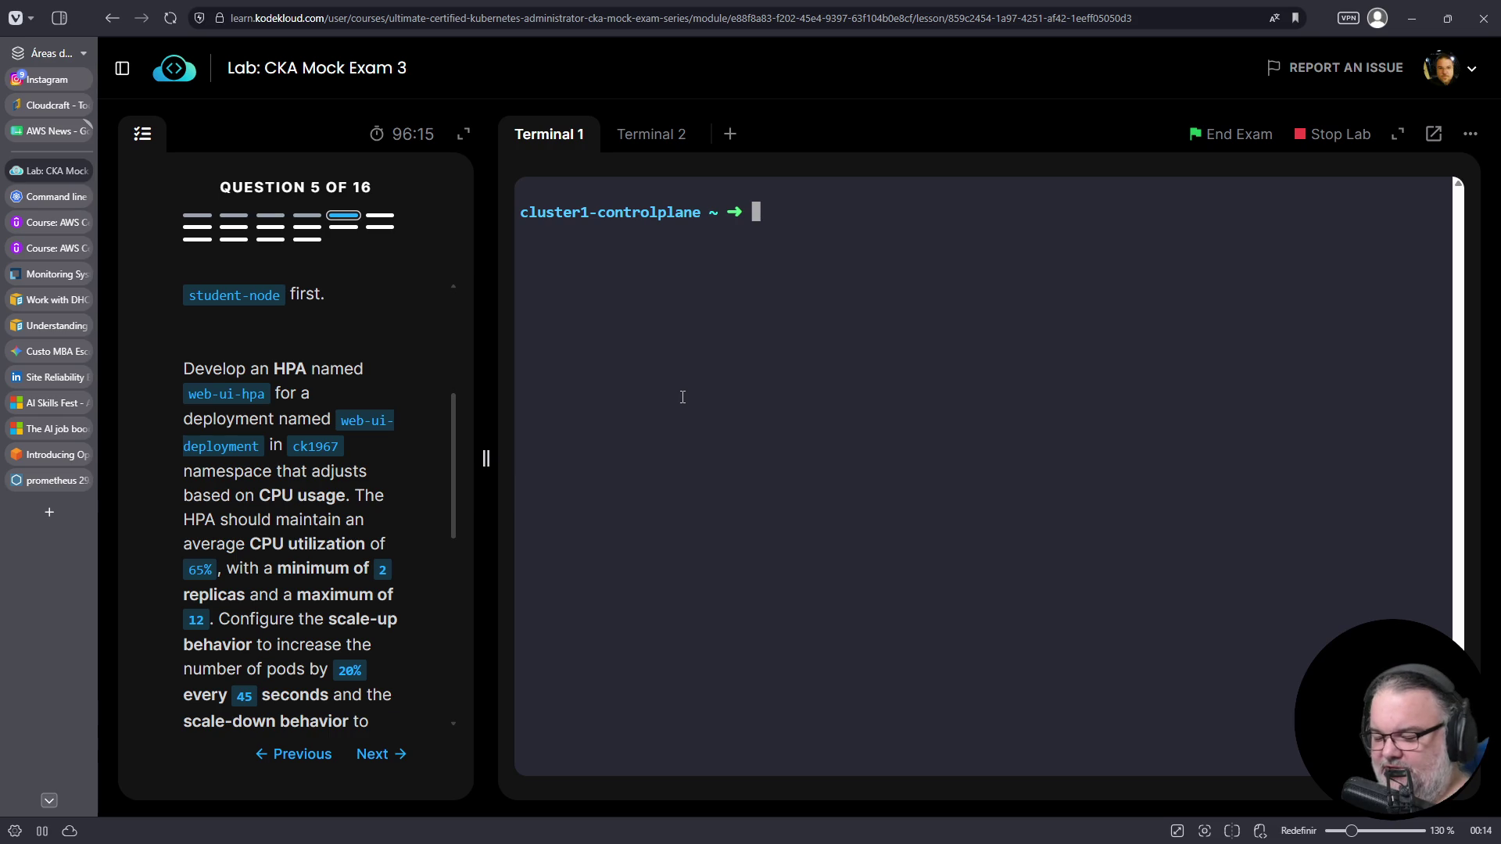
# - Try 'k create autoscaling', 'k create' and 'k create -h' looking for an HPA generator
pyautogui.write('k create ')
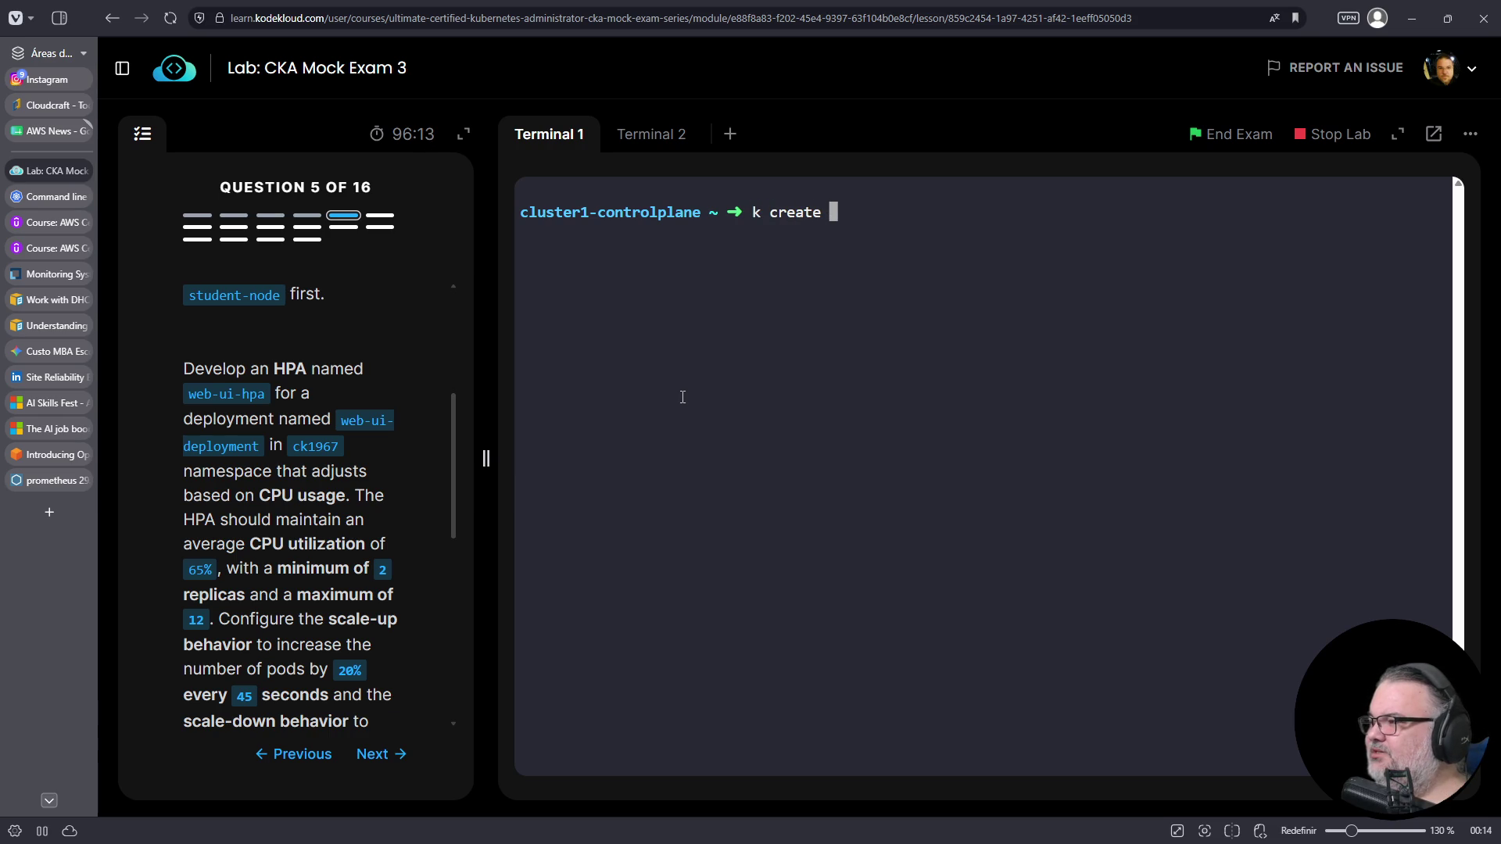
pyautogui.write('autoscaling')
pyautogui.press('Return')
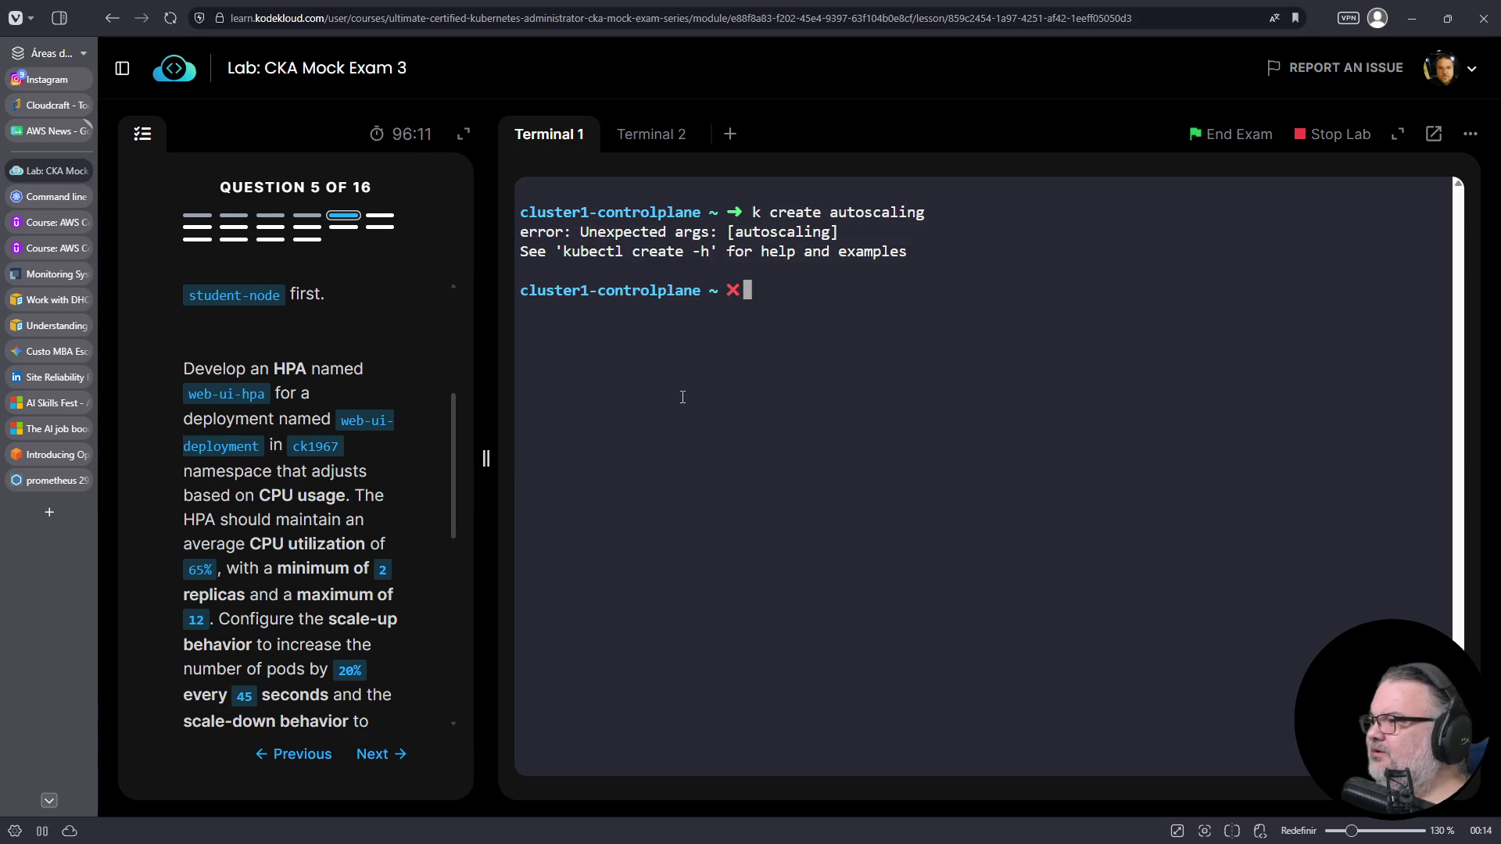
pyautogui.write('k create')
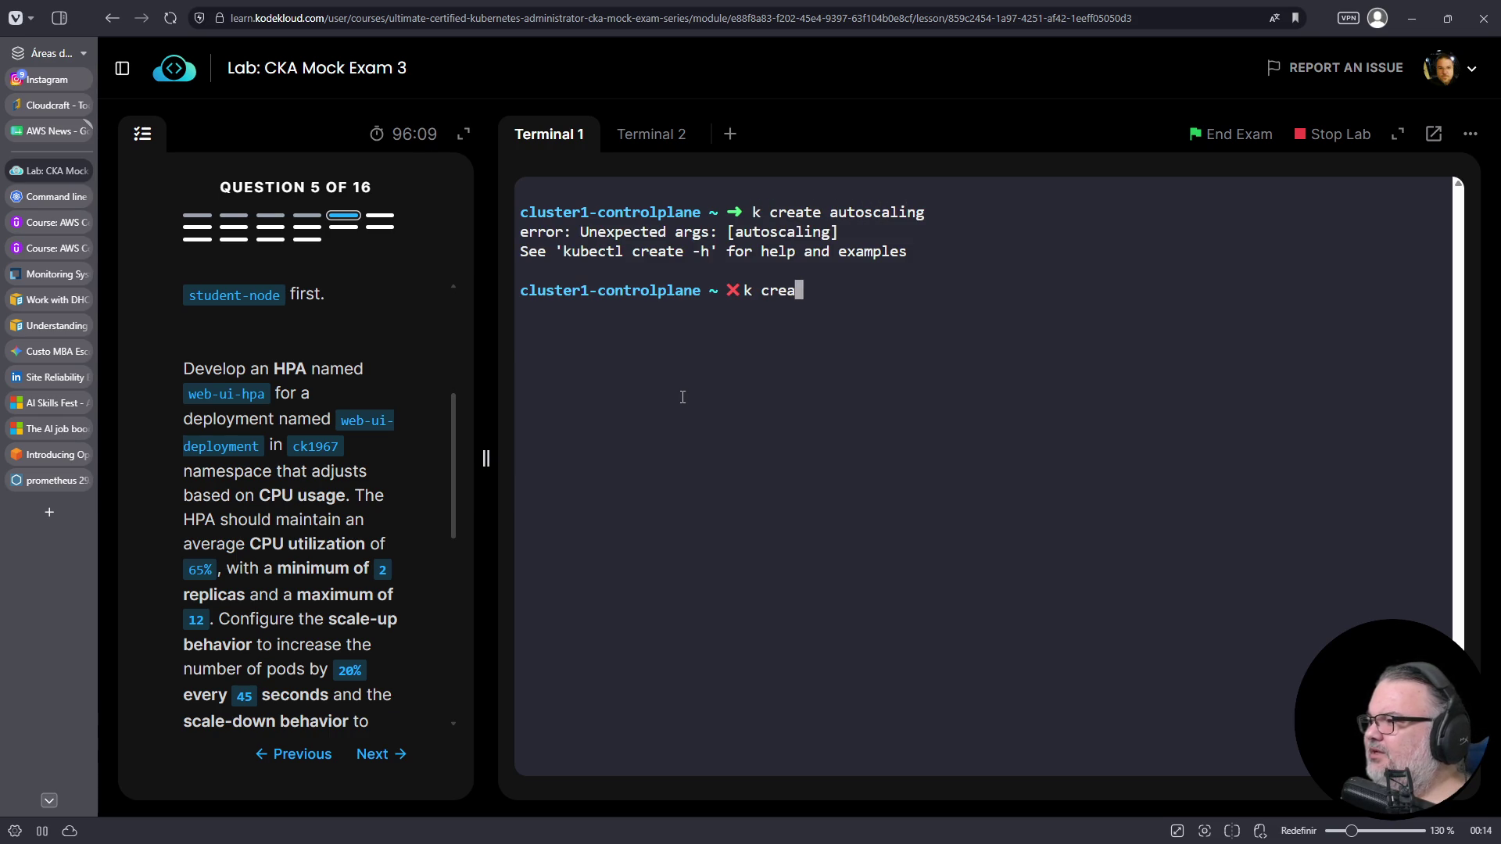
pyautogui.press('Return')
pyautogui.write('k create -h')
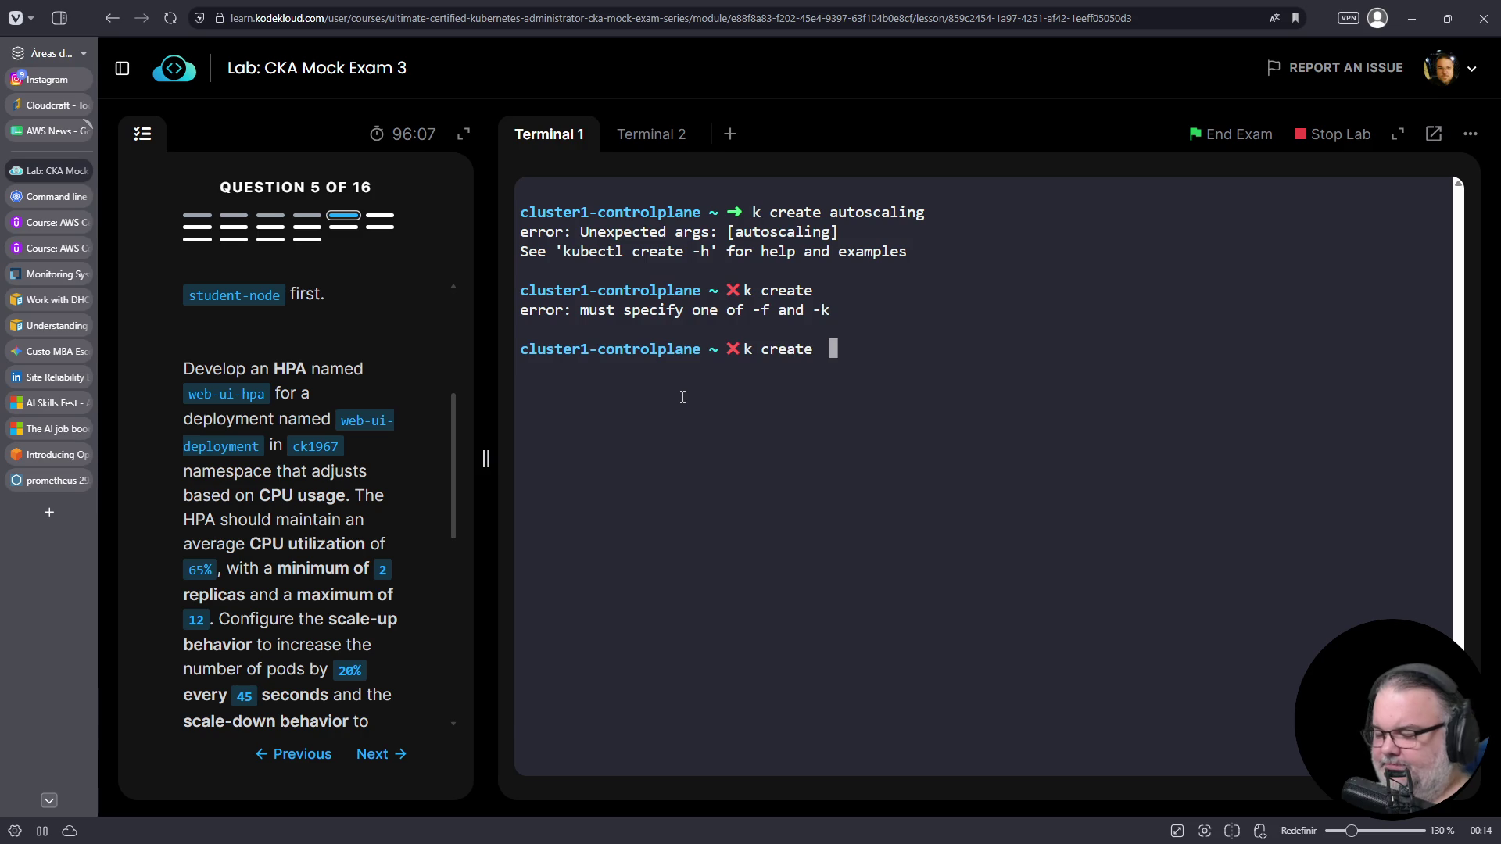
pyautogui.press('Return')
pyautogui.scroll(5, 748, 427)
pyautogui.scroll(15, 748, 427)
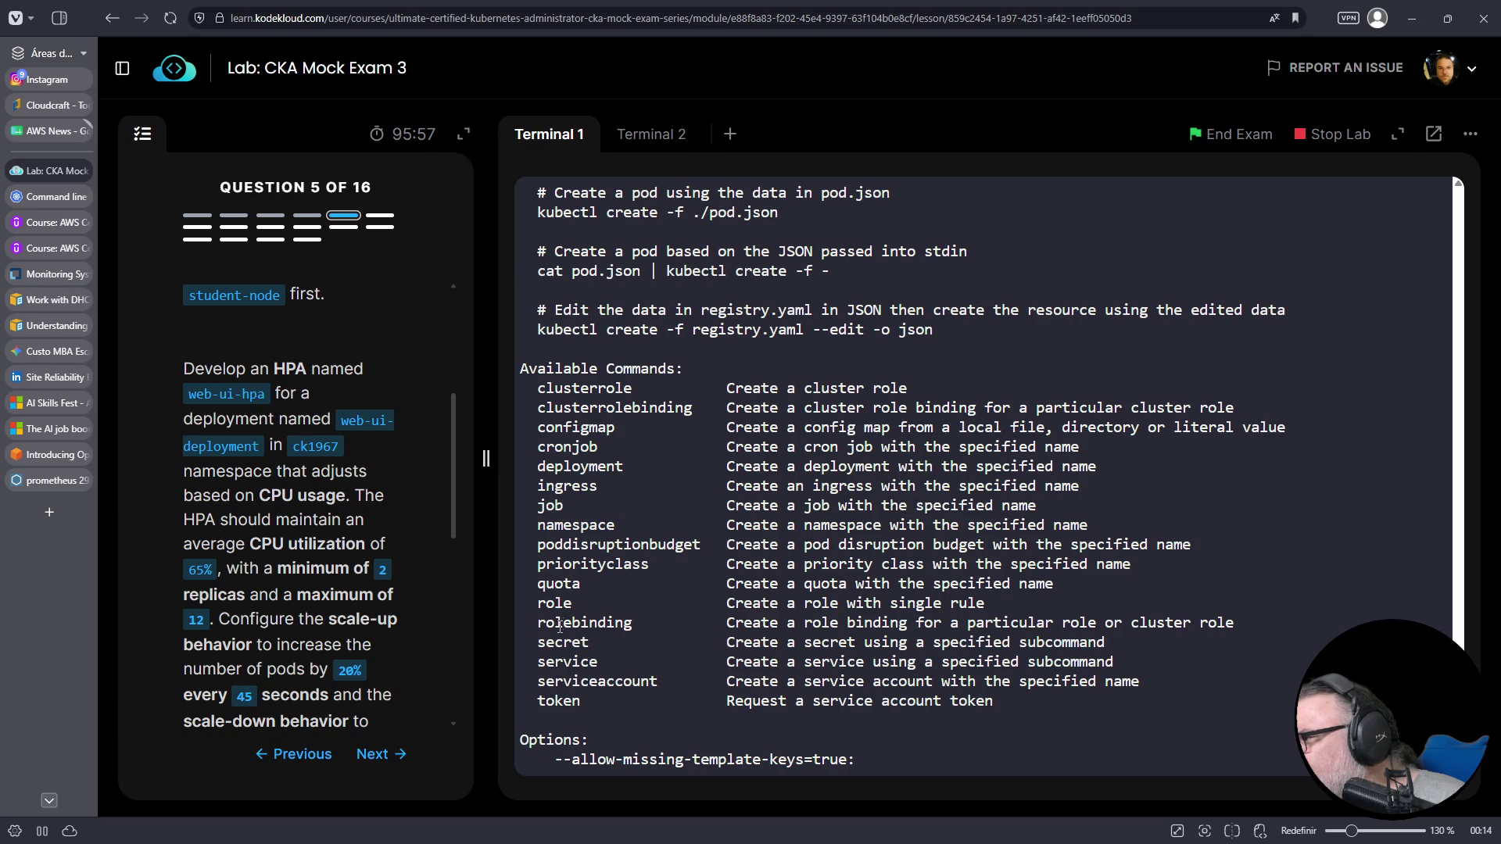
pyautogui.scroll(5, 552, 653)
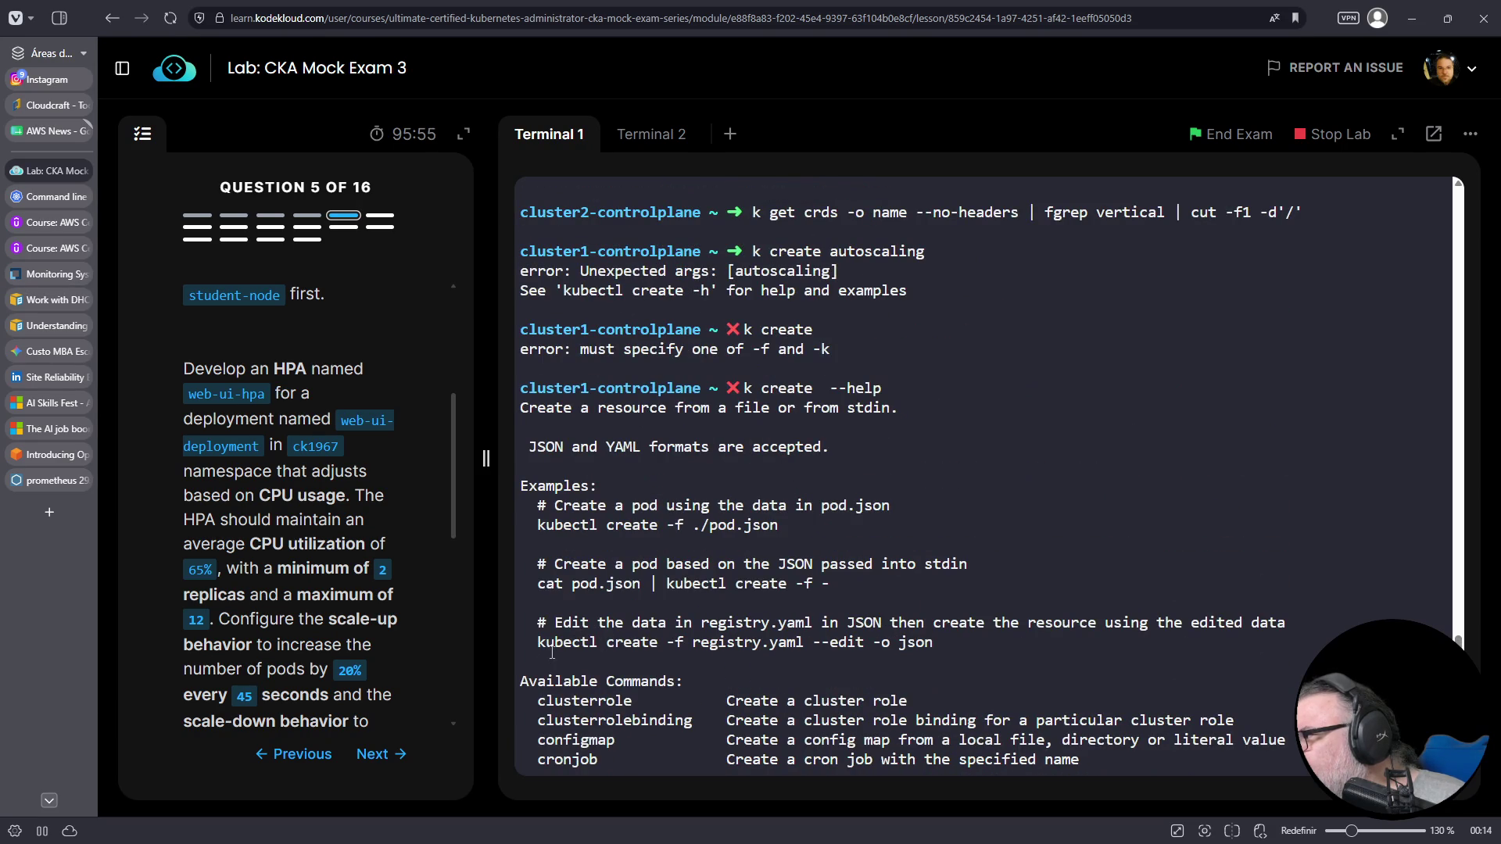
pyautogui.scroll(-10, 552, 652)
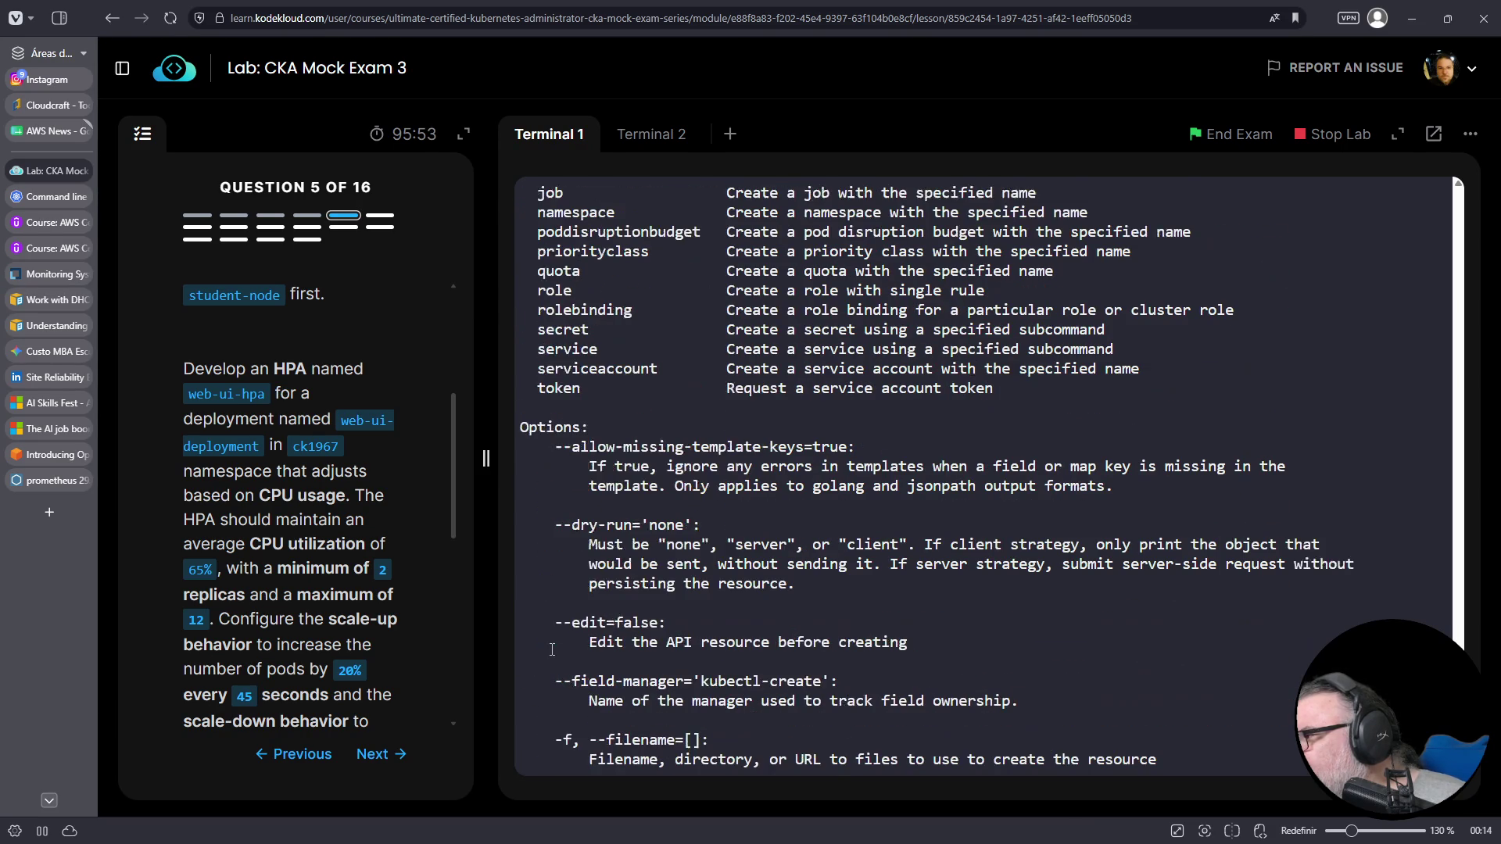
pyautogui.scroll(-10, 537, 625)
pyautogui.hotkey('ctrl', 'c')
# - Show 'k autoscale --help' and copy its 'kubectl autoscale deployment foo --min=2 --max=10' example
pyautogui.write('k autoscale')
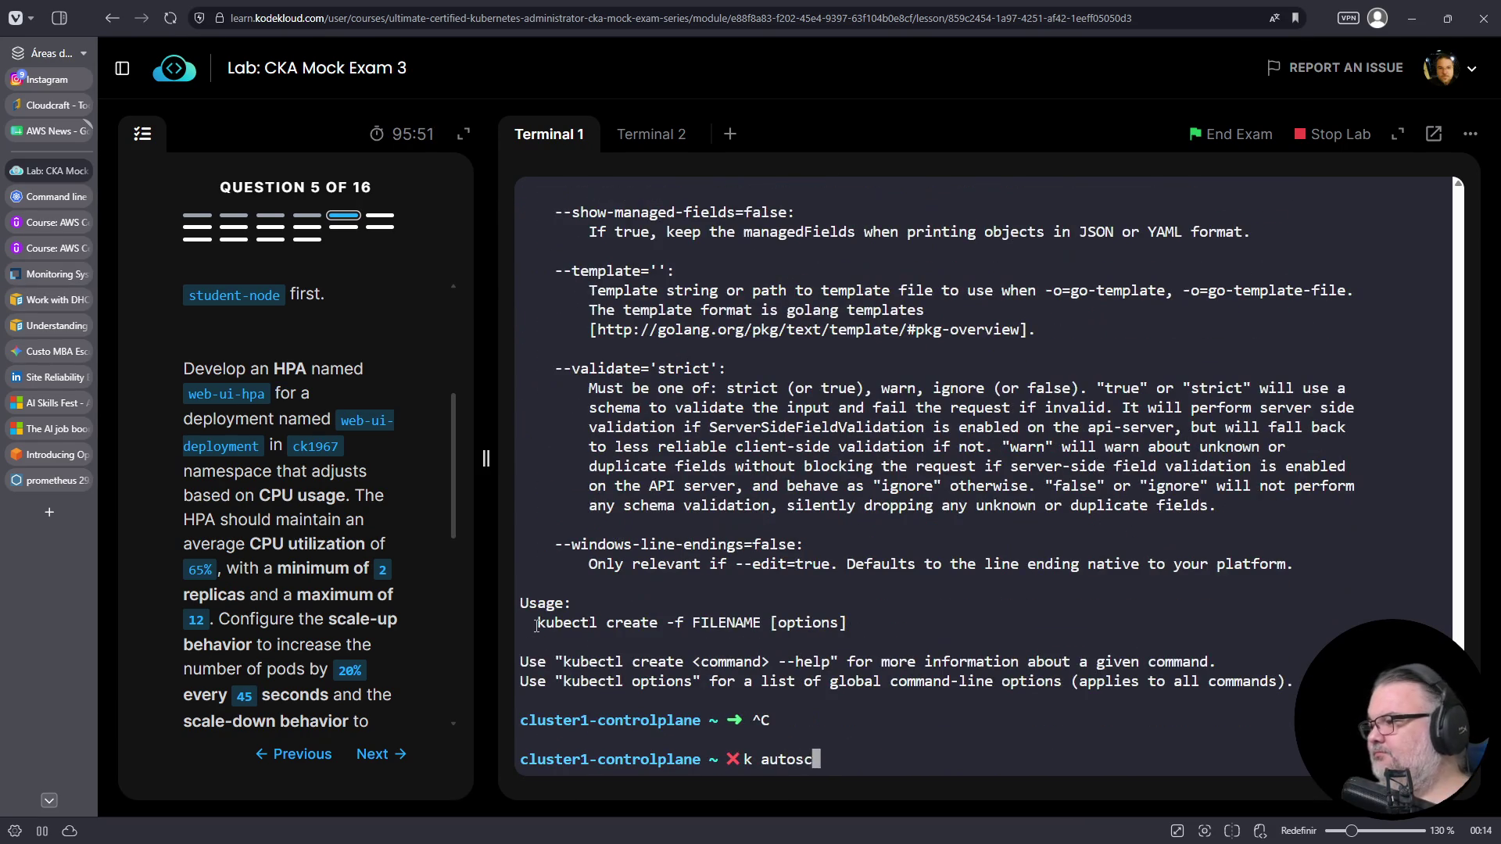
pyautogui.press('Return')
pyautogui.write('k get')
pyautogui.press('Return')
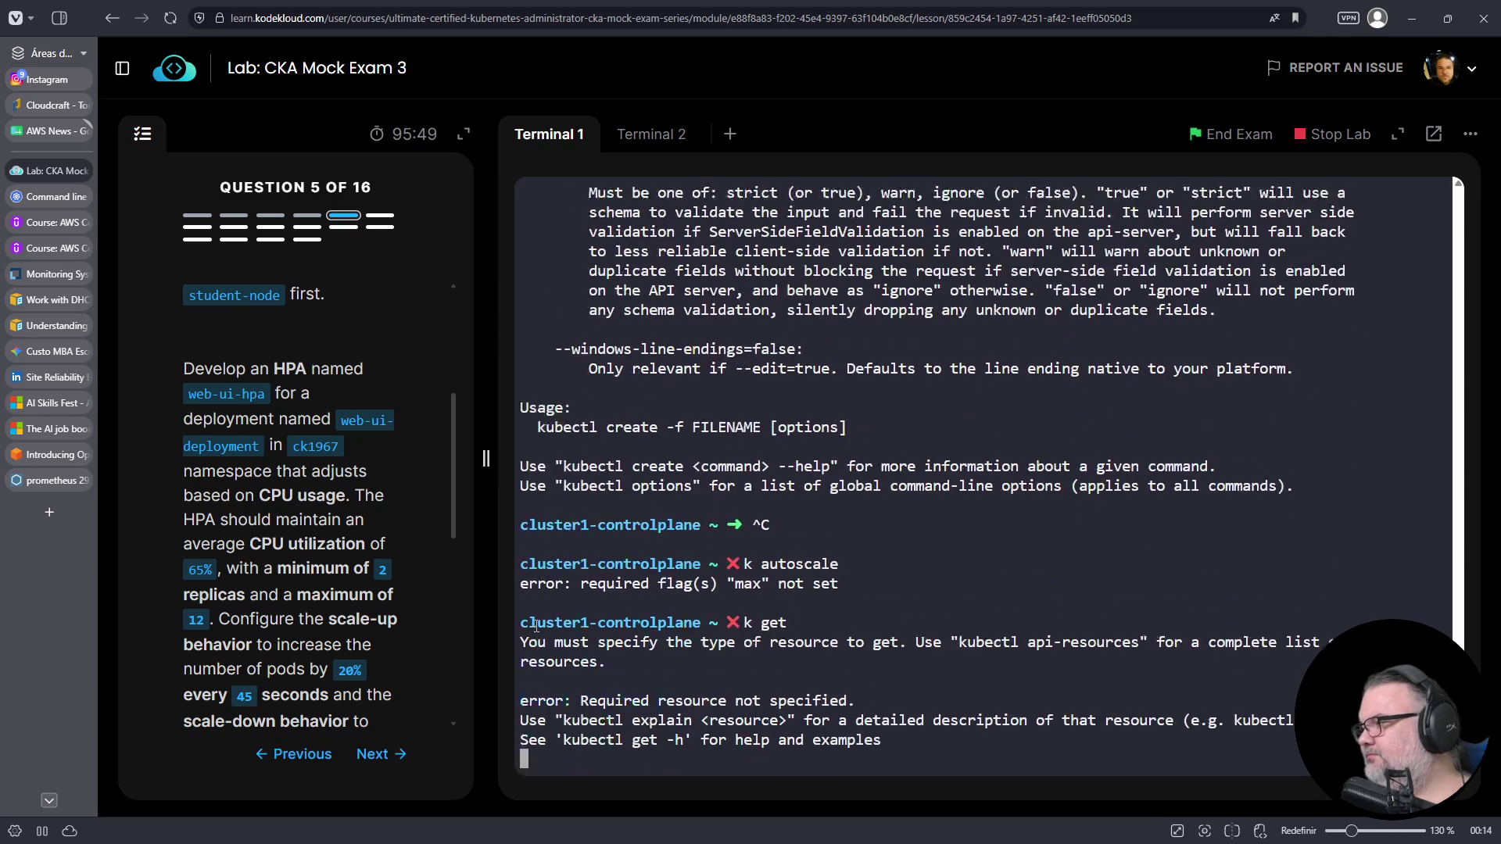
pyautogui.write('k ')
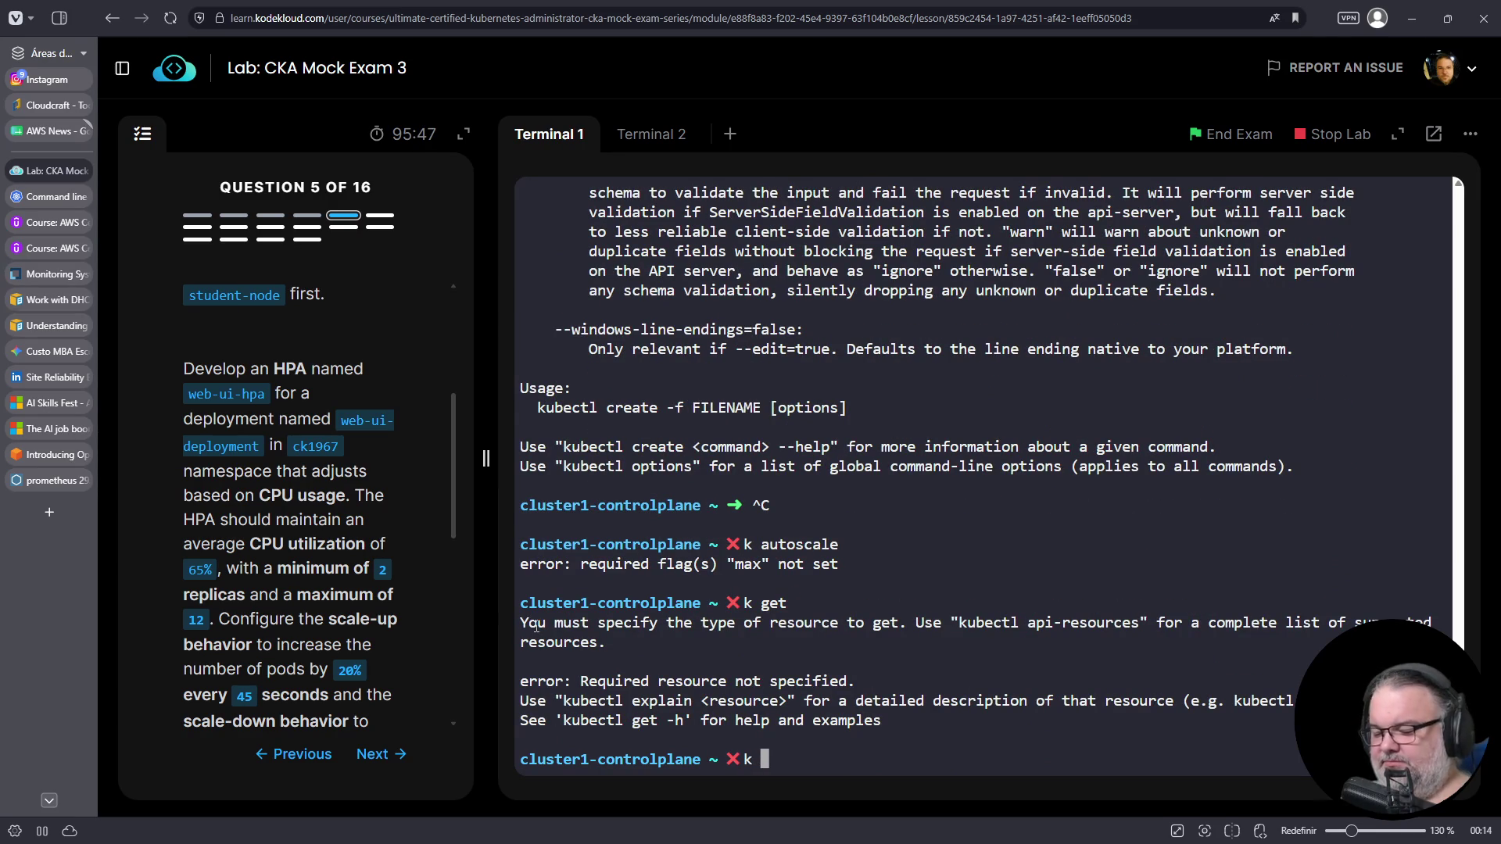
pyautogui.write('autoscale --help')
pyautogui.press('Return')
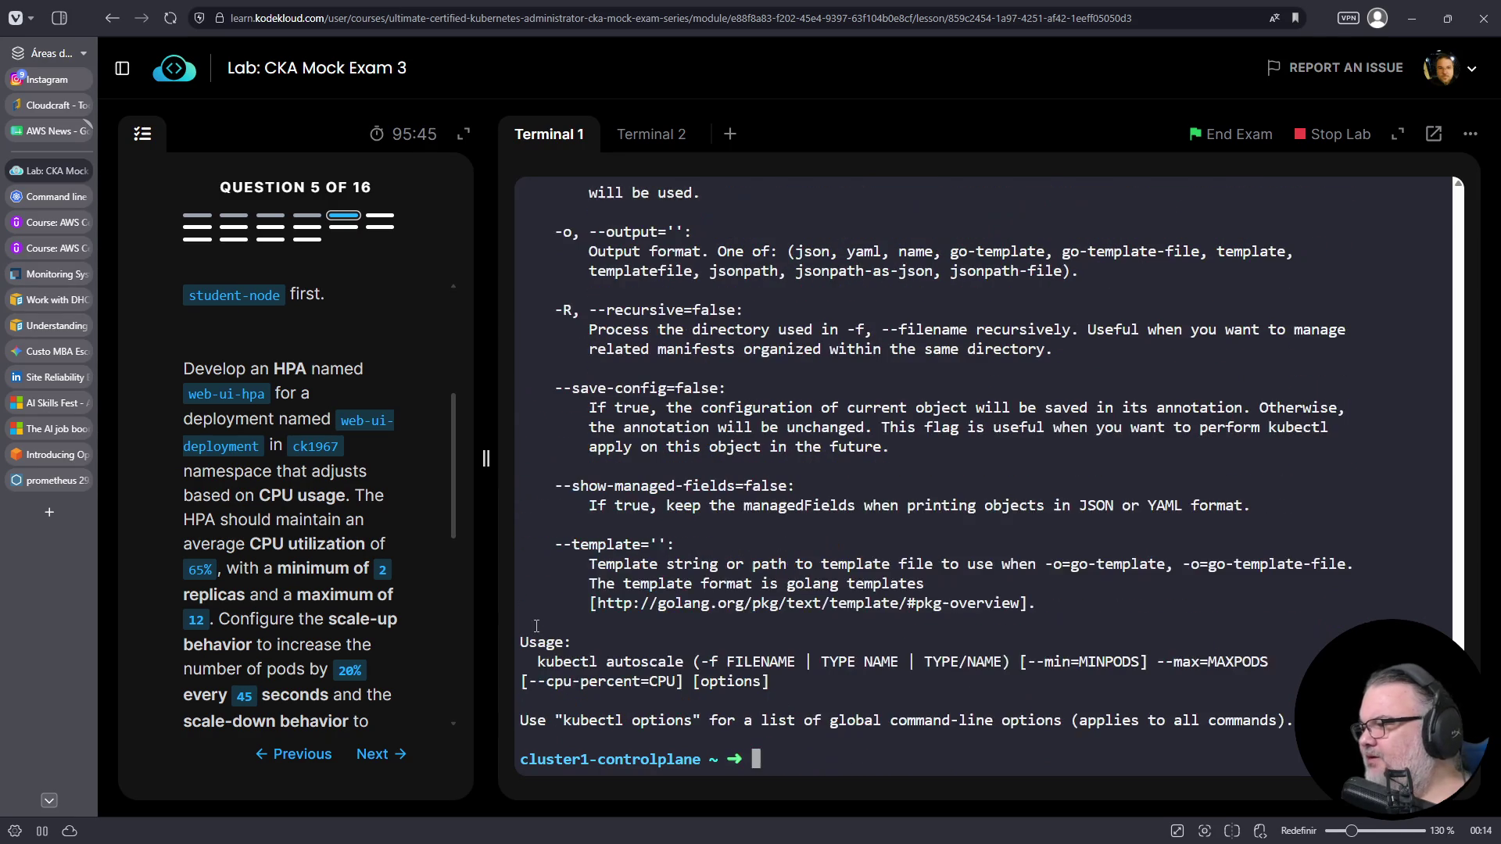
pyautogui.scroll(15, 803, 561)
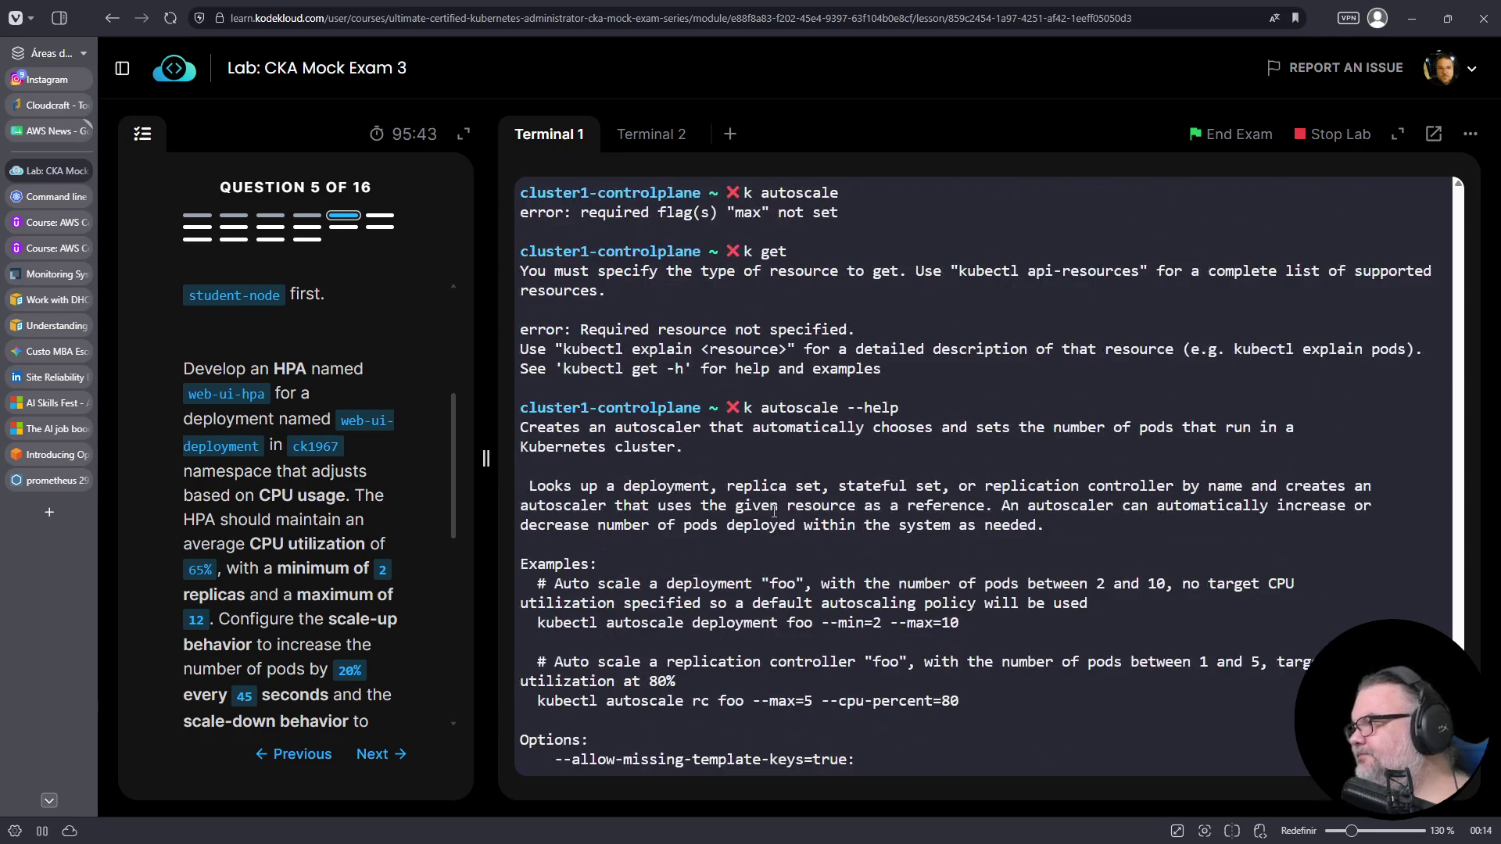
pyautogui.scroll(-5, 783, 529)
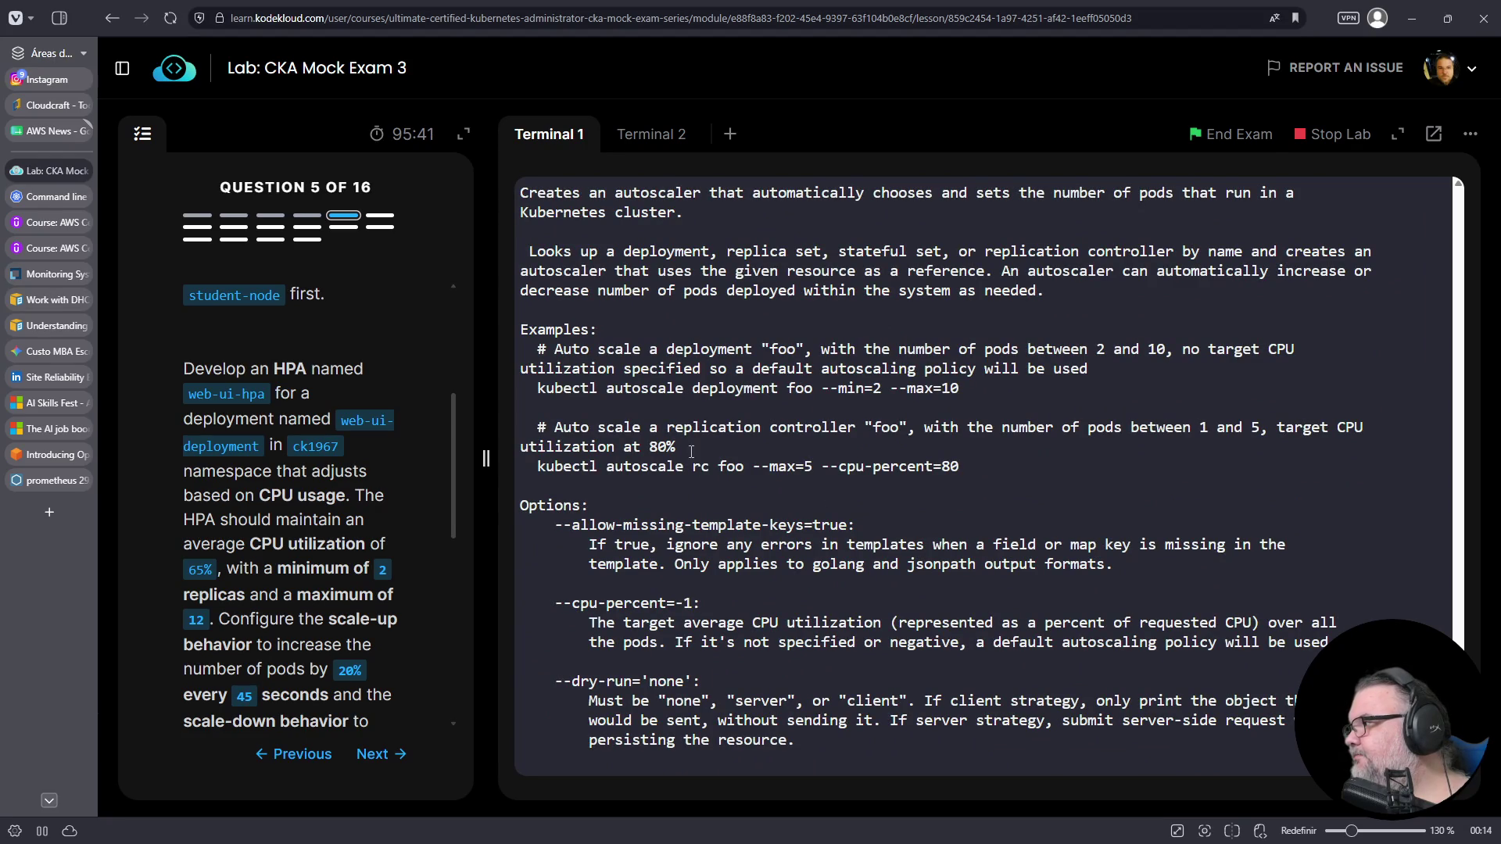
pyautogui.moveTo(538, 388); pyautogui.dragTo(959, 389)
pyautogui.rightClick(939, 389)
pyautogui.hotkey('ctrl', 'c')
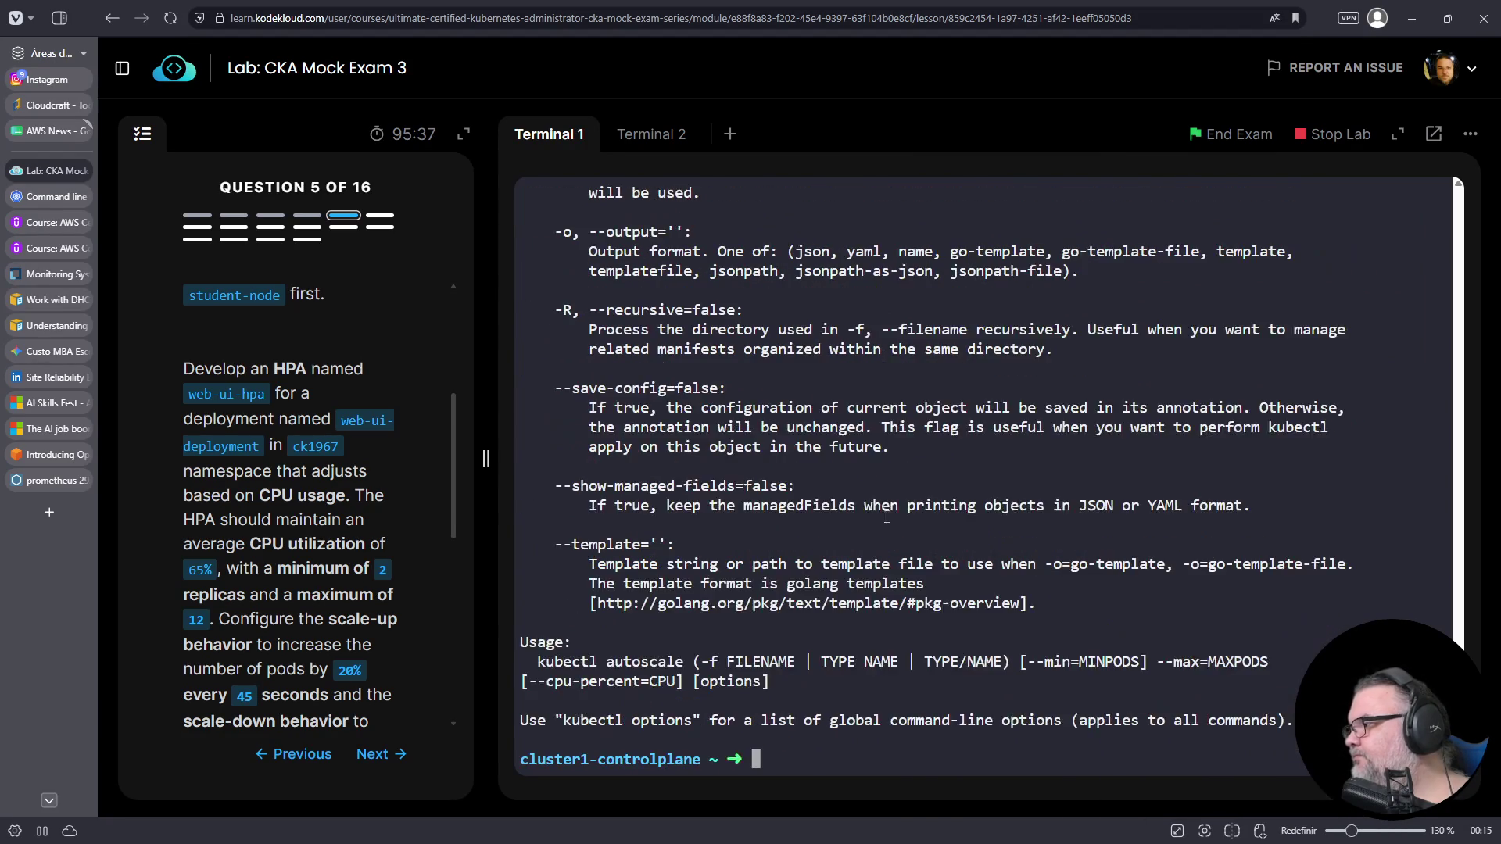
# - Paste the example kubectl autoscale command into the terminal, then abandon that attempt
pyautogui.rightClick(884, 516)
pyautogui.click(938, 288)
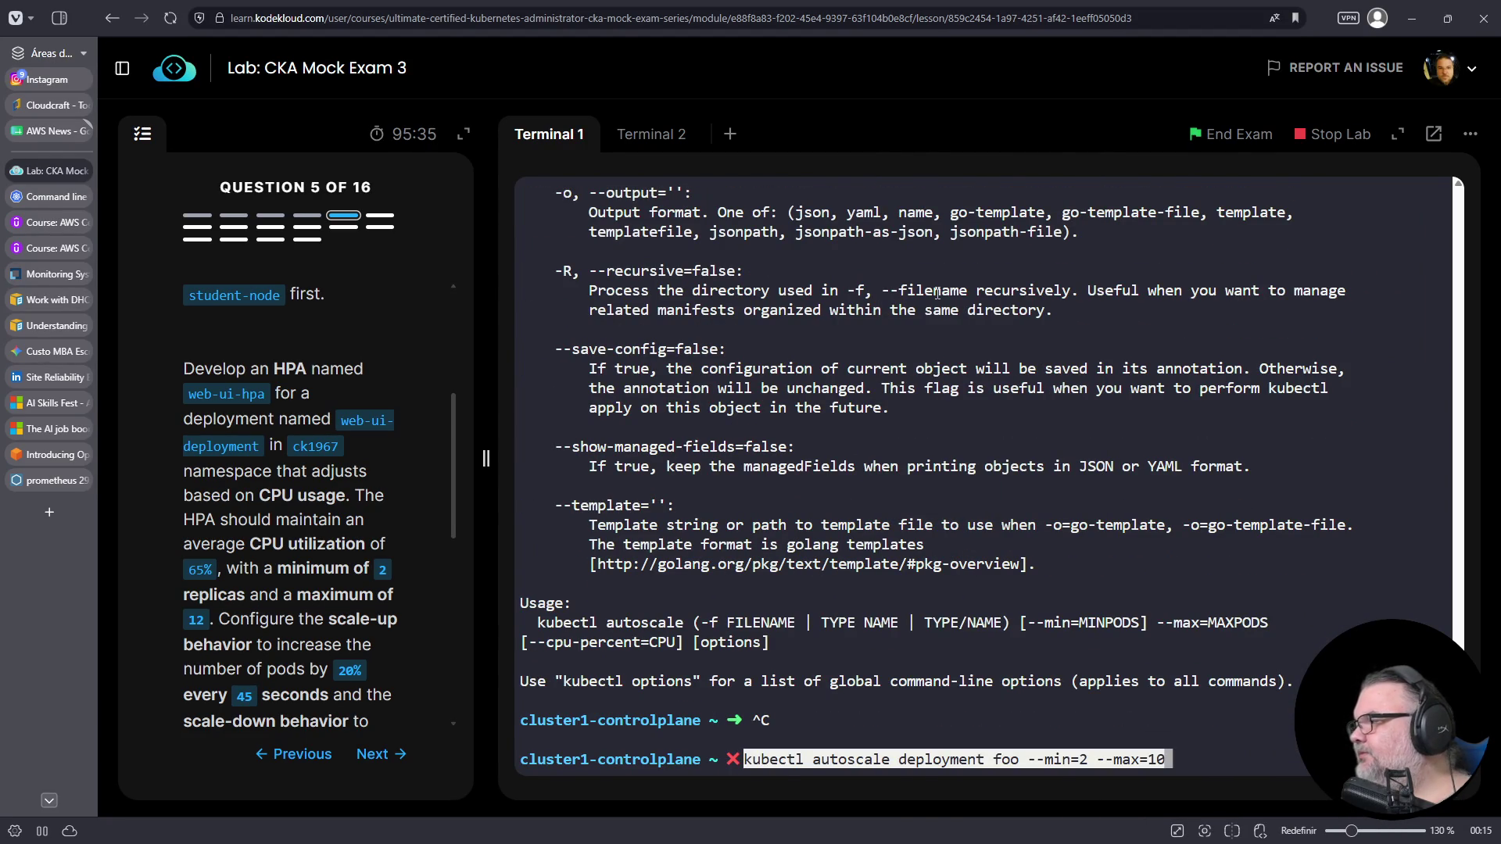
pyautogui.hotkey('ctrl', 'l')
pyautogui.press('Right')
pyautogui.press('Right')
pyautogui.press('Right')
pyautogui.press('Right')
pyautogui.press('Right')
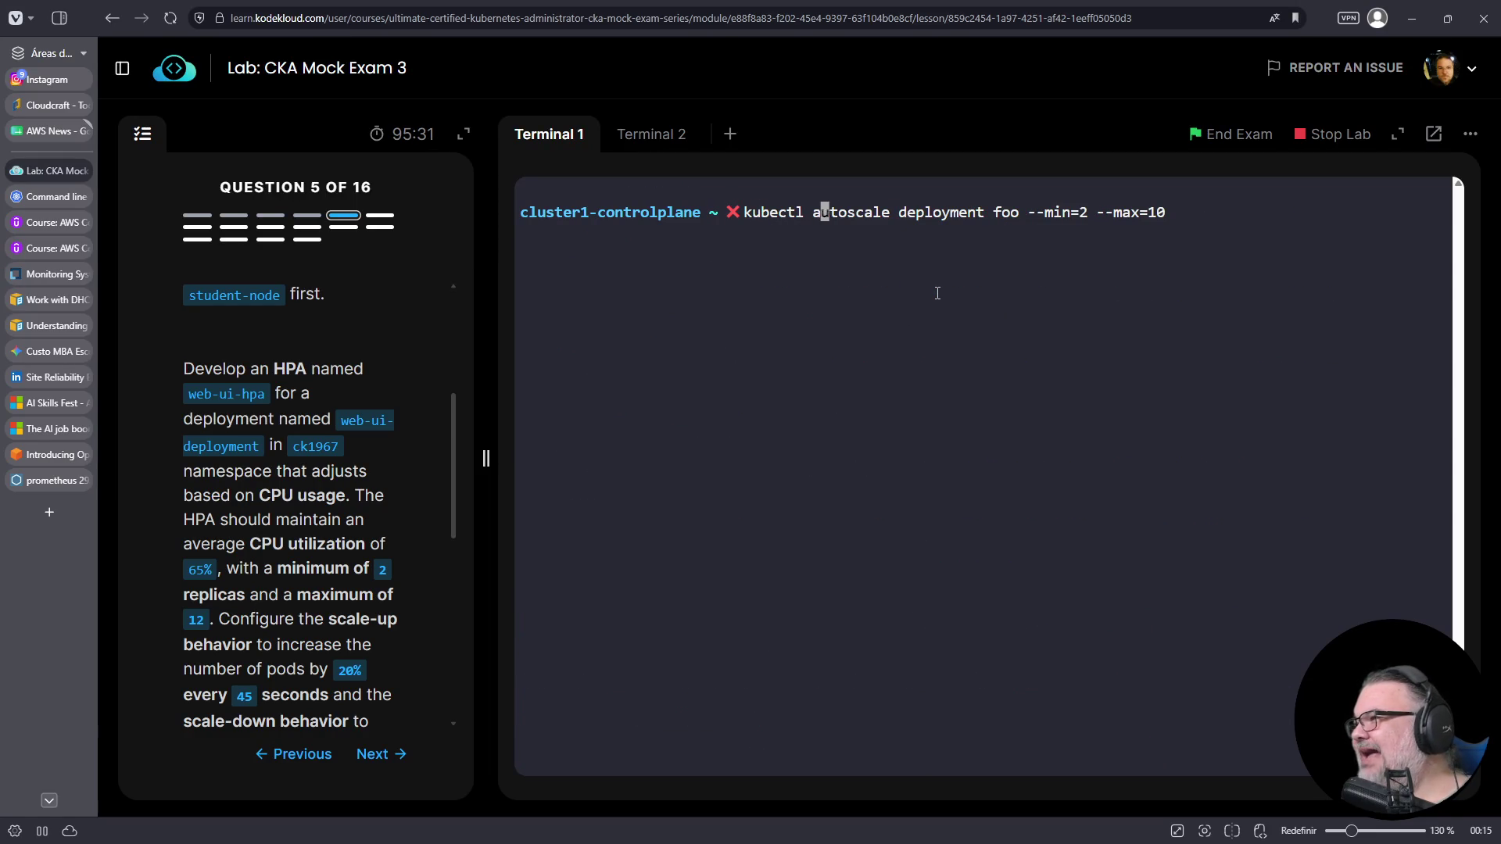
pyautogui.press('Right')
pyautogui.press('Right')
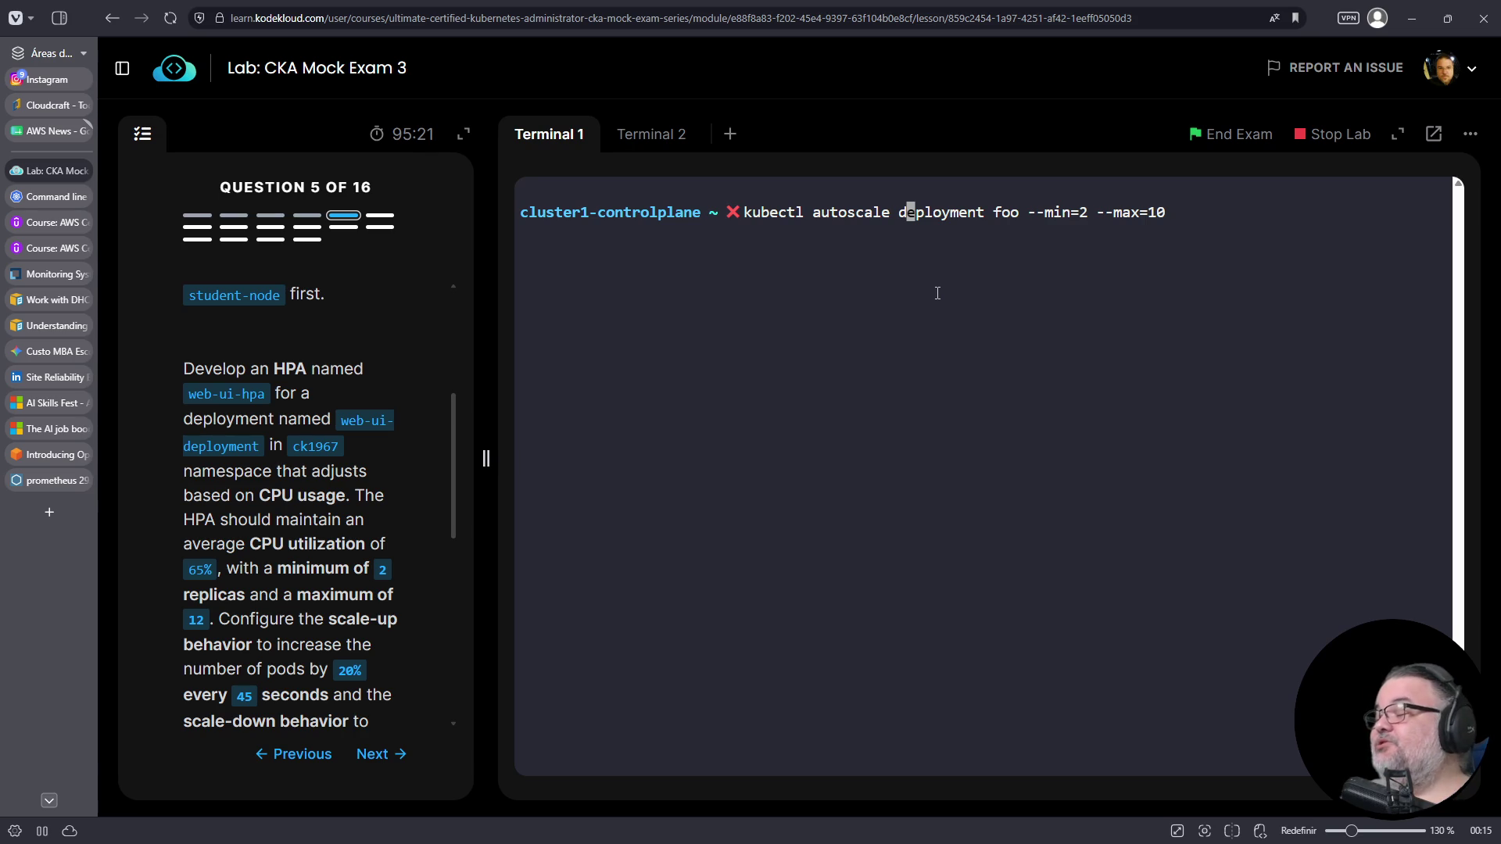
pyautogui.press('Right')
pyautogui.press('Right')
pyautogui.press('Right')
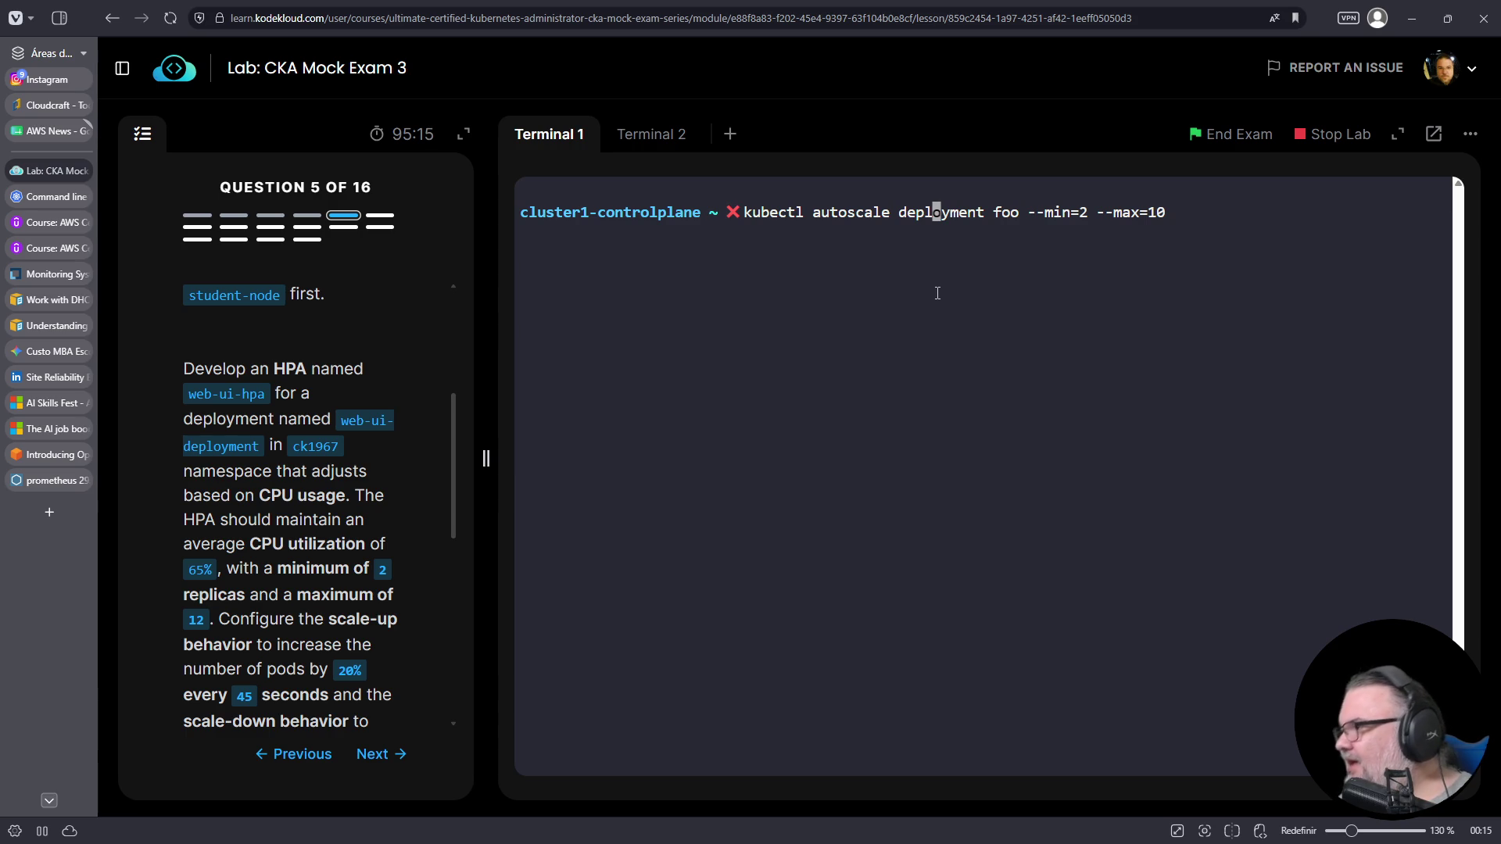
pyautogui.press('Up')
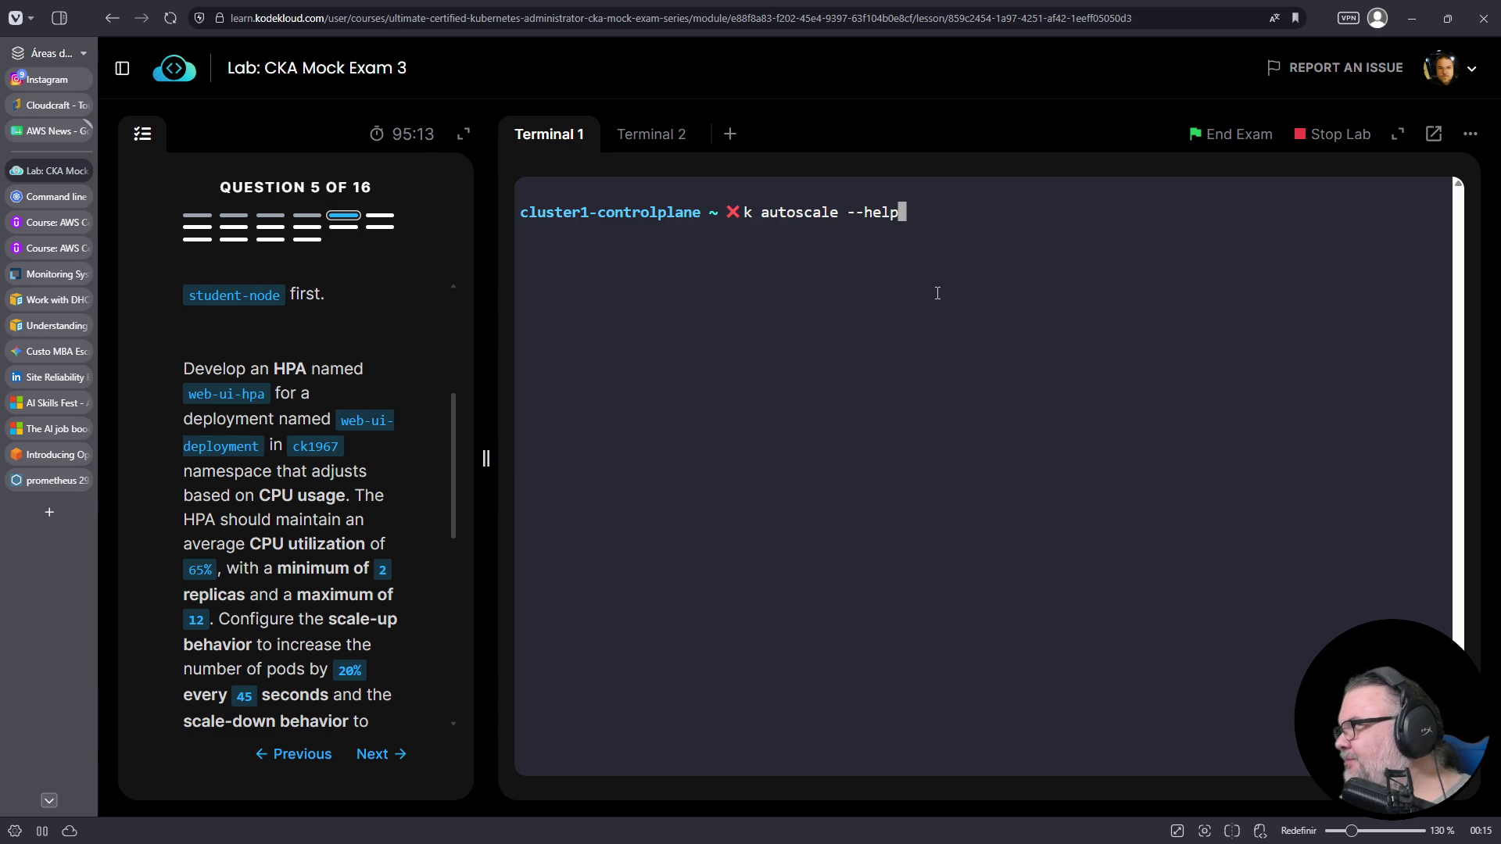
pyautogui.hotkey('ctrl', 'c')
pyautogui.press('Up')
pyautogui.hotkey('ctrl', 'w')
pyautogui.hotkey('ctrl', 'w')
pyautogui.write('k get')
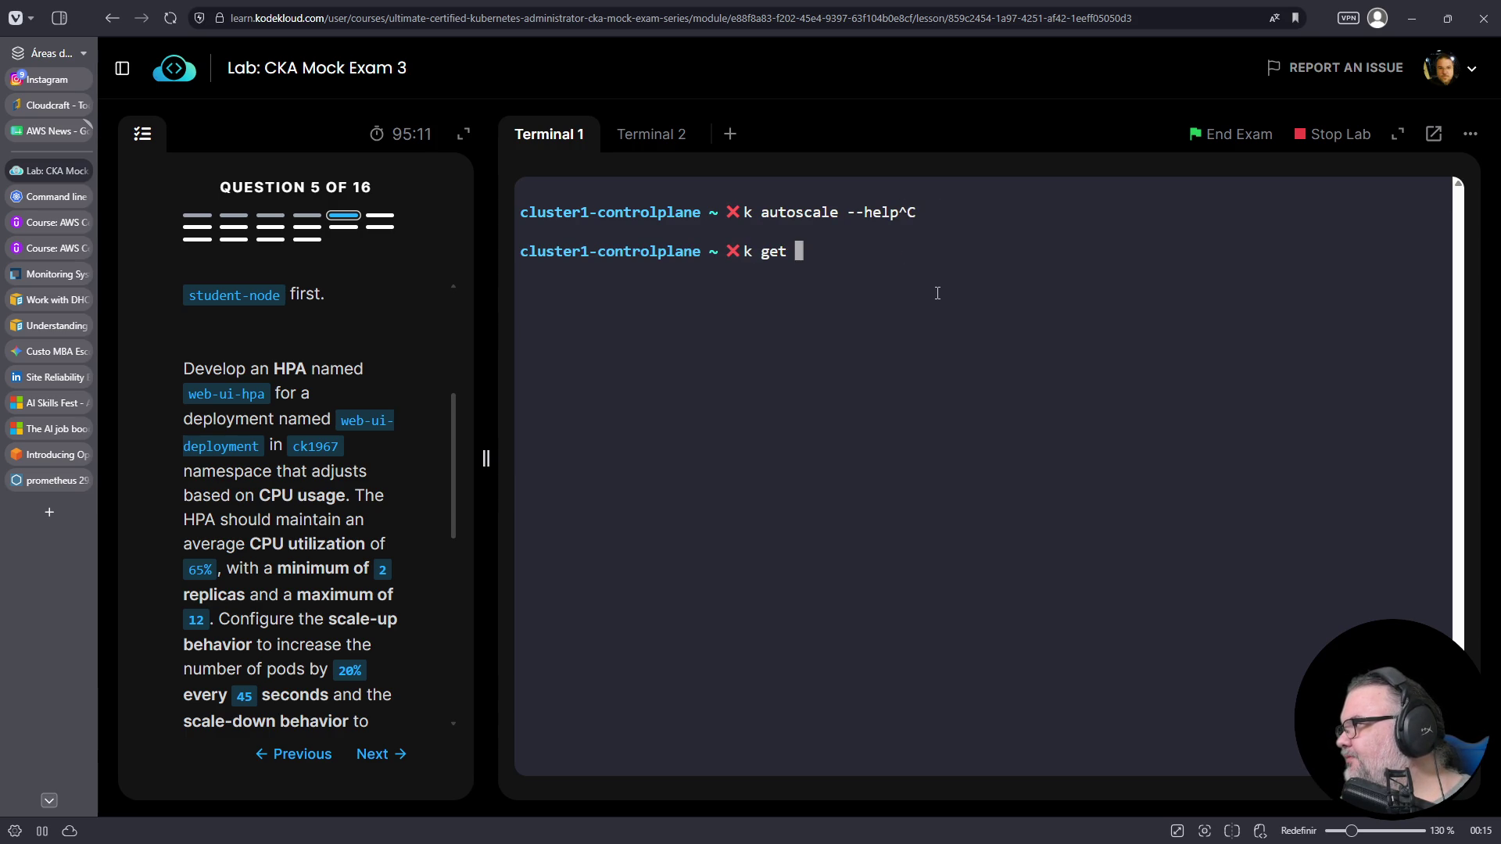
pyautogui.hotkey('ctrl', 'c')
# - Paste the example autoscale command again and replace foo with web-ui-deployment
pyautogui.rightClick(937, 293)
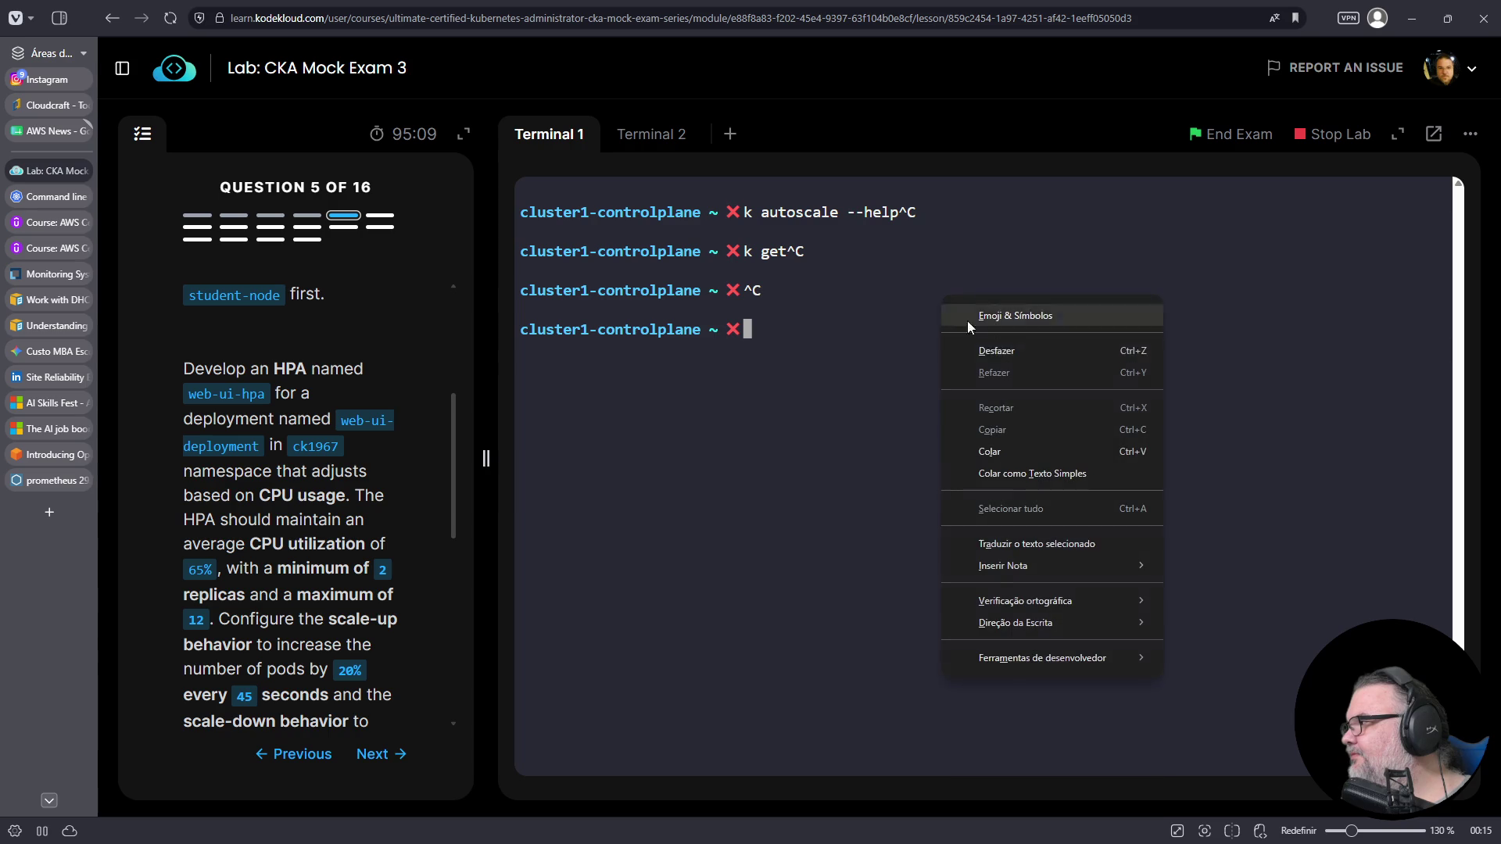
pyautogui.click(1003, 455)
pyautogui.hotkey('ctrl', 'c')
pyautogui.hotkey('ctrl', 'shift', 'v')
pyautogui.press('Left')
pyautogui.press('Left')
pyautogui.press('Left')
pyautogui.press('BackSpace')
pyautogui.press('Delete')
pyautogui.press('Delete')
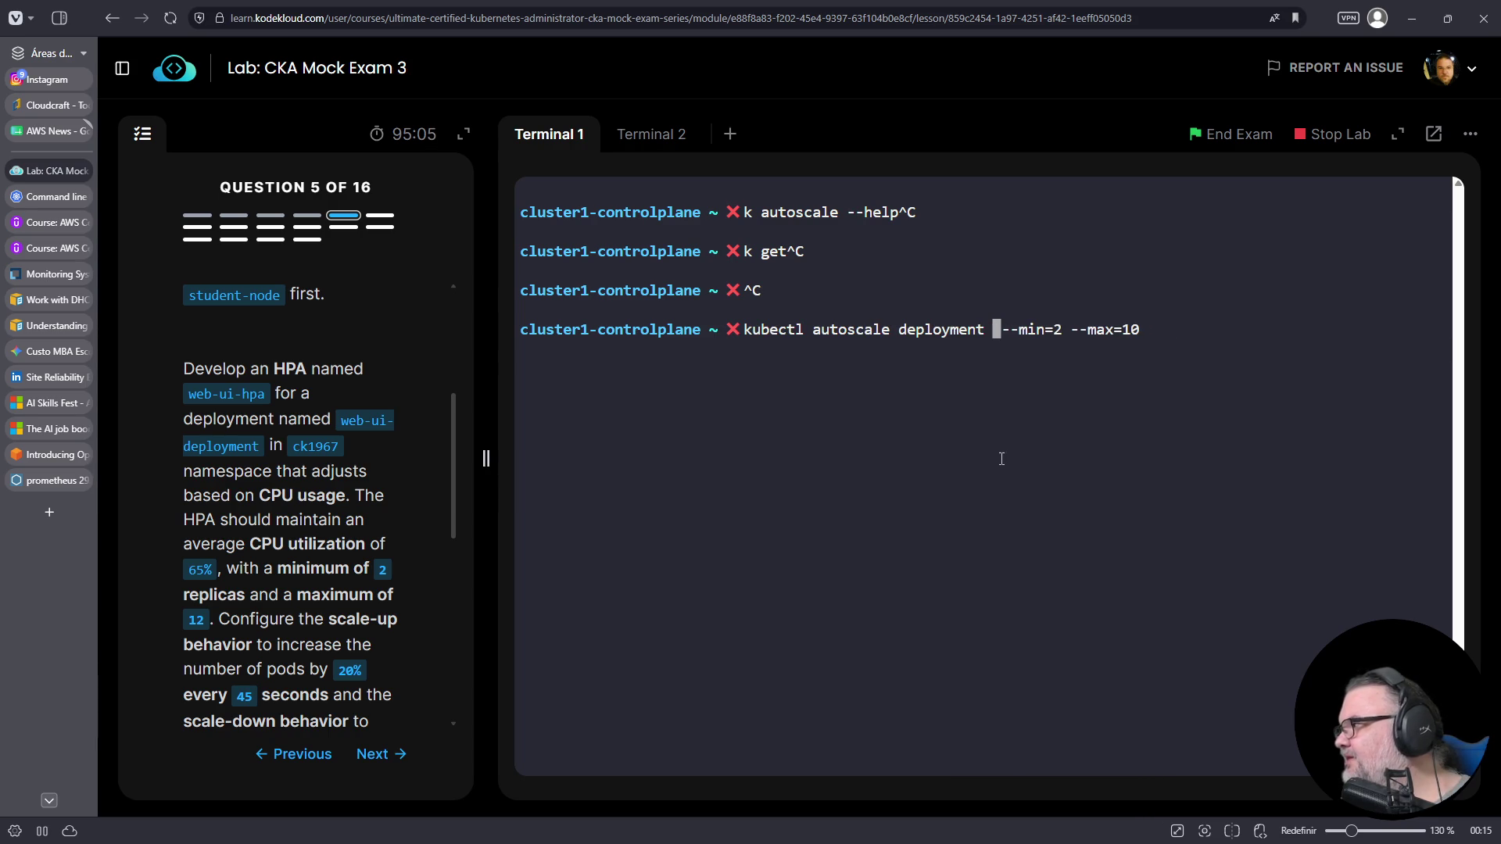
pyautogui.moveTo(342, 422); pyautogui.dragTo(261, 446)
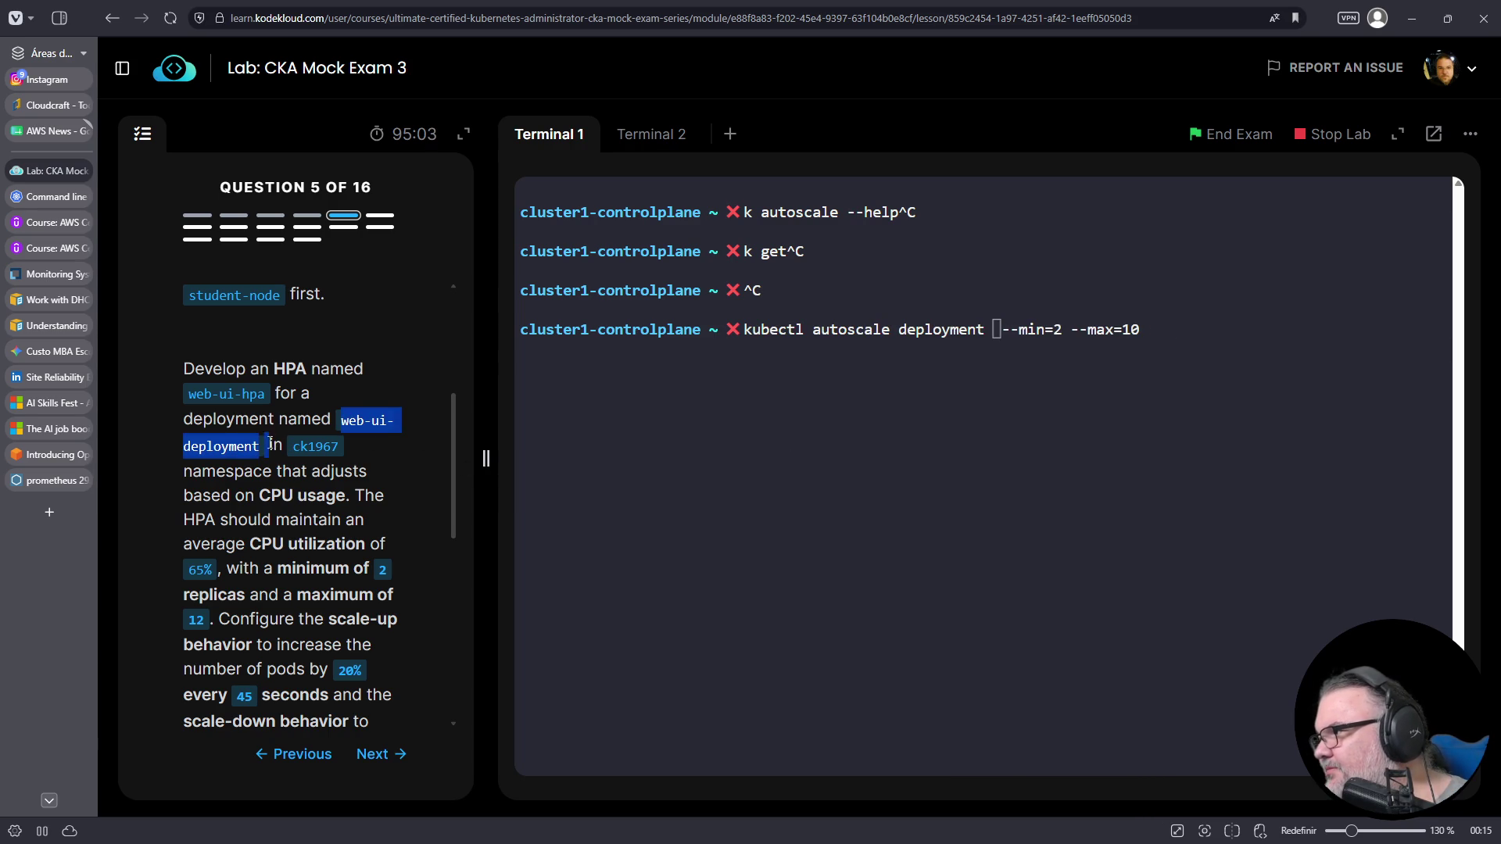
pyautogui.rightClick(239, 446)
pyautogui.click(266, 458)
pyautogui.rightClick(864, 466)
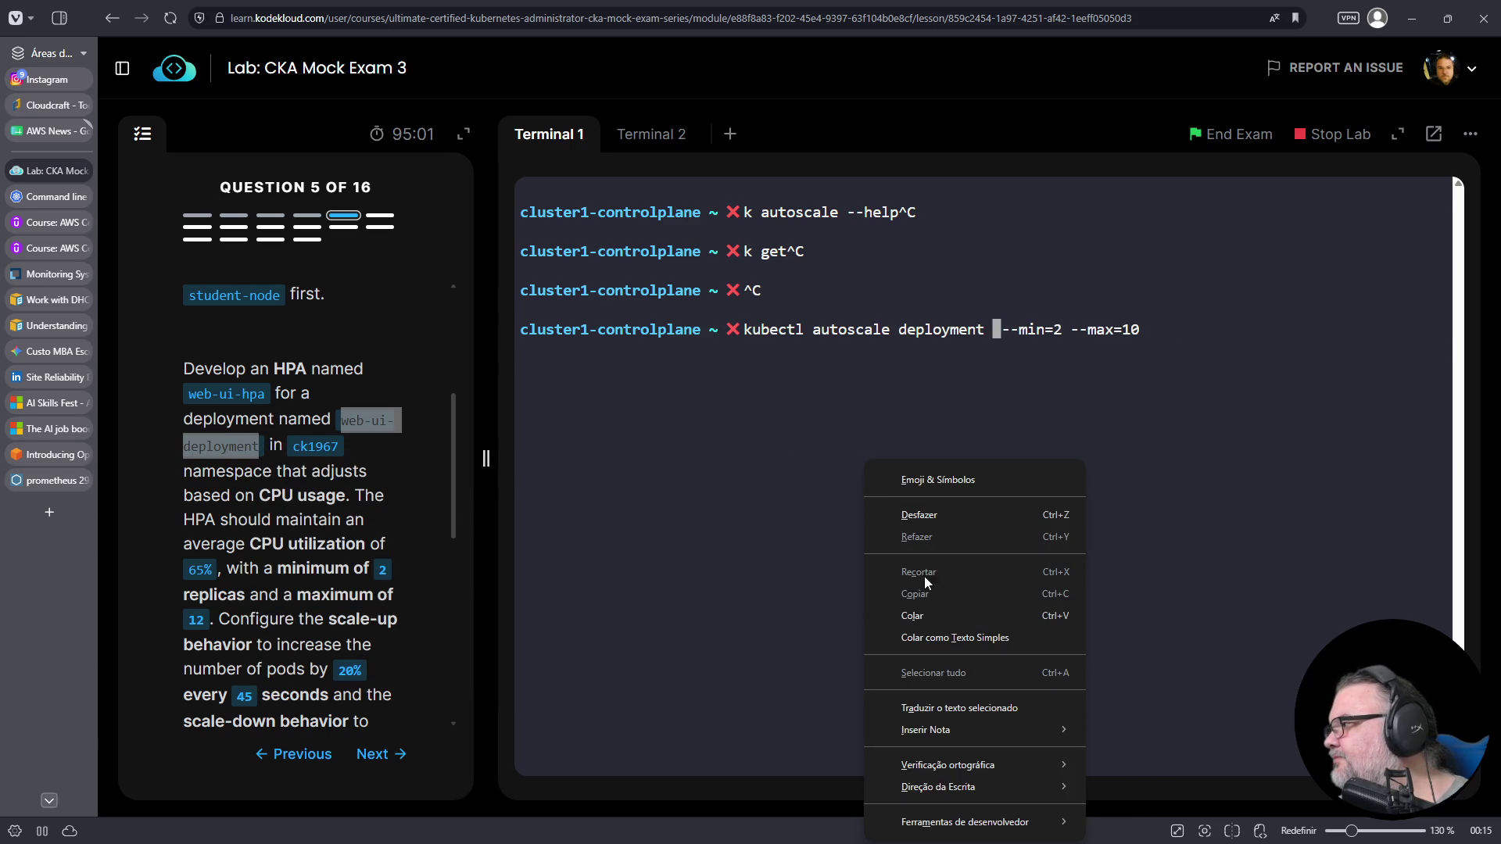
pyautogui.click(914, 615)
# - Add the namespace flag -n ck1967 to the autoscale command
pyautogui.press('Left')
pyautogui.press('Left')
pyautogui.press('Left')
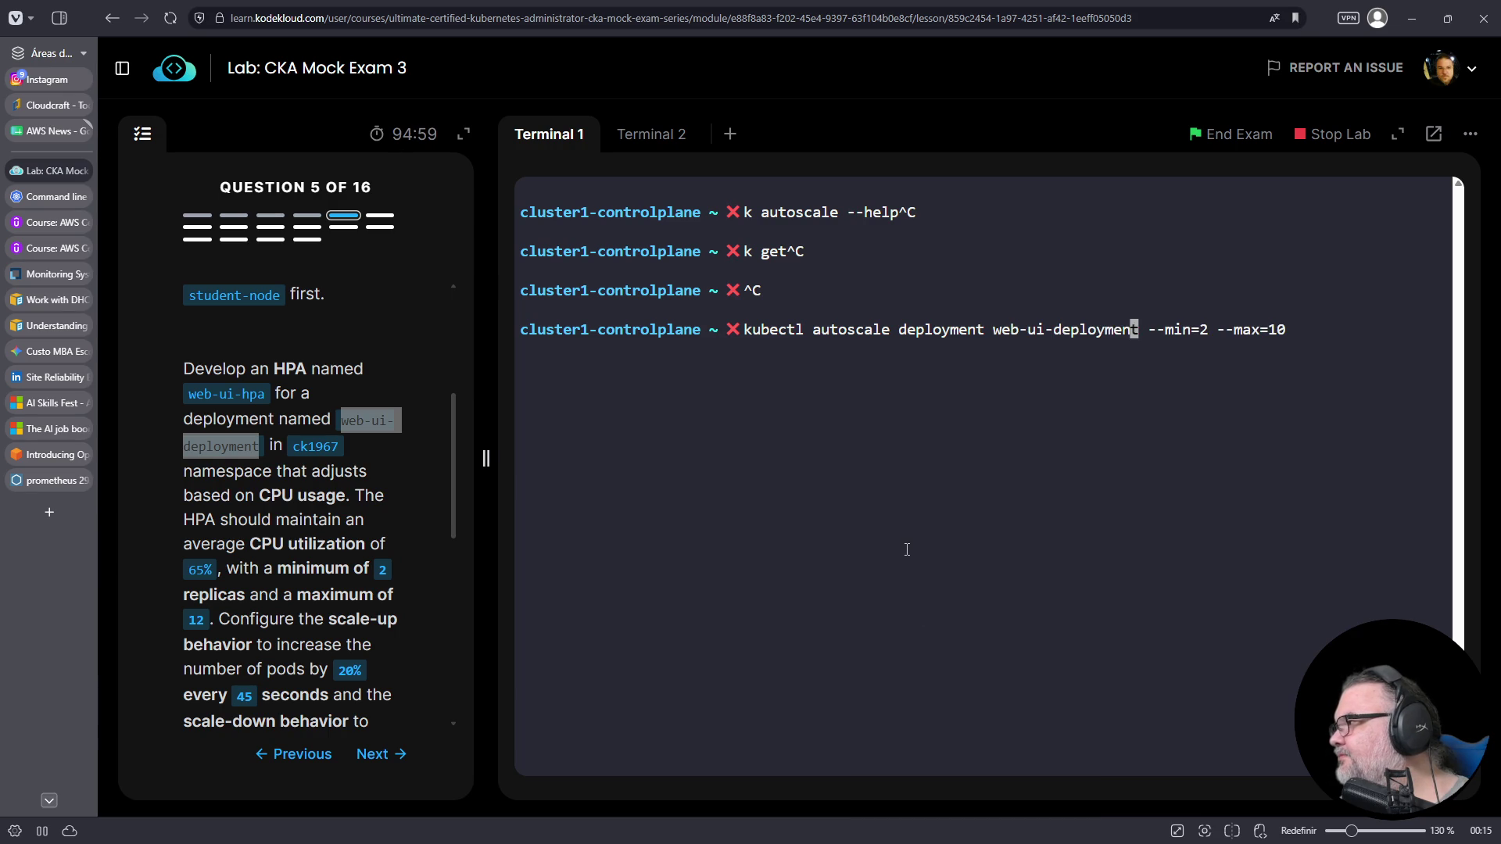
pyautogui.press('Left')
pyautogui.press('Left')
pyautogui.press('Left')
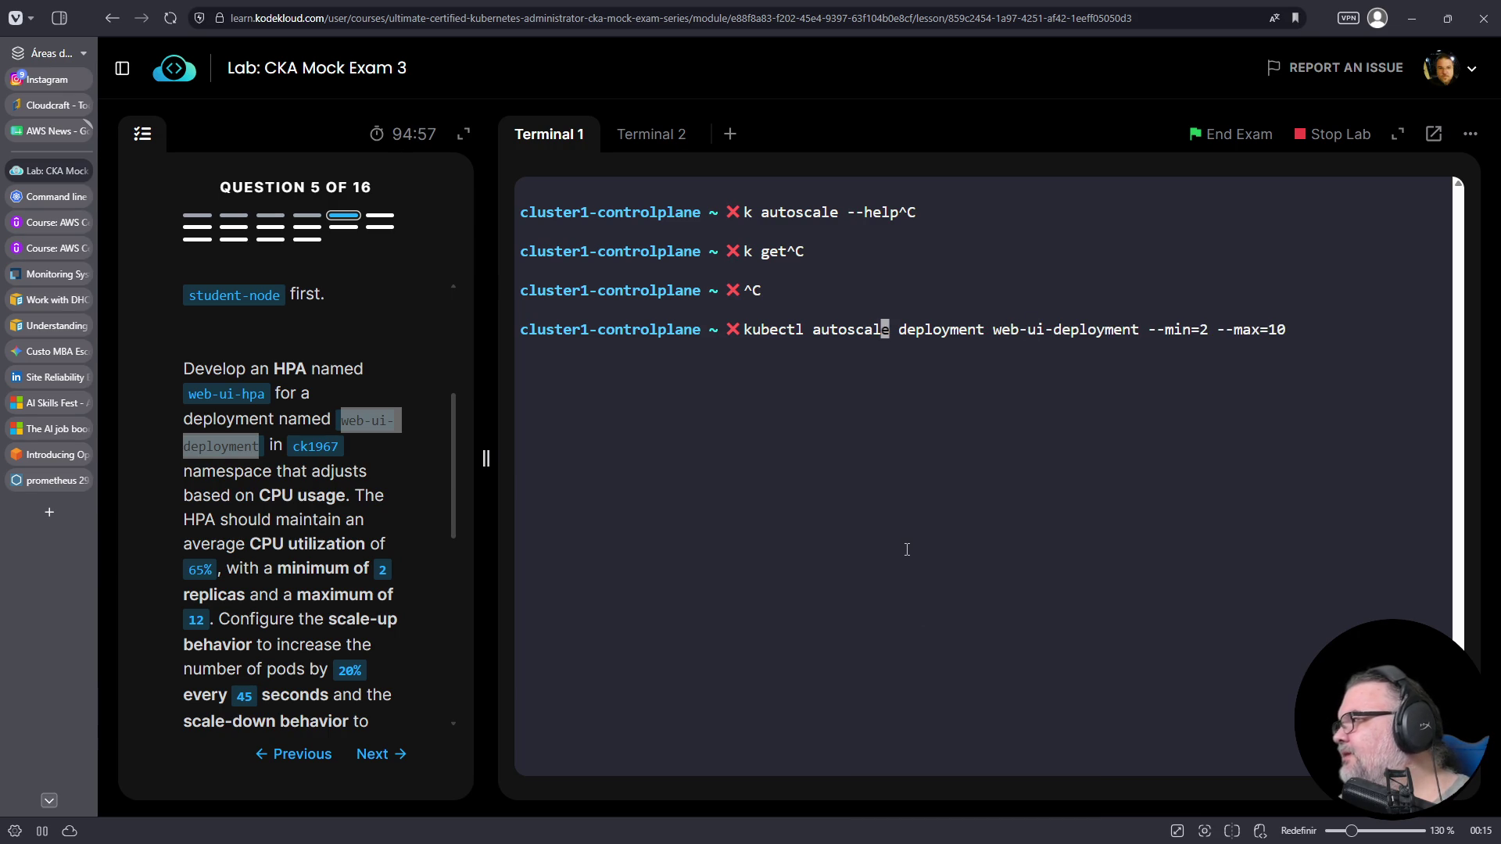
pyautogui.press('Right')
pyautogui.press('Right')
pyautogui.write('-n')
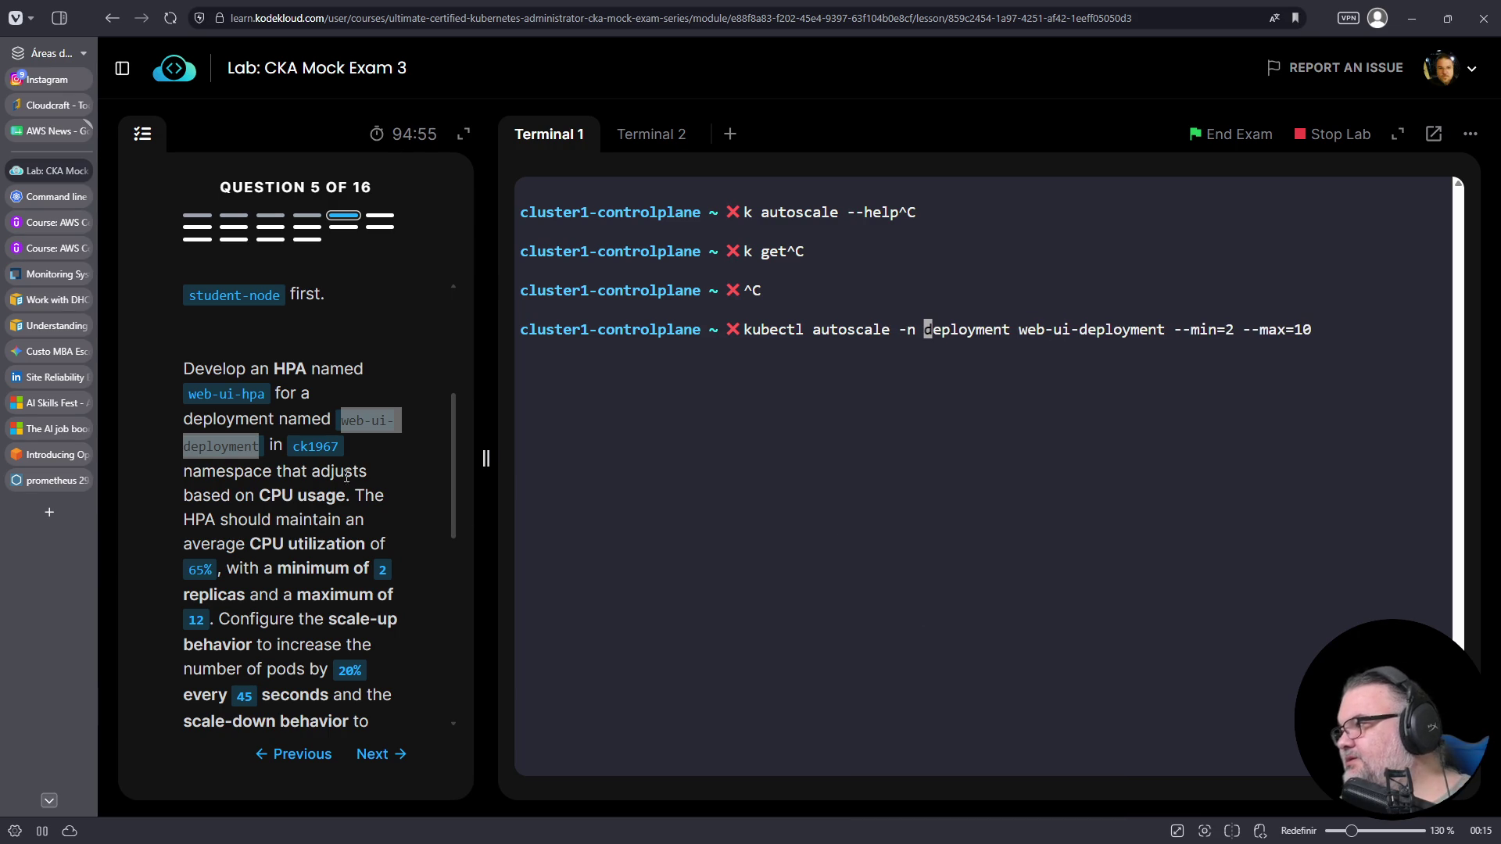
pyautogui.doubleClick(314, 446)
pyautogui.rightClick(314, 449)
pyautogui.click(335, 467)
pyautogui.click(763, 468)
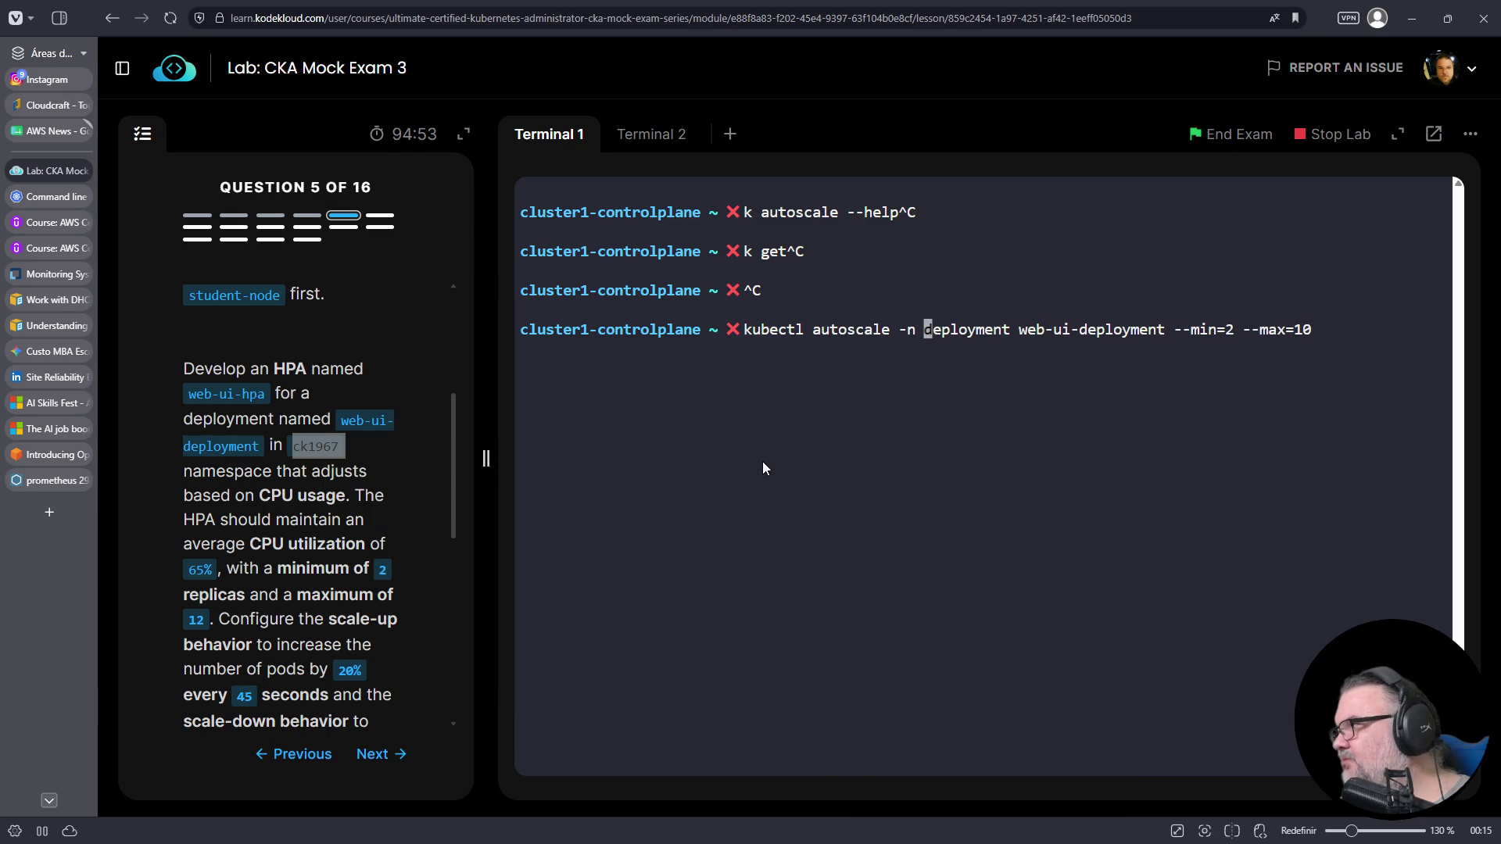
pyautogui.rightClick(763, 468)
pyautogui.click(808, 614)
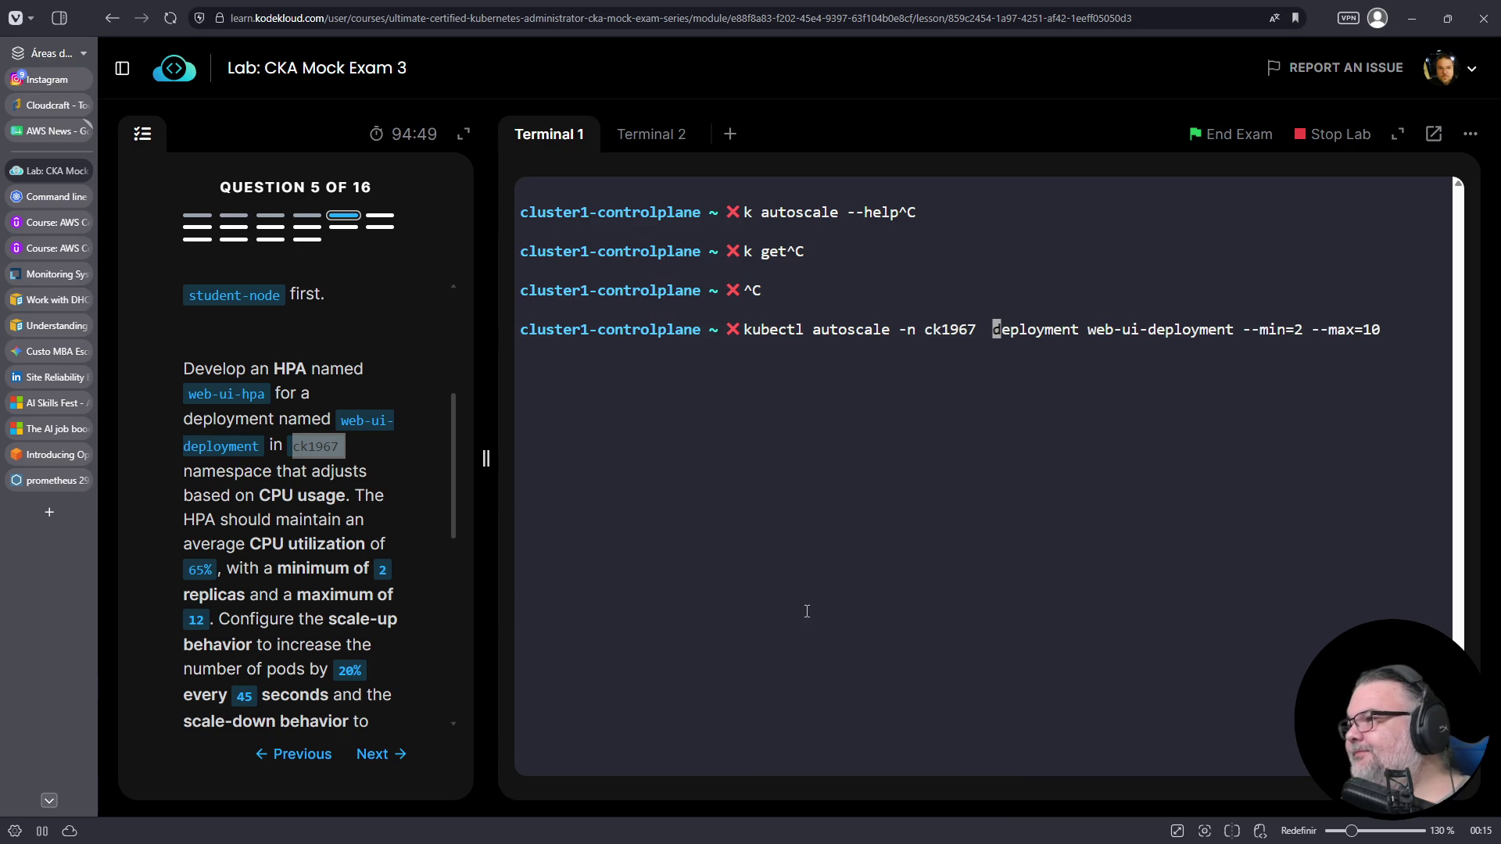
# - Set --max to 12, write the dry-run YAML to 05-hpa.yaml, and open it in vim
pyautogui.press('End')
pyautogui.press('Left')
pyautogui.press('Left')
pyautogui.press('Left')
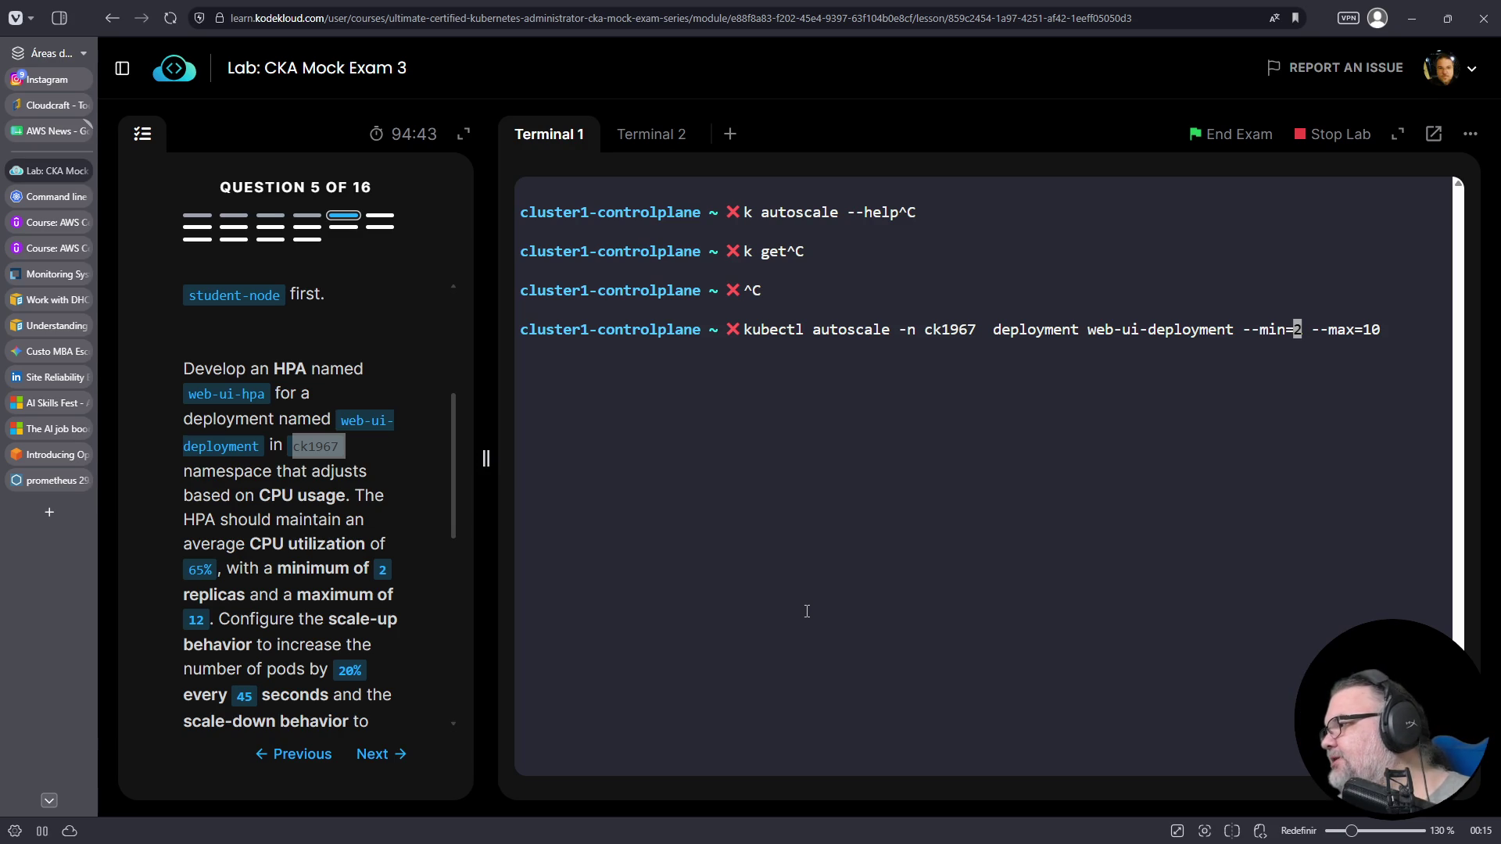
pyautogui.press('Right')
pyautogui.press('Right')
pyautogui.press('Right')
pyautogui.press('Delete')
pyautogui.write('2')
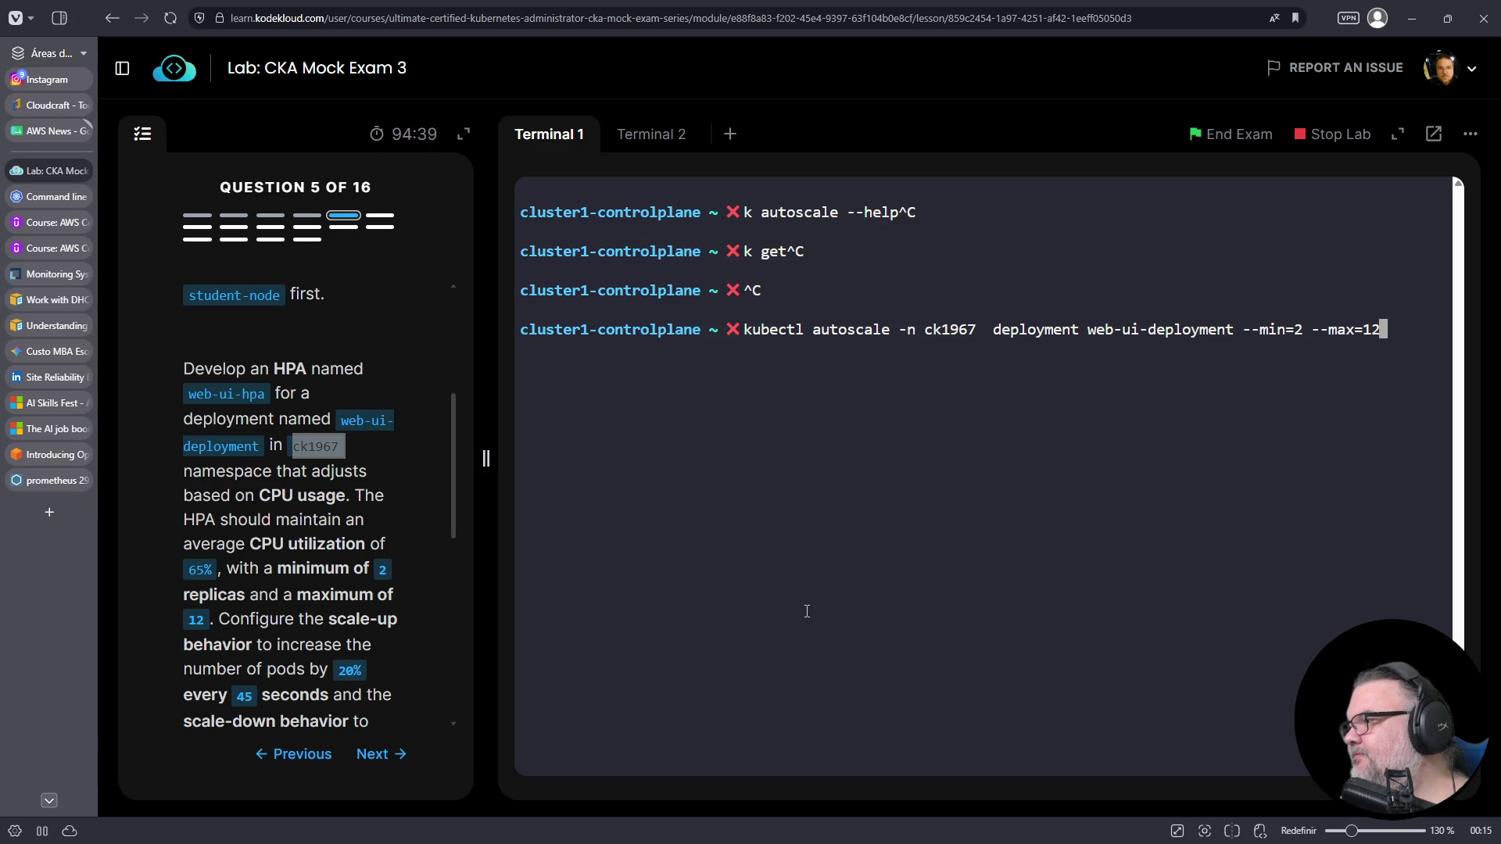
pyautogui.scroll(-2, 359, 654)
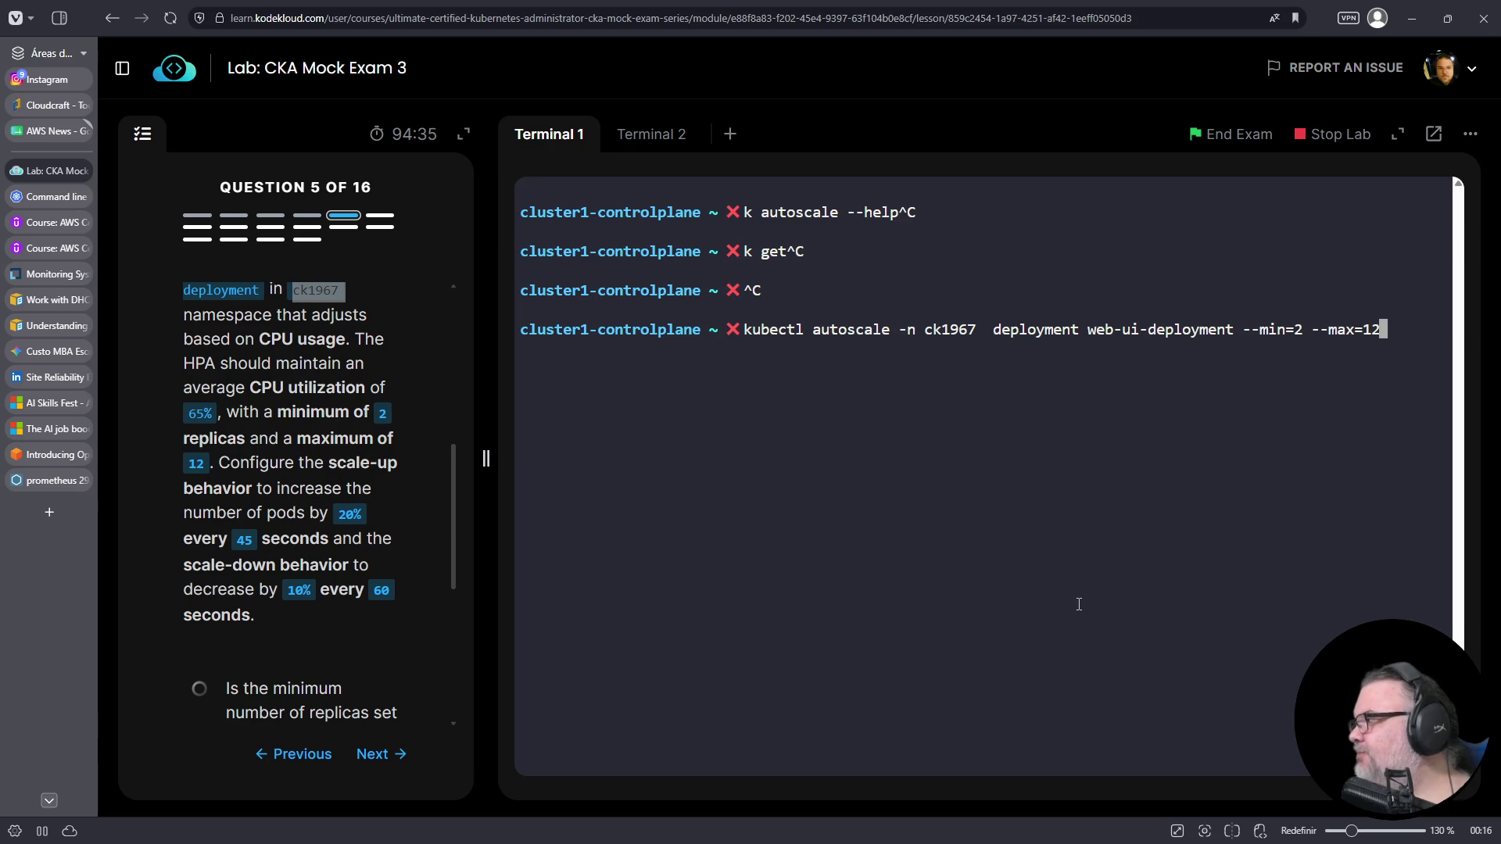
pyautogui.write(' --dry-run ')
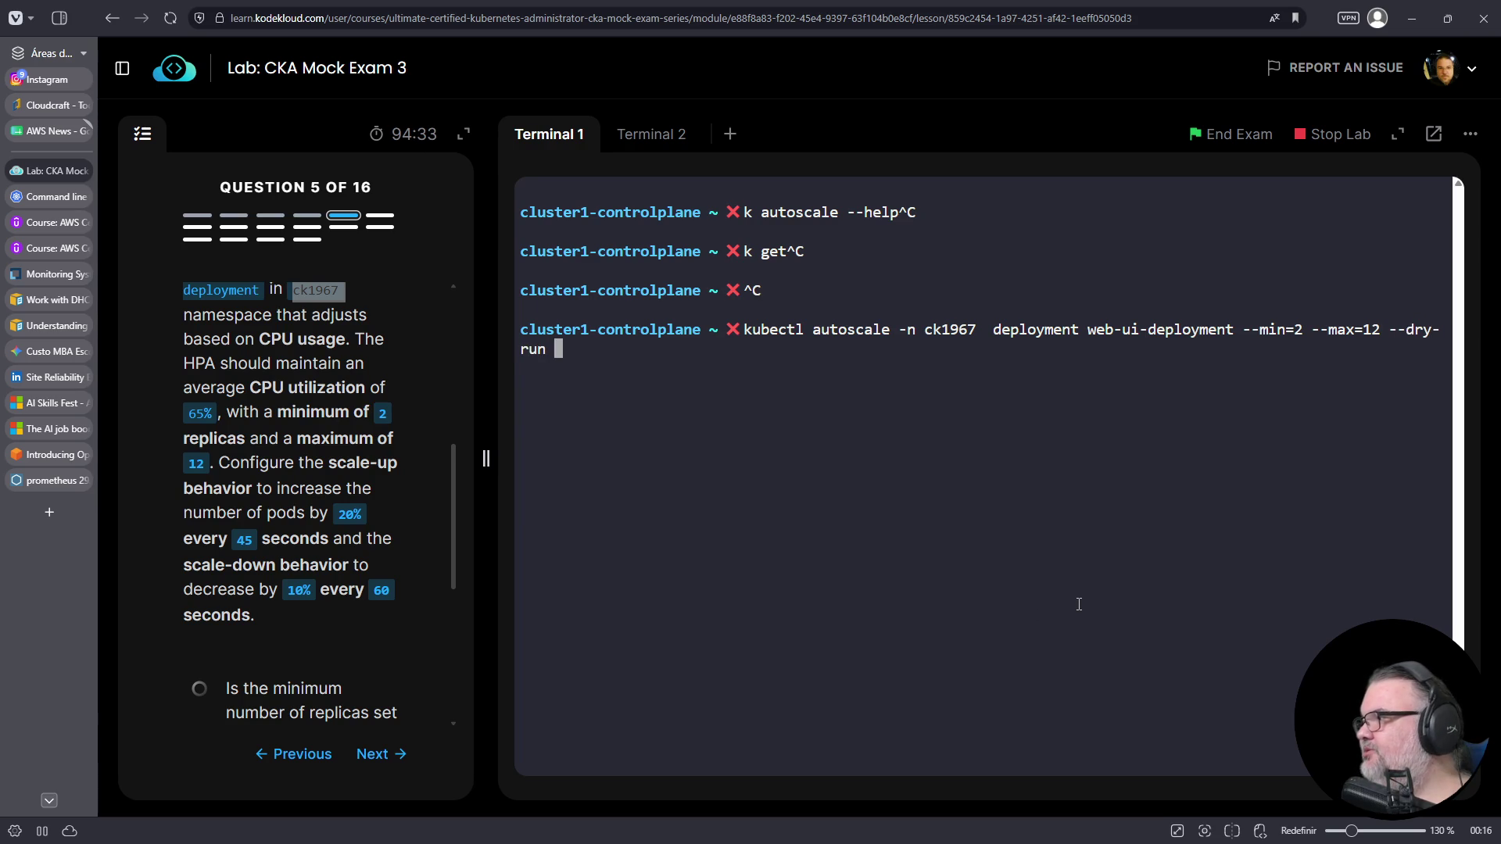
pyautogui.write('-o yaml > ')
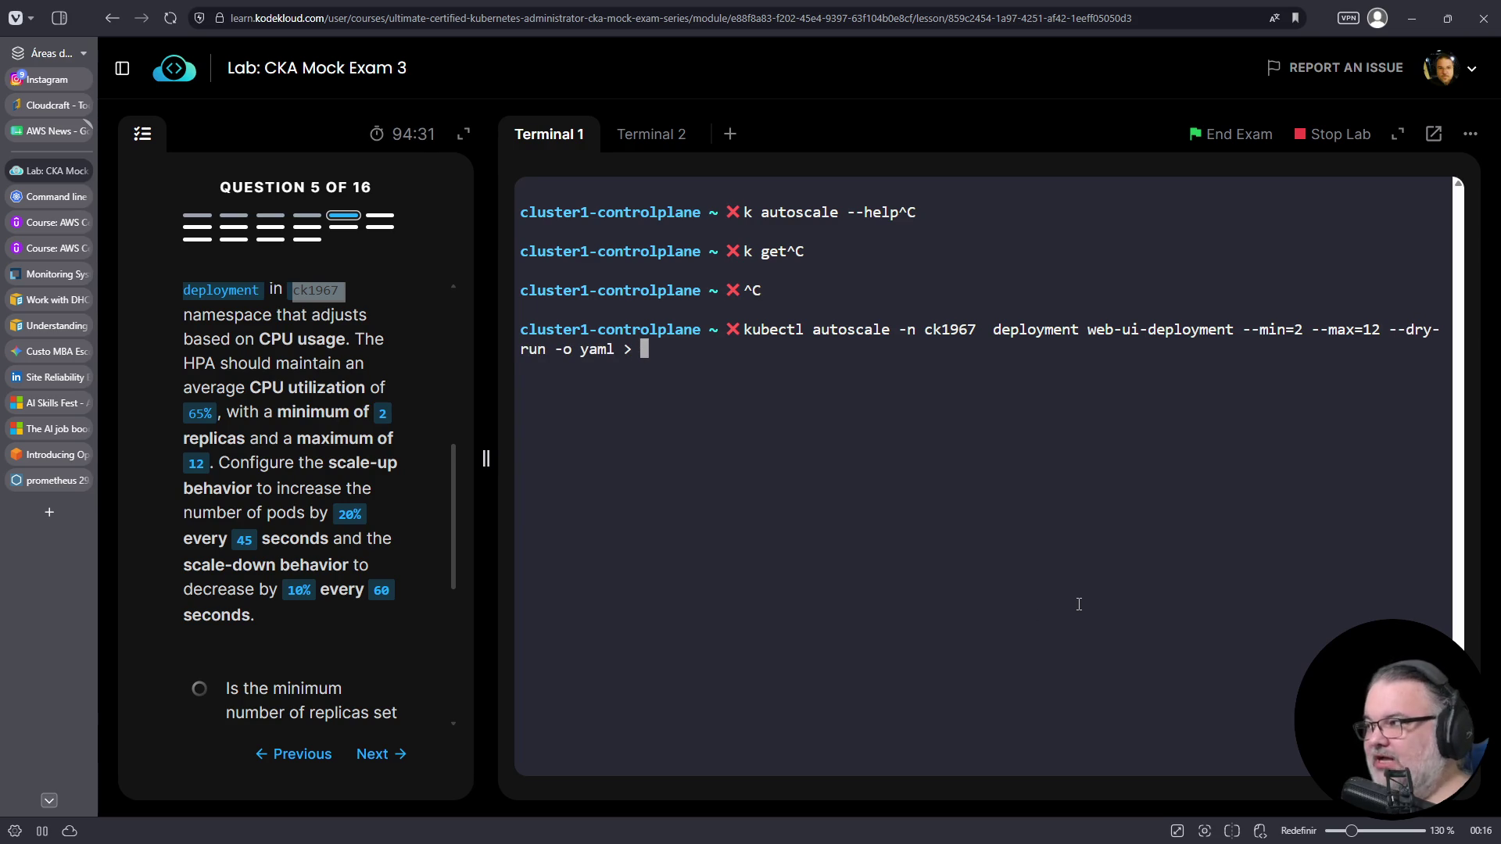
pyautogui.write('05-hpa.yaml')
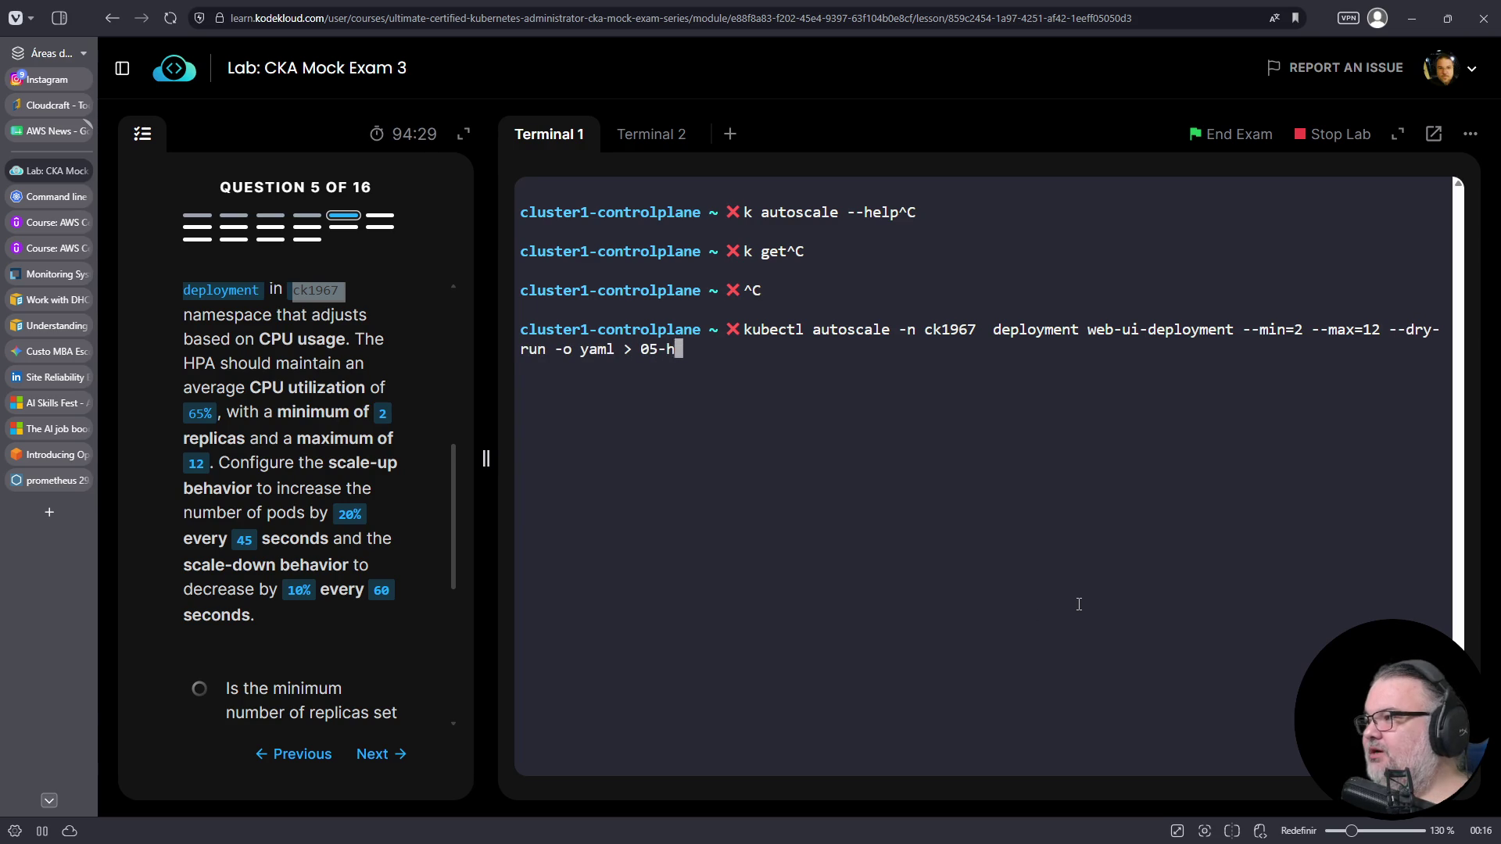
pyautogui.press('Return')
pyautogui.write('vim 05-hpa.yaml')
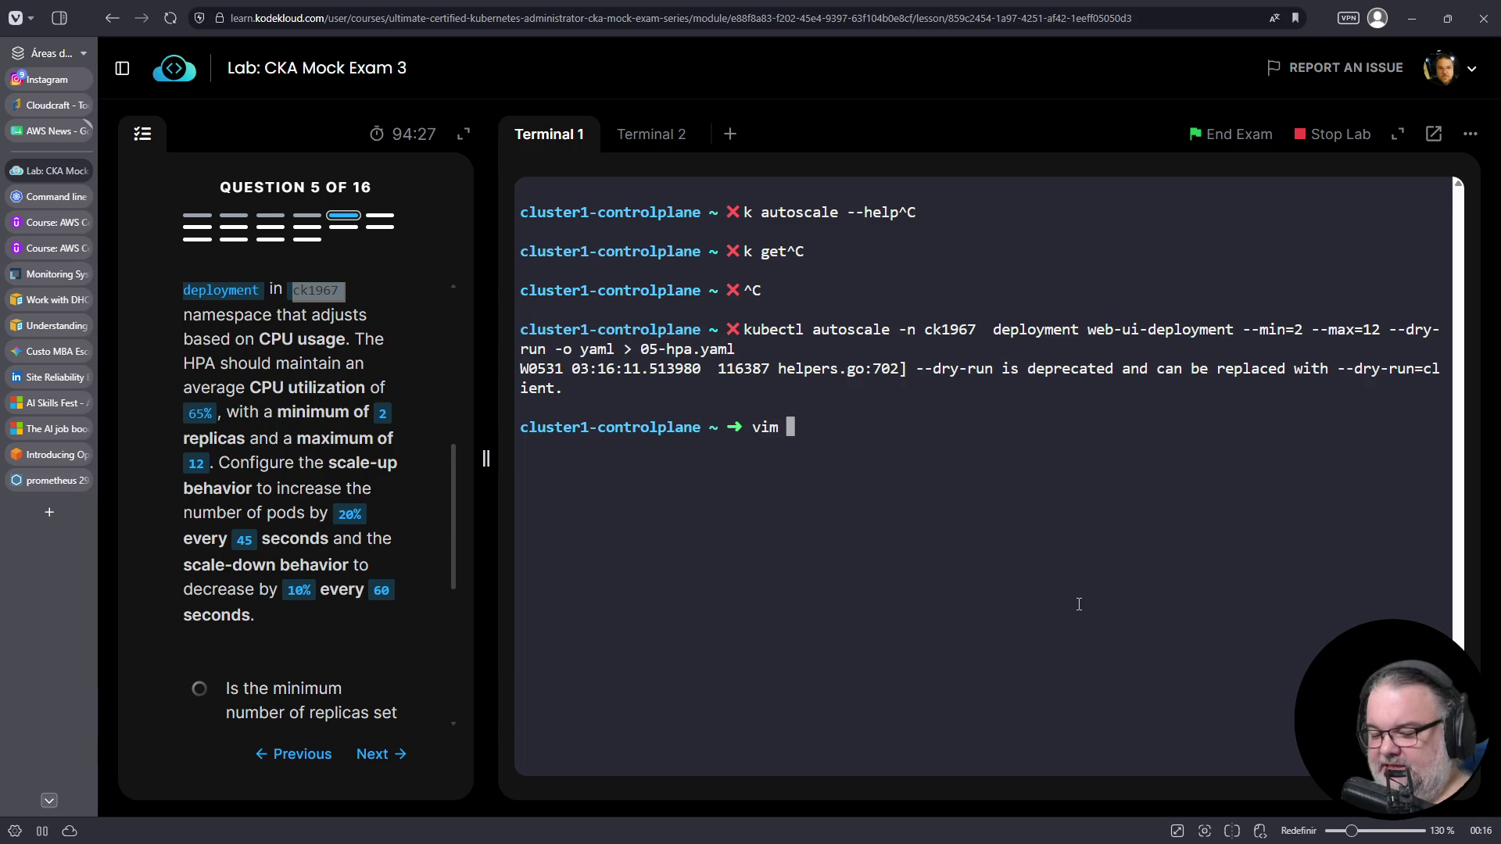
pyautogui.press('Return')
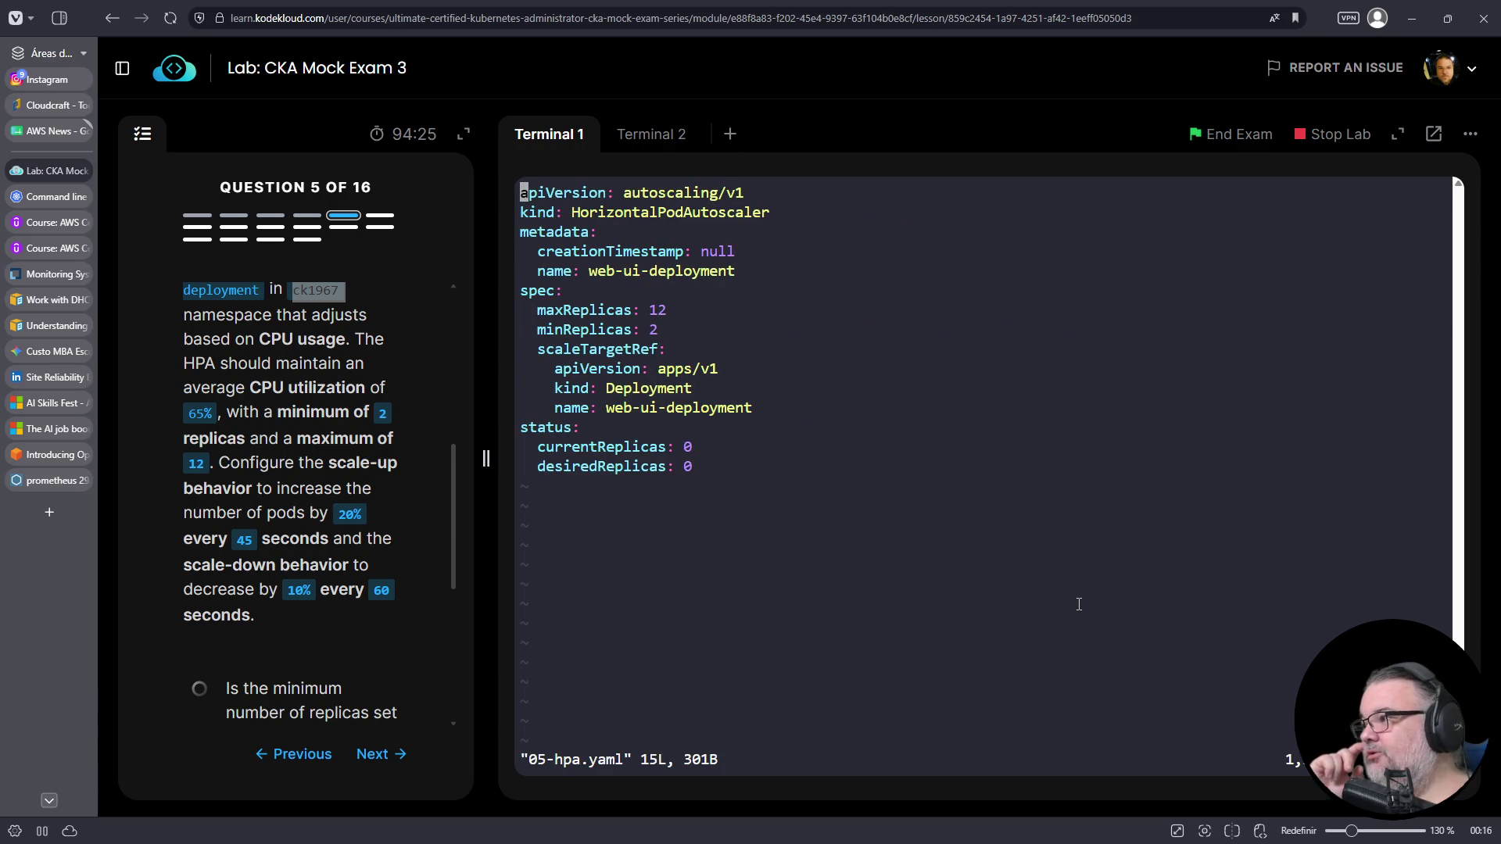
# - Delete the status block at the bottom of 05-hpa.yaml in vim
pyautogui.hotkey('shift', 'g')
pyautogui.press('k')
pyautogui.press('k')
pyautogui.press('0')
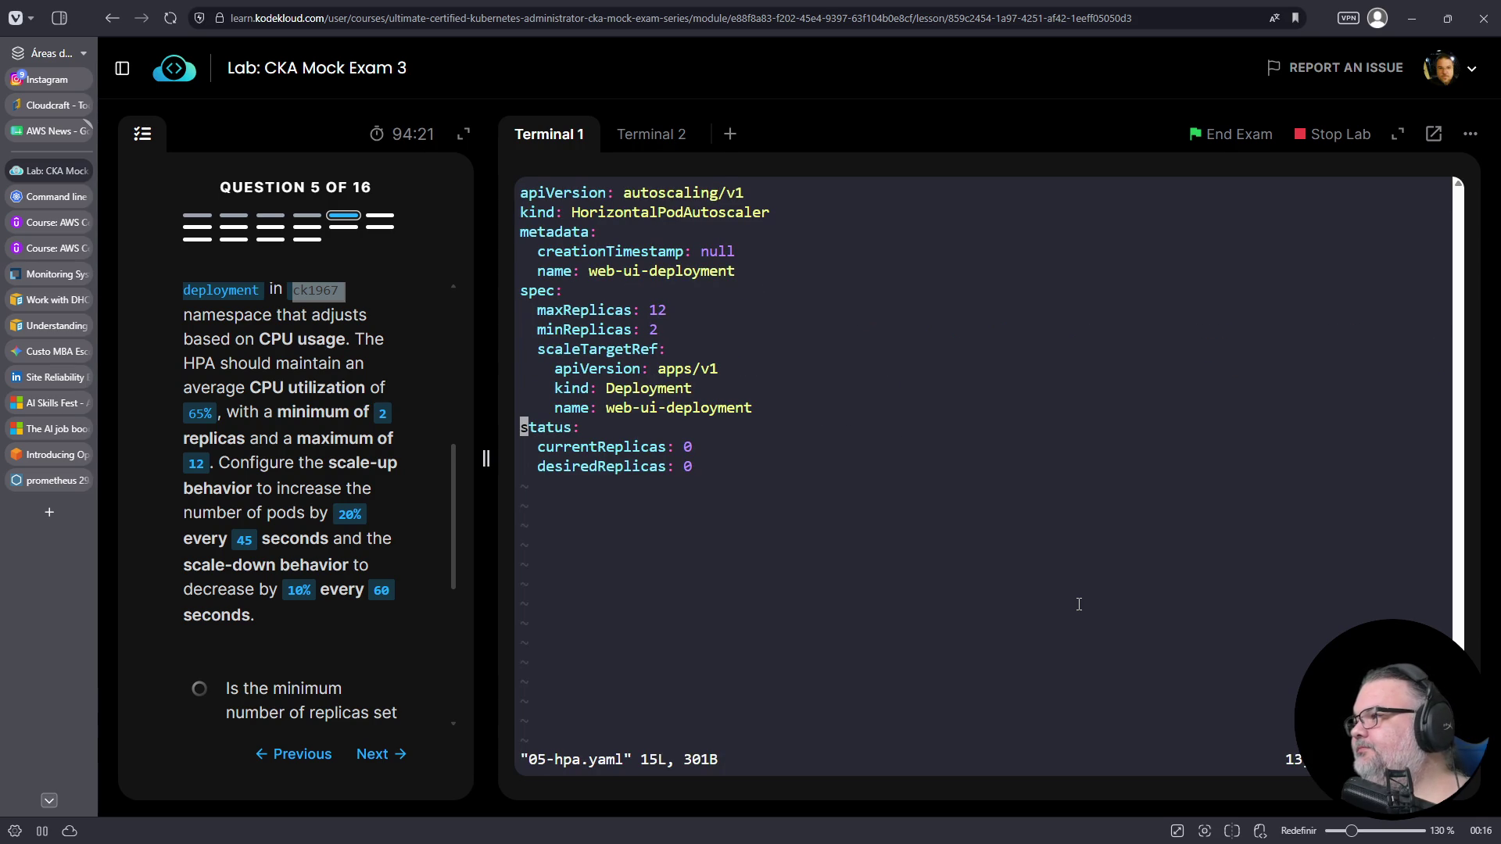
pyautogui.press('d')
pyautogui.hotkey('shift', 'g')
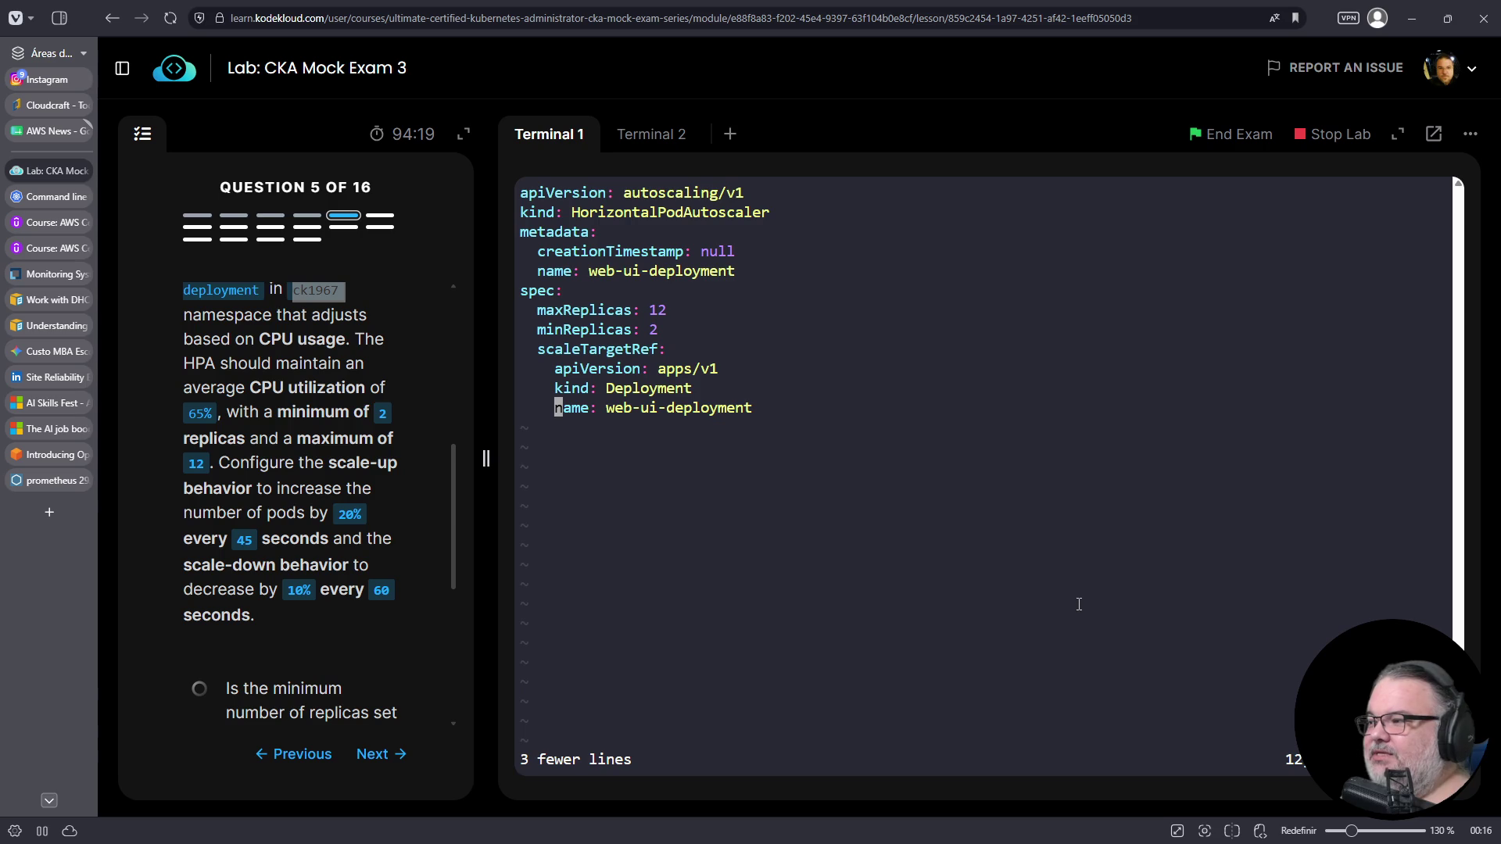
pyautogui.click(50, 200)
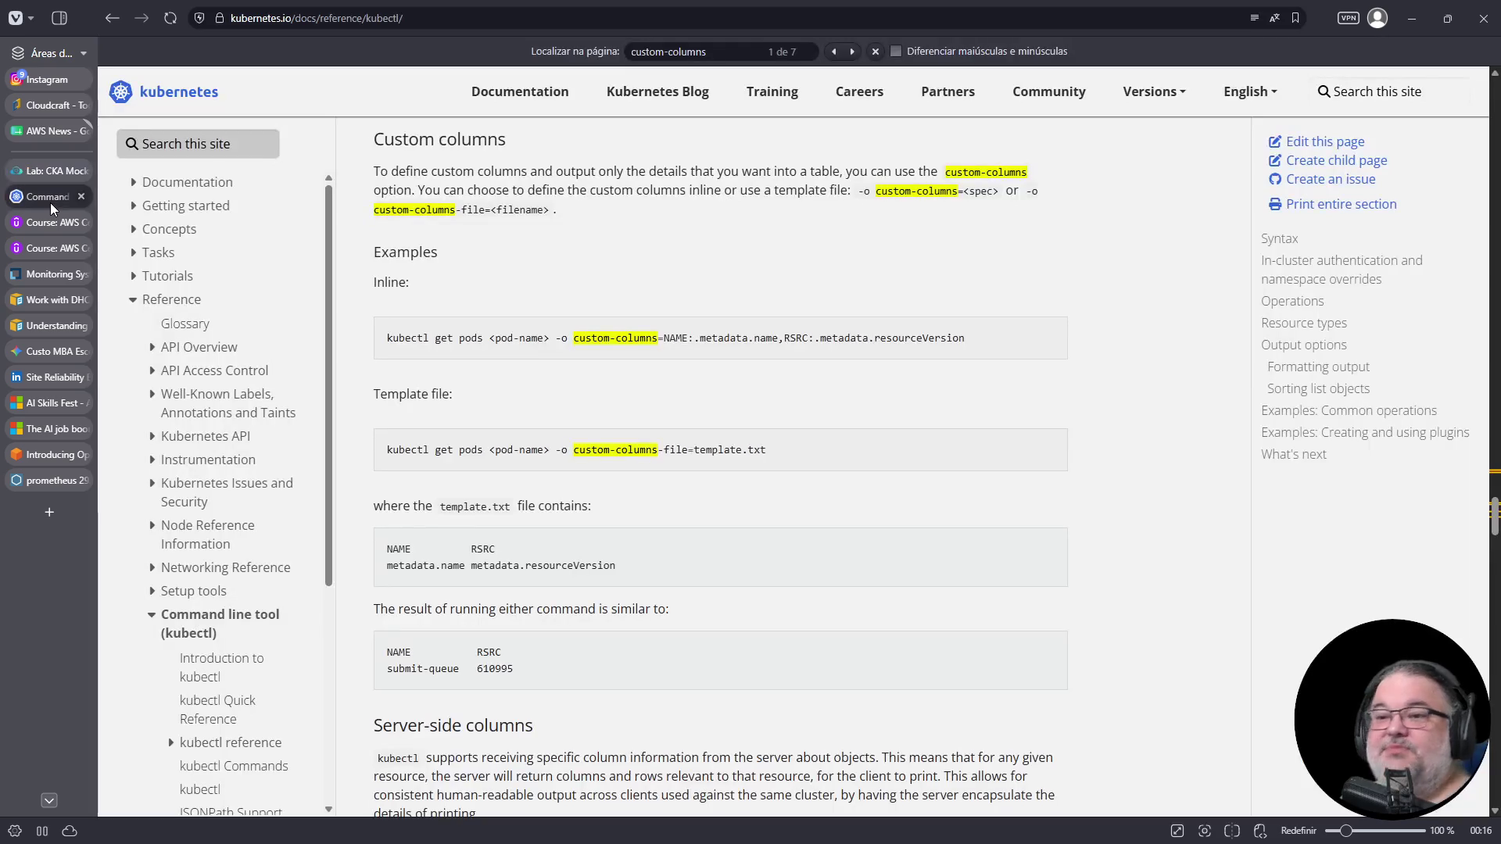
# - Search the Kubernetes docs for hpa and open the Horizontal Pod Autoscaling page
pyautogui.click(195, 144)
pyautogui.write('hpoa')
pyautogui.hotkey('ctrl', 'a')
pyautogui.write('hpa')
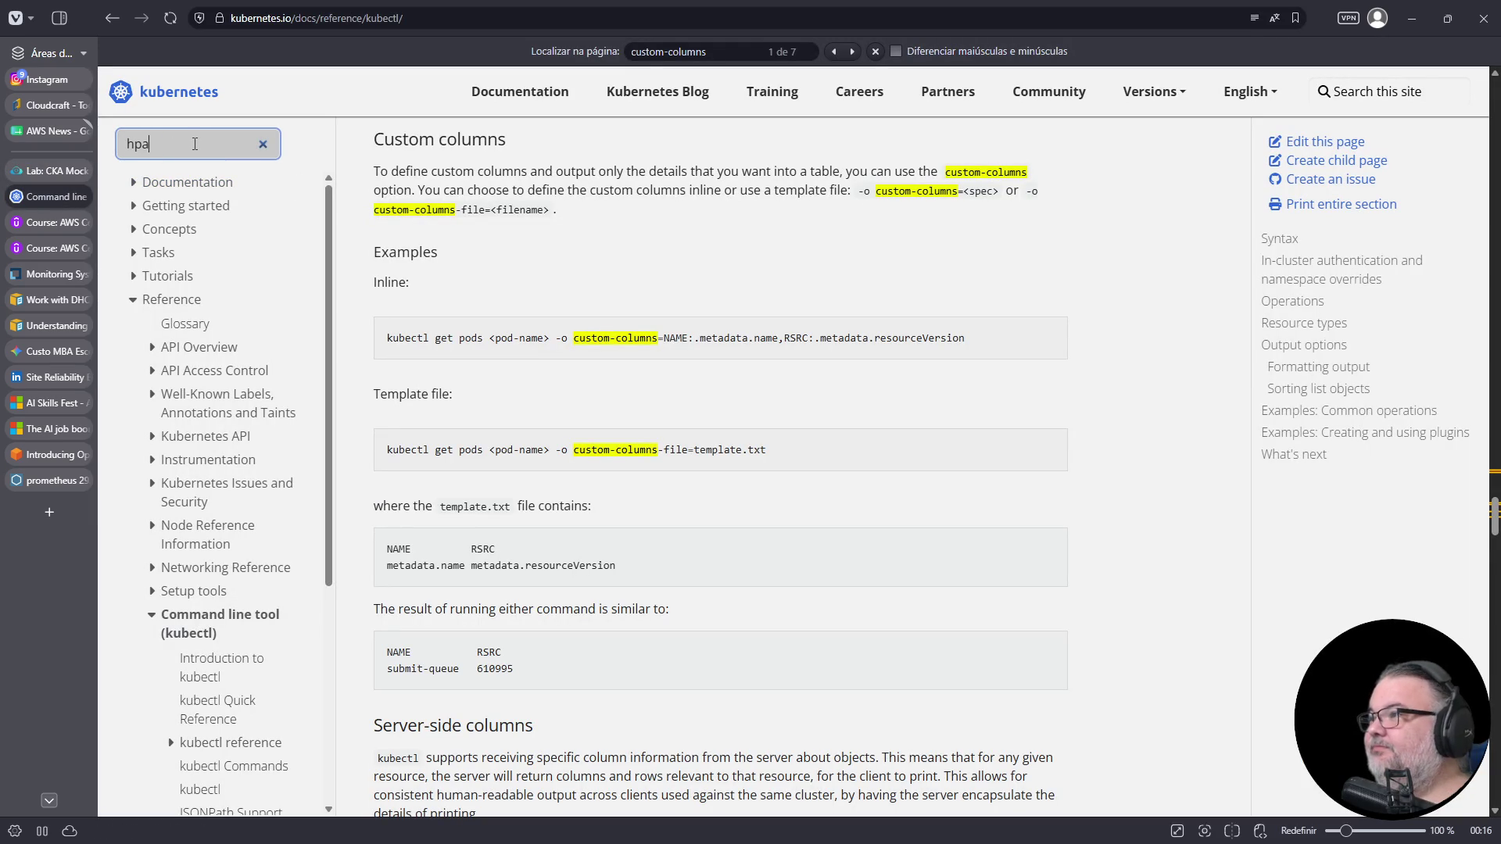
pyautogui.press('Return')
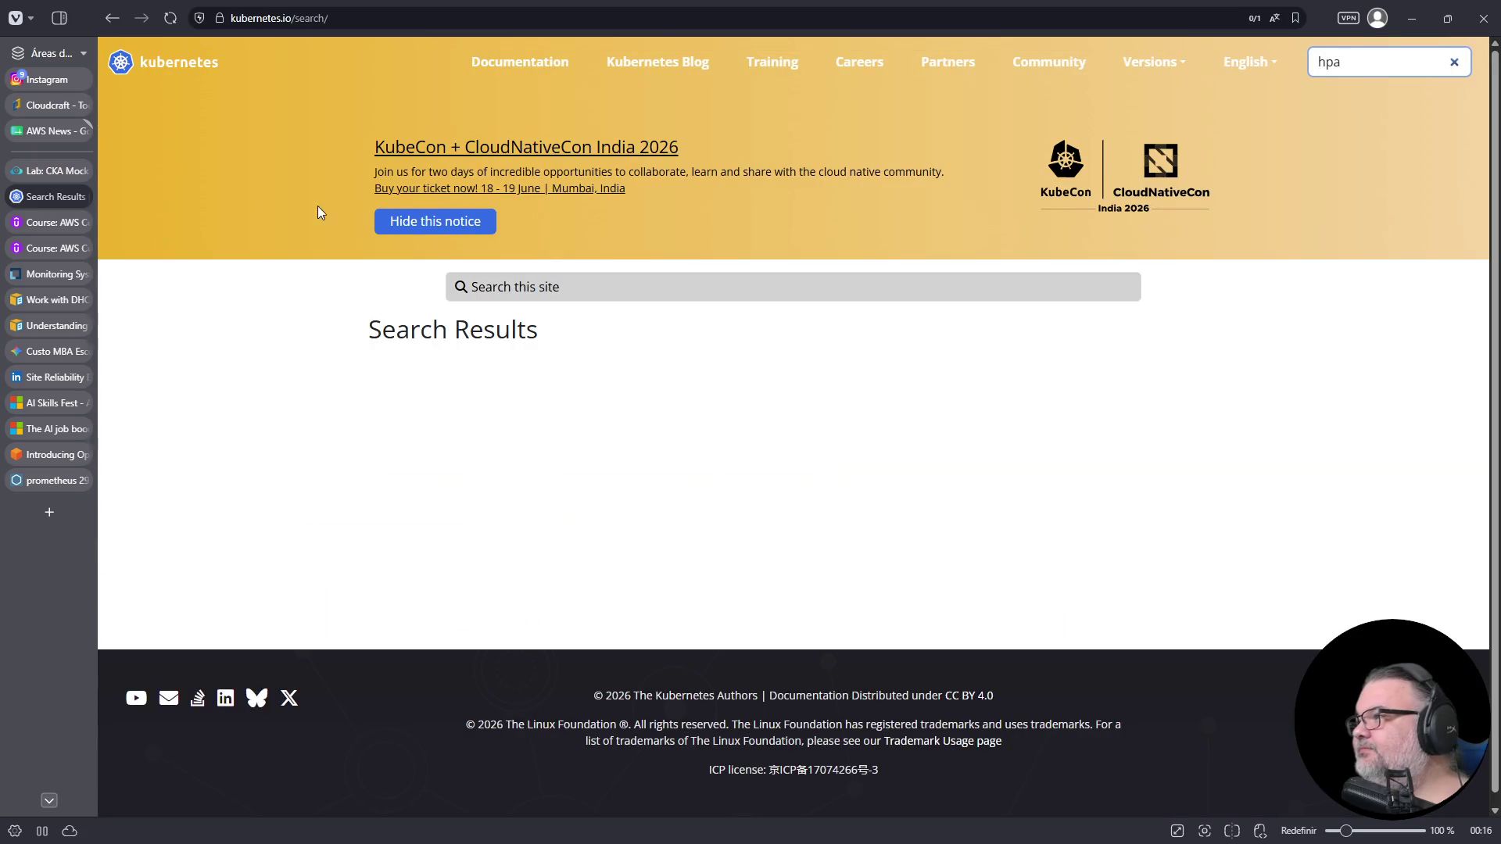
pyautogui.click(550, 422)
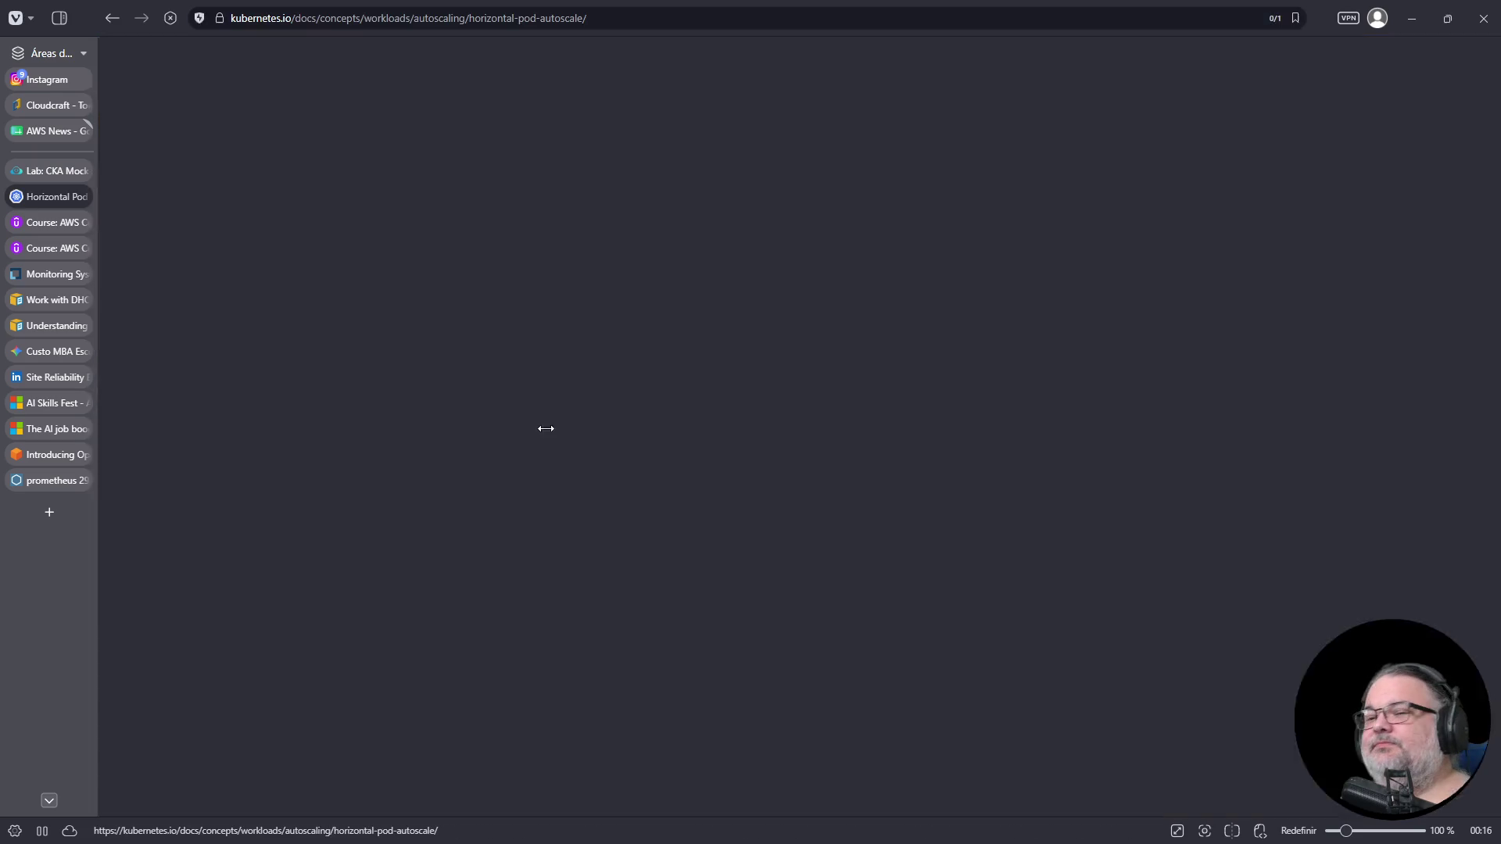
# - Copy the CPU resource-metric YAML example from the 'Support for resource metrics' section
pyautogui.scroll(-20, 552, 428)
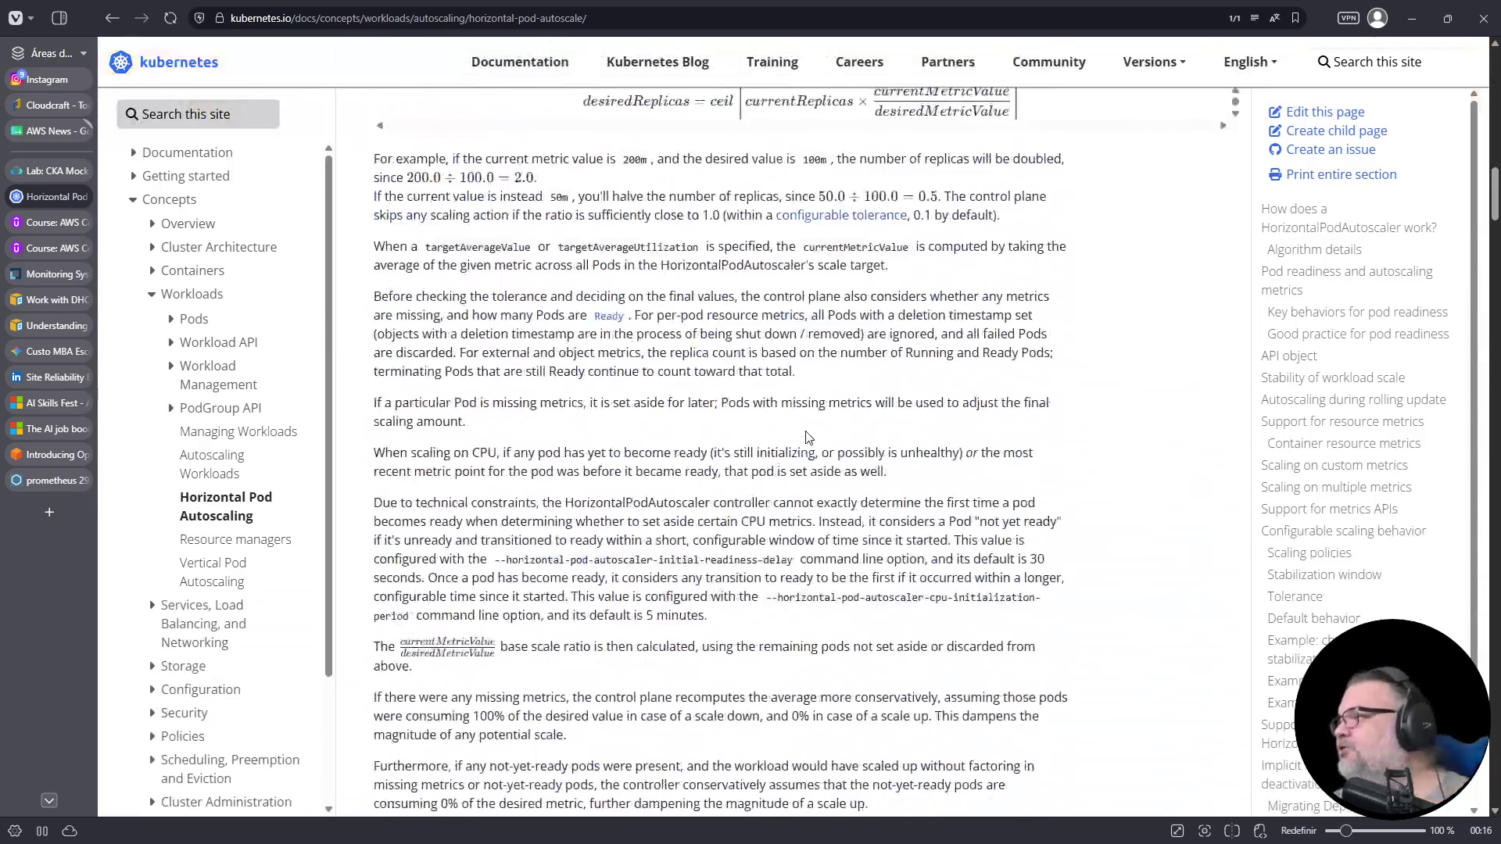
pyautogui.scroll(-20, 805, 431)
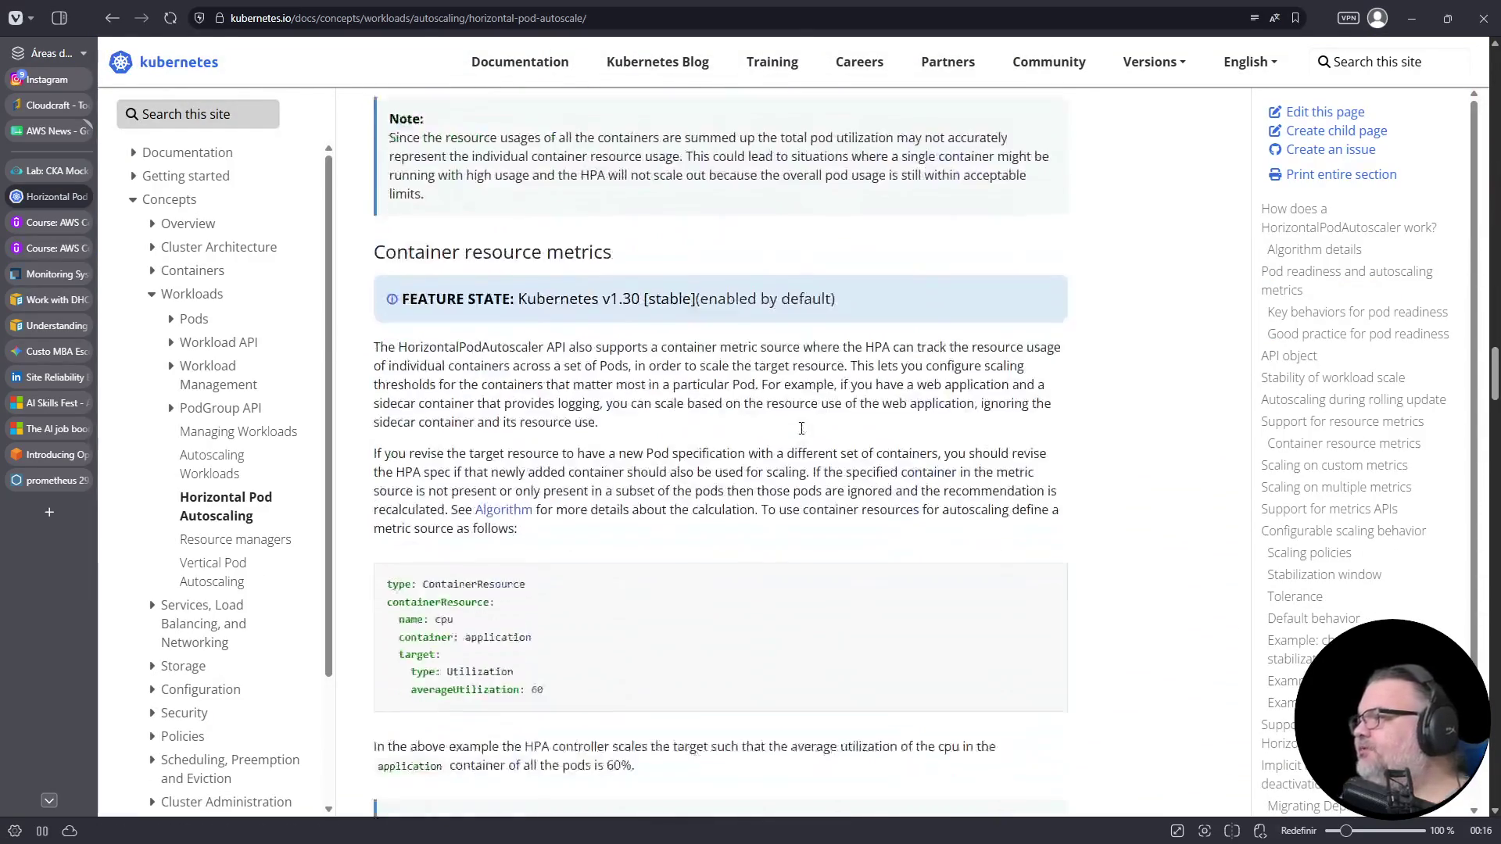
pyautogui.scroll(-1, 423, 379)
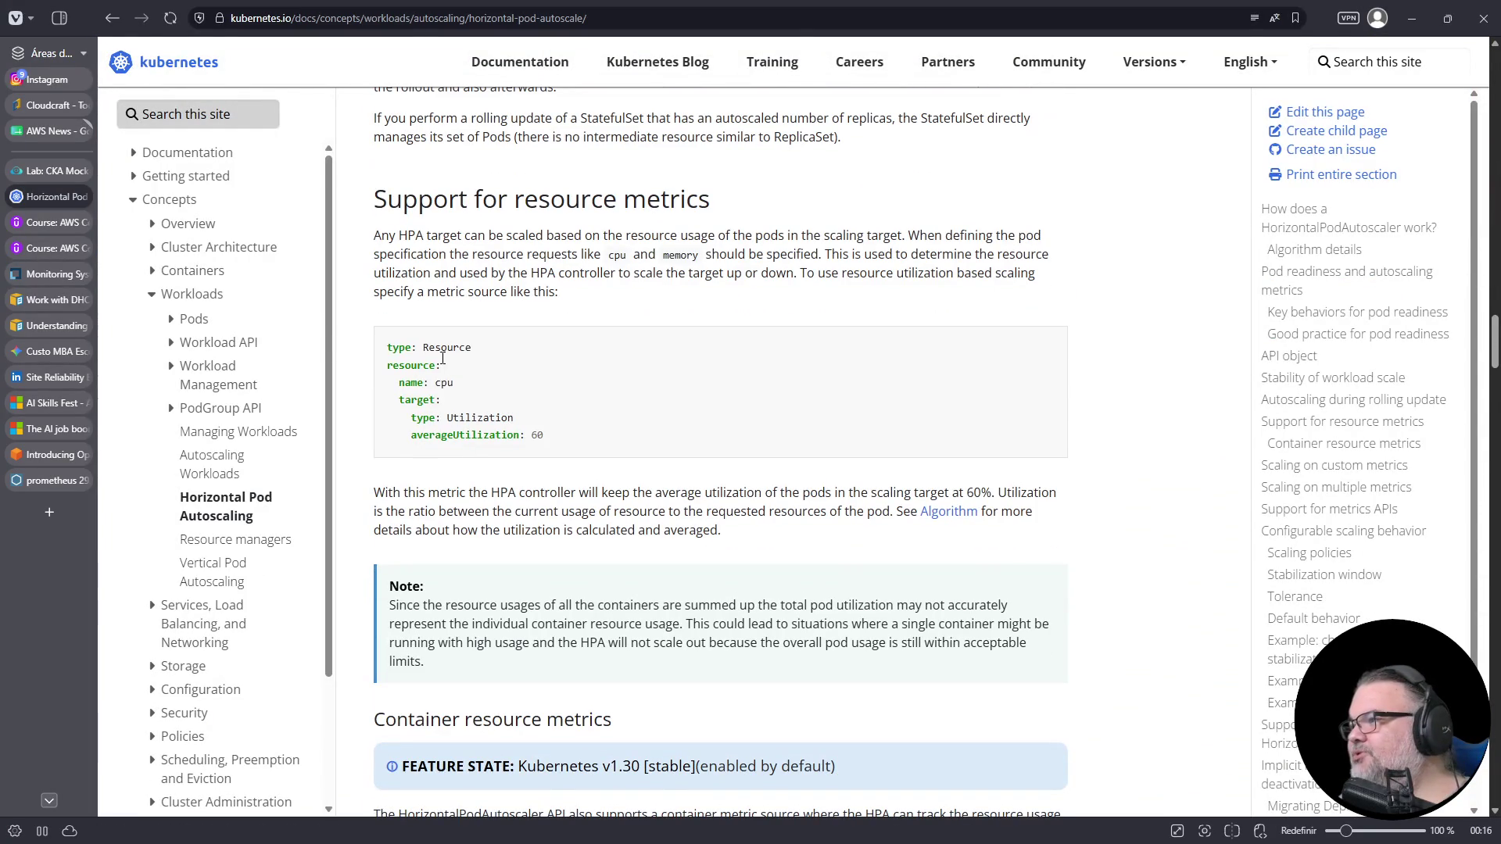
pyautogui.scroll(-15, 552, 442)
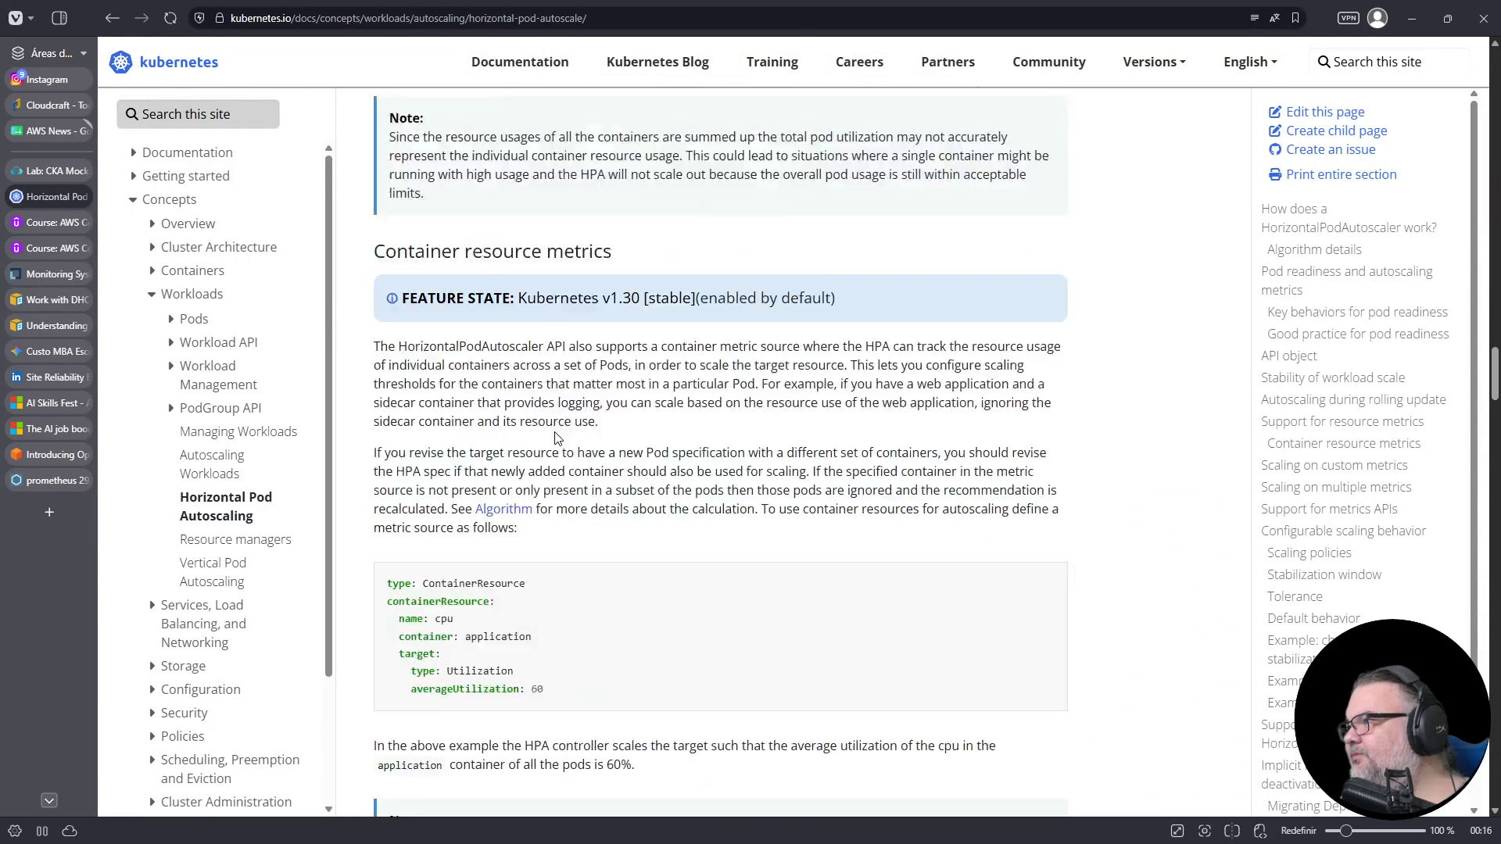
pyautogui.scroll(-20, 556, 432)
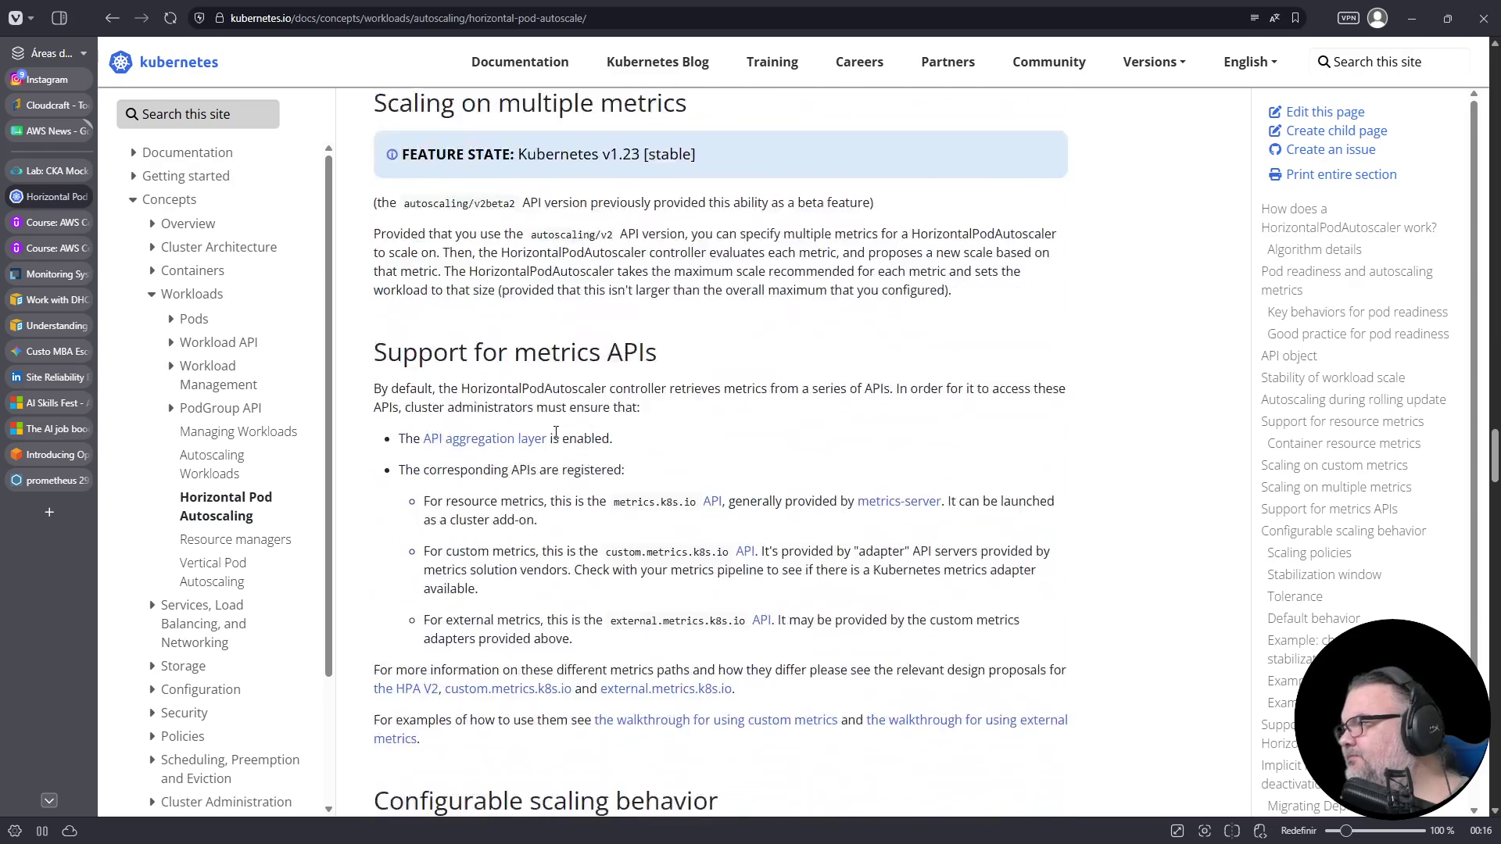
pyautogui.scroll(-20, 556, 432)
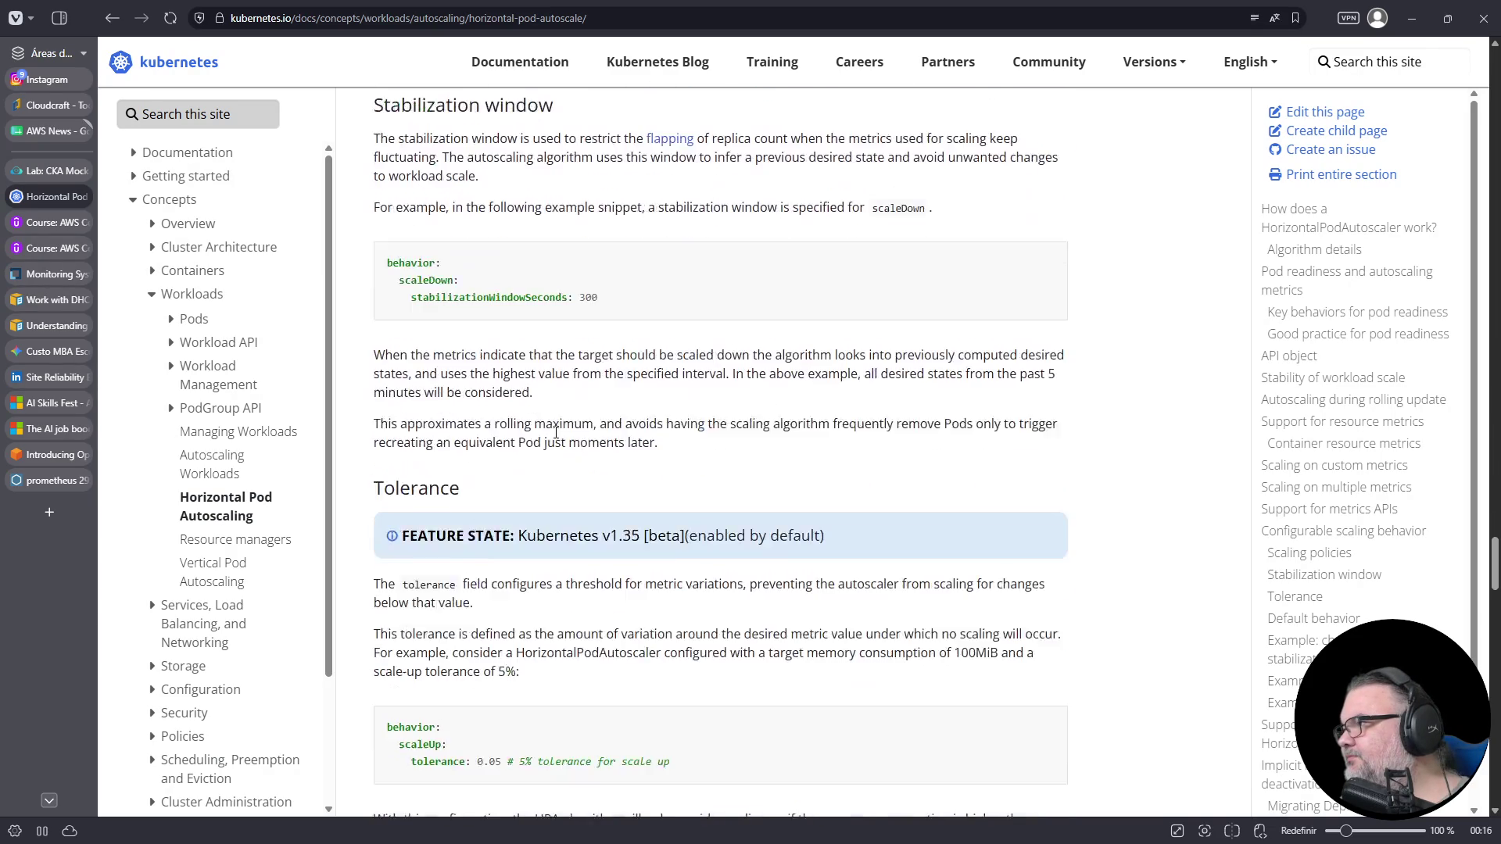
pyautogui.scroll(-20, 556, 438)
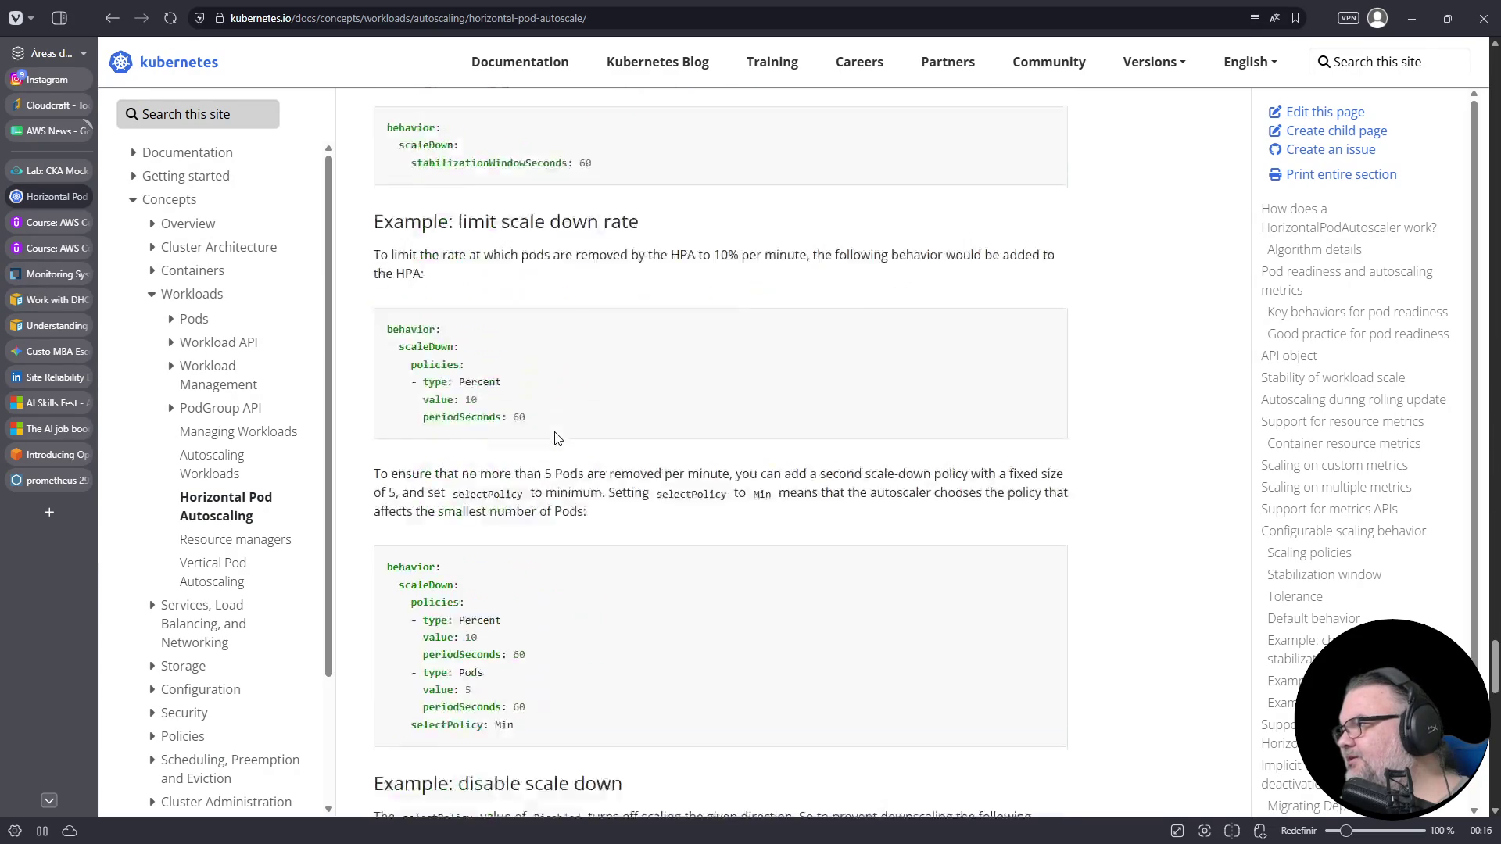
pyautogui.scroll(-5, 552, 434)
pyautogui.scroll(15, 552, 433)
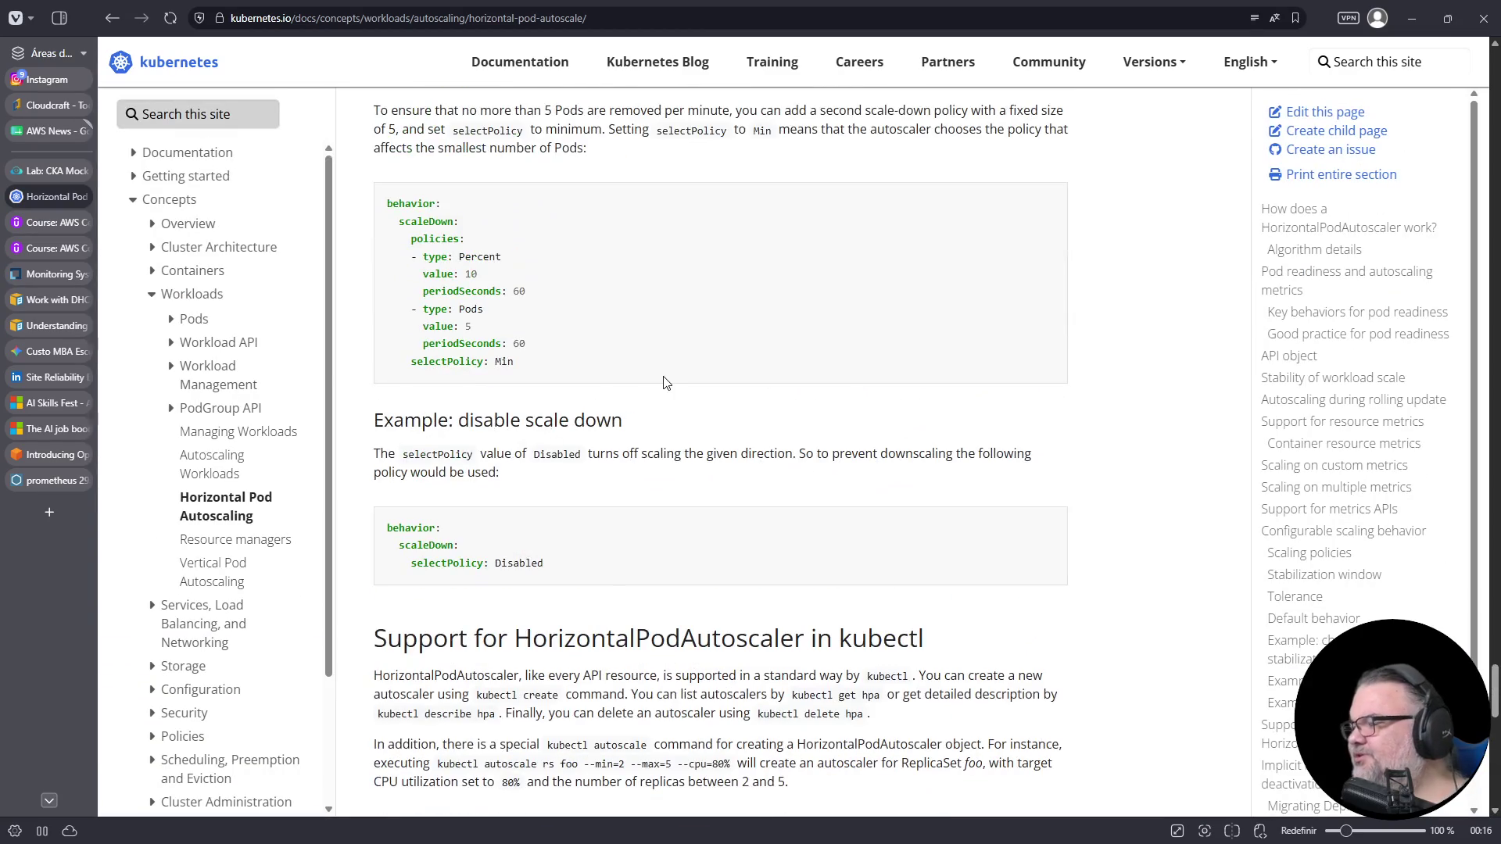
pyautogui.press('Home')
pyautogui.scroll(-20, 660, 382)
pyautogui.scroll(-20, 661, 382)
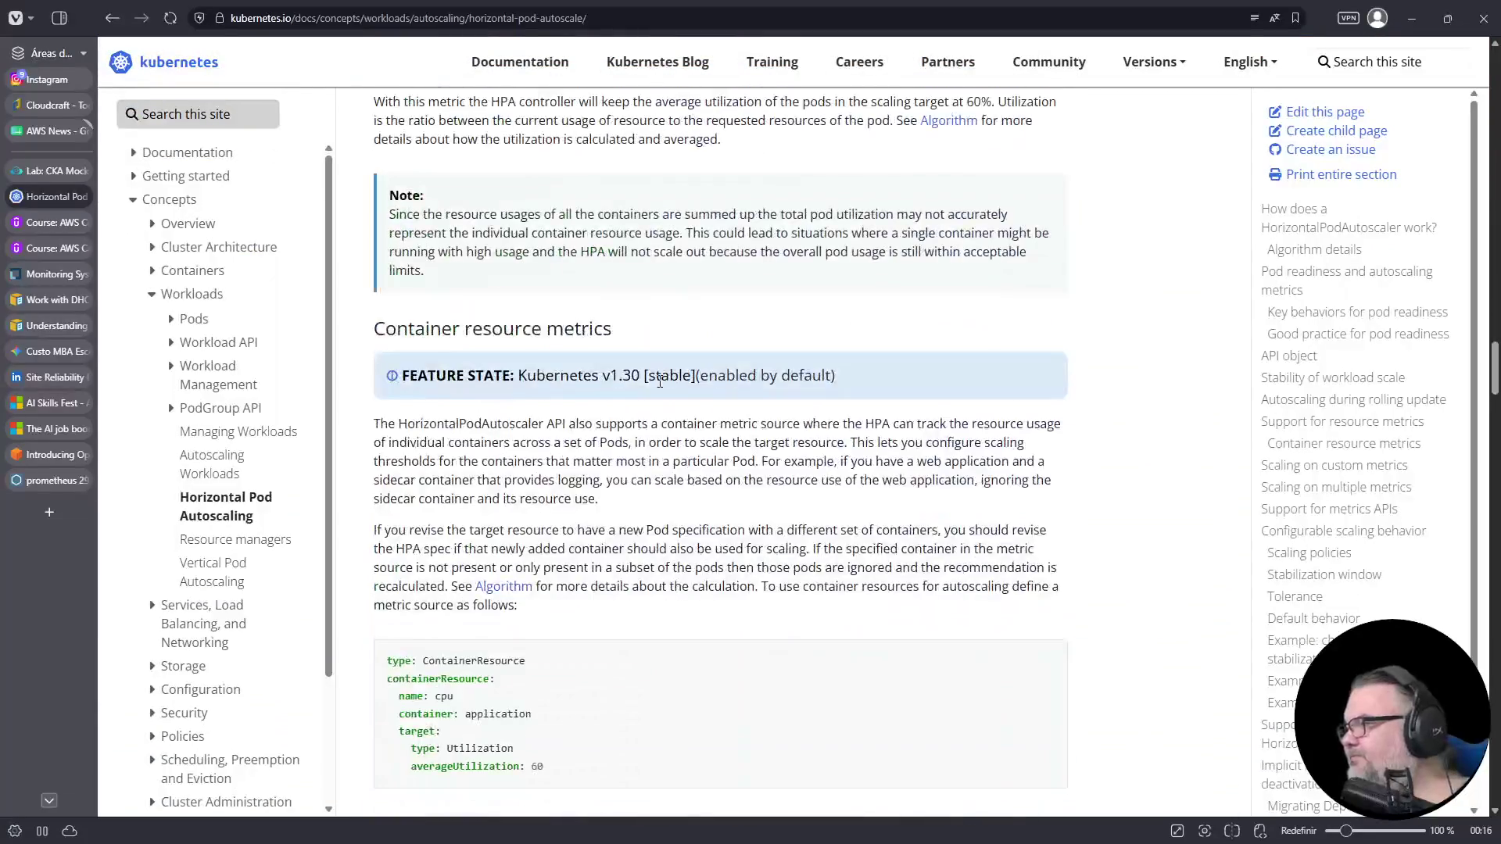
pyautogui.scroll(4, 661, 382)
pyautogui.moveTo(550, 359)
pyautogui.mouseDown()
pyautogui.moveTo(391, 337)
pyautogui.moveTo(379, 278)
pyautogui.mouseUp()
pyautogui.rightClick(401, 271)
pyautogui.click(422, 281)
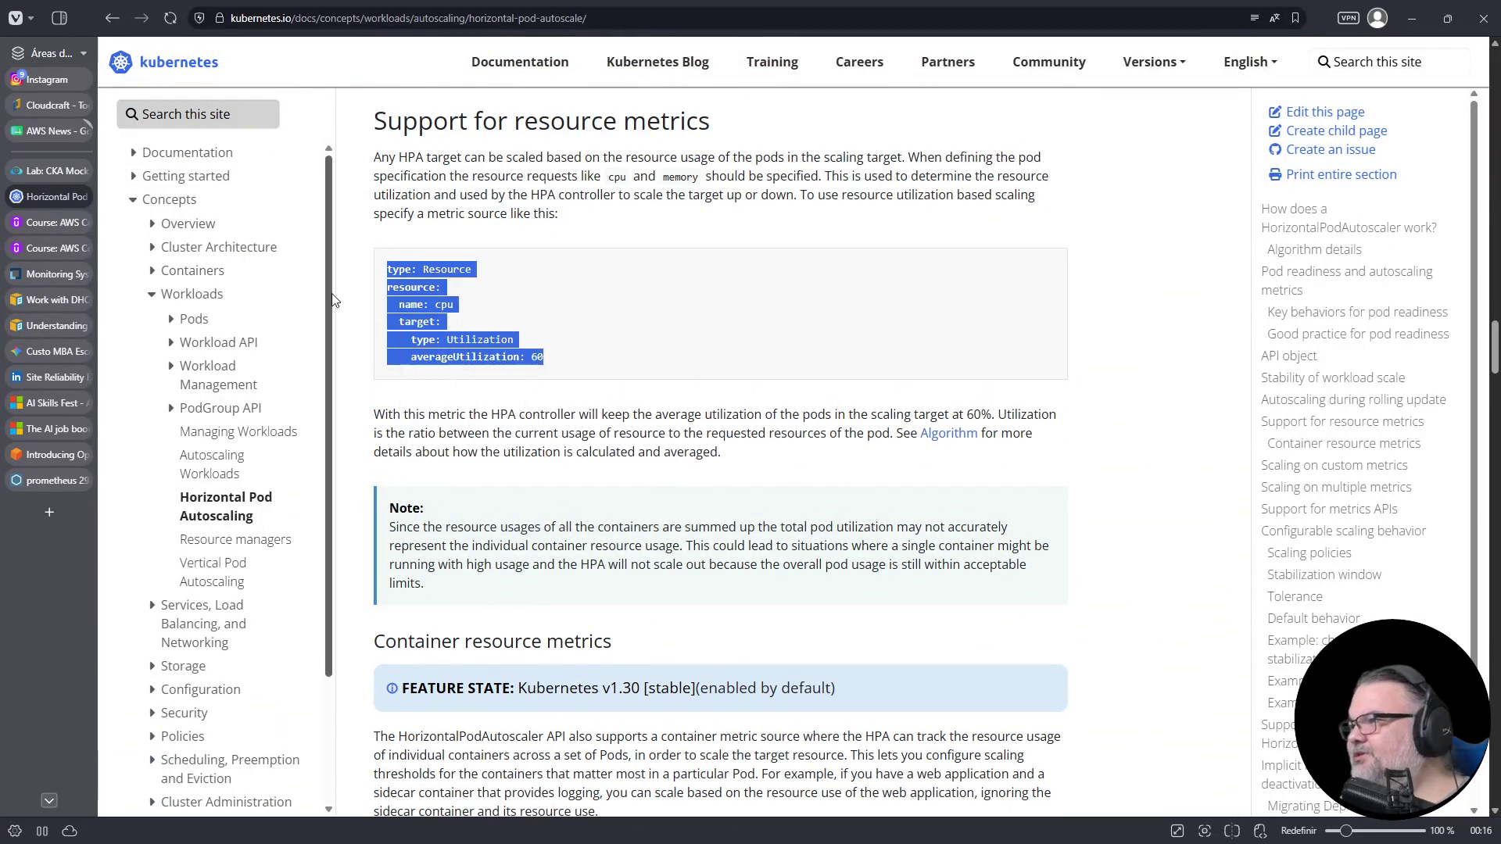
pyautogui.click(47, 175)
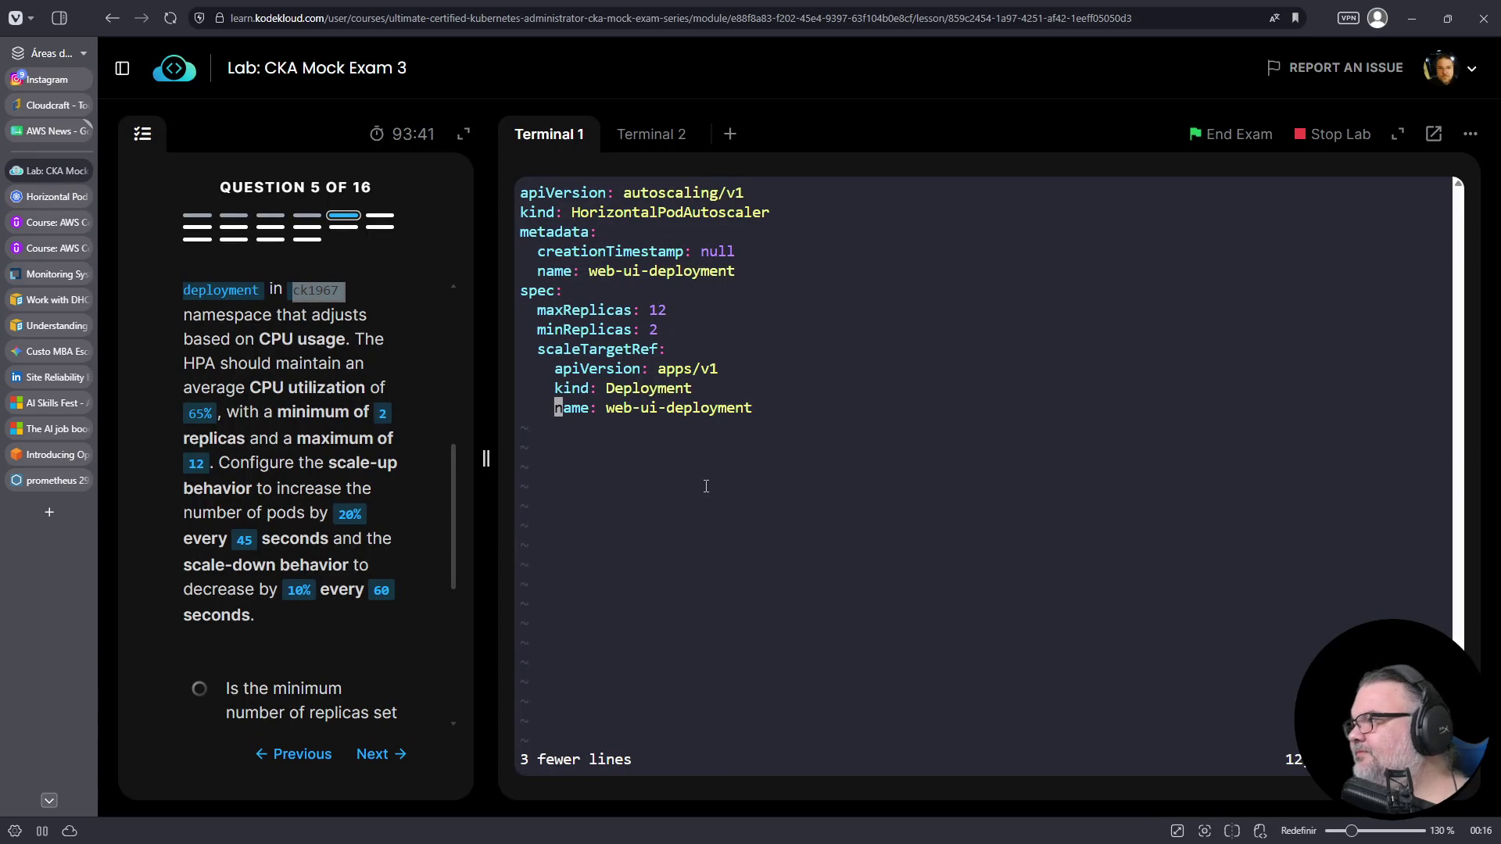
# - Paste the copied cpu metric block on a new line below the scaleTargetRef name
pyautogui.press('Up')
pyautogui.press('Up')
pyautogui.press('Up')
pyautogui.press('Down')
pyautogui.hotkey('shift', 'g')
pyautogui.press('o')
pyautogui.press('BackSpace')
pyautogui.press('BackSpace')
pyautogui.press('BackSpace')
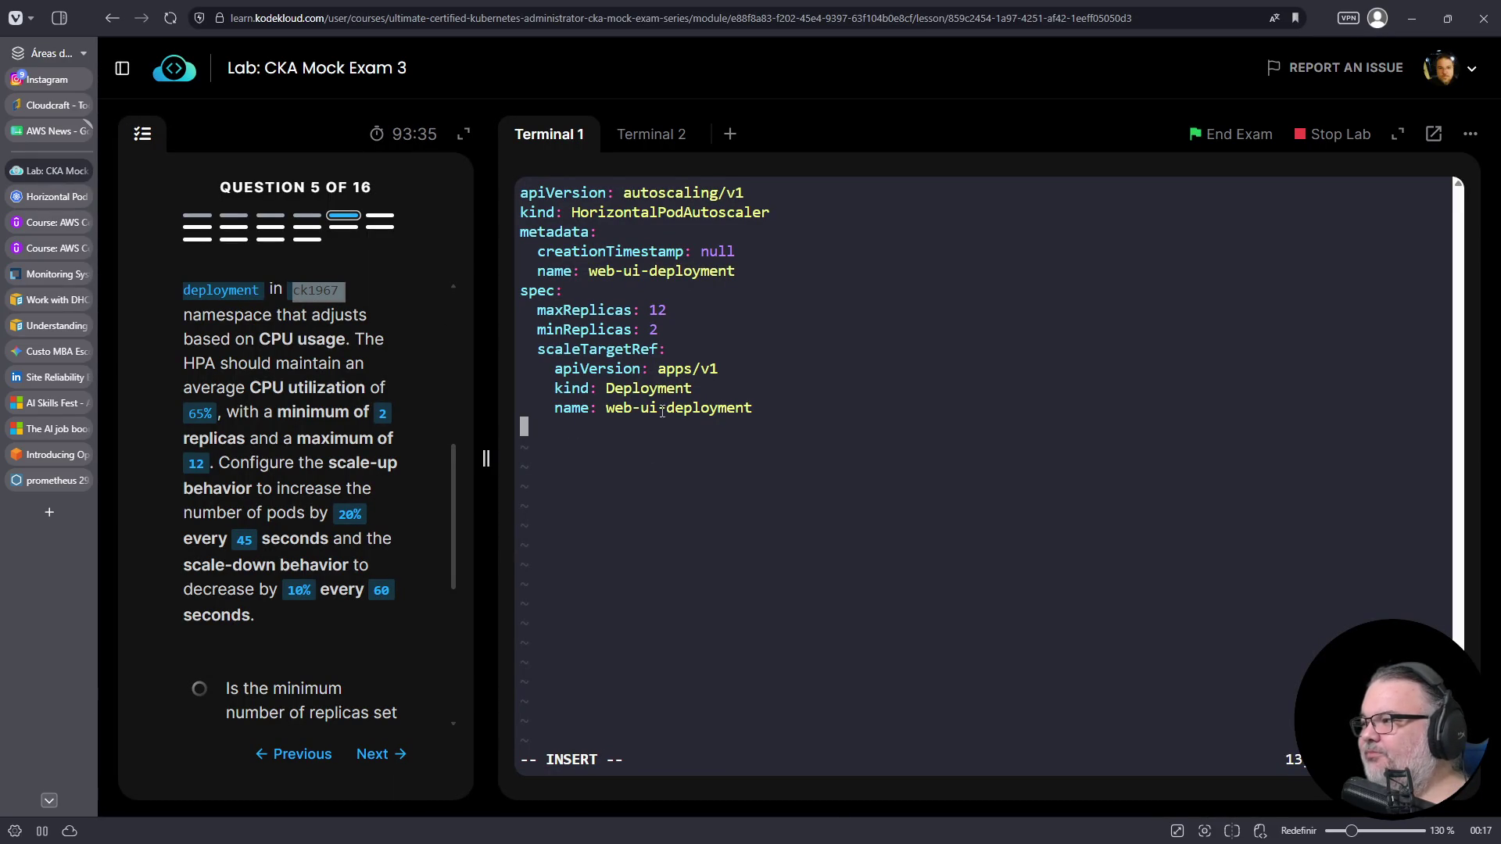
pyautogui.rightClick(637, 462)
pyautogui.click(689, 613)
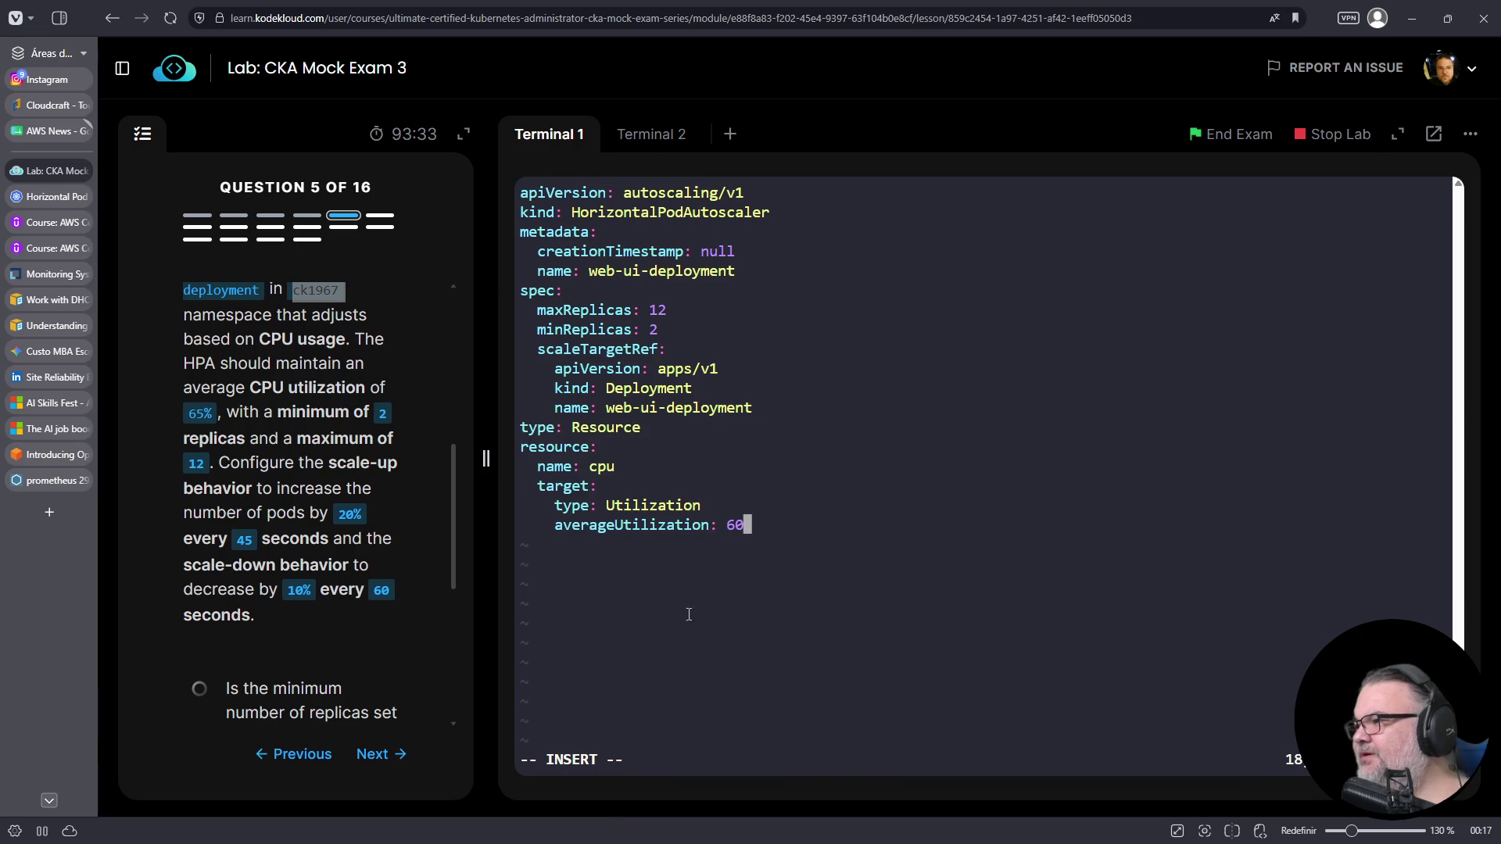
# - Indent the pasted metrics lines so they sit correctly under spec
pyautogui.press('Up')
pyautogui.press('Up')
pyautogui.press('Up')
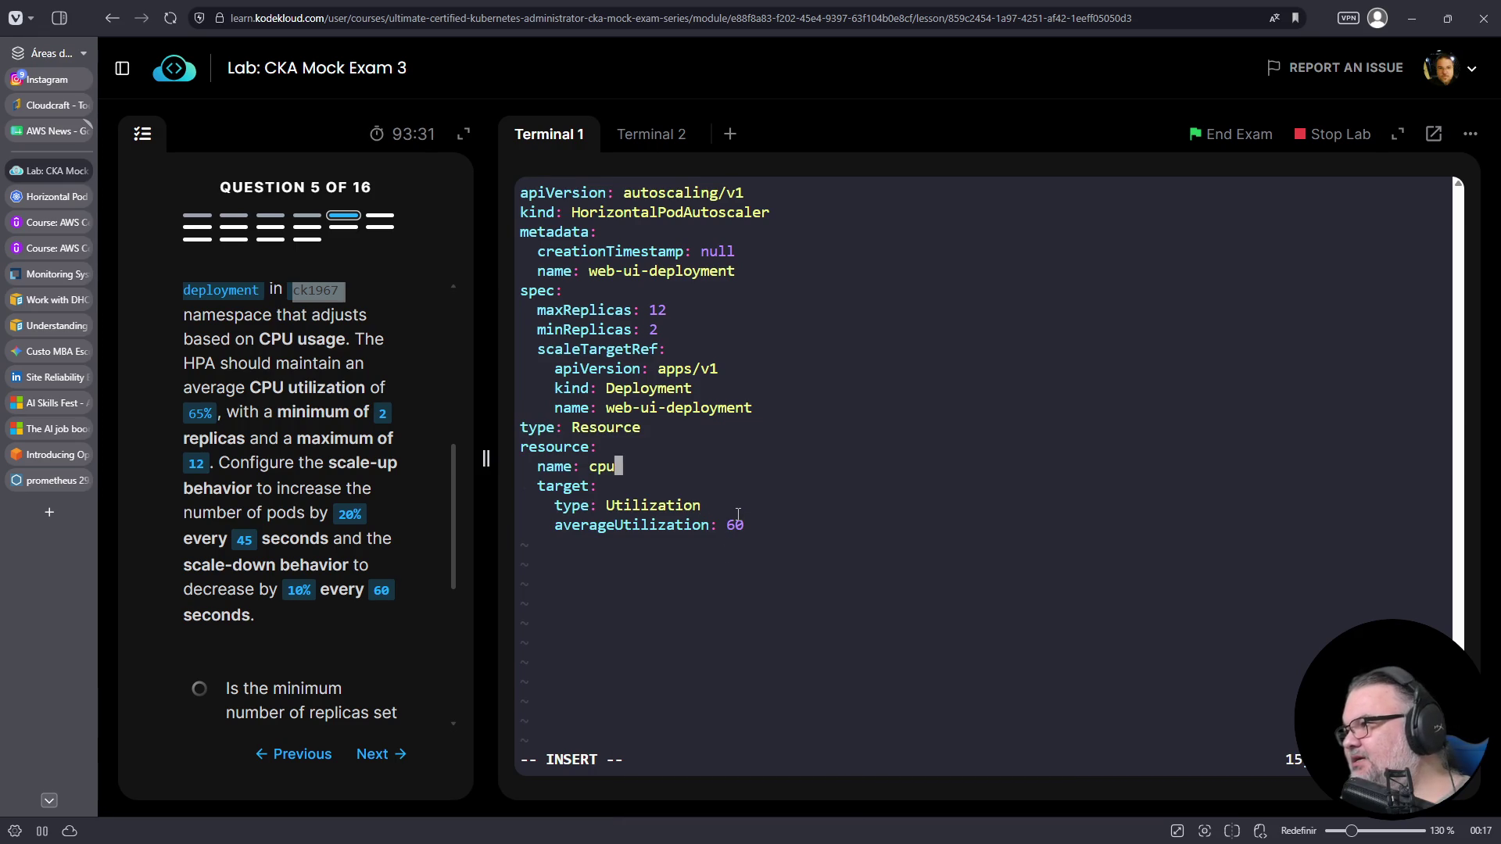
pyautogui.press('Up')
pyautogui.press('Home')
pyautogui.press('Up')
pyautogui.press('Down')
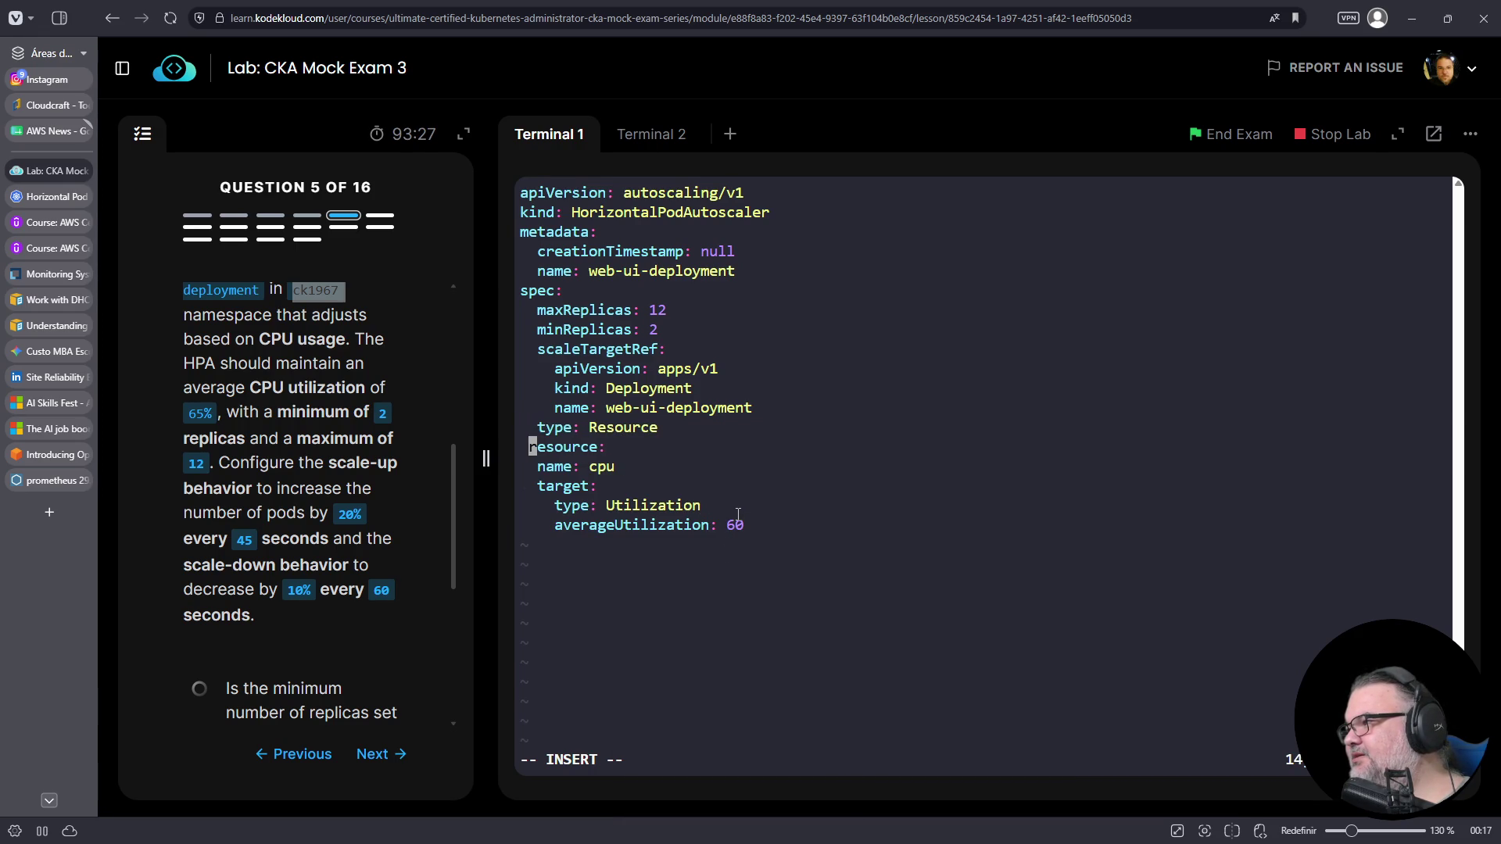
pyautogui.press('Down')
pyautogui.press('Down')
pyautogui.press('Home')
pyautogui.press('Down')
pyautogui.press('Home')
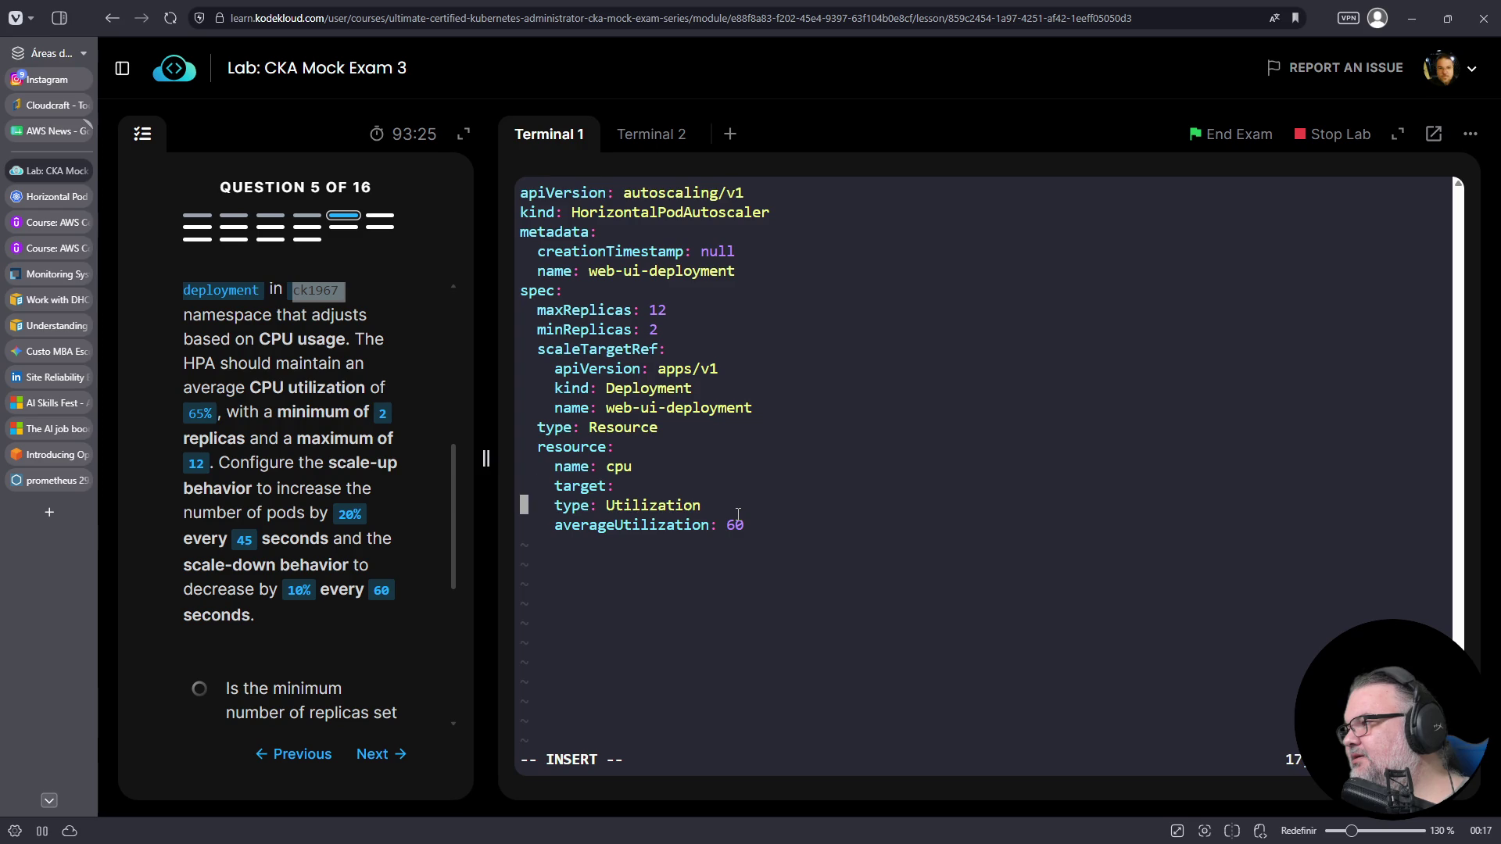
pyautogui.press('Down')
pyautogui.press('Home')
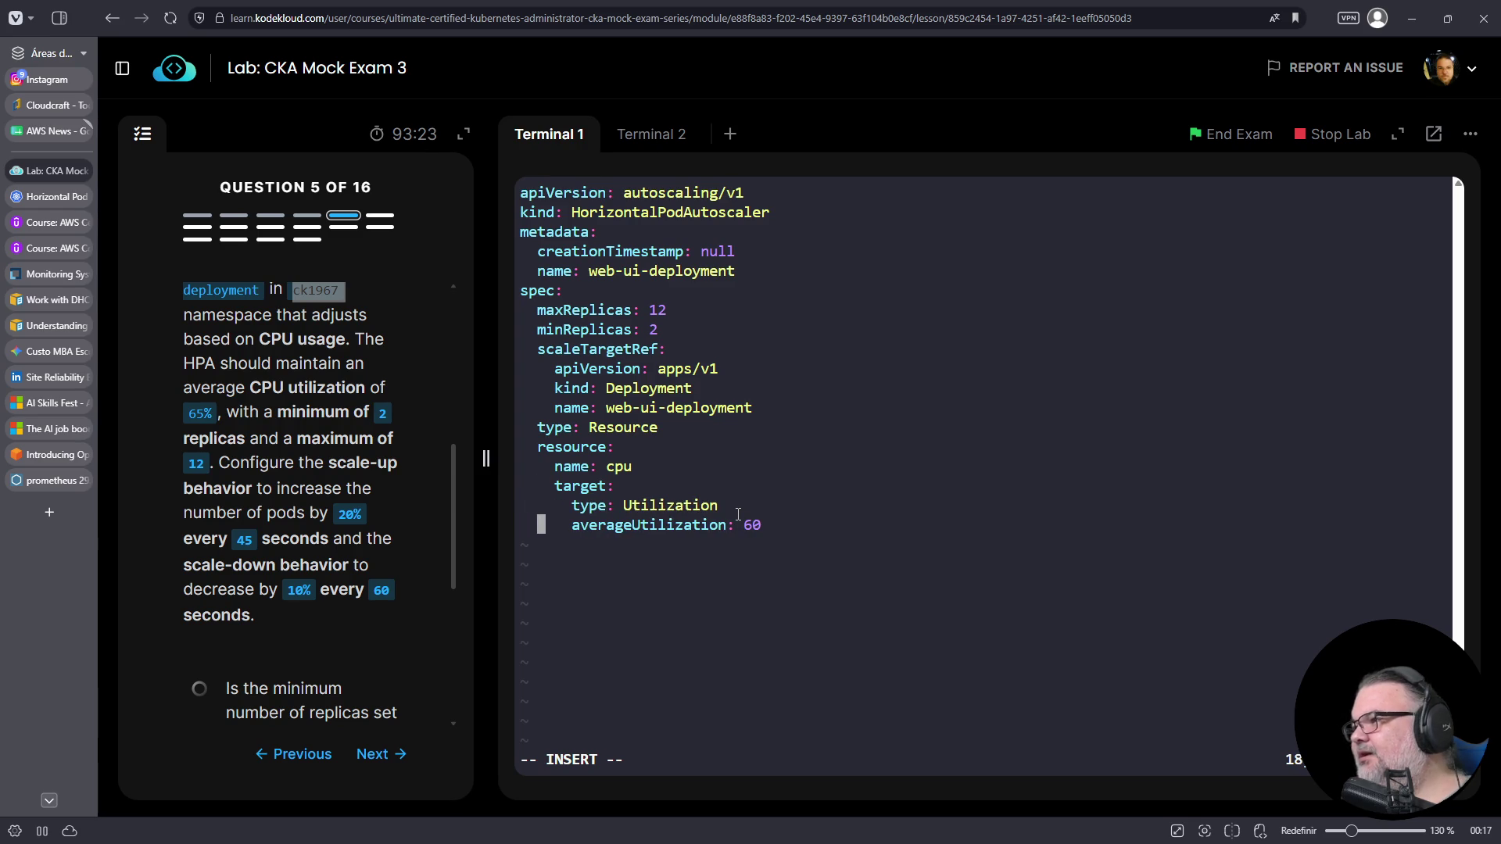
# - Change averageUtilization from 60 to 65, save with :w, and open a new line below it
pyautogui.press('End')
pyautogui.press('Left')
pyautogui.press('Left')
pyautogui.click(738, 516)
pyautogui.press('Right')
pyautogui.press('Right')
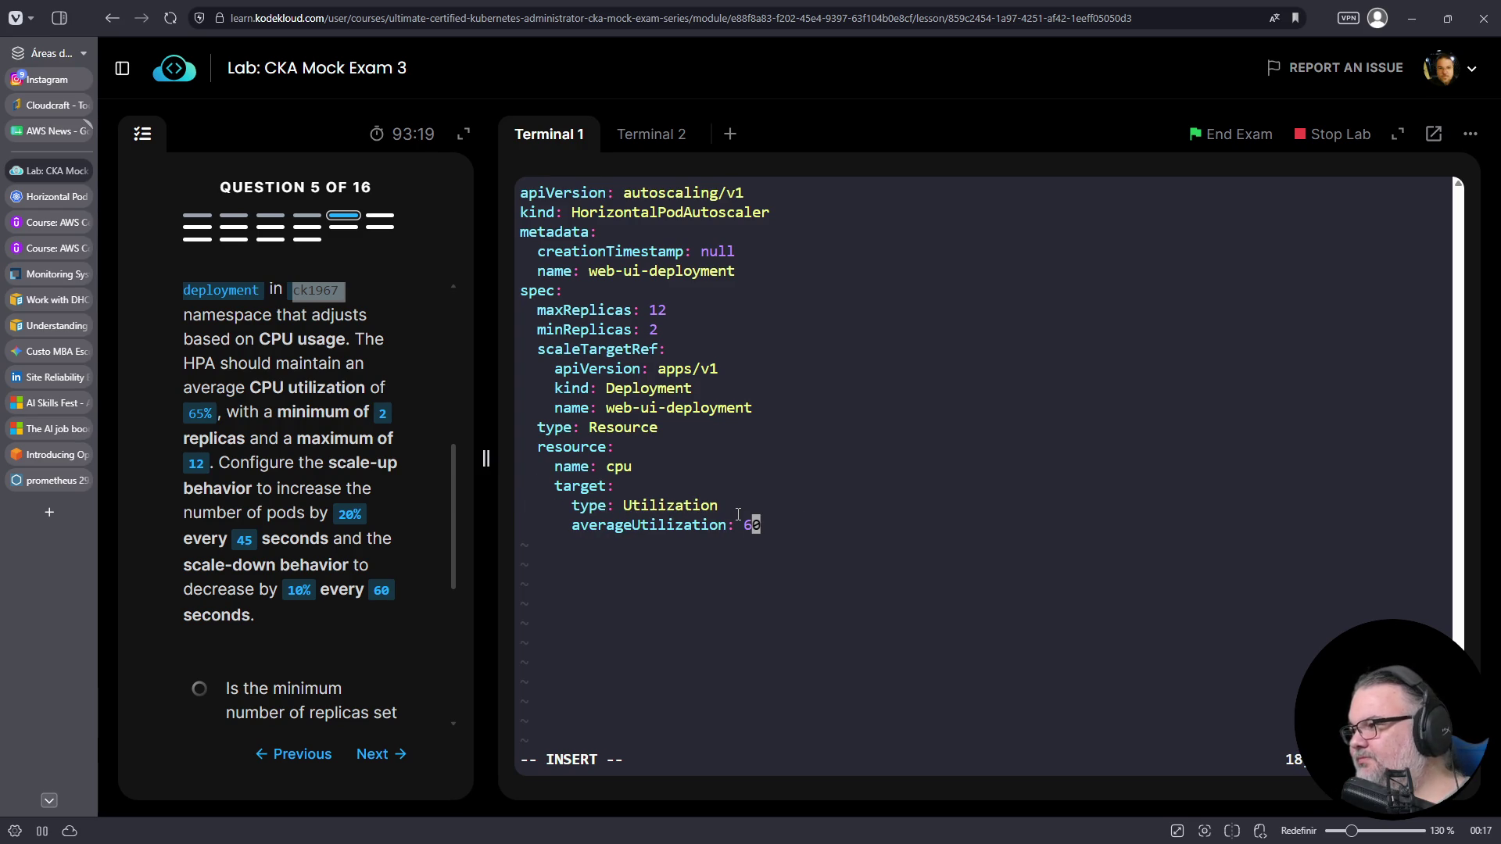
pyautogui.write('5')
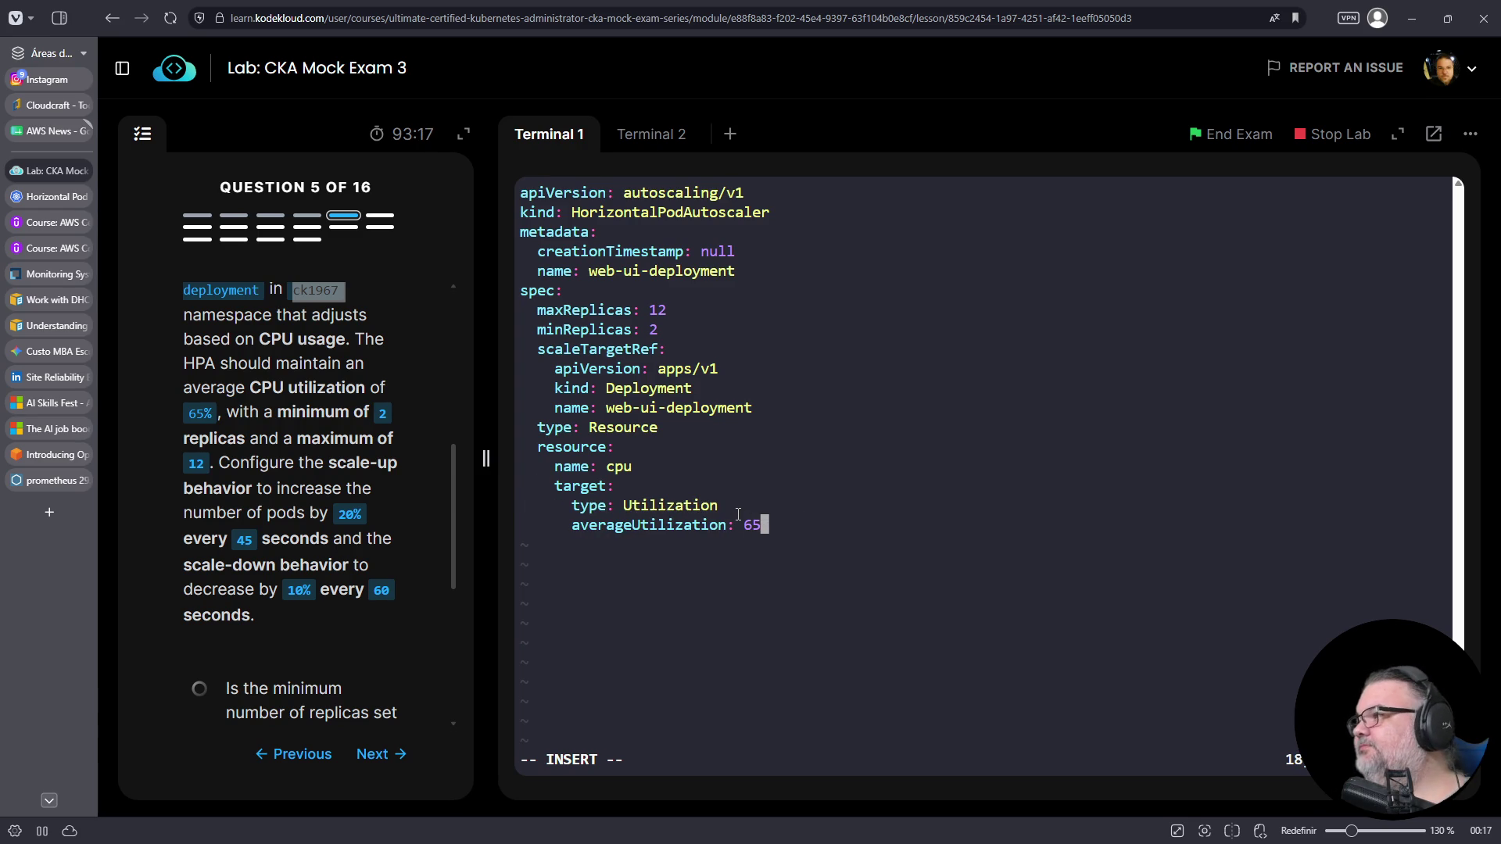
pyautogui.press('Escape')
pyautogui.write(':w')
pyautogui.press('Return')
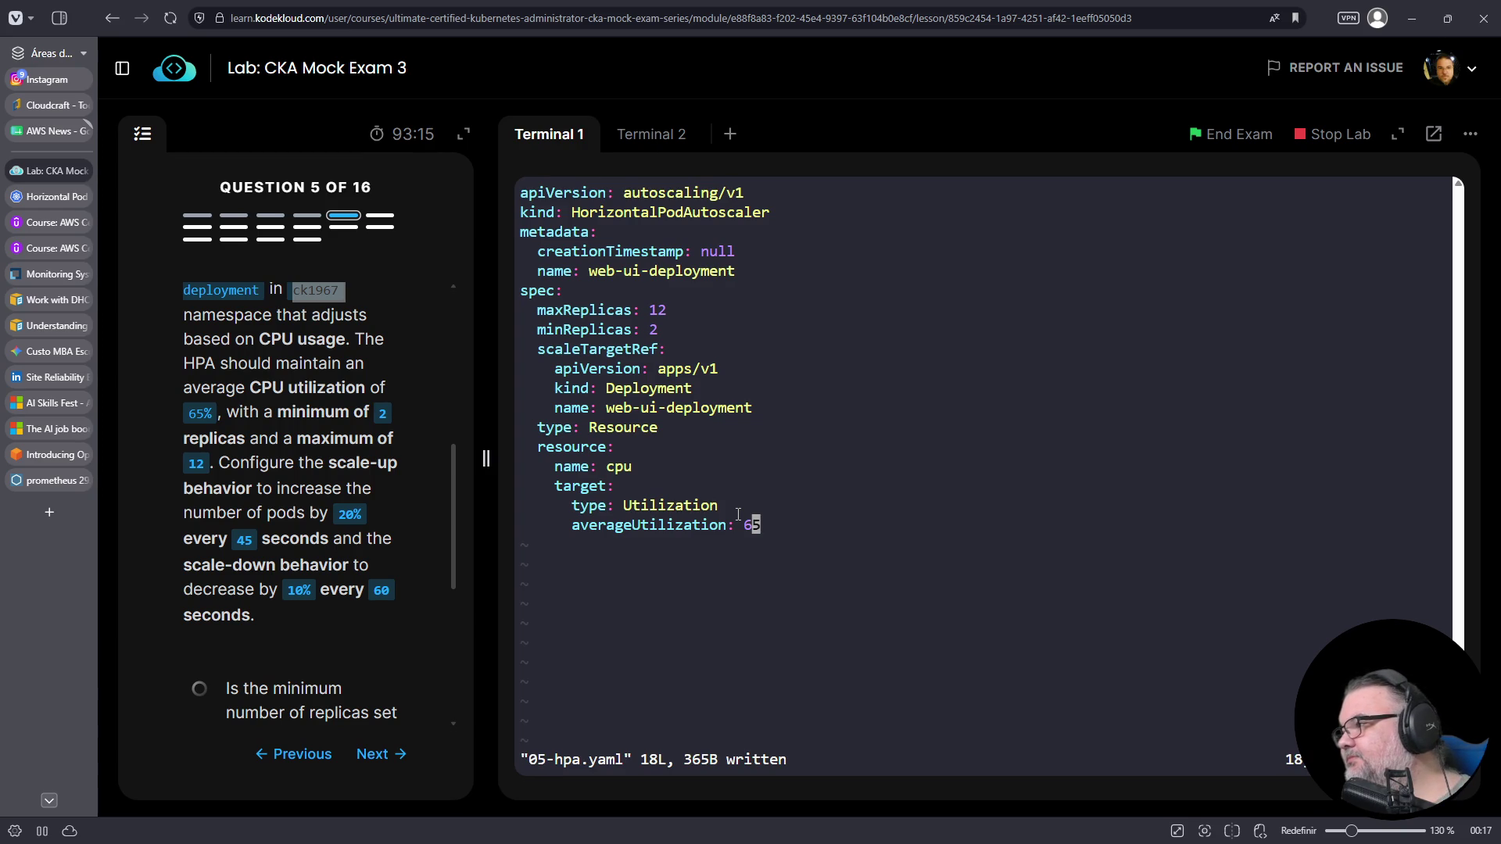
pyautogui.press('o')
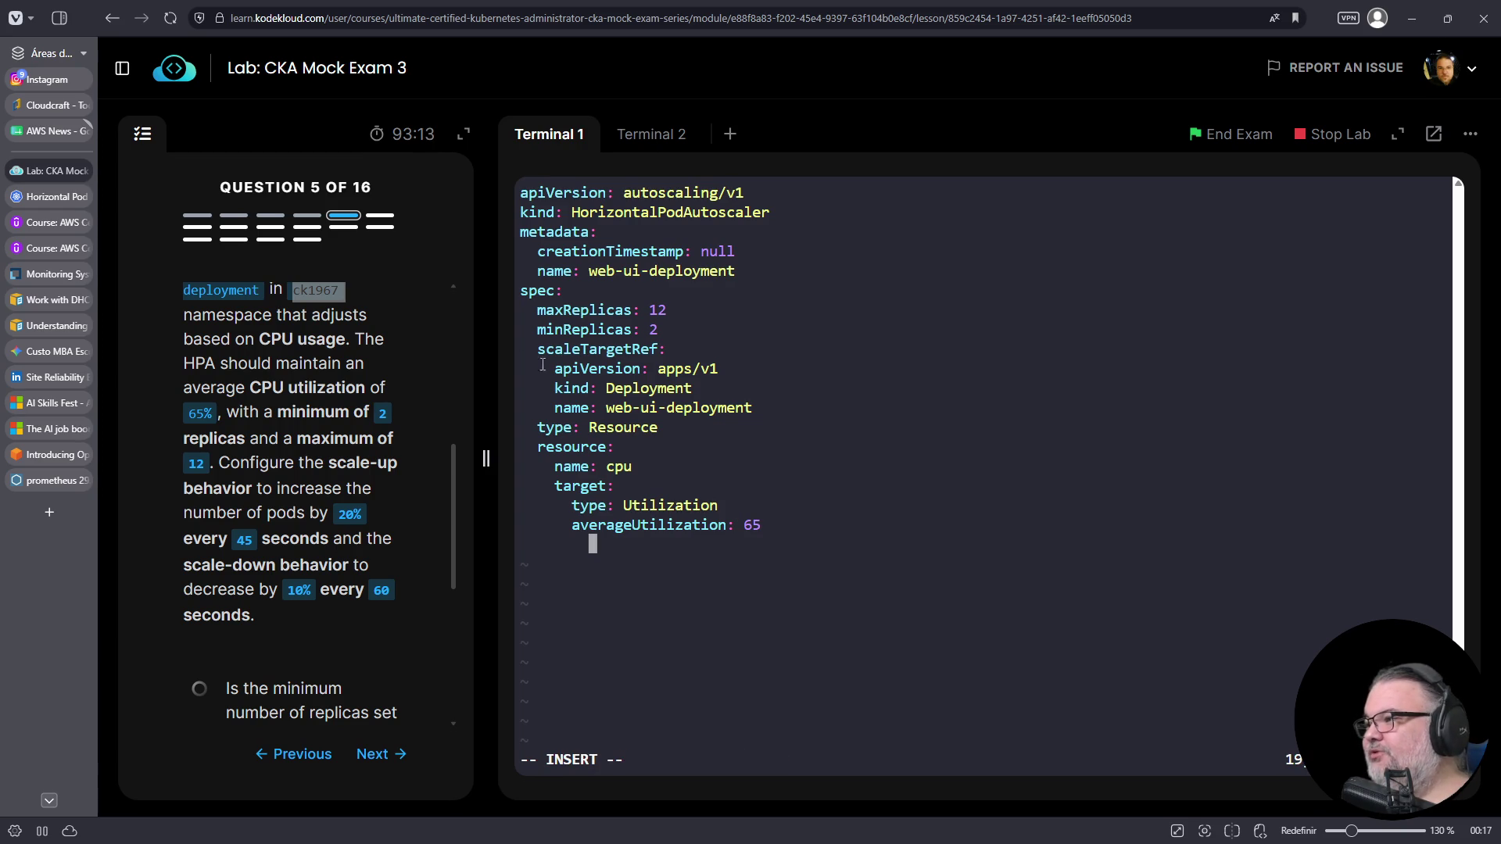
pyautogui.click(50, 196)
pyautogui.click(693, 359)
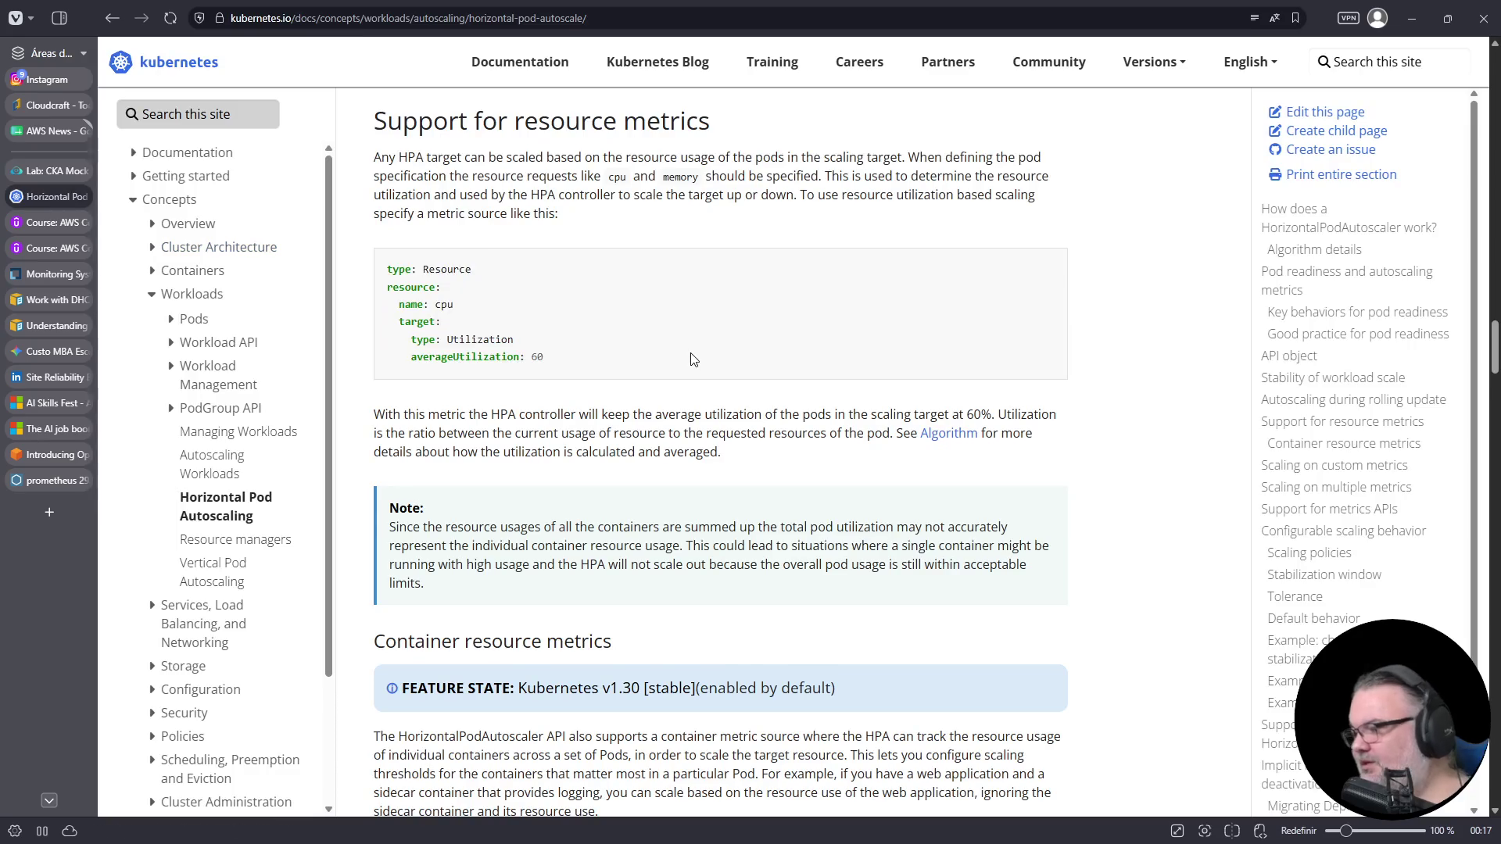
# - Find 'behavior' on the HPA docs page and scroll to the Configurable scaling behavior section
pyautogui.hotkey('ctrl', 'f')
pyautogui.write('h')
pyautogui.press('BackSpace')
pyautogui.write('behaviour')
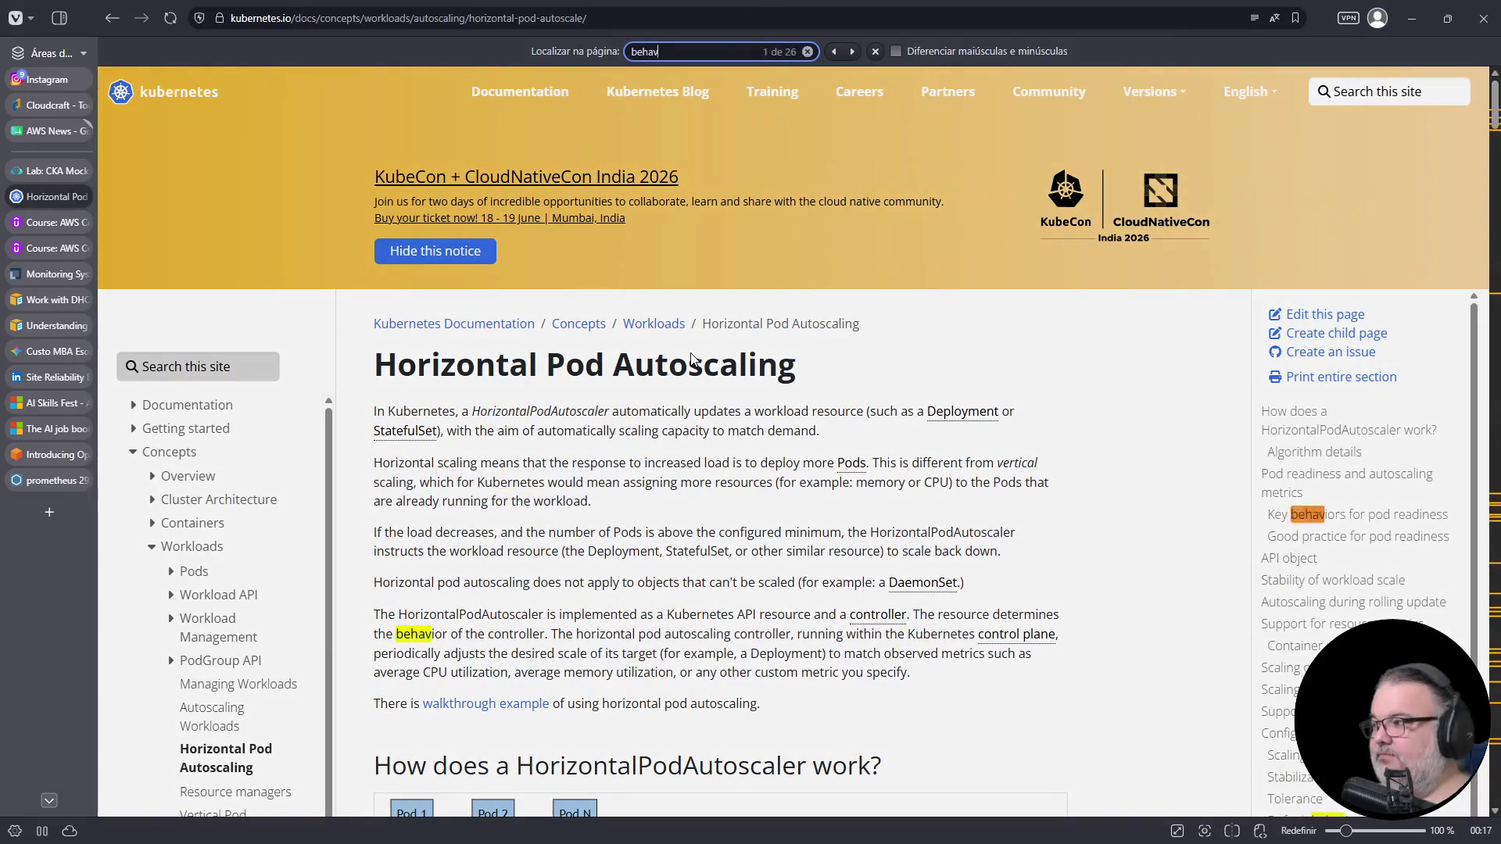
pyautogui.hotkey('ctrl', 'f')
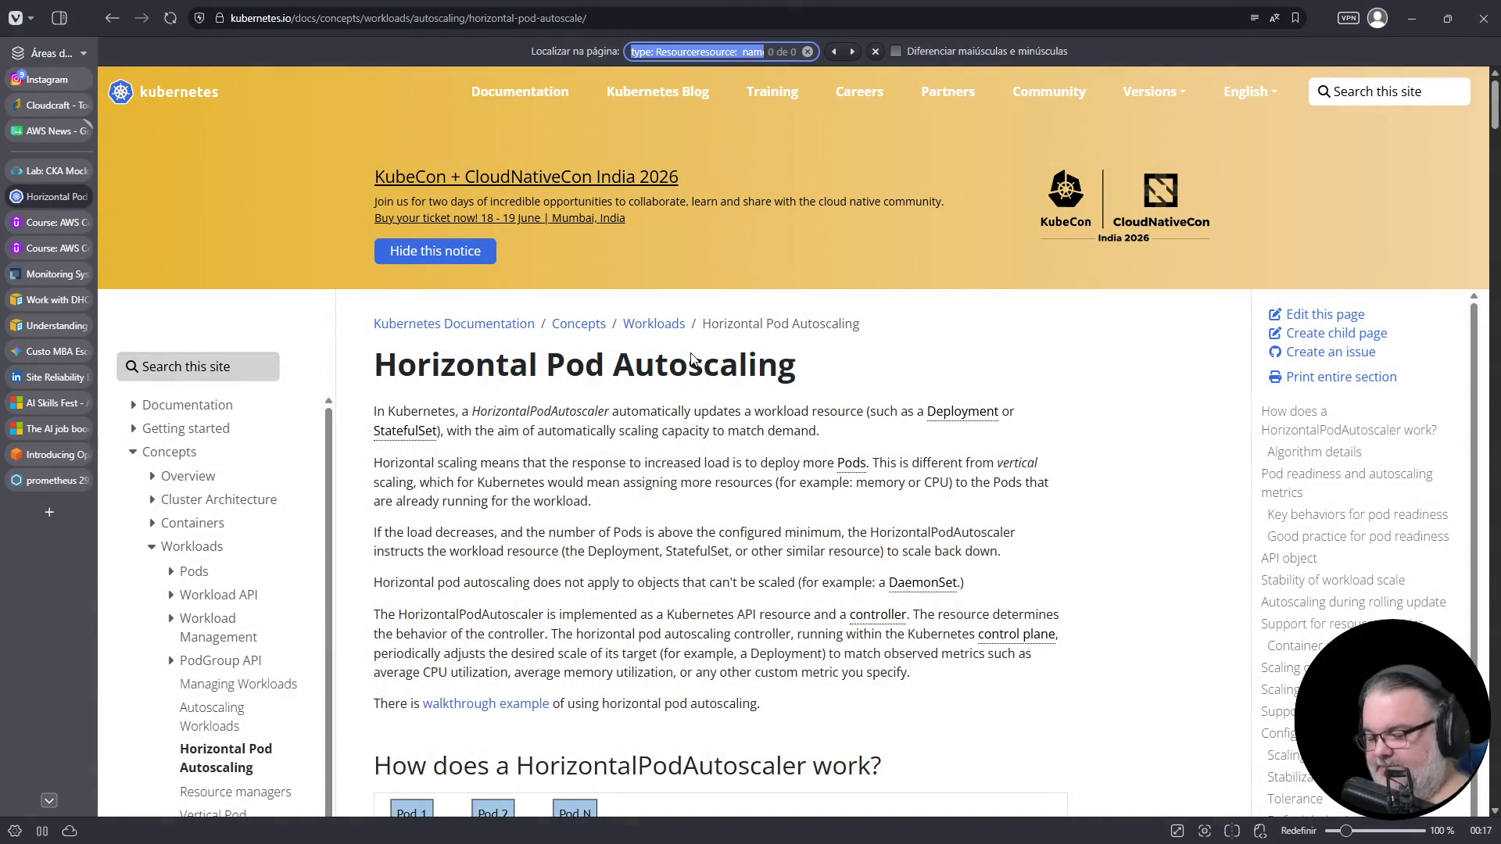
pyautogui.write('behaviour')
pyautogui.hotkey('shift', 'Left')
pyautogui.hotkey('shift', 'Left')
pyautogui.hotkey('shift', 'Left')
pyautogui.press('BackSpace')
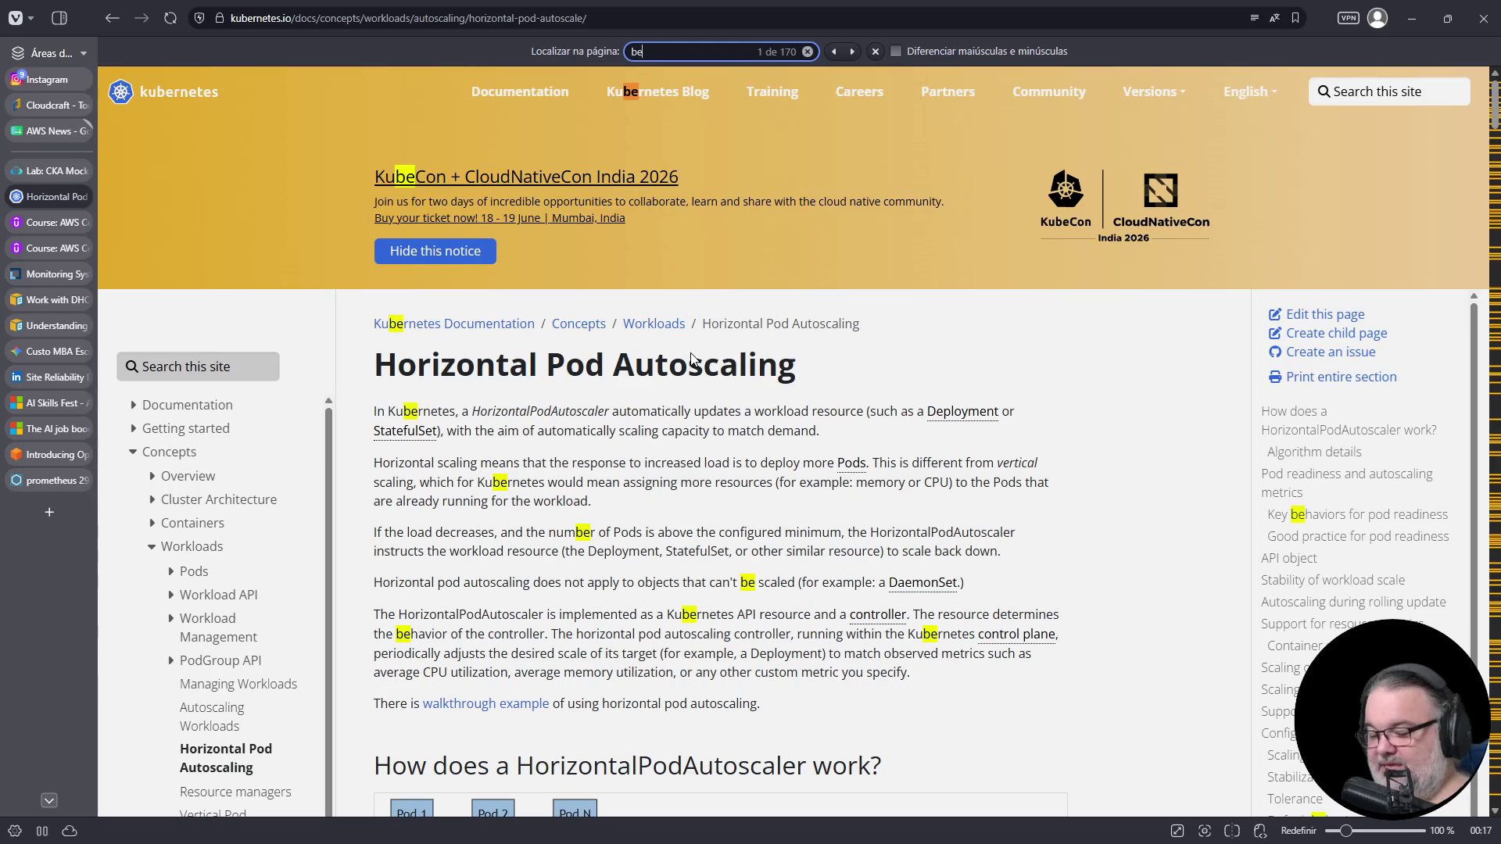
pyautogui.write('havior')
pyautogui.press('Return')
pyautogui.press('Return')
pyautogui.press('Return')
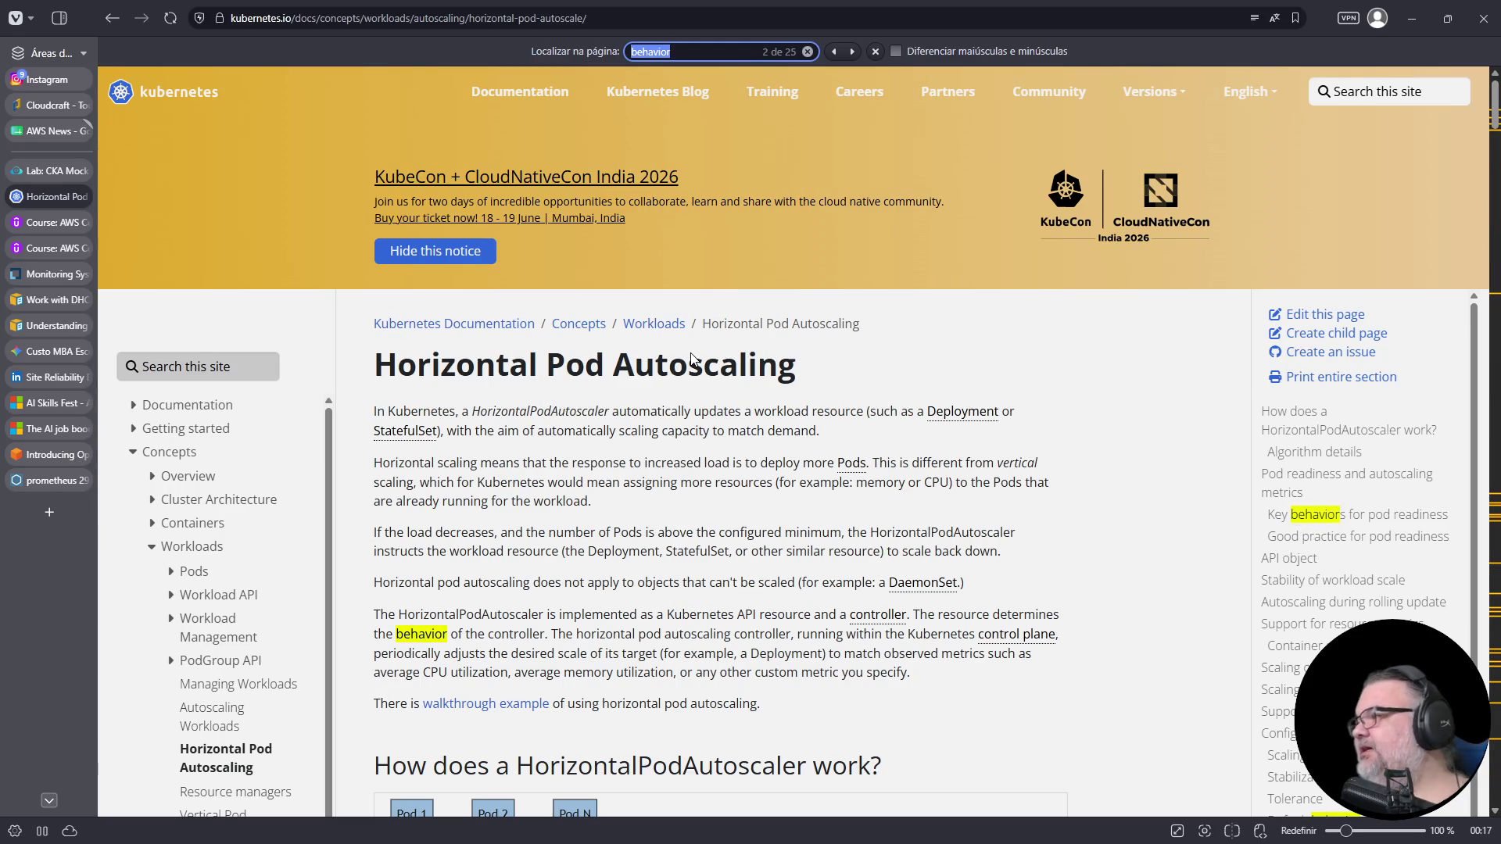
pyautogui.press('Return')
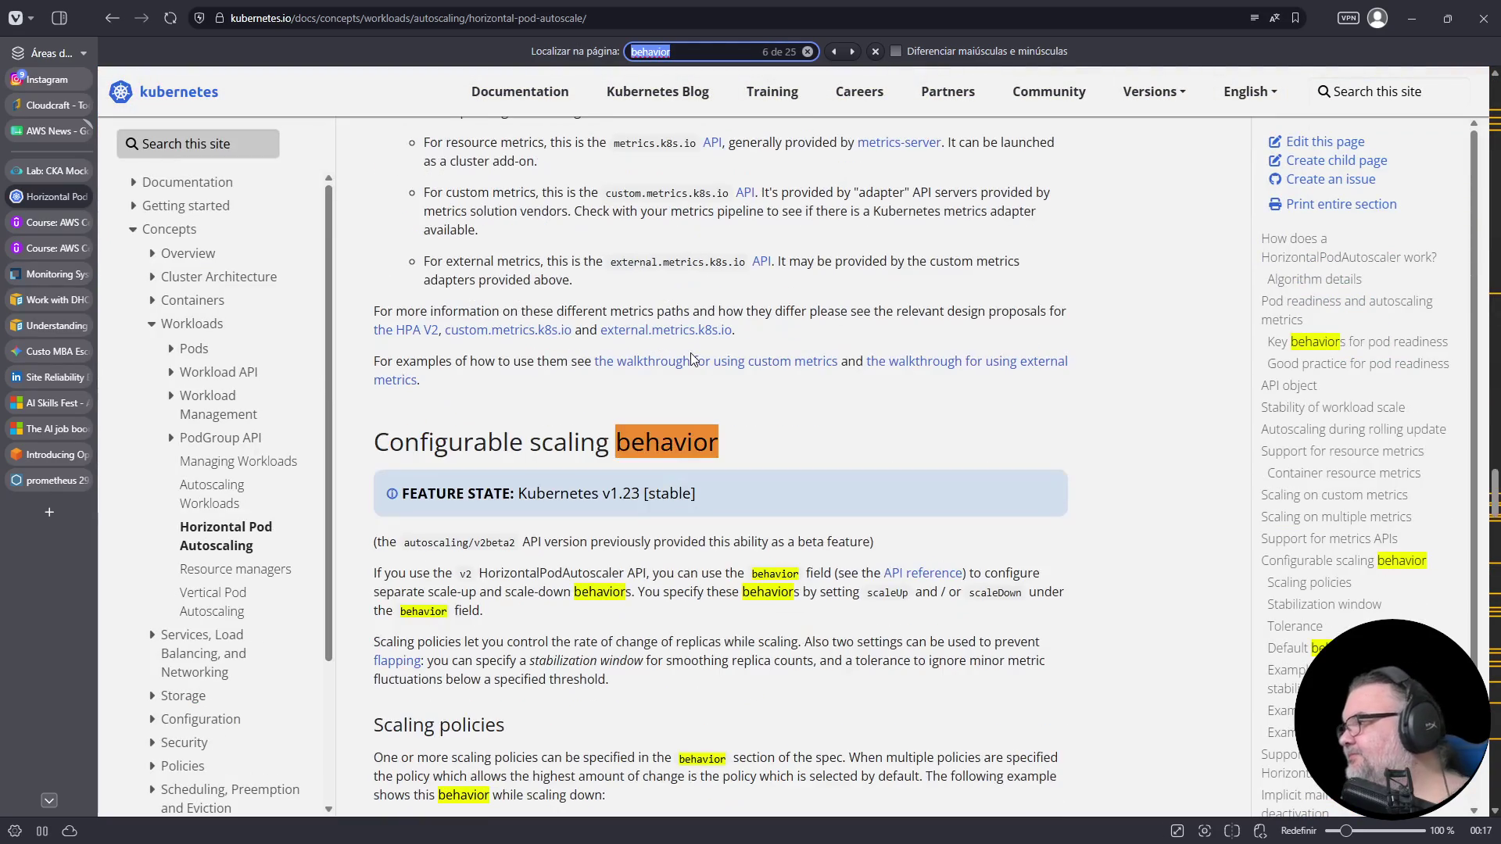
pyautogui.scroll(-5, 699, 405)
pyautogui.scroll(-2, 697, 405)
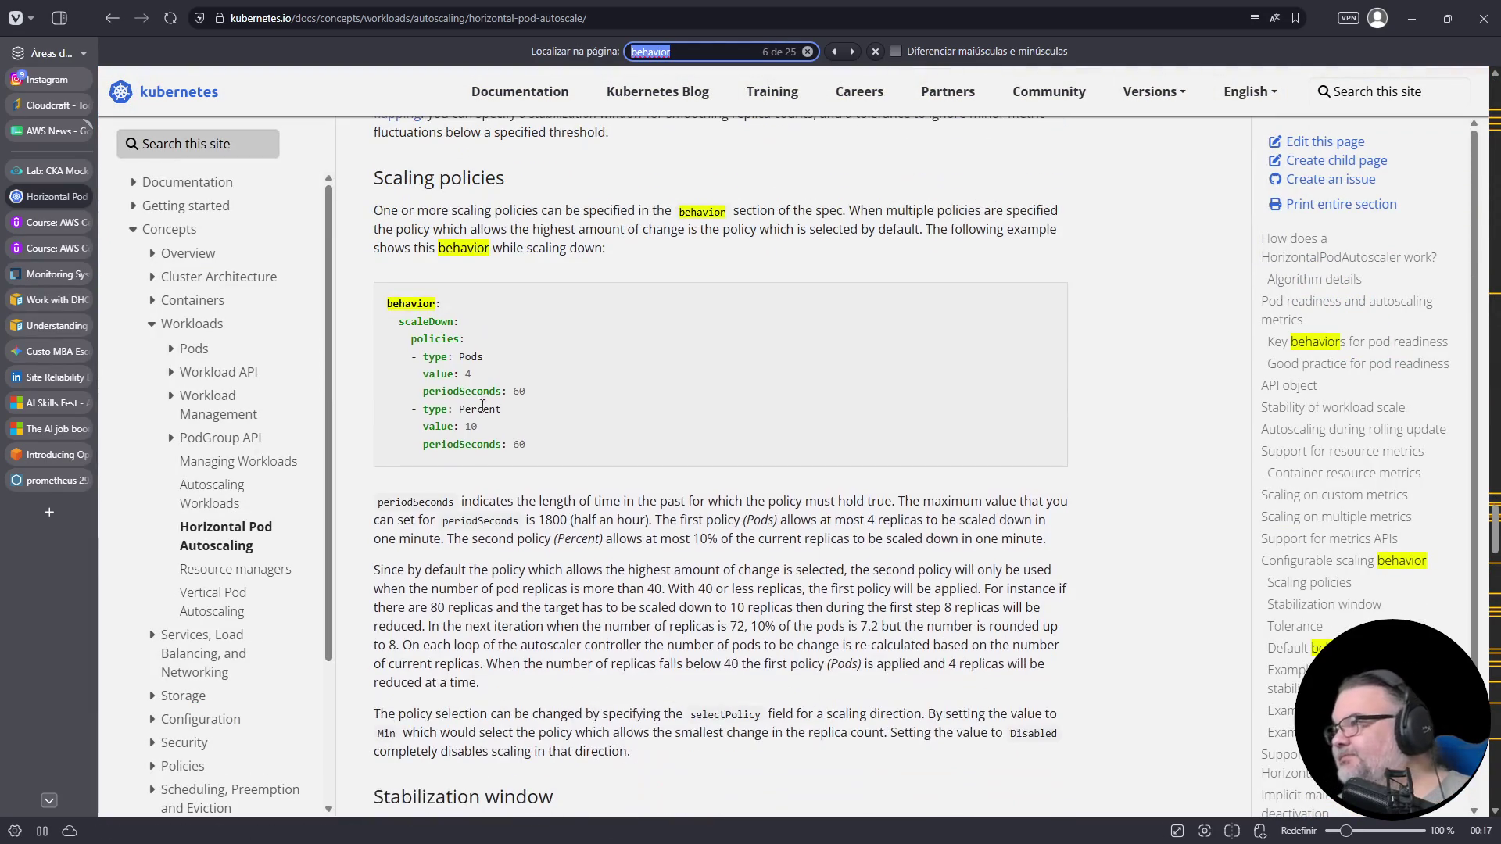
pyautogui.scroll(-15, 577, 398)
pyautogui.scroll(-1, 577, 398)
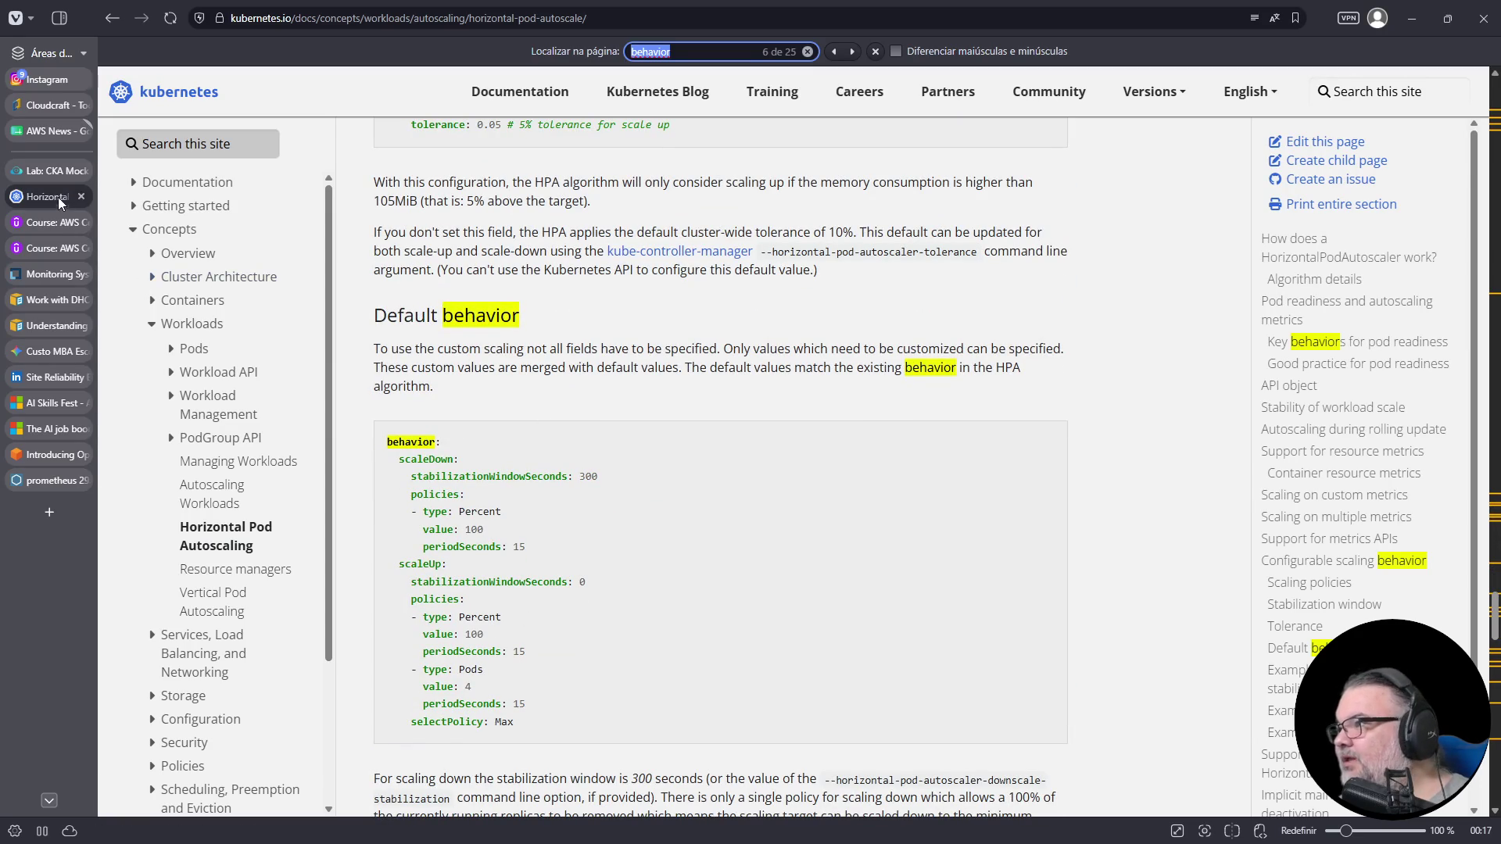
# - Copy the Default behavior YAML example and paste it into 05-hpa.yaml at the empty line
pyautogui.click(54, 170)
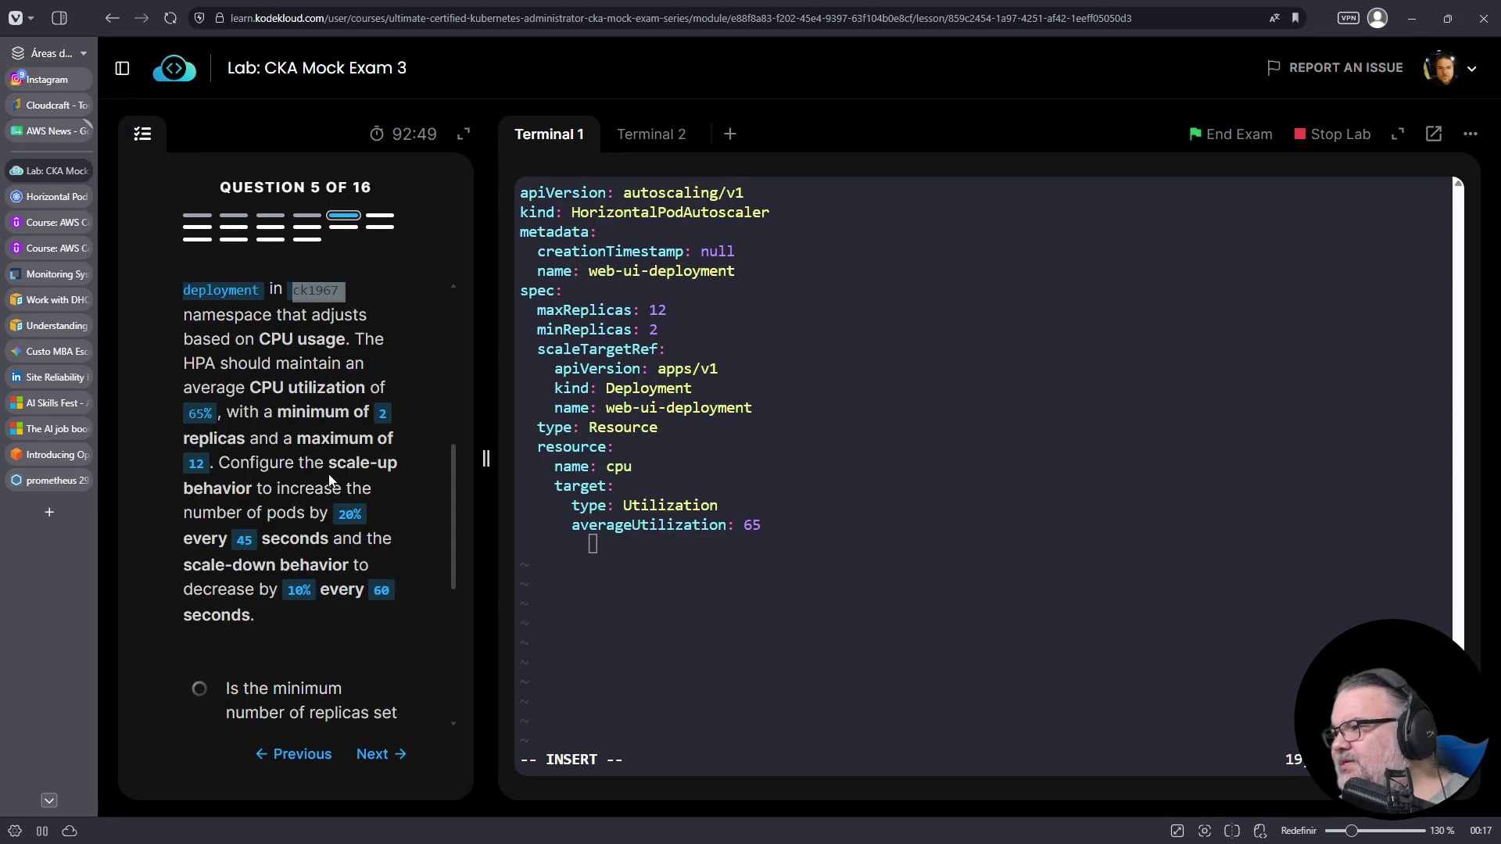
pyautogui.click(50, 200)
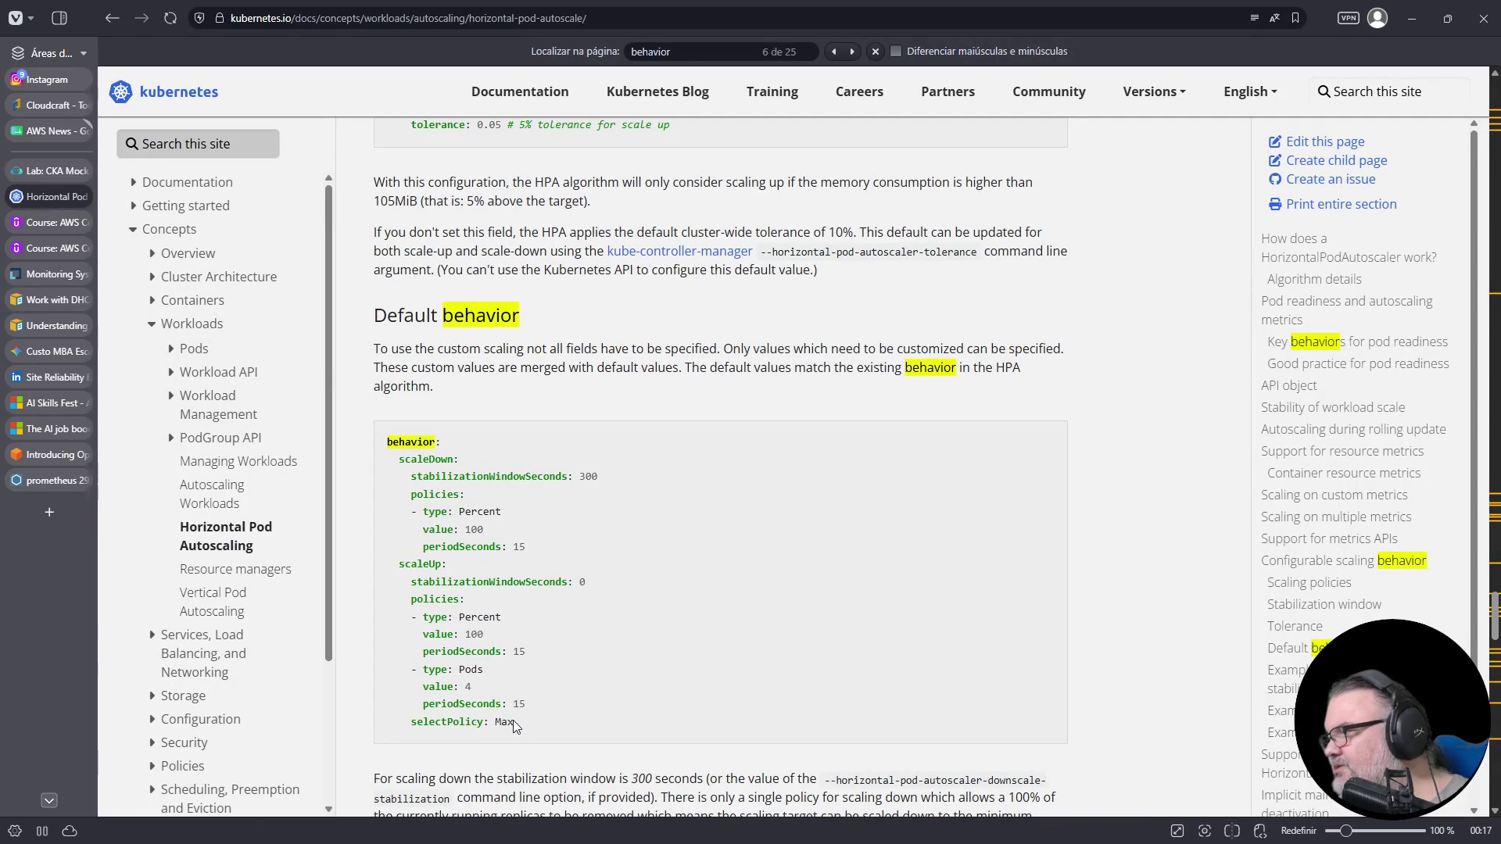
pyautogui.moveTo(515, 722)
pyautogui.mouseDown()
pyautogui.moveTo(407, 696)
pyautogui.moveTo(364, 442)
pyautogui.moveTo(412, 456)
pyautogui.mouseUp()
pyautogui.rightClick(412, 456)
pyautogui.click(438, 469)
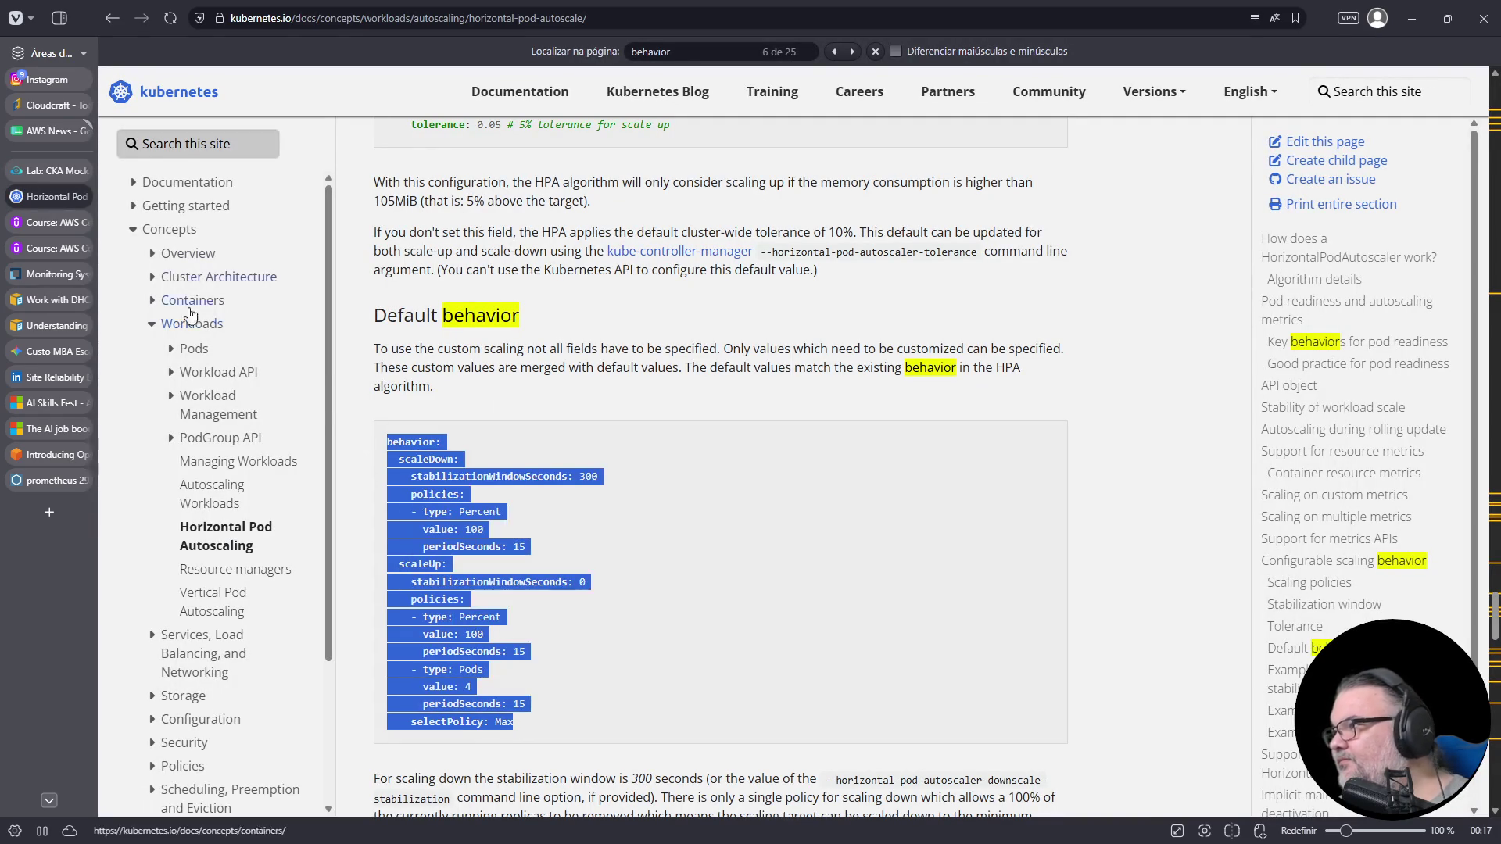
pyautogui.click(55, 174)
pyautogui.click(1004, 540)
pyautogui.rightClick(1004, 529)
pyautogui.click(1054, 299)
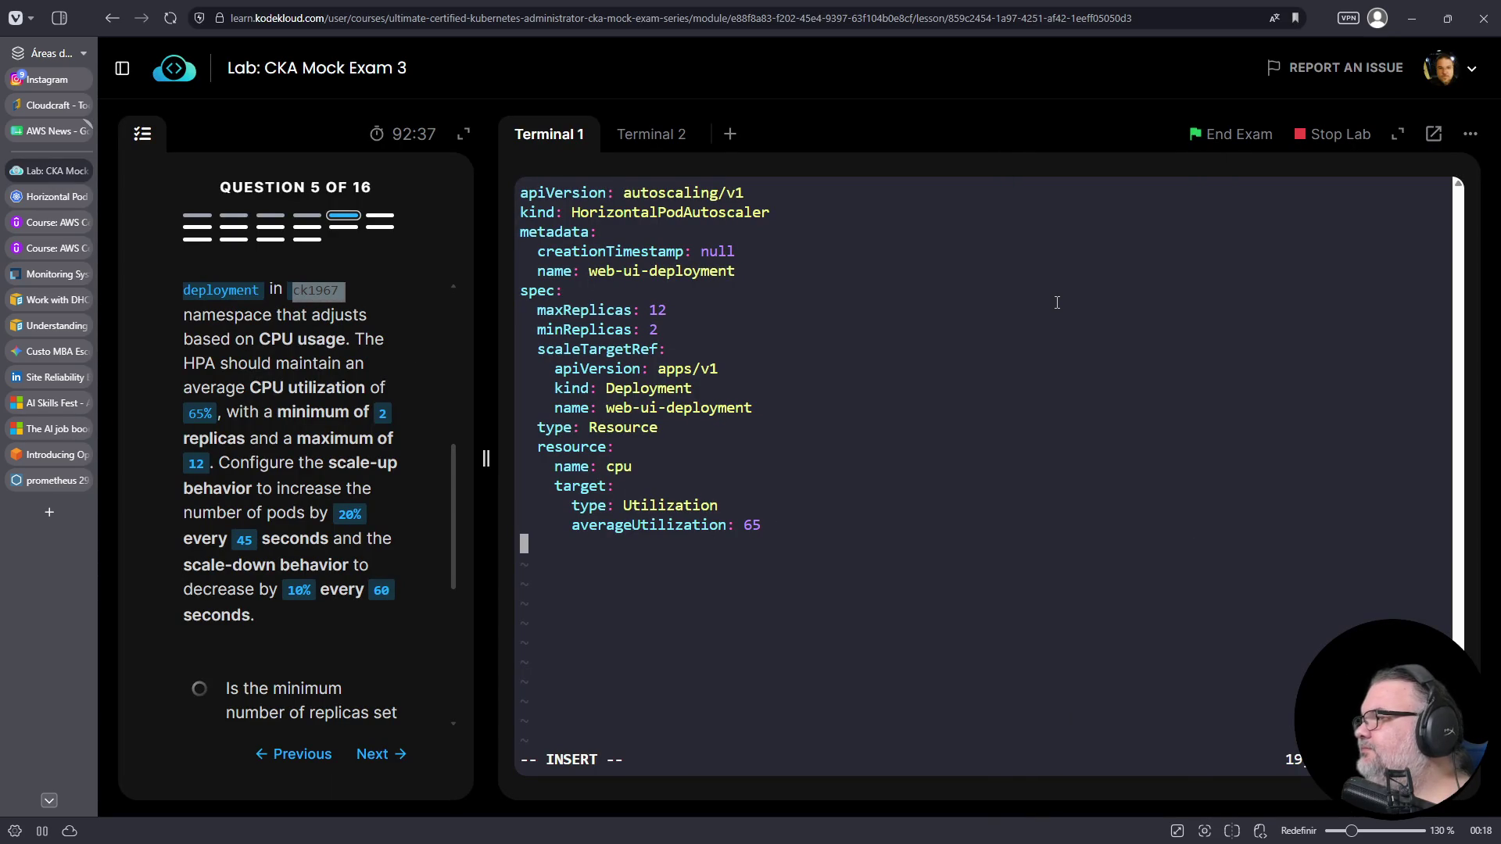
# - Indent the pasted behavior block so it sits under spec
pyautogui.press('Up')
pyautogui.press('Up')
pyautogui.press('Up')
pyautogui.press('Escape')
pyautogui.press('Up')
pyautogui.press('Up')
pyautogui.press('Up')
pyautogui.press('Up')
pyautogui.press('Up')
pyautogui.press('0')
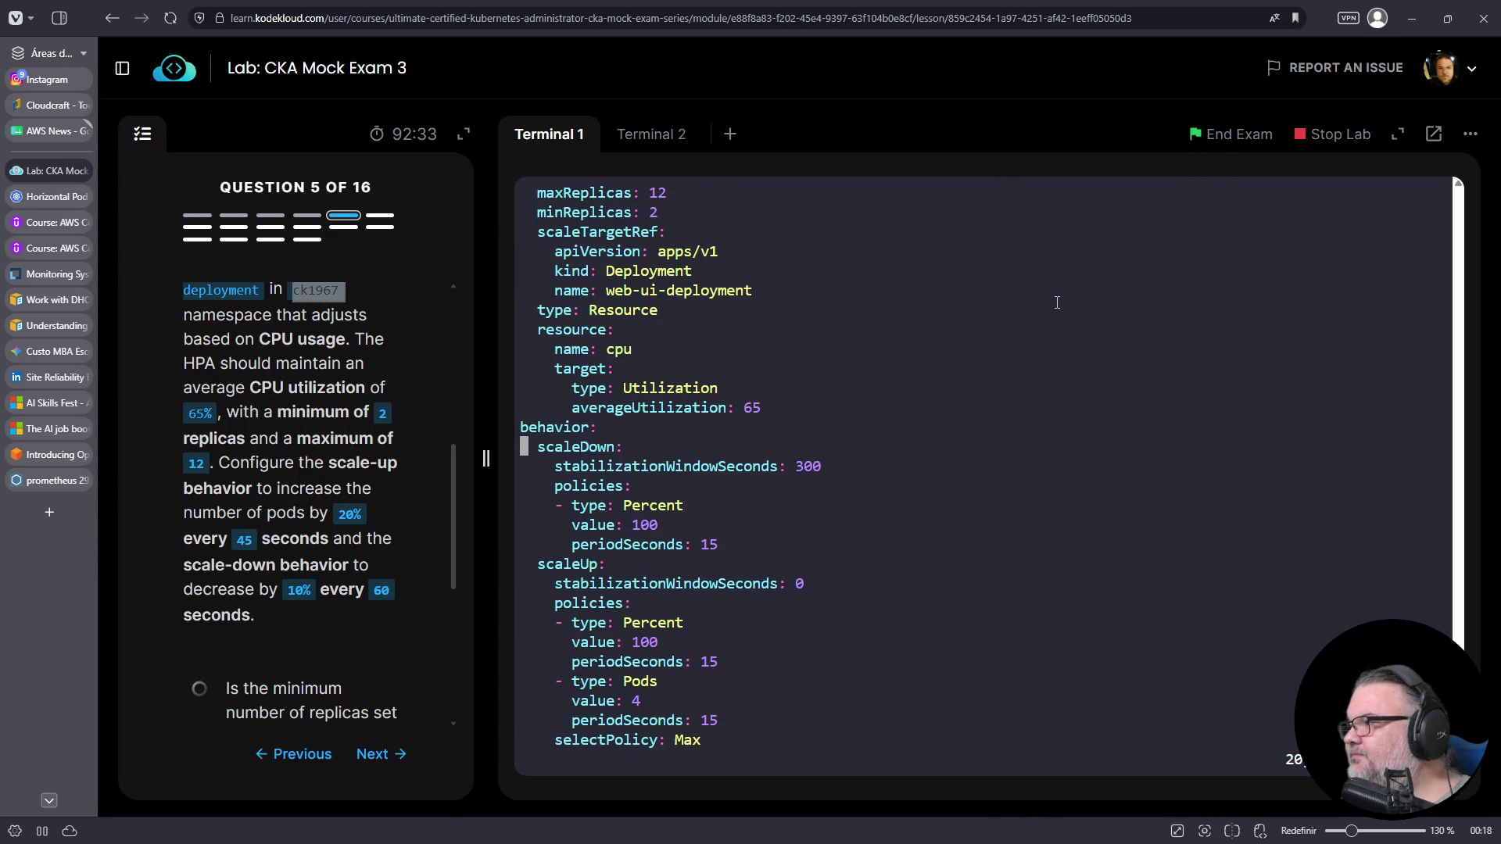
pyautogui.press('Up')
pyautogui.press('v')
pyautogui.press('Down')
pyautogui.press('Down')
pyautogui.press('Down')
pyautogui.press('Down')
pyautogui.press('Down')
pyautogui.press('Down')
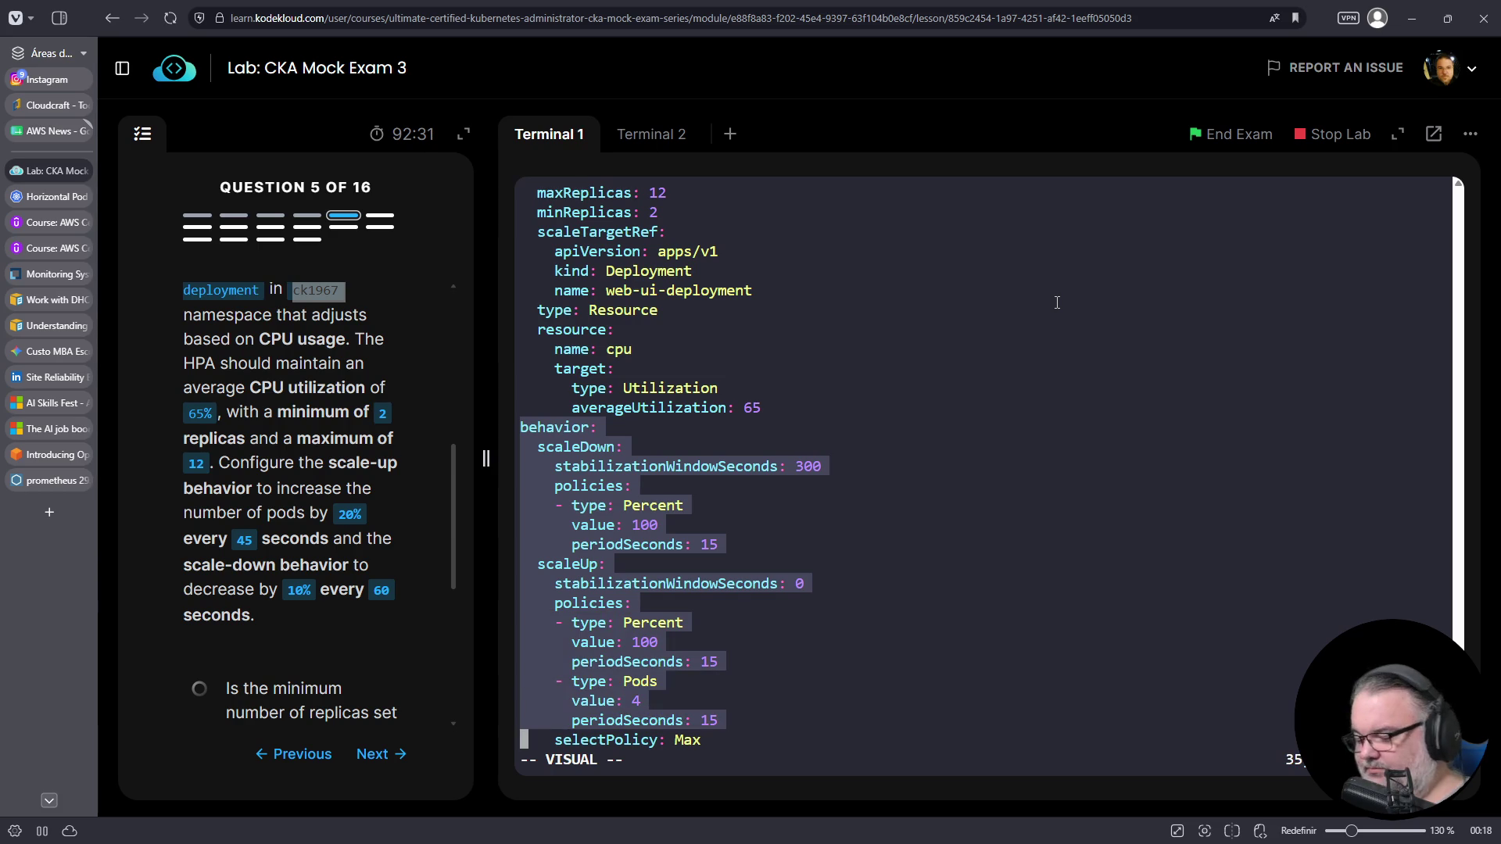
pyautogui.press('$')
pyautogui.press('>')
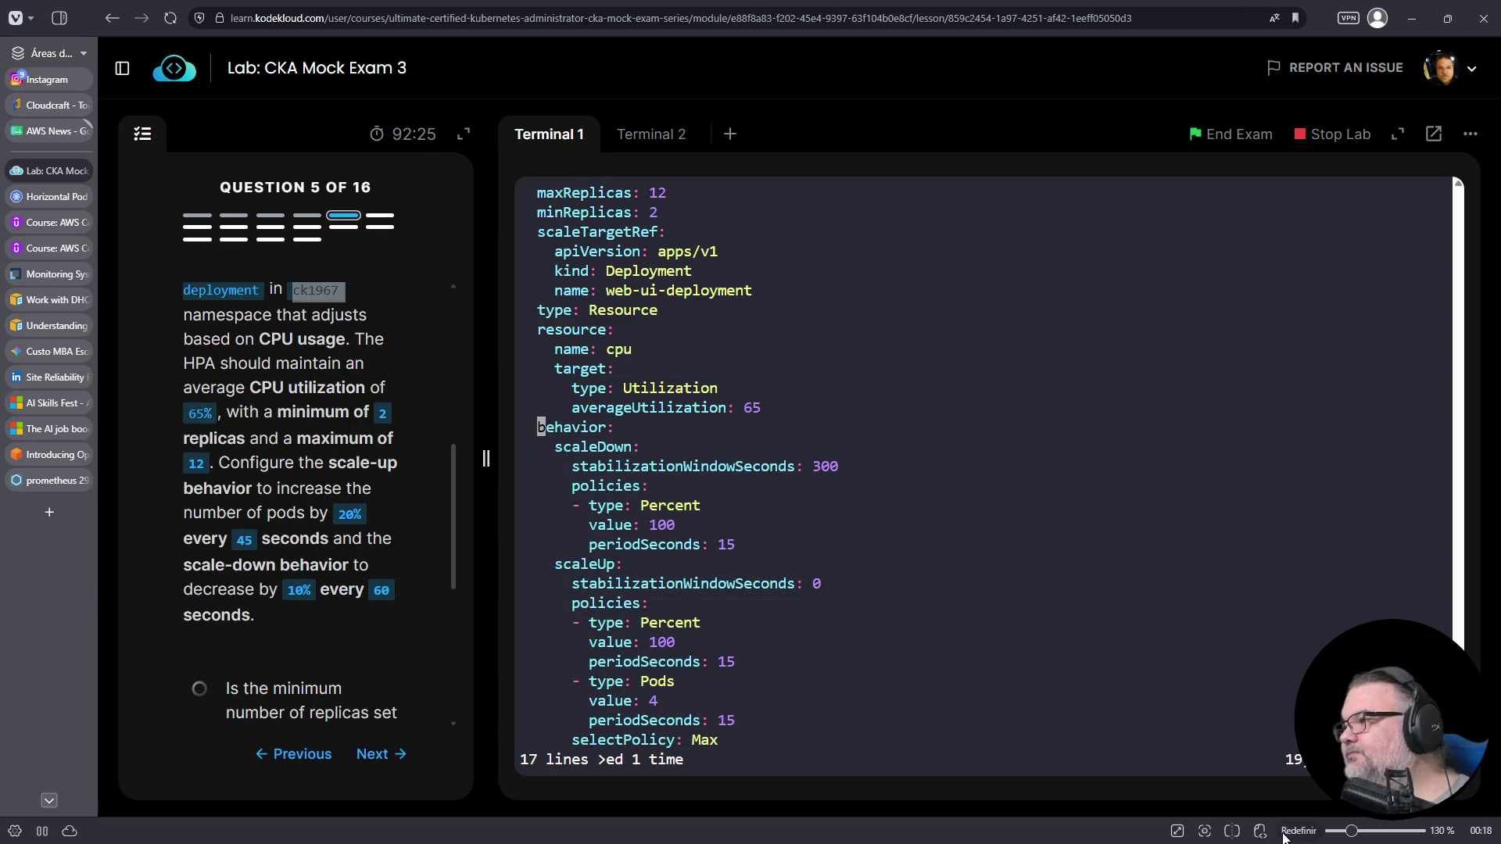
# - Change the scaleDown policy value to 20 and its periodSeconds from 15 to 45
pyautogui.press('j')
pyautogui.press('j')
pyautogui.press('j')
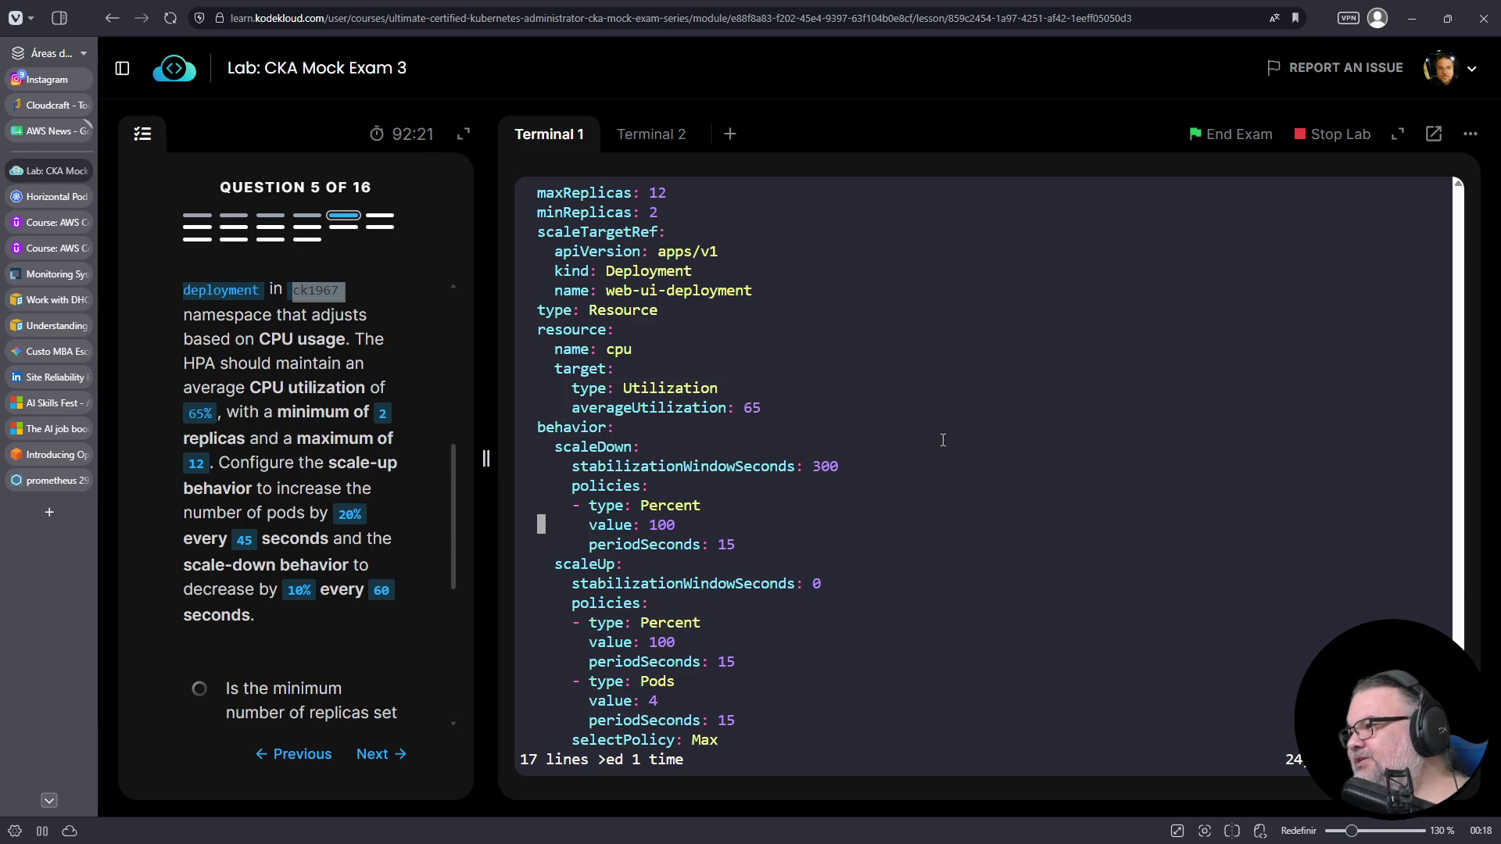
pyautogui.press('j')
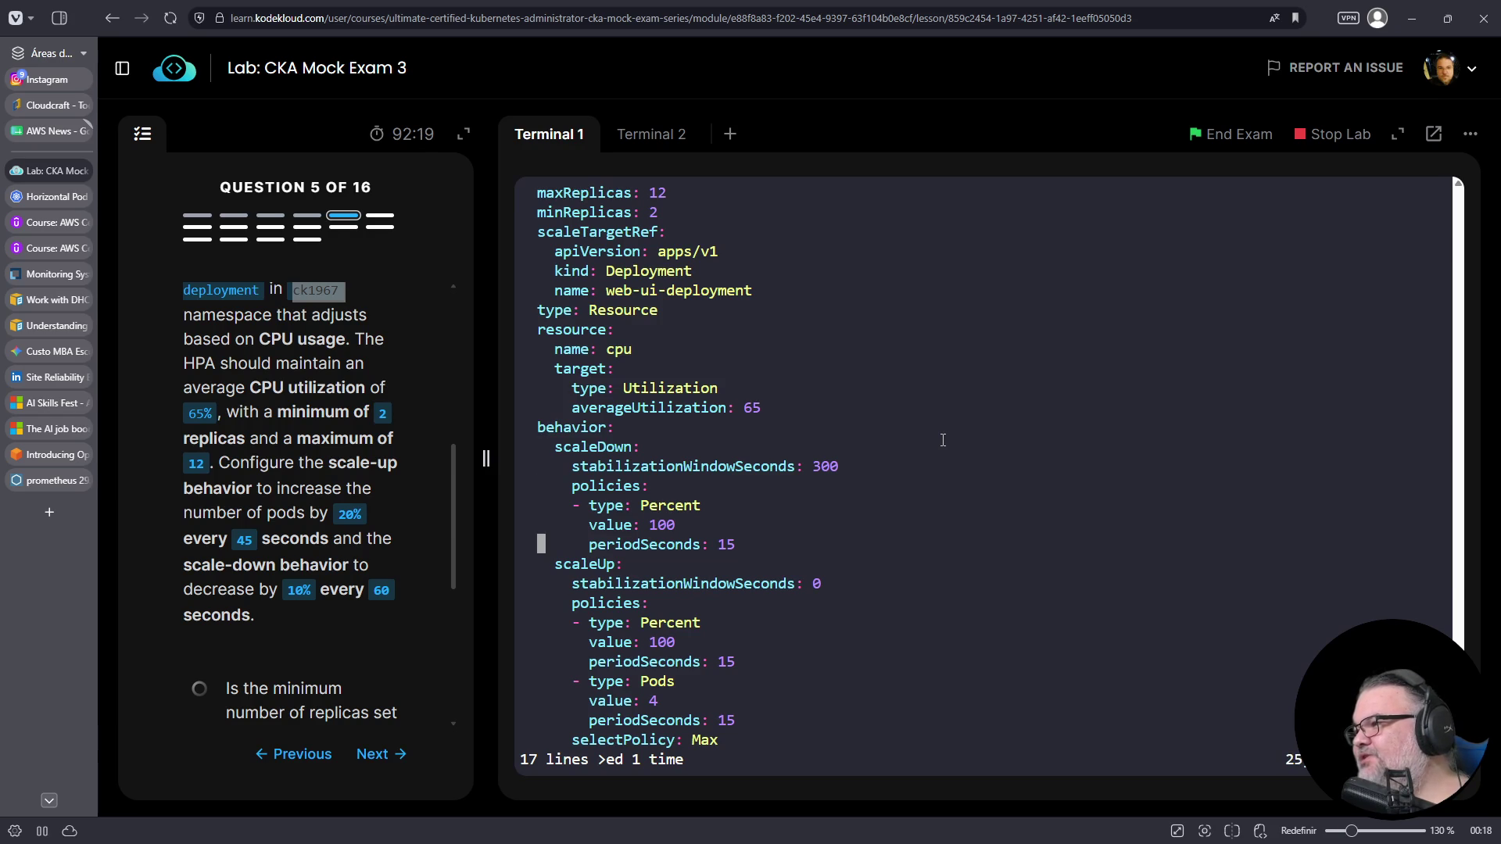
pyautogui.press('w')
pyautogui.press('w')
pyautogui.press('w')
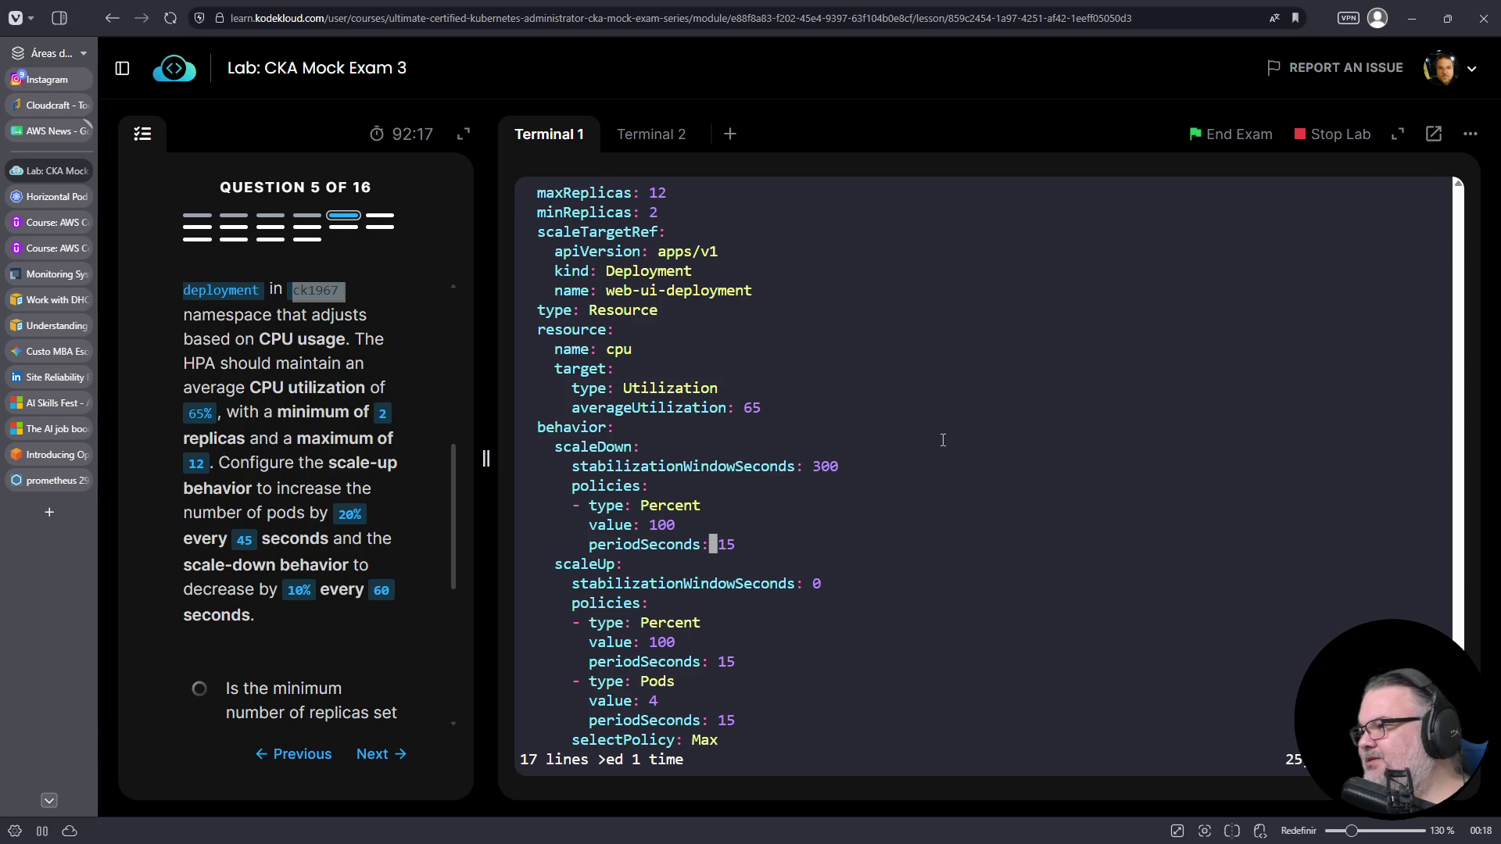
pyautogui.write('cw20')
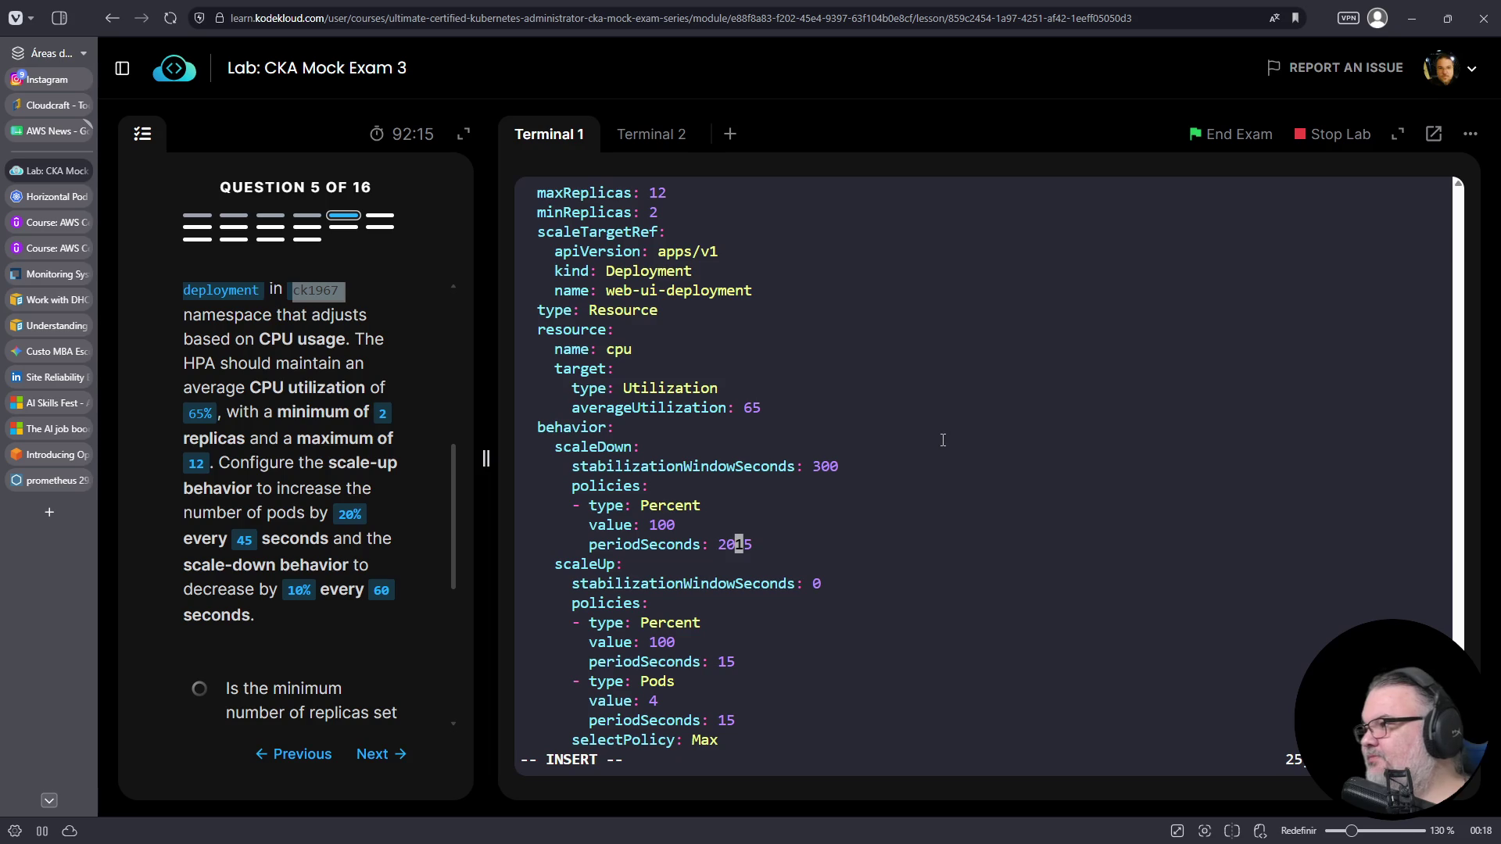
pyautogui.press('Up')
pyautogui.press('Up')
pyautogui.press('Up')
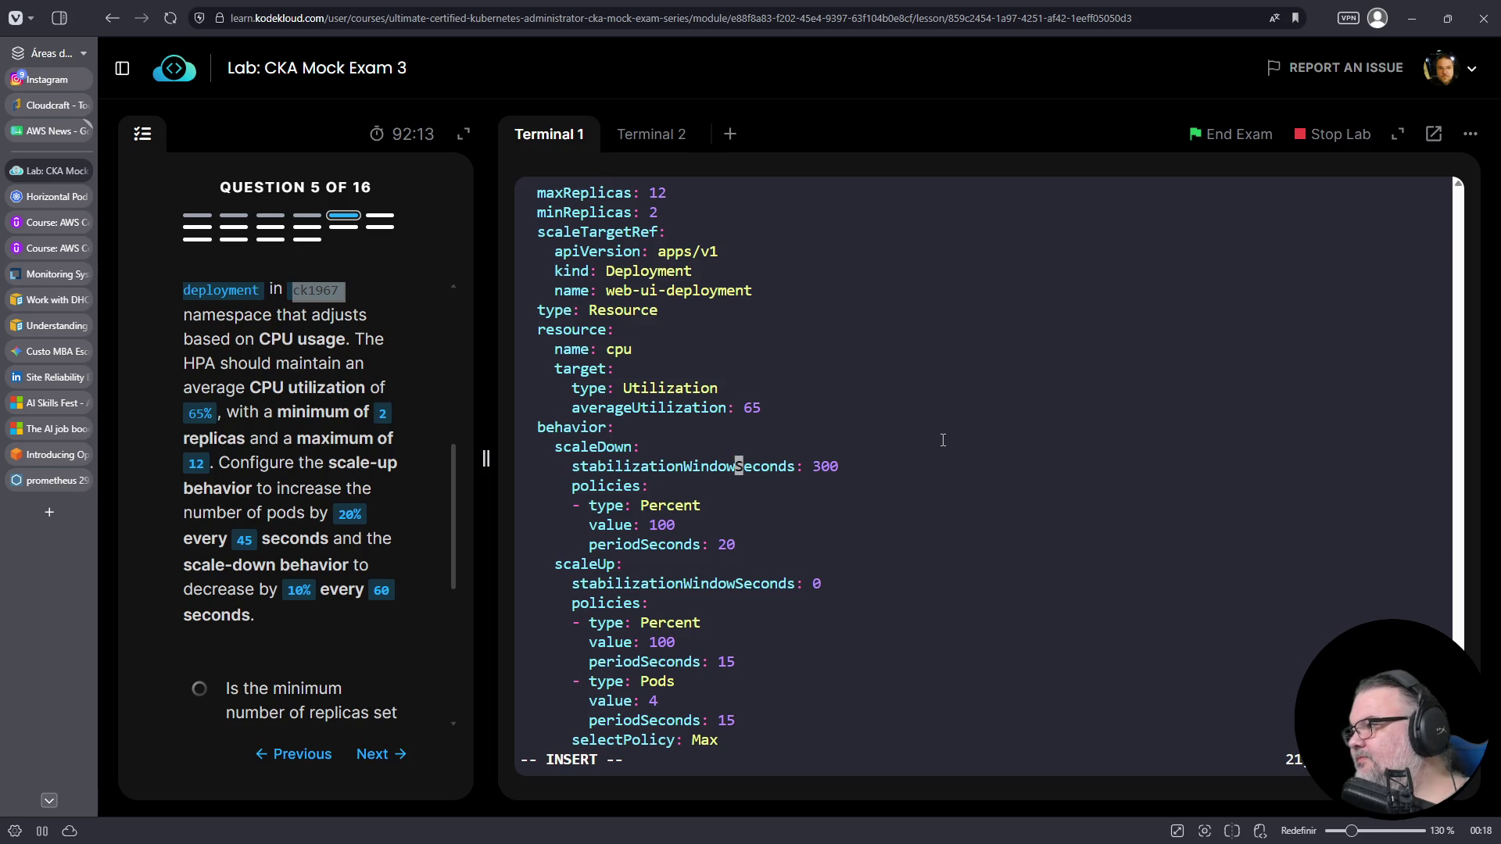
pyautogui.press('End')
pyautogui.press('Left')
pyautogui.press('Left')
pyautogui.press('Left')
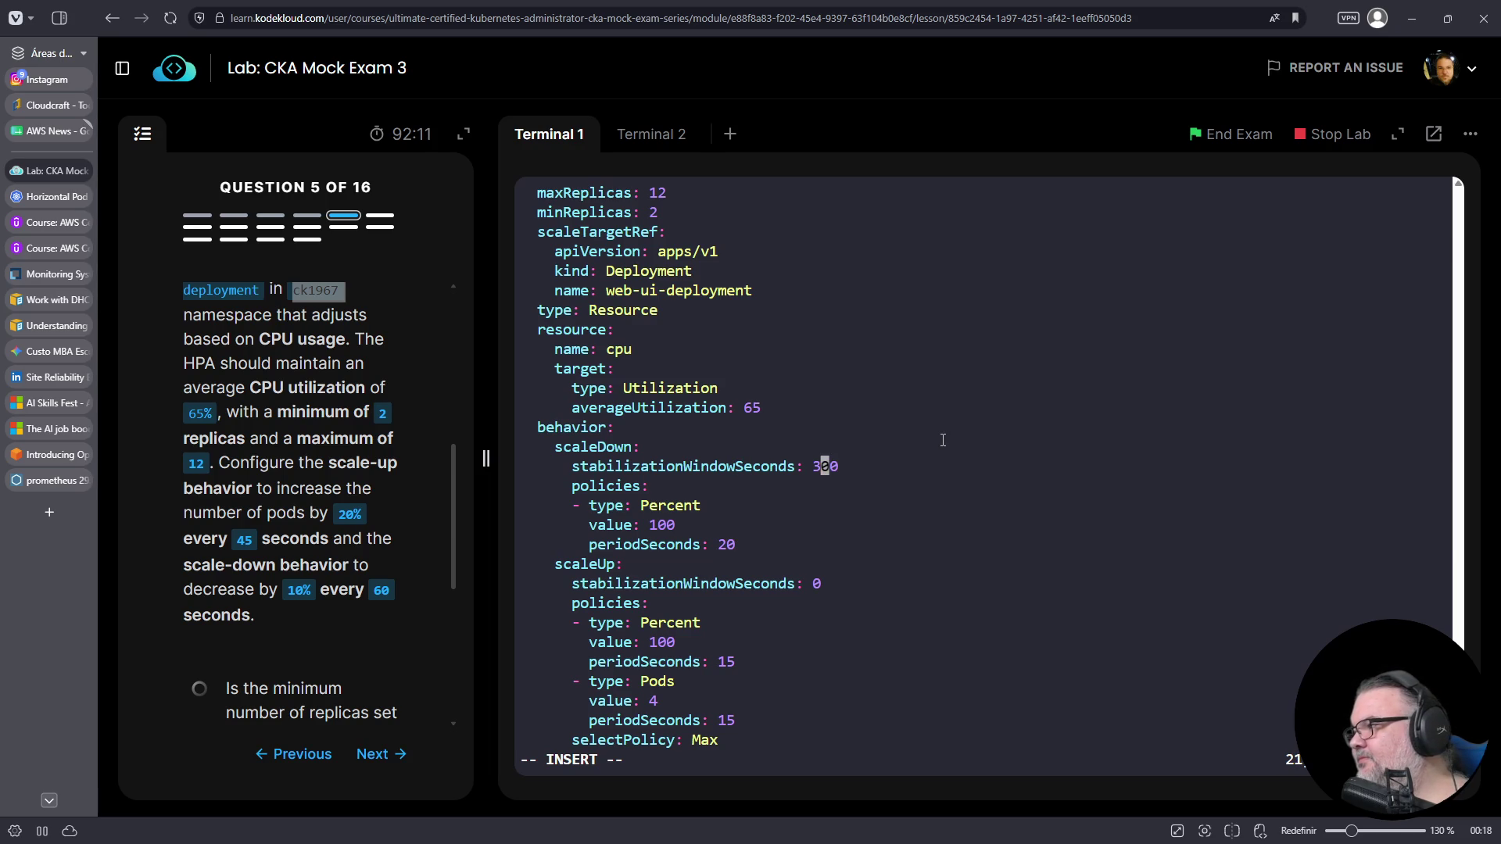
pyautogui.press('Escape')
pyautogui.press('u')
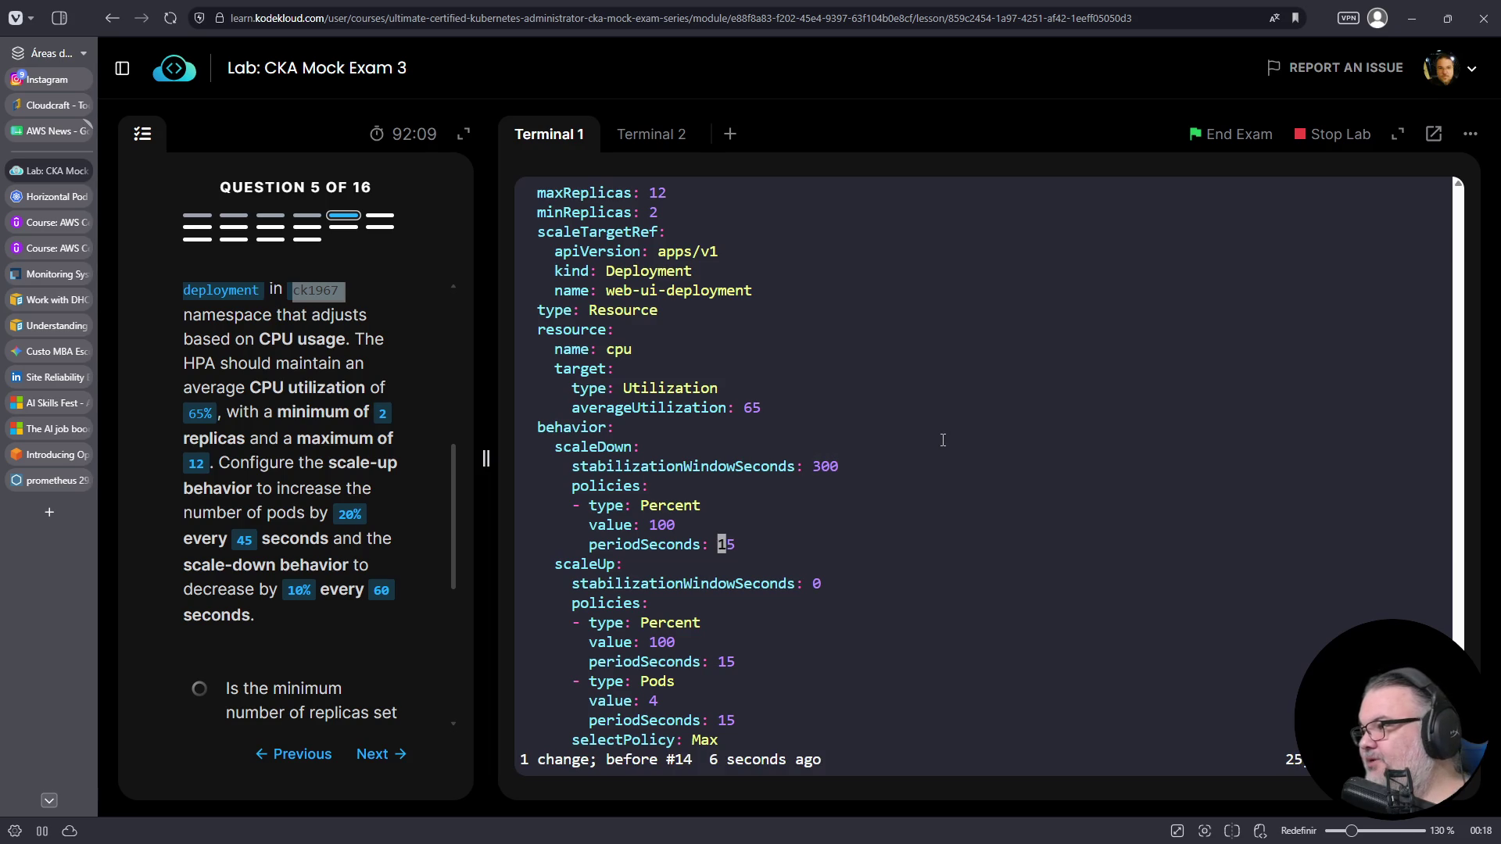
pyautogui.press('Up')
pyautogui.press('Left')
pyautogui.press('Left')
pyautogui.write('i20')
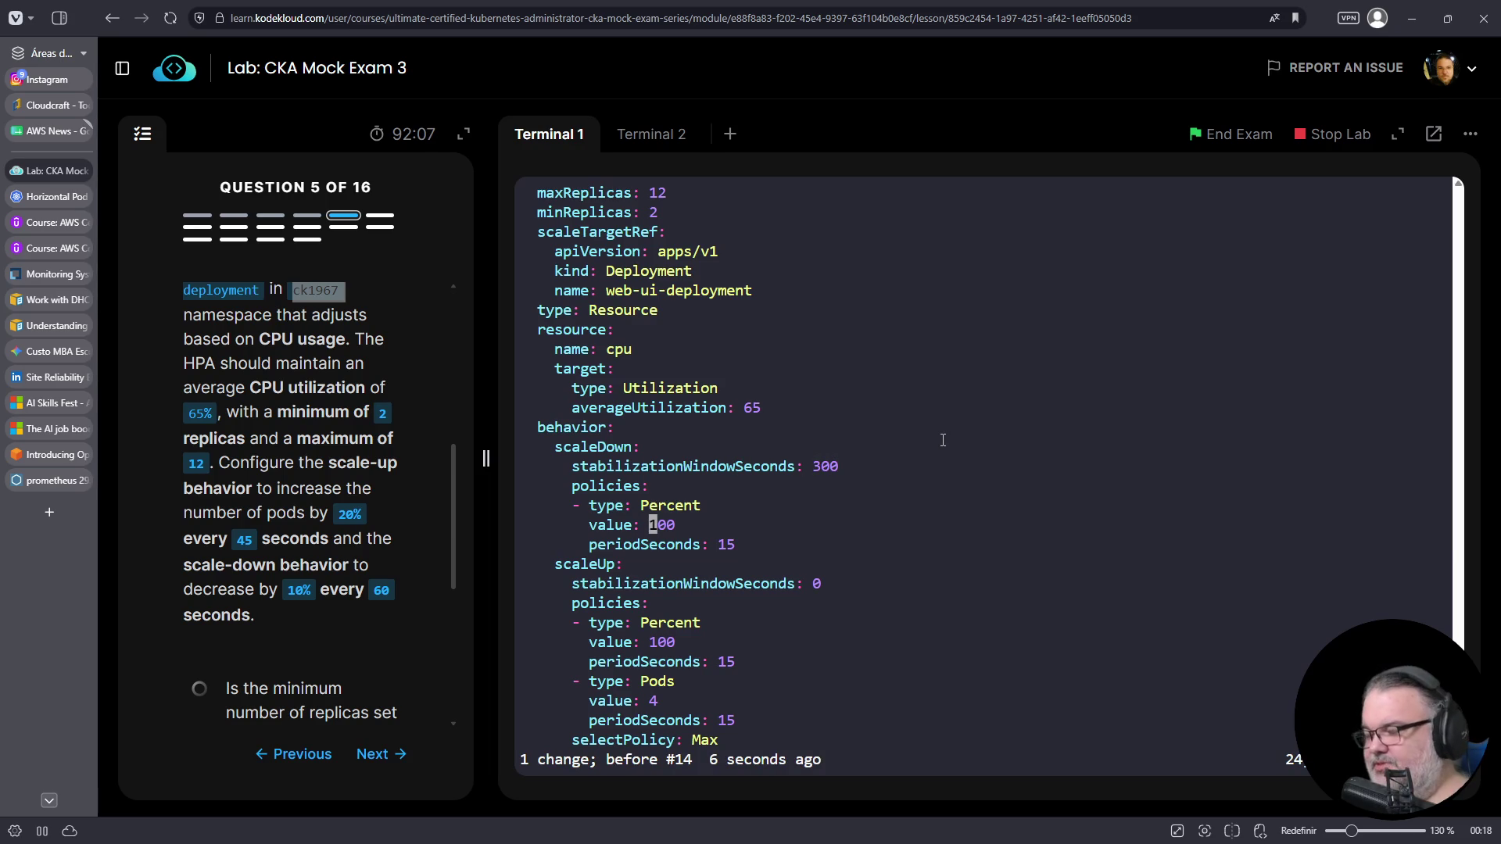
pyautogui.press('Delete')
pyautogui.press('Delete')
pyautogui.press('Down')
pyautogui.press('Down')
pyautogui.press('Up')
pyautogui.press('End')
pyautogui.press('Left')
pyautogui.press('BackSpace')
pyautogui.write('4')
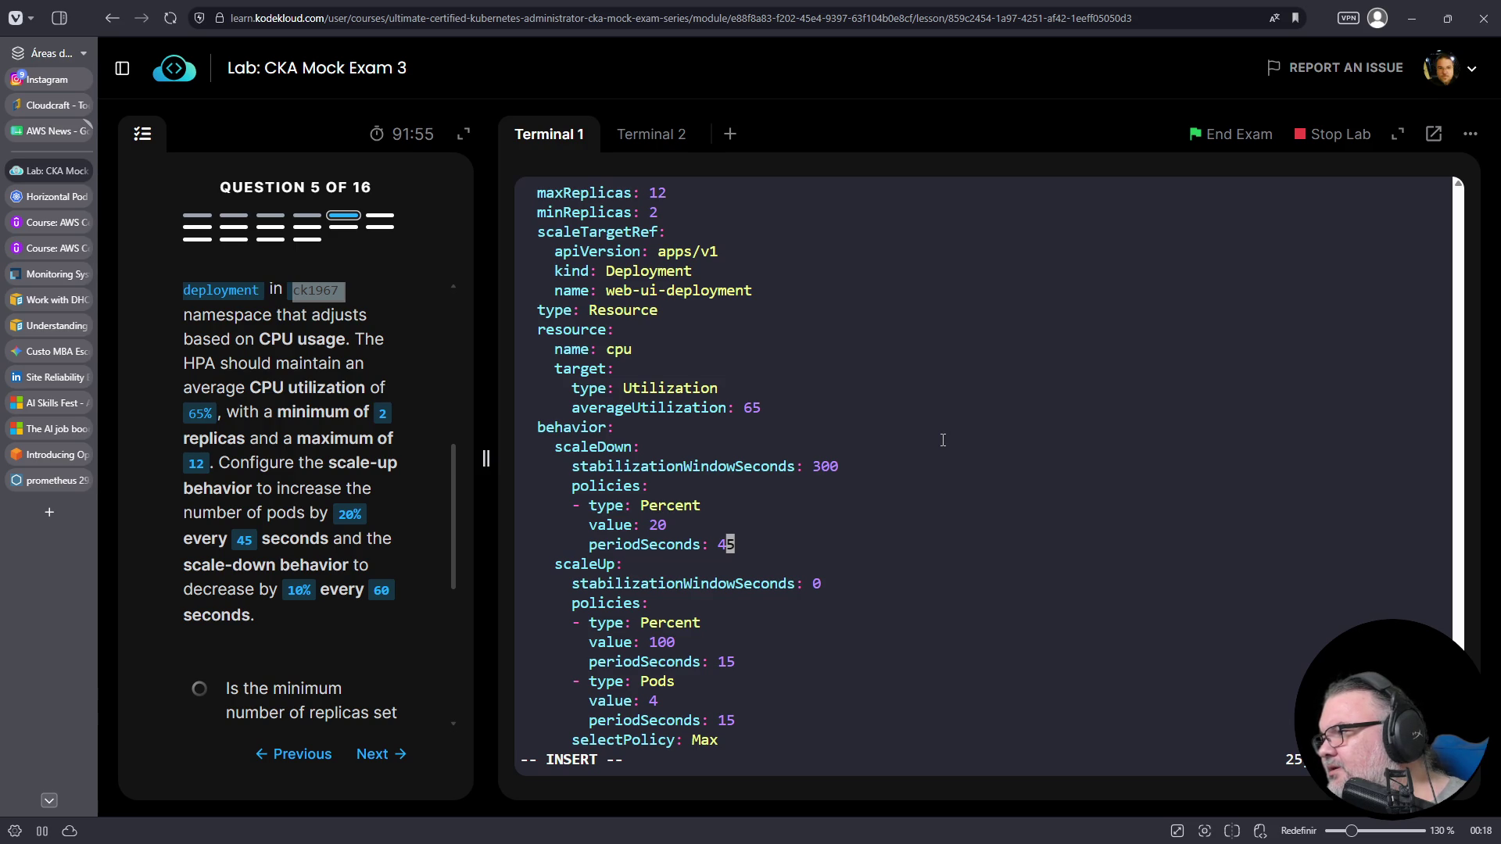
# - Revise the scaleDown policy to 10 Percent every 60 seconds
pyautogui.press('Left')
pyautogui.press('Up')
pyautogui.press('Left')
pyautogui.press('Delete')
pyautogui.write('1')
pyautogui.press('Down')
pyautogui.press('End')
pyautogui.press('Left')
pyautogui.press('Delete')
pyautogui.press('BackSpace')
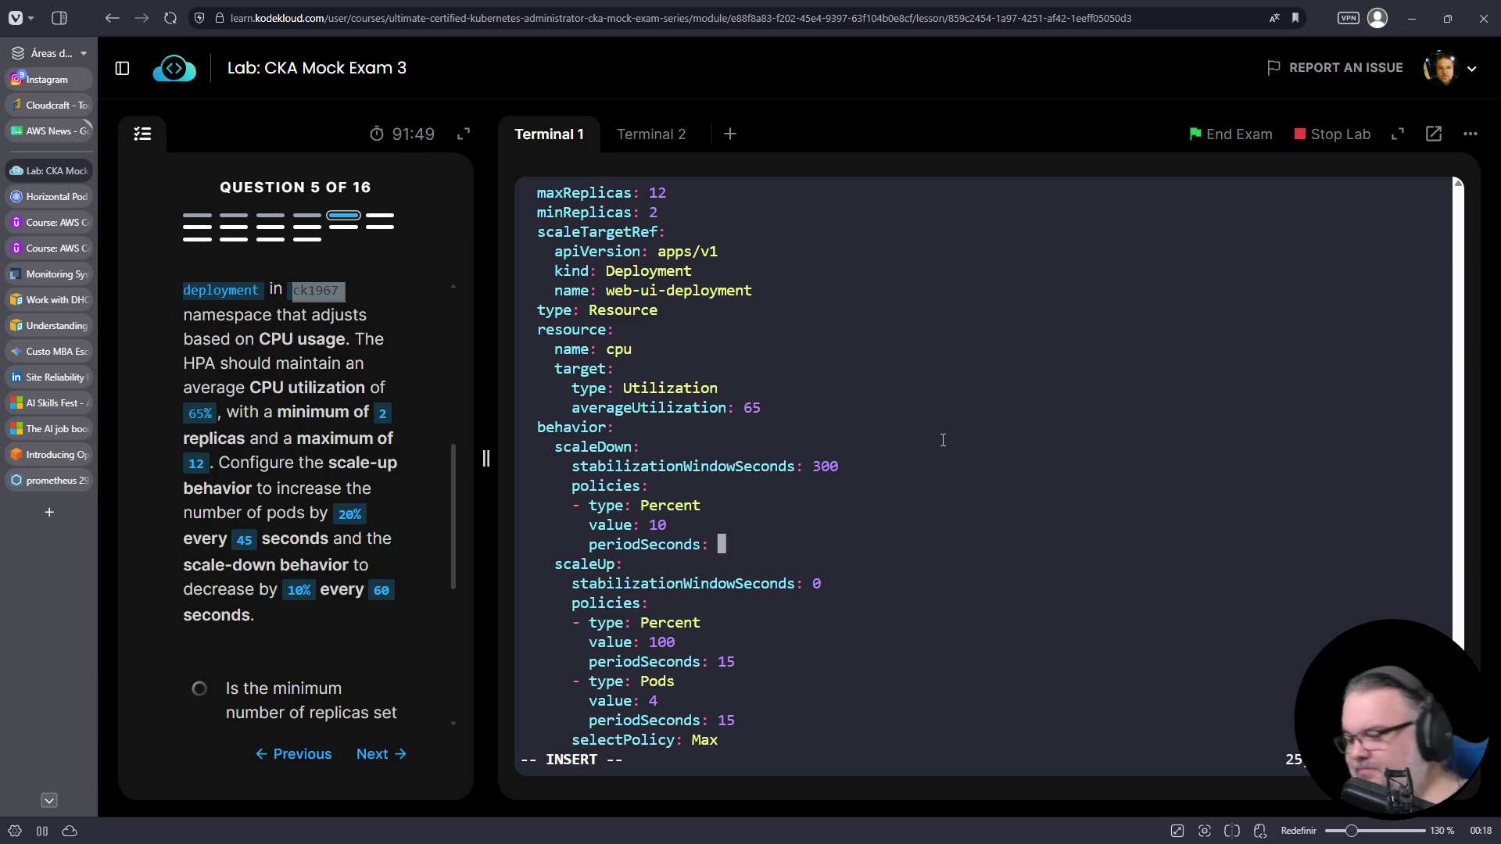
pyautogui.write('60')
# - Select the scale-up Pods policy lines in visual mode
pyautogui.press('Down')
pyautogui.press('Down')
pyautogui.press('Down')
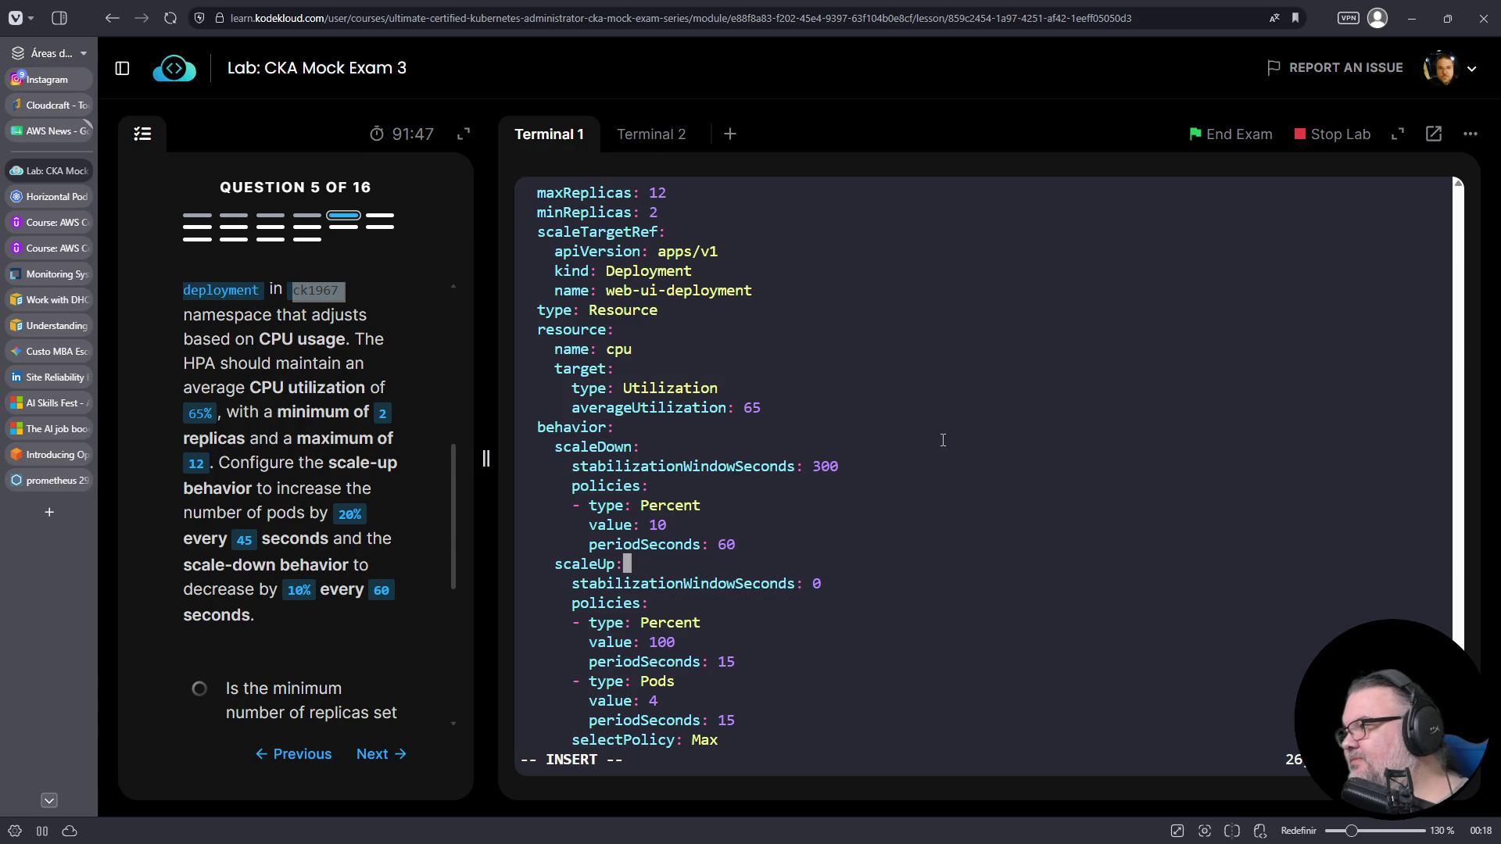
pyautogui.press('Up')
pyautogui.press('Up')
pyautogui.press('Up')
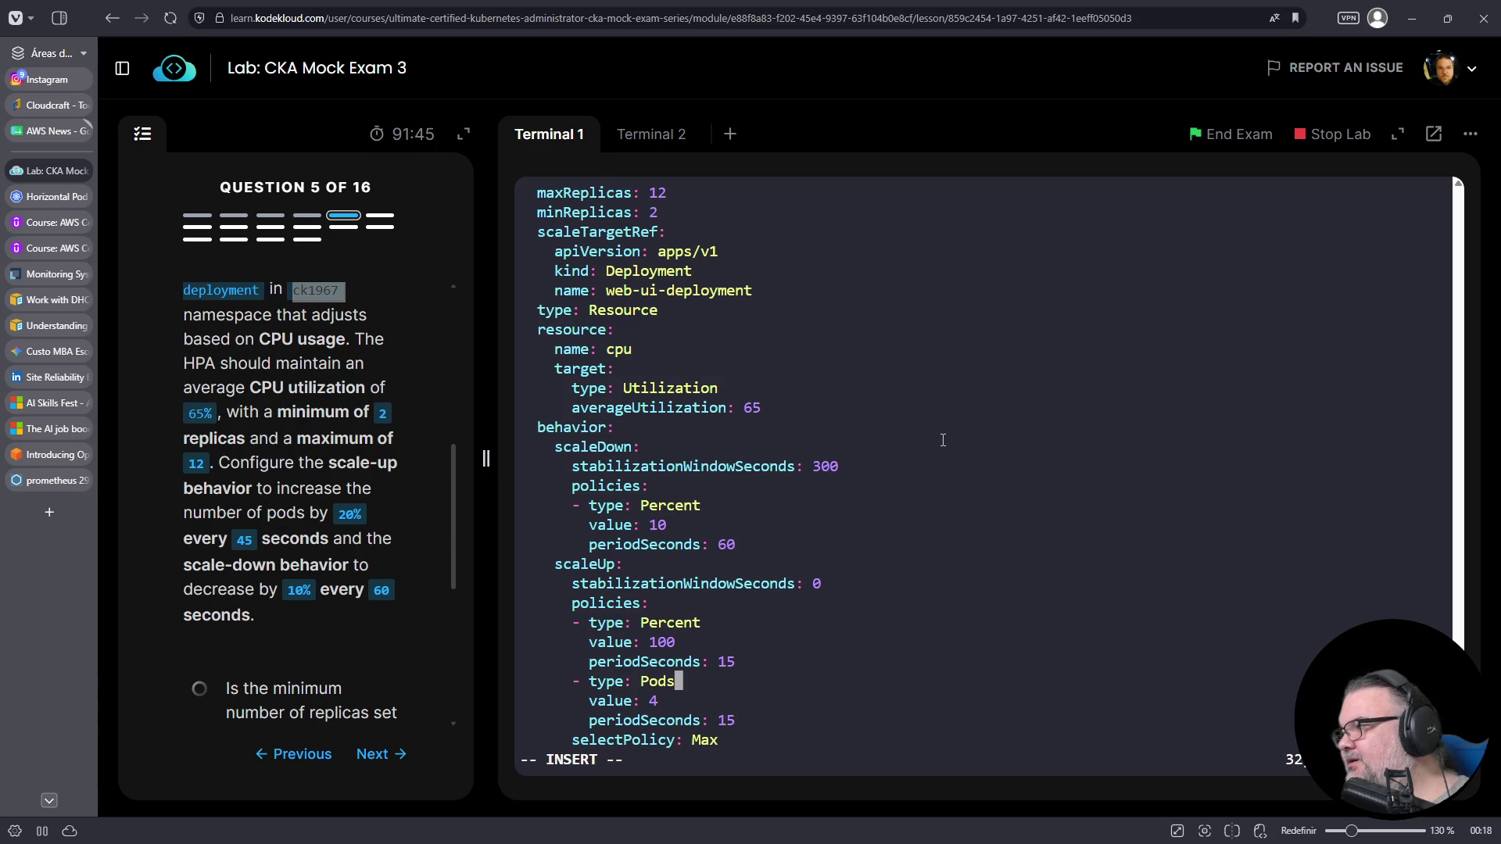
pyautogui.press('Escape')
pyautogui.press('0')
pyautogui.press('v')
pyautogui.press('Down')
pyautogui.press('Down')
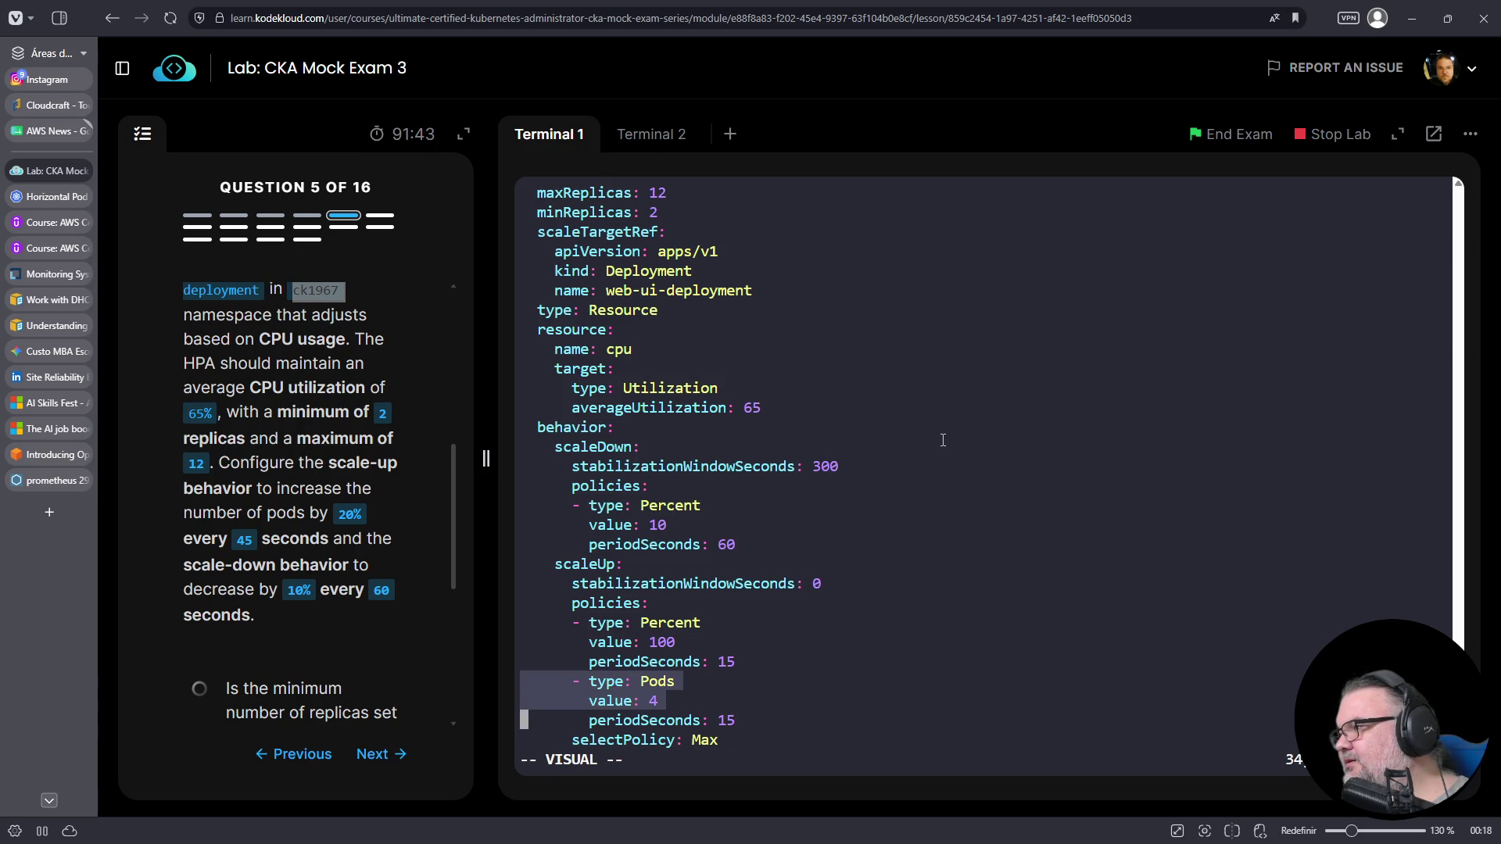
# - Delete the Pods scaling policy and the selectPolicy line from scaleUp
pyautogui.press('$')
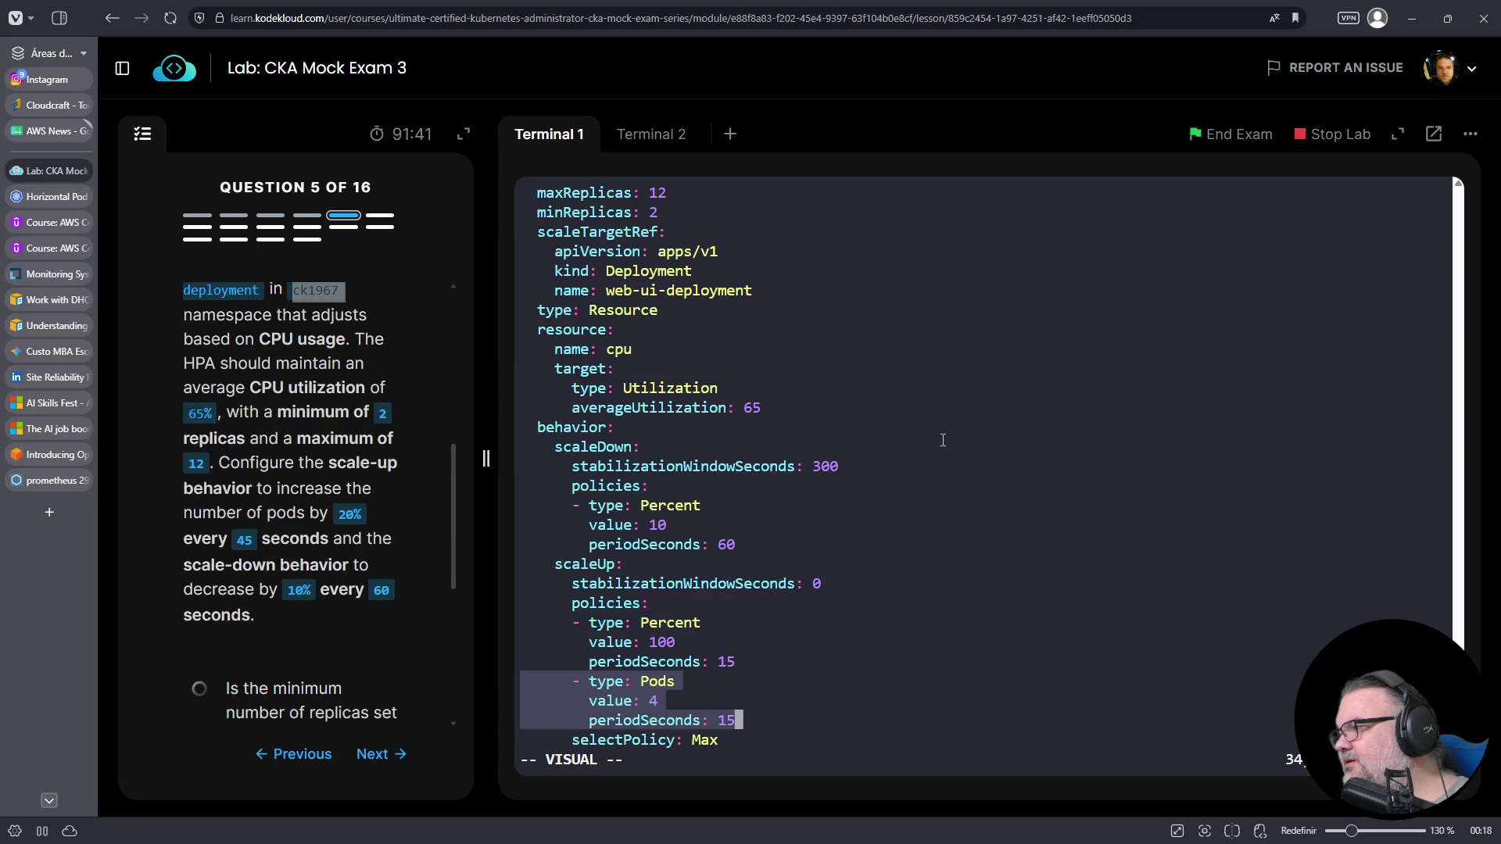
pyautogui.press('d')
pyautogui.press('Up')
pyautogui.press('Up')
pyautogui.press('Down')
pyautogui.press('Down')
pyautogui.press('d')
pyautogui.press('d')
pyautogui.press('Up')
pyautogui.press('Up')
pyautogui.press('Up')
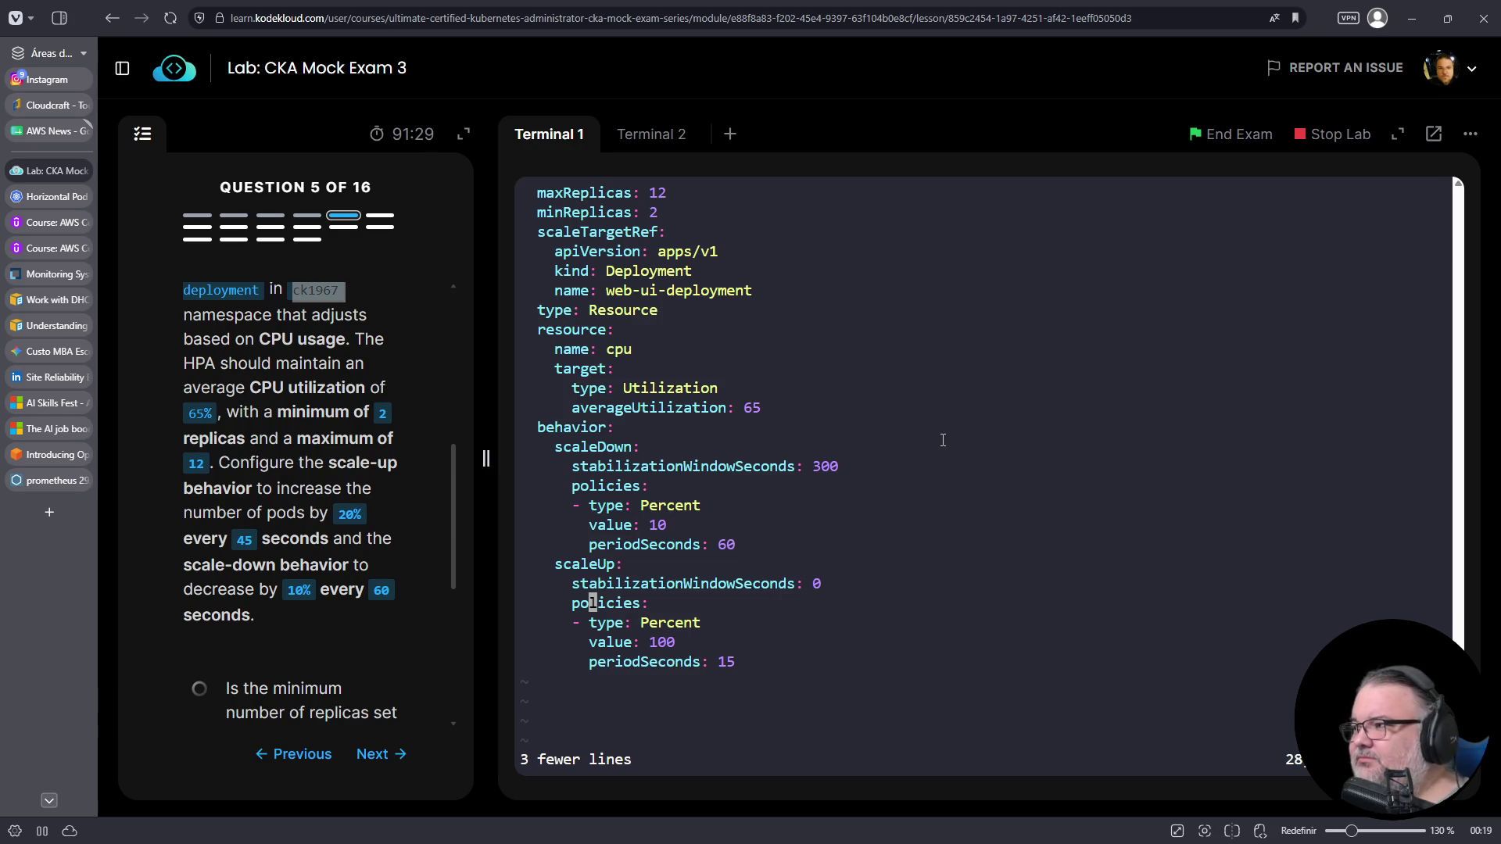
# - Set the scaleUp policy to 20 Percent with periodSeconds 45
pyautogui.press('Down')
pyautogui.press('Down')
pyautogui.press('Down')
pyautogui.press('Up')
pyautogui.press('Right')
pyautogui.press('Right')
pyautogui.press('Right')
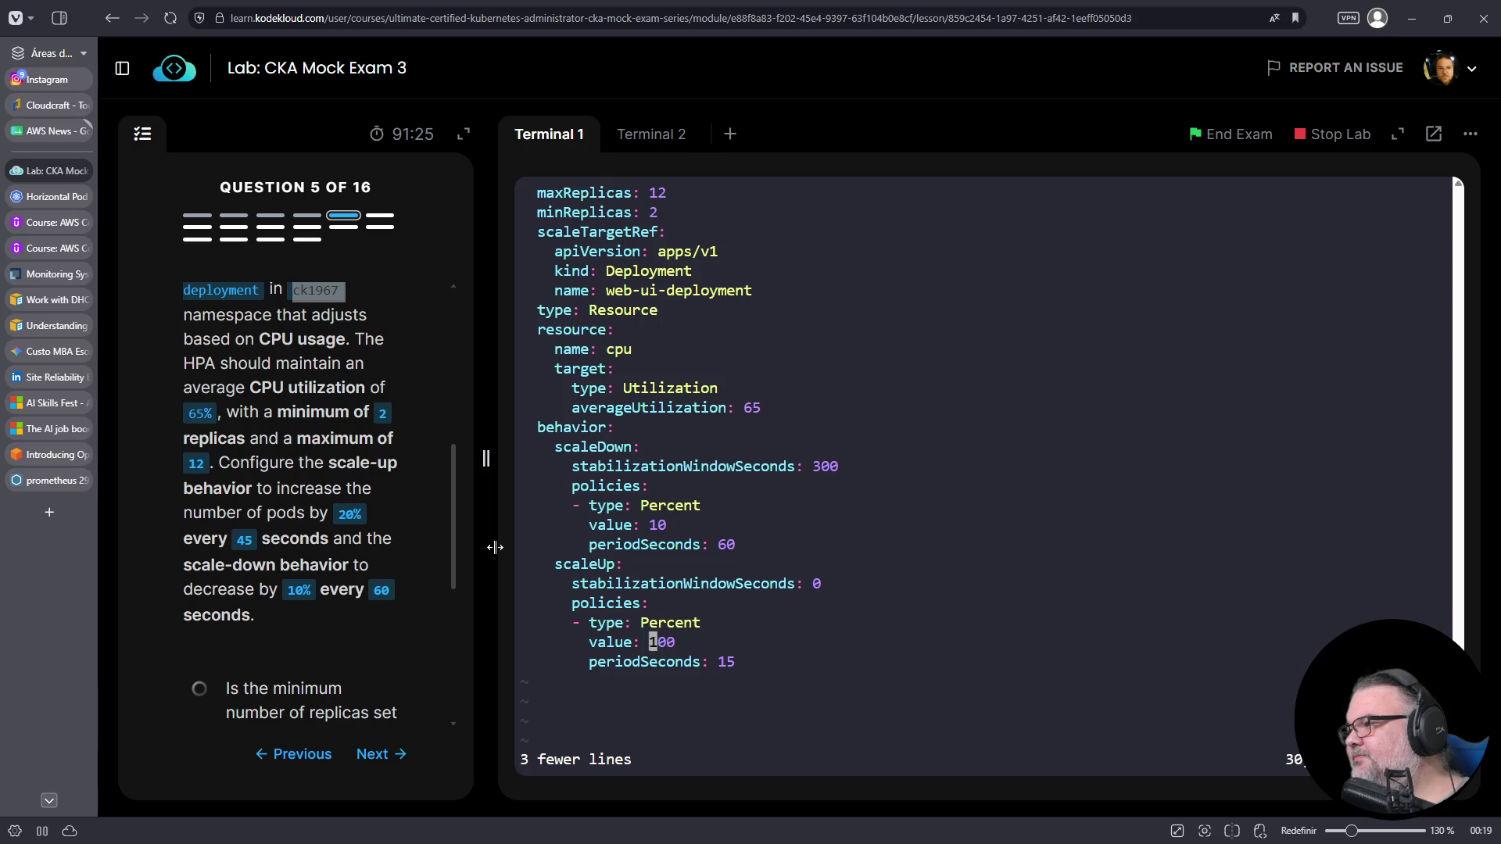
pyautogui.write('i20')
pyautogui.press('Delete')
pyautogui.press('Delete')
pyautogui.press('Delete')
pyautogui.press('Down')
pyautogui.press('Right')
pyautogui.press('Right')
pyautogui.press('Right')
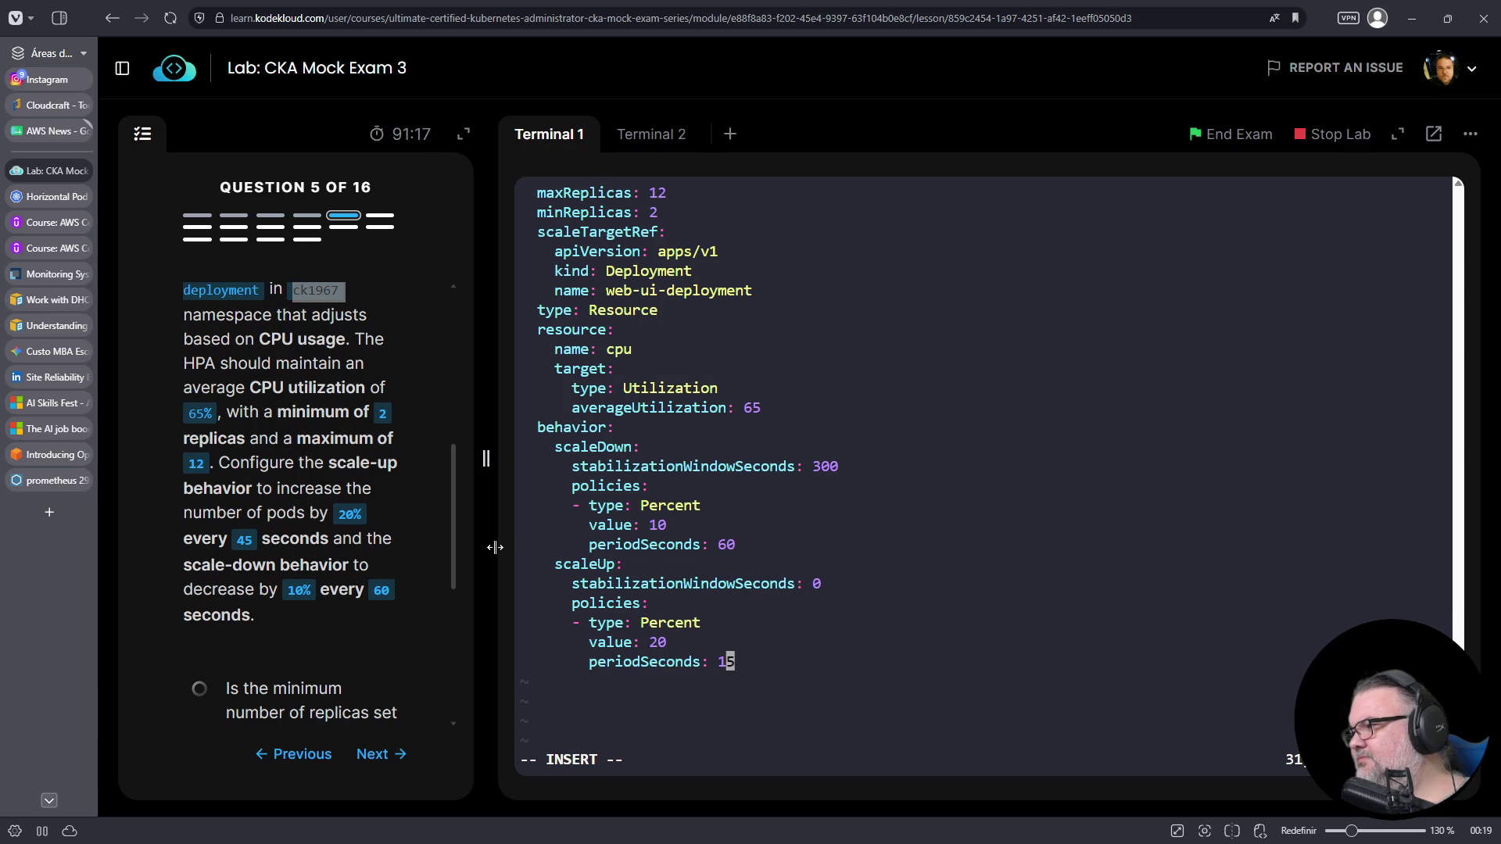
pyautogui.press('BackSpace')
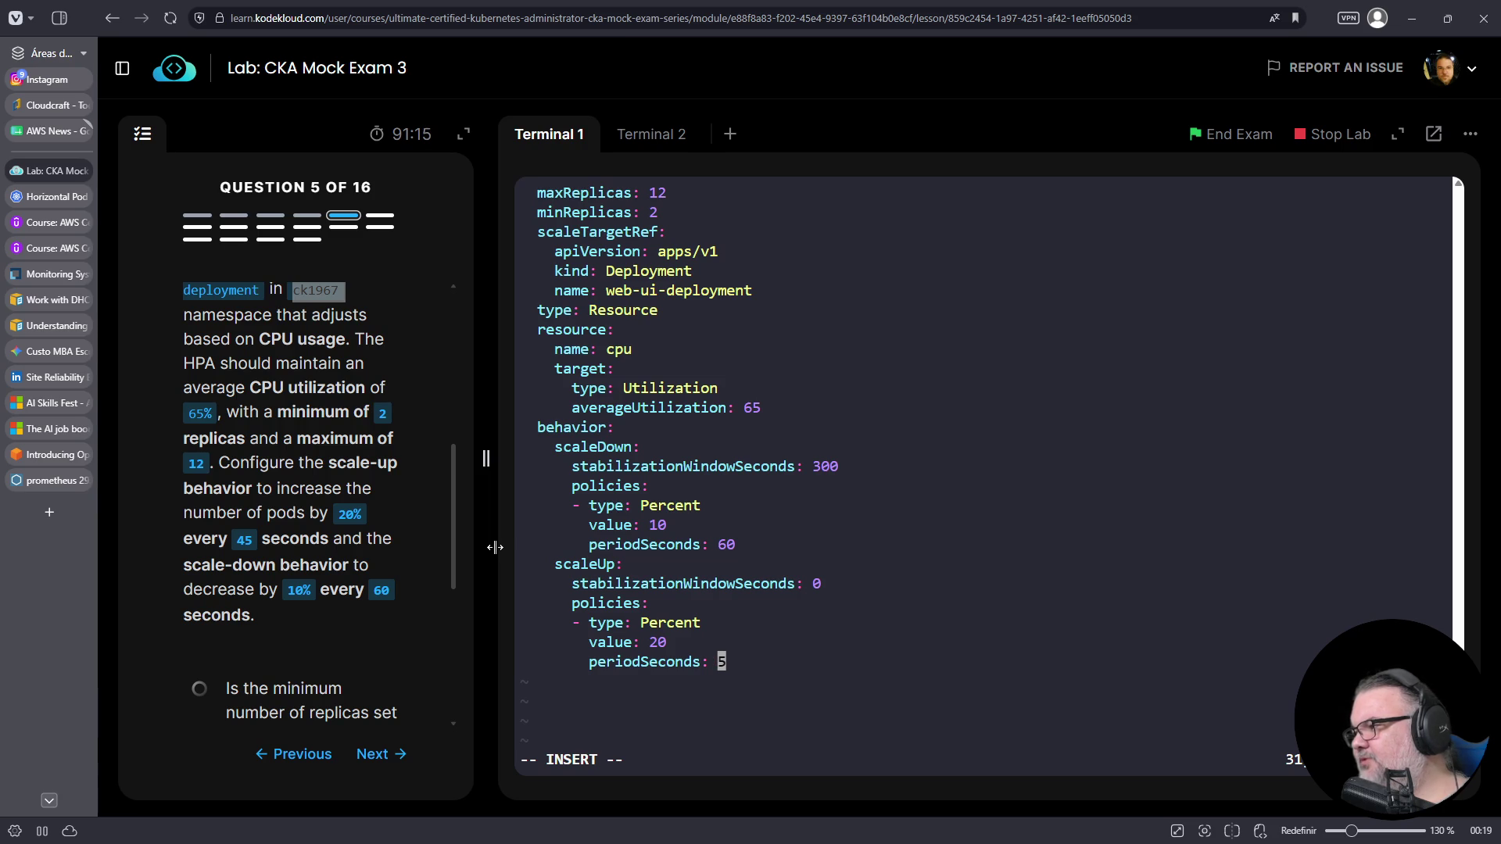
pyautogui.write('5')
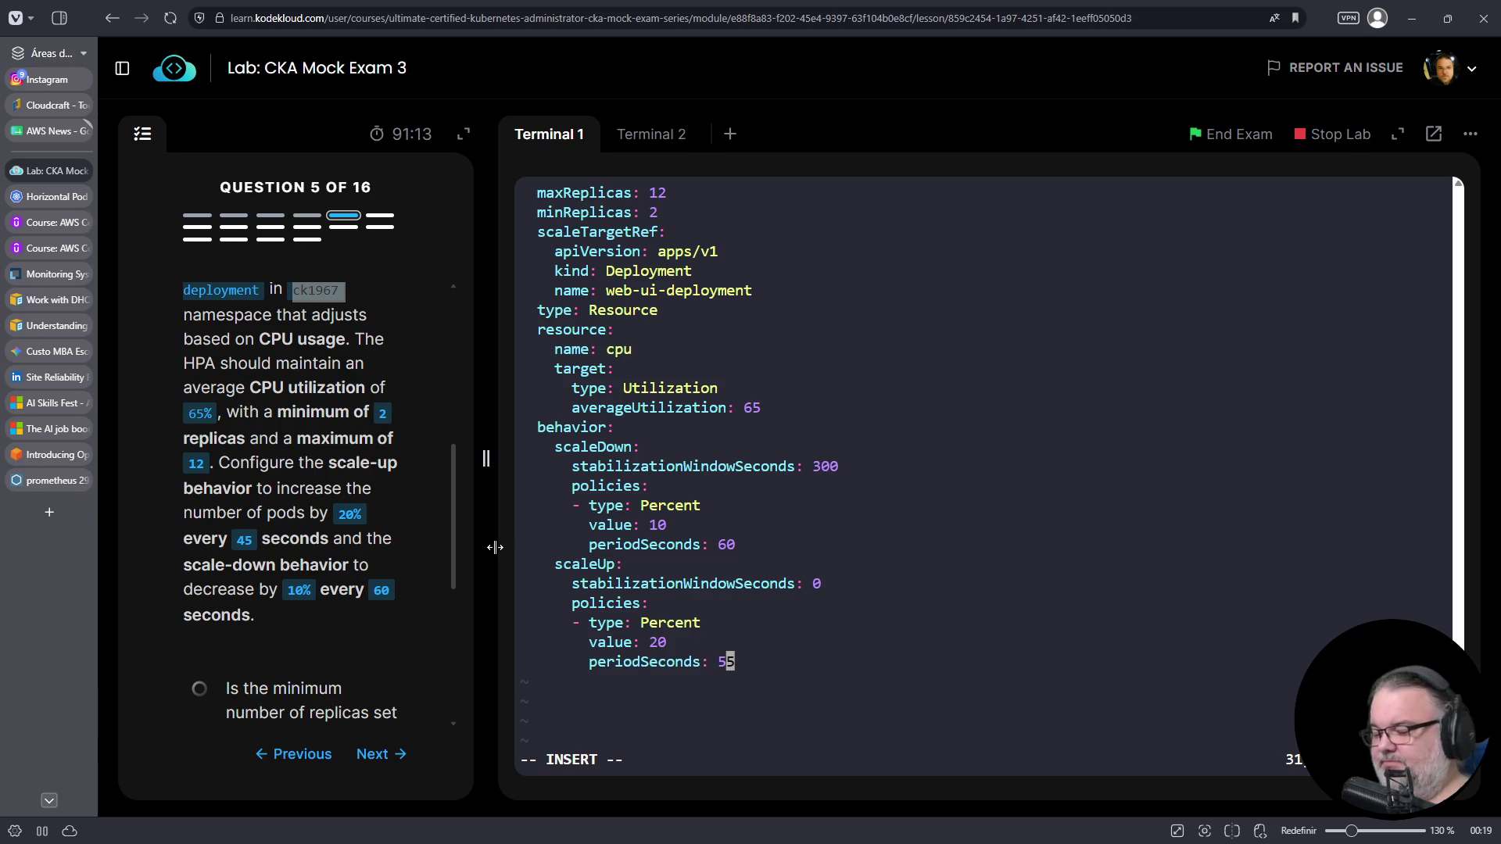
pyautogui.press('Escape')
# - Delete the stabilization window lines from both scaleUp and scaleDown
pyautogui.press('Up')
pyautogui.press('Up')
pyautogui.press('Up')
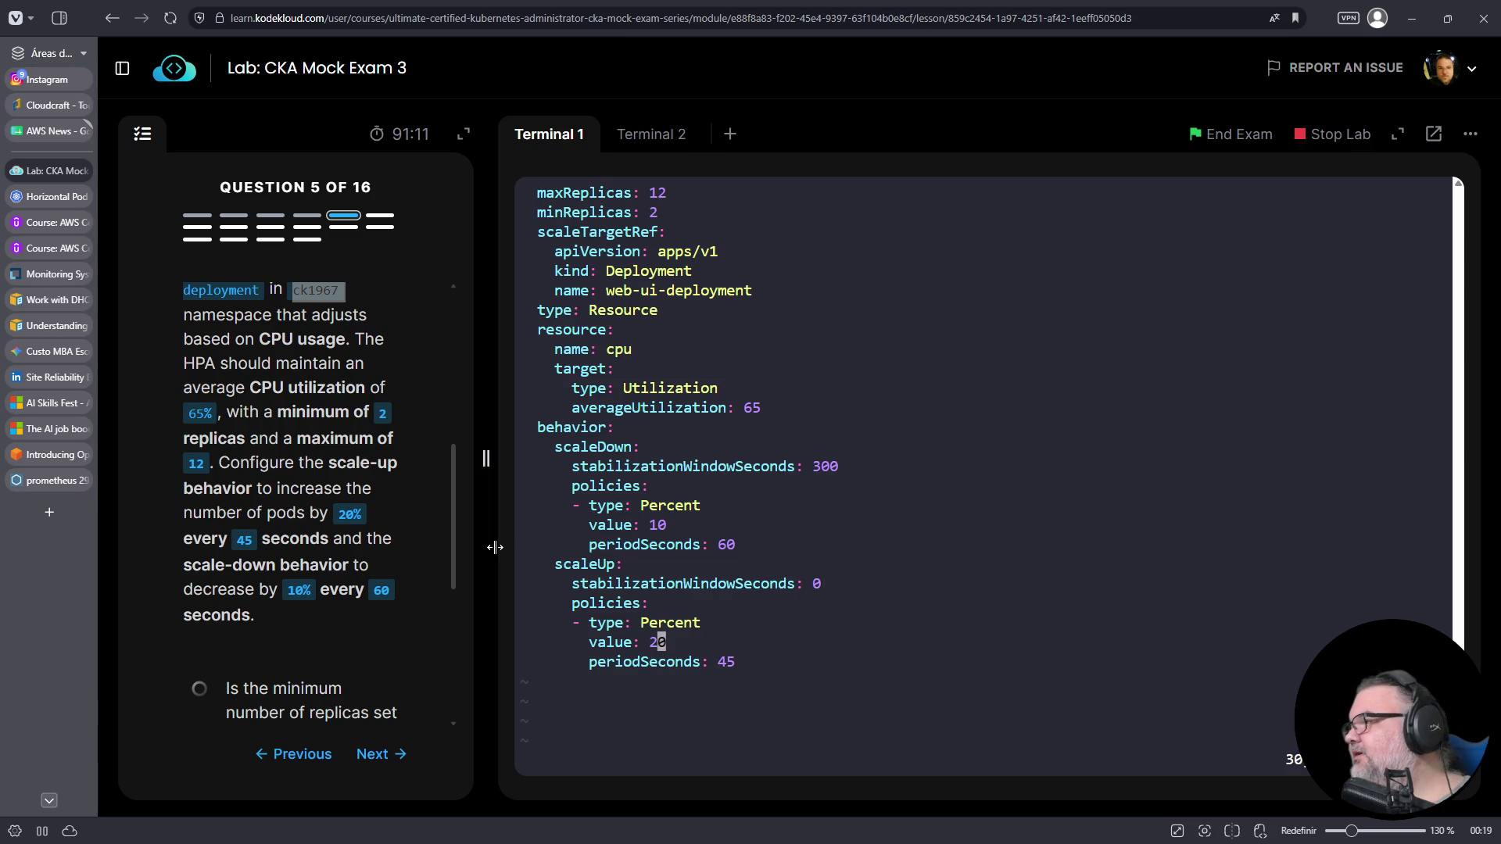
pyautogui.press('Up')
pyautogui.press('Down')
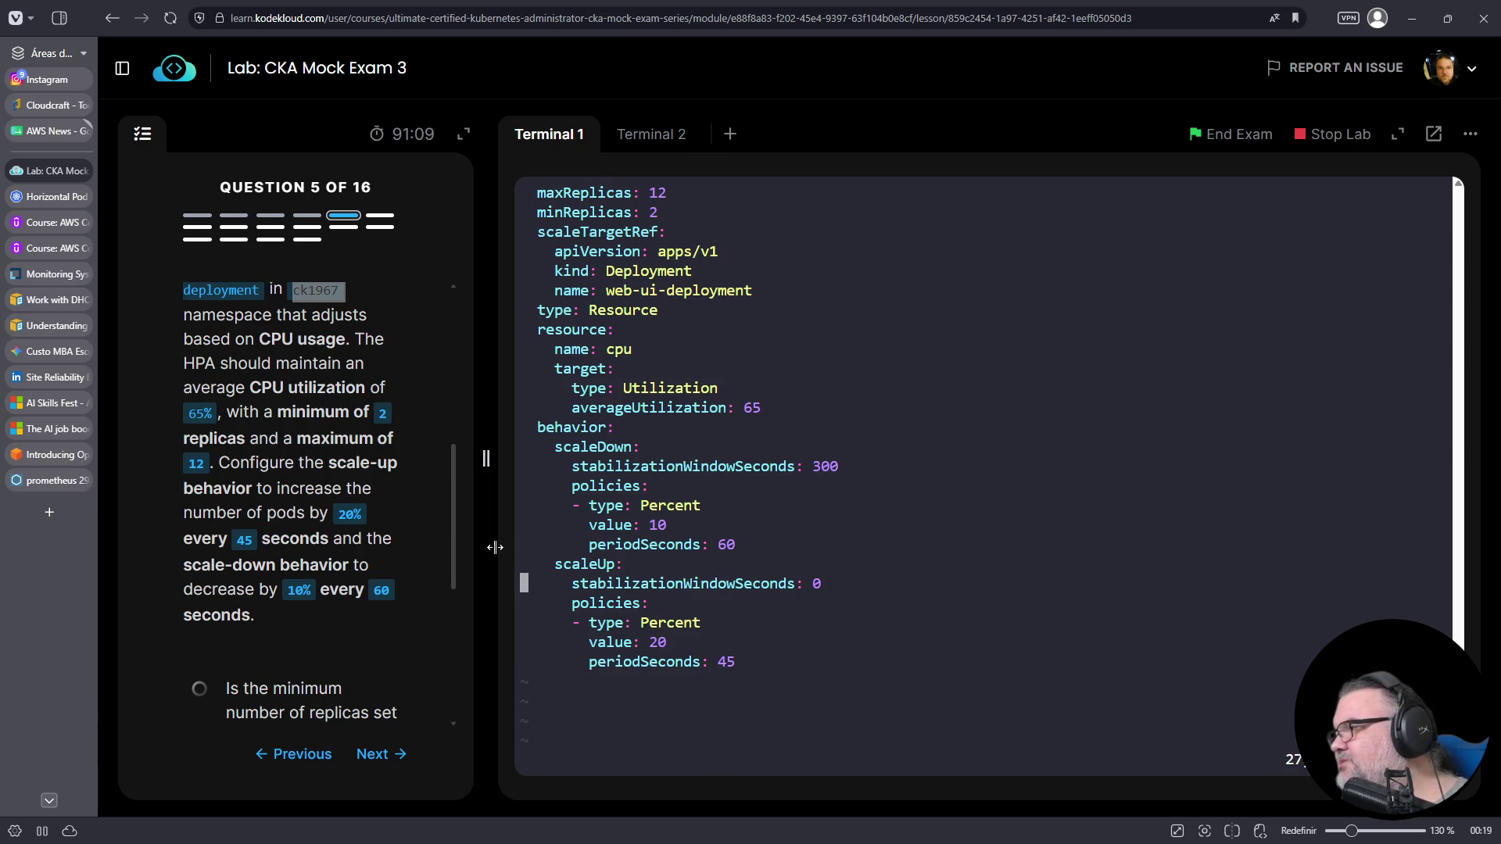
pyautogui.press('d')
pyautogui.press('d')
pyautogui.press('Up')
pyautogui.press('Up')
pyautogui.press('Up')
pyautogui.press('Up')
pyautogui.press('Up')
pyautogui.press('Down')
pyautogui.press('Down')
pyautogui.press('Down')
pyautogui.press('Down')
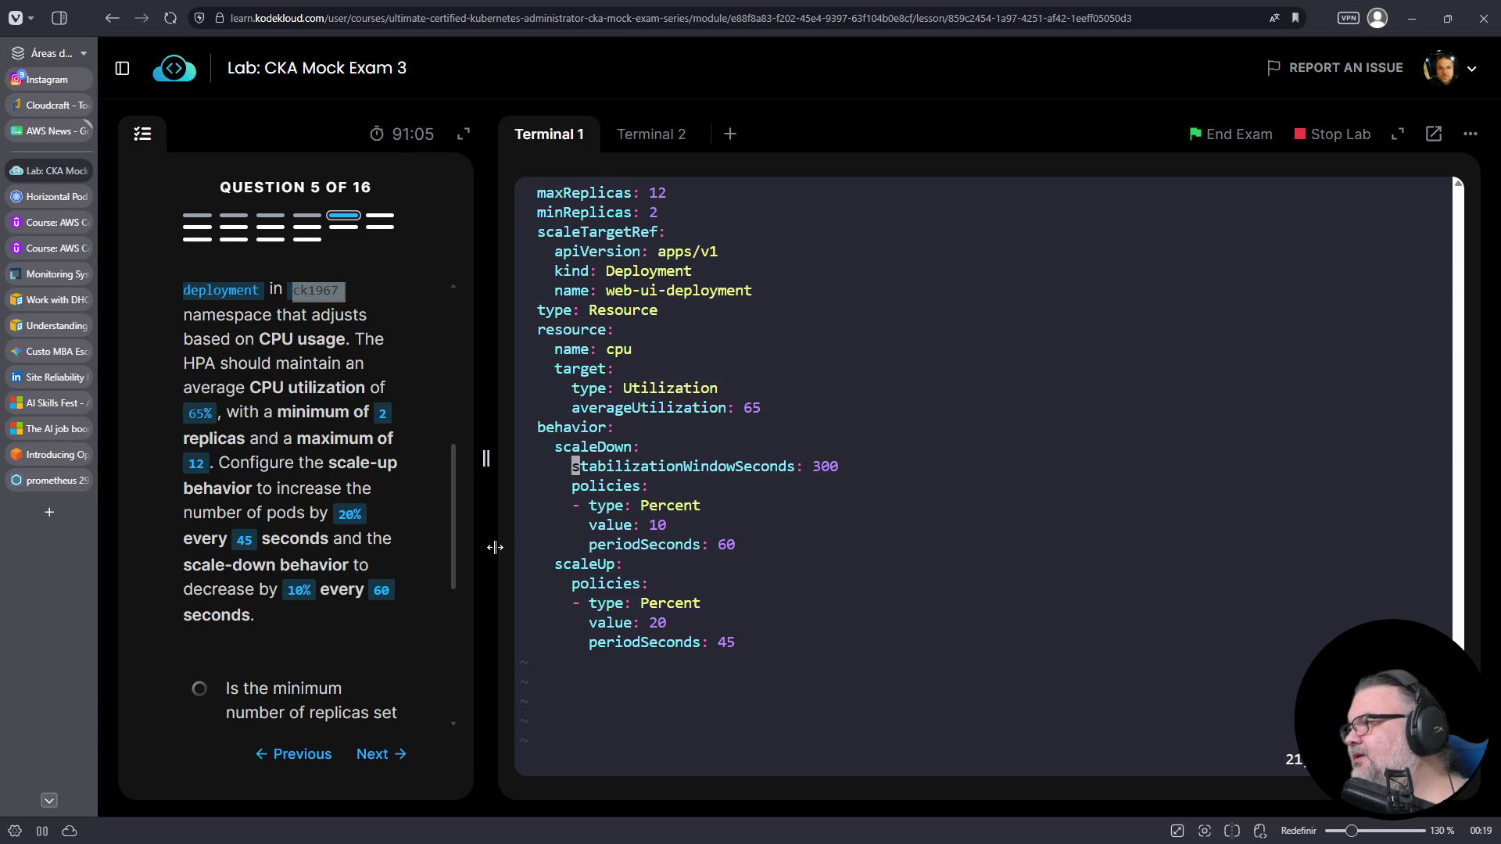
pyautogui.press('d')
pyautogui.press('d')
# - Save the manifest, run k create -f 05-hpa.yaml, and reopen the file in vim
pyautogui.write(':wq')
pyautogui.press('Return')
pyautogui.write('k create -f 05')
pyautogui.press('Tab')
pyautogui.press('Return')
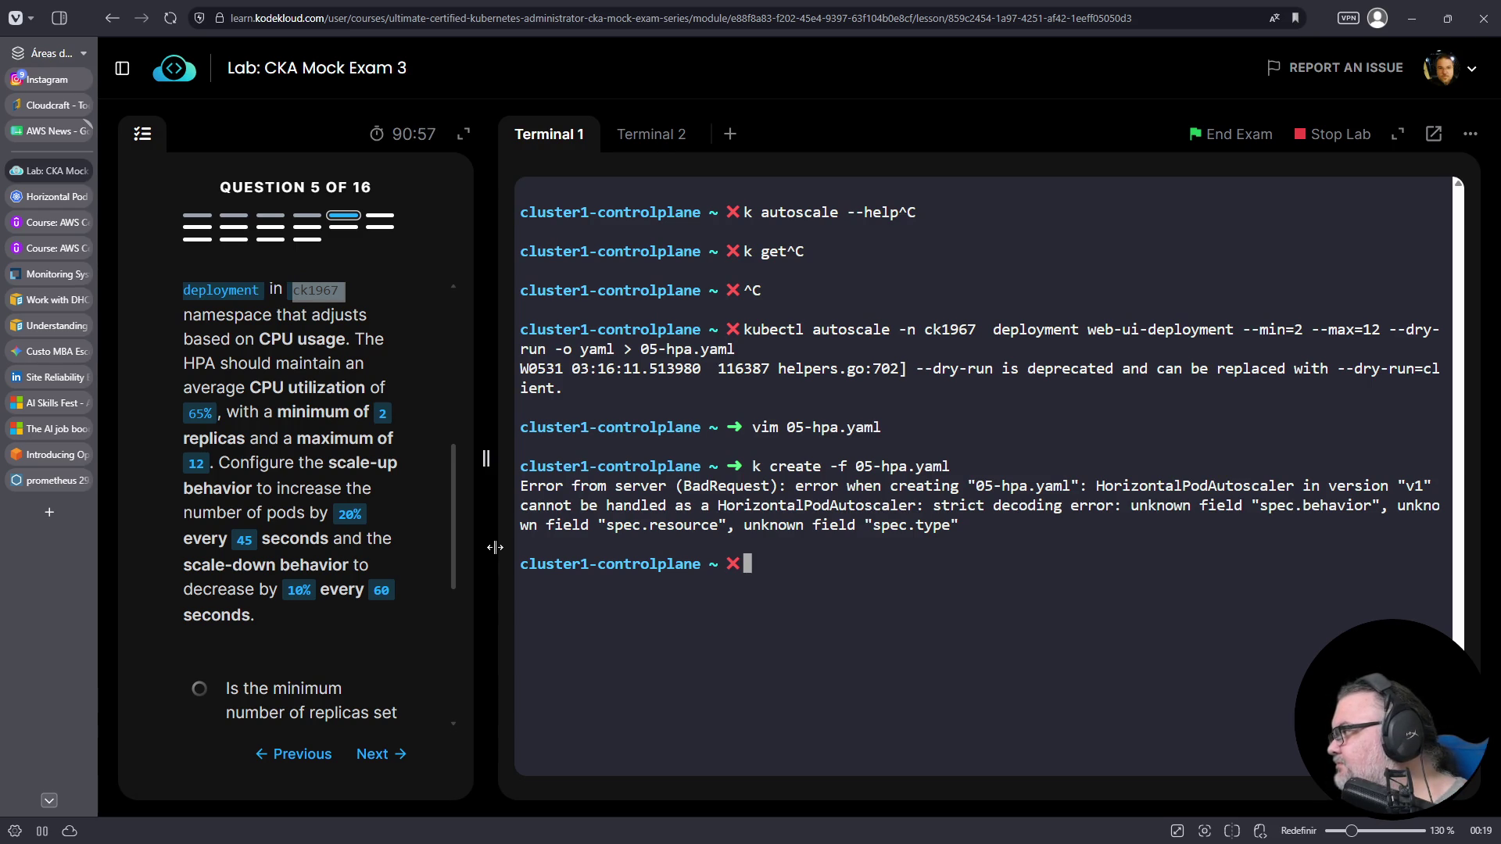
pyautogui.press('Up')
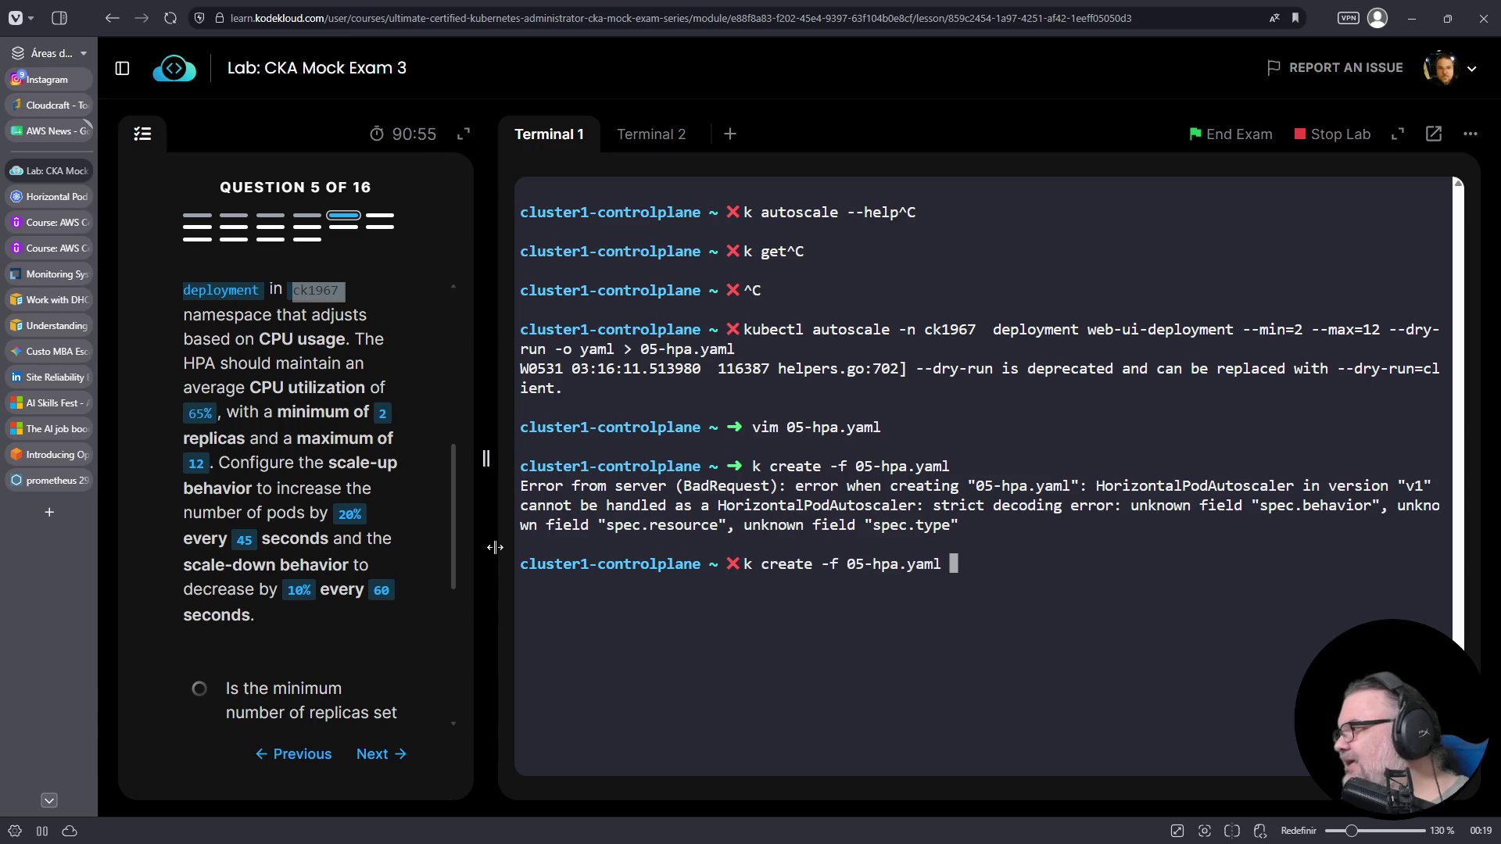
pyautogui.press('Up')
pyautogui.press('Return')
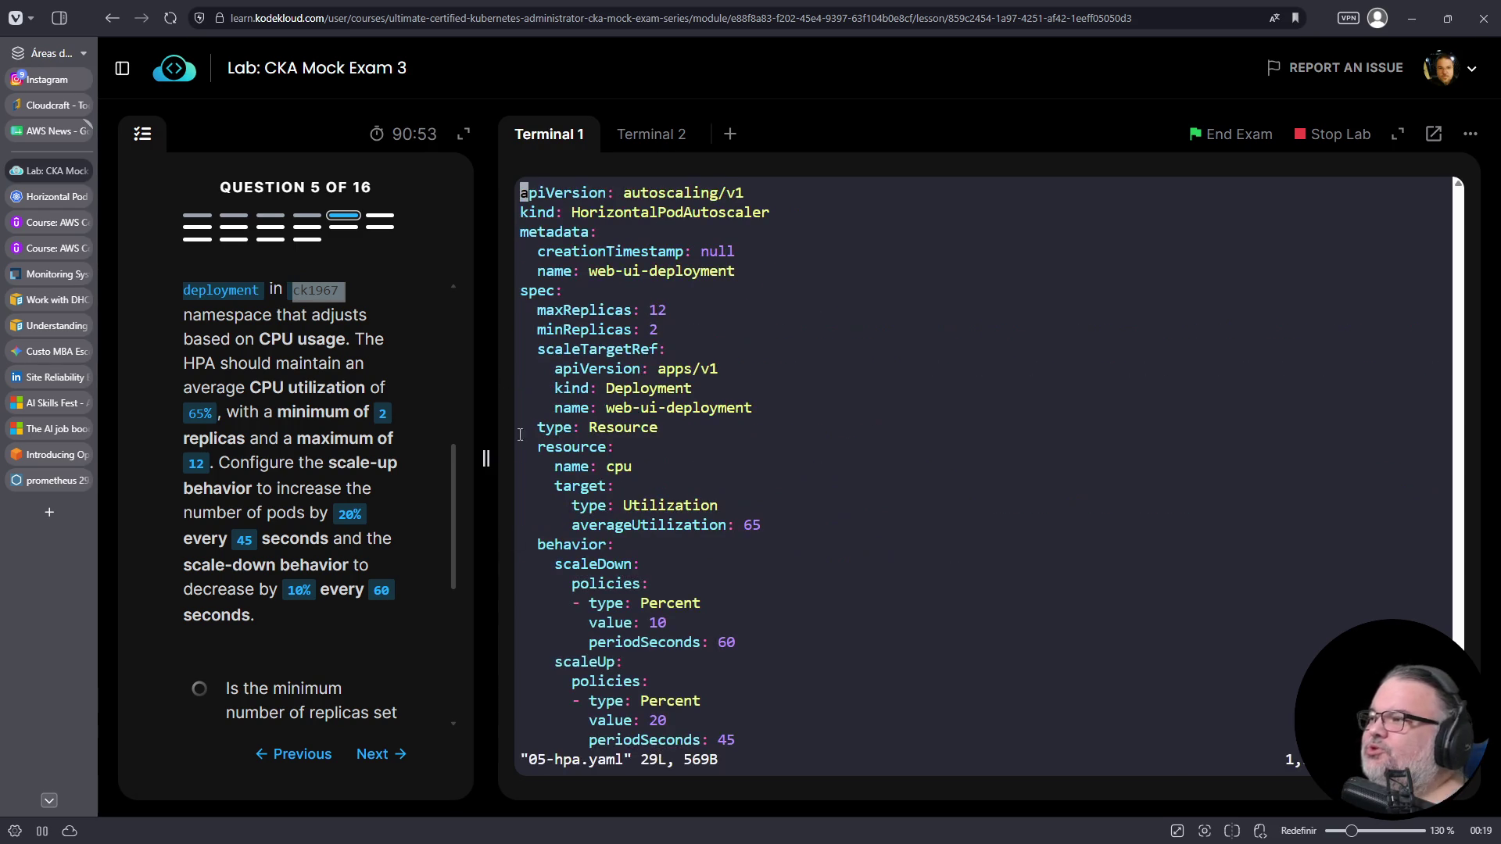
# - Search the Kubernetes docs for 'hpa' and open the HorizontalPodAutoscaler Walkthrough
pyautogui.click(55, 197)
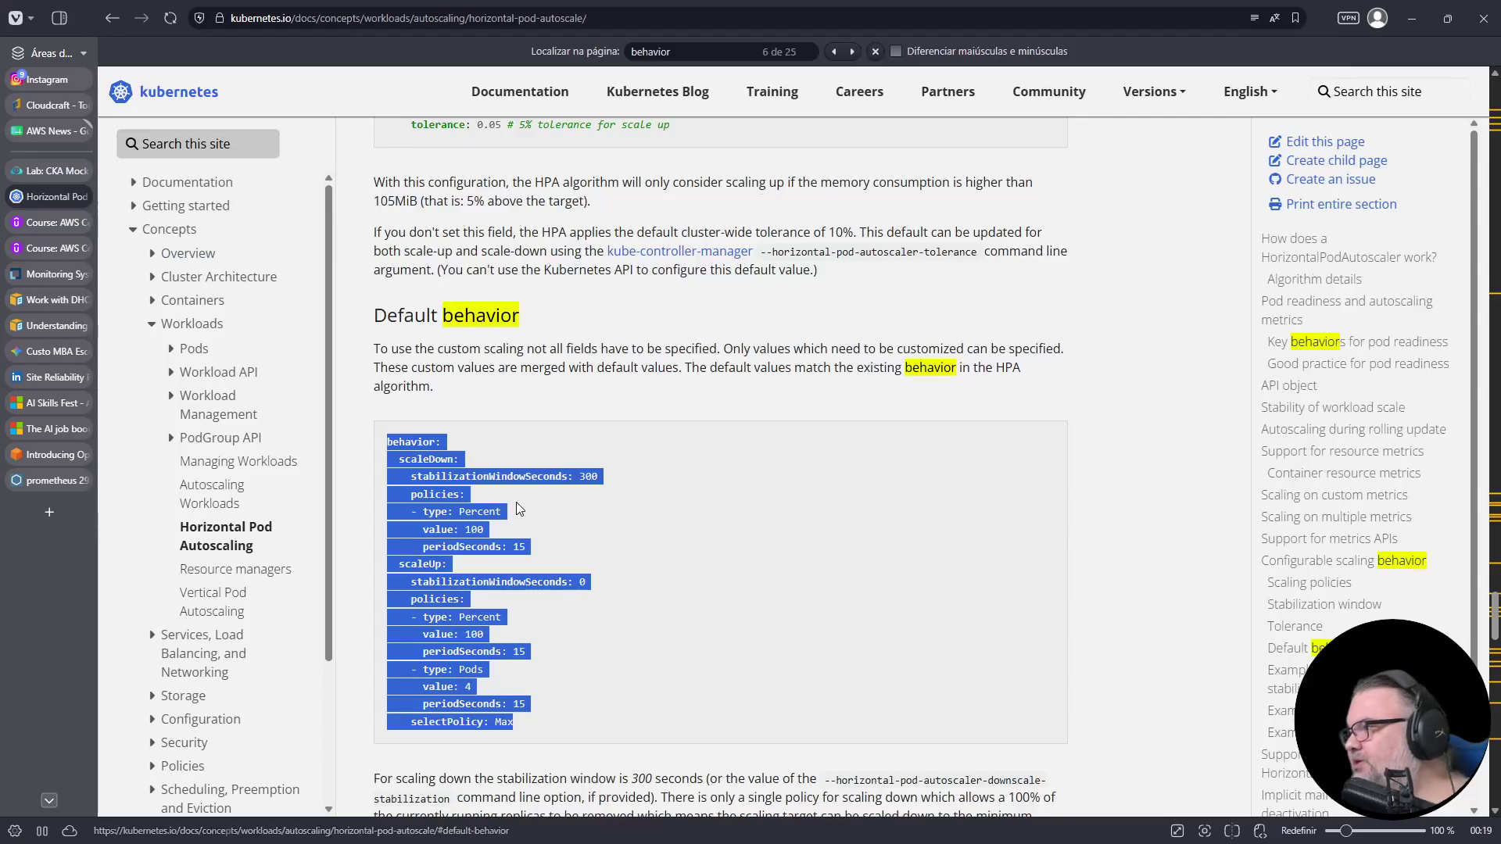
pyautogui.scroll(5, 609, 468)
pyautogui.scroll(15, 606, 467)
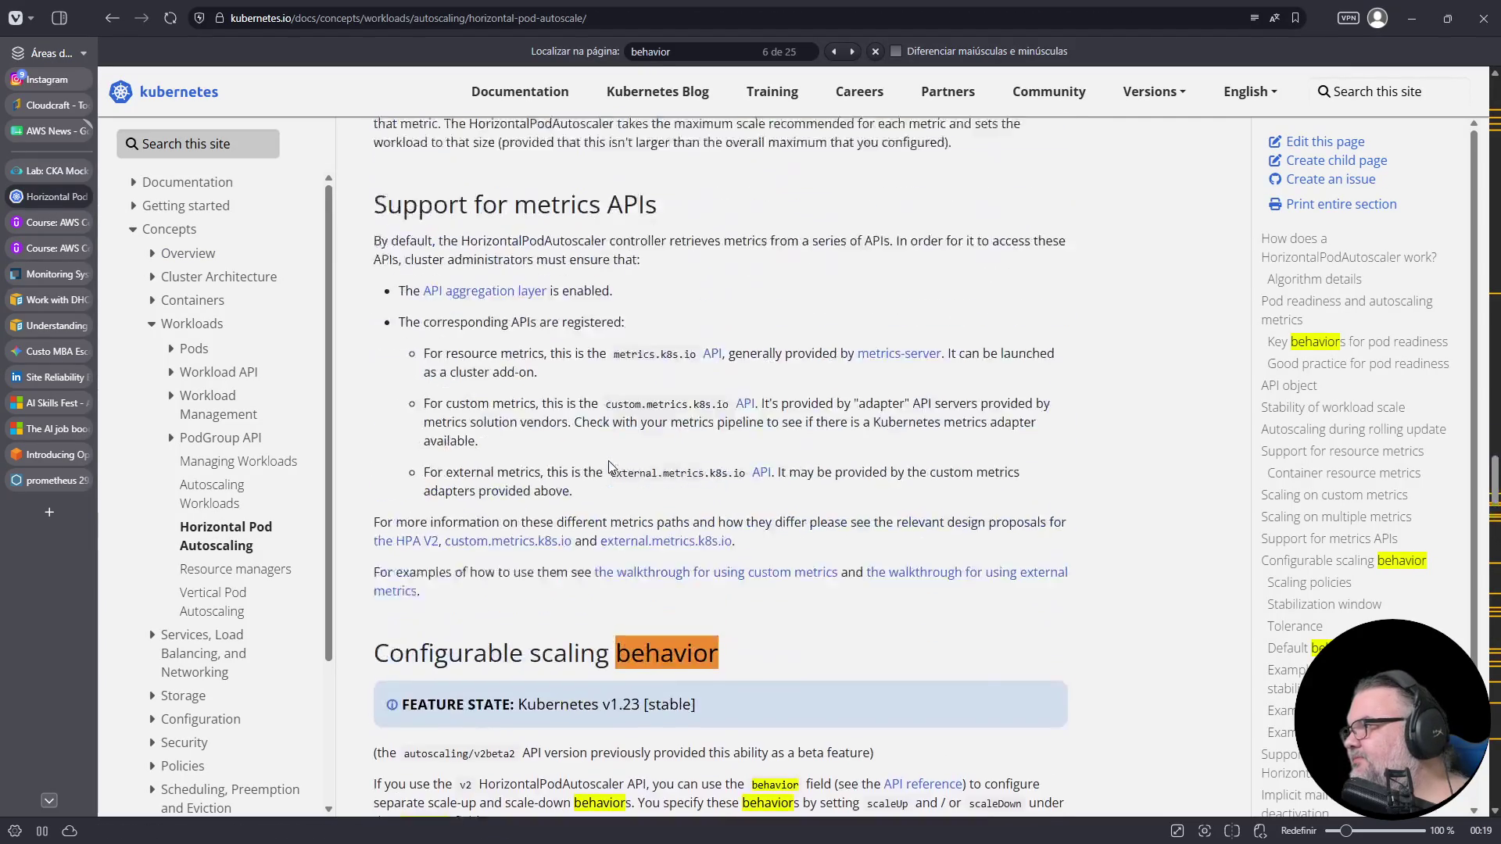
pyautogui.scroll(10, 611, 461)
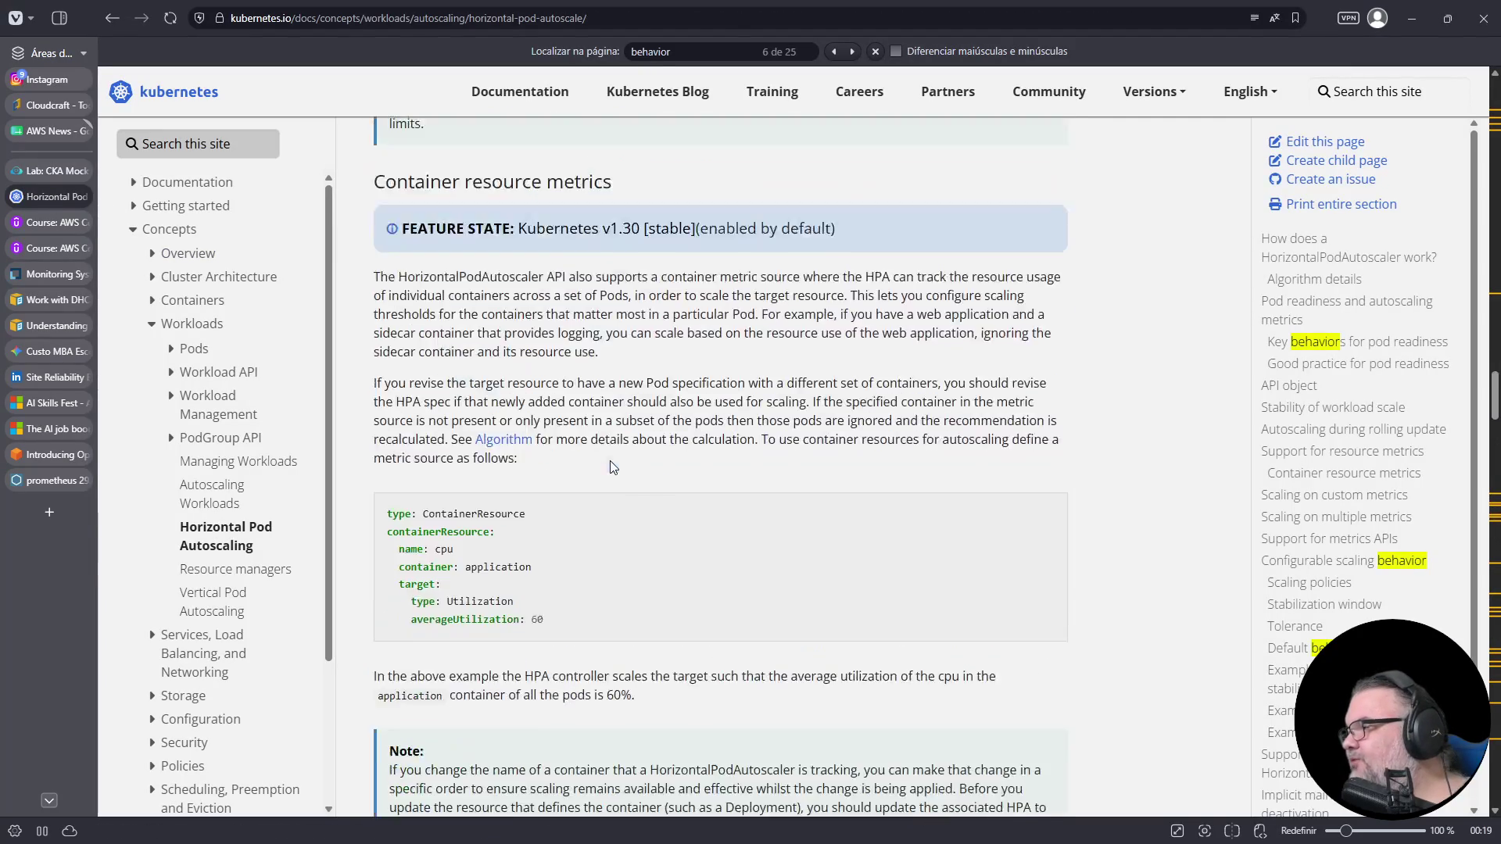
pyautogui.scroll(8, 612, 467)
pyautogui.scroll(-8, 612, 467)
pyautogui.scroll(15, 612, 467)
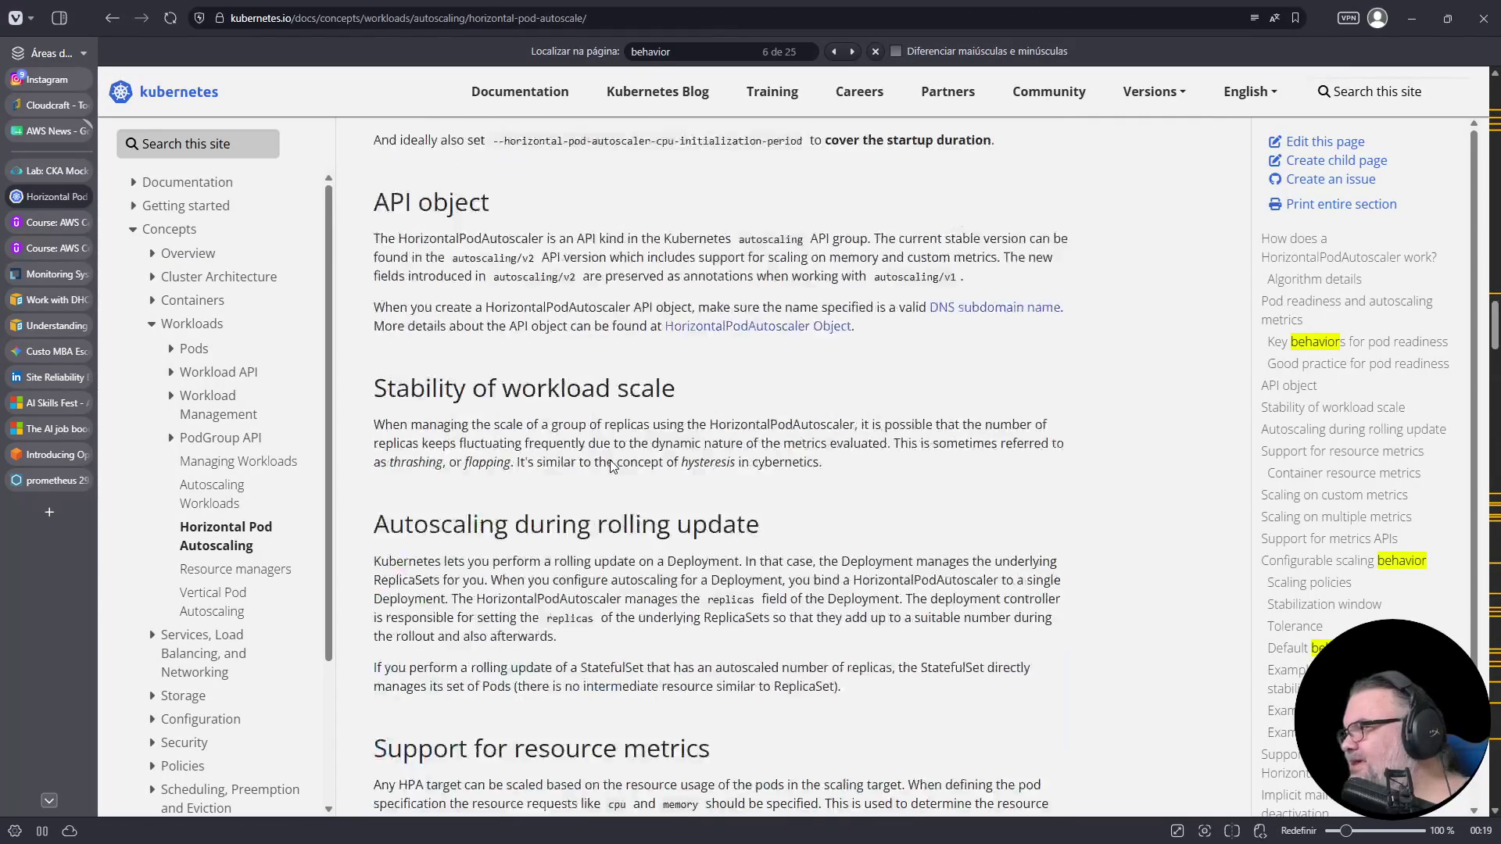
pyautogui.scroll(20, 611, 466)
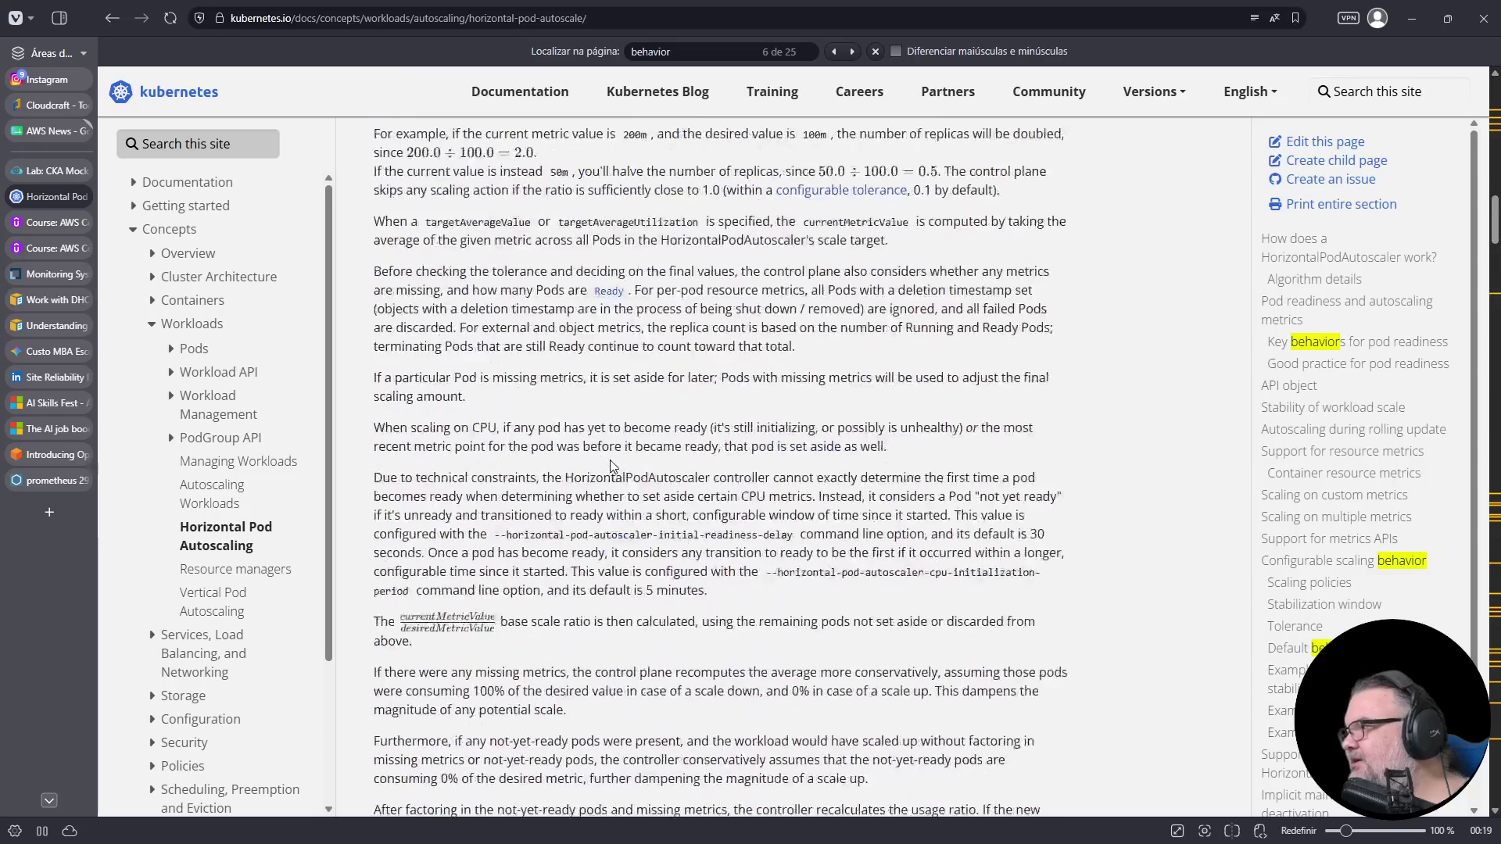
pyautogui.scroll(9, 611, 467)
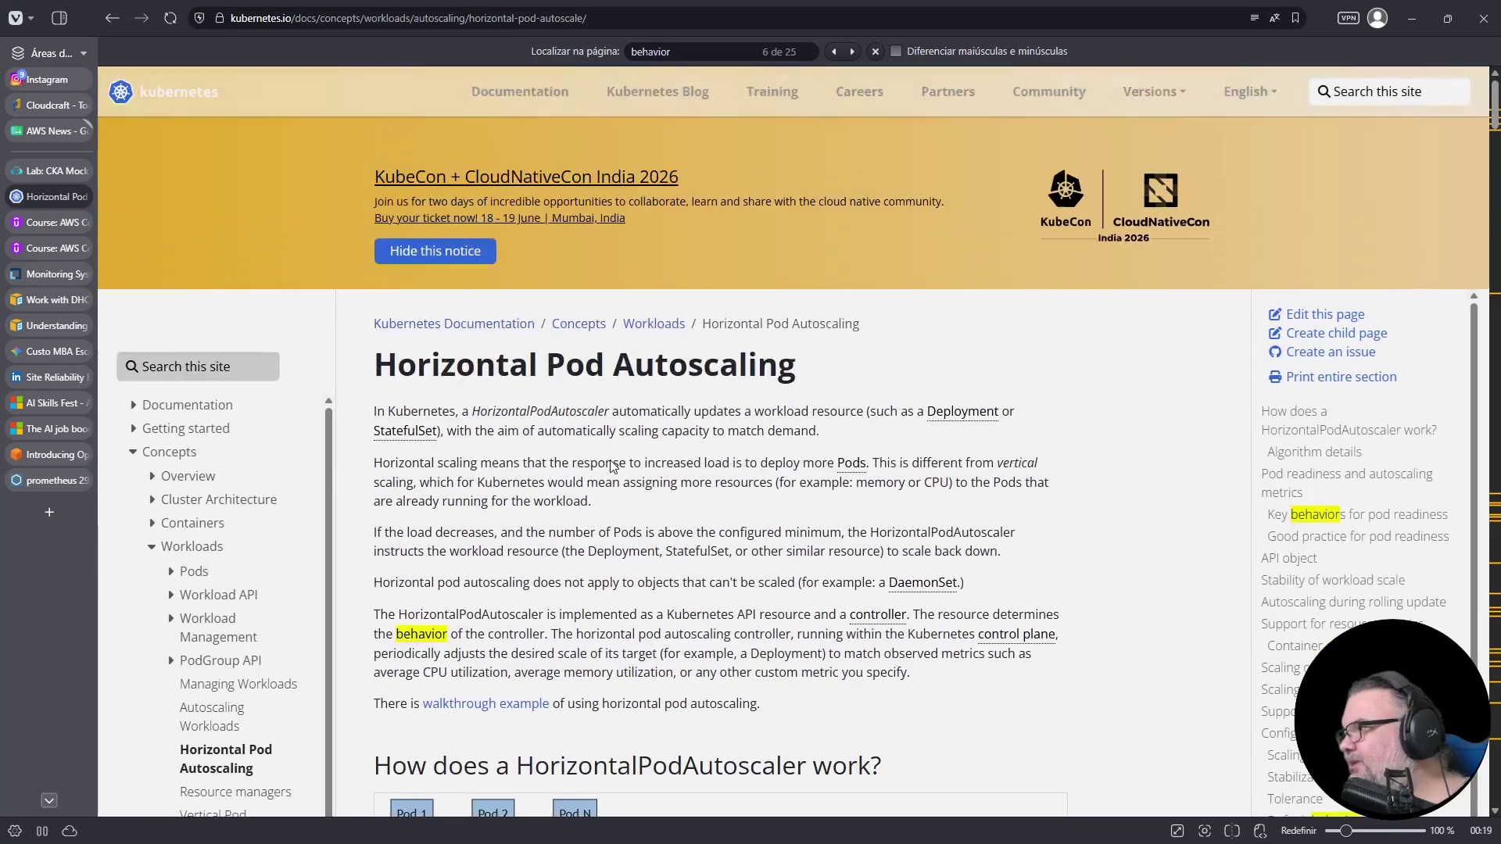
pyautogui.click(191, 362)
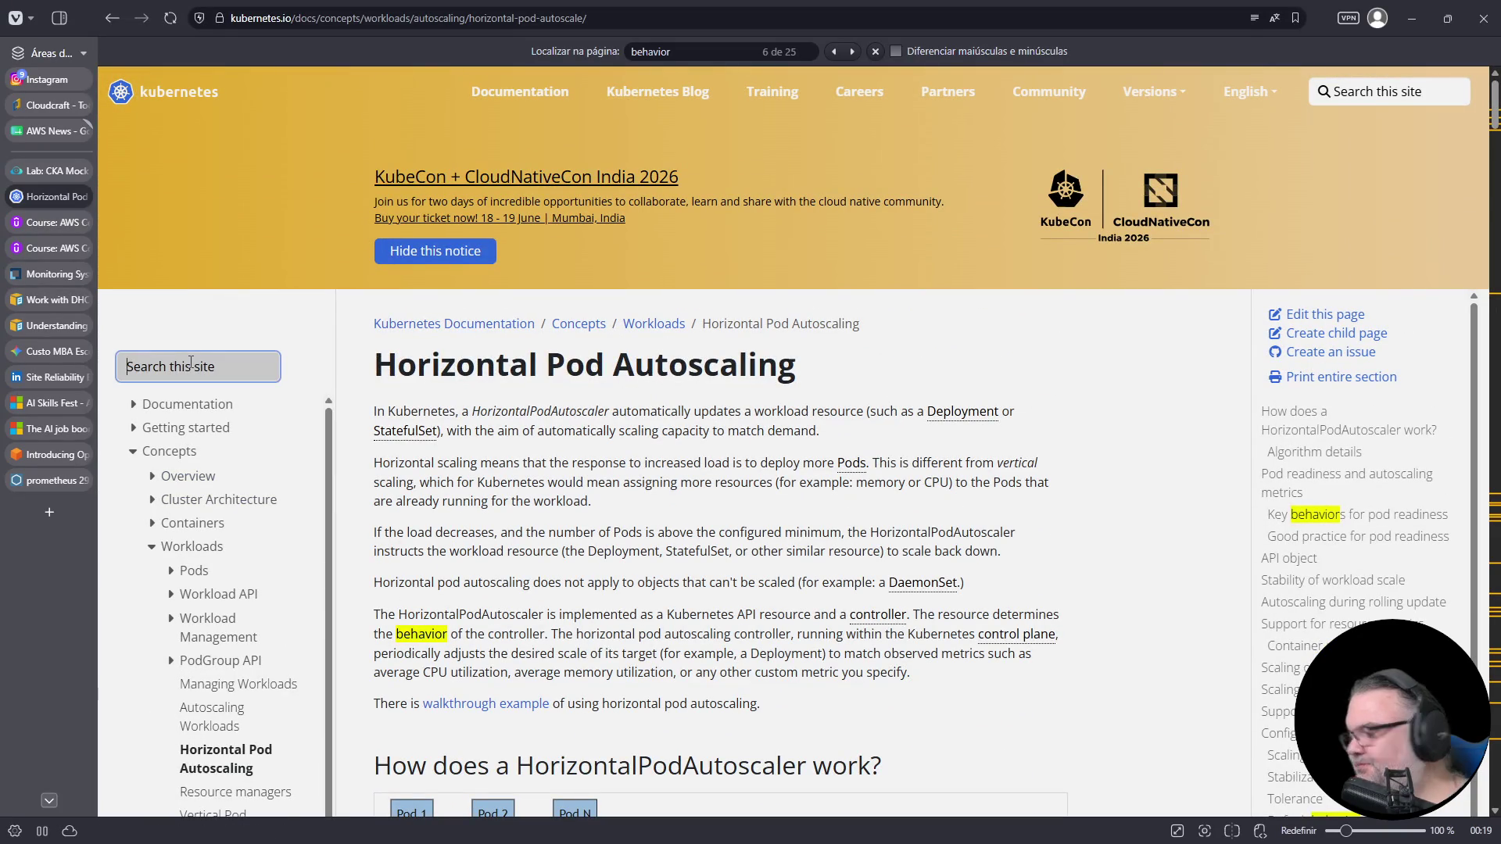
pyautogui.write('hpa')
pyautogui.press('Return')
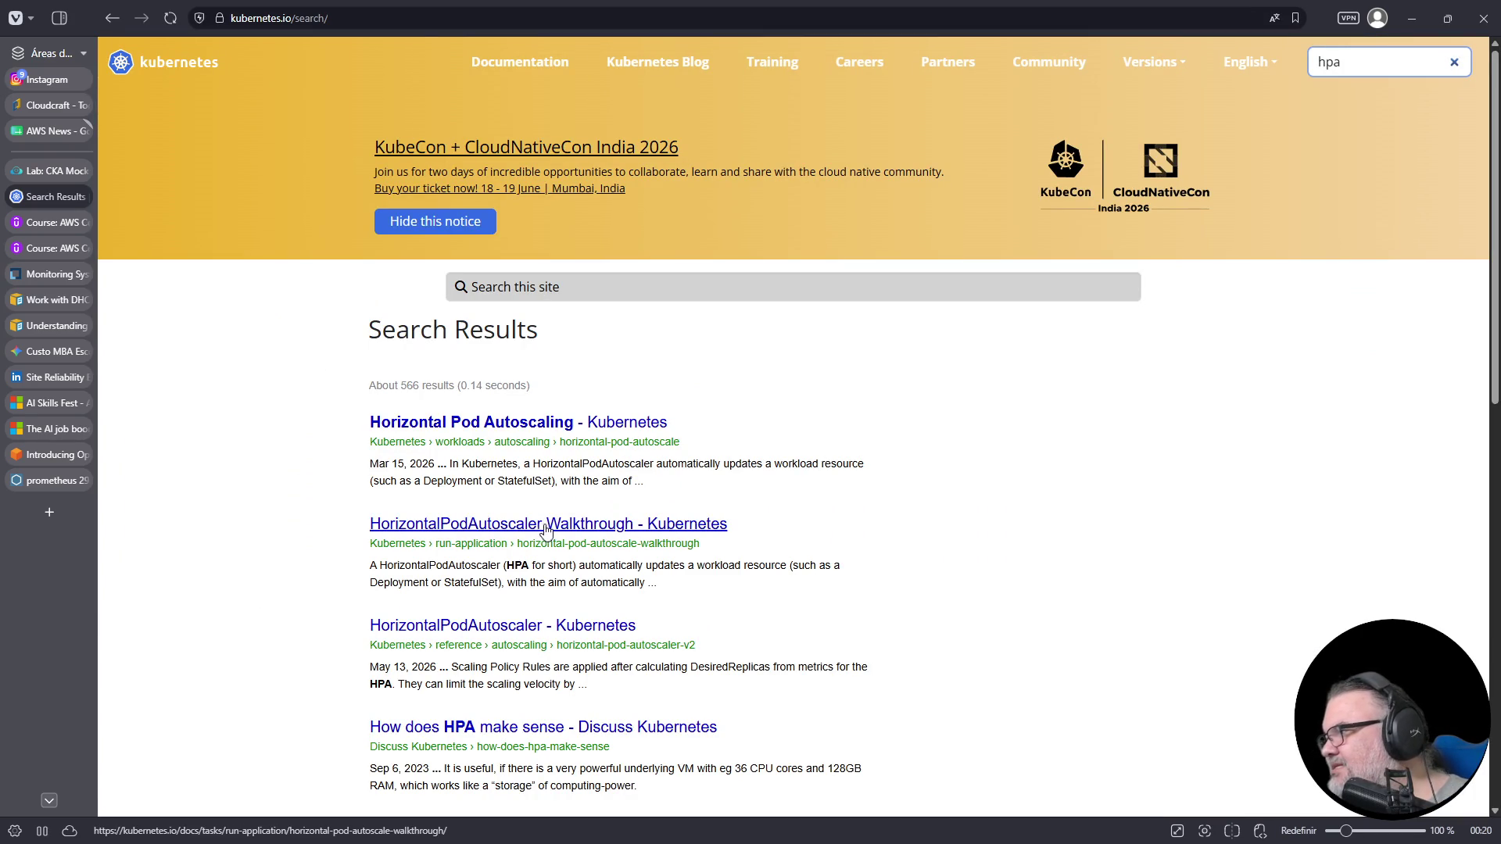
pyautogui.click(543, 524)
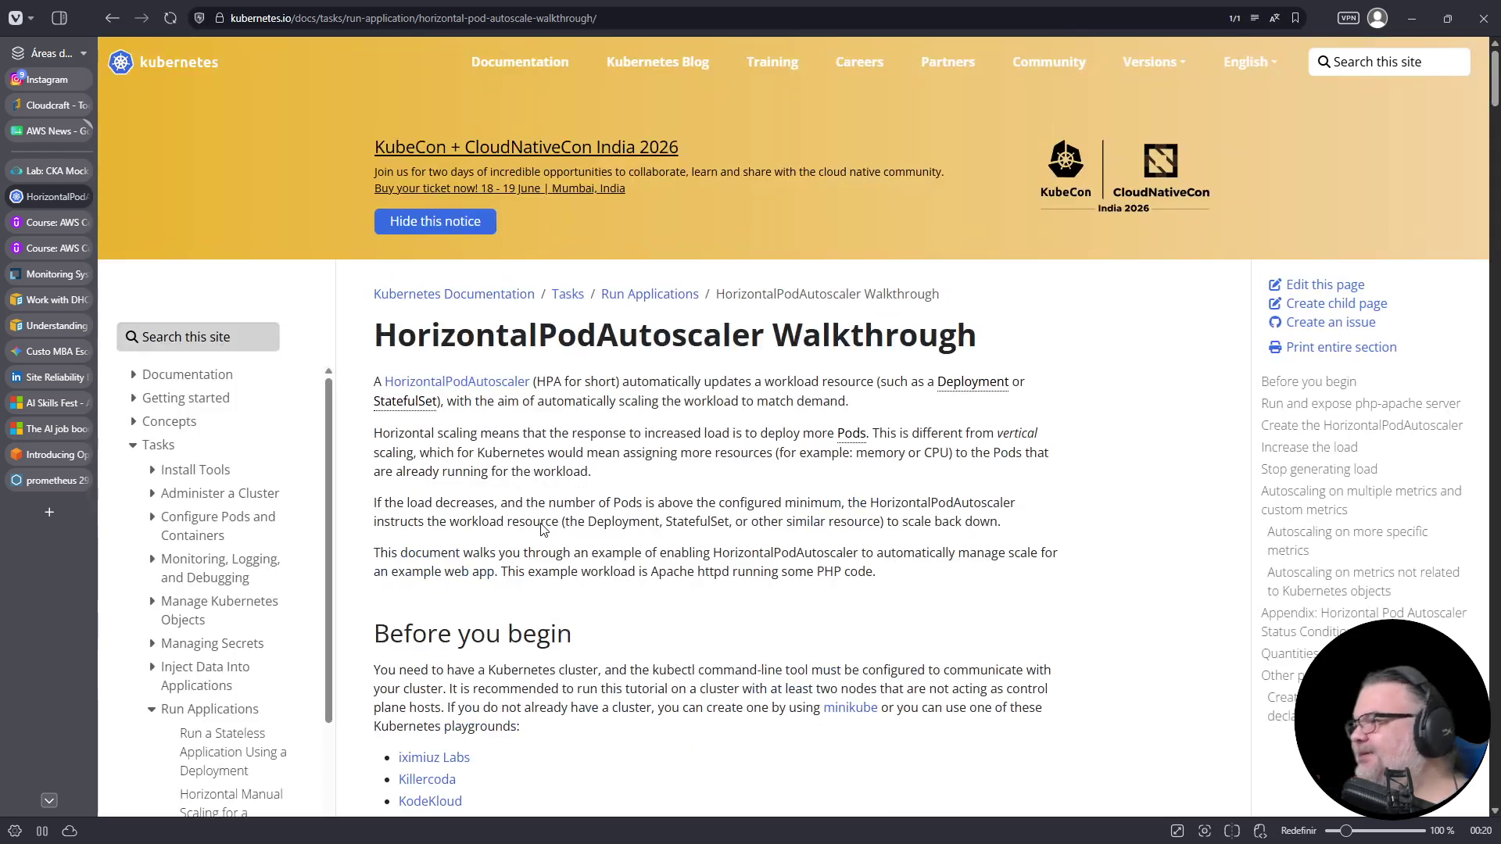
# - Locate and select the apiVersion: autoscaling/v2 line in the walkthrough's HPA example
pyautogui.scroll(-10, 540, 526)
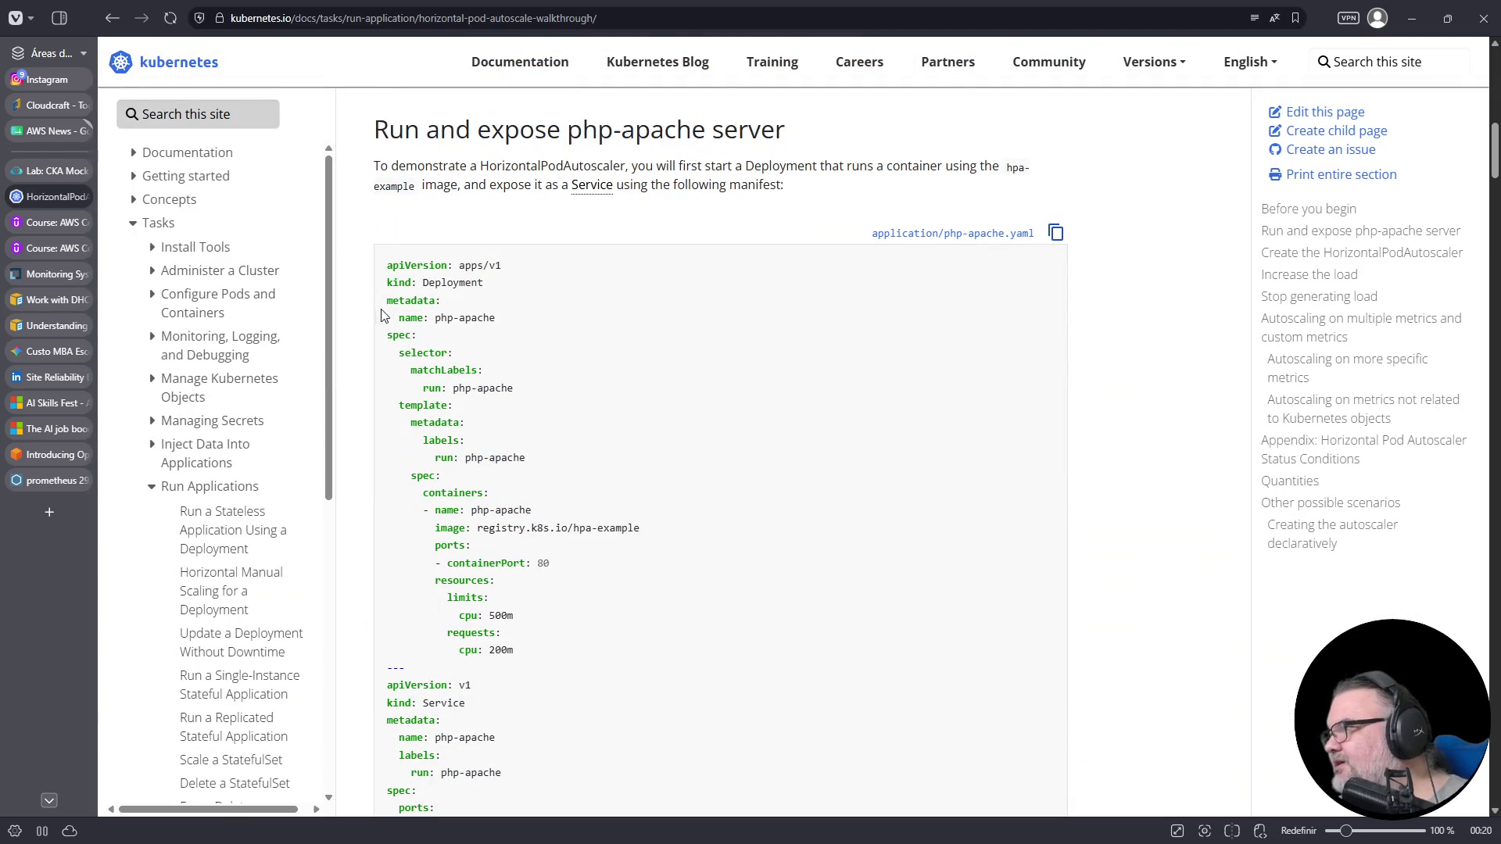
pyautogui.moveTo(384, 260); pyautogui.dragTo(530, 288)
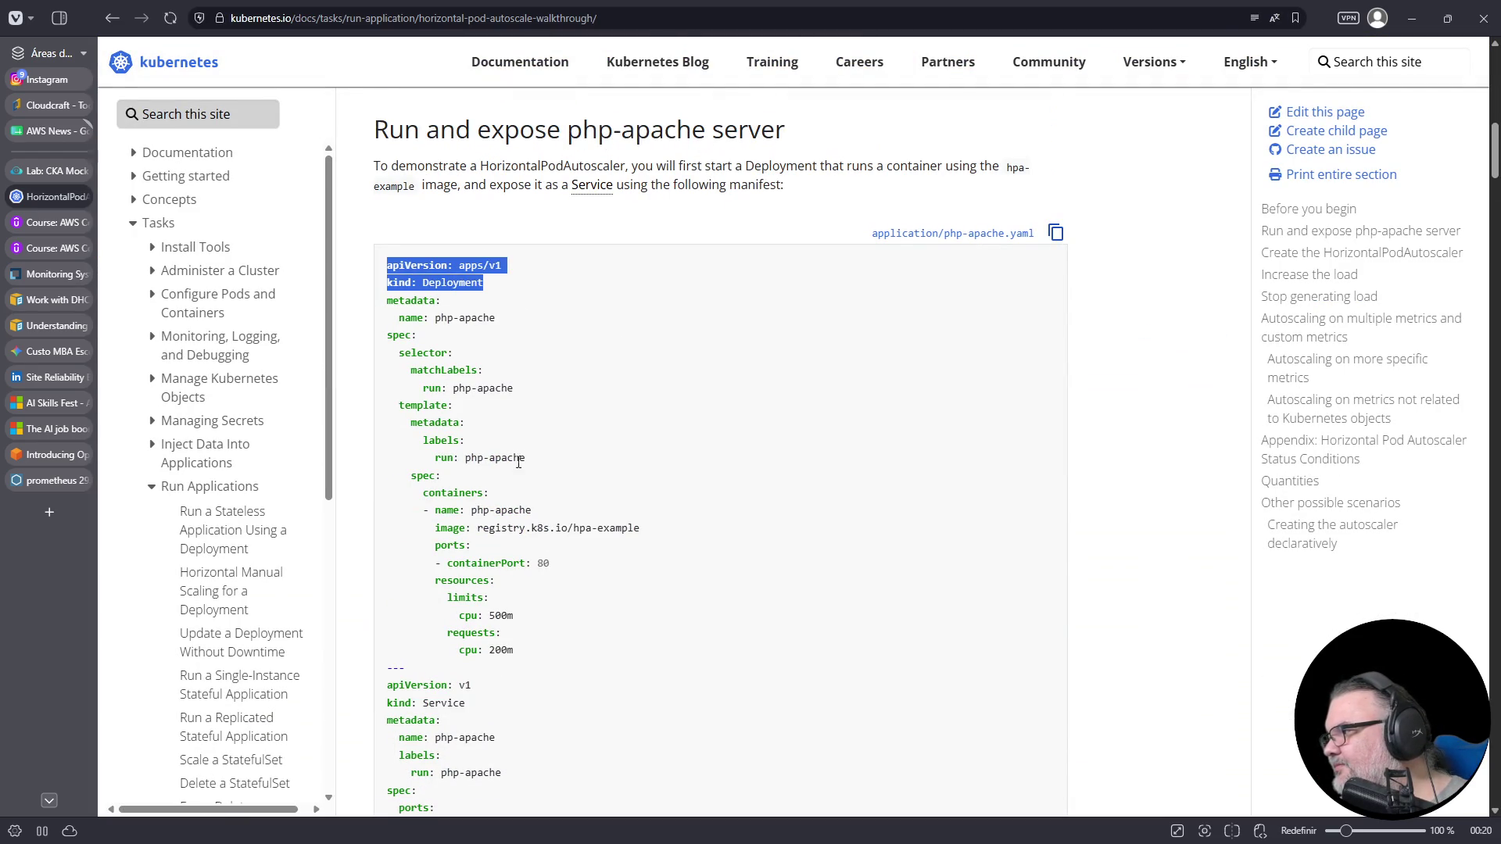
pyautogui.scroll(-10, 508, 465)
pyautogui.scroll(-7, 521, 475)
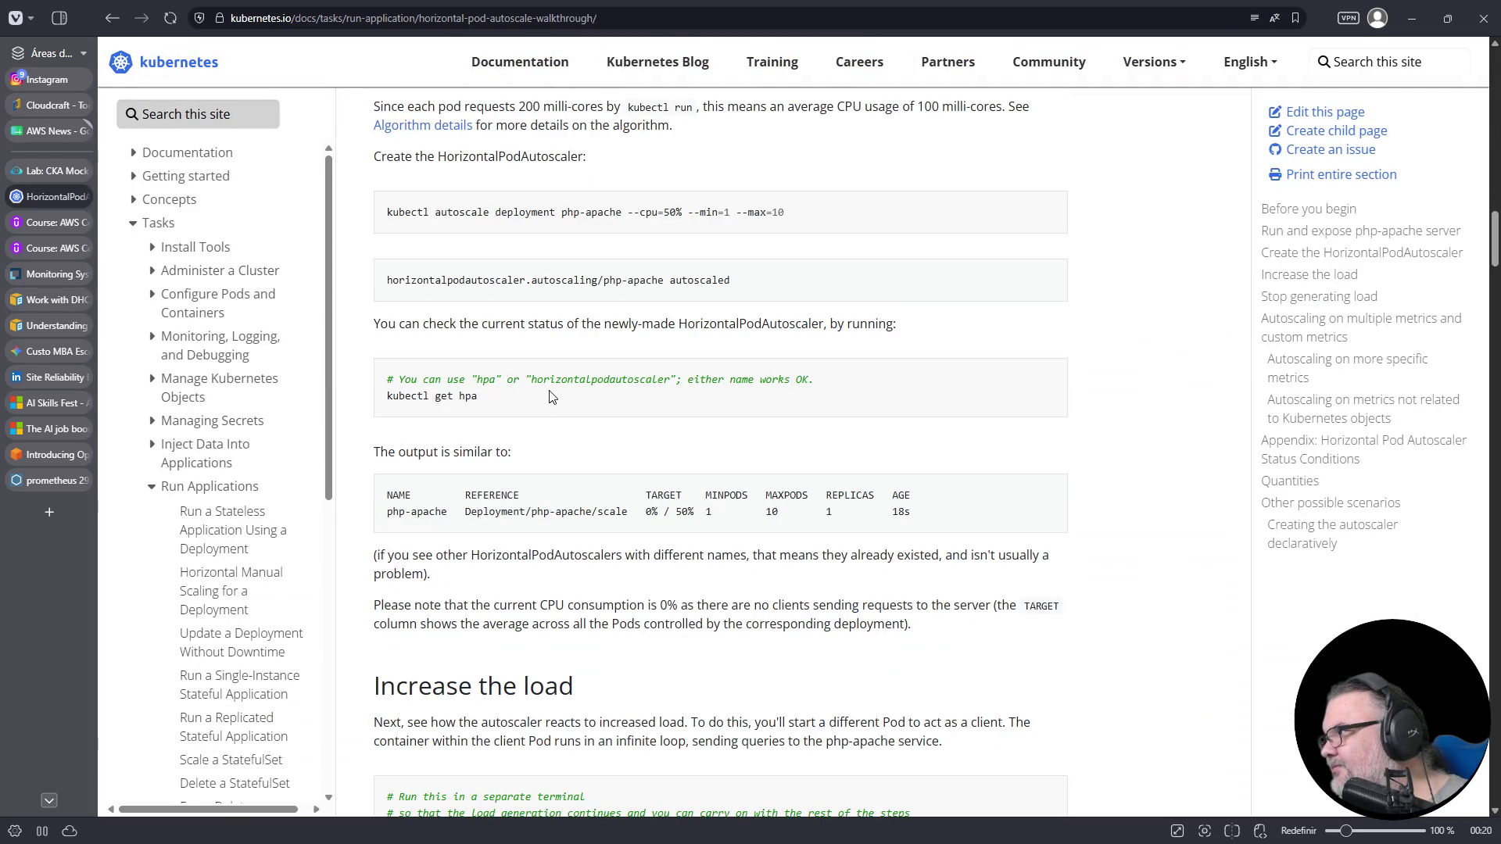
pyautogui.scroll(-2, 550, 396)
pyautogui.scroll(-15, 551, 396)
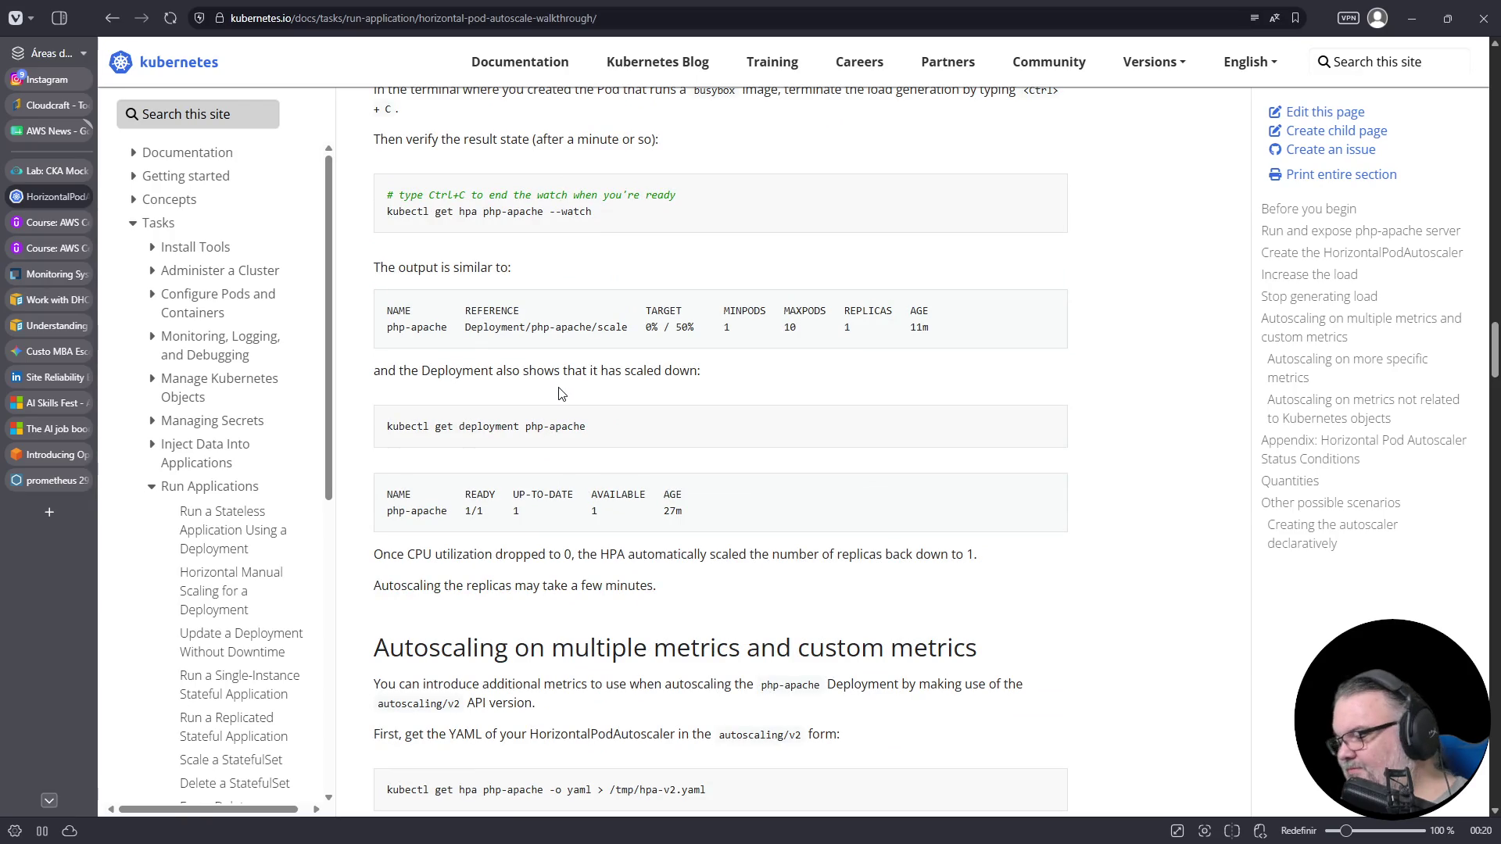
pyautogui.press('Home')
pyautogui.scroll(-10, 540, 437)
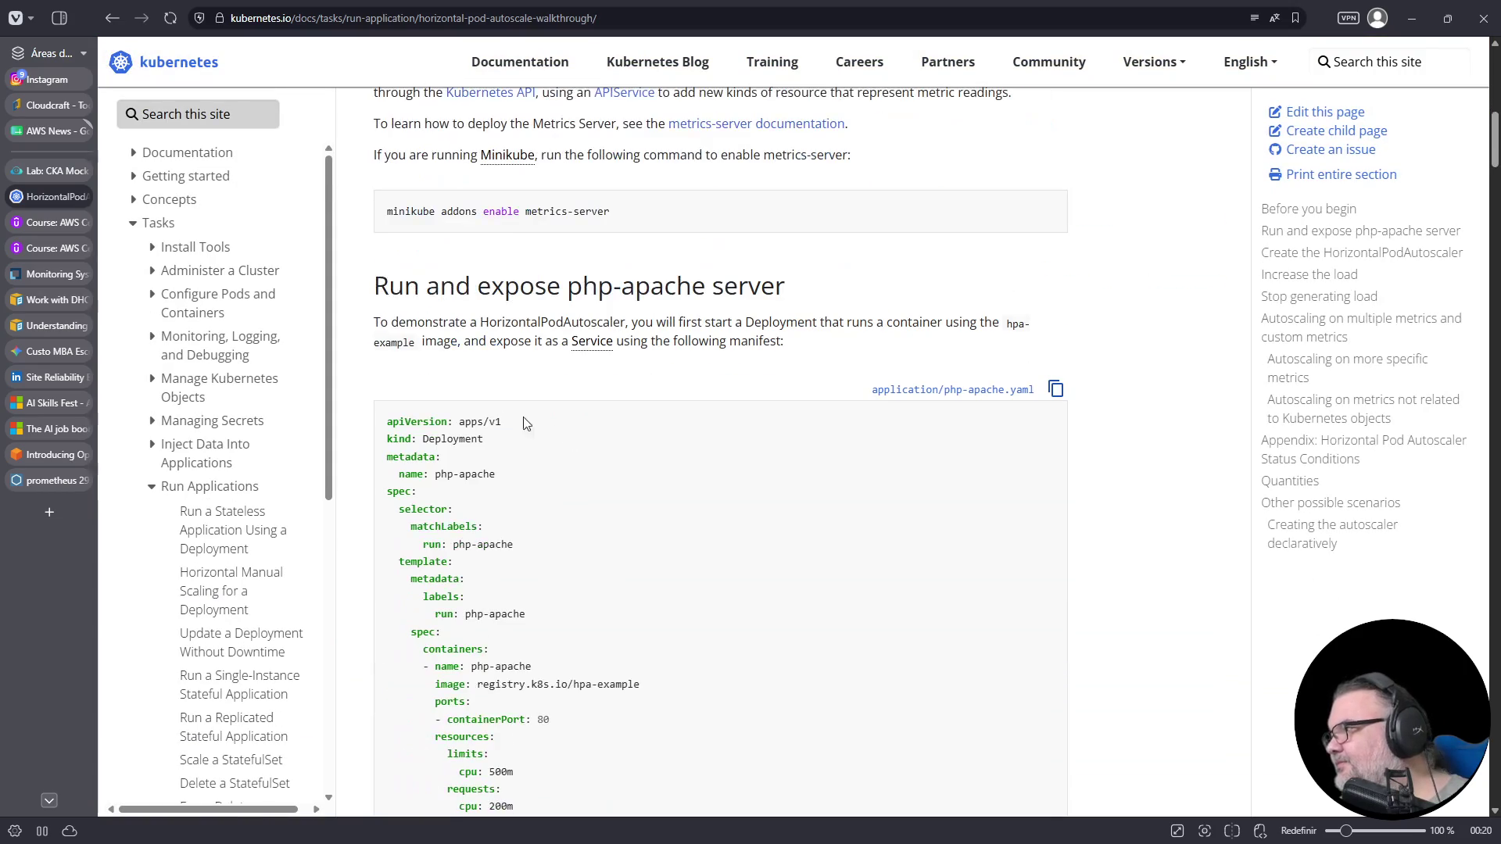
pyautogui.tripleClick(479, 423)
pyautogui.scroll(-12, 498, 420)
pyautogui.scroll(-15, 497, 420)
pyautogui.scroll(-15, 501, 420)
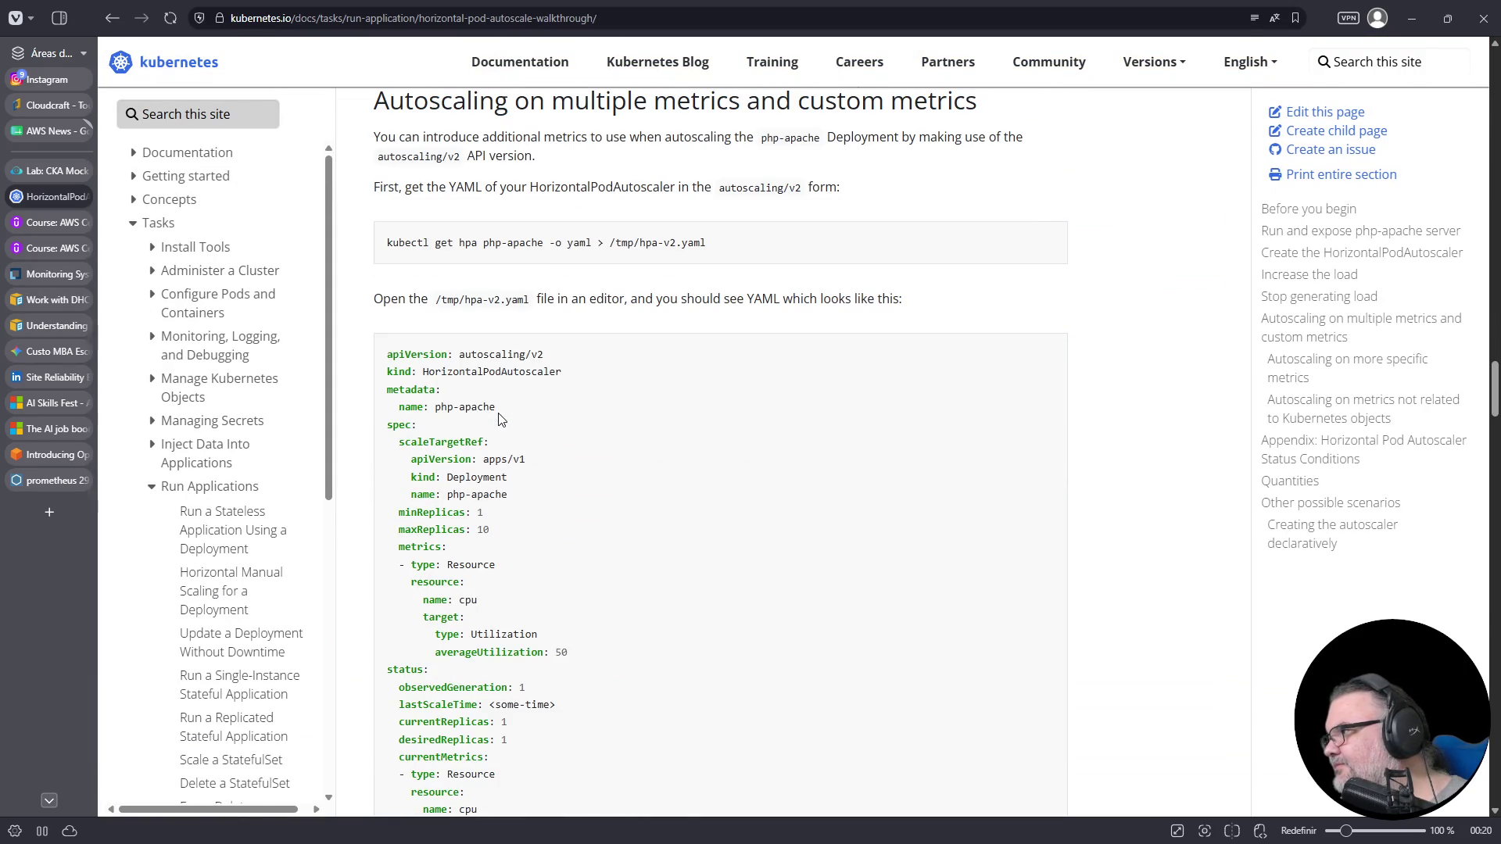
pyautogui.tripleClick(468, 354)
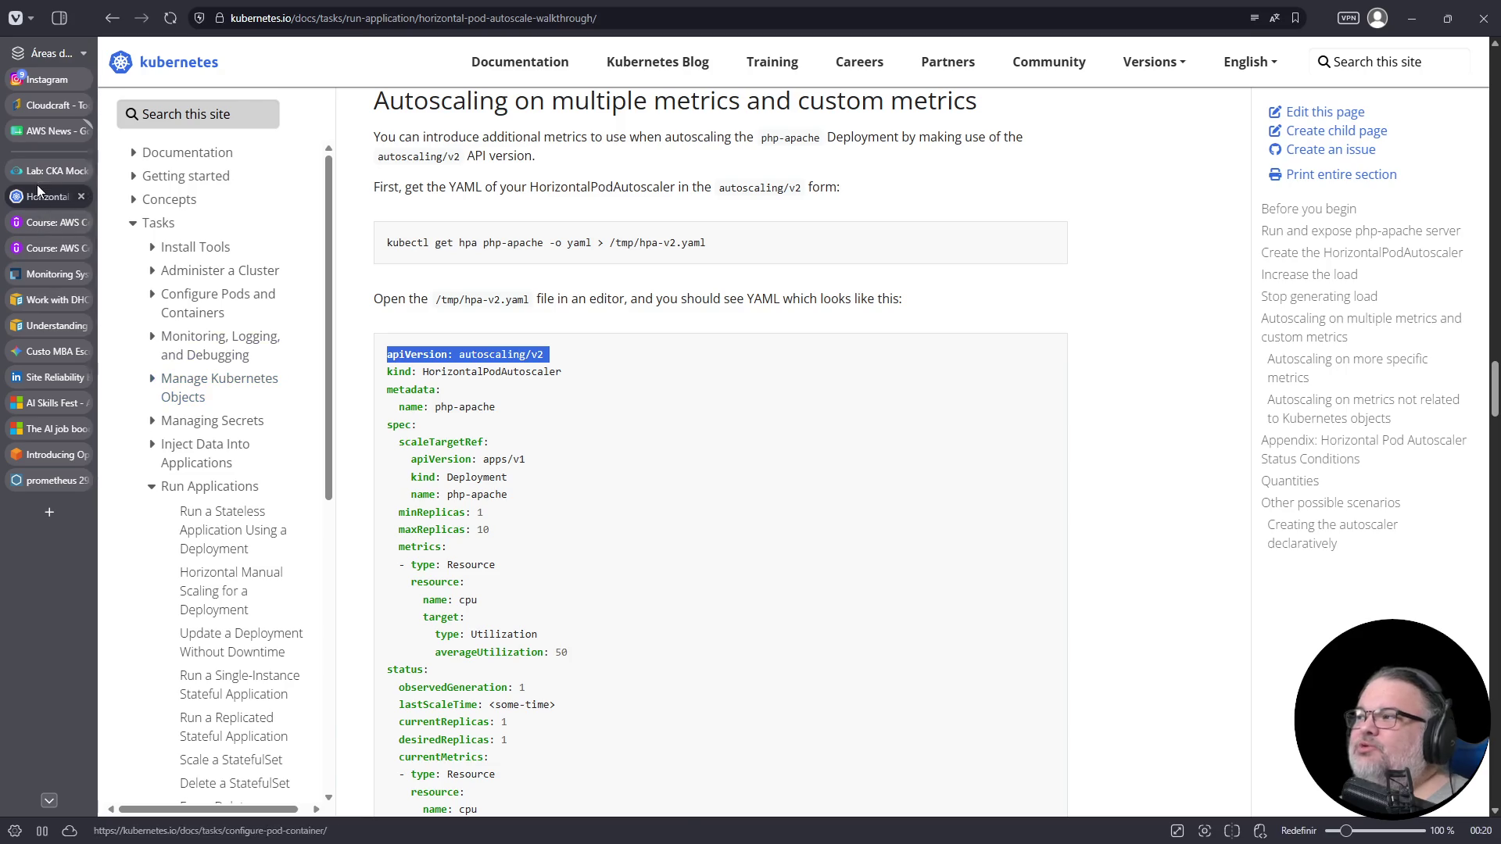
# - Change the apiVersion in 05-hpa.yaml from autoscaling/v1 to autoscaling/v2 with :wq
pyautogui.click(38, 176)
pyautogui.press('$')
pyautogui.write('r2')
pyautogui.write(':wq')
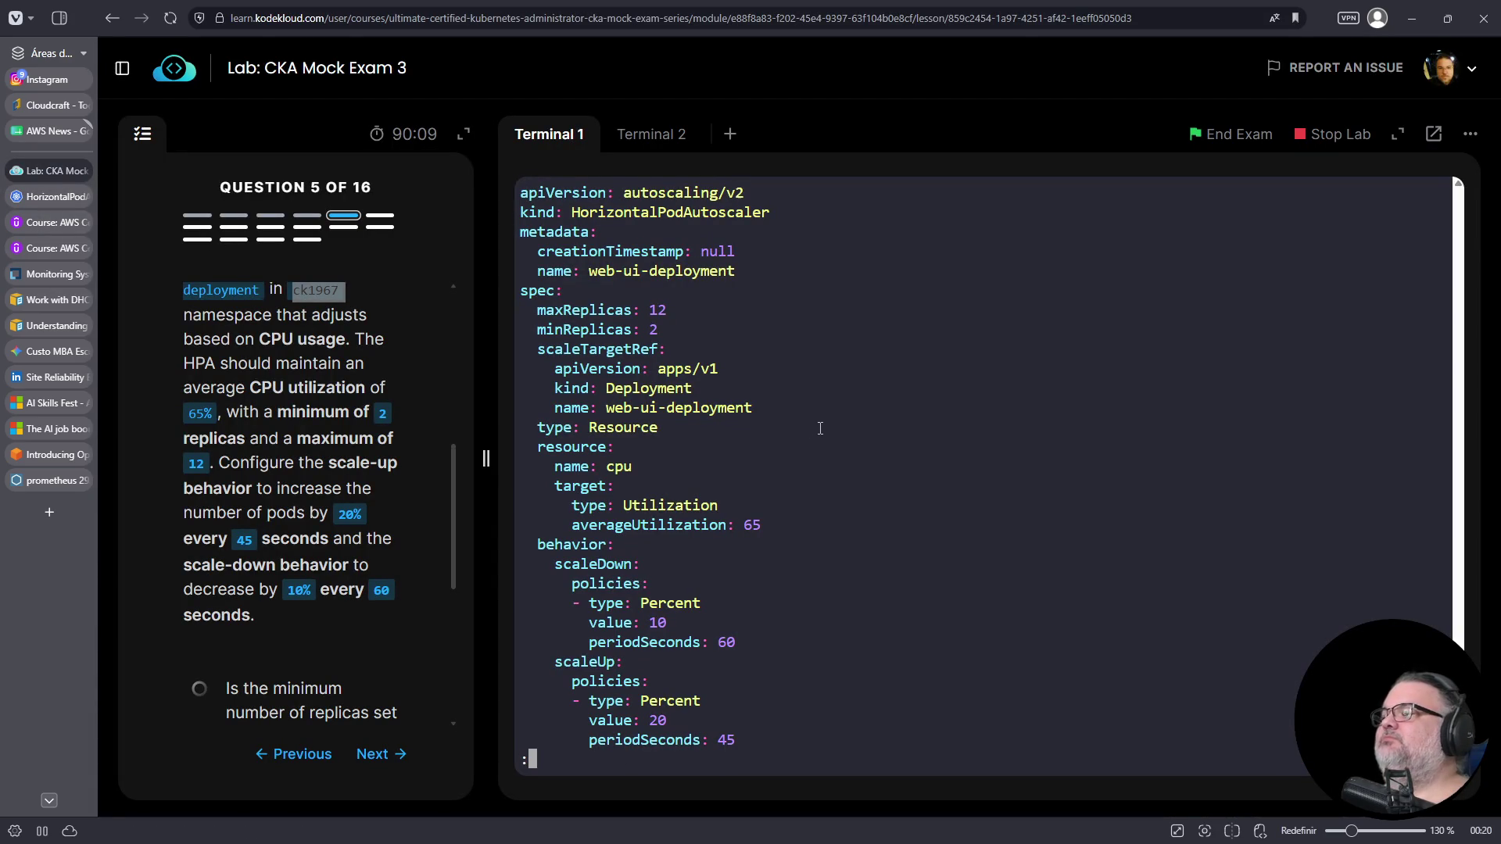
# - Save 05-hpa.yaml and retry creating the HPA from it
pyautogui.press('Return')
pyautogui.press('Up')
pyautogui.press('Up')
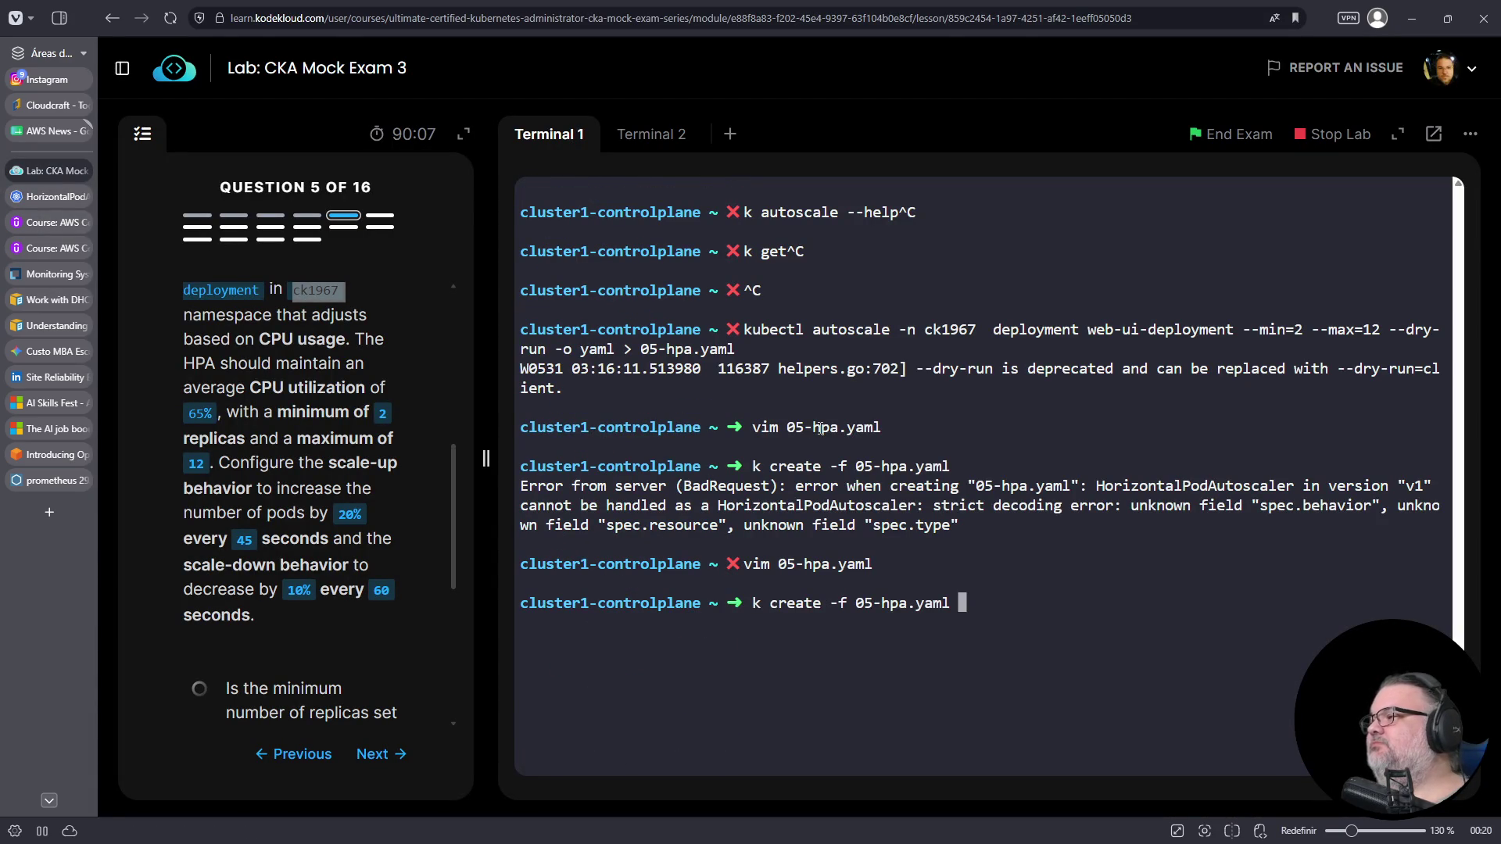
pyautogui.press('Return')
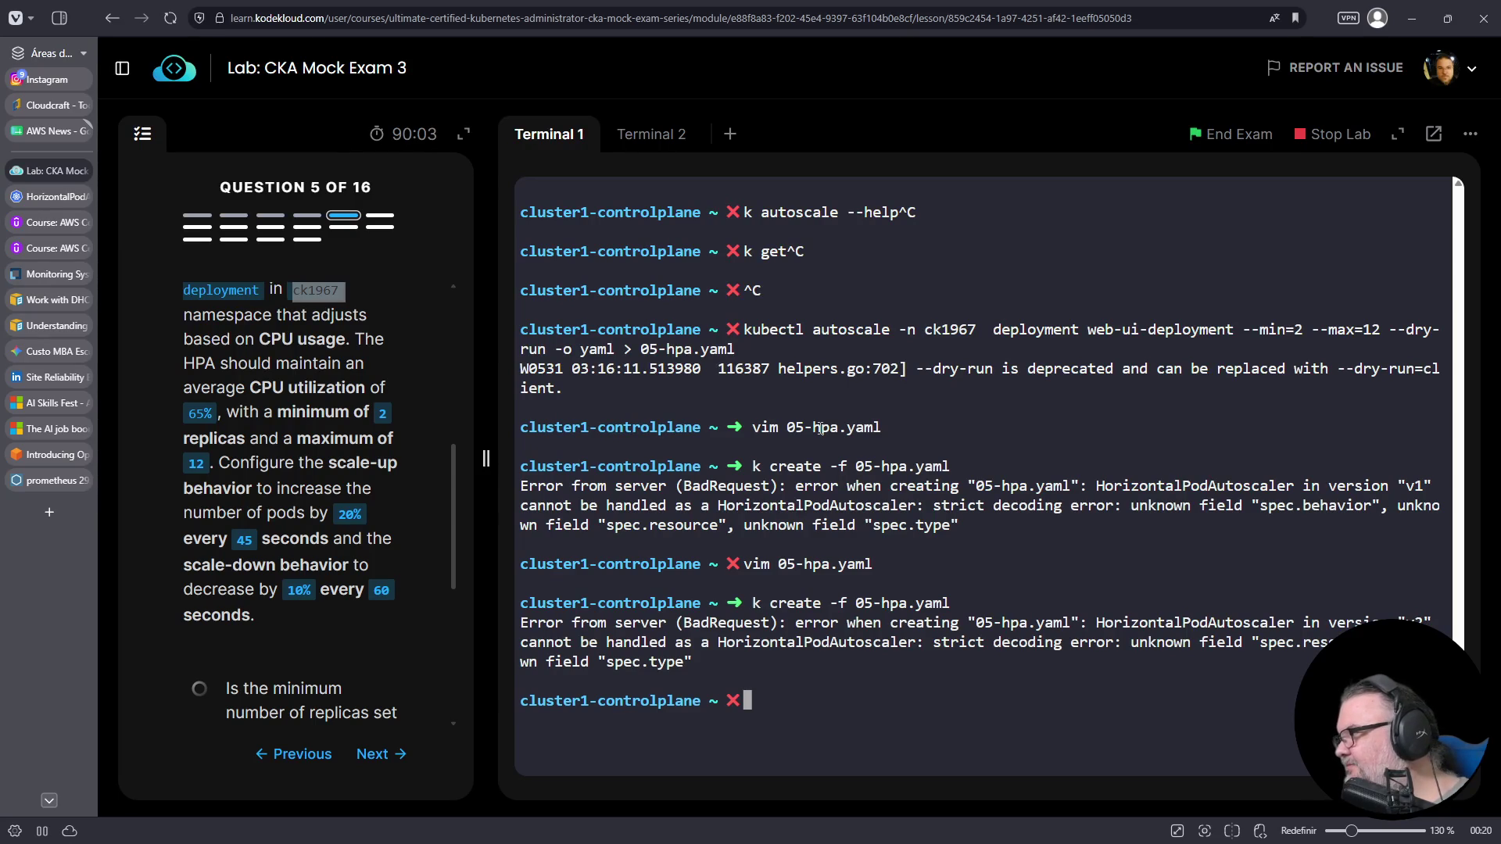
# - Reopen 05-hpa.yaml in vim and delete the type: Resource line
pyautogui.press('Up')
pyautogui.press('Up')
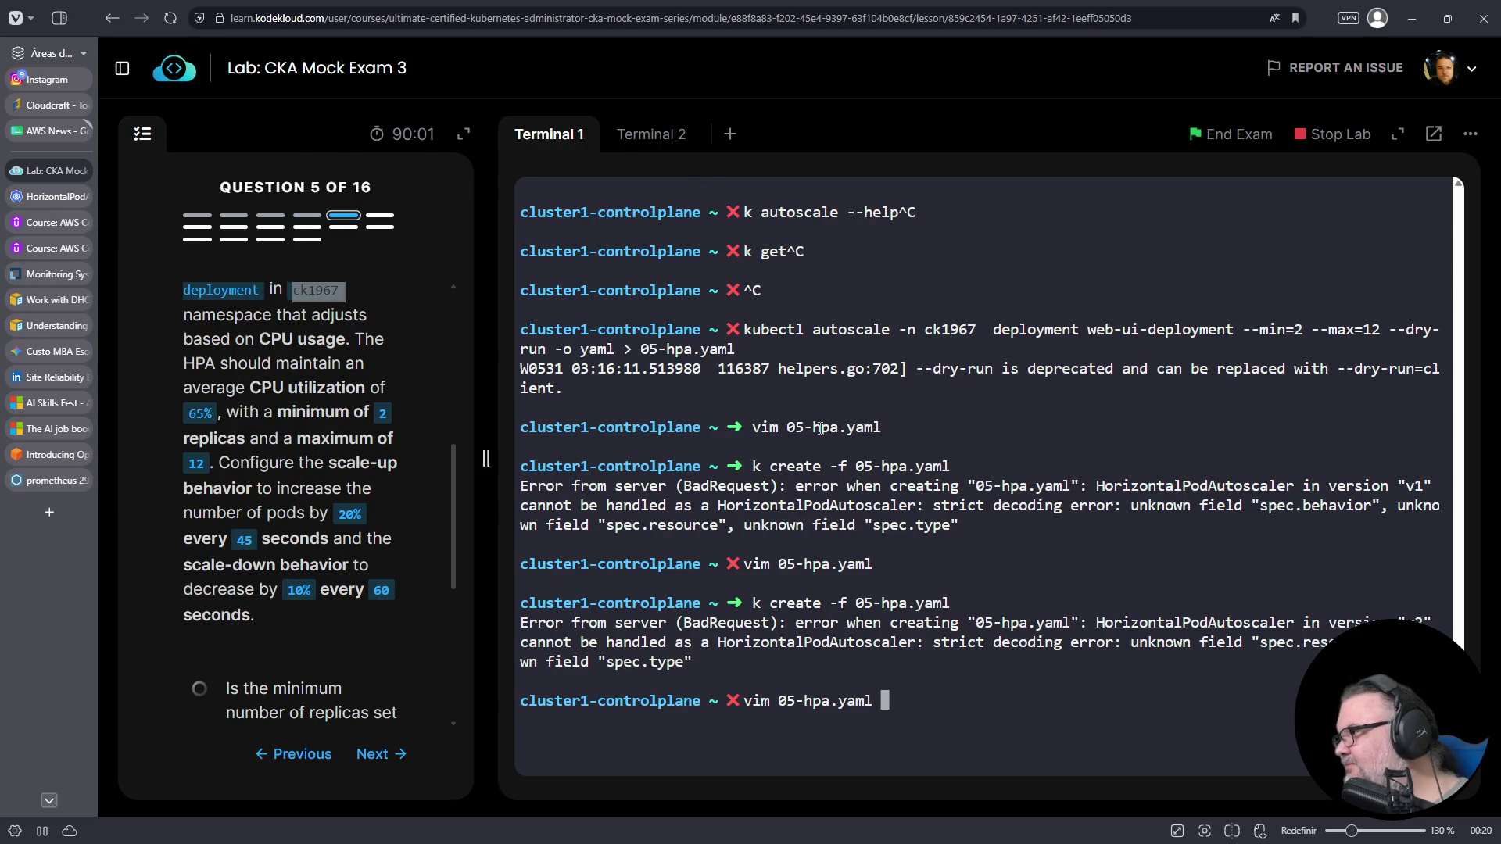
pyautogui.press('Return')
pyautogui.press('Down')
pyautogui.press('Down')
pyautogui.press('Down')
pyautogui.press('Down')
pyautogui.press('Up')
pyautogui.press('Up')
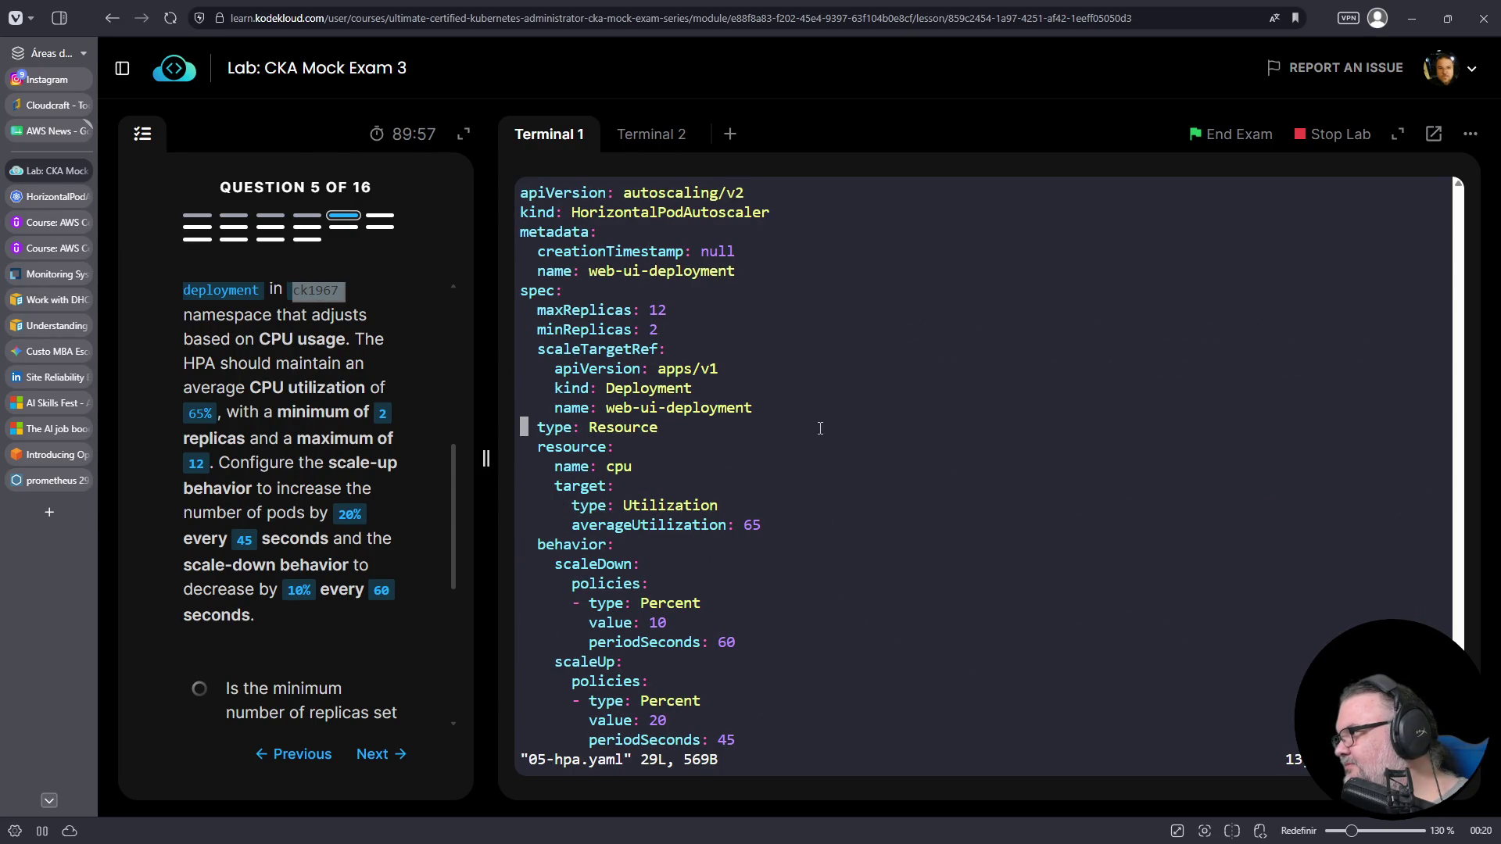
pyautogui.press('d')
pyautogui.press('d')
pyautogui.press('Up')
pyautogui.press('Up')
pyautogui.press('Up')
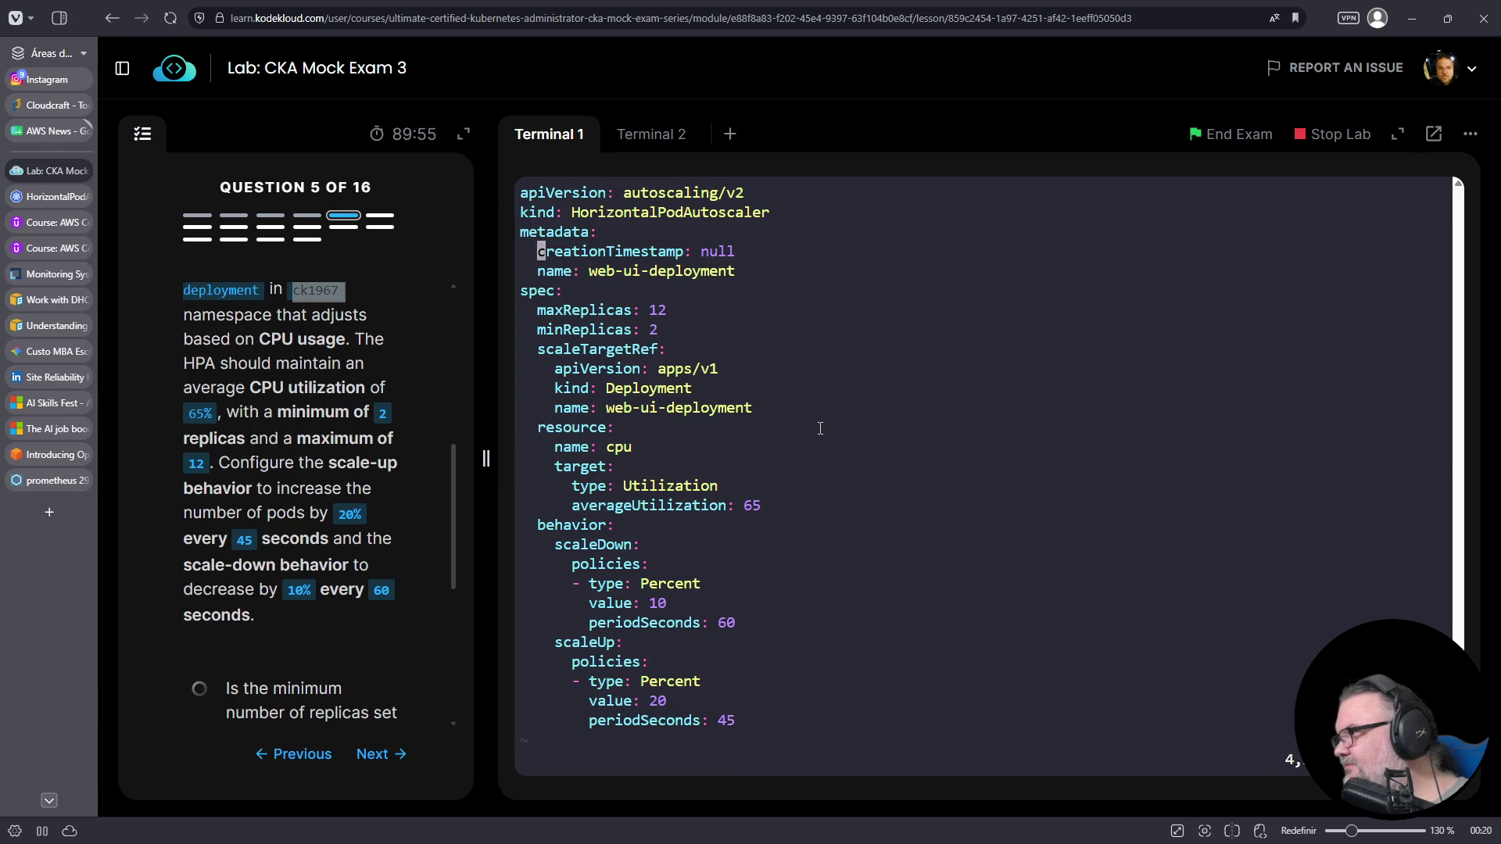
# - Compare the HPA walkthrough's example YAML with the manifest in the lab terminal
pyautogui.click(44, 194)
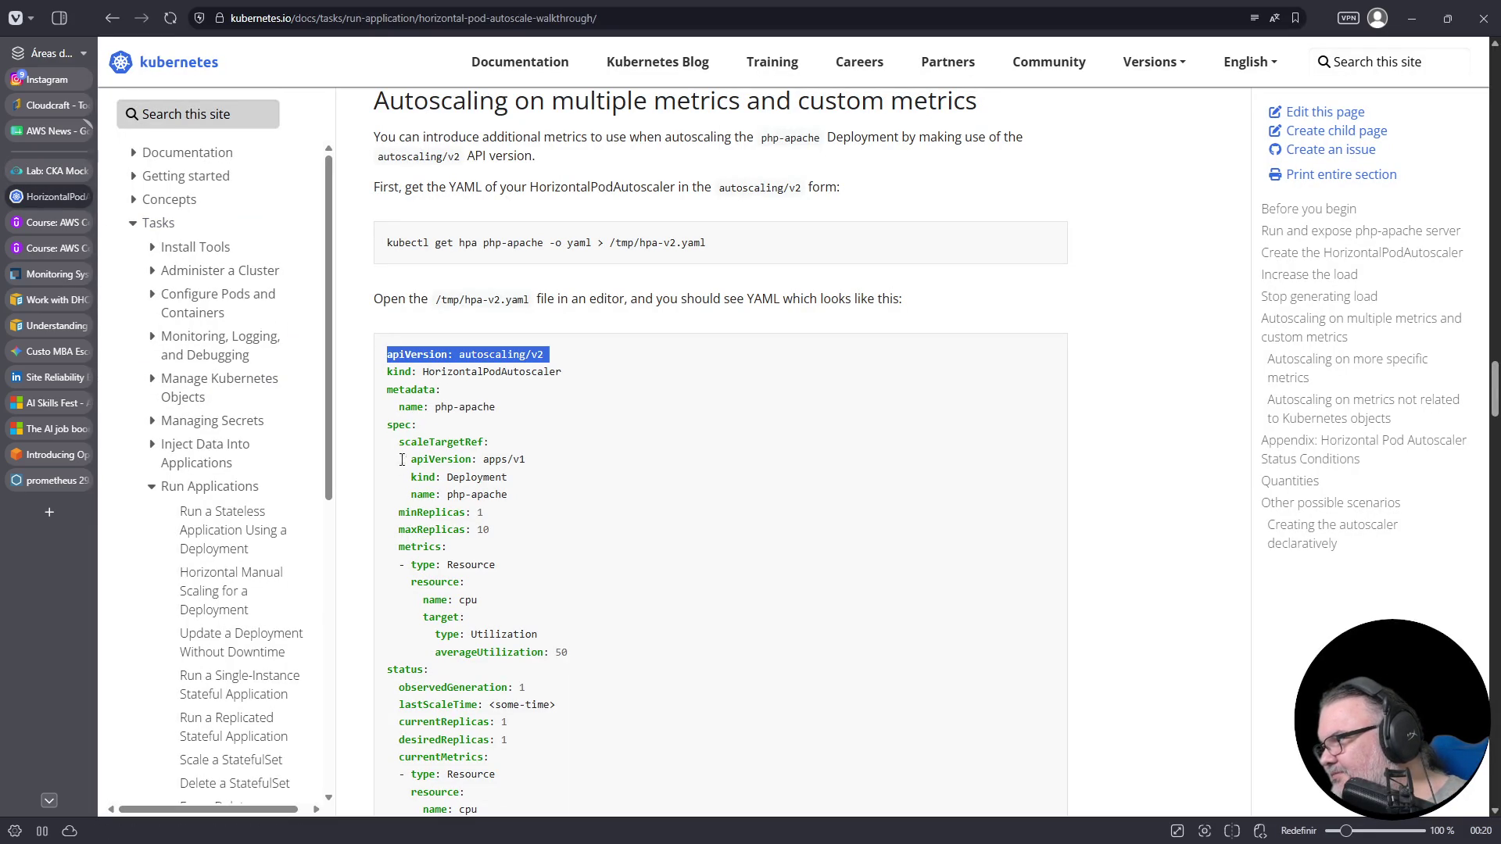
pyautogui.scroll(-1, 473, 437)
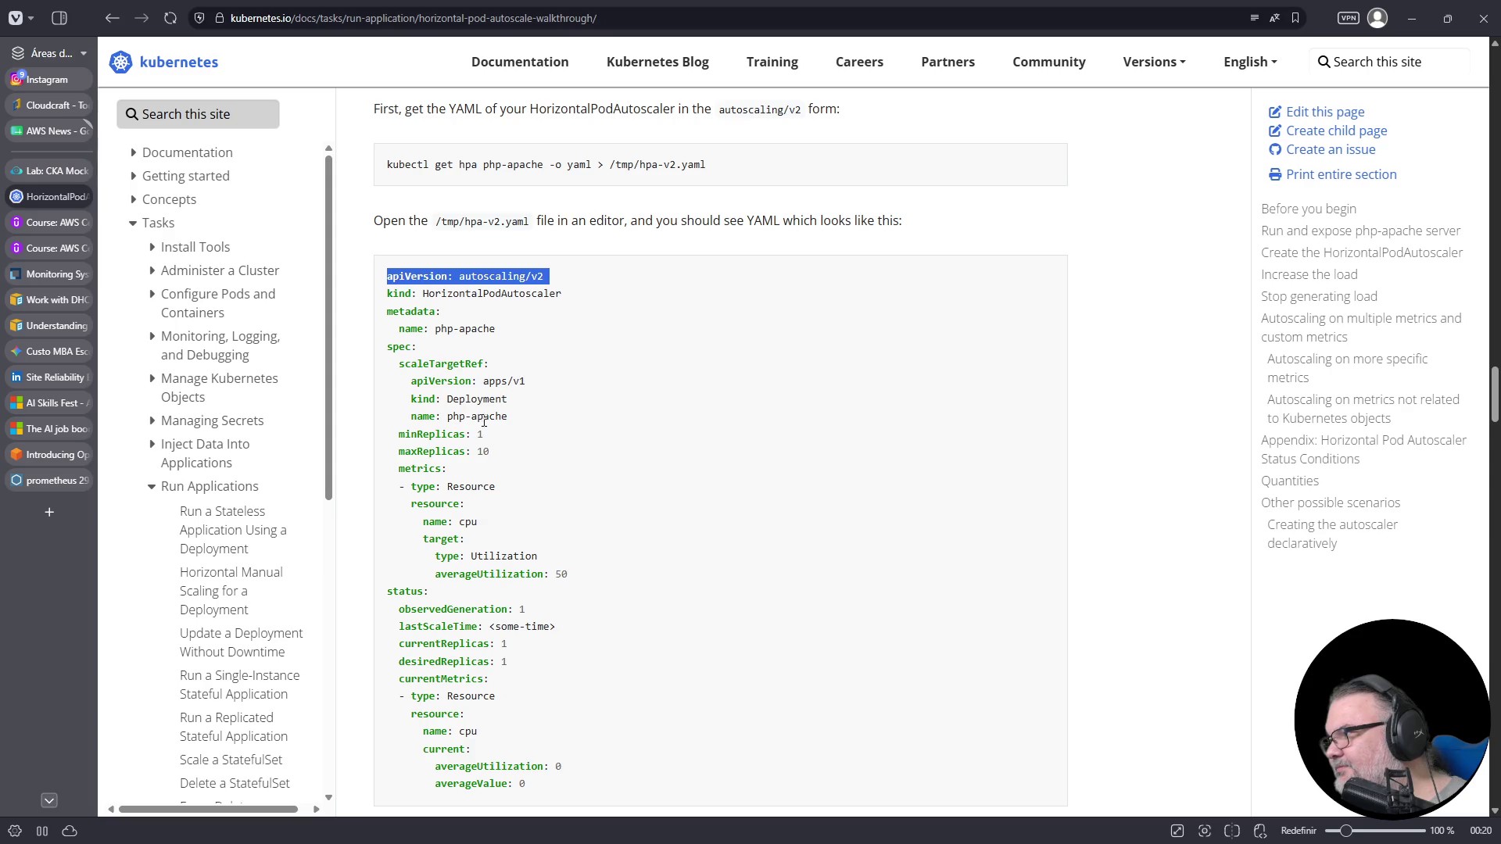
pyautogui.click(46, 171)
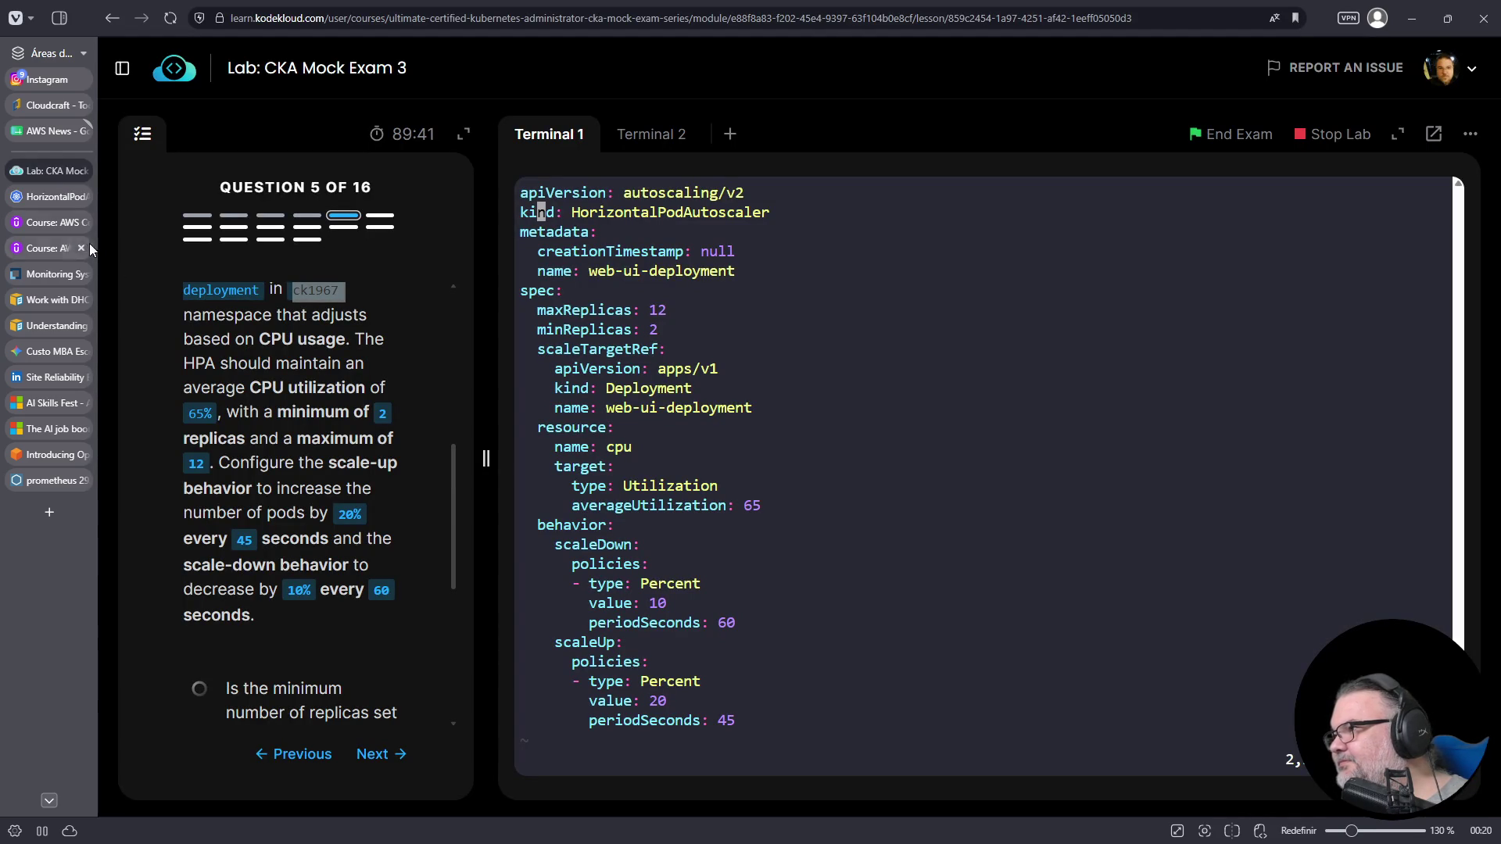
pyautogui.click(48, 196)
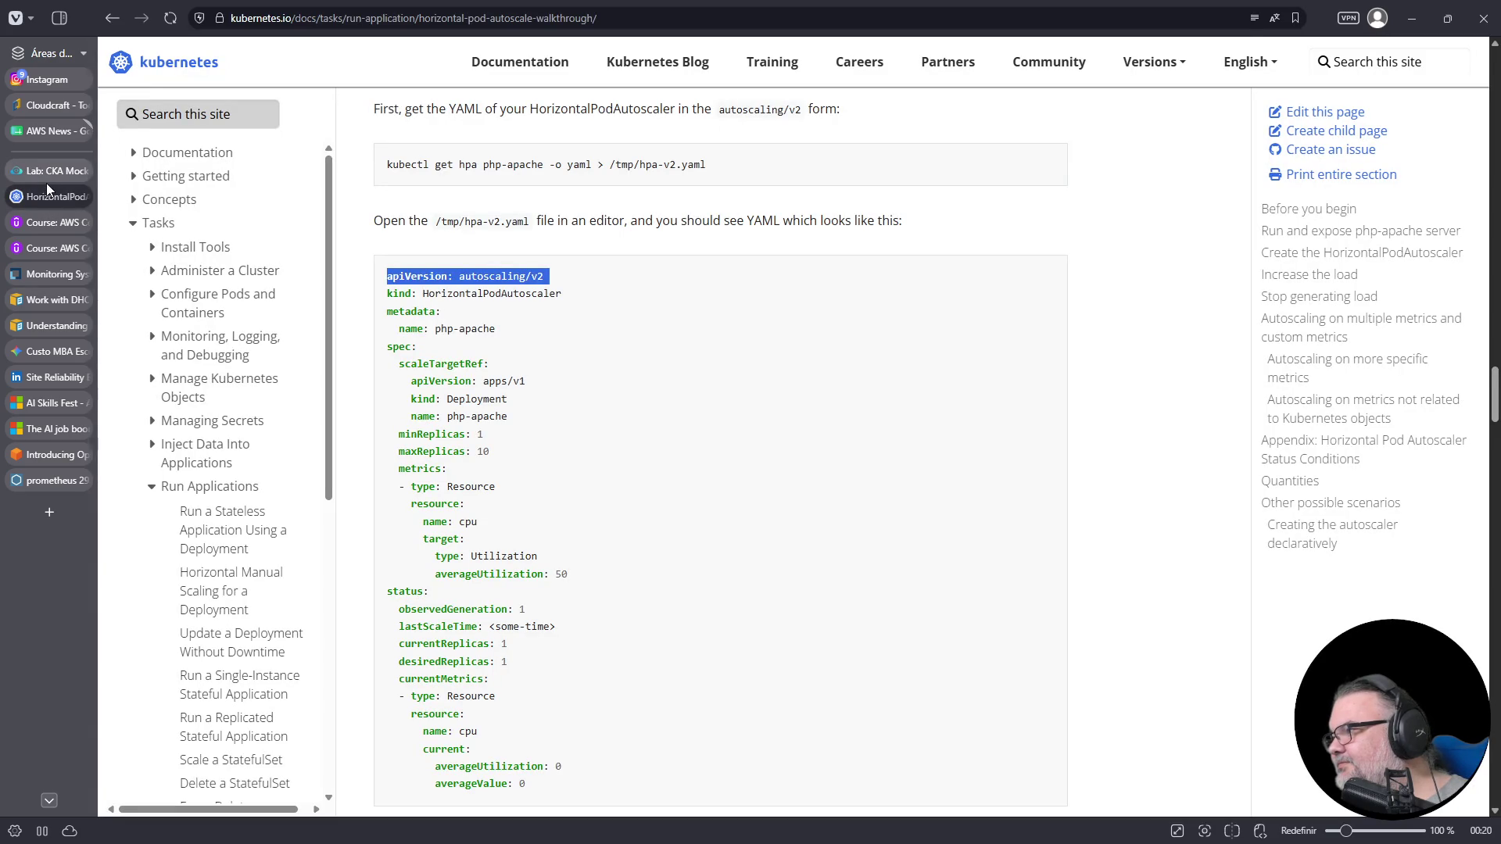
pyautogui.moveTo(47, 183)
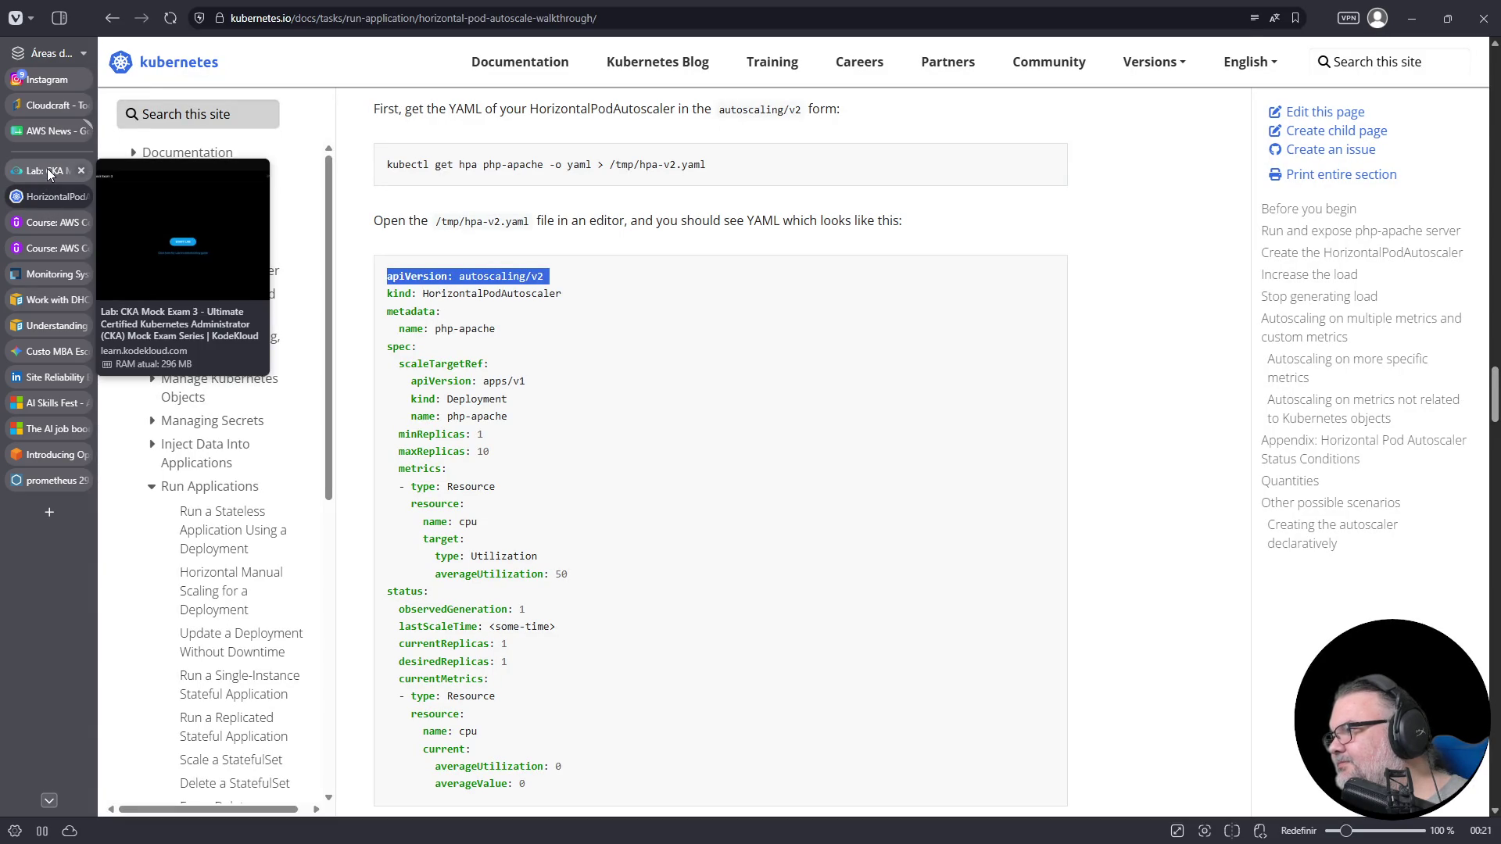
pyautogui.click(47, 173)
pyautogui.click(718, 389)
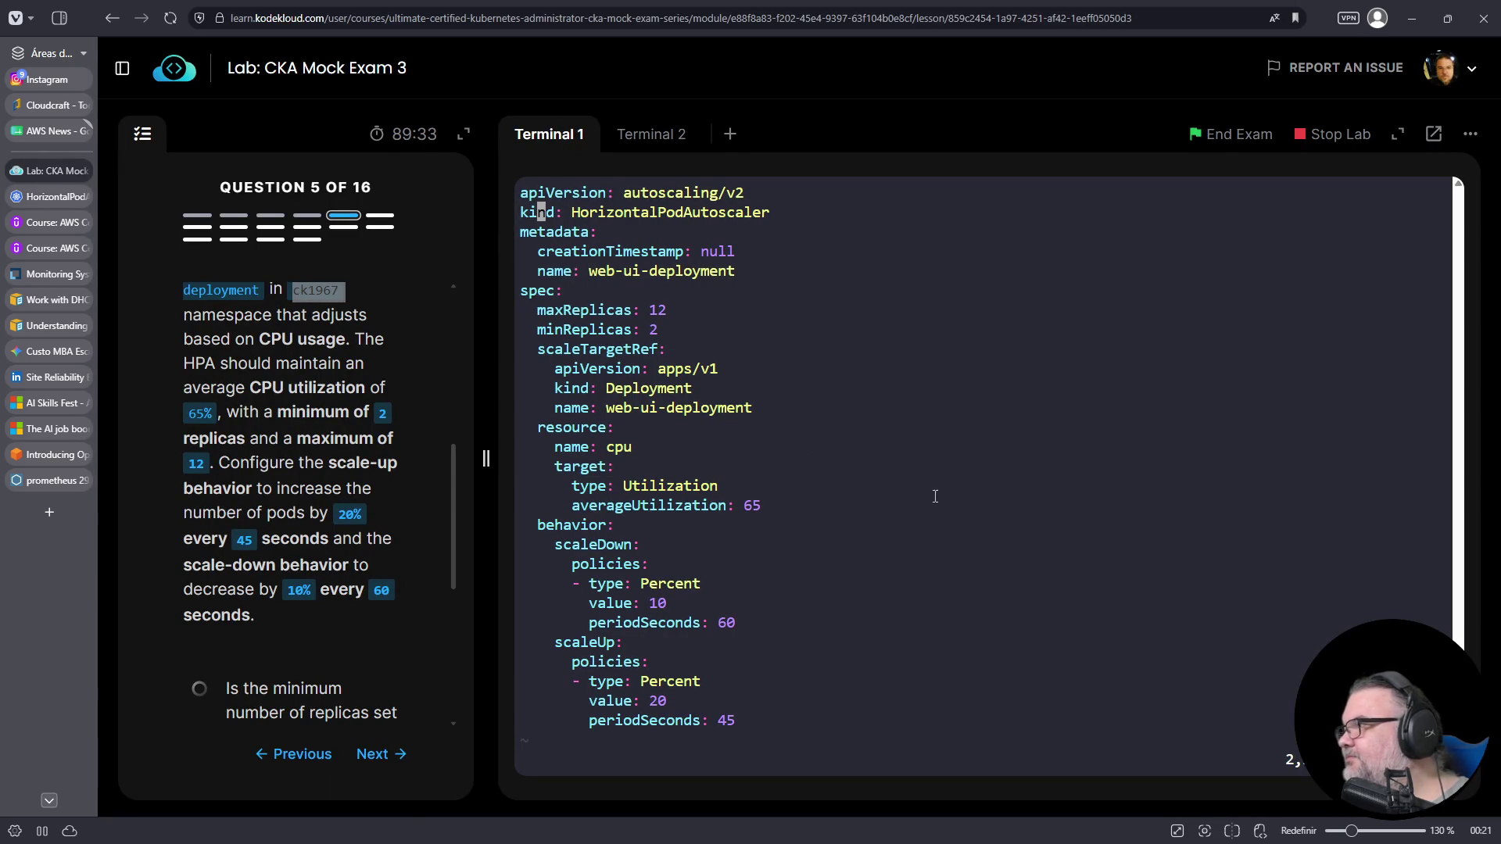
# - Save, retry k create on 05-hpa.yaml, reopen it, and bring up the HPA walkthrough
pyautogui.write(':wq')
pyautogui.press('Return')
pyautogui.press('Up')
pyautogui.press('Up')
pyautogui.press('Return')
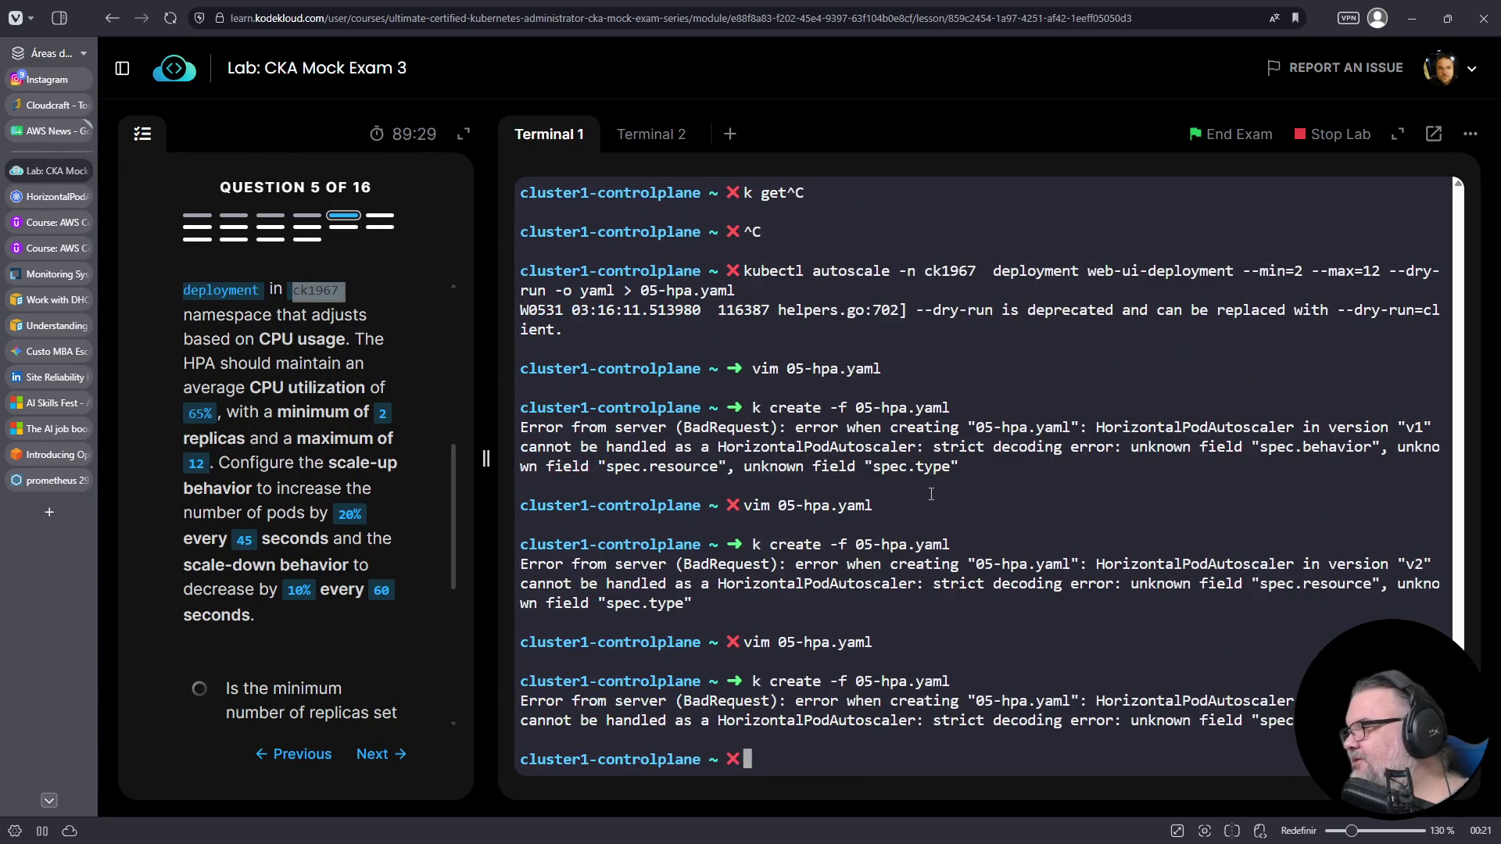
pyautogui.press('Up')
pyautogui.press('Up')
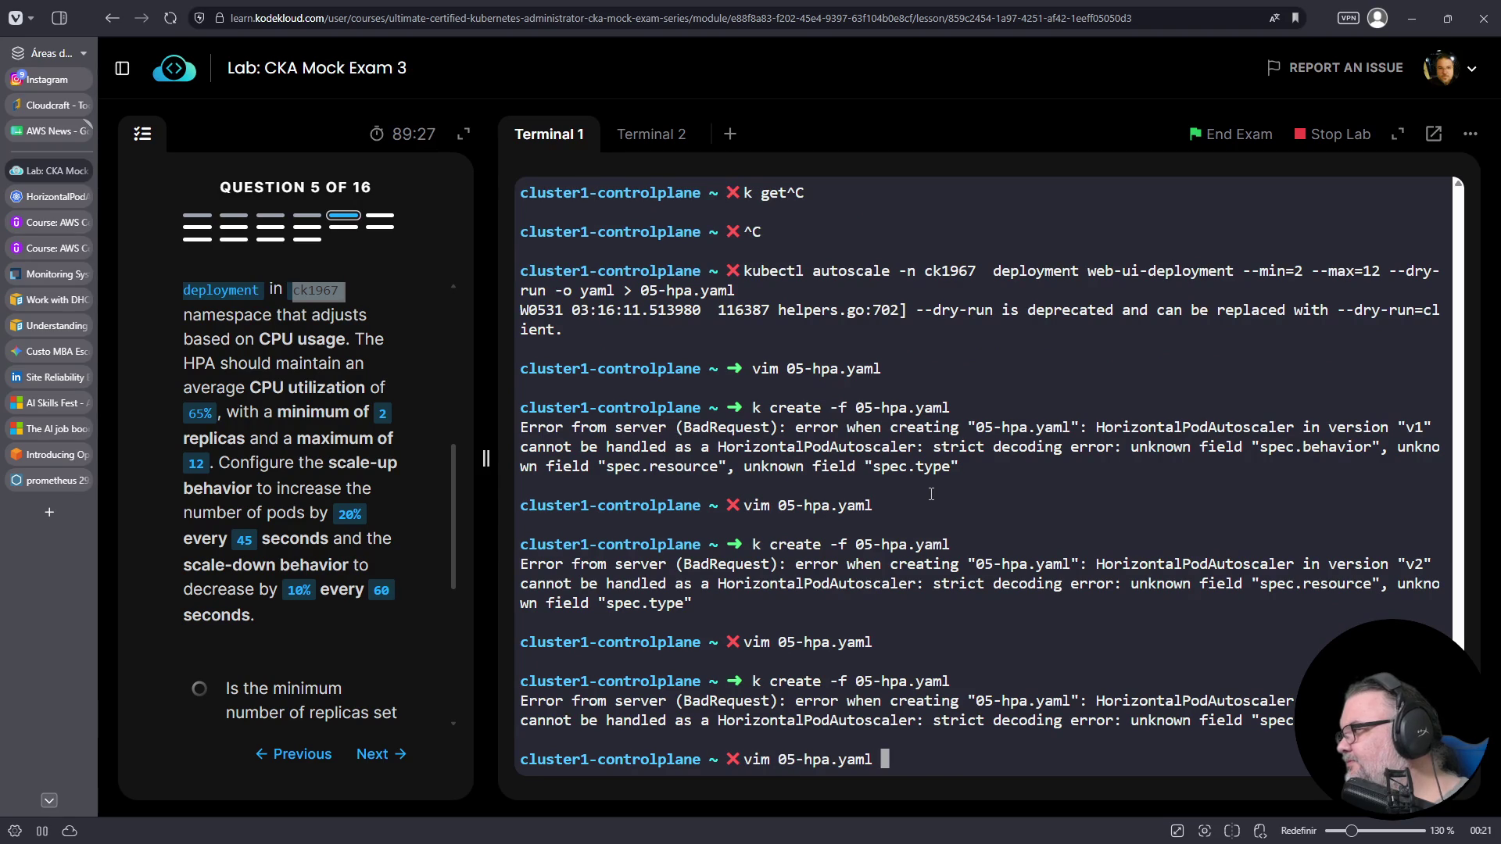
pyautogui.press('Return')
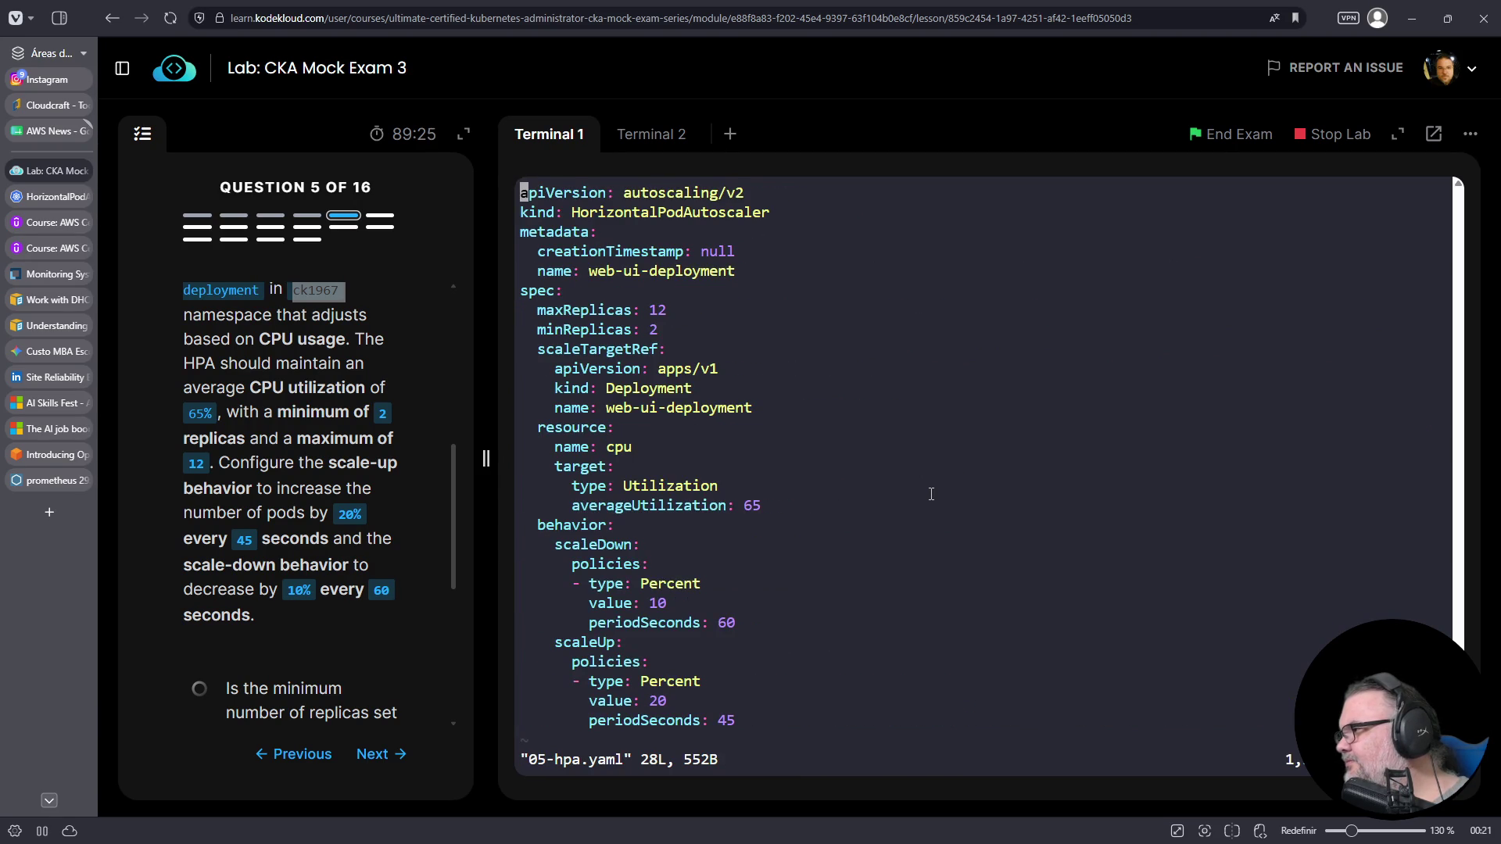
pyautogui.press('Down')
pyautogui.press('Down')
pyautogui.press('Down')
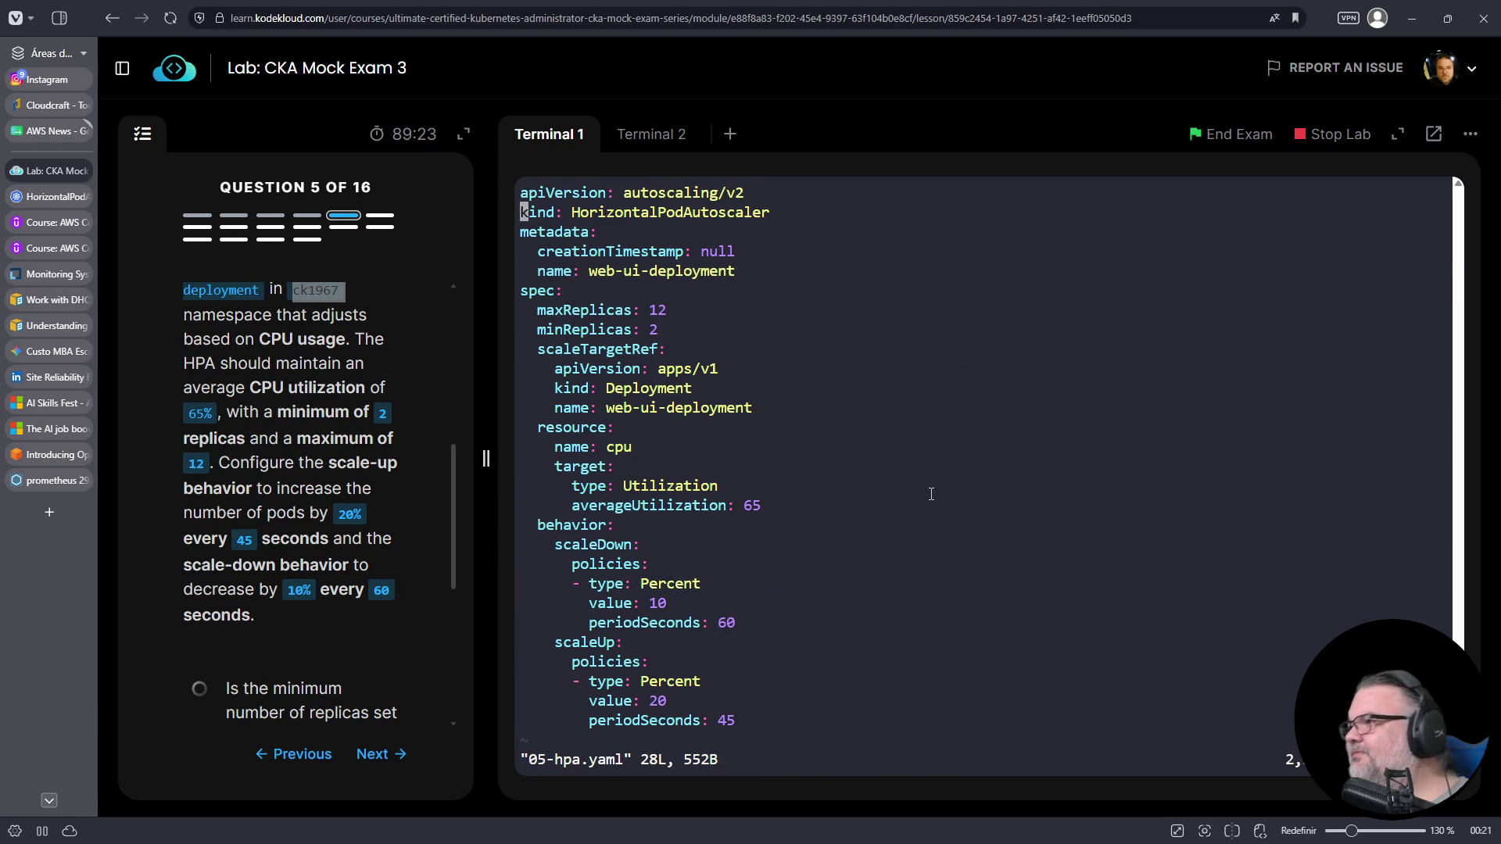
pyautogui.click(50, 196)
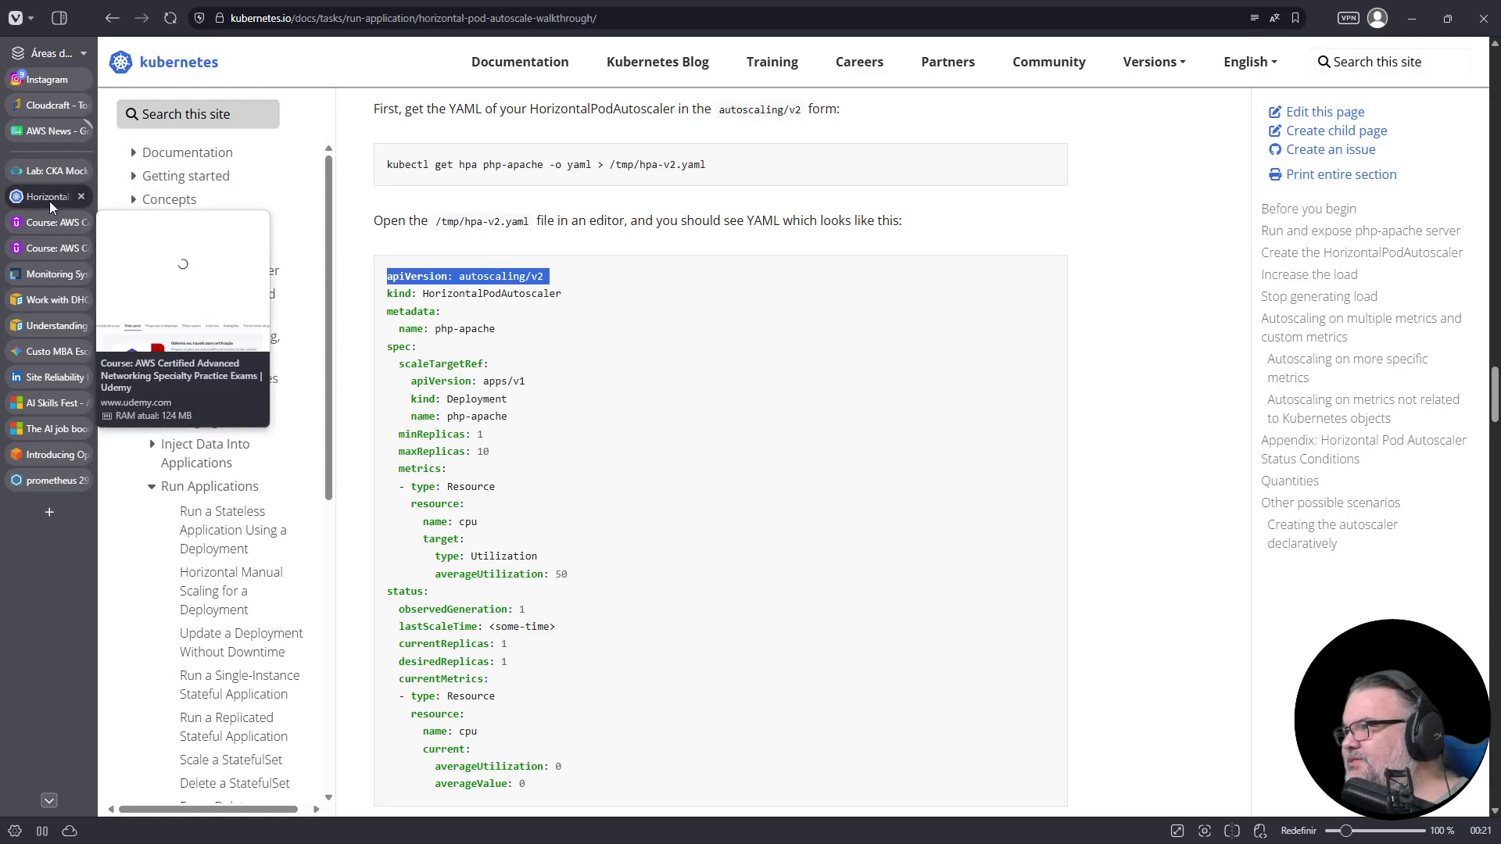
# - Copy the example metrics block from the docs, through averageUtilization: 50
pyautogui.moveTo(48, 180)
pyautogui.moveTo(571, 575)
pyautogui.mouseDown()
pyautogui.moveTo(414, 512)
pyautogui.moveTo(383, 475)
pyautogui.mouseUp()
pyautogui.rightClick(400, 467)
pyautogui.click(438, 476)
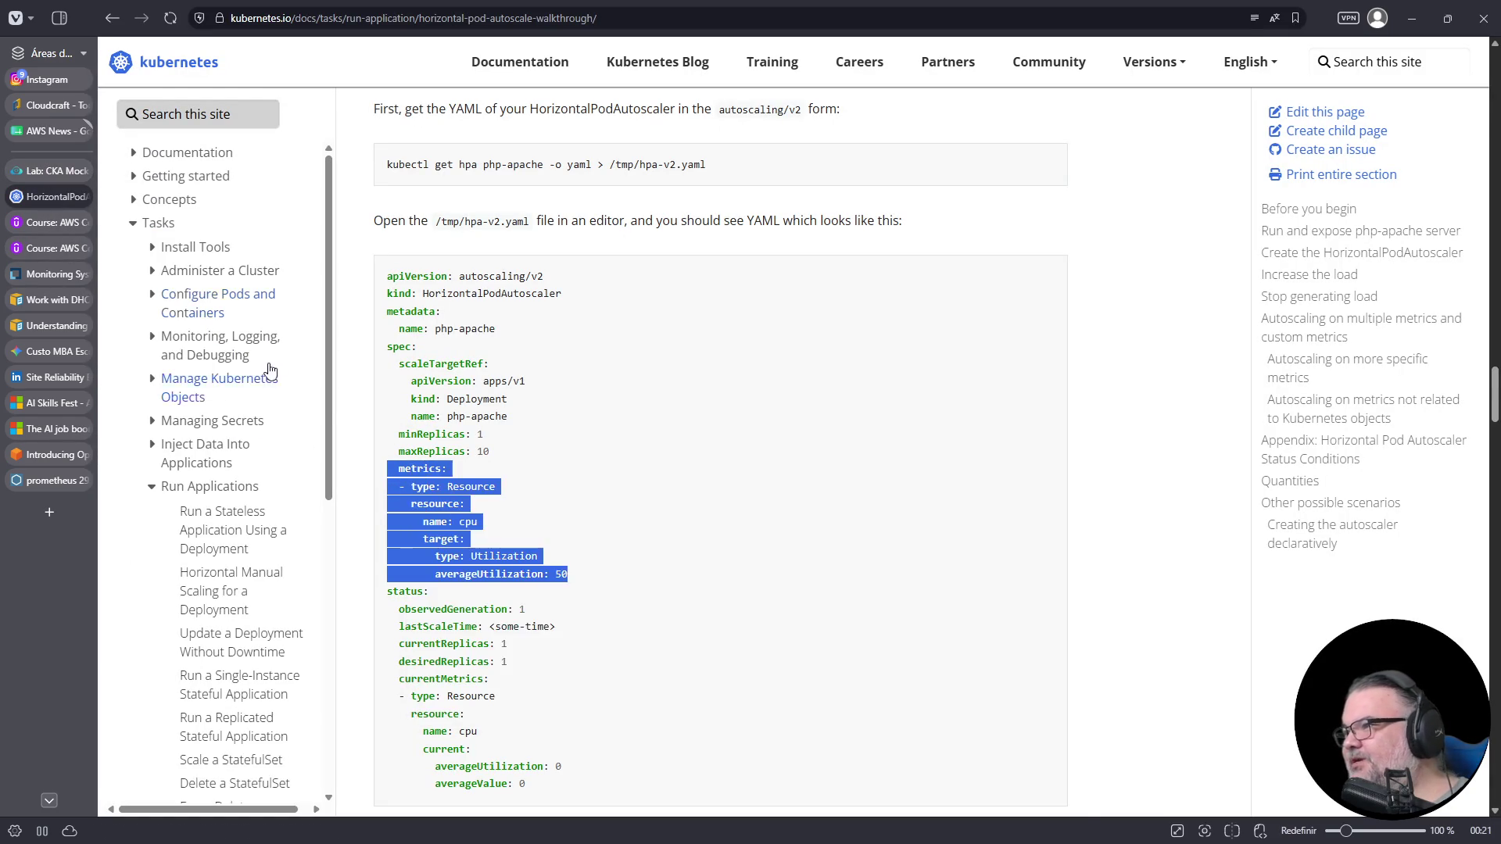
# - Back in the lab terminal, delete the misplaced cpu resource block from 05-hpa.yaml in vim
pyautogui.click(48, 170)
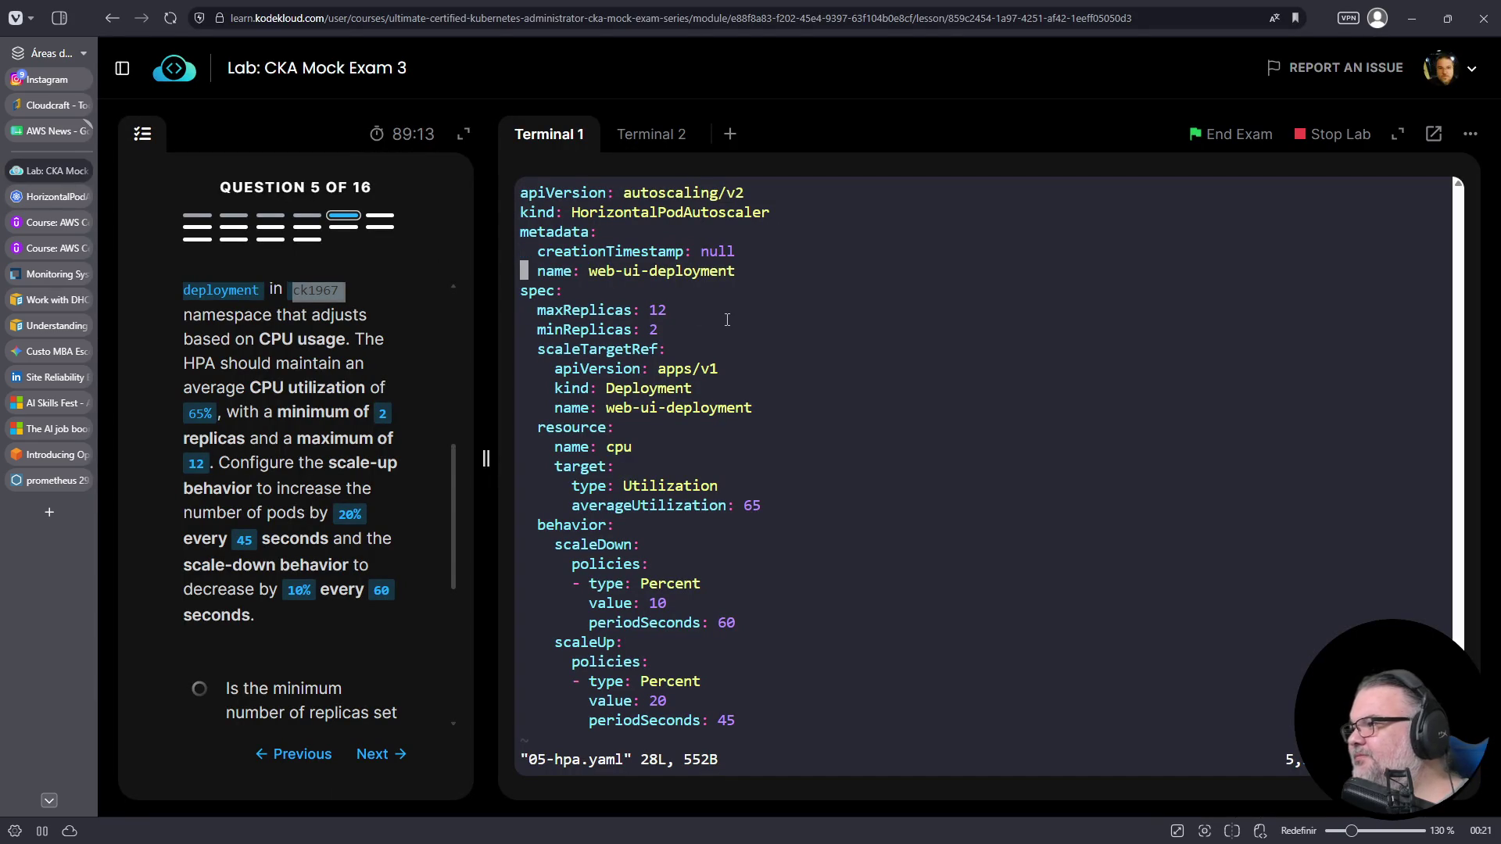
pyautogui.press('Down')
pyautogui.press('Down')
pyautogui.press('Down')
pyautogui.press('Up')
pyautogui.press('Up')
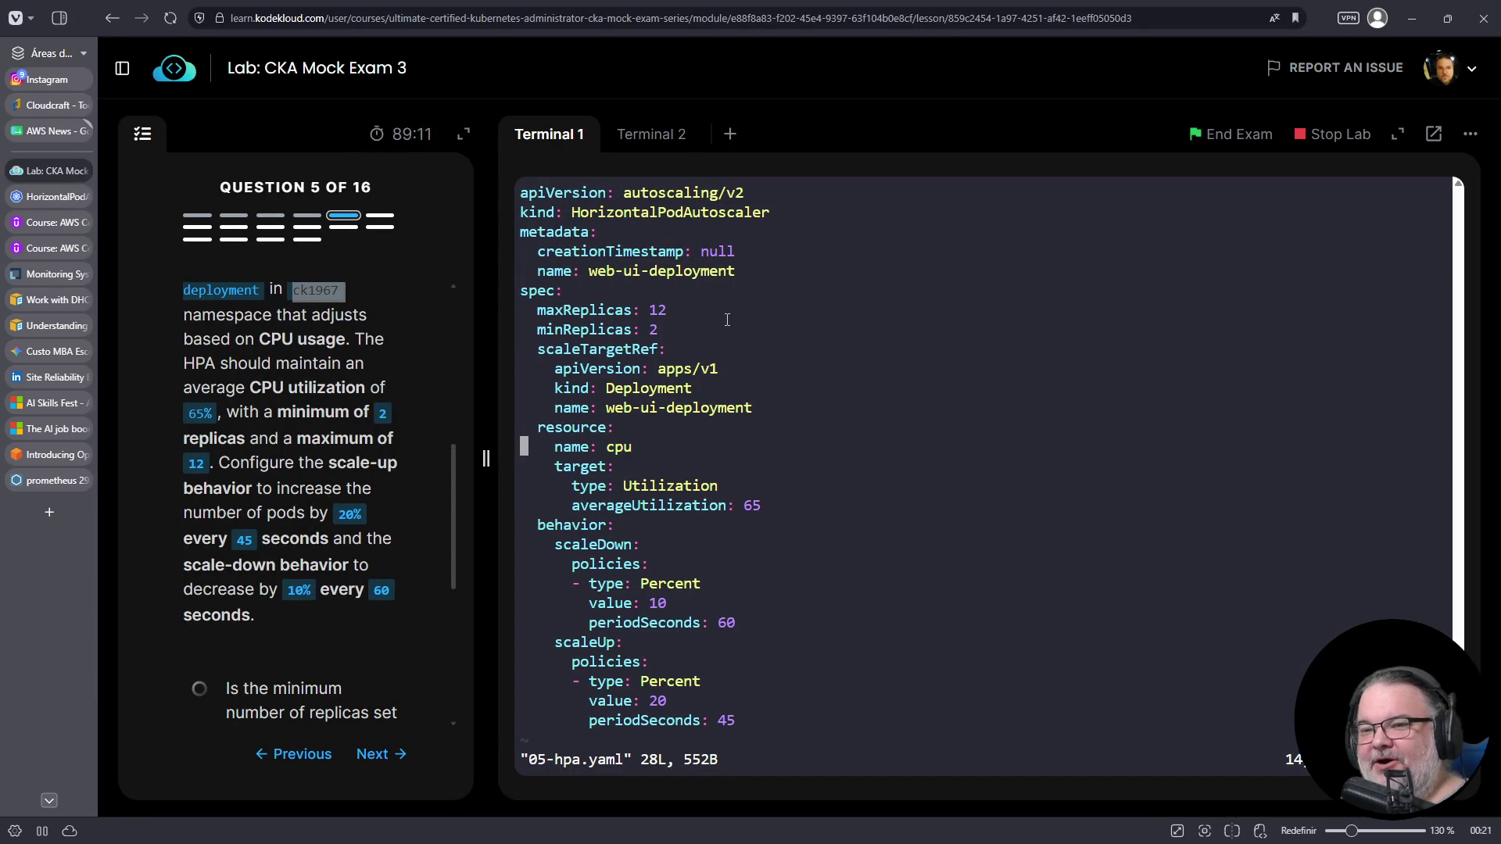
pyautogui.press('Up')
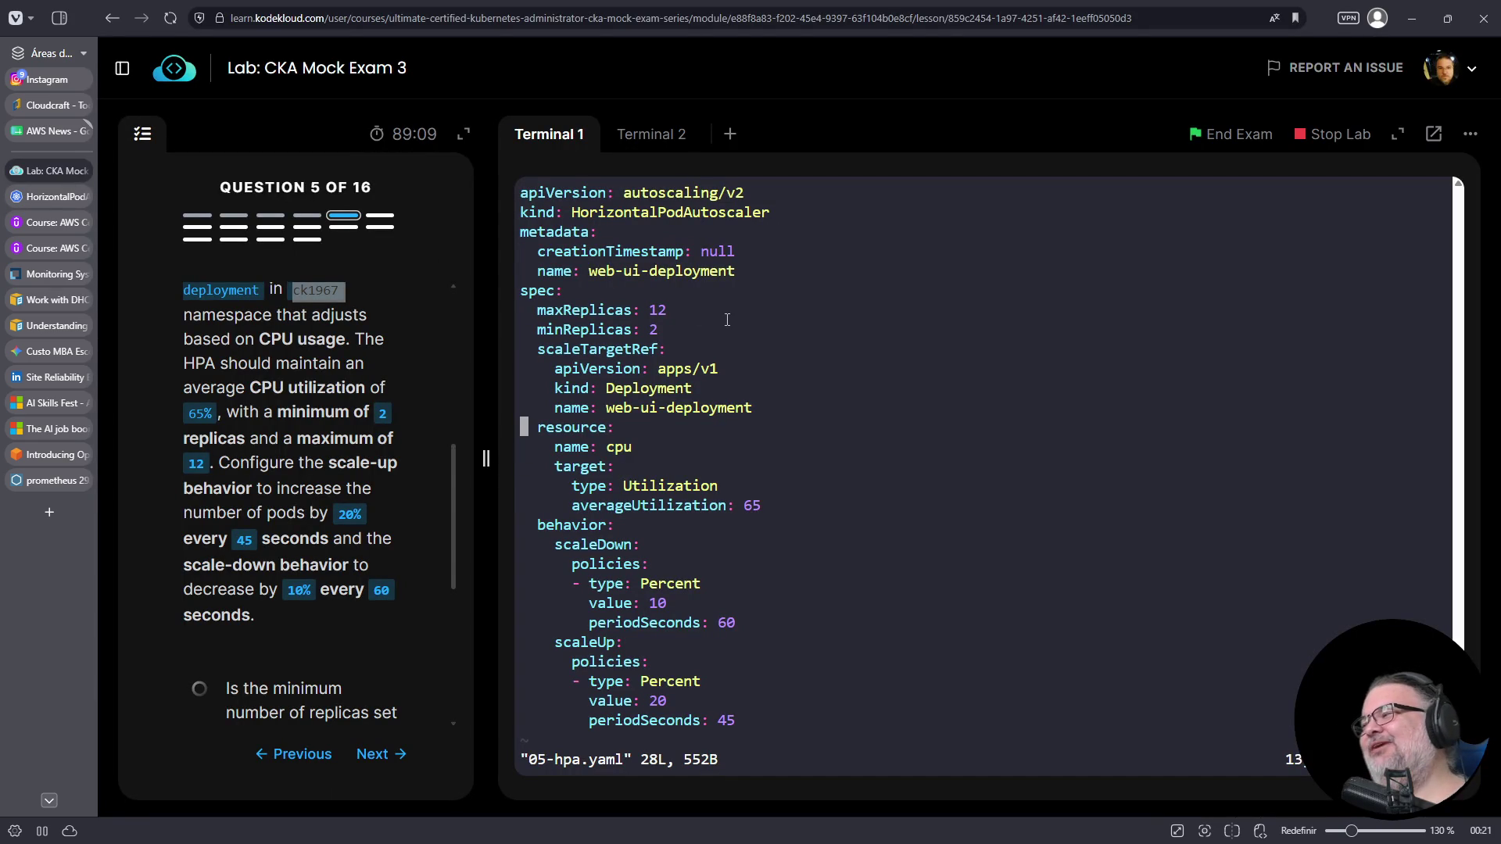
pyautogui.press('v')
pyautogui.press('Down')
pyautogui.press('Down')
pyautogui.press('Down')
pyautogui.press('$')
pyautogui.press('Up')
pyautogui.press('d')
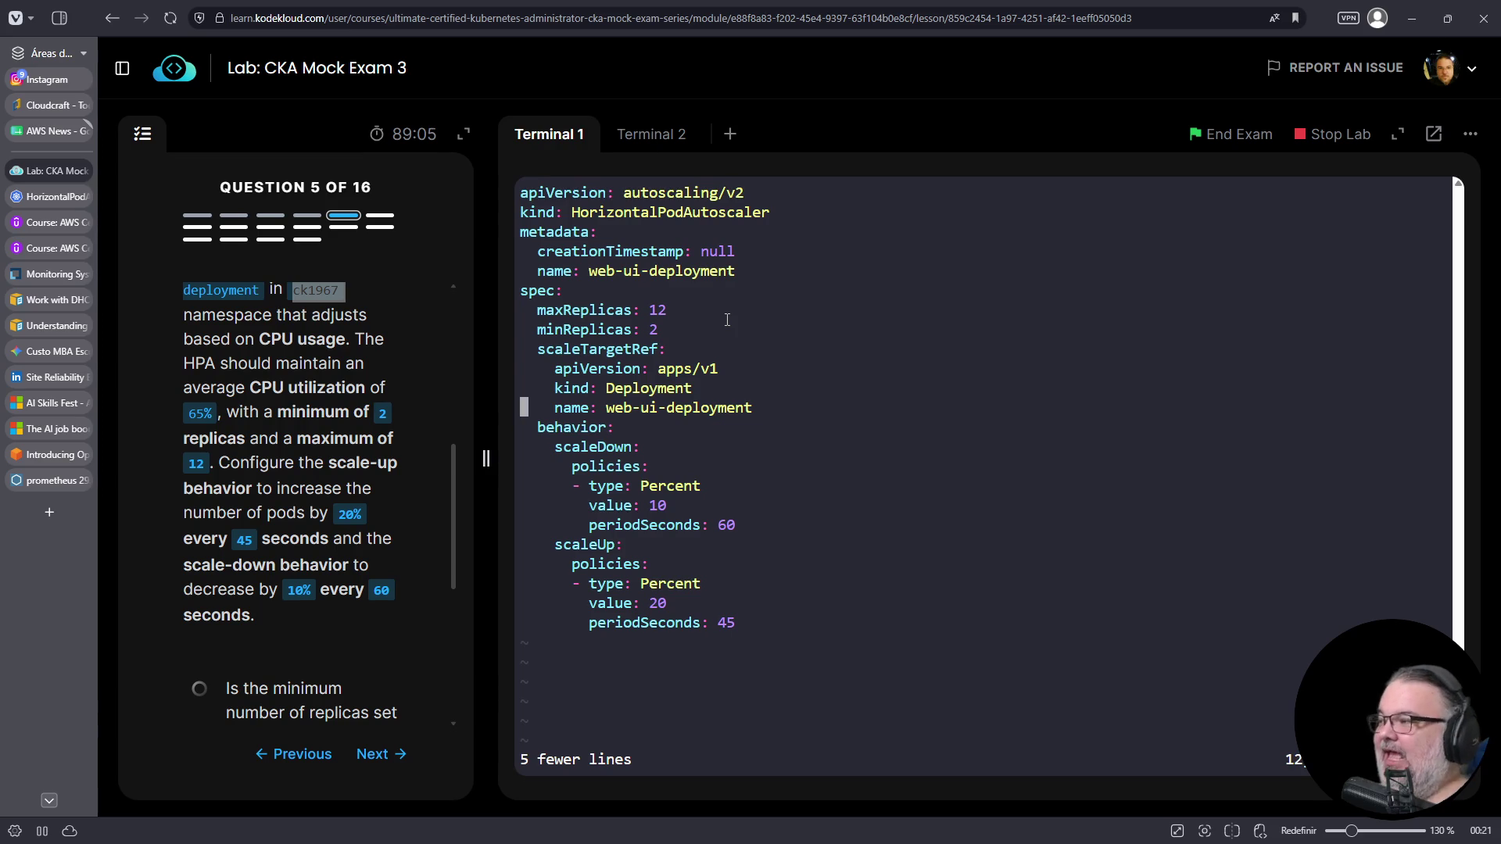
# - Paste the copied metrics block on a new line above behavior:
pyautogui.press('O')
pyautogui.rightClick(974, 471)
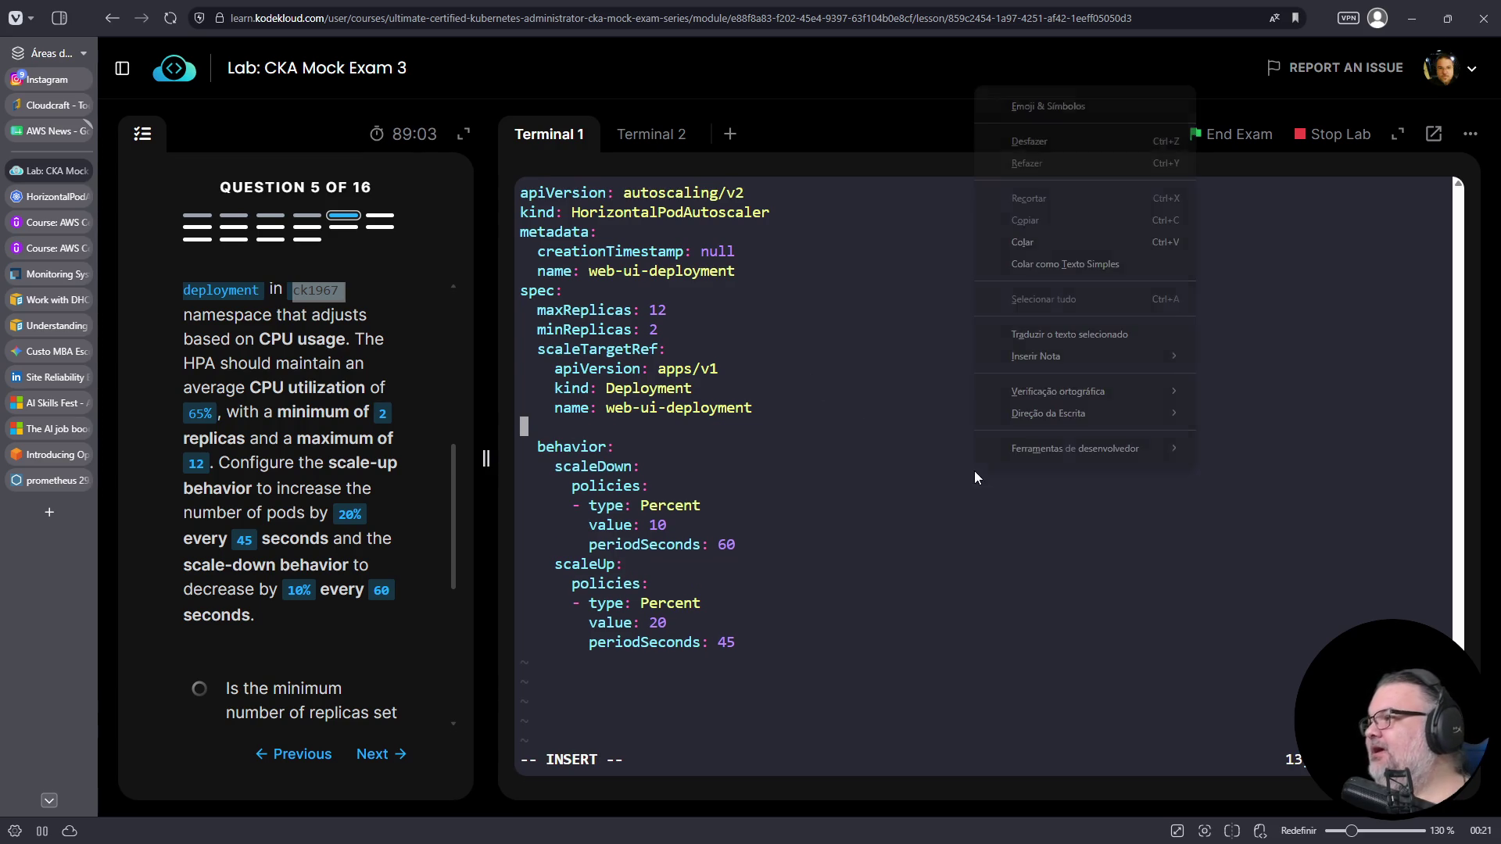
pyautogui.click(1031, 242)
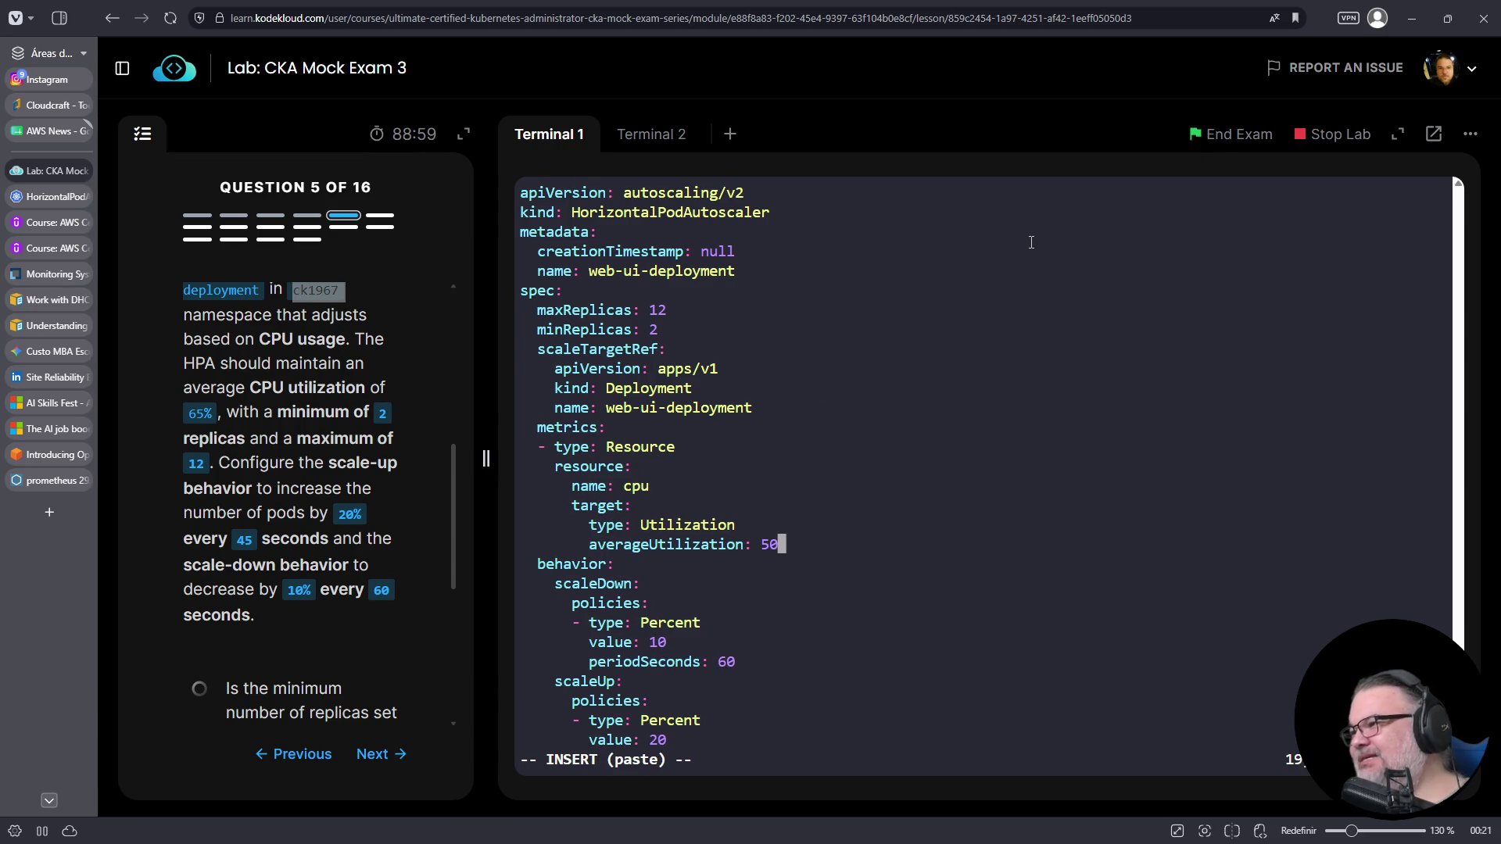
pyautogui.scroll(3, 331, 480)
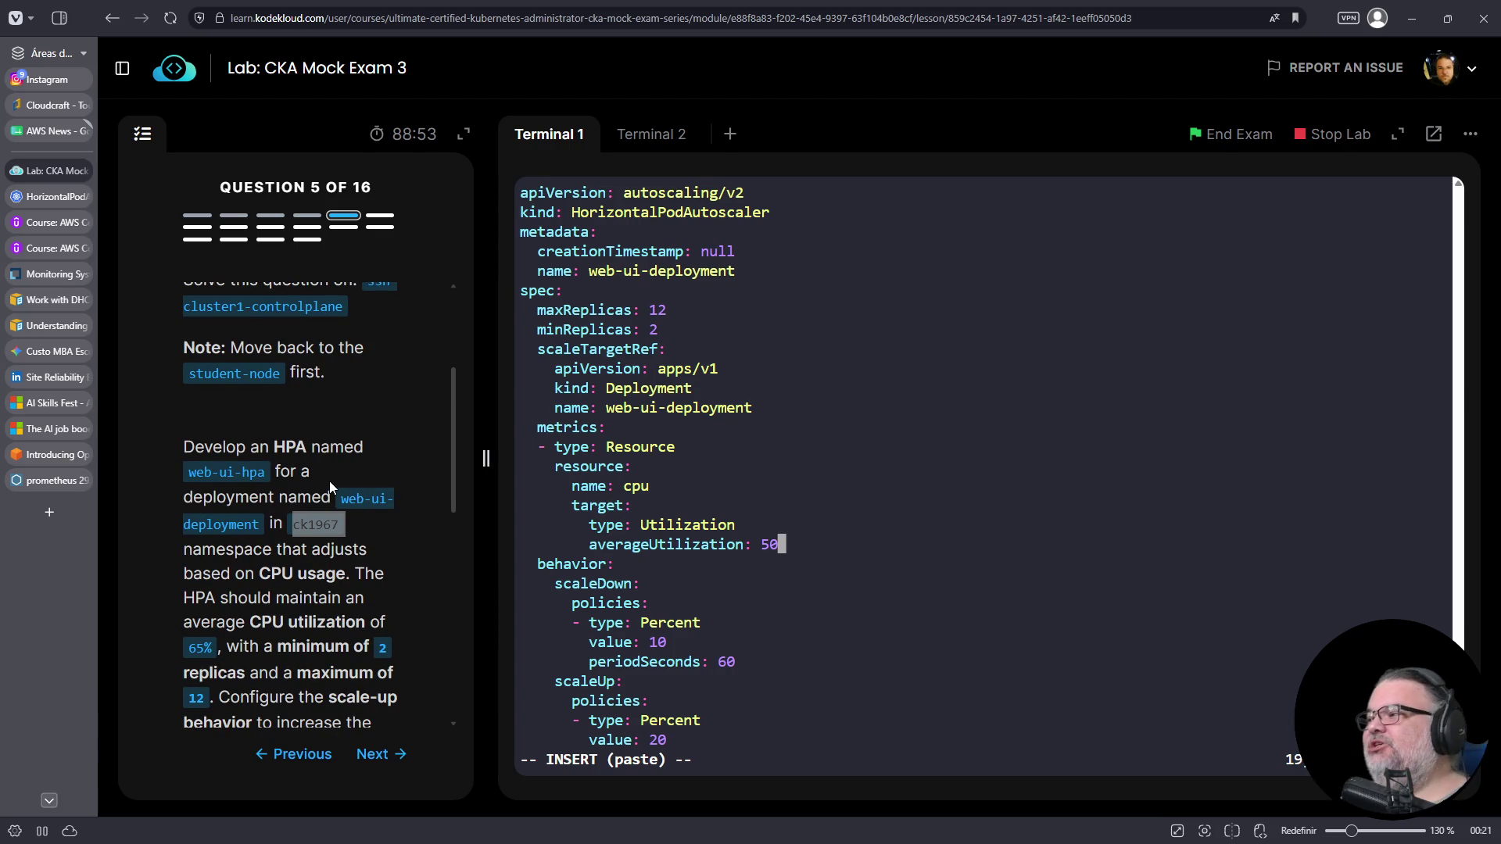
# - Change the averageUtilization from 50 to 65 and save the file with :wq
pyautogui.press('Left')
pyautogui.press('Left')
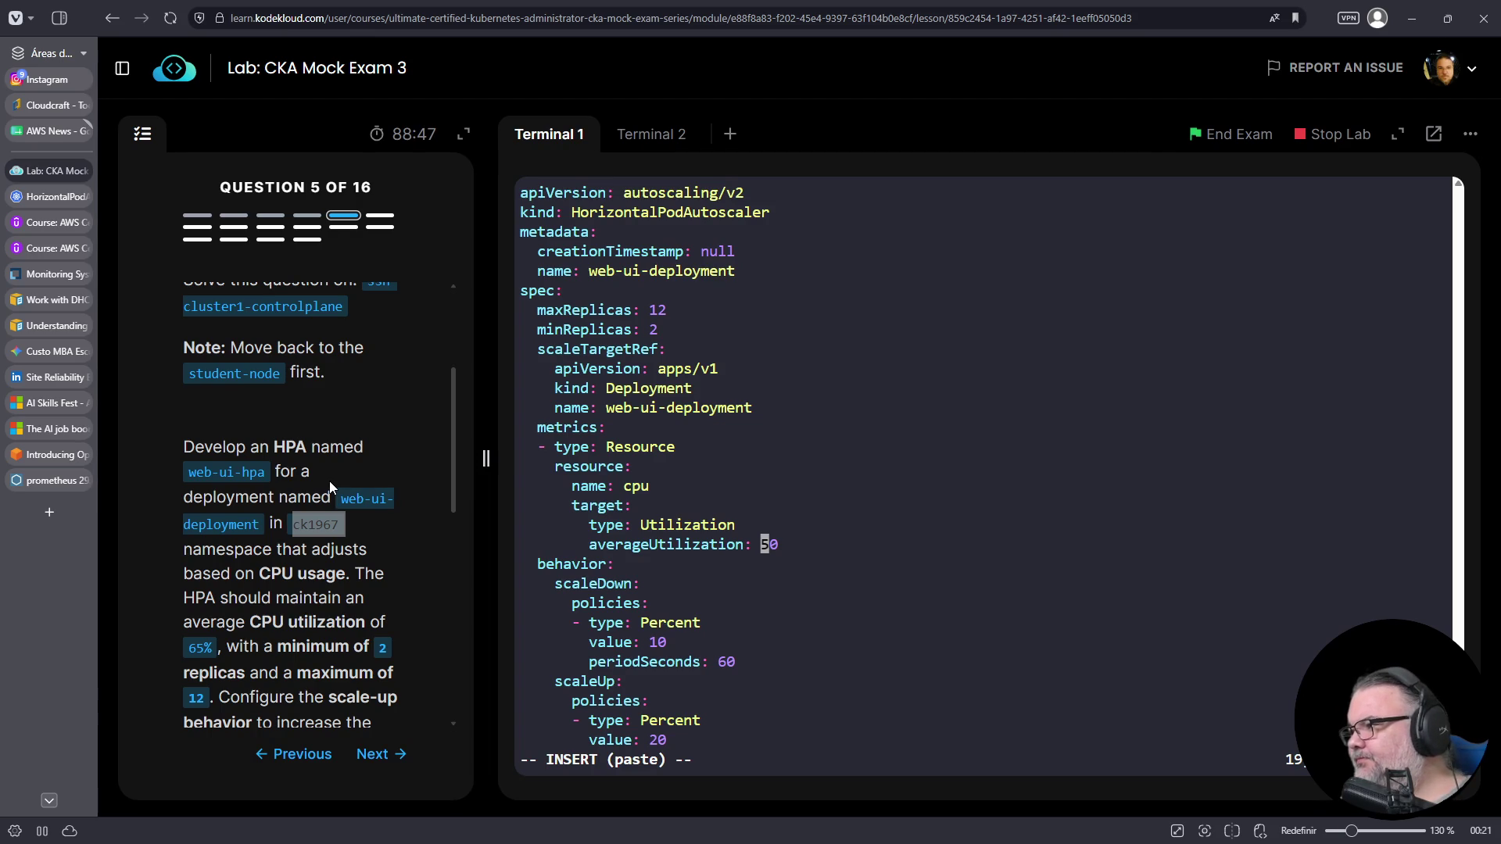
pyautogui.press('Delete')
pyautogui.write('6')
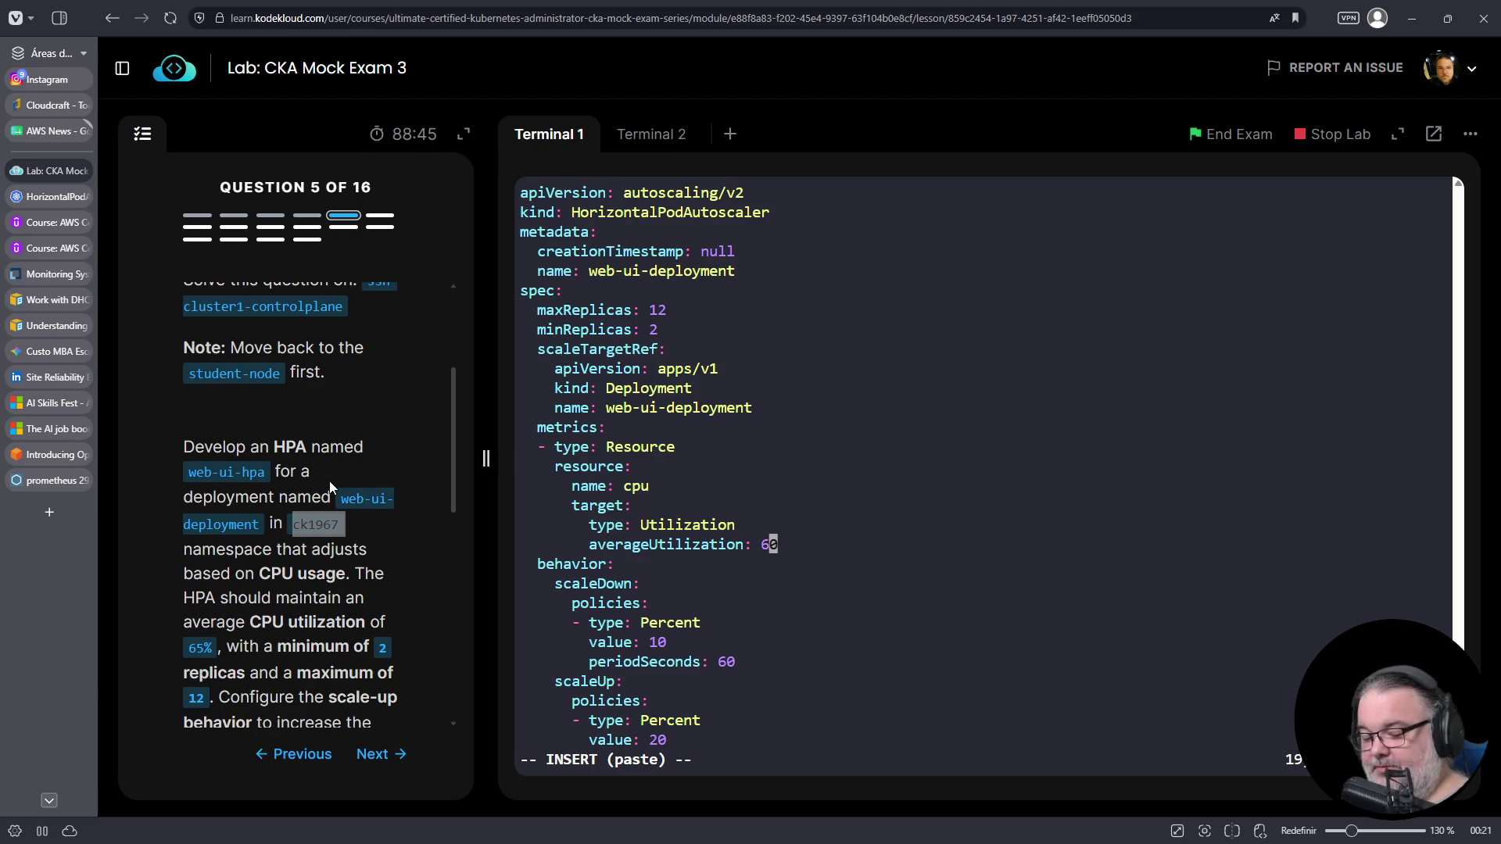
pyautogui.write('5')
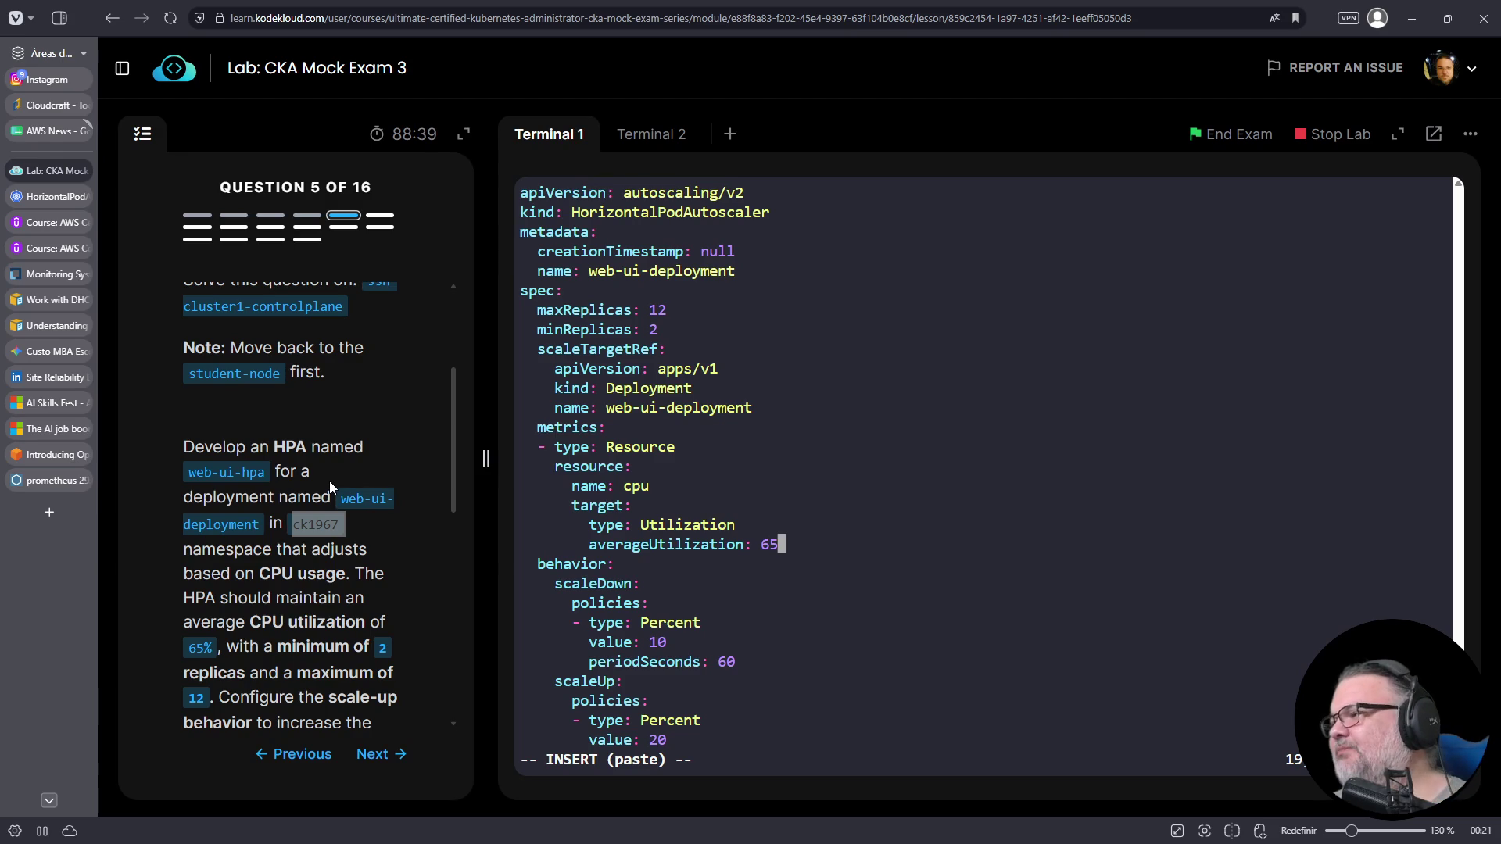
pyautogui.scroll(-5, 330, 483)
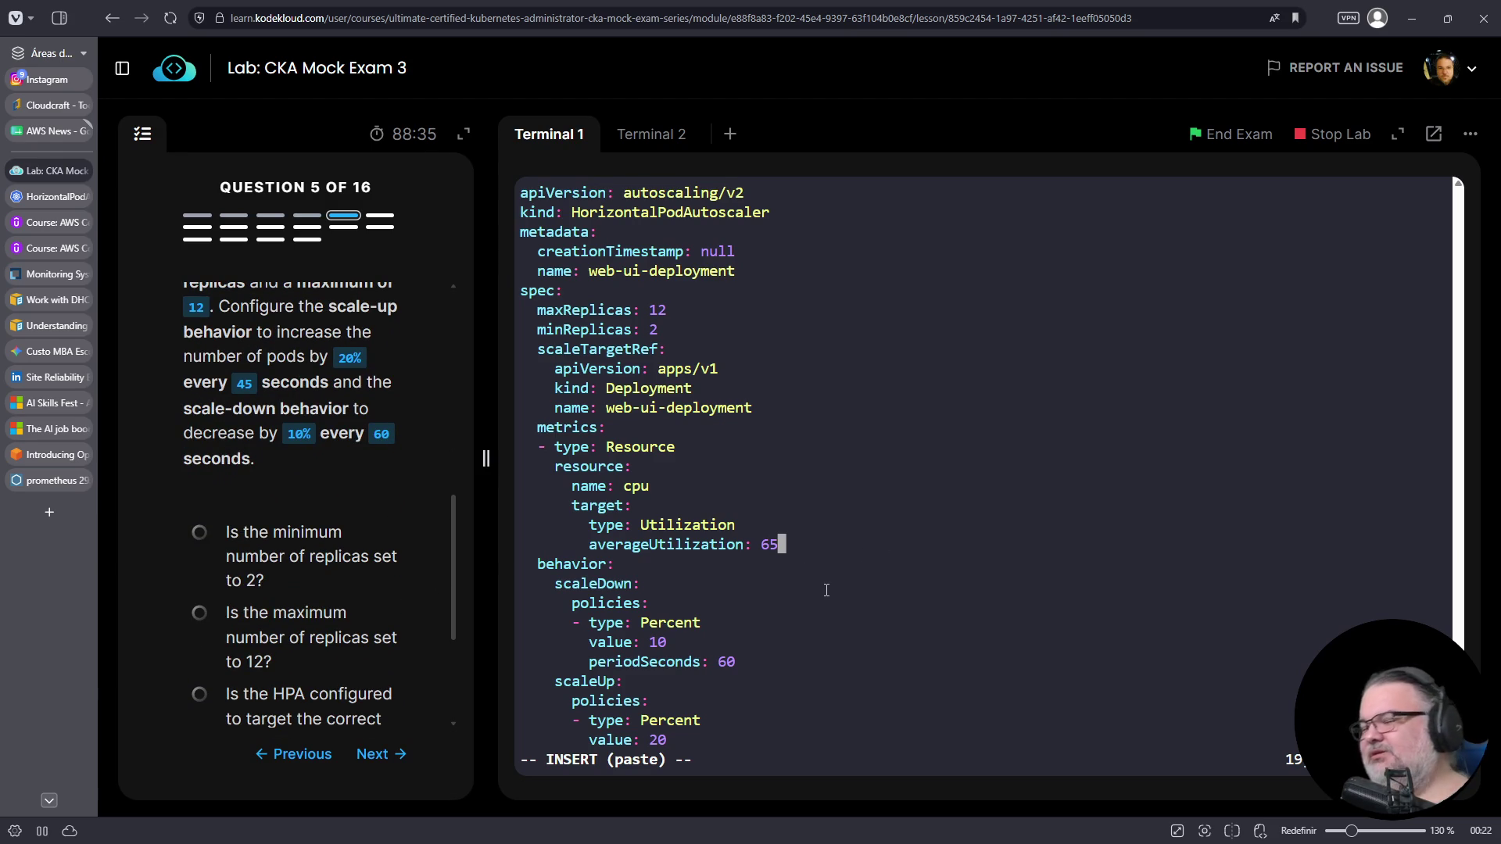
pyautogui.press('Escape')
pyautogui.write(':wq')
pyautogui.press('Return')
# - Create the web-ui-deployment HPA with k create -f 05-hpa.yaml
pyautogui.write('k create -f')
pyautogui.write('05')
pyautogui.press('Tab')
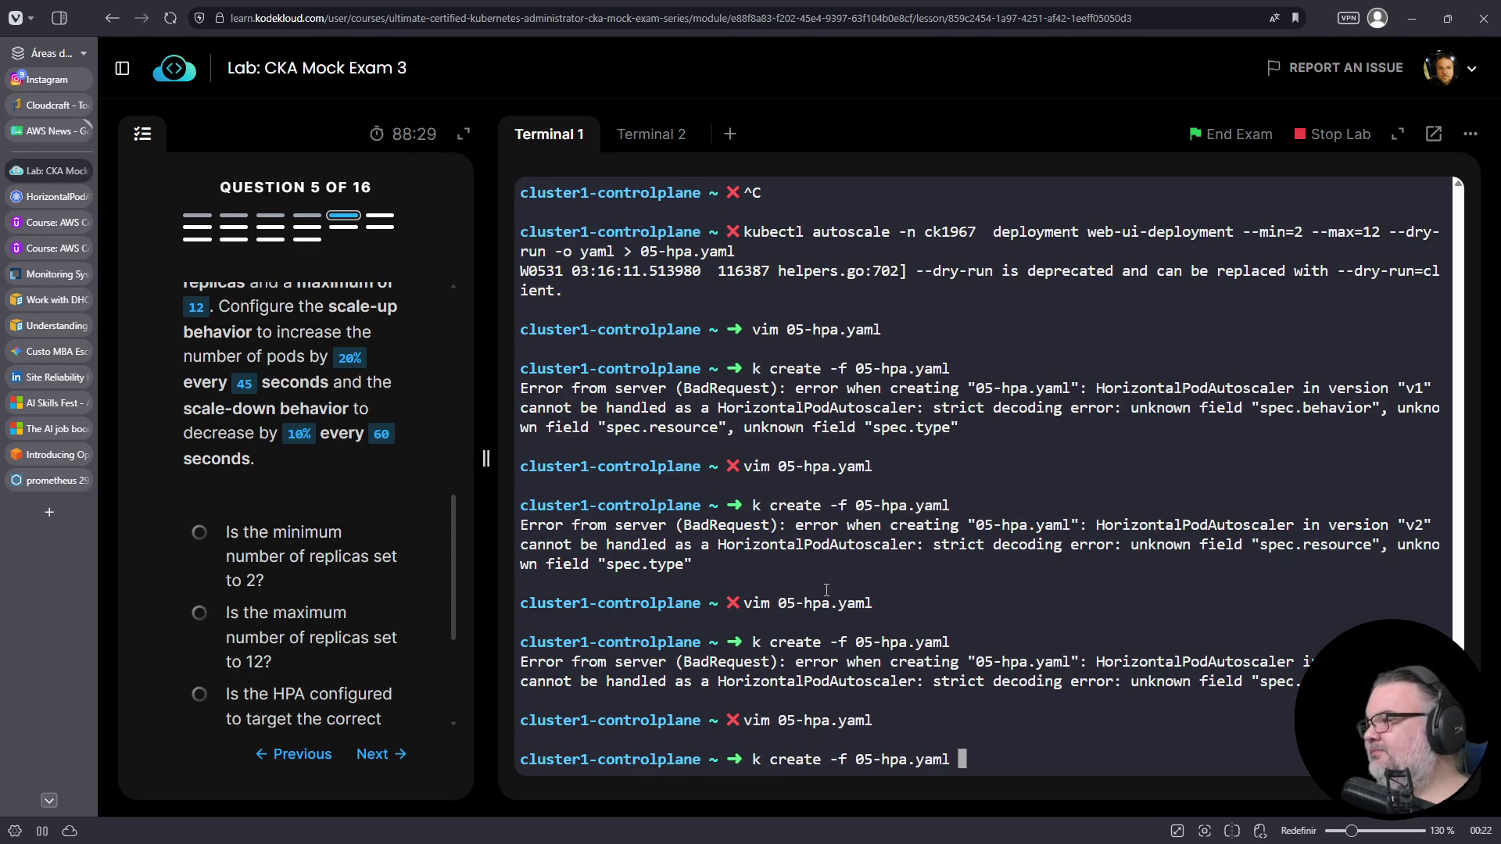
pyautogui.press('Return')
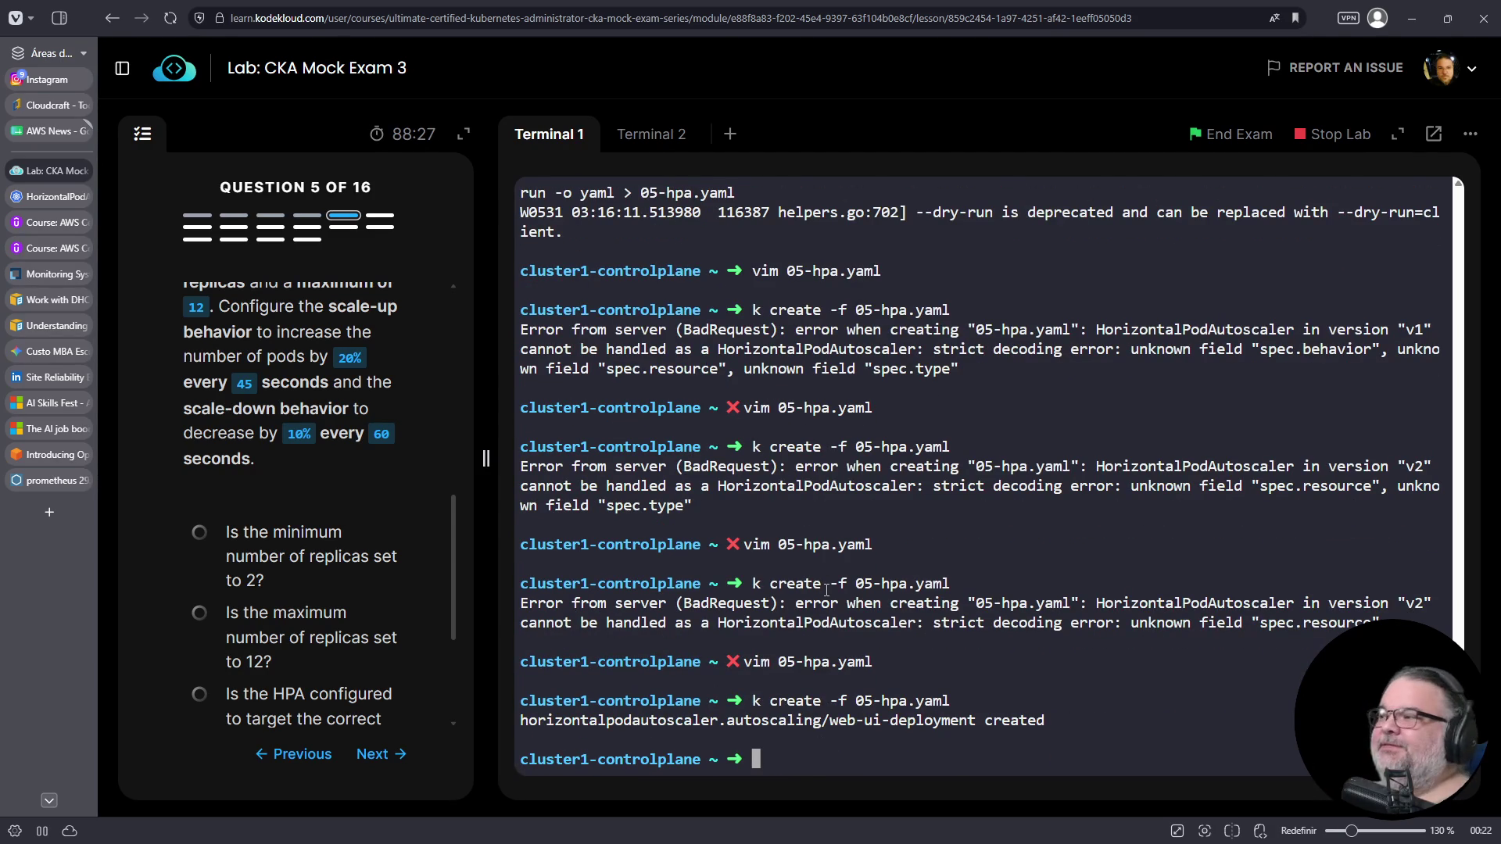
# - Log out of the controlplane back to student-node and advance to question 6
pyautogui.hotkey('ctrl', 'c')
pyautogui.hotkey('ctrl', 'd')
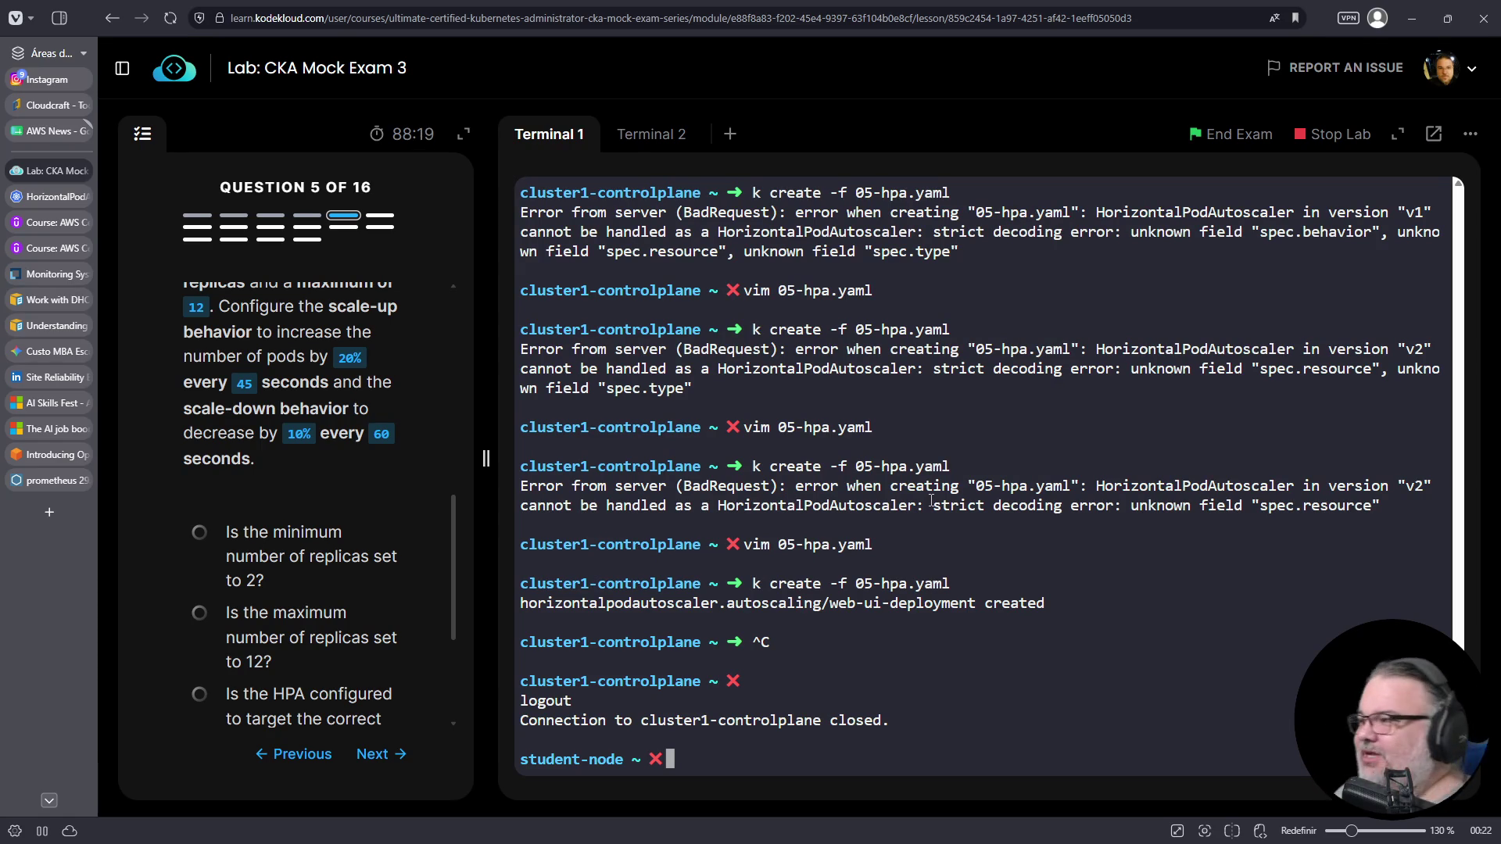
pyautogui.click(378, 754)
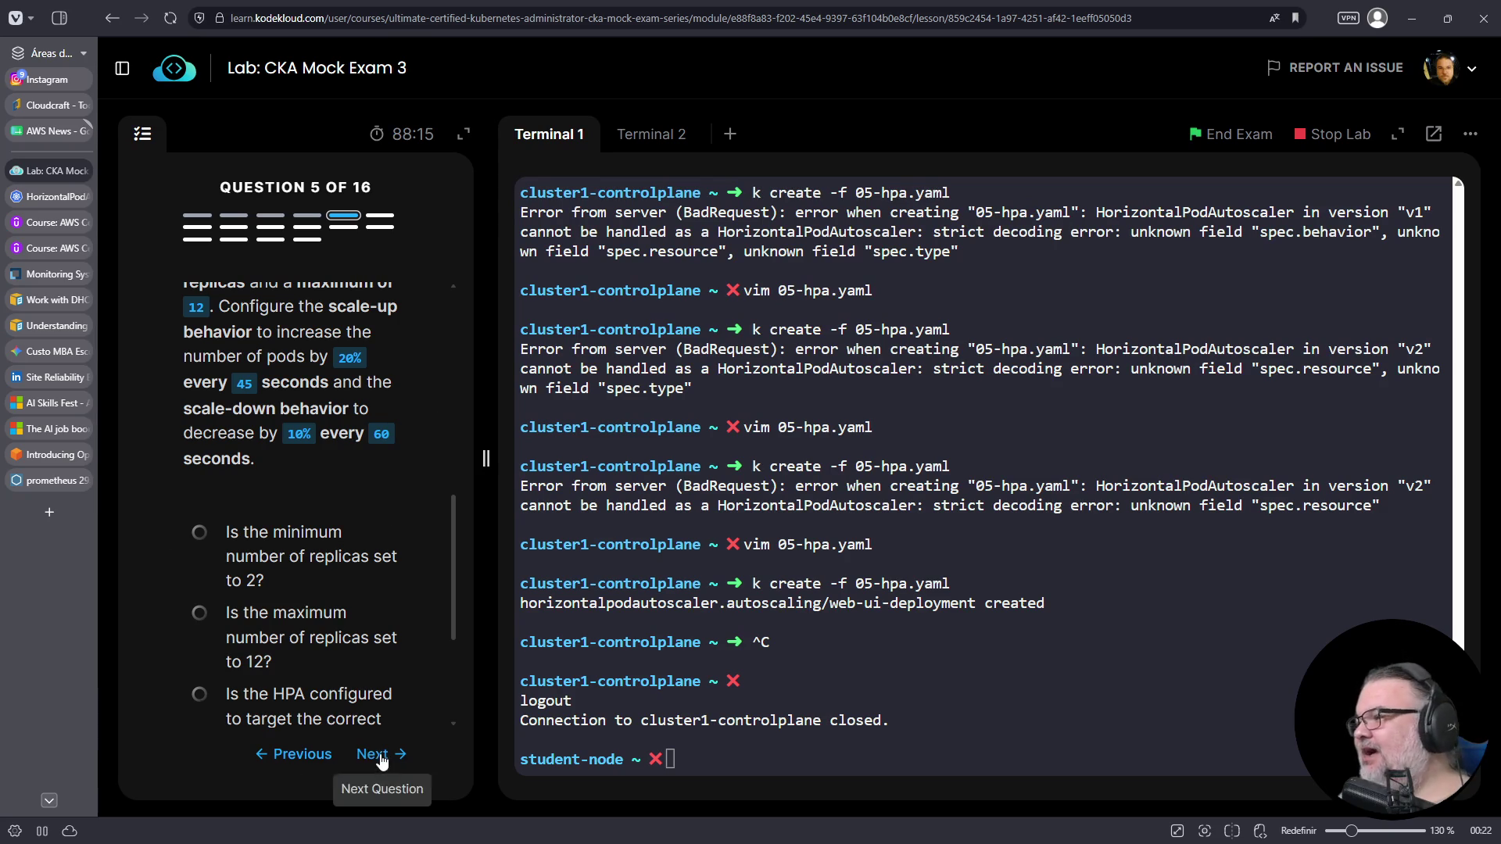
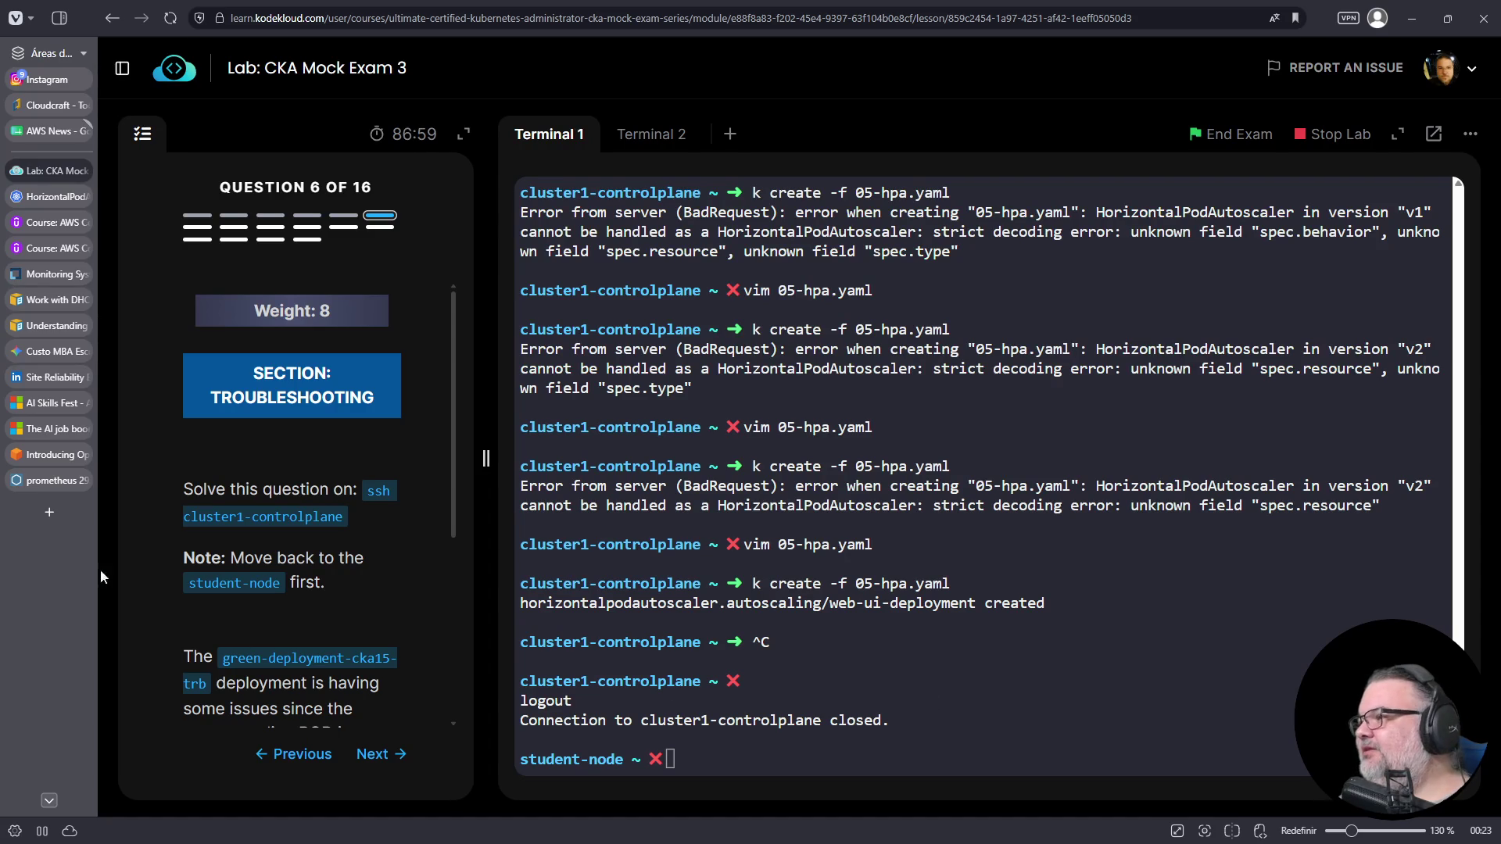
# - Open a new blank browser tab next to the CKA Mock Exam 3 lab
pyautogui.click(49, 513)
# - Search the web for 'keda kubernetes' and open the official keda.sh site
pyautogui.write('keda ')
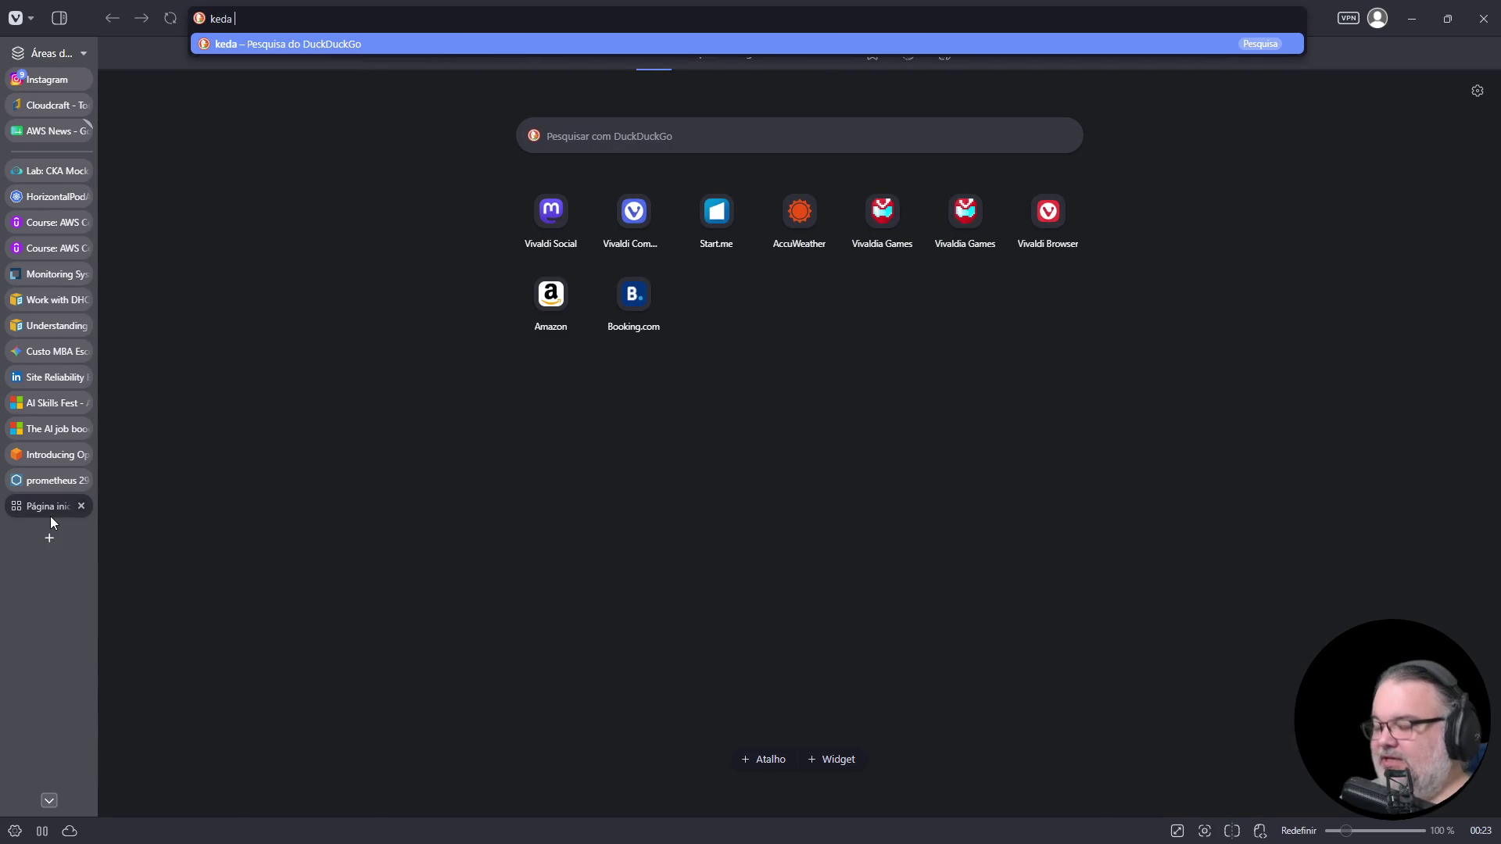
pyautogui.write('kubernetes')
pyautogui.press('Return')
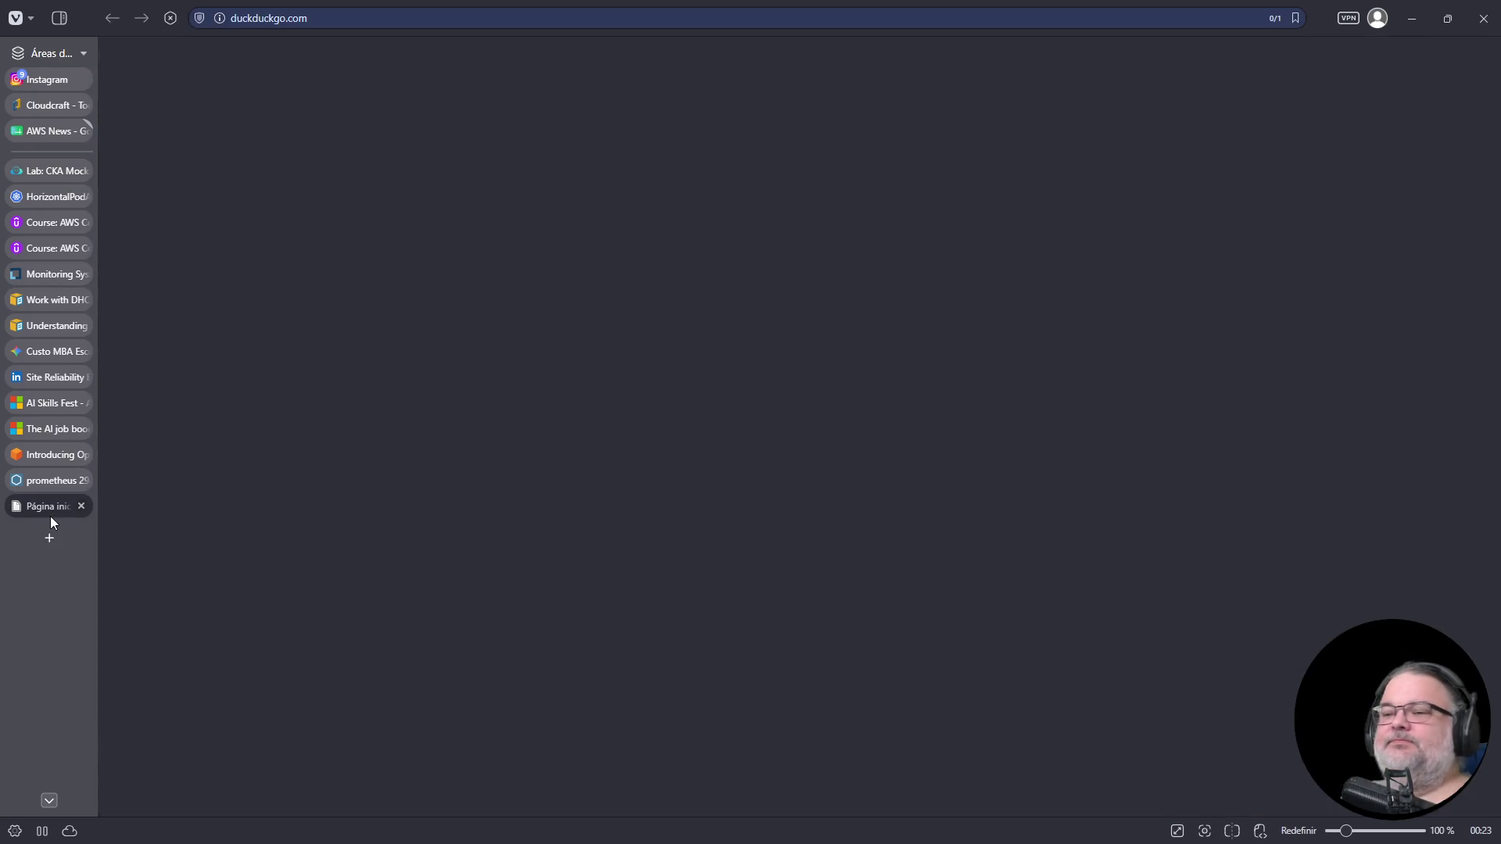
pyautogui.click(397, 206)
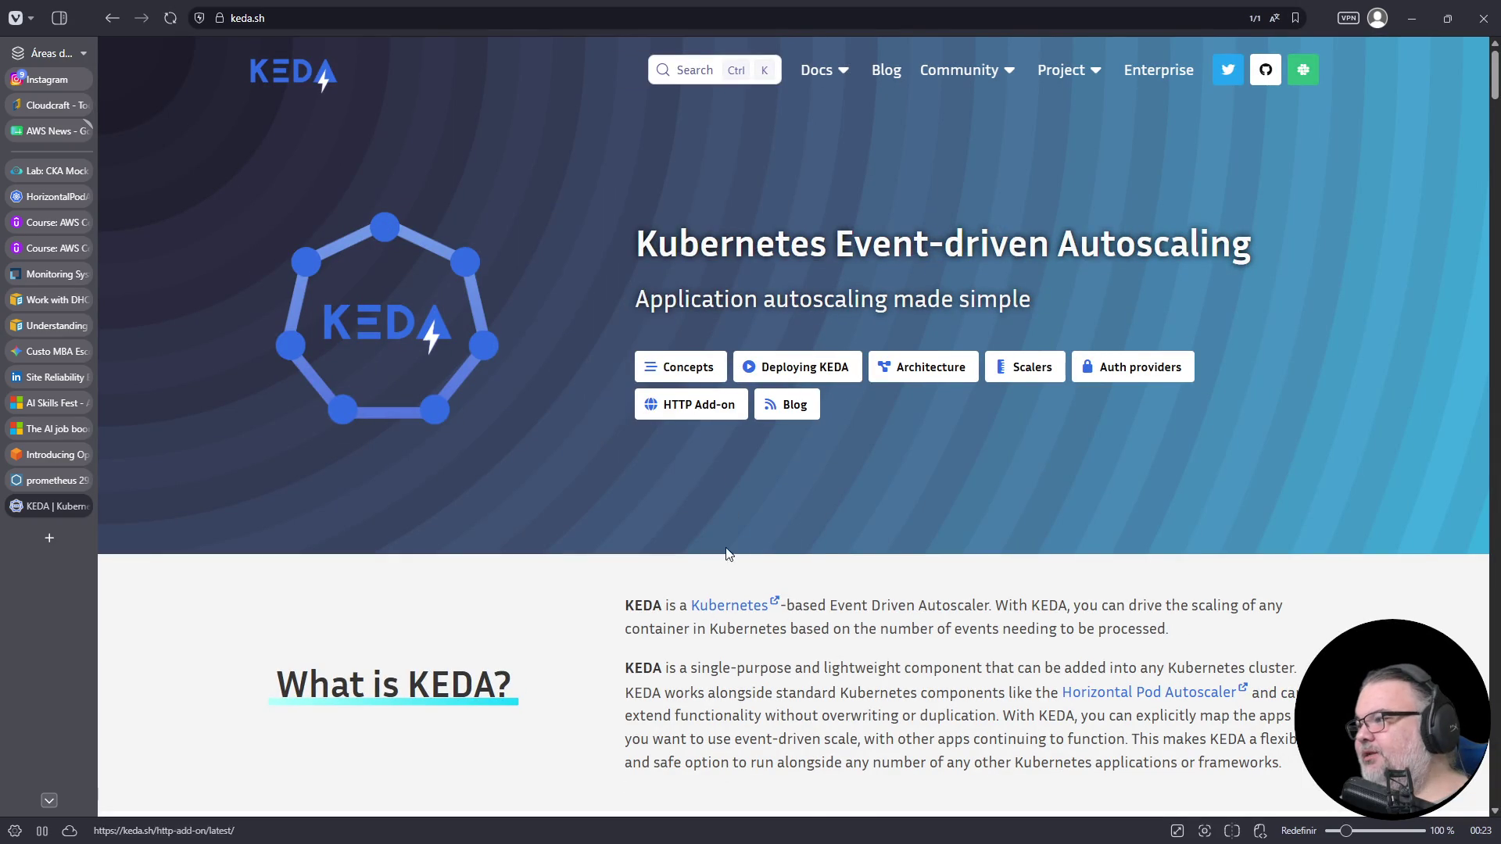
# - Review KEDA's Features section, highlighting Built-in Scalers, then go to the documentation
pyautogui.scroll(-9, 730, 555)
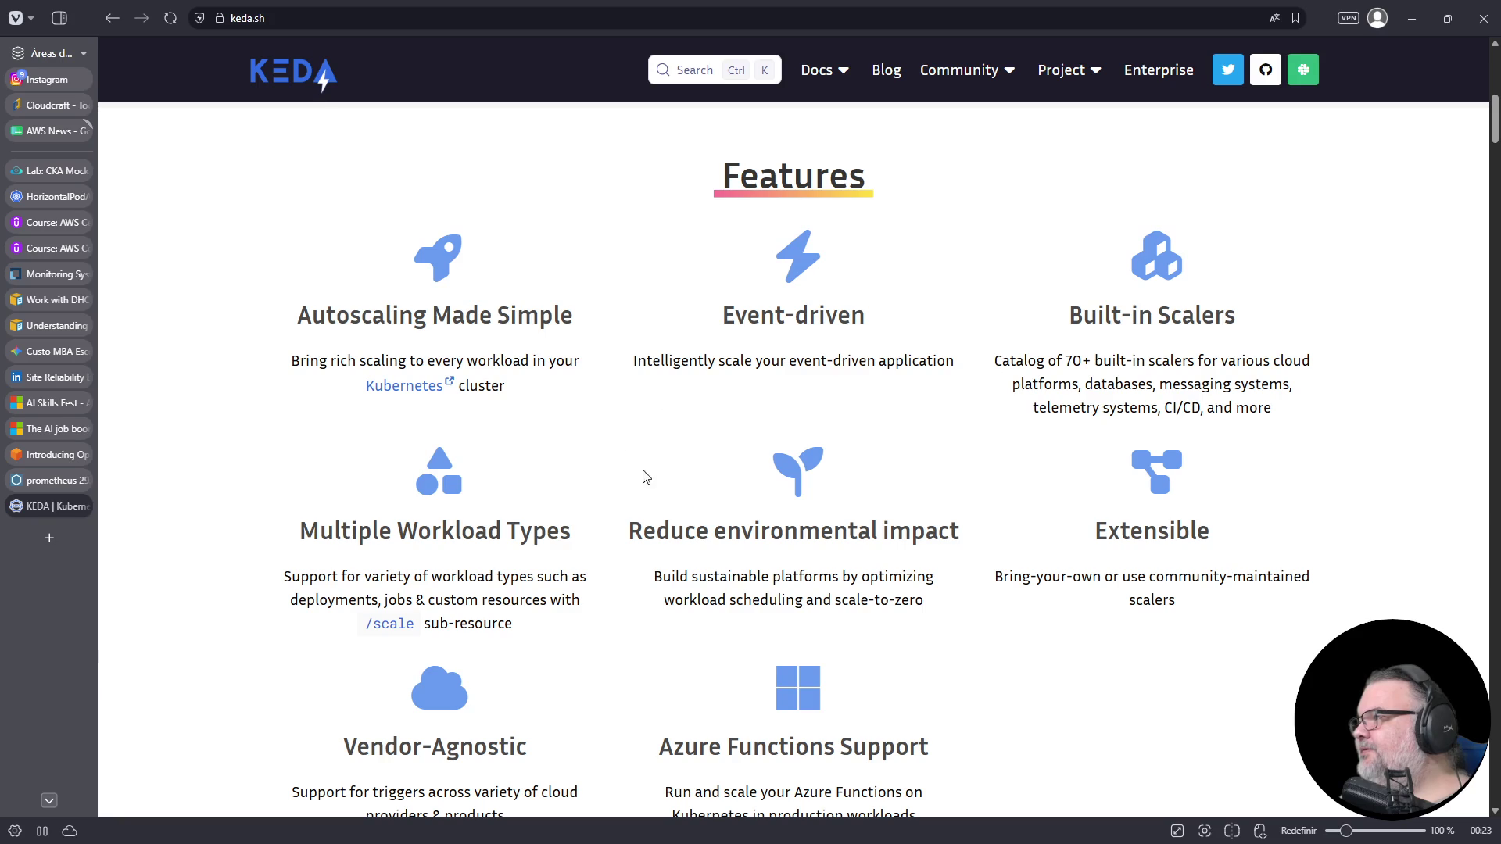
pyautogui.doubleClick(1197, 317)
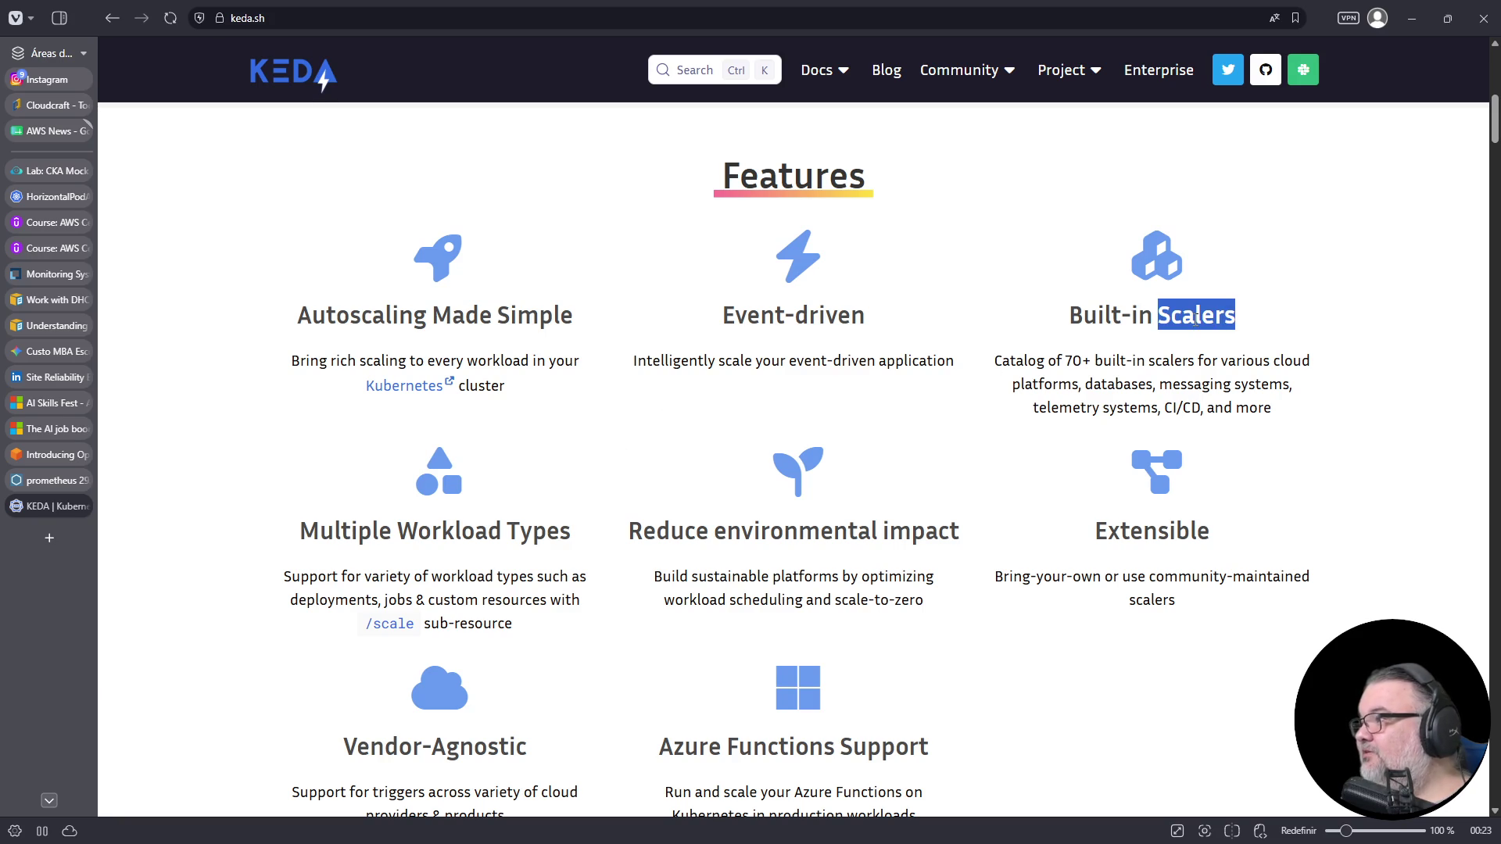
pyautogui.click(1130, 296)
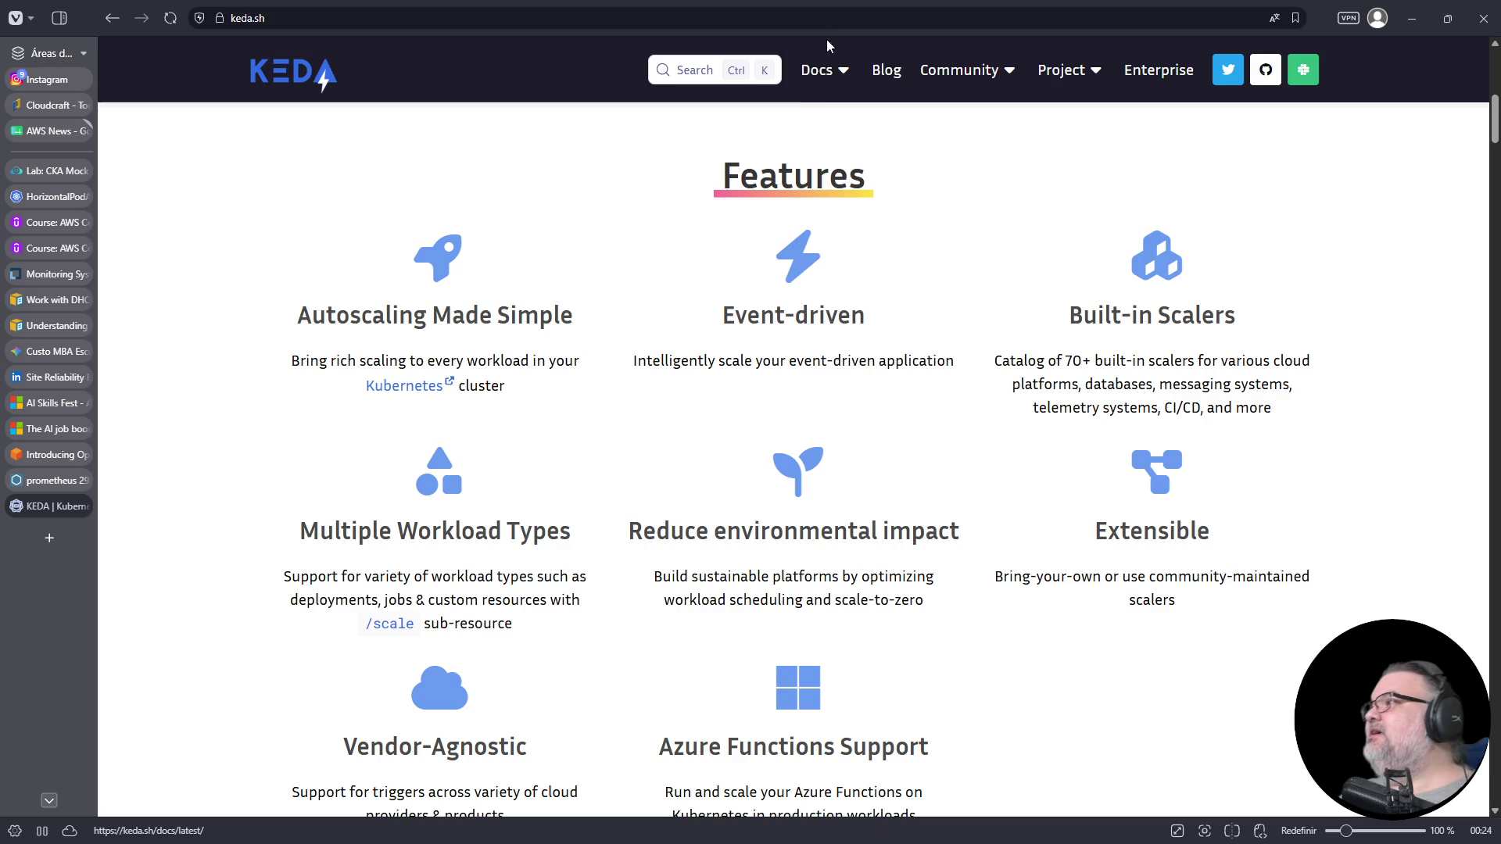
pyautogui.click(817, 69)
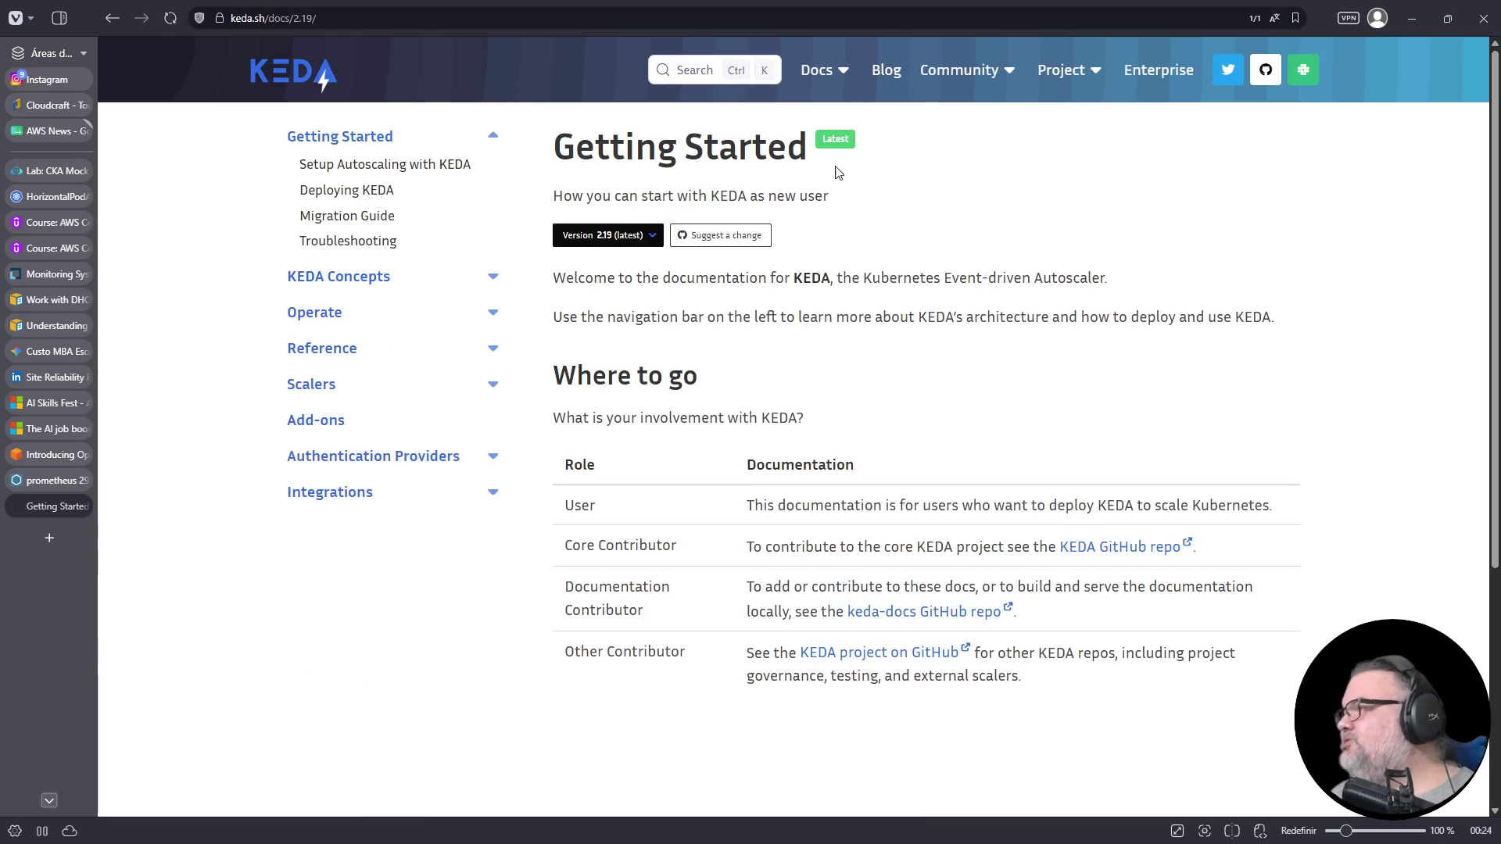
# - Open the Azure Monitor scaler page and read its azure-monitor trigger example and parameters
pyautogui.click(500, 388)
pyautogui.scroll(-1, 351, 621)
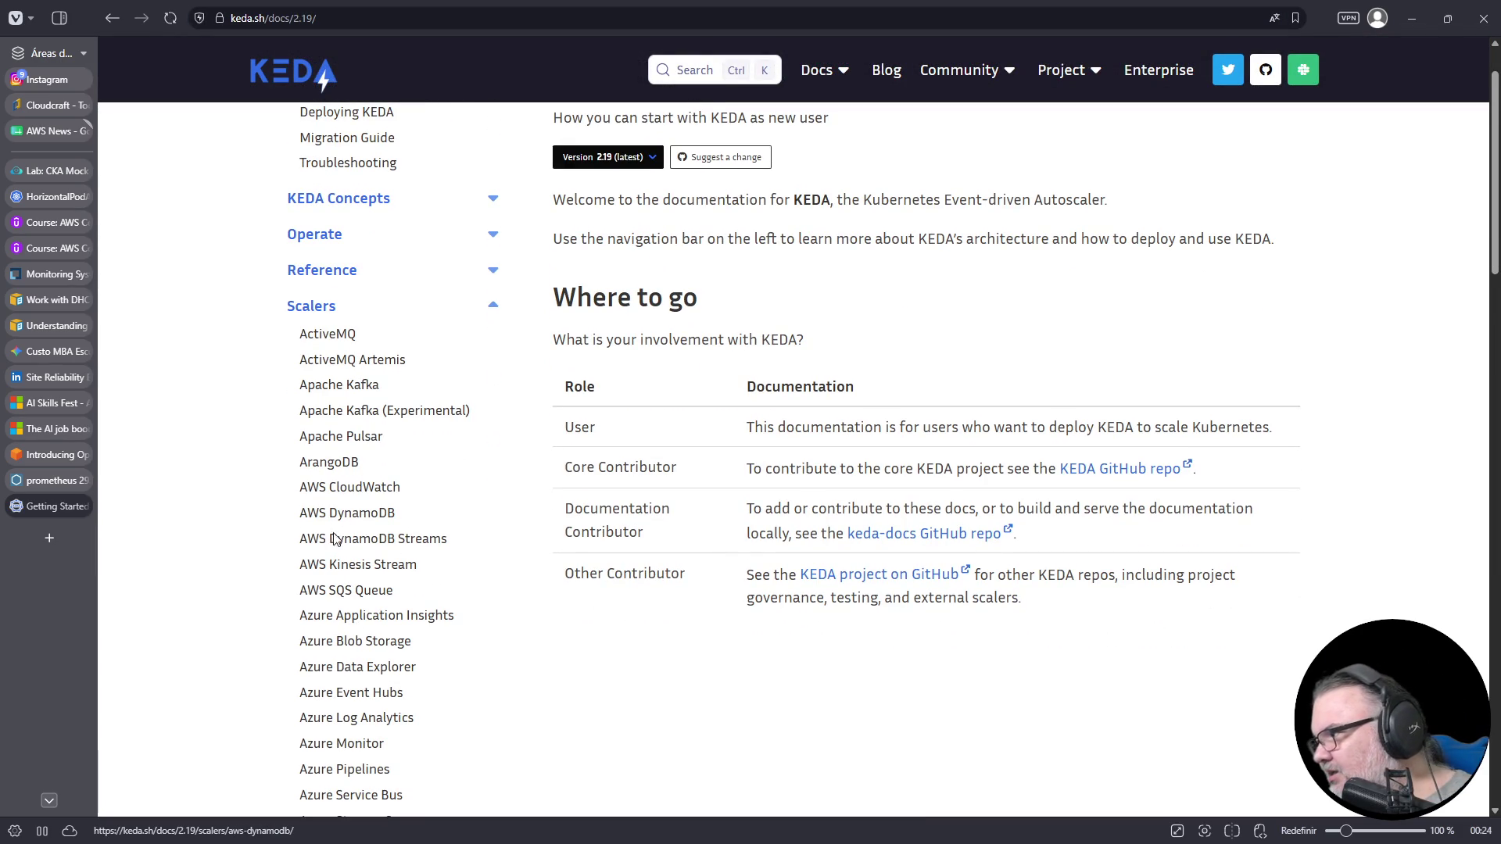
pyautogui.scroll(-2, 337, 614)
pyautogui.click(340, 588)
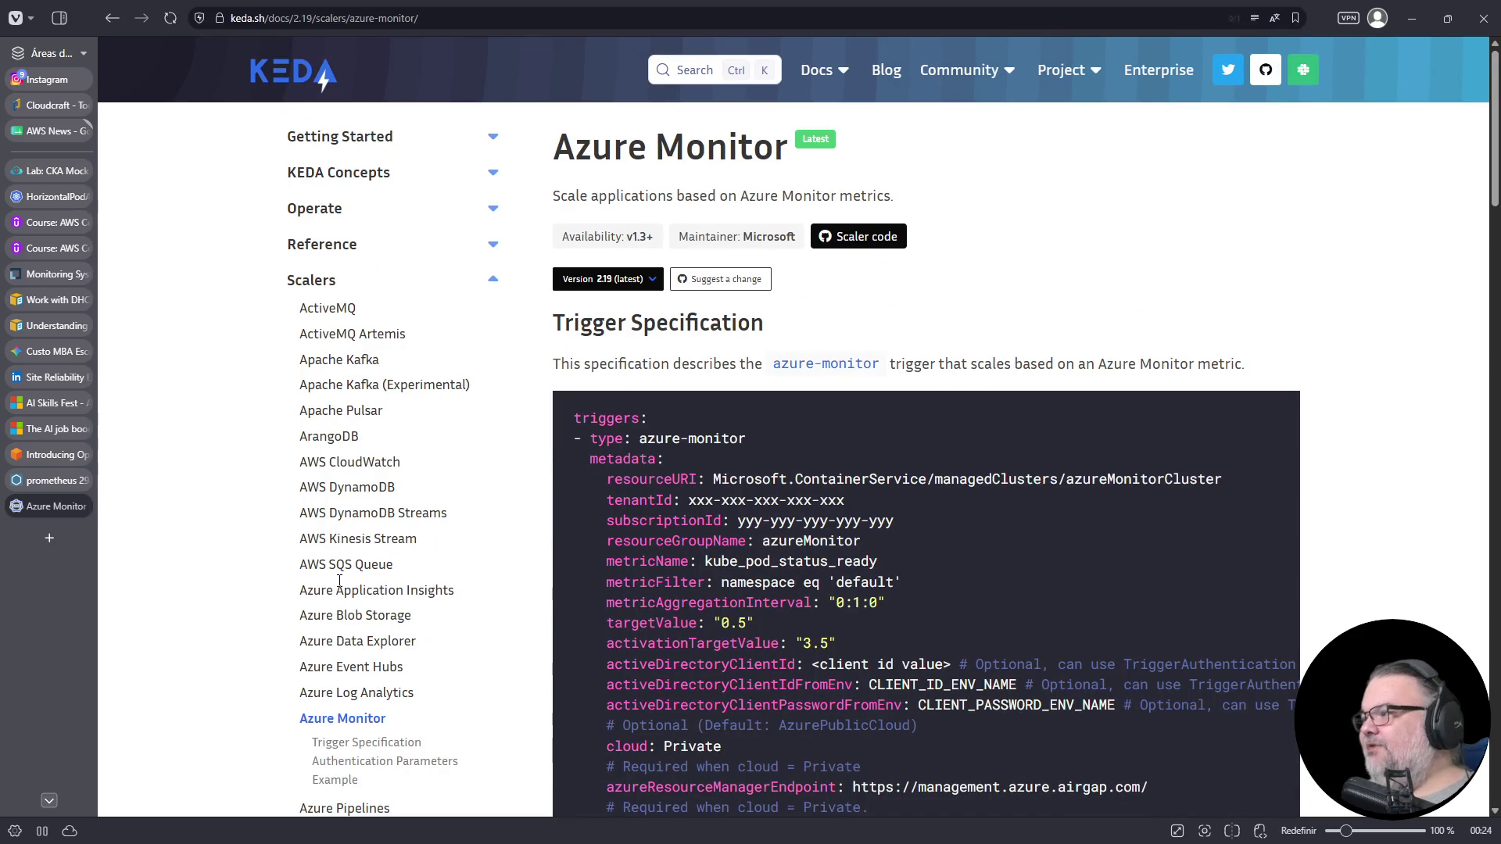
pyautogui.moveTo(645, 438)
pyautogui.mouseDown()
pyautogui.moveTo(1052, 466)
pyautogui.moveTo(960, 438)
pyautogui.mouseUp()
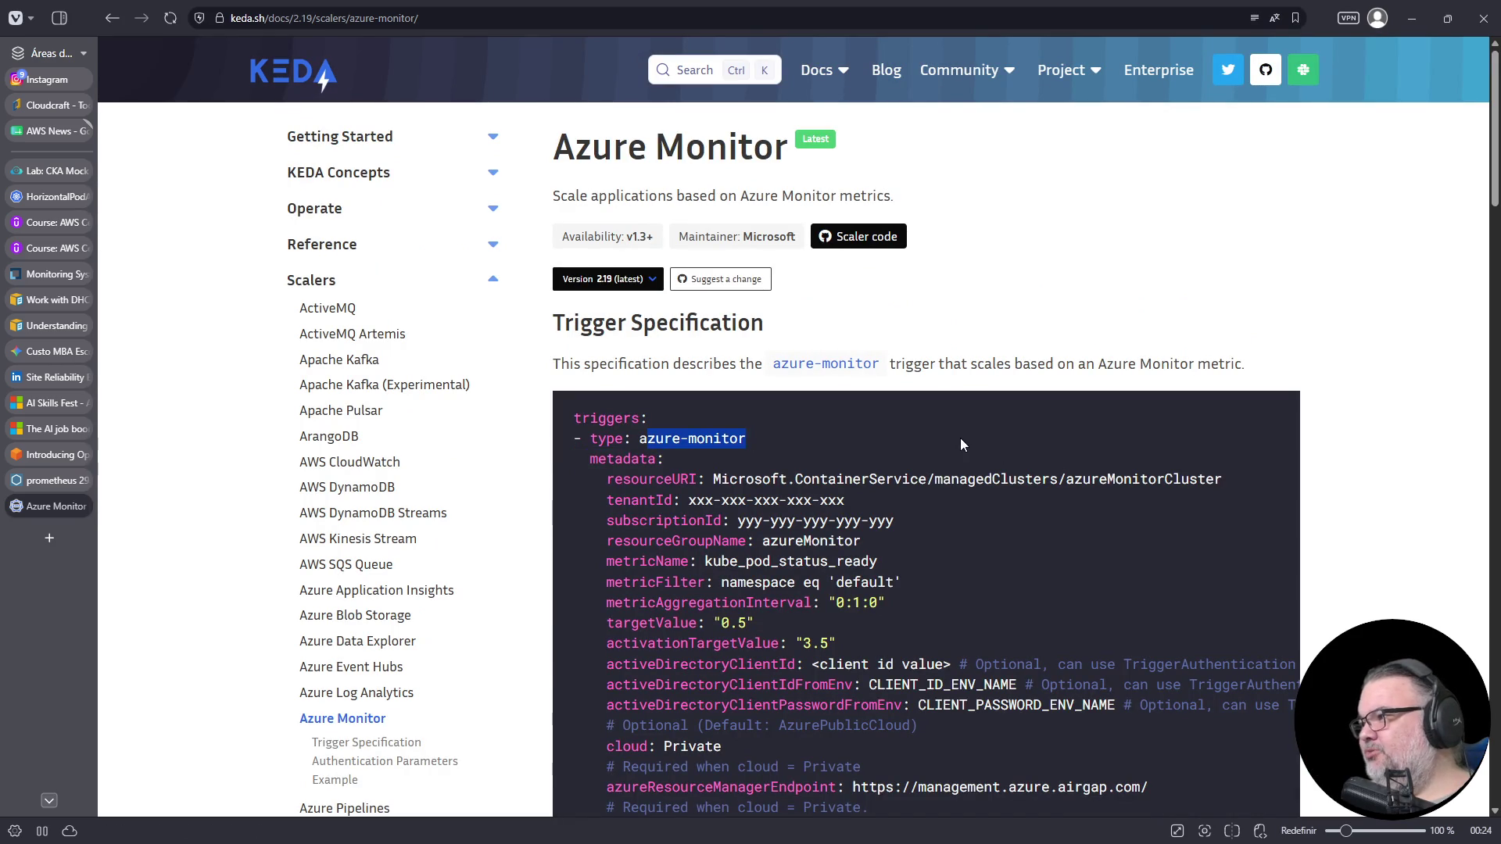
pyautogui.scroll(-4, 843, 563)
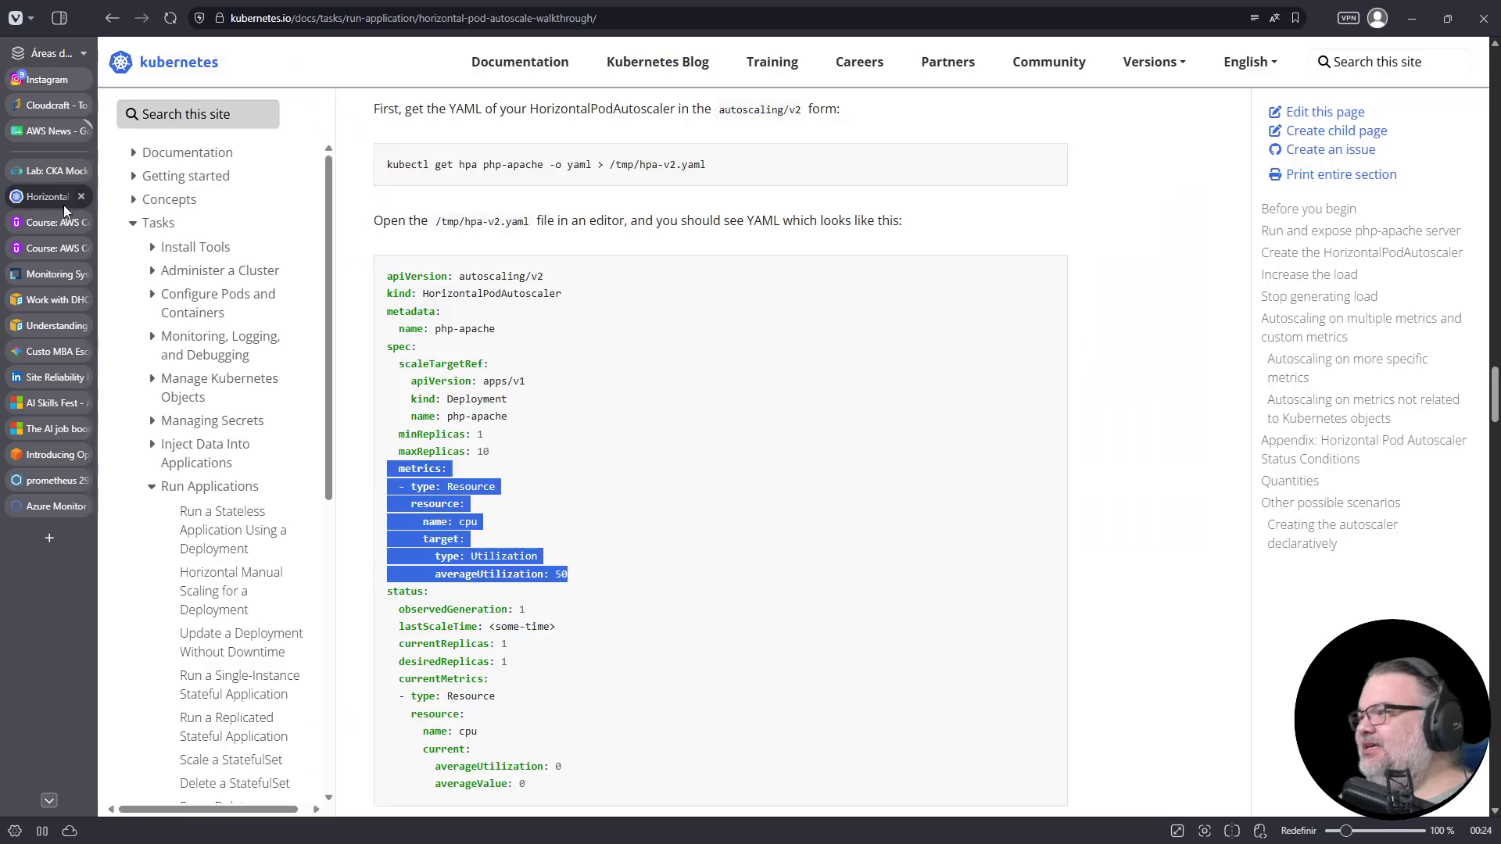
# - Return to the HPA walkthrough's autoscaling/v2 YAML example, checking the lab terminal briefly
pyautogui.click(55, 196)
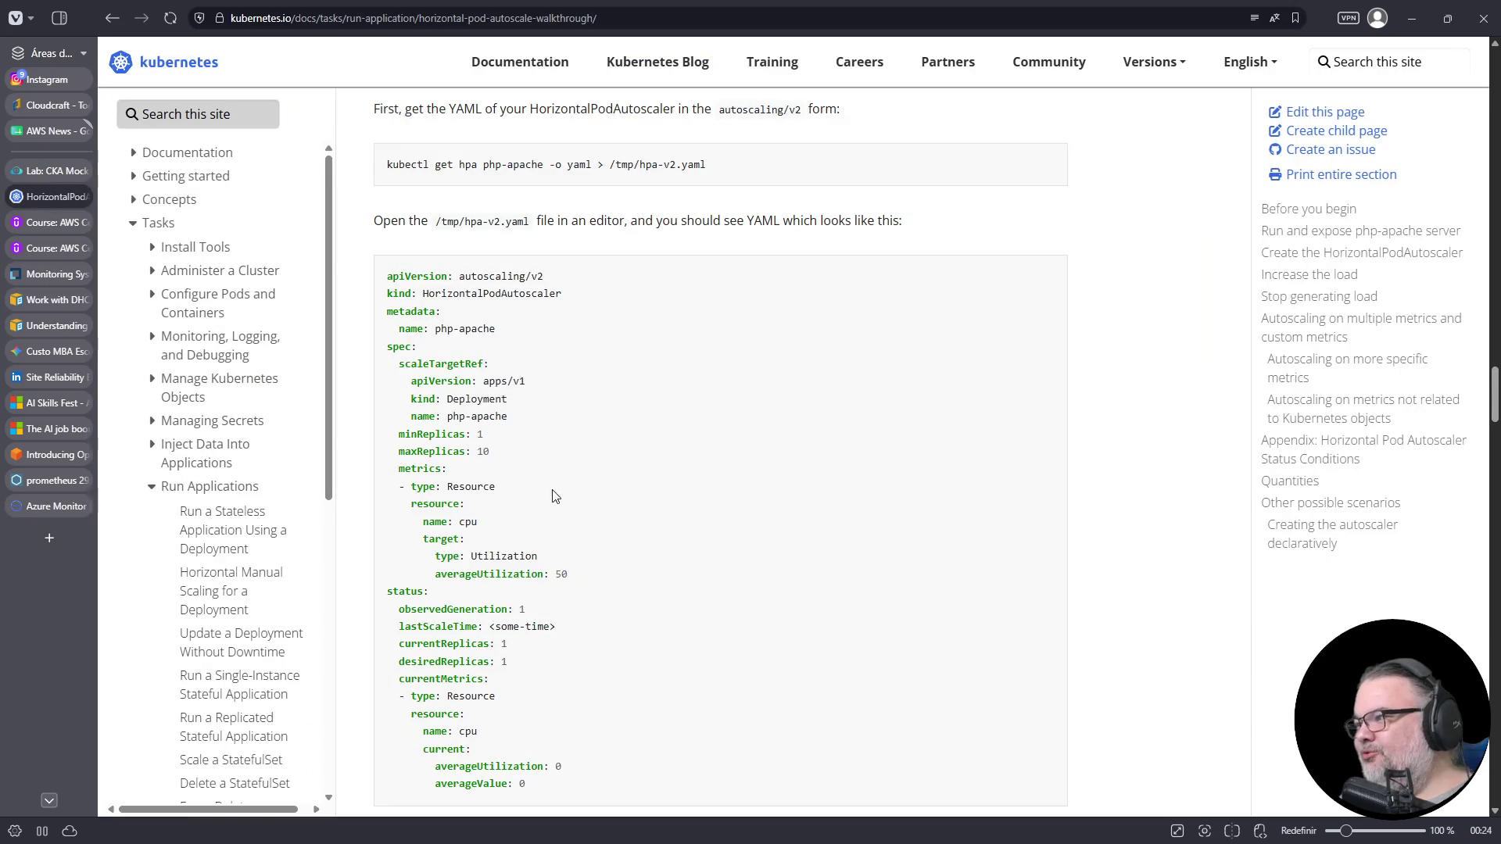
pyautogui.scroll(-1, 556, 423)
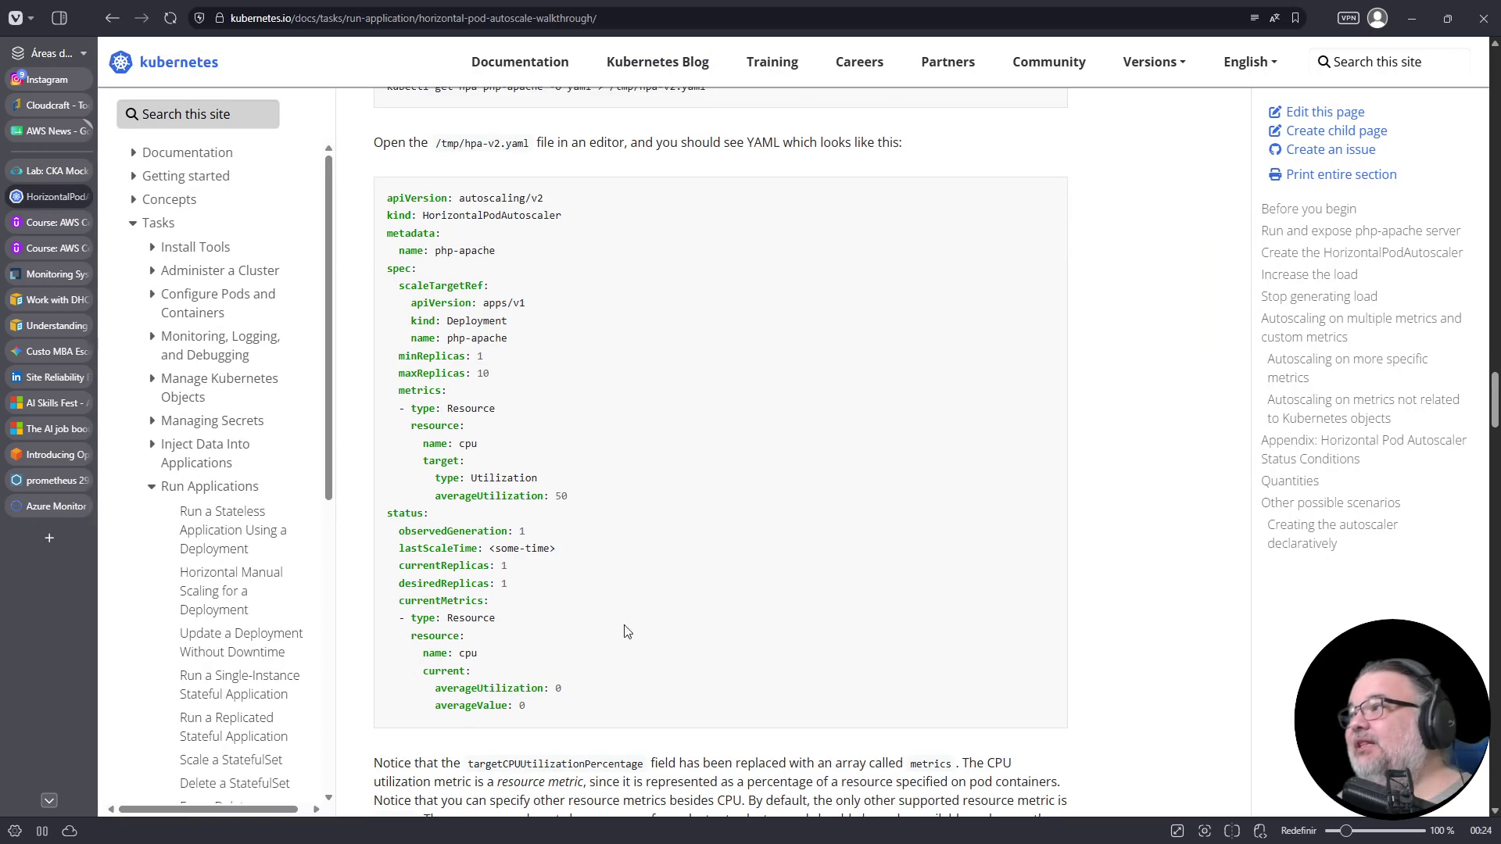
pyautogui.click(65, 172)
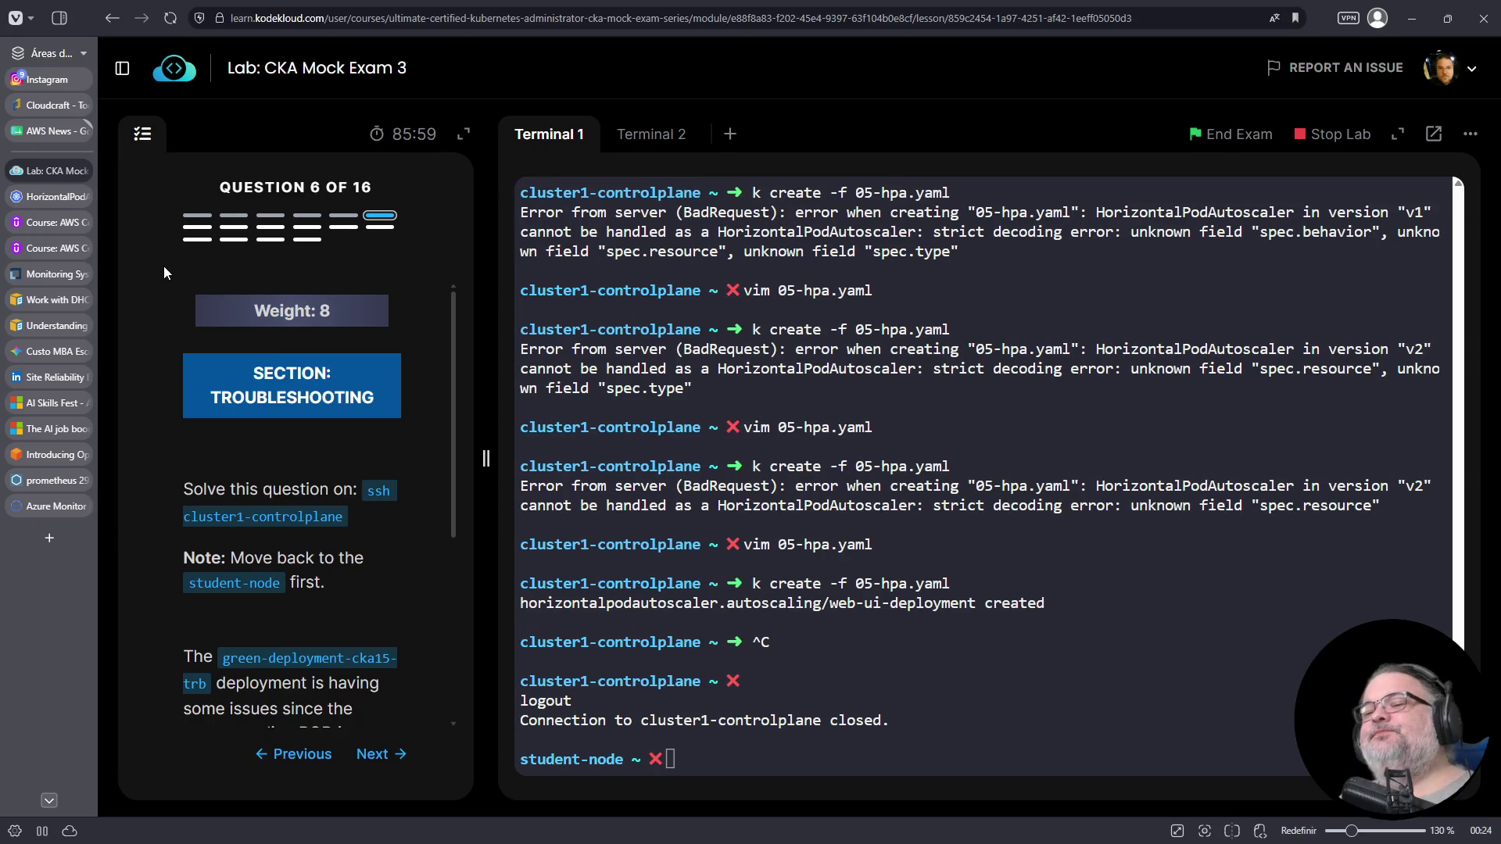
pyautogui.click(44, 189)
pyautogui.click(187, 114)
# - Search the docs for 'custom metrics hpa' and open the Prometheus custom metric forum thread
pyautogui.write('custom metrics hp')
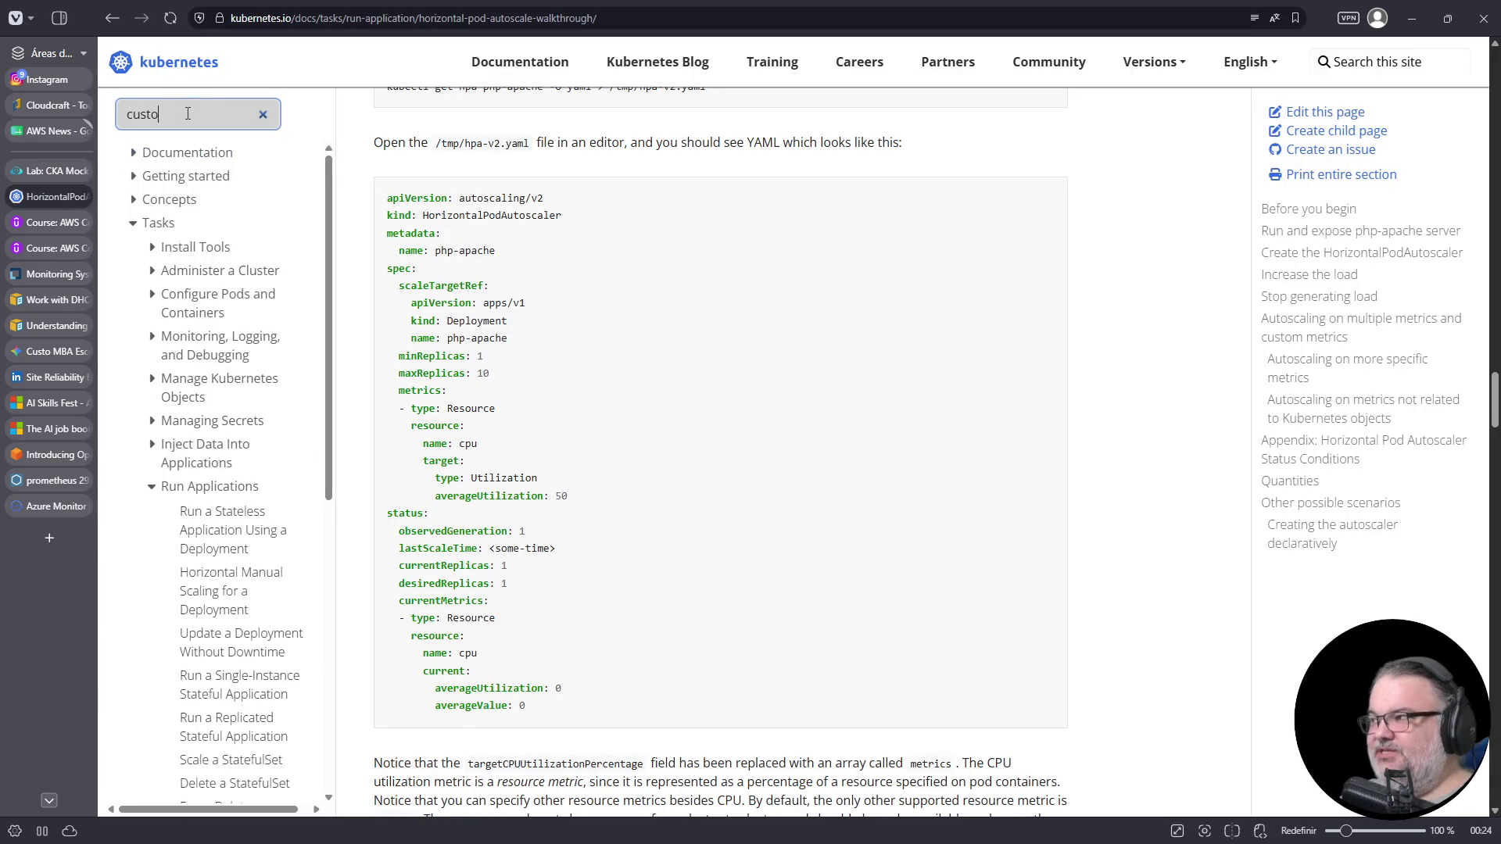
pyautogui.write('a')
pyautogui.press('Return')
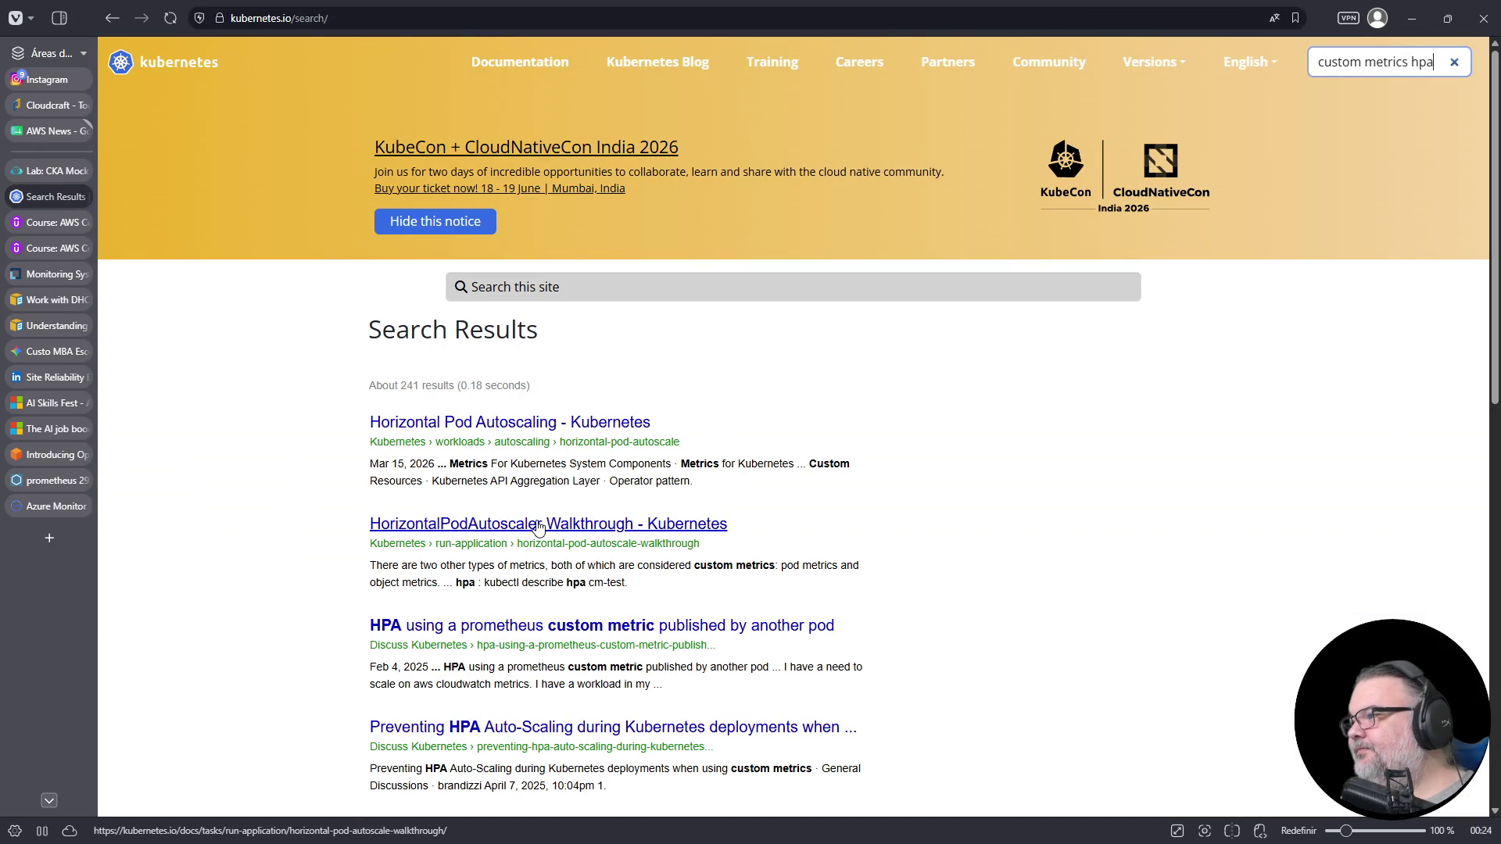
pyautogui.click(514, 625)
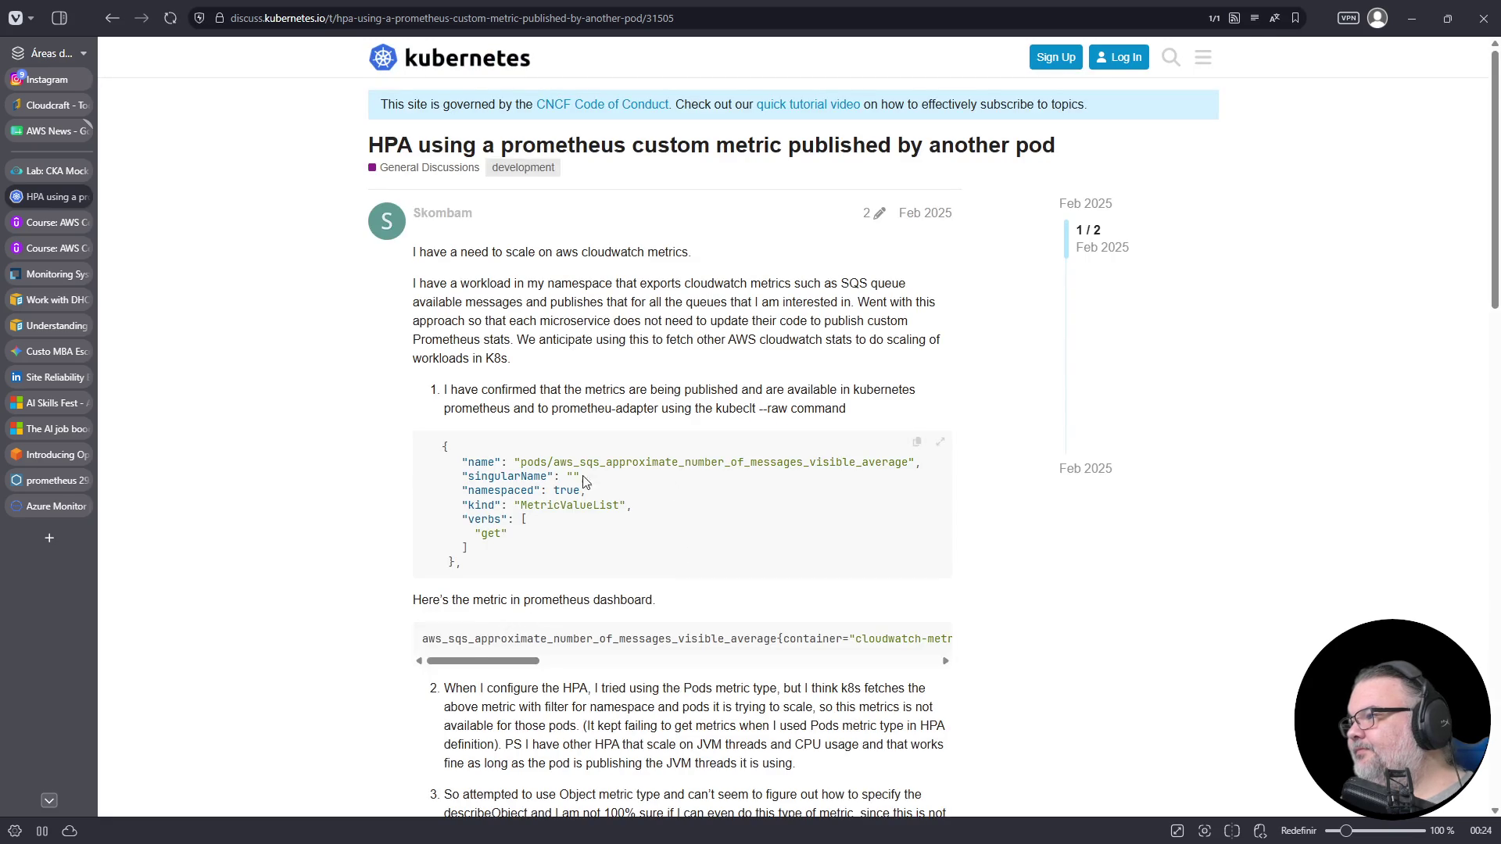
# - Read the thread's describedObject solution, then return to the search results
pyautogui.scroll(-2, 549, 470)
pyautogui.scroll(-7, 549, 470)
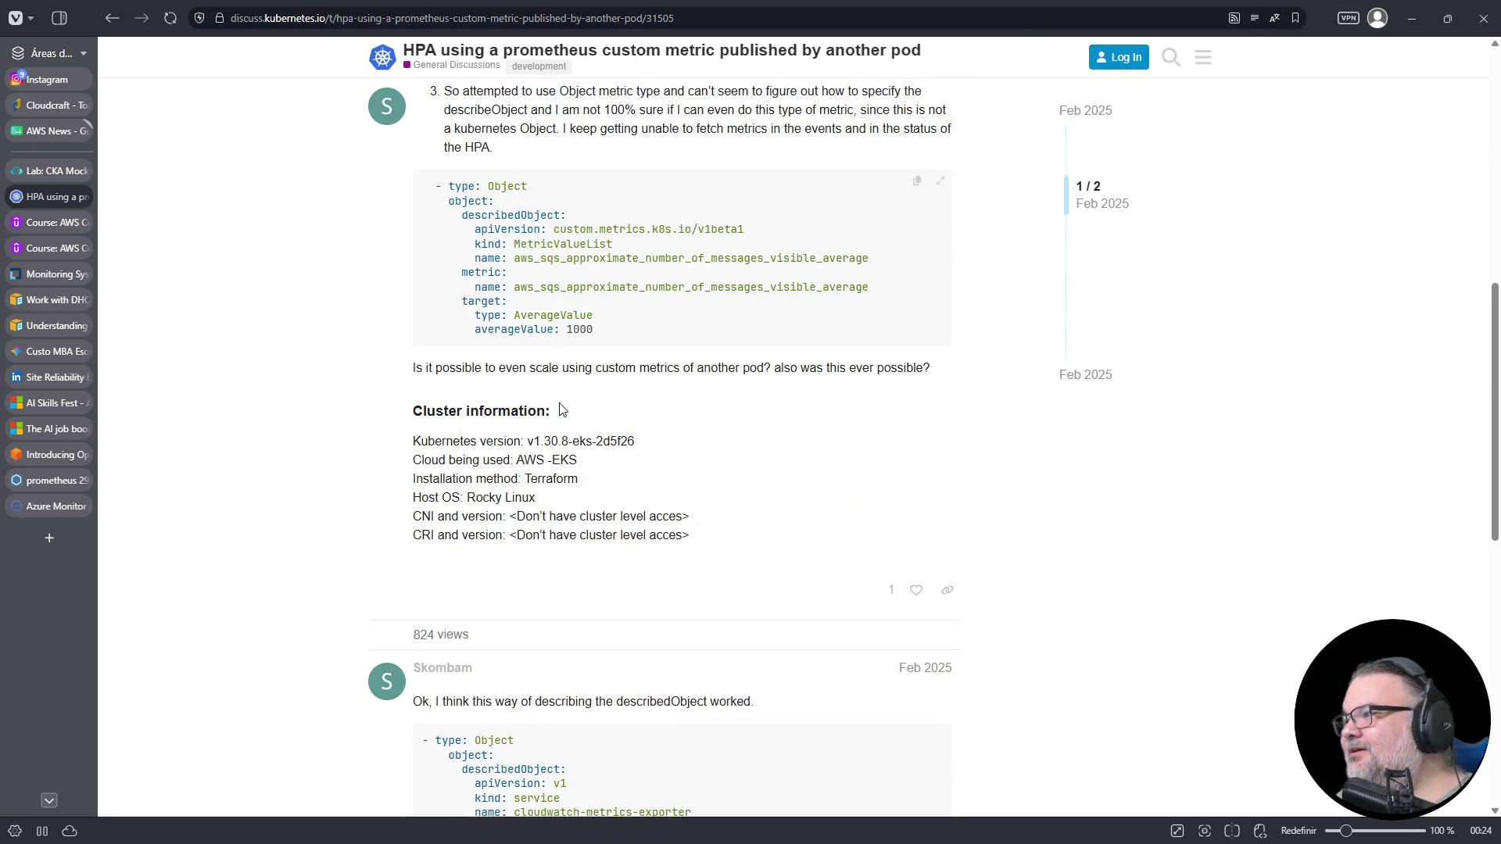
pyautogui.scroll(-6, 563, 409)
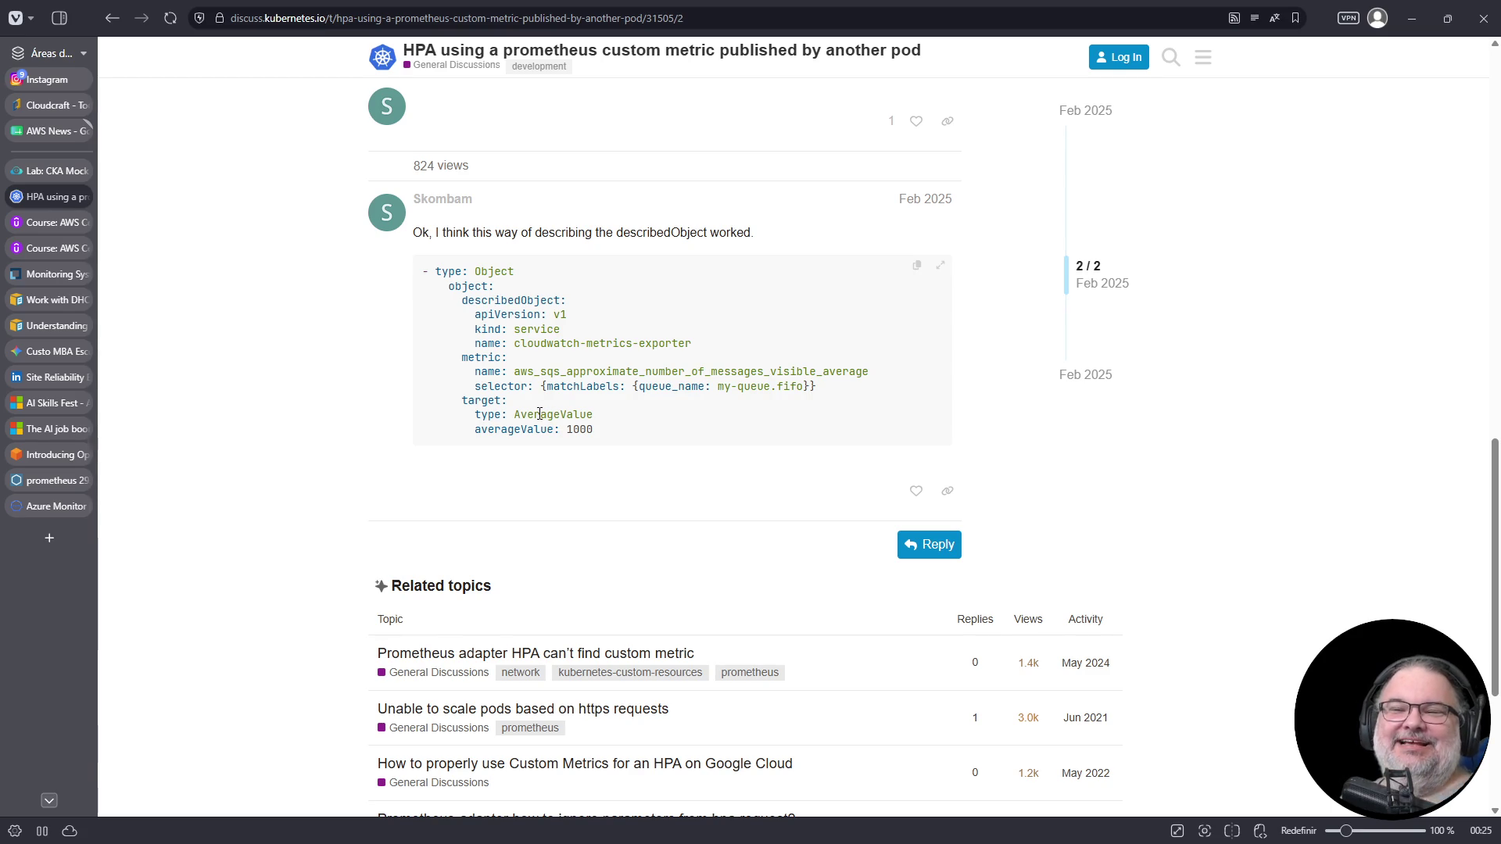
pyautogui.click(106, 22)
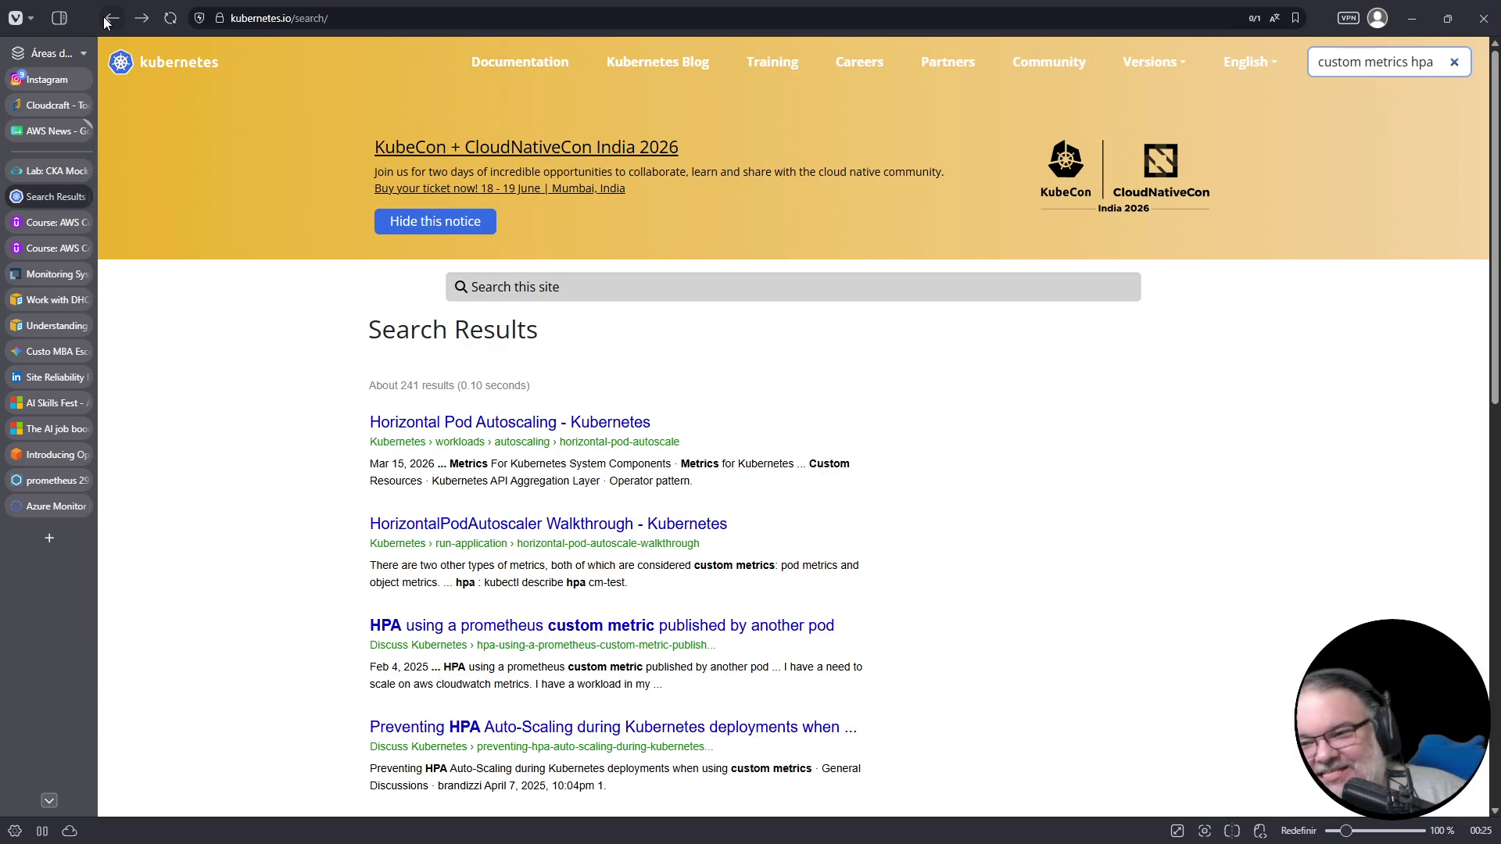